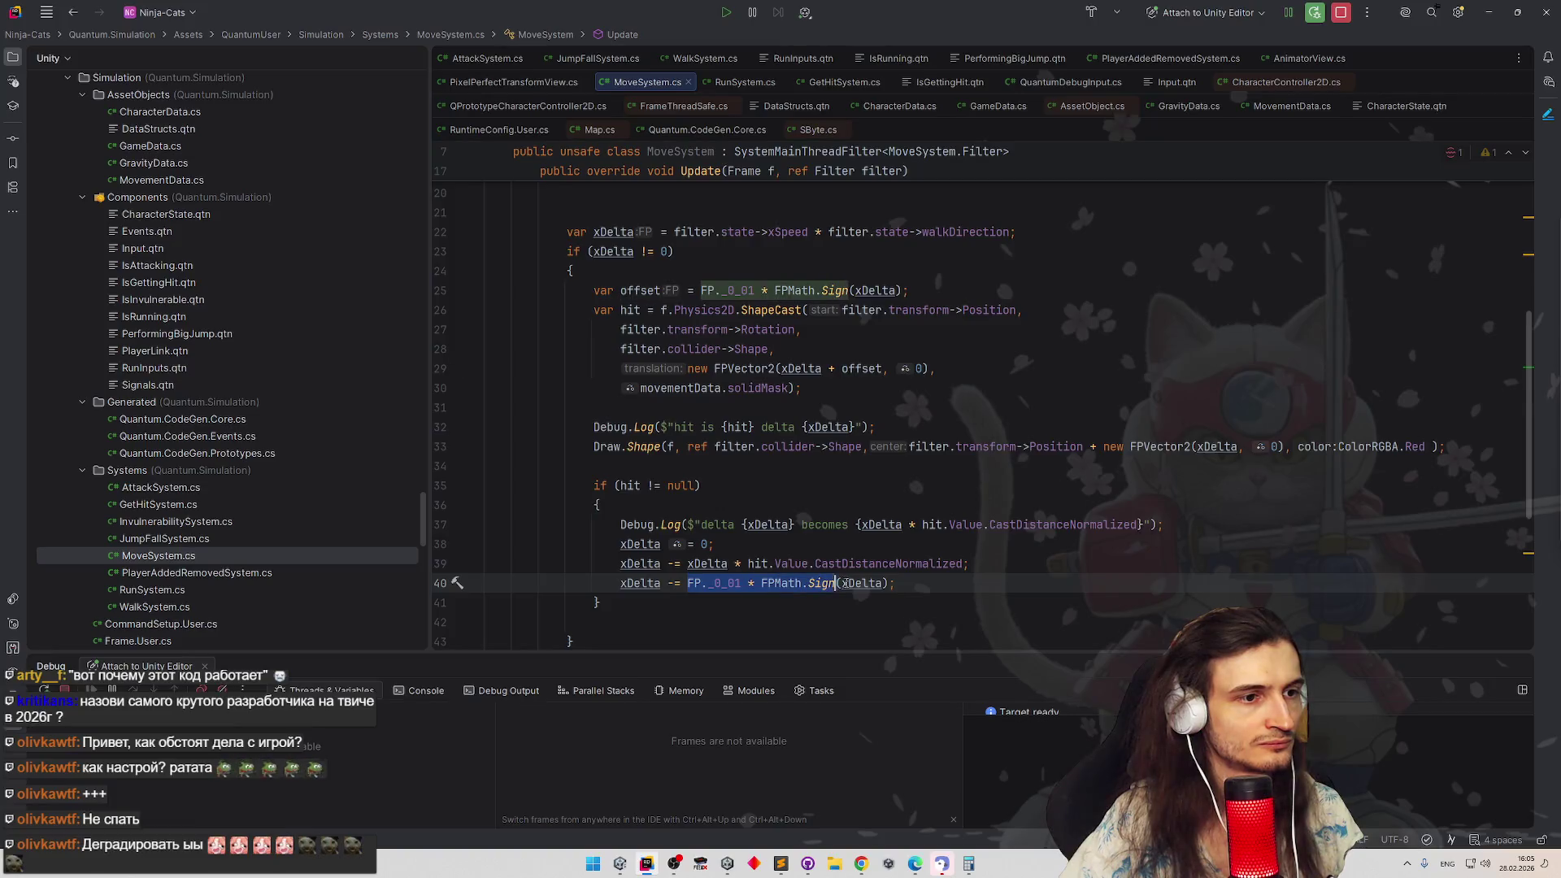
Subtract offset in the hit branch instead of the repeated FP._0_01 expression and drop the xDelta reset
drag(894, 583, 679, 583)
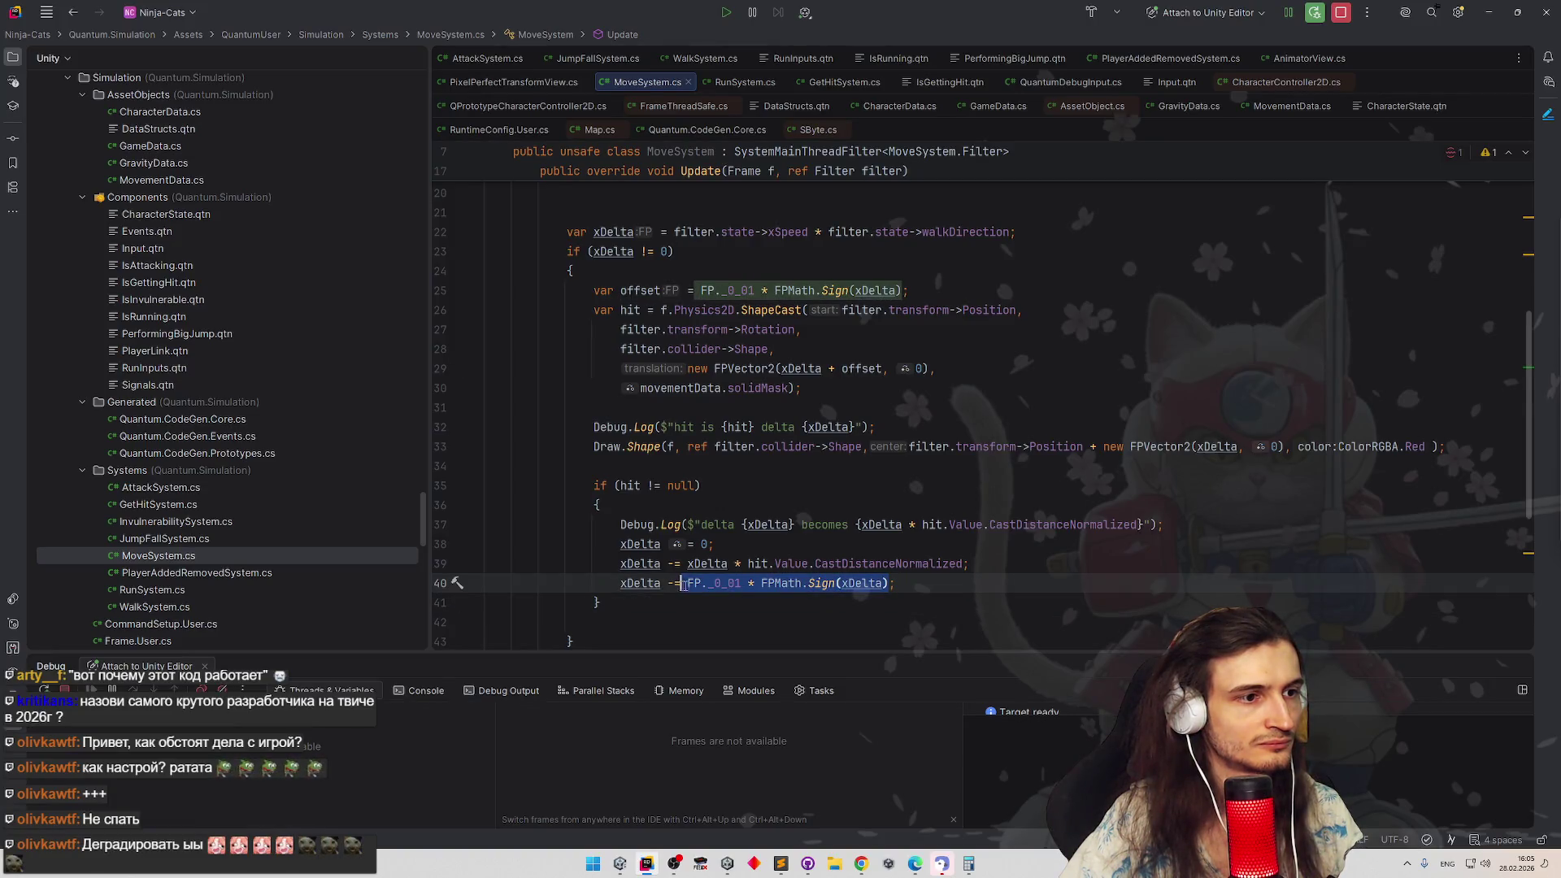
text(offset;)
key(Up)
key(Up)
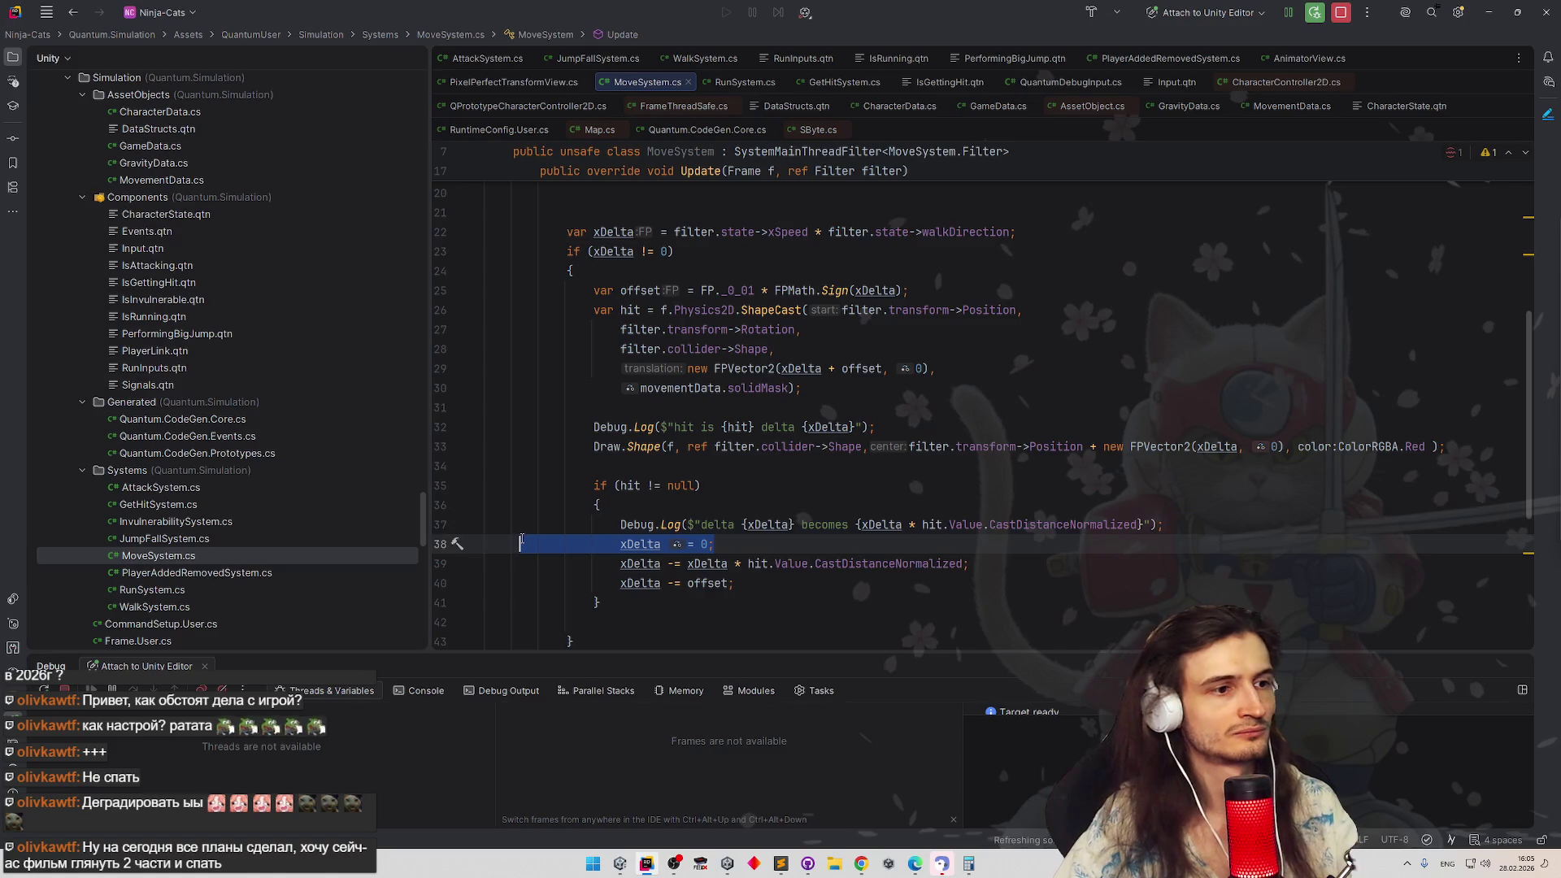
key(ctrl+y)
click(862, 480)
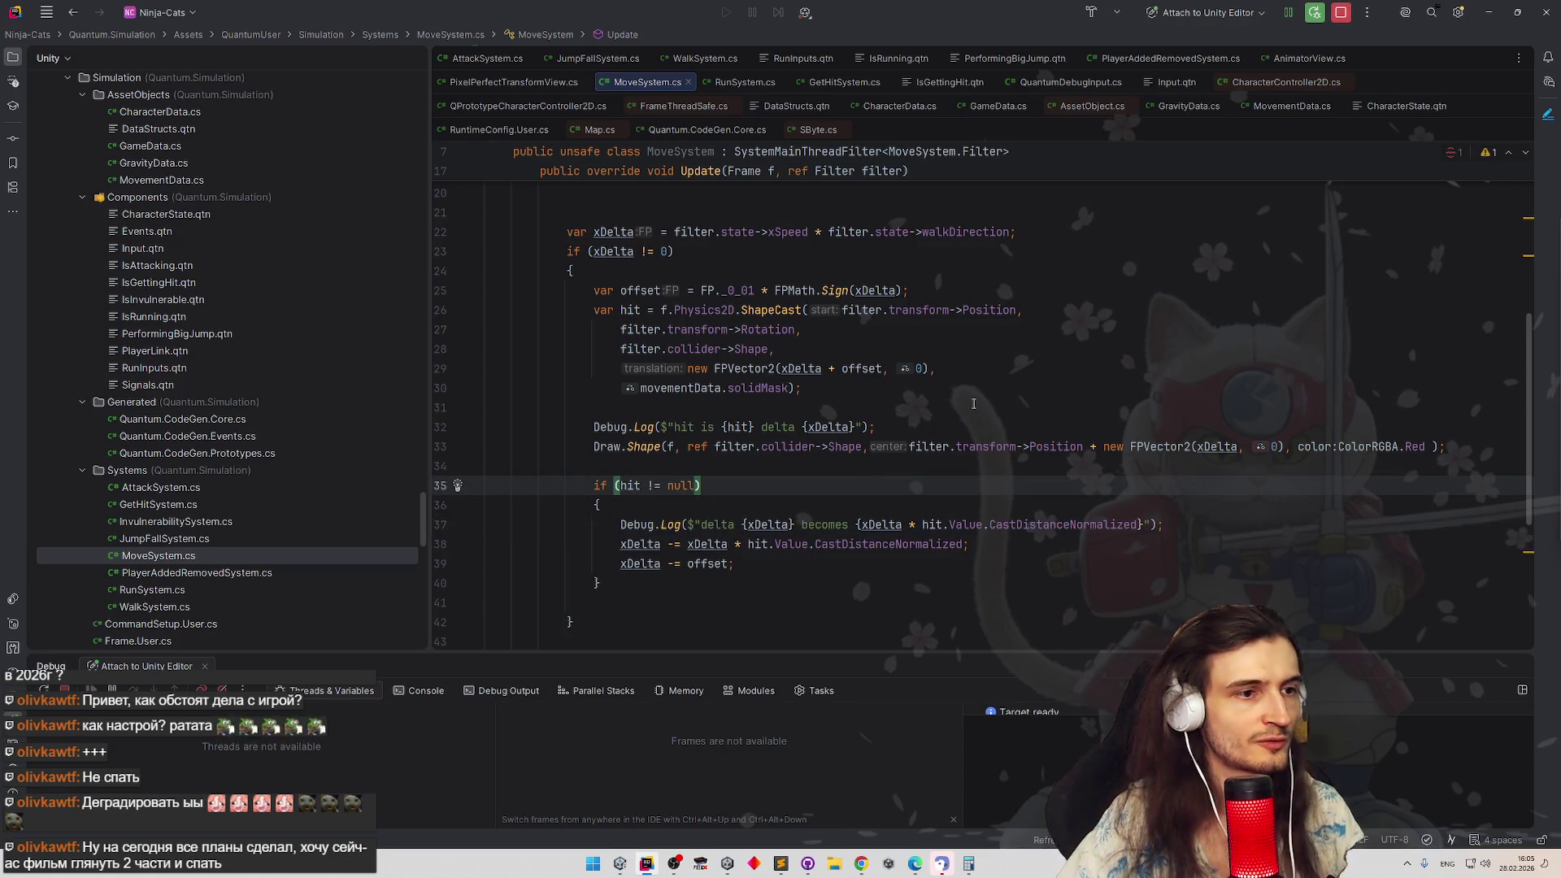
Delete both Debug.Log lines and review the shape-cast arguments before returning to Unity
triple_click(820, 426)
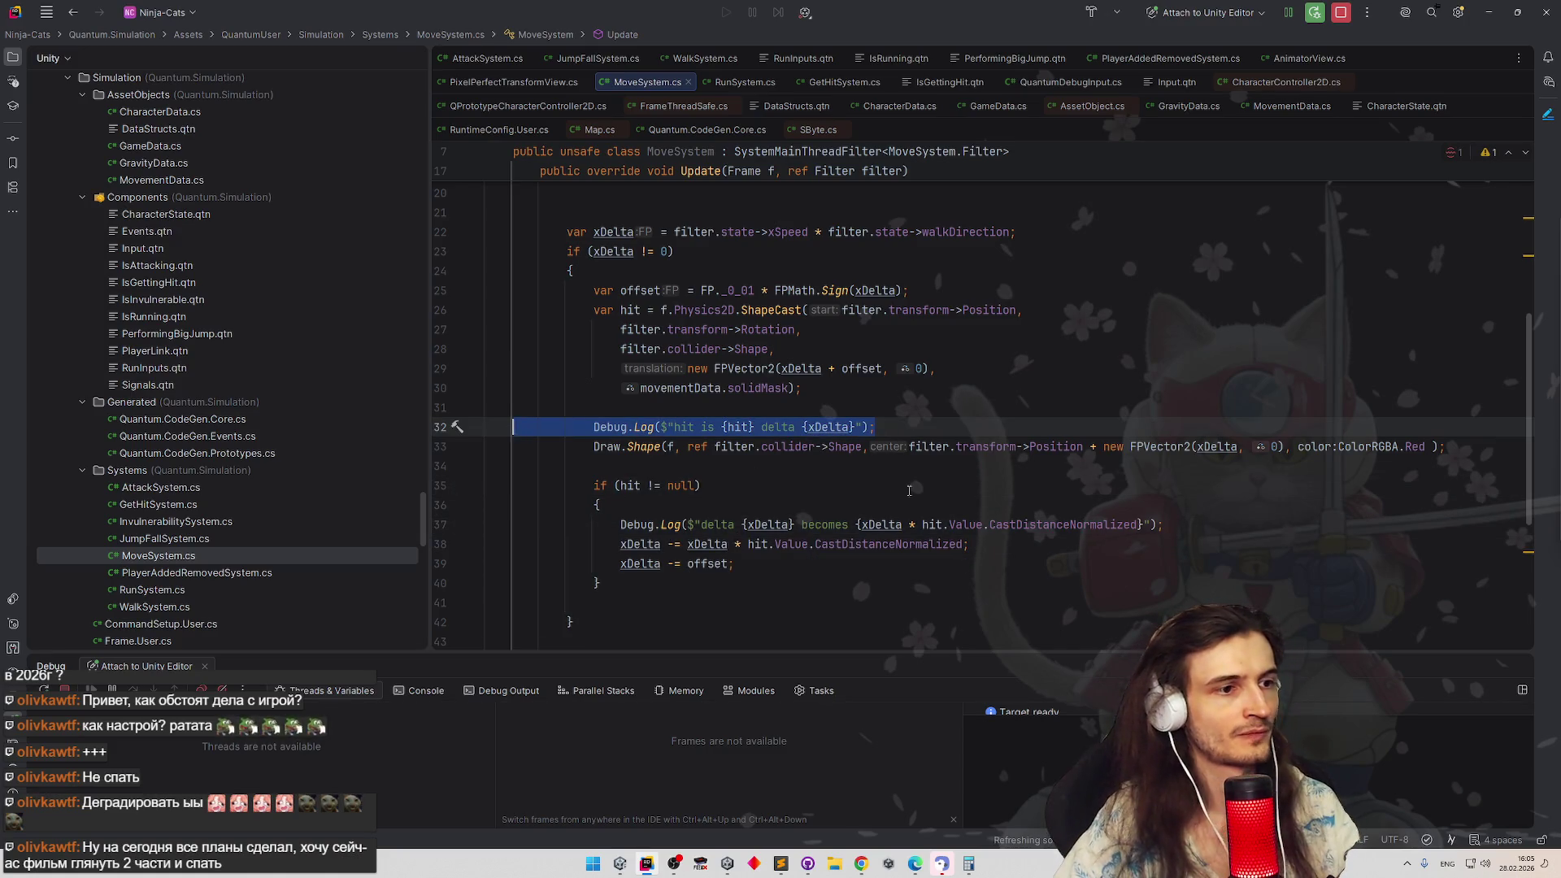
key(Delete)
click(1173, 503)
click(447, 504)
key(Delete)
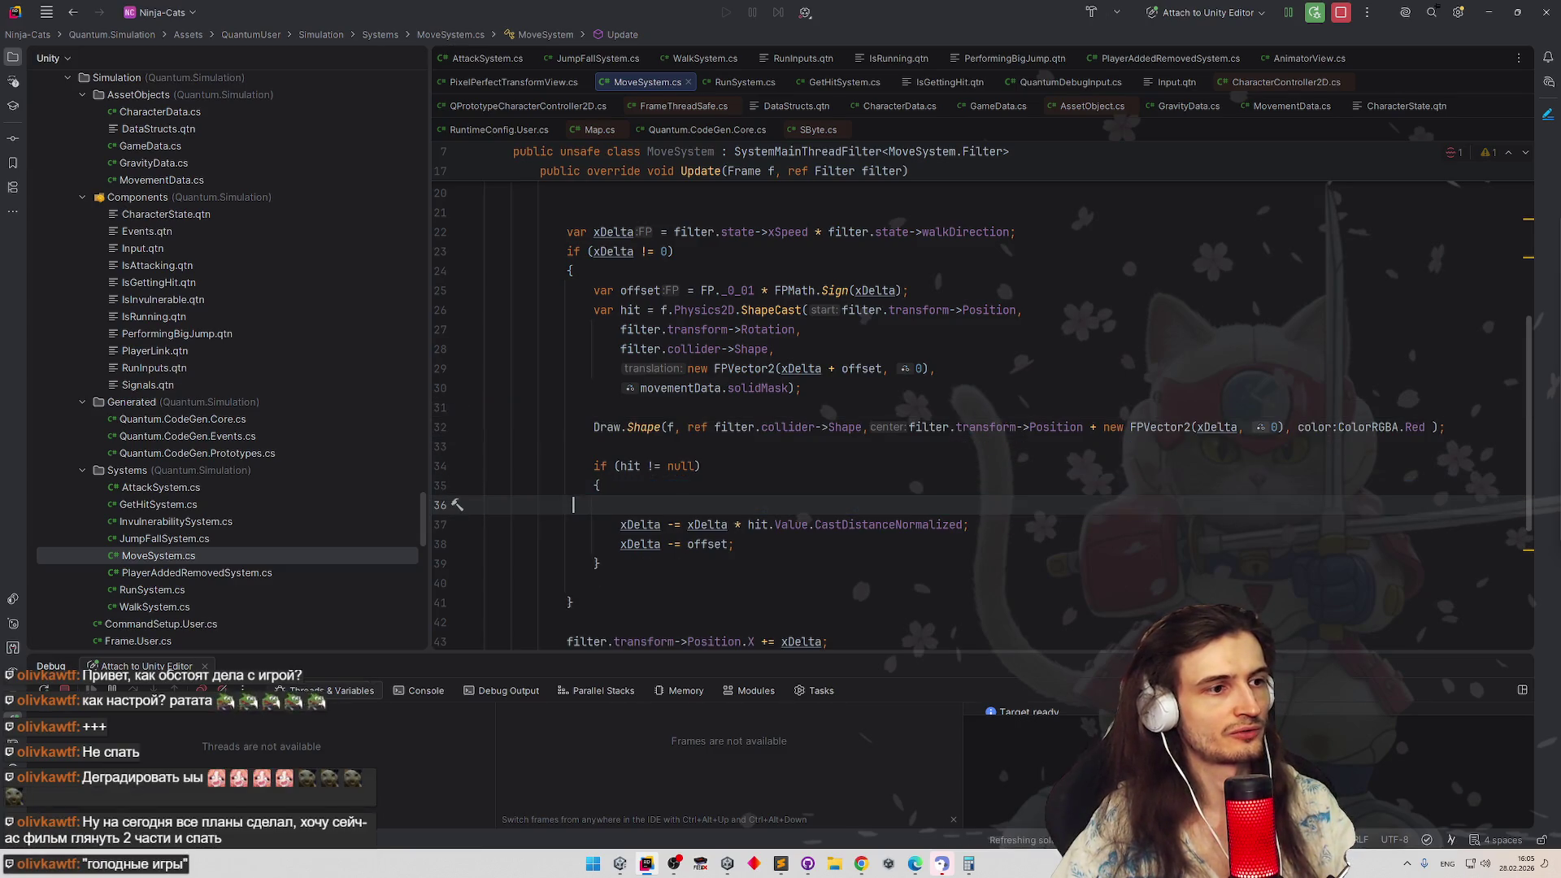
click(801, 469)
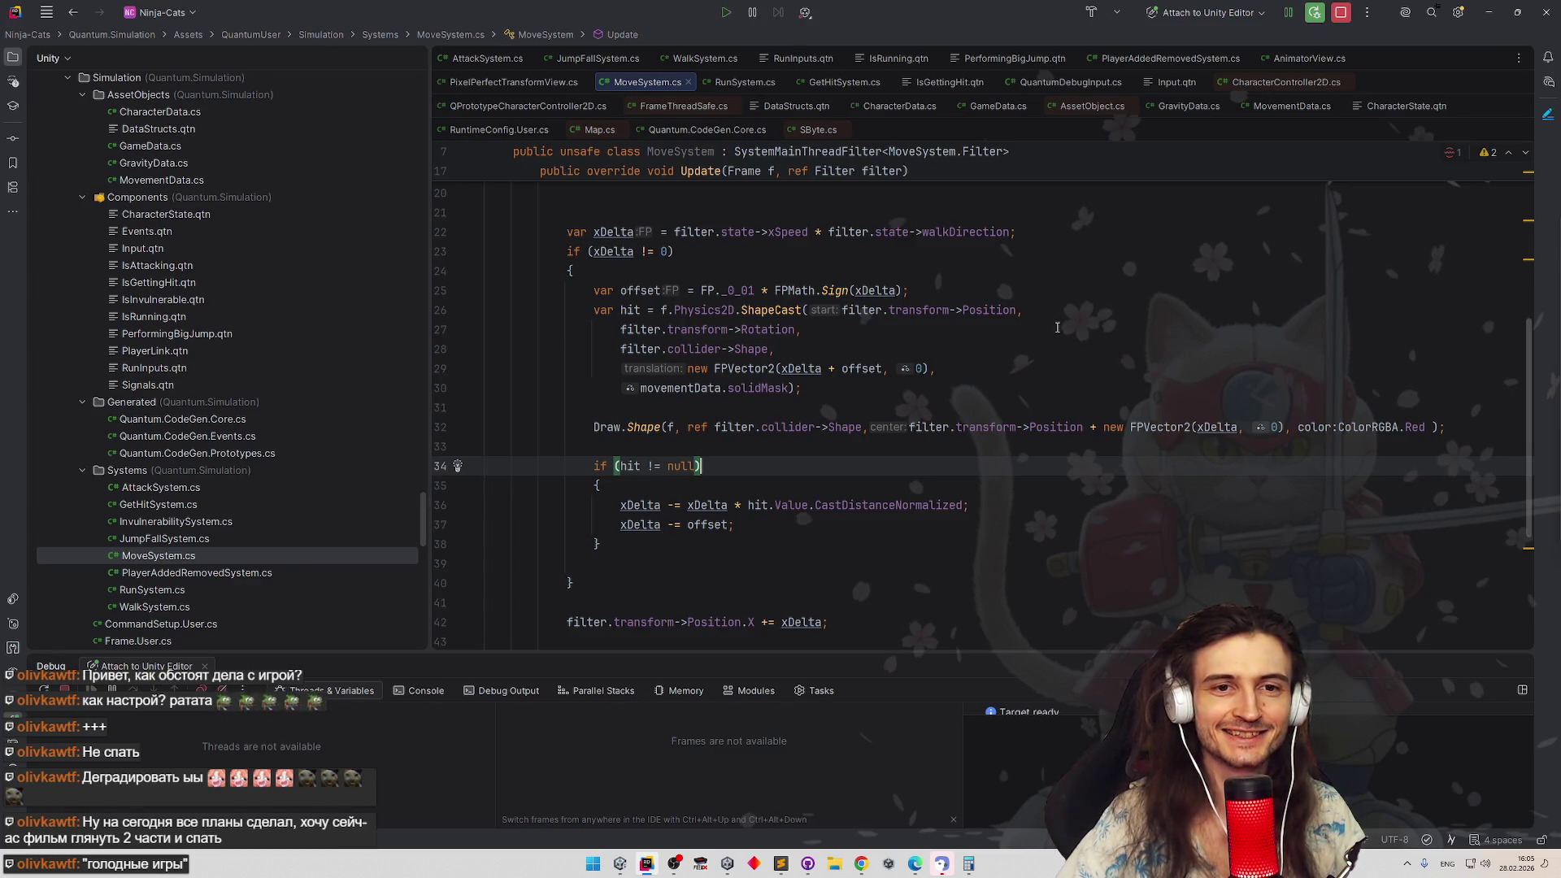
click(1057, 329)
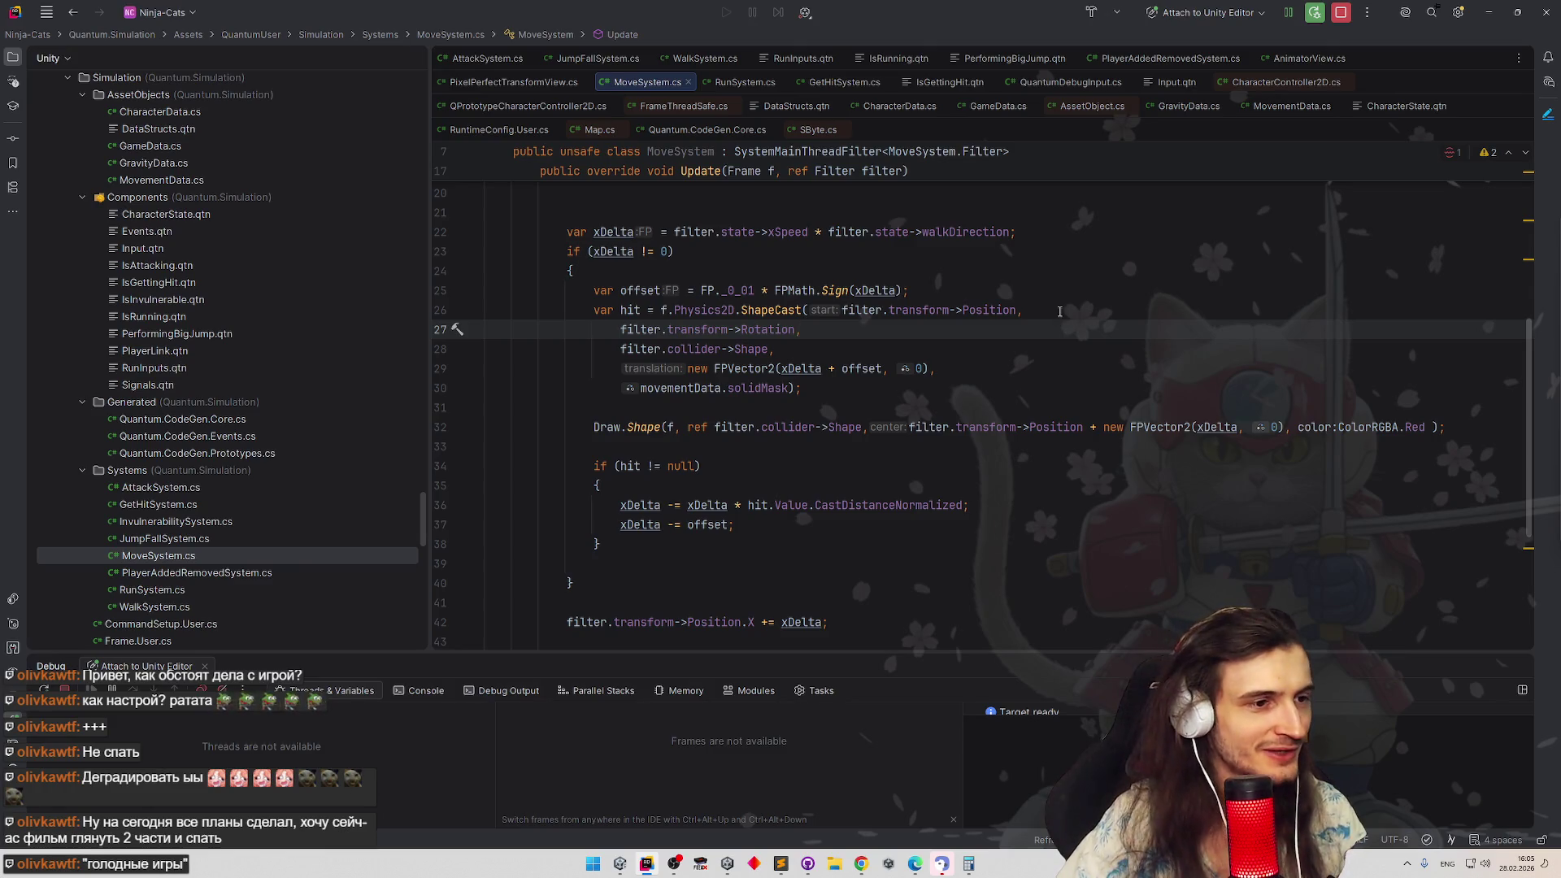
key(Down)
key(Down)
key(Down)
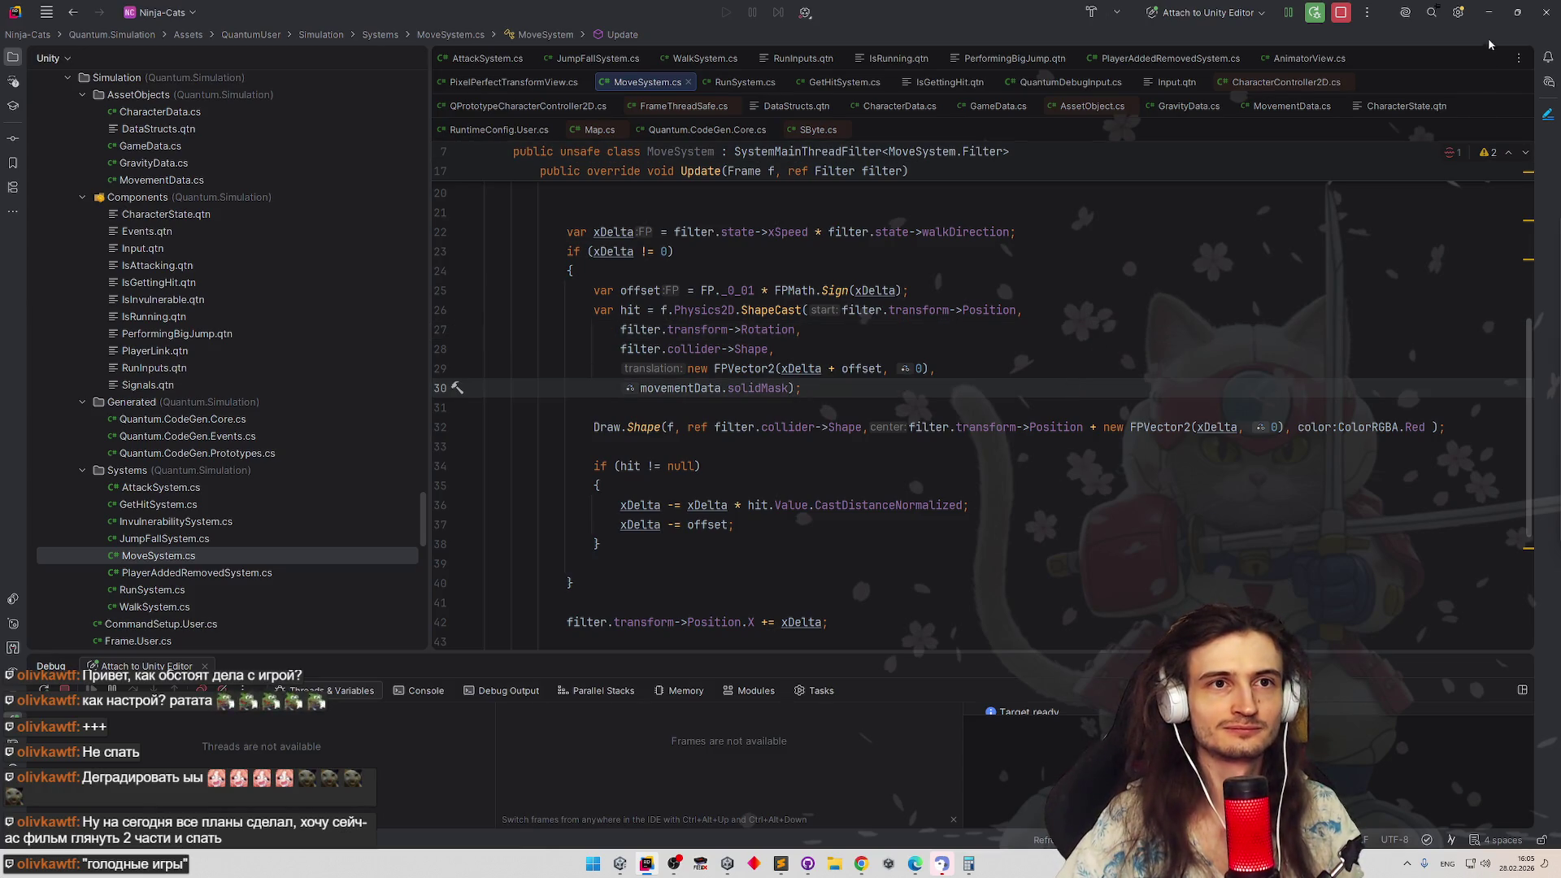
key(alt+Tab)
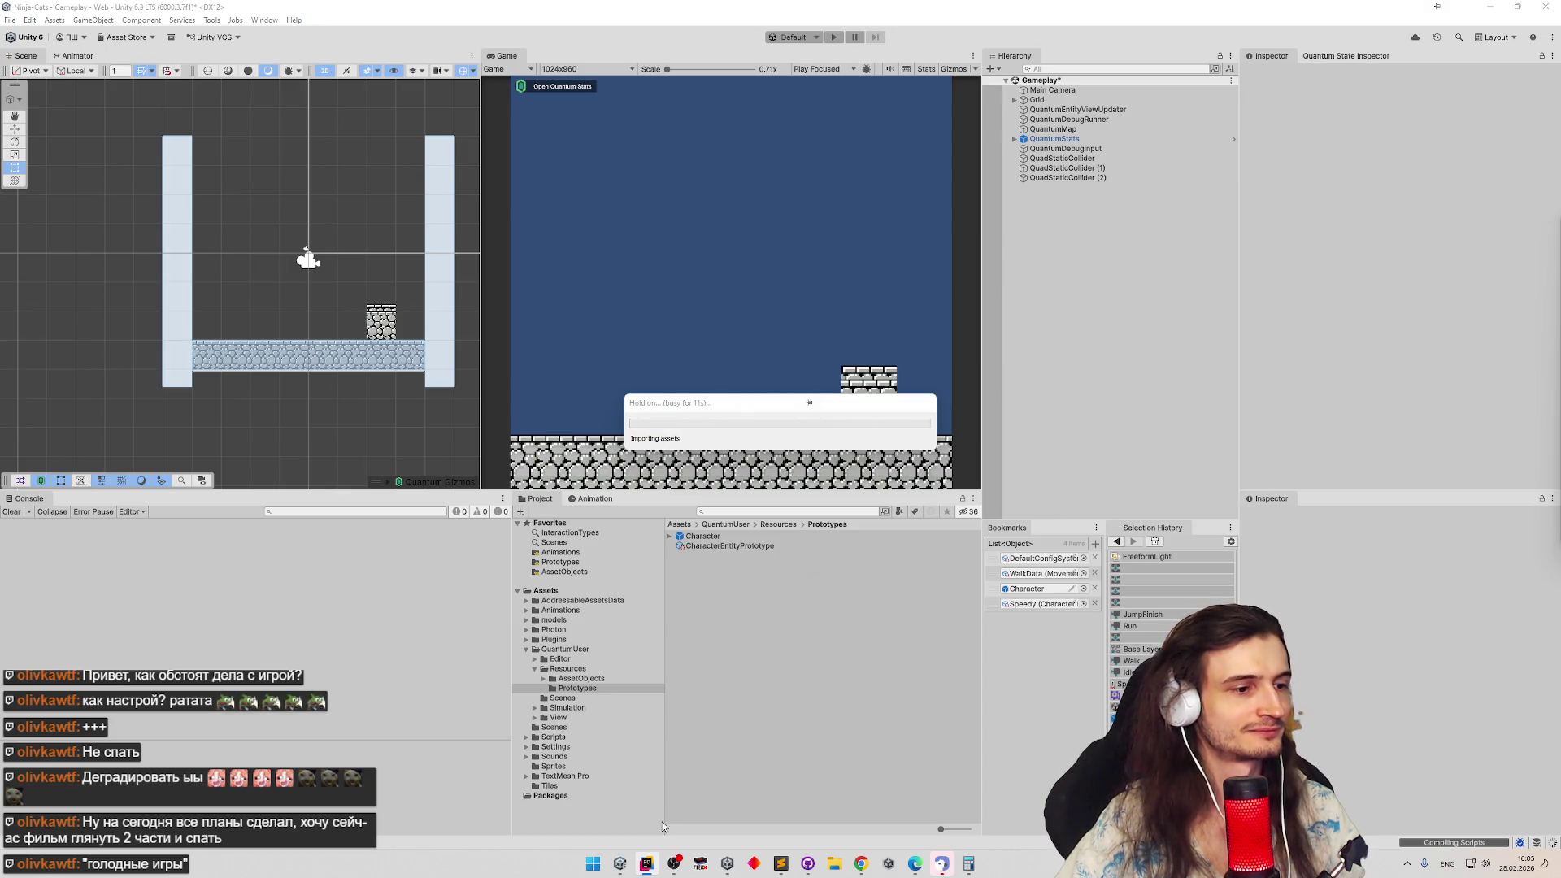
Return to Unity after the script reload and clear the Console entries
click(648, 863)
click(648, 863)
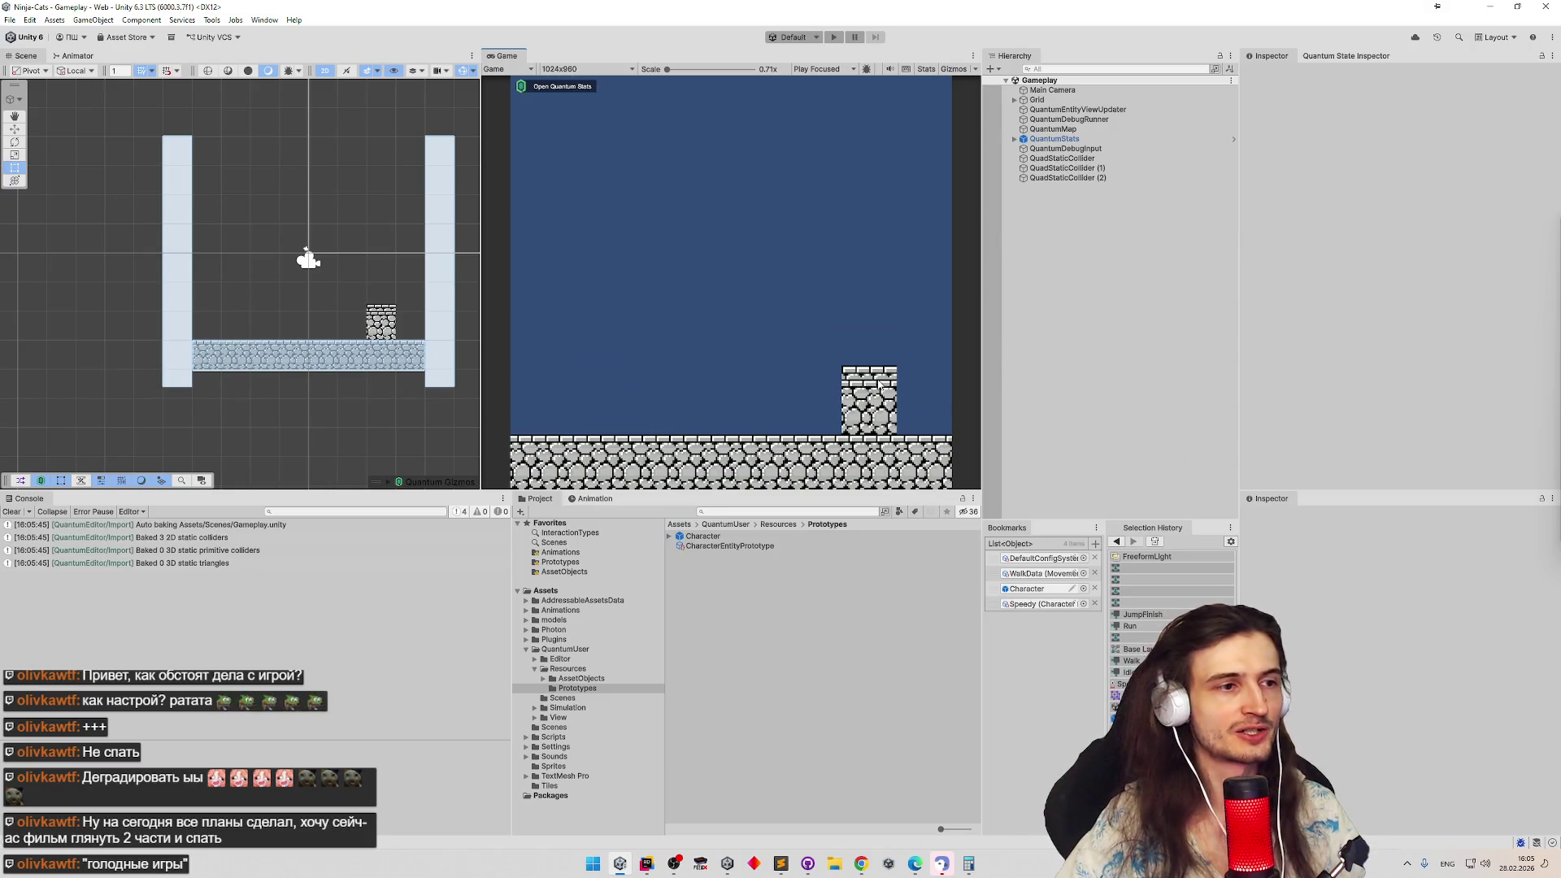
click(20, 513)
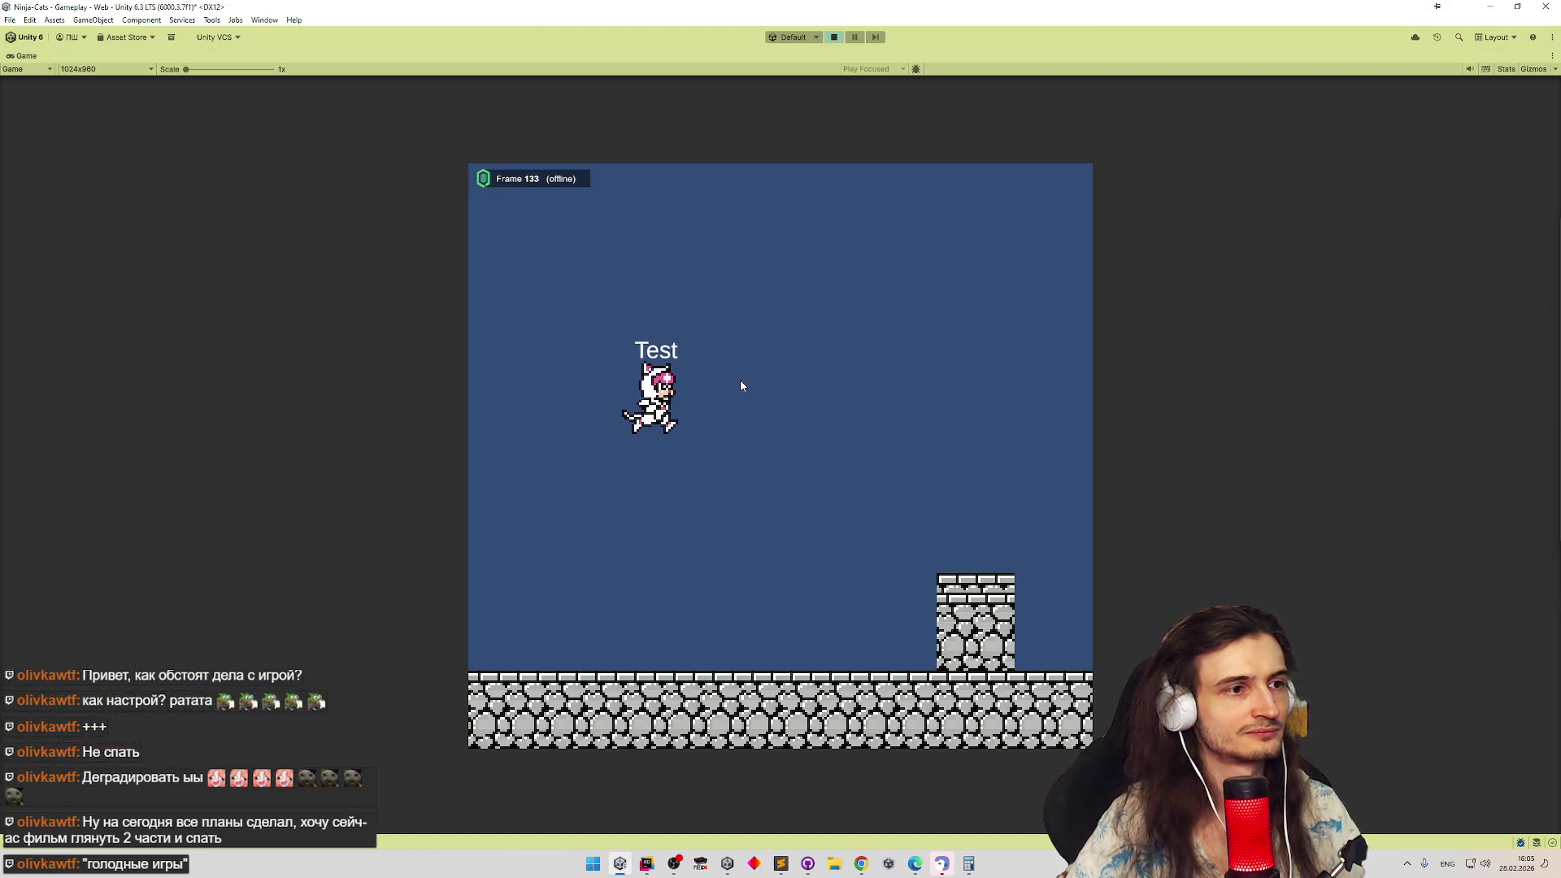
Play-test the level walking the Test character right and left repeatedly, then stop Play and go back to Rider
key(d)
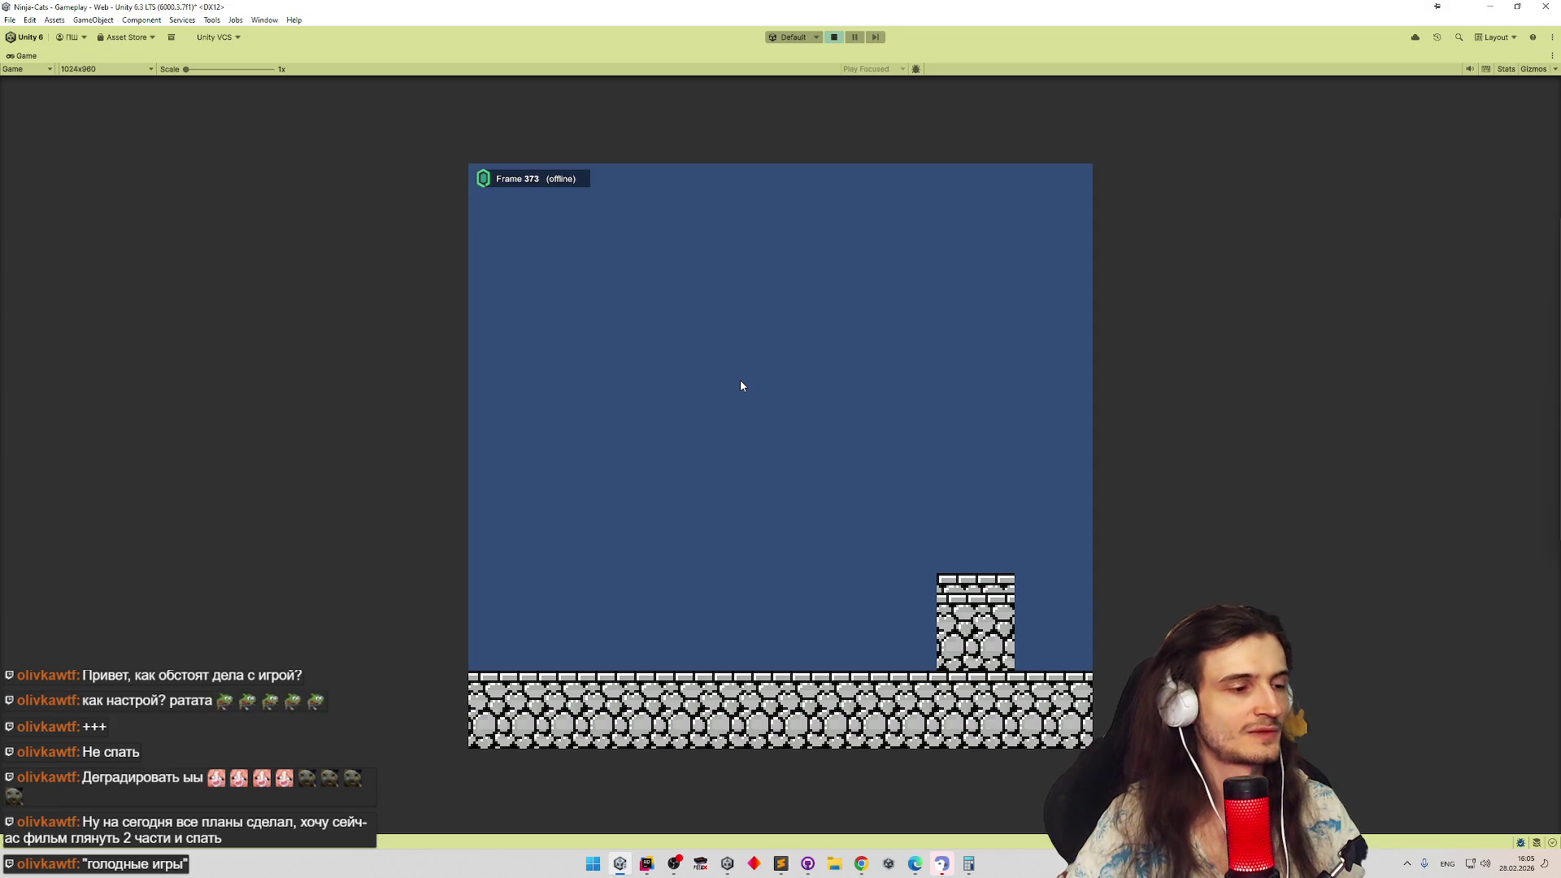
key(a)
key(d)
key(a)
key(d)
key(a)
key(d)
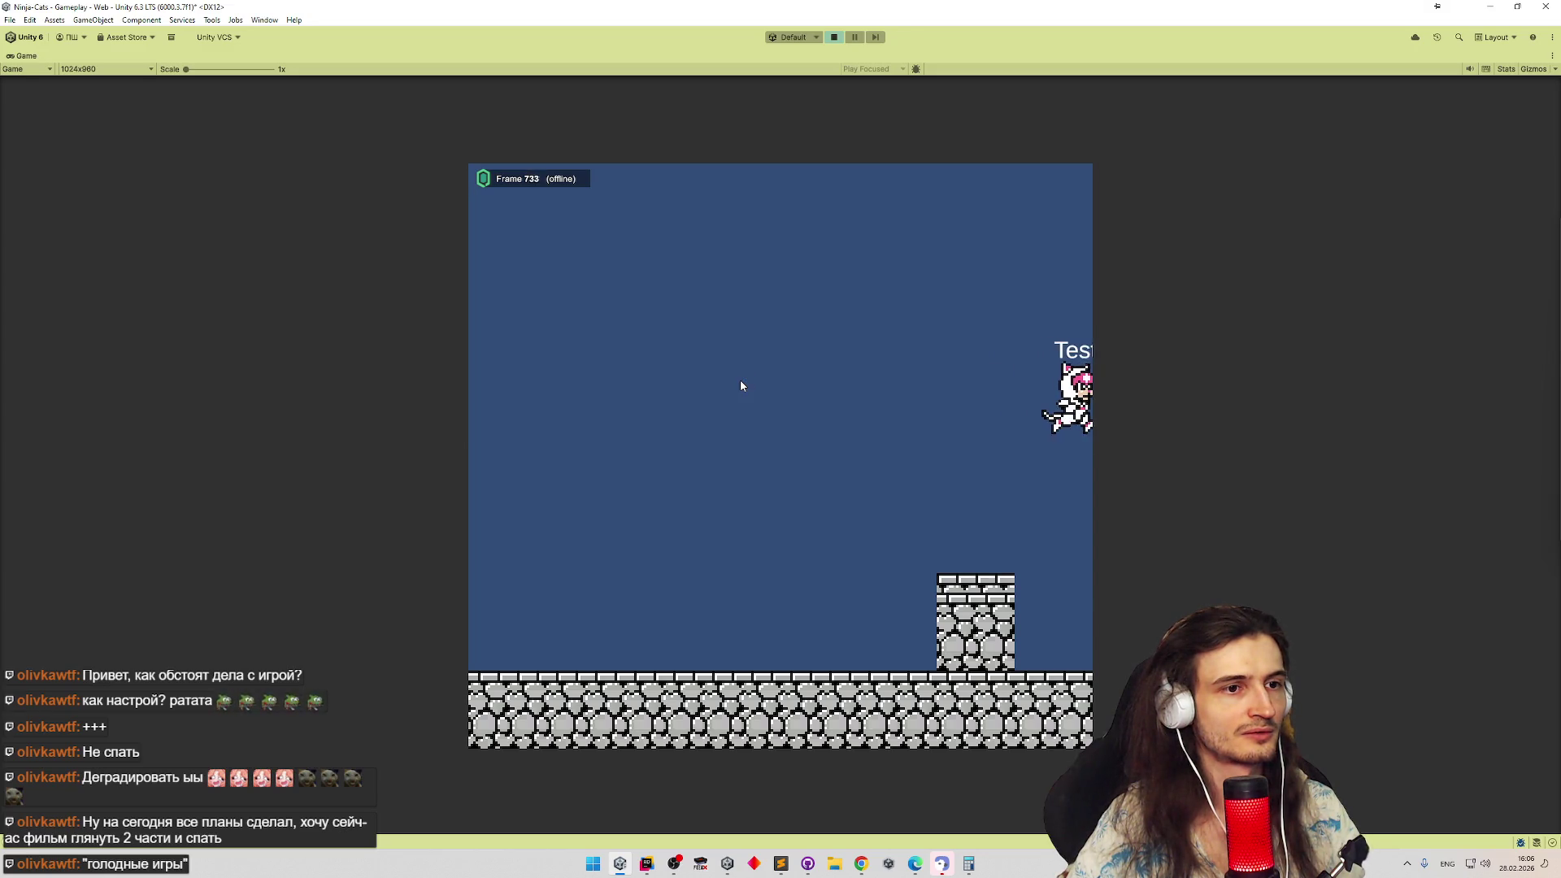
key(a)
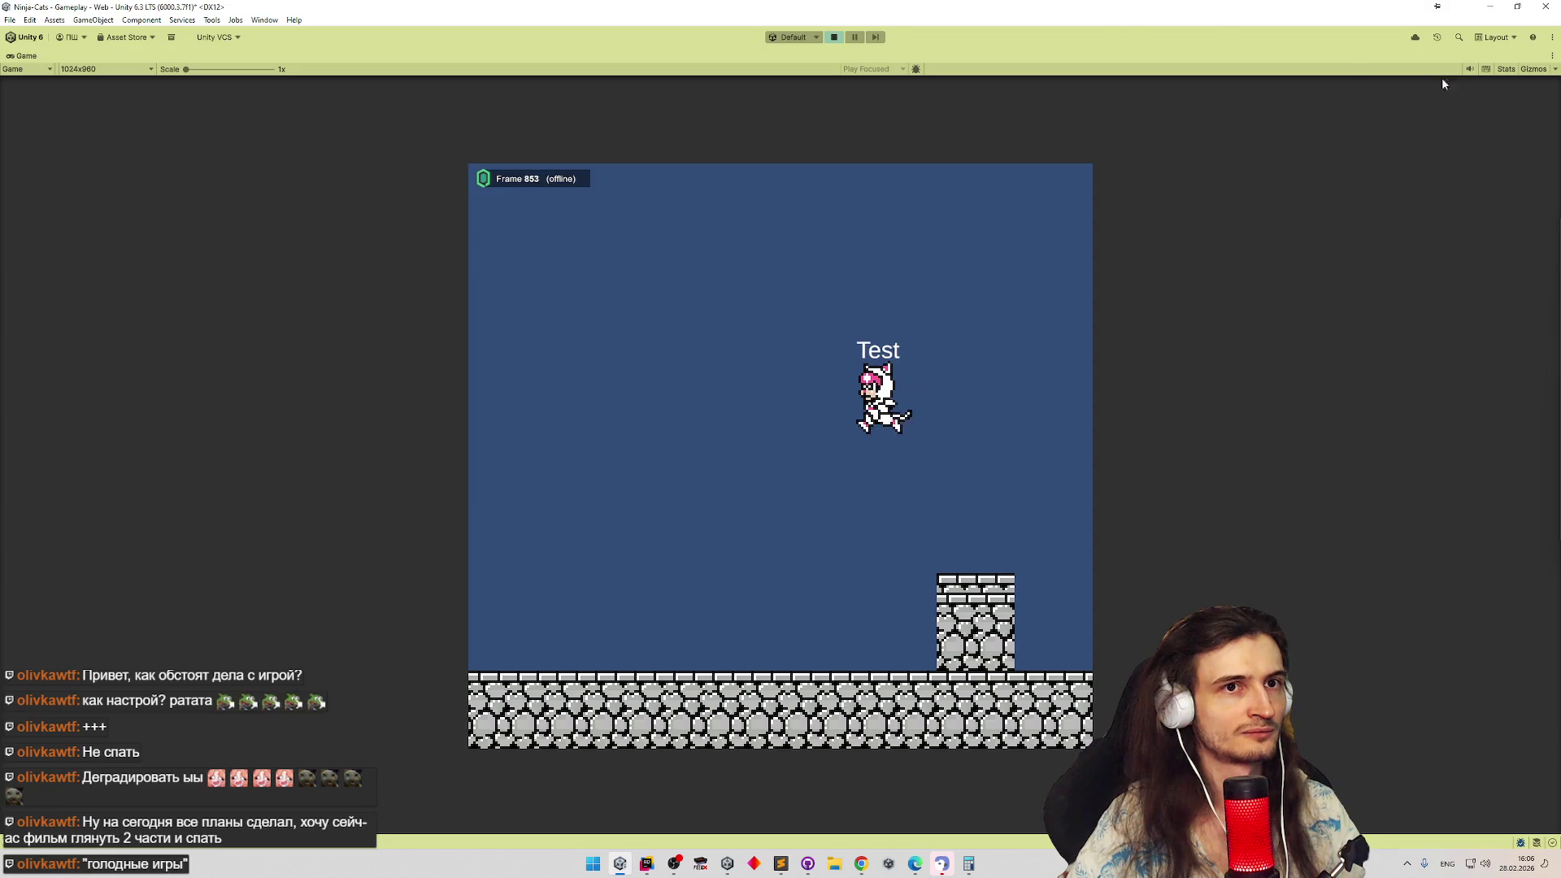
key(ctrl+p)
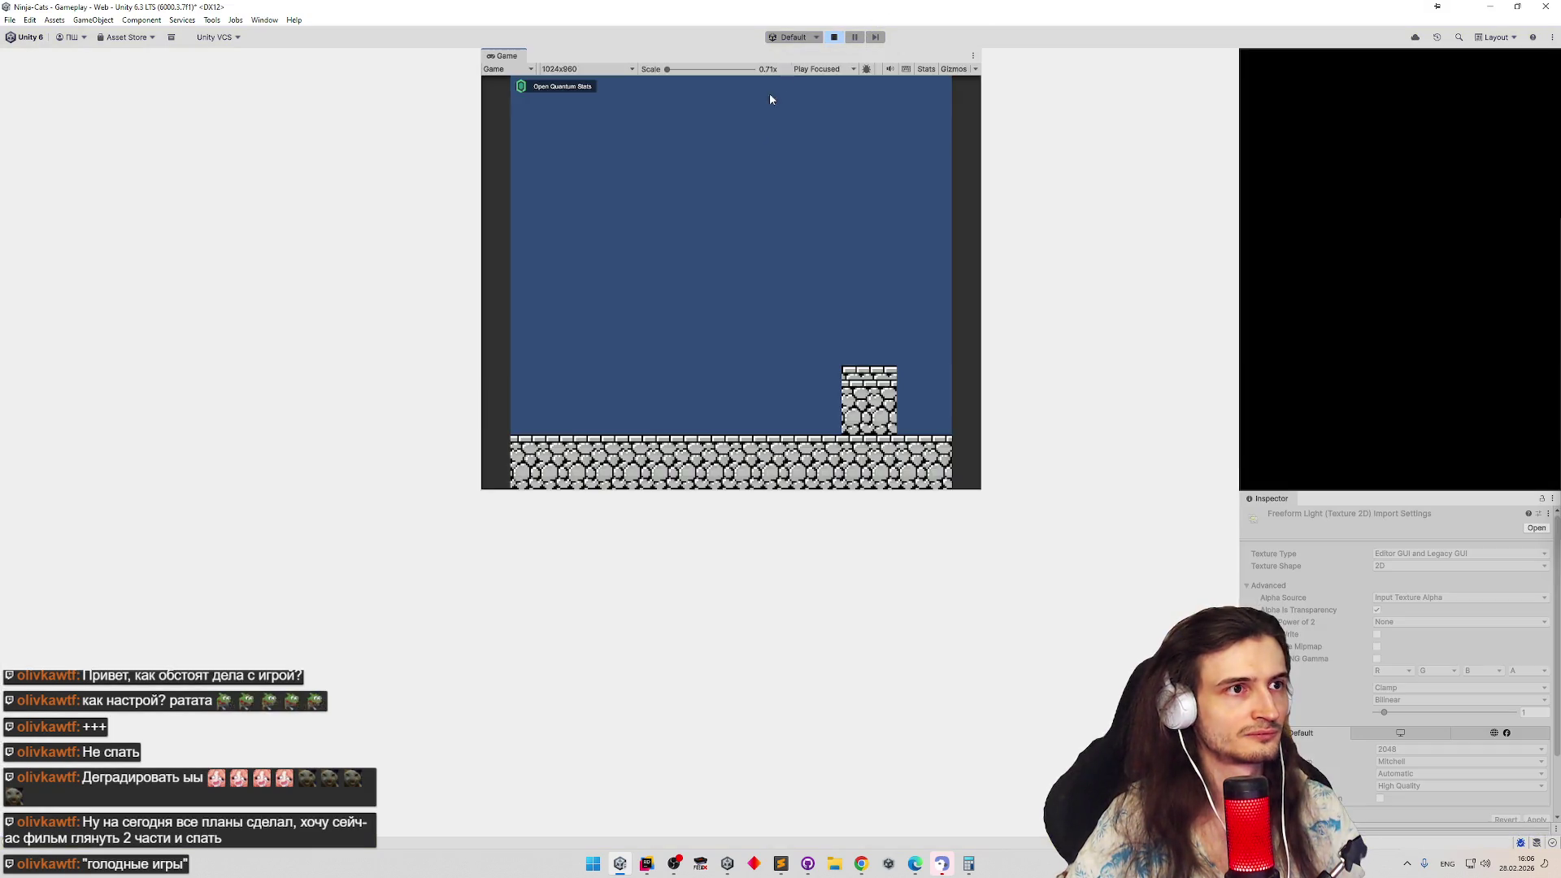
click(646, 863)
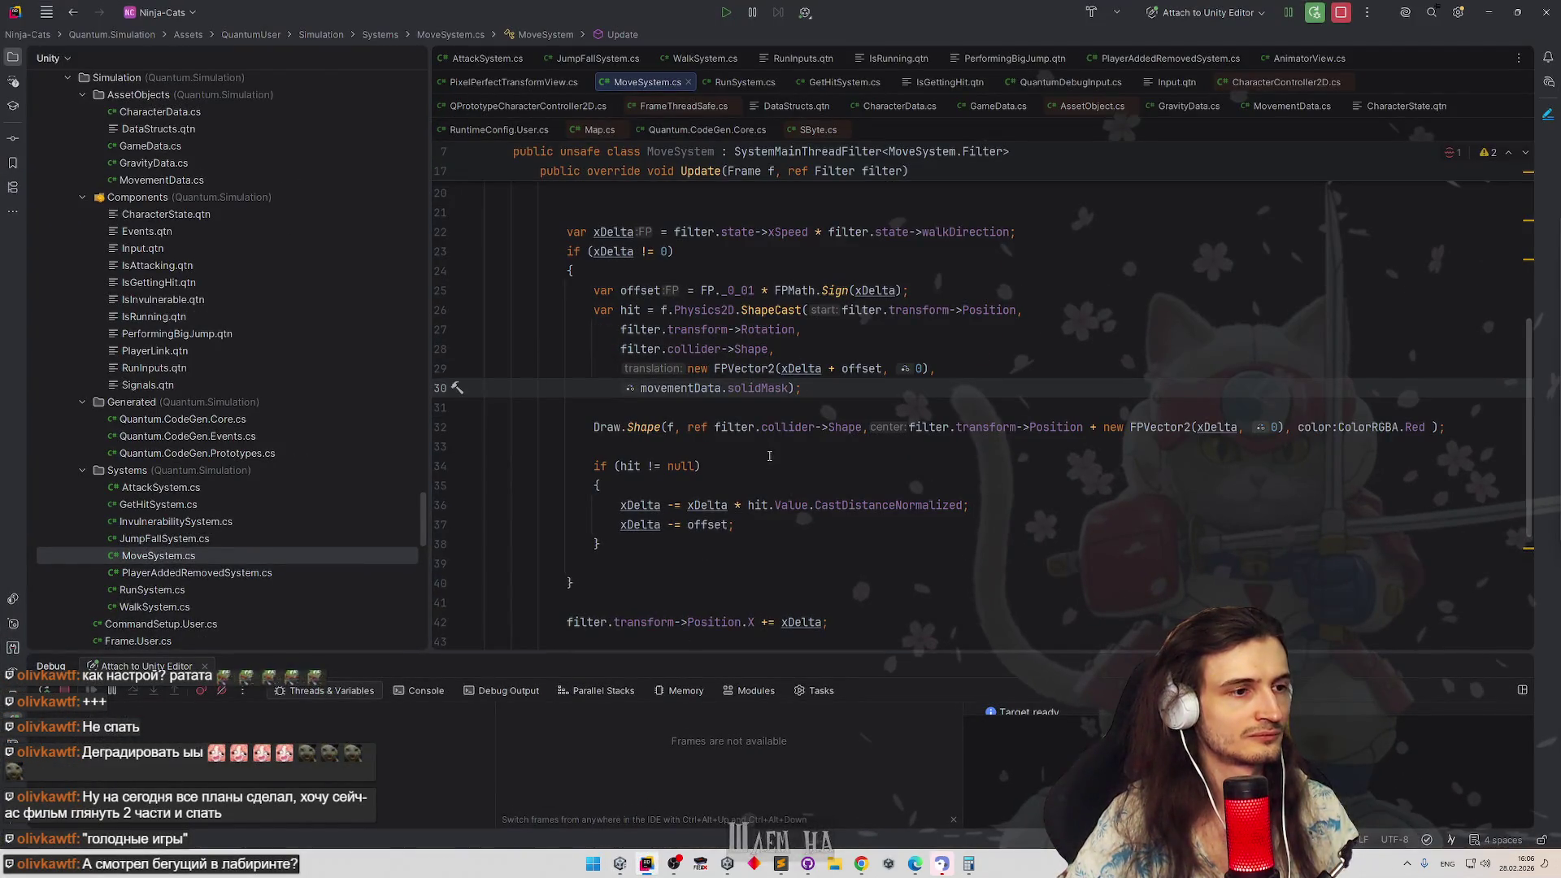
scroll(769, 463, down, 1)
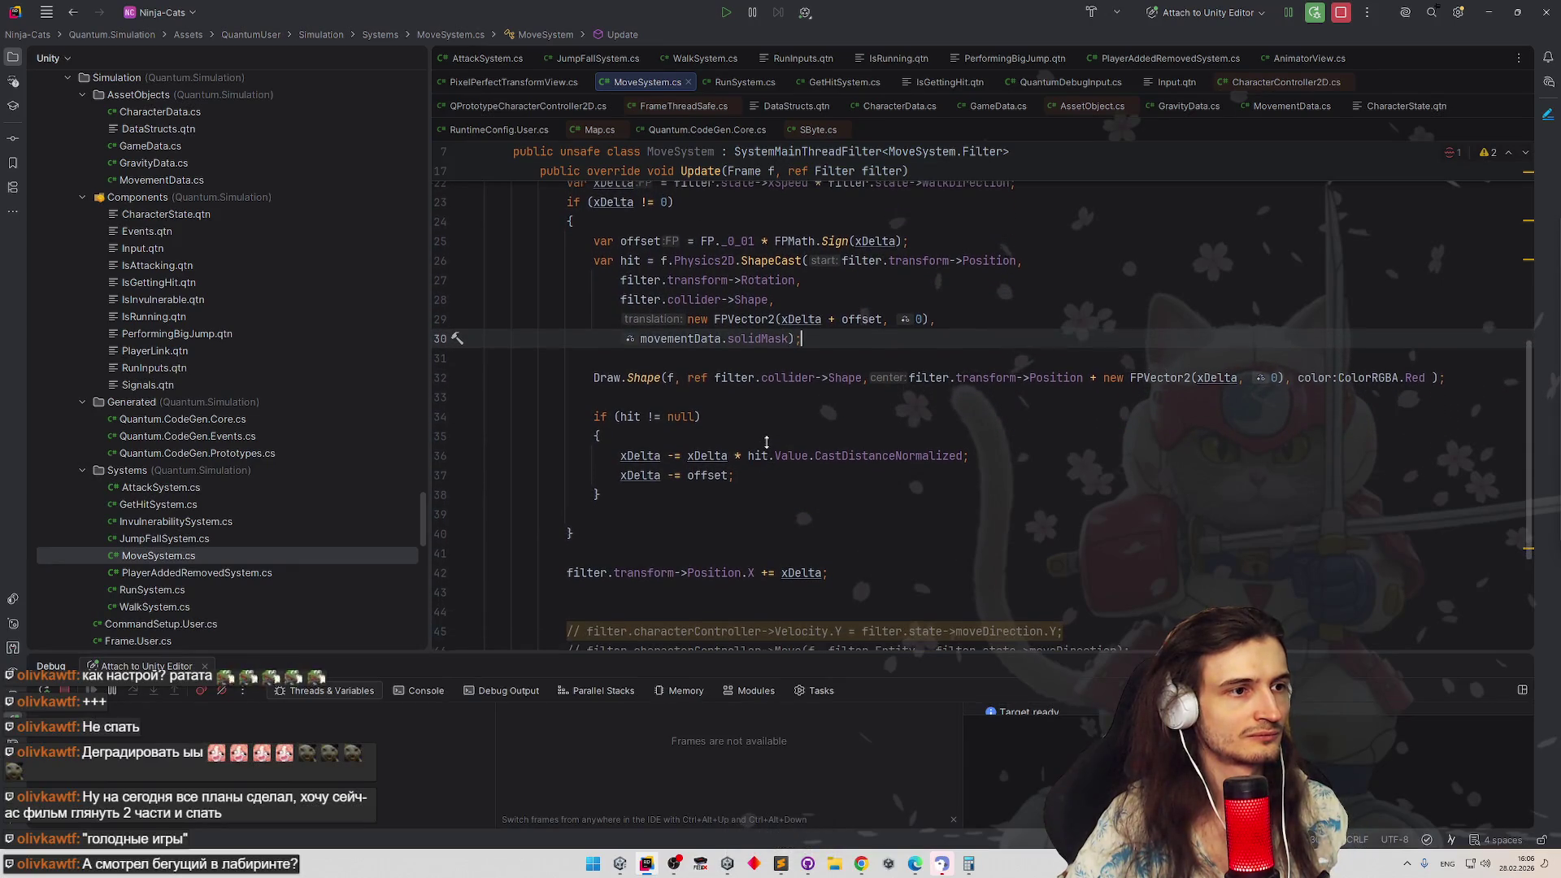
scroll(756, 439, up, 2)
Change 'xDelta -= offset;' to 'xDelta -= offset*2;', let Unity reload, and show the ShapeCast docs in Chrome
click(729, 532)
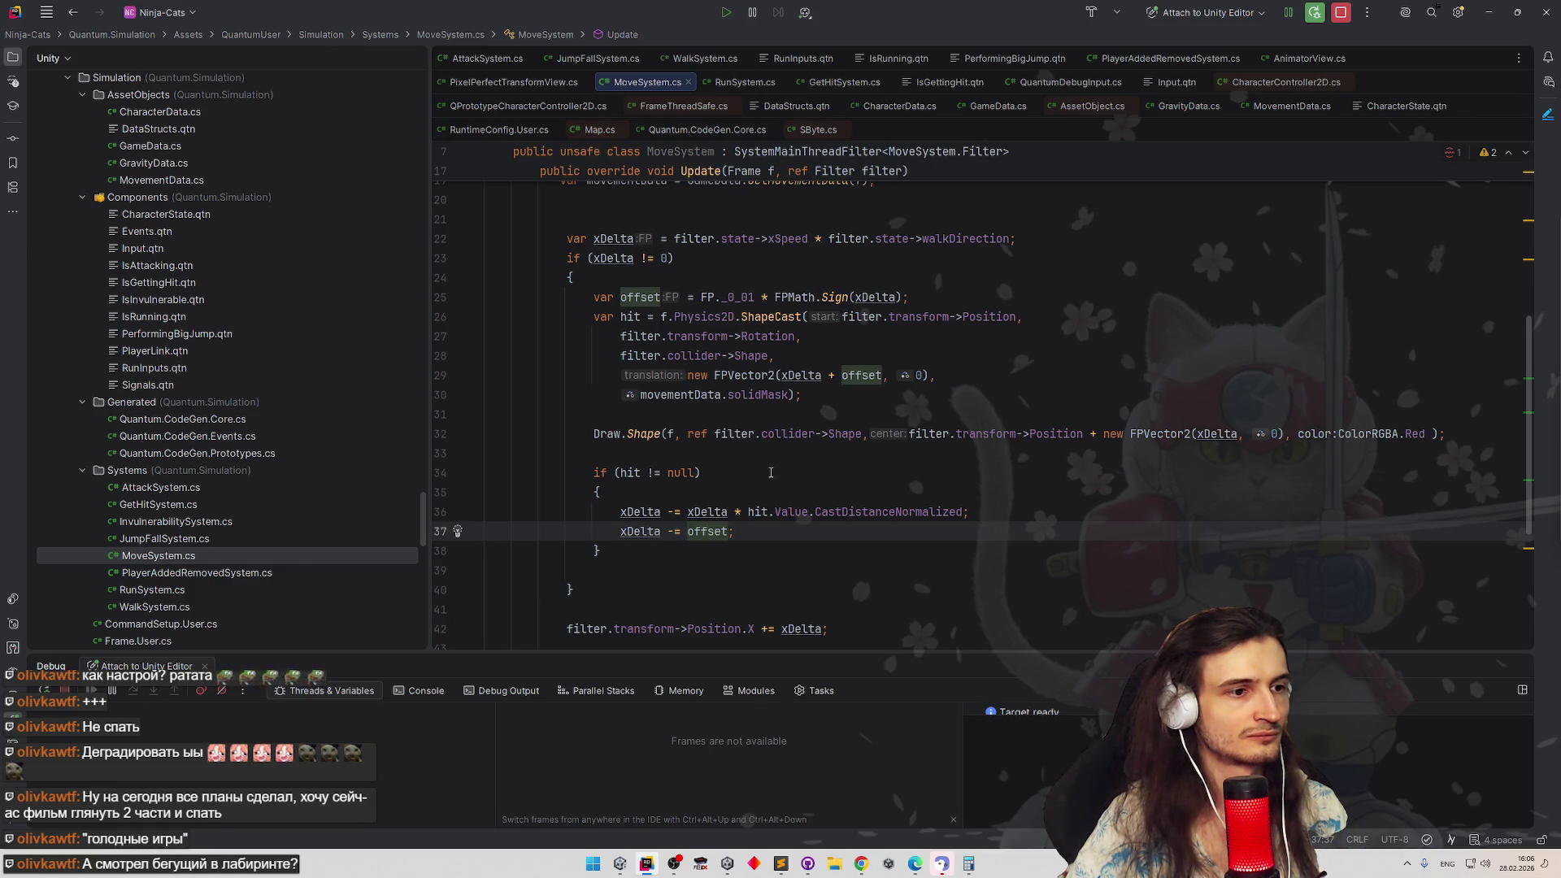
text(*2)
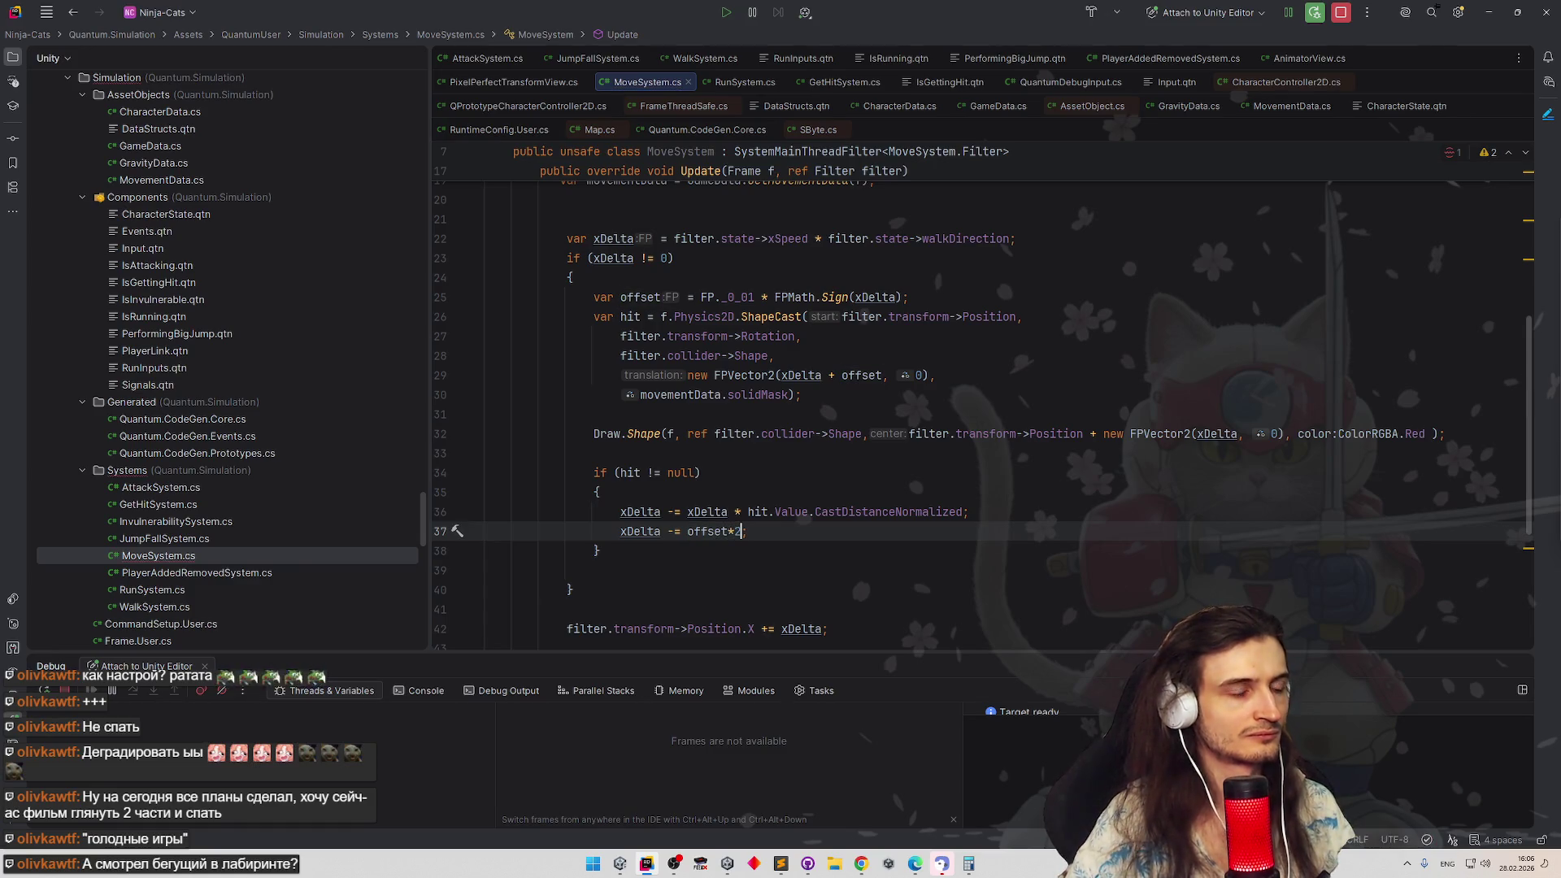
text(;)
key(Up)
key(Up)
key(Up)
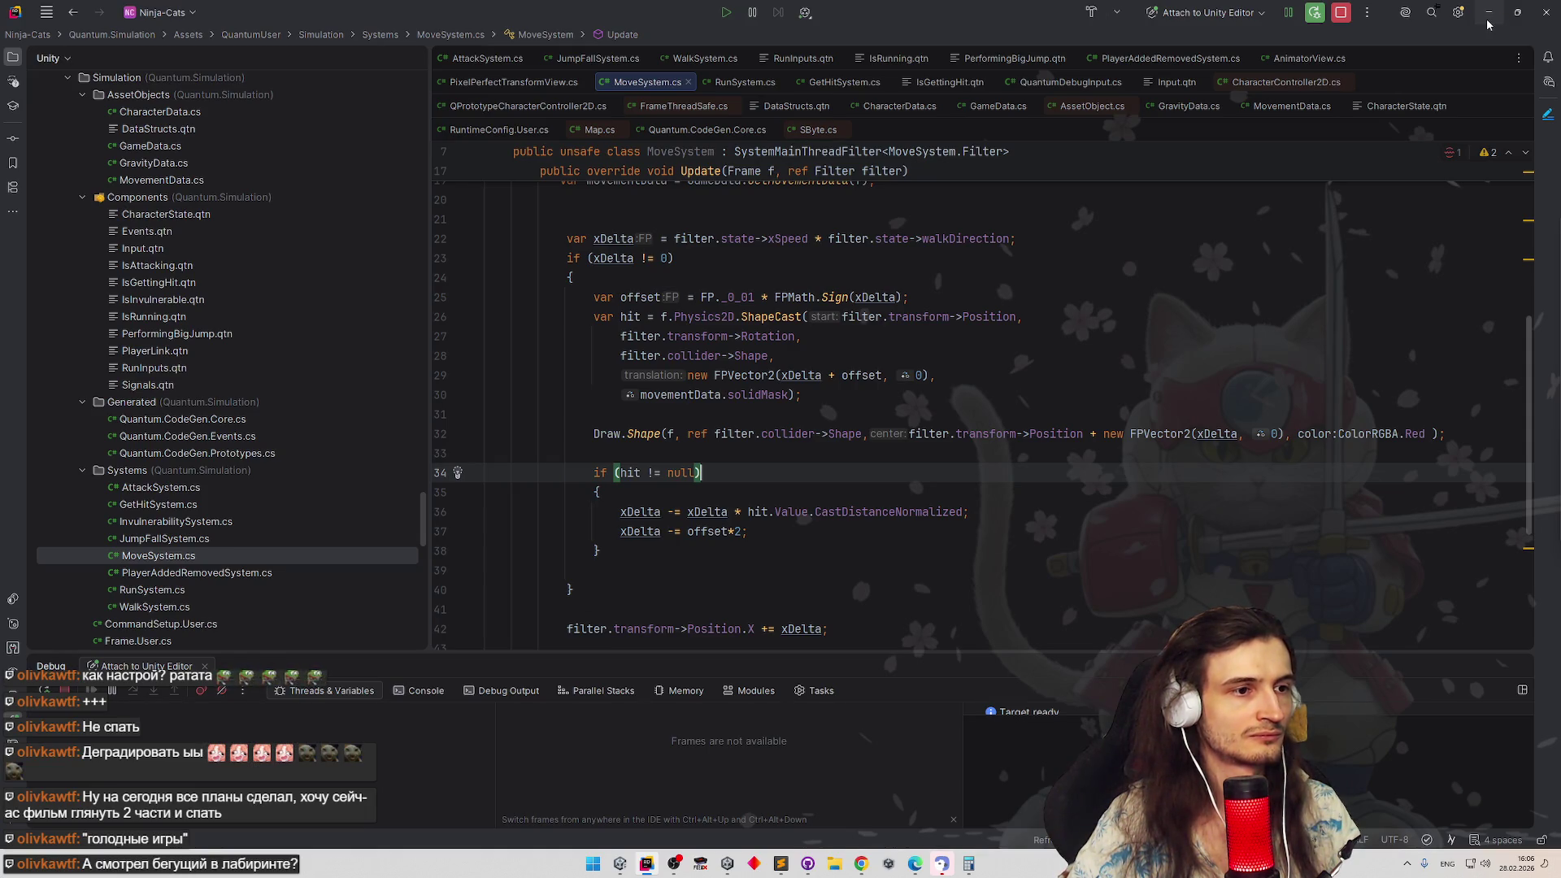
click(1488, 18)
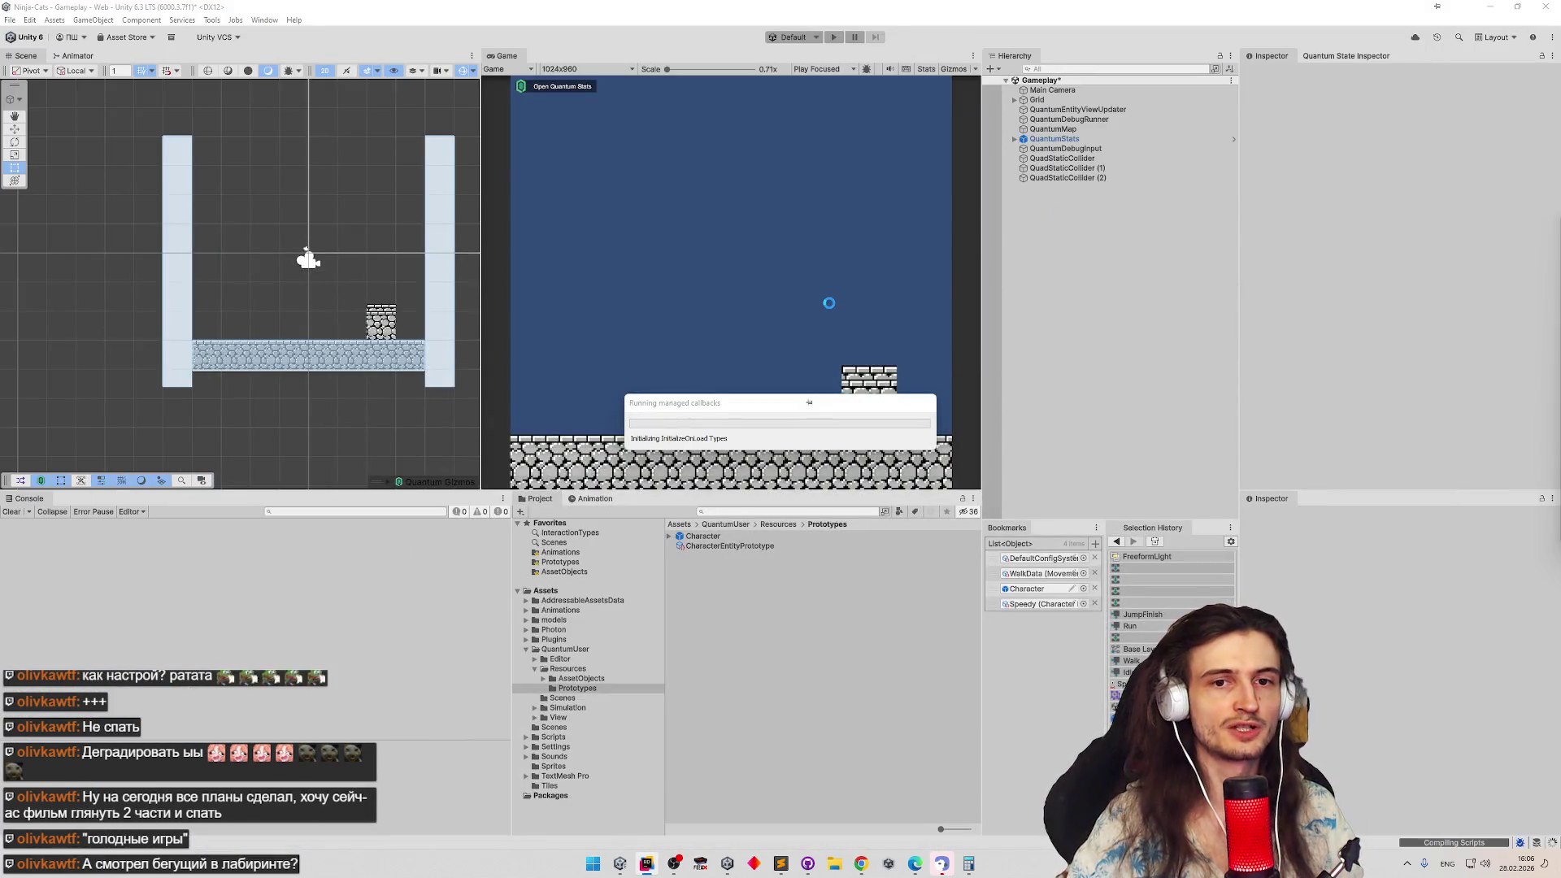
click(861, 863)
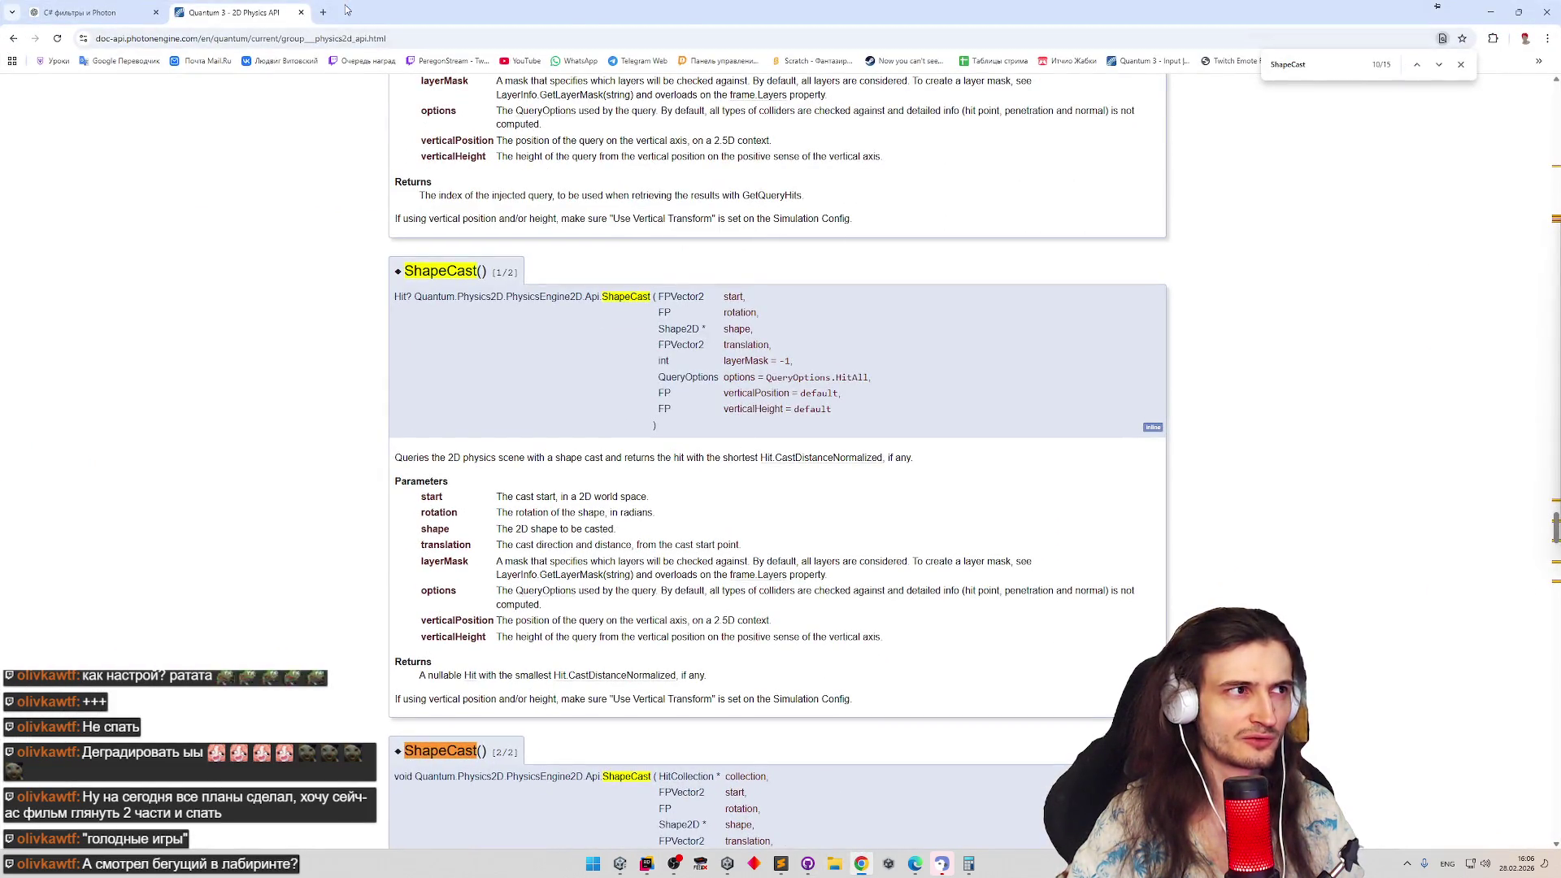
Search Google in a new tab for 'бегущий в лабиринте' and skim a result snippet
click(324, 12)
text(бегу)
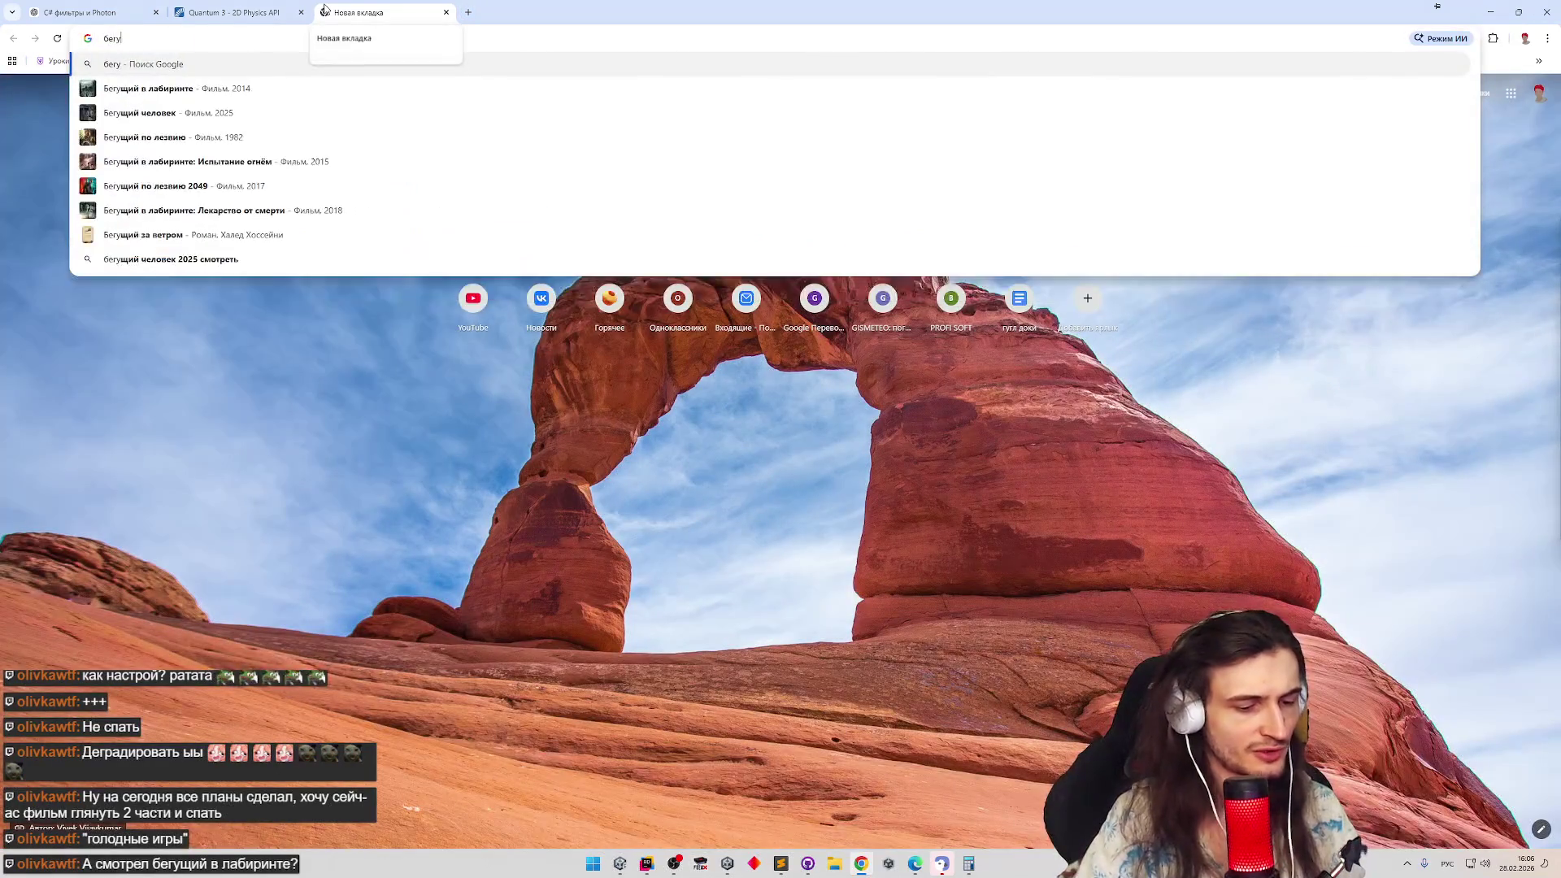
text(щий в лабиринте)
key(Return)
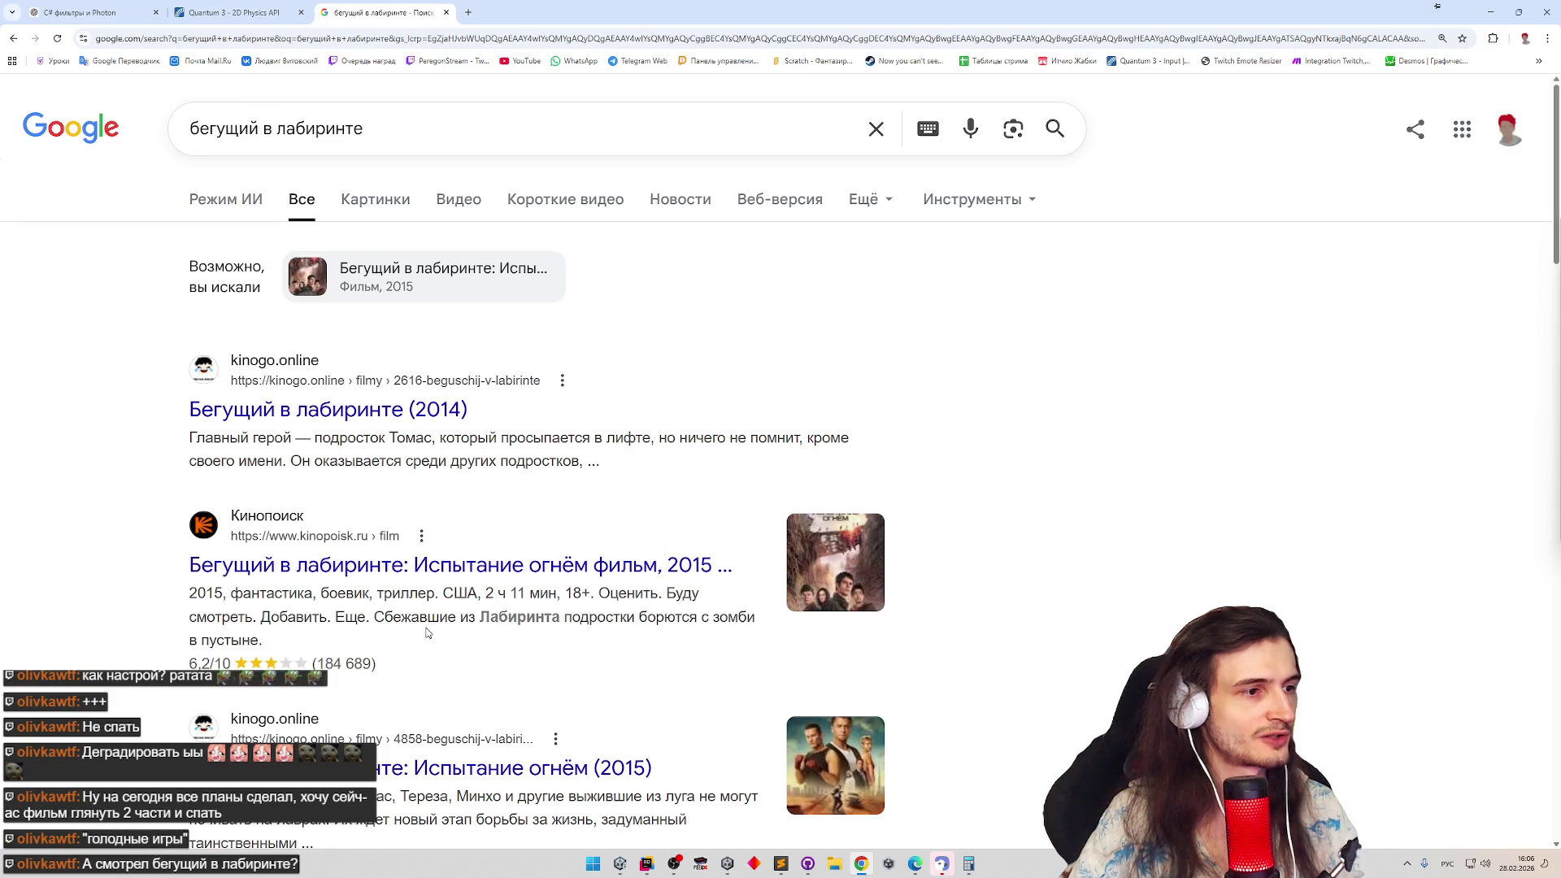
drag(426, 629, 672, 640)
click(676, 639)
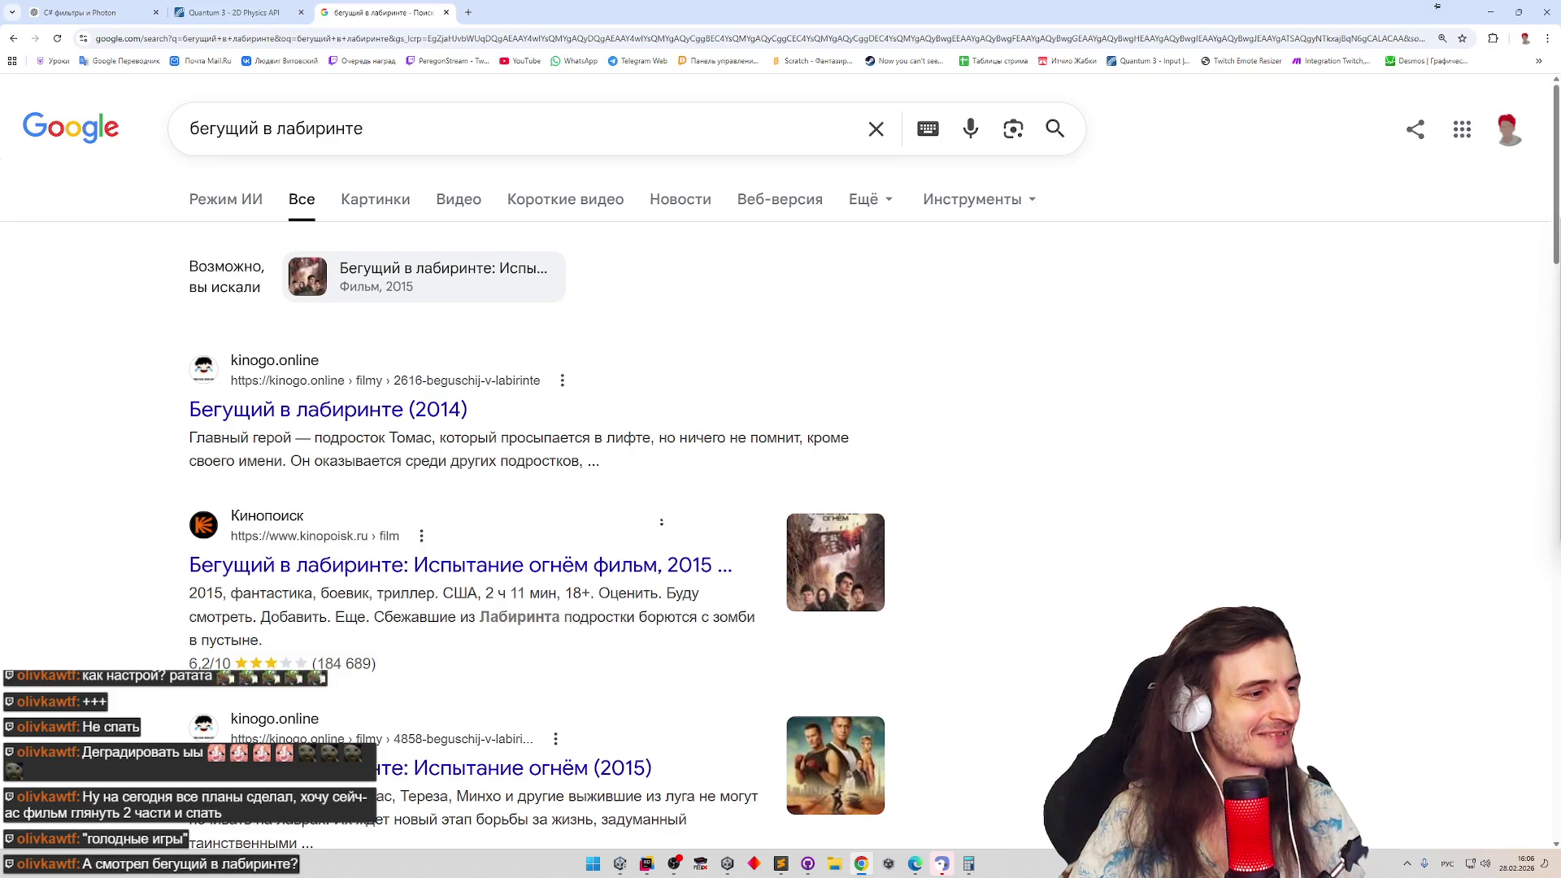
scroll(662, 522, down, 2)
scroll(648, 557, down, 2)
scroll(830, 464, up, 1)
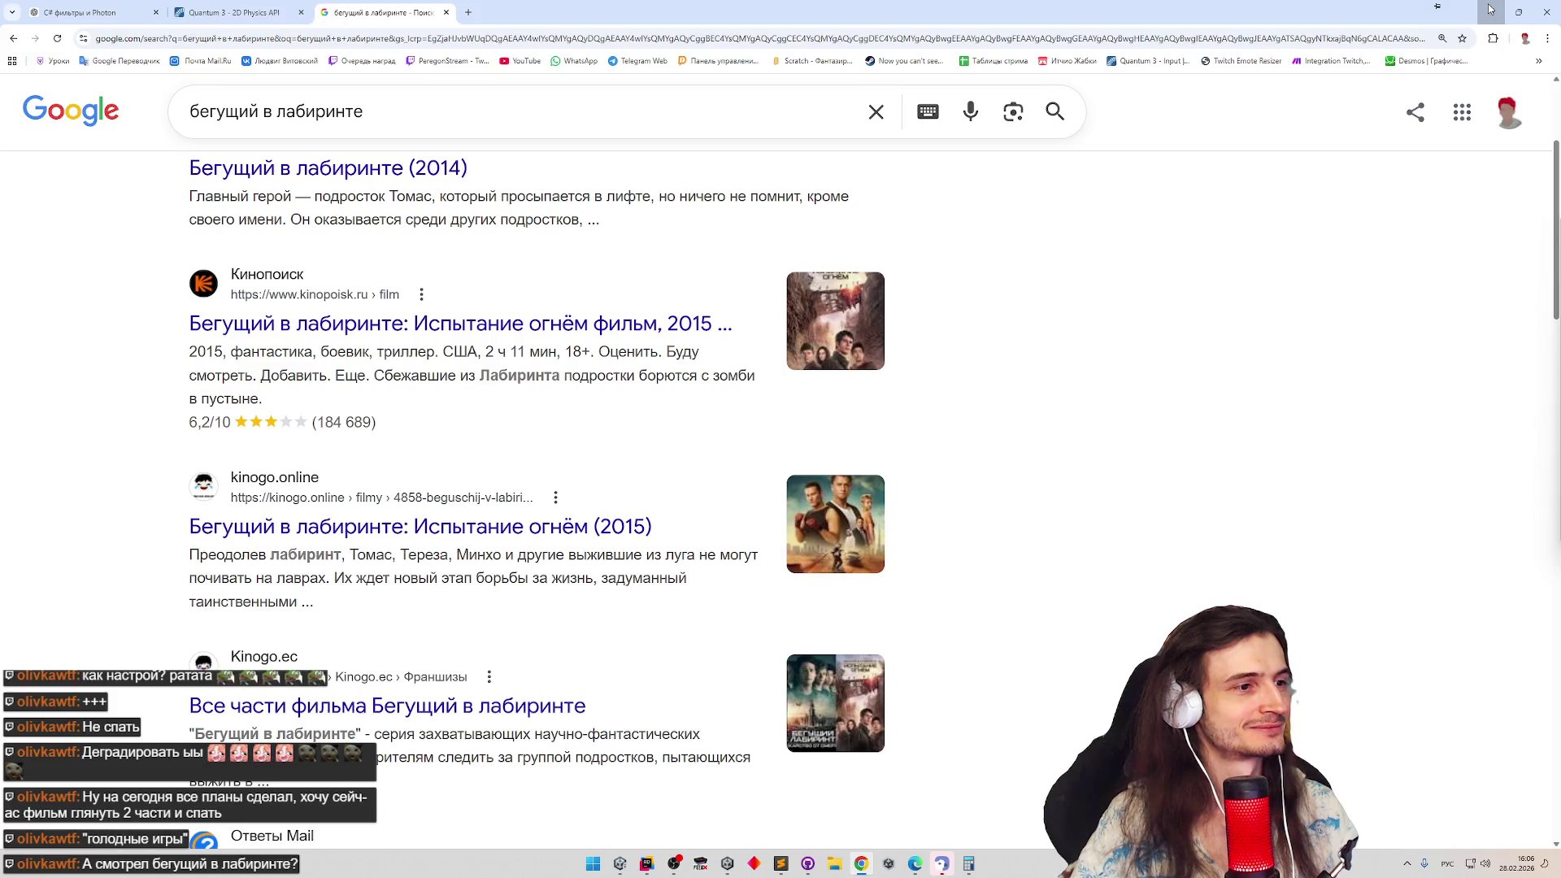
scroll(610, 473, up, 1)
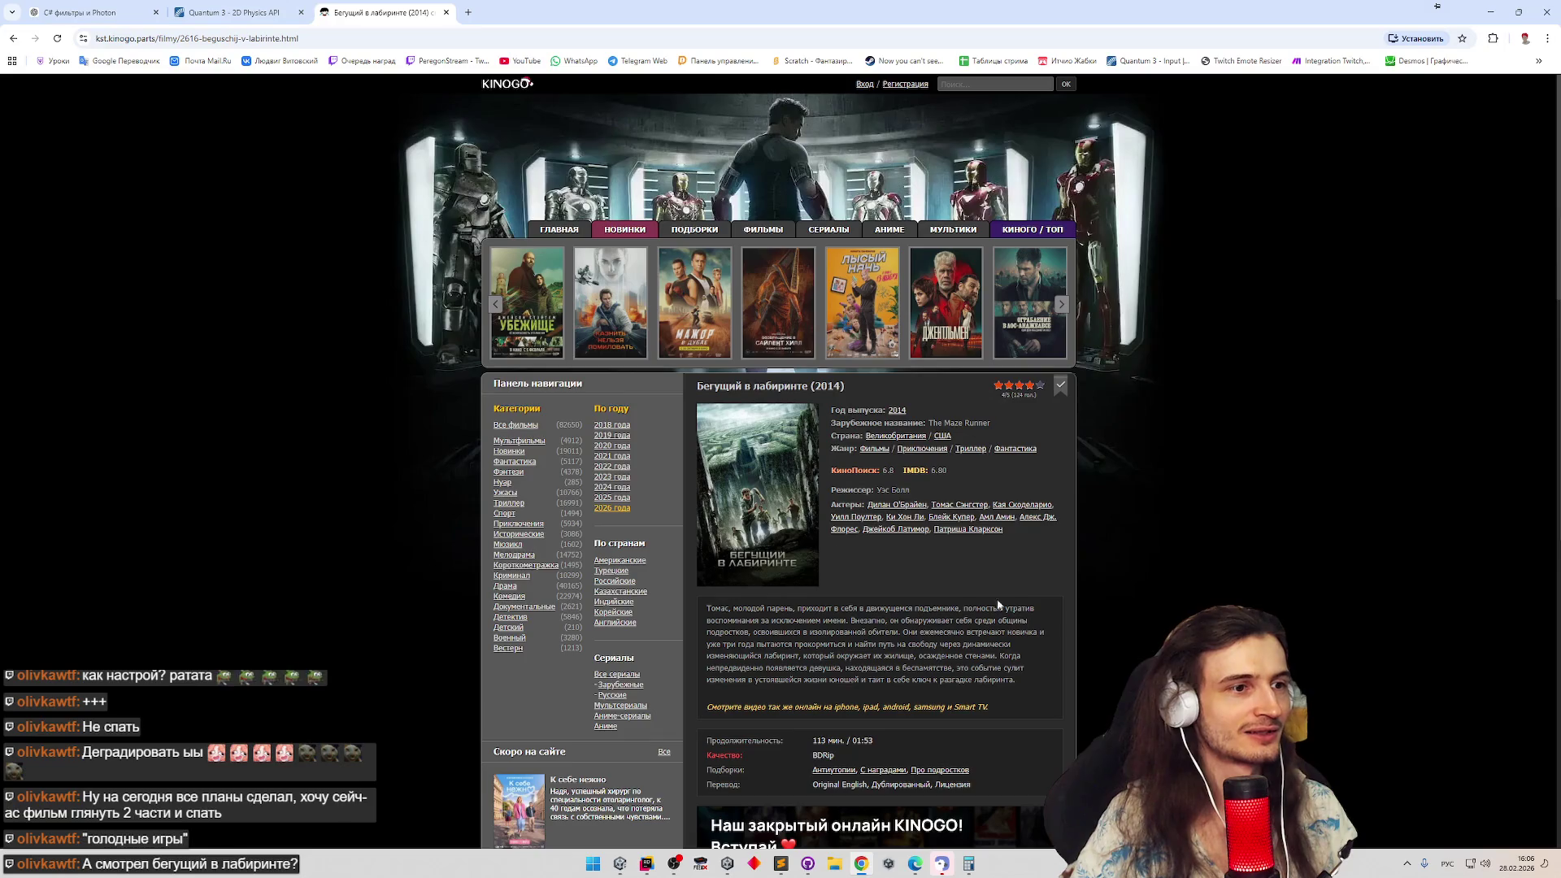
scroll(1023, 624, down, 1)
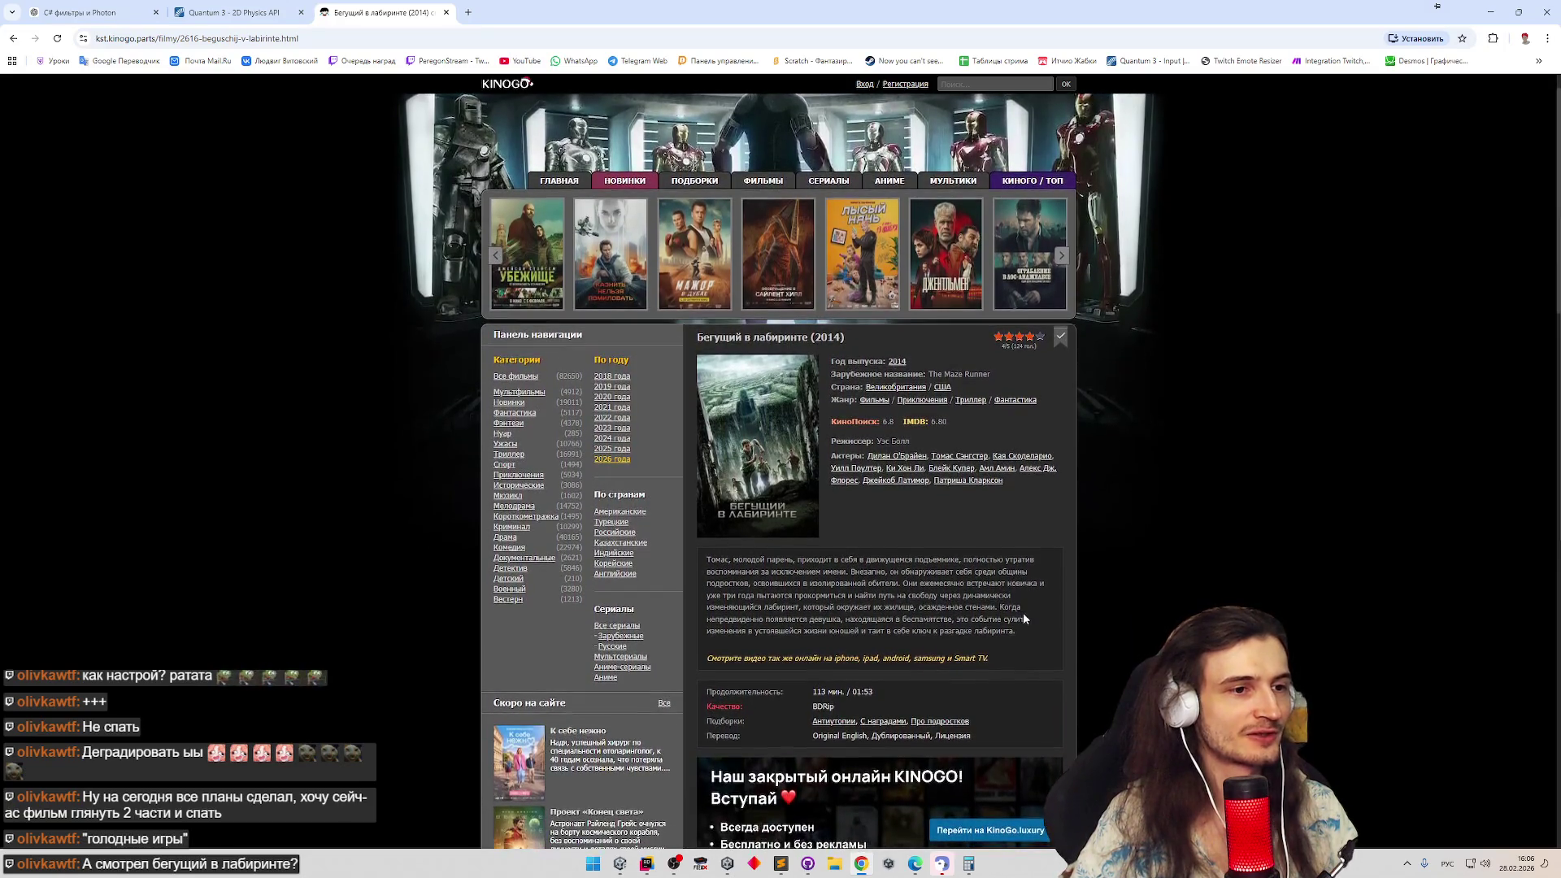
scroll(1018, 614, down, 1)
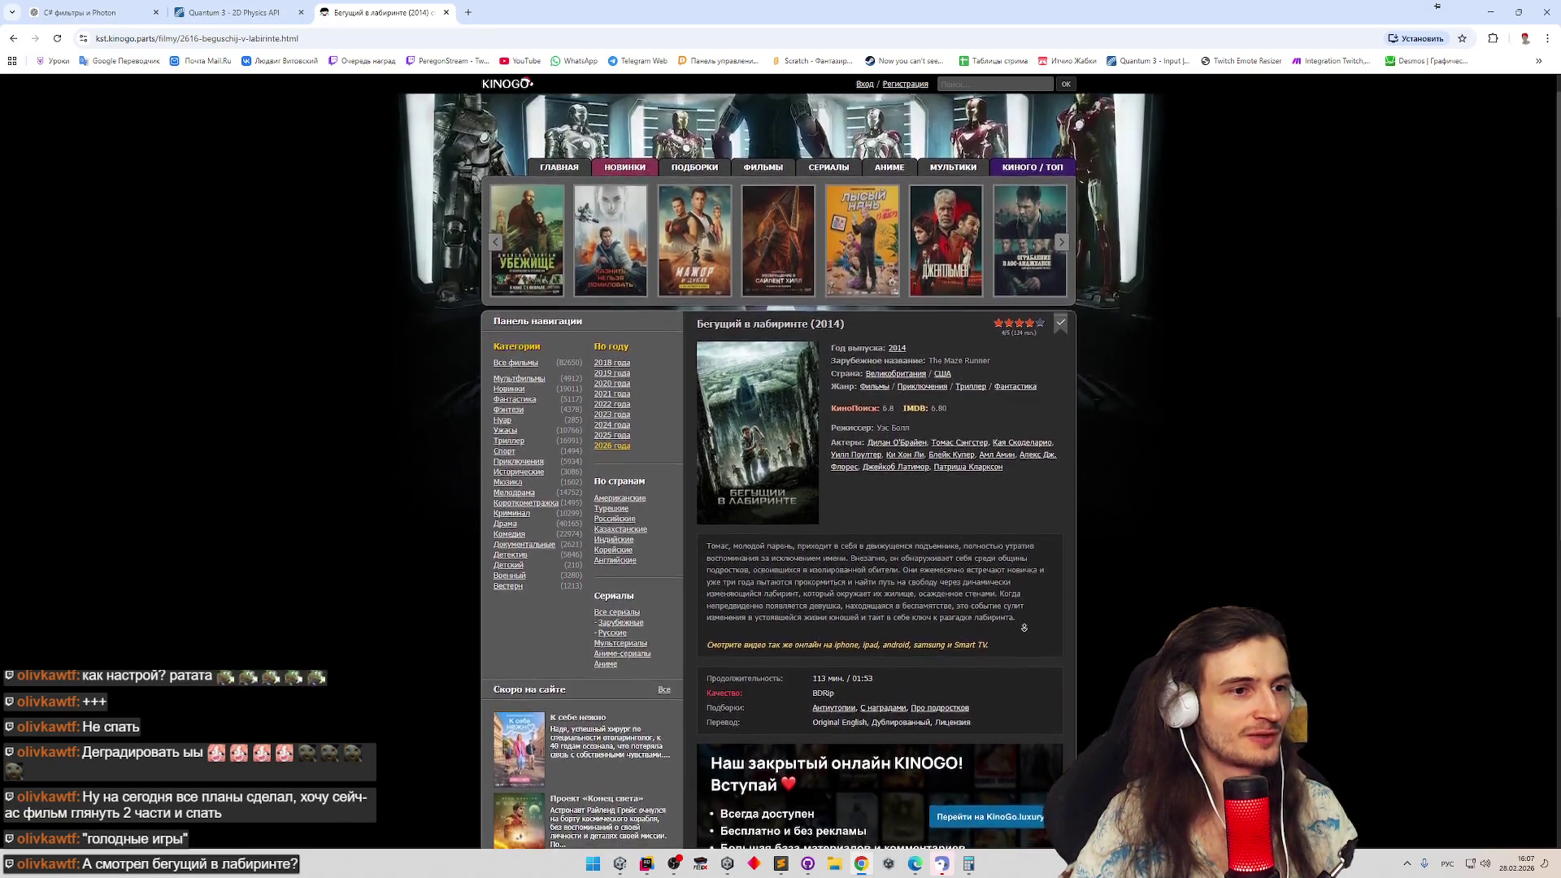
scroll(1024, 627, down, 1)
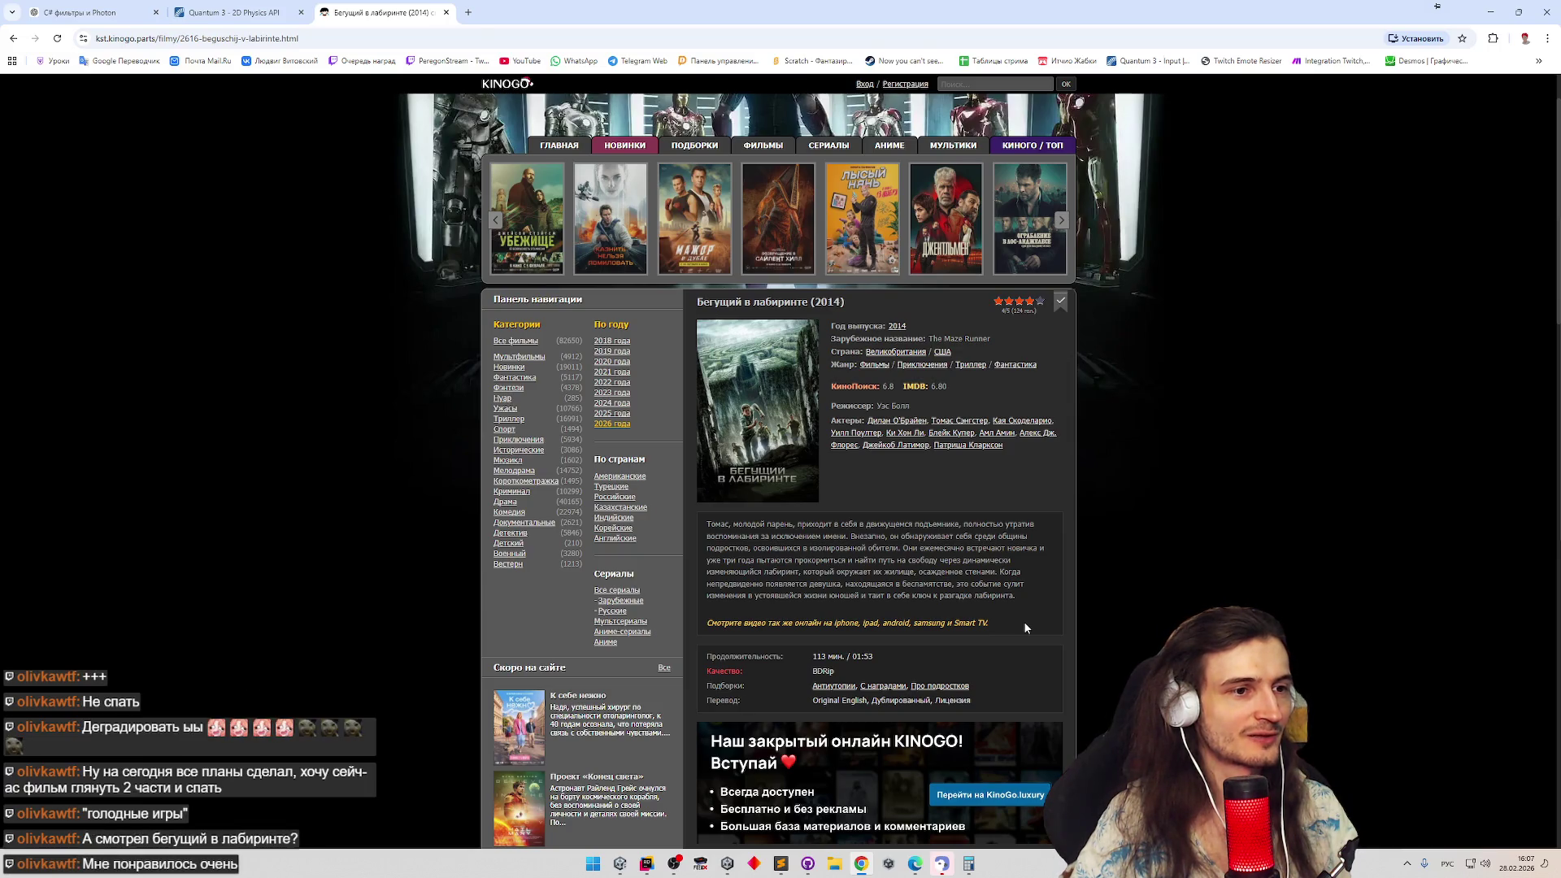
Autoscroll The Maze Runner (2014) page down to the viewing section, then minimize the browser
middle_click(1025, 626)
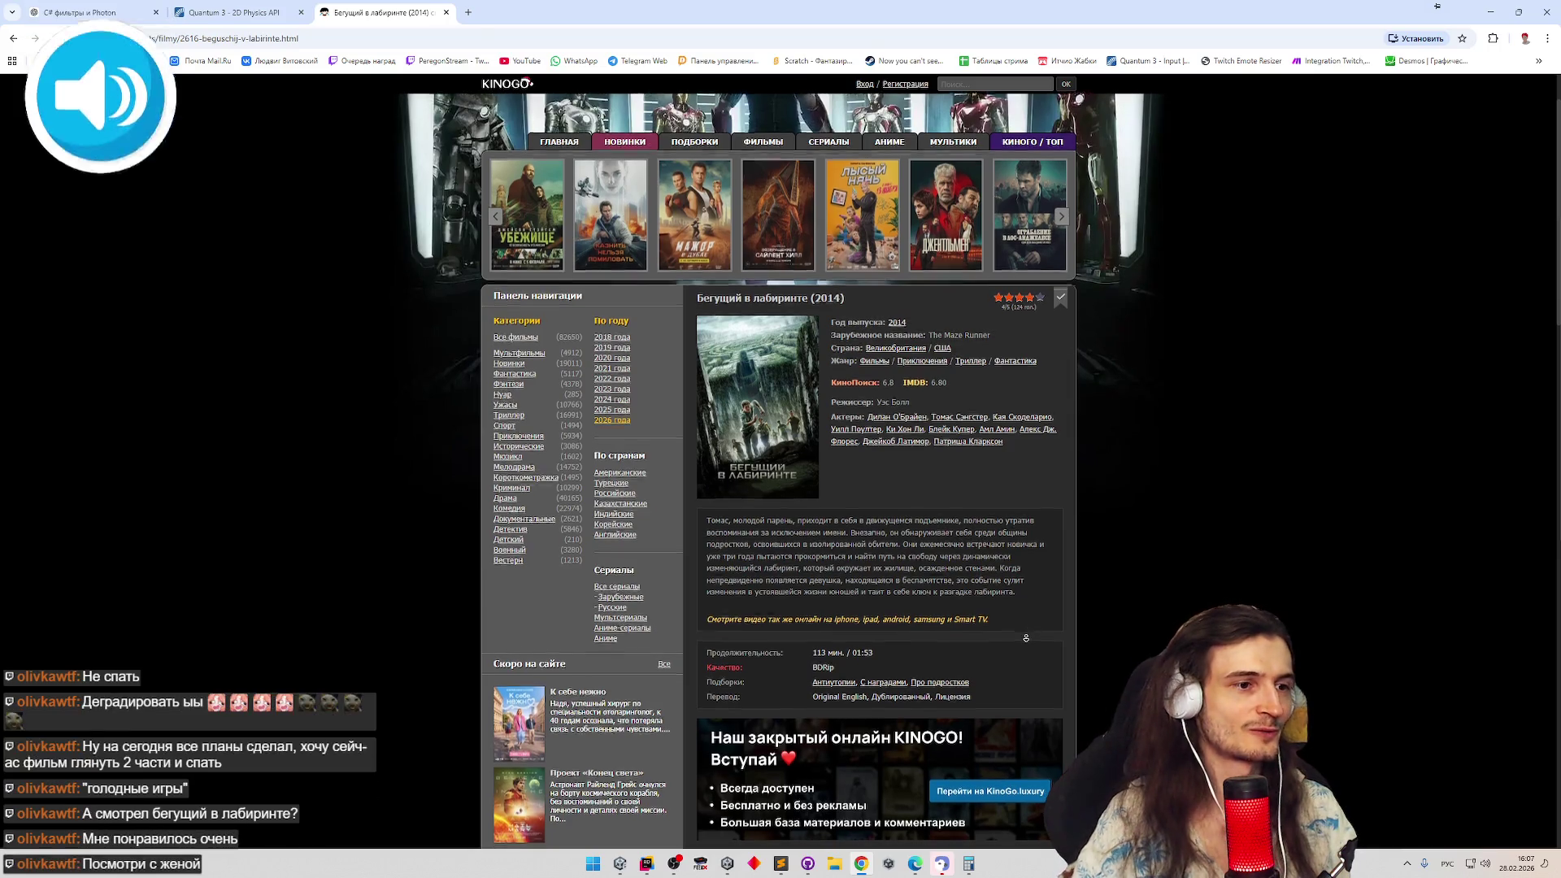
scroll(1027, 630, down, 1)
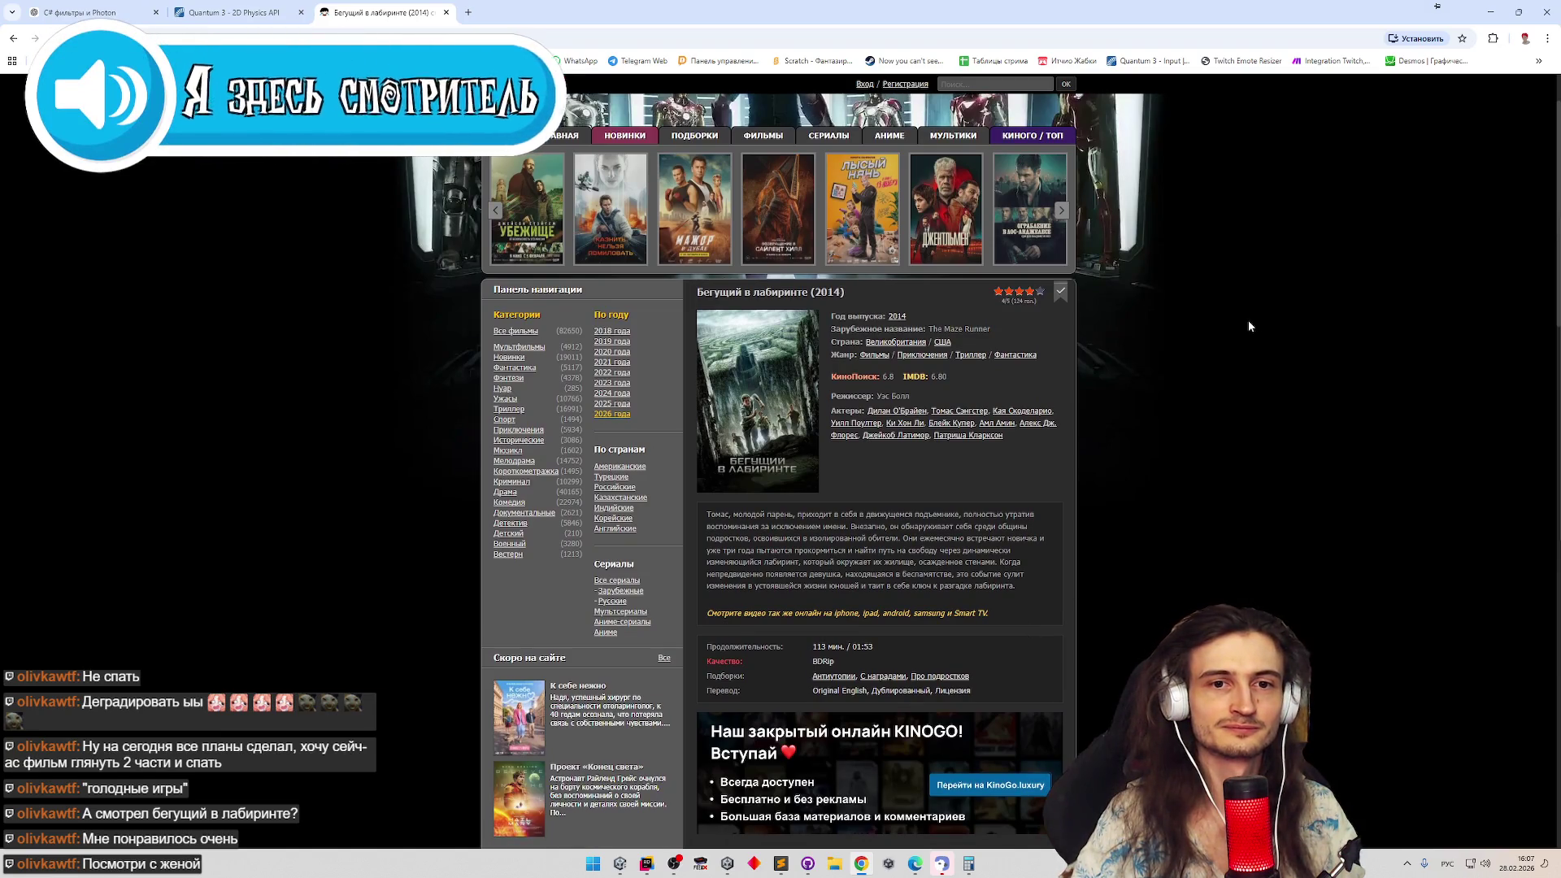
scroll(1041, 482, down, 1)
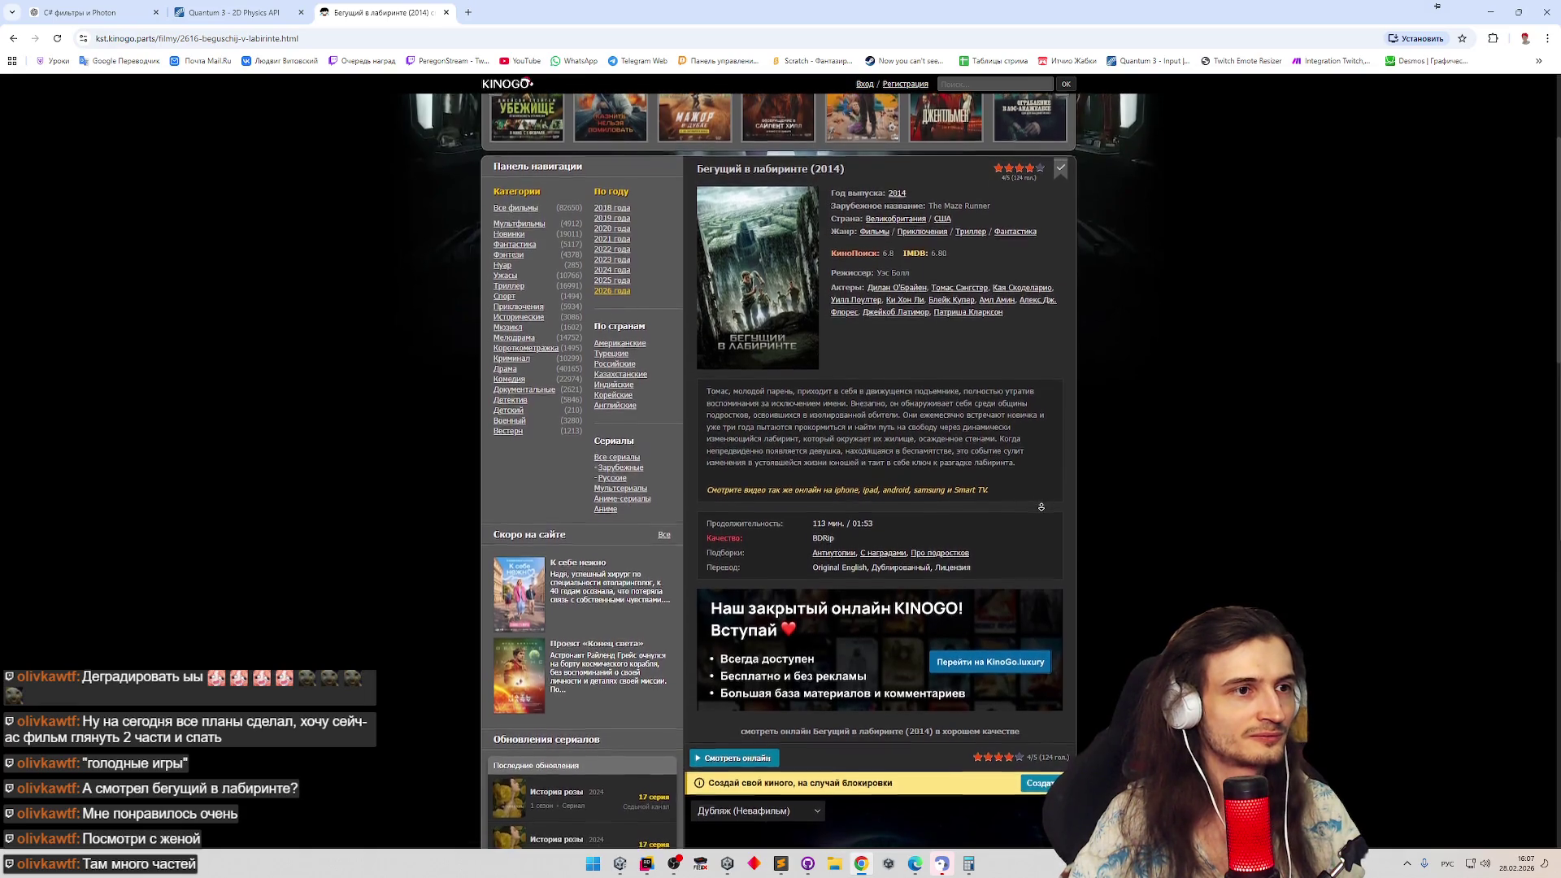
click(1041, 504)
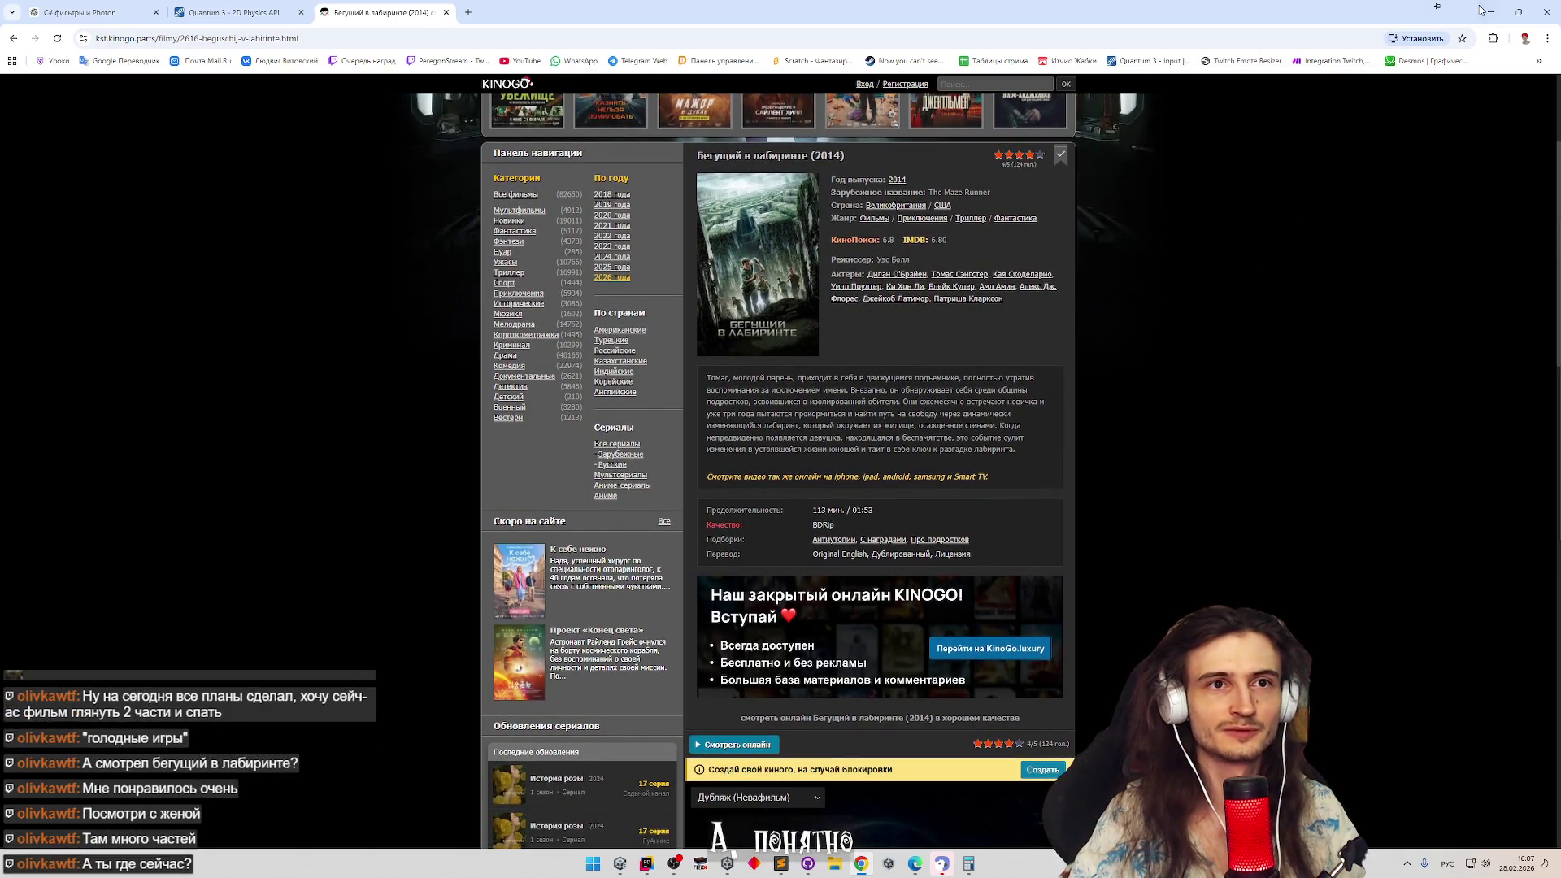
click(1484, 11)
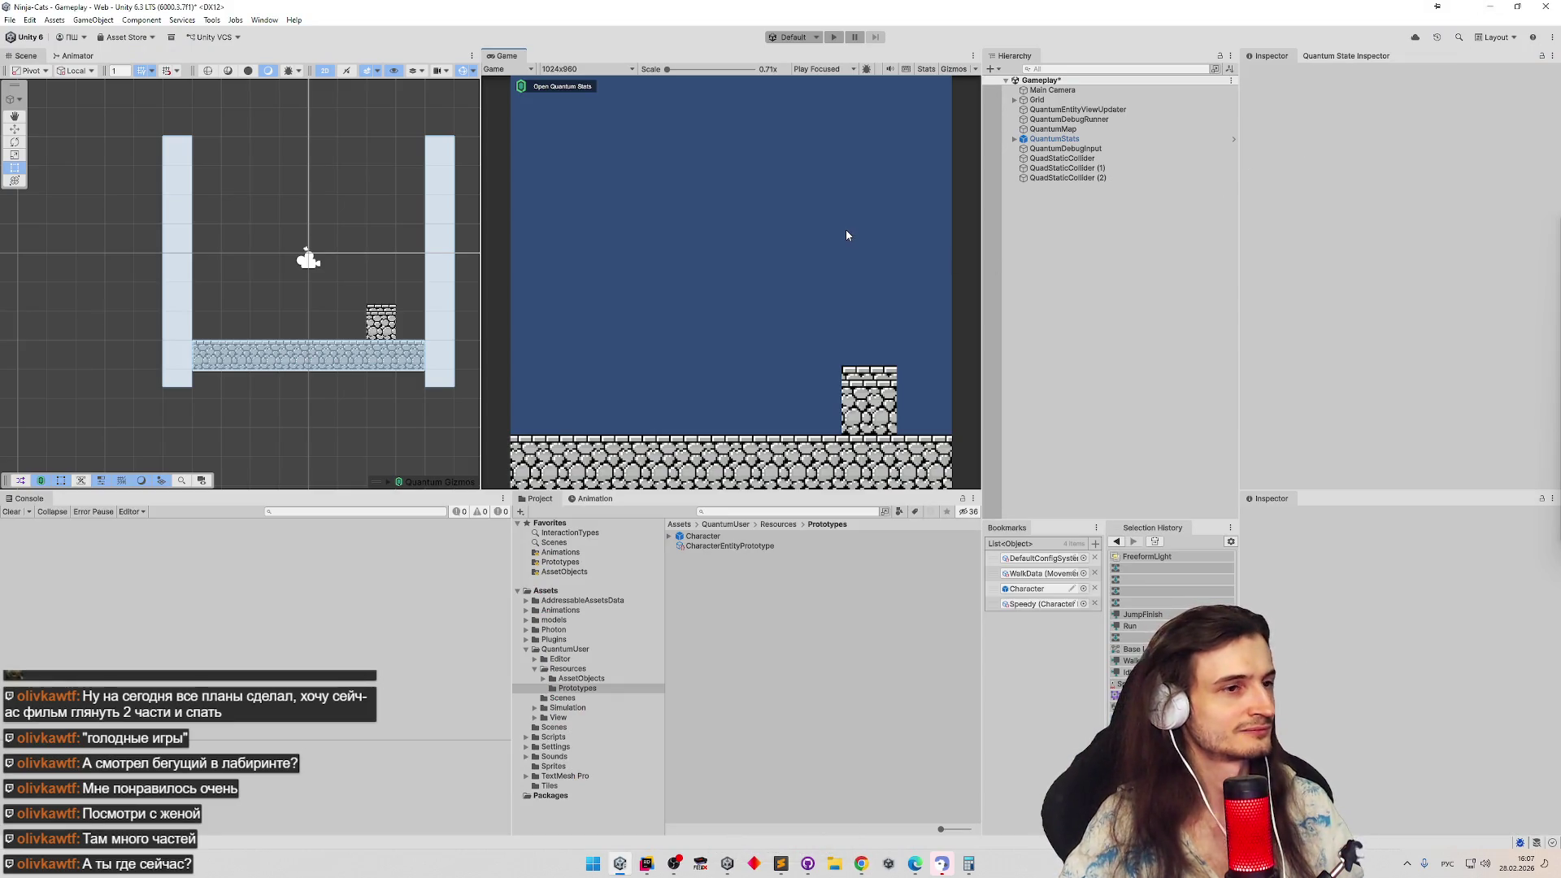
Save the Gameplay scene, start Play mode and toggle the maximized game view
key(ctrl+s)
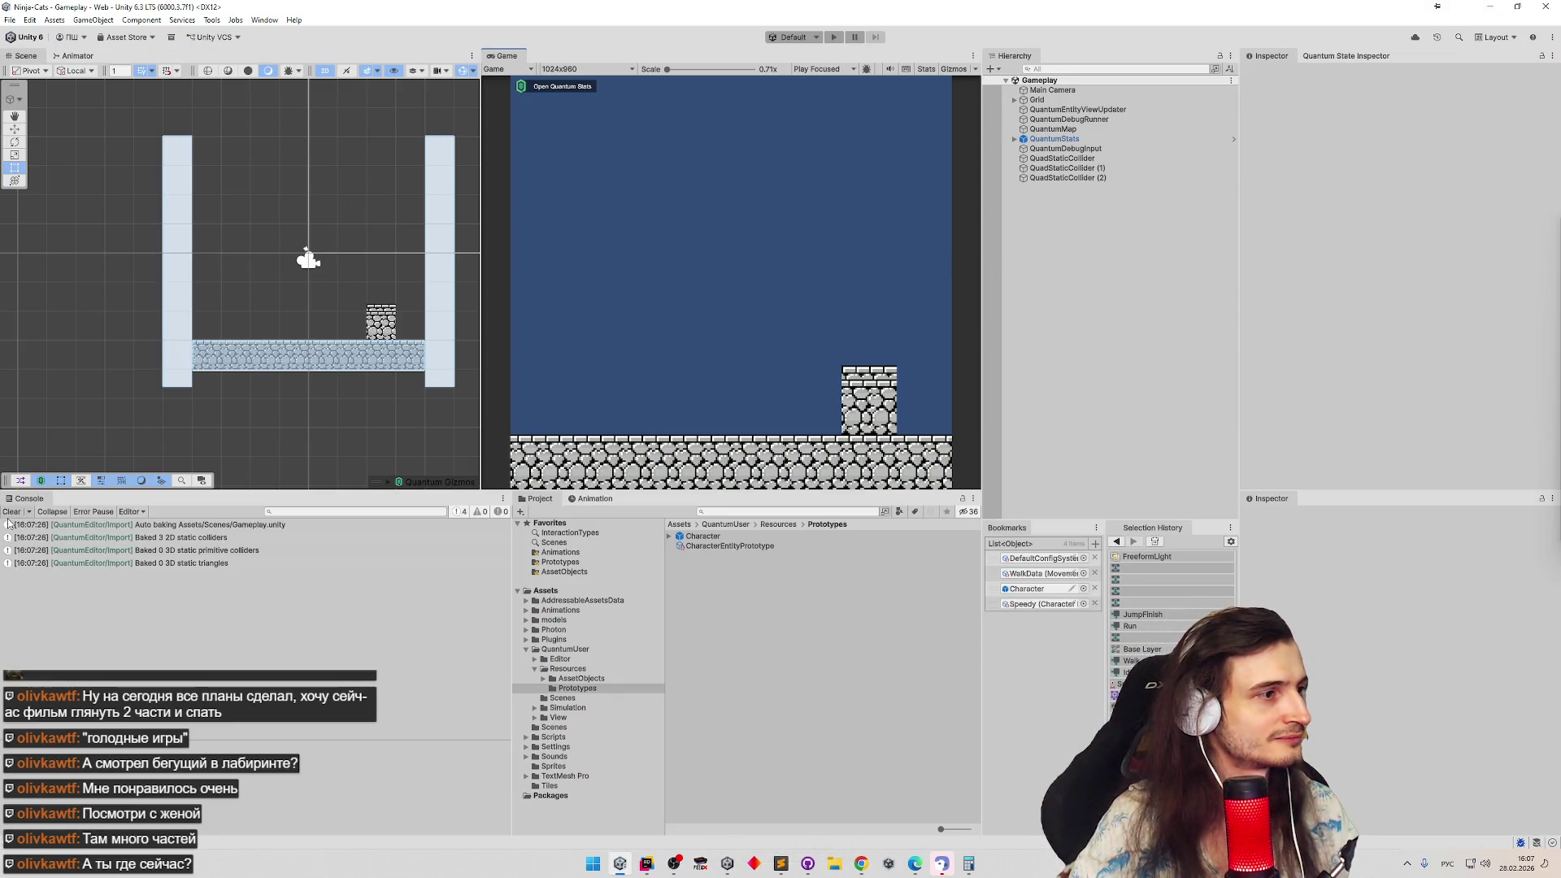
key(ctrl+p)
key(shift+space)
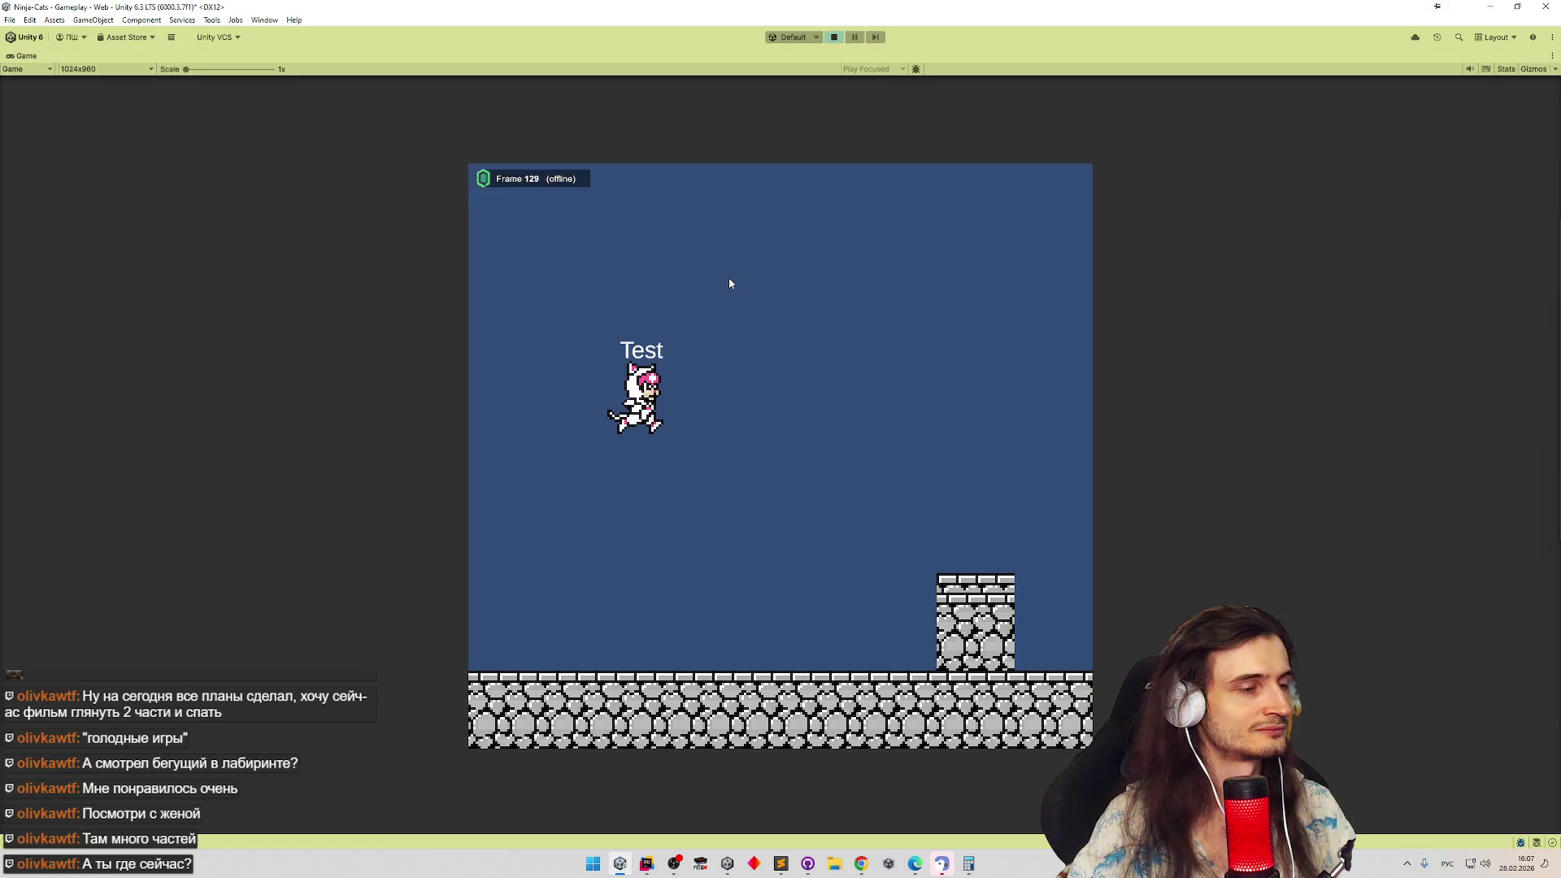
key(shift+space)
Run the Test character right into the wall and back left several times, then return to Rider
key(d)
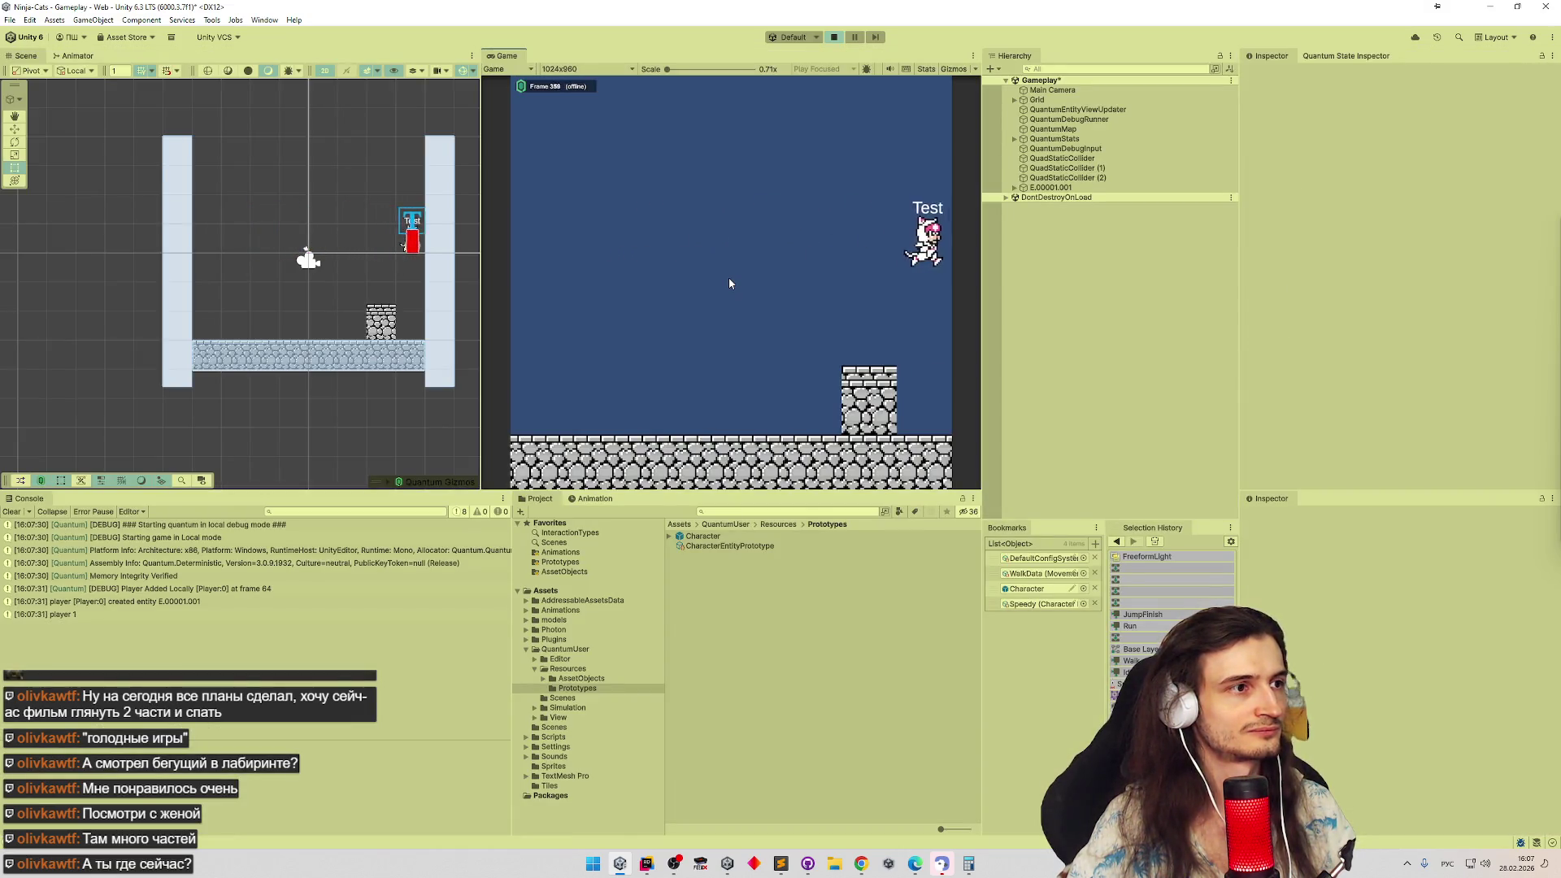
key(a)
key(d)
key(a)
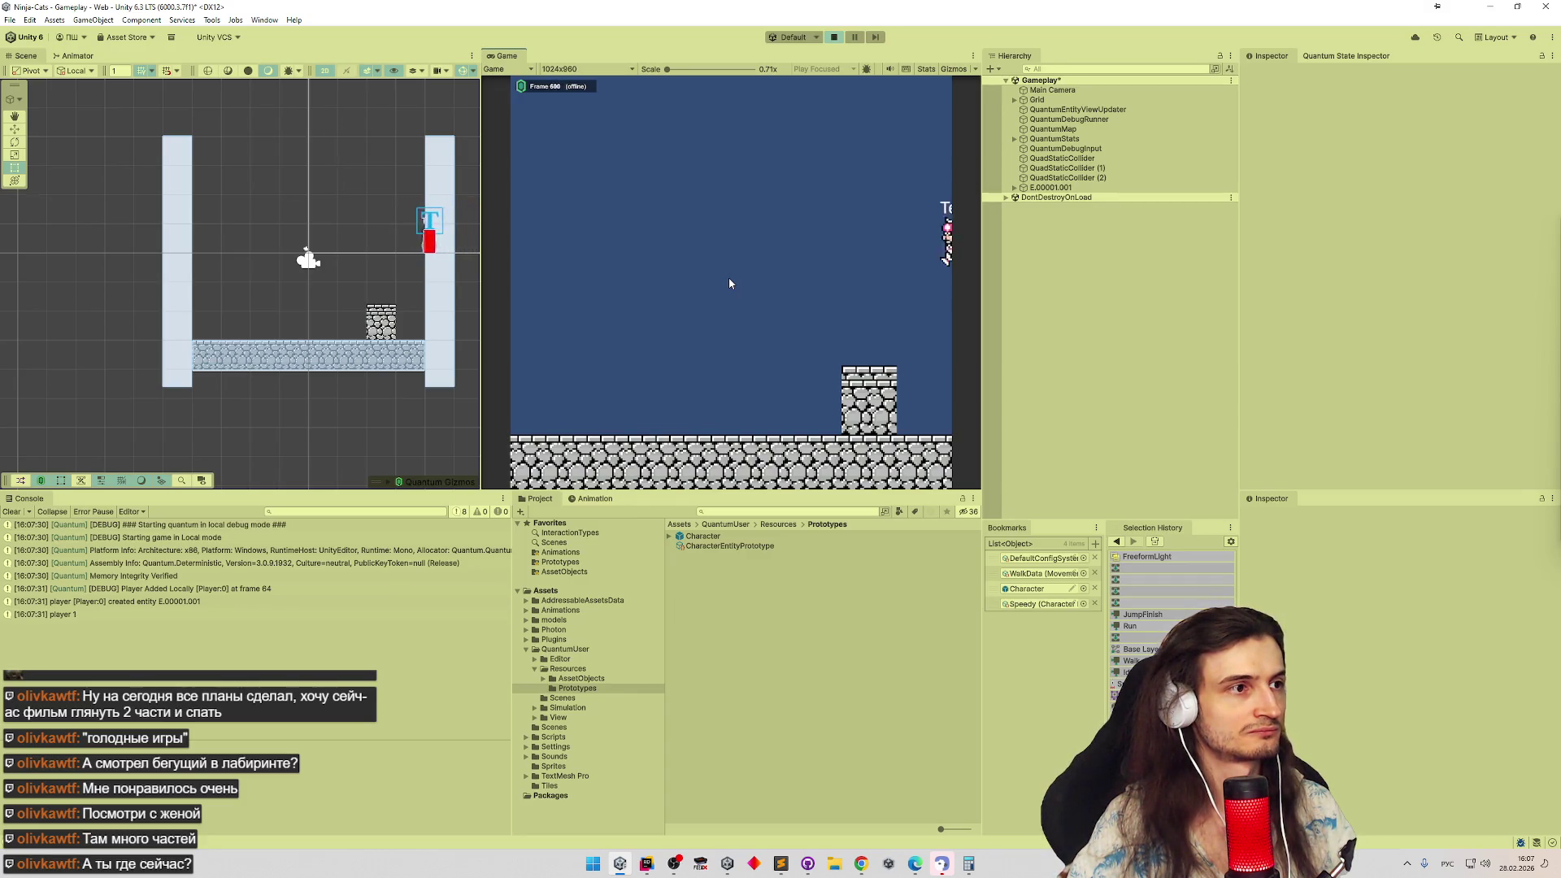
key(d)
key(a)
key(d)
key(a)
key(d)
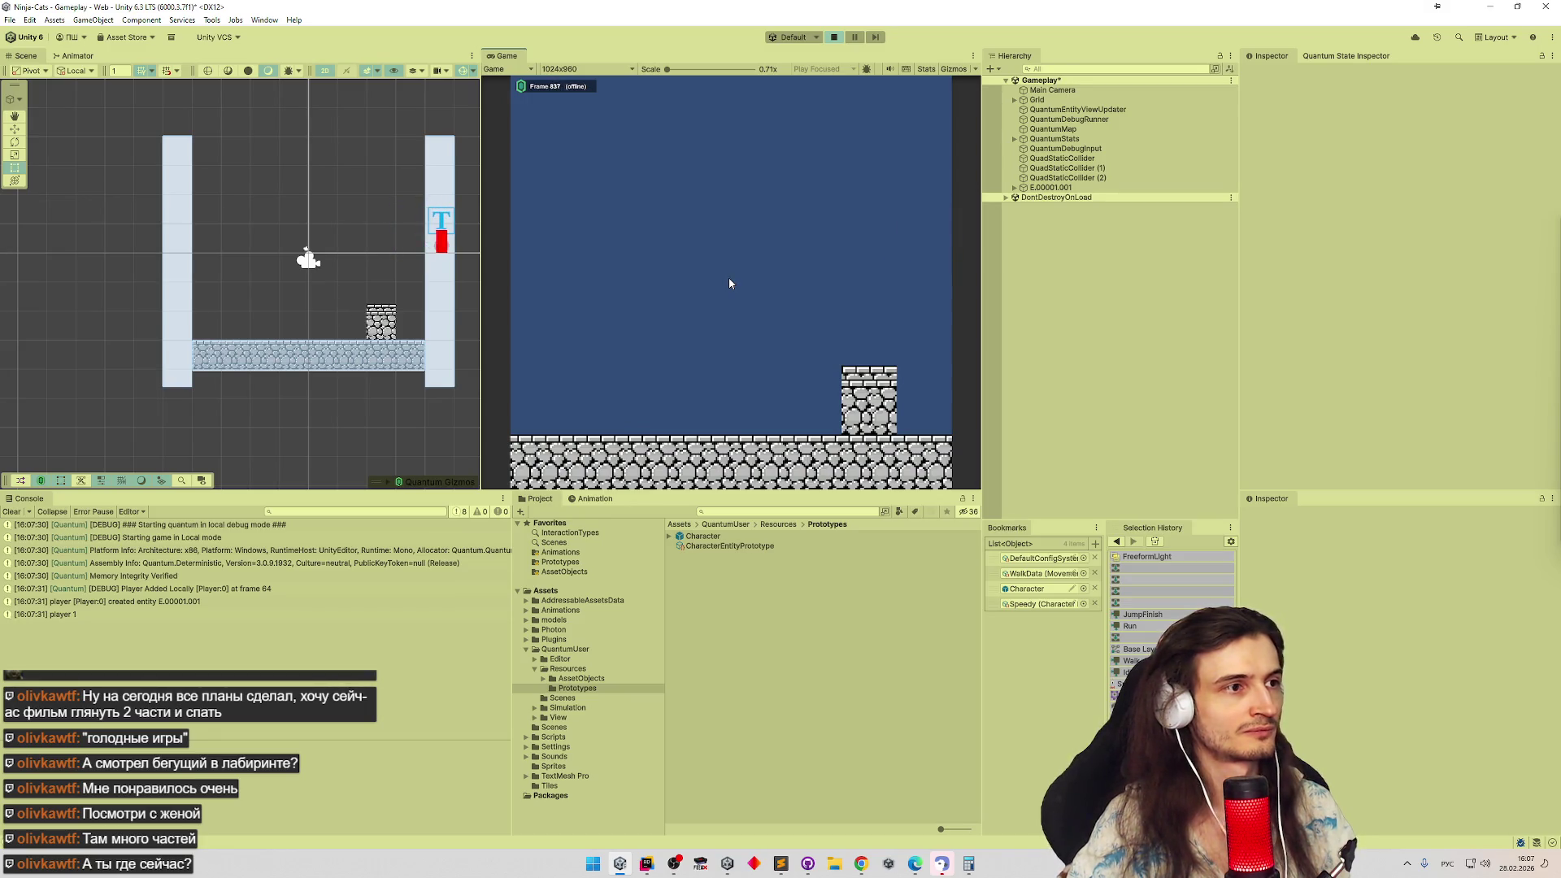
key(alt+Tab)
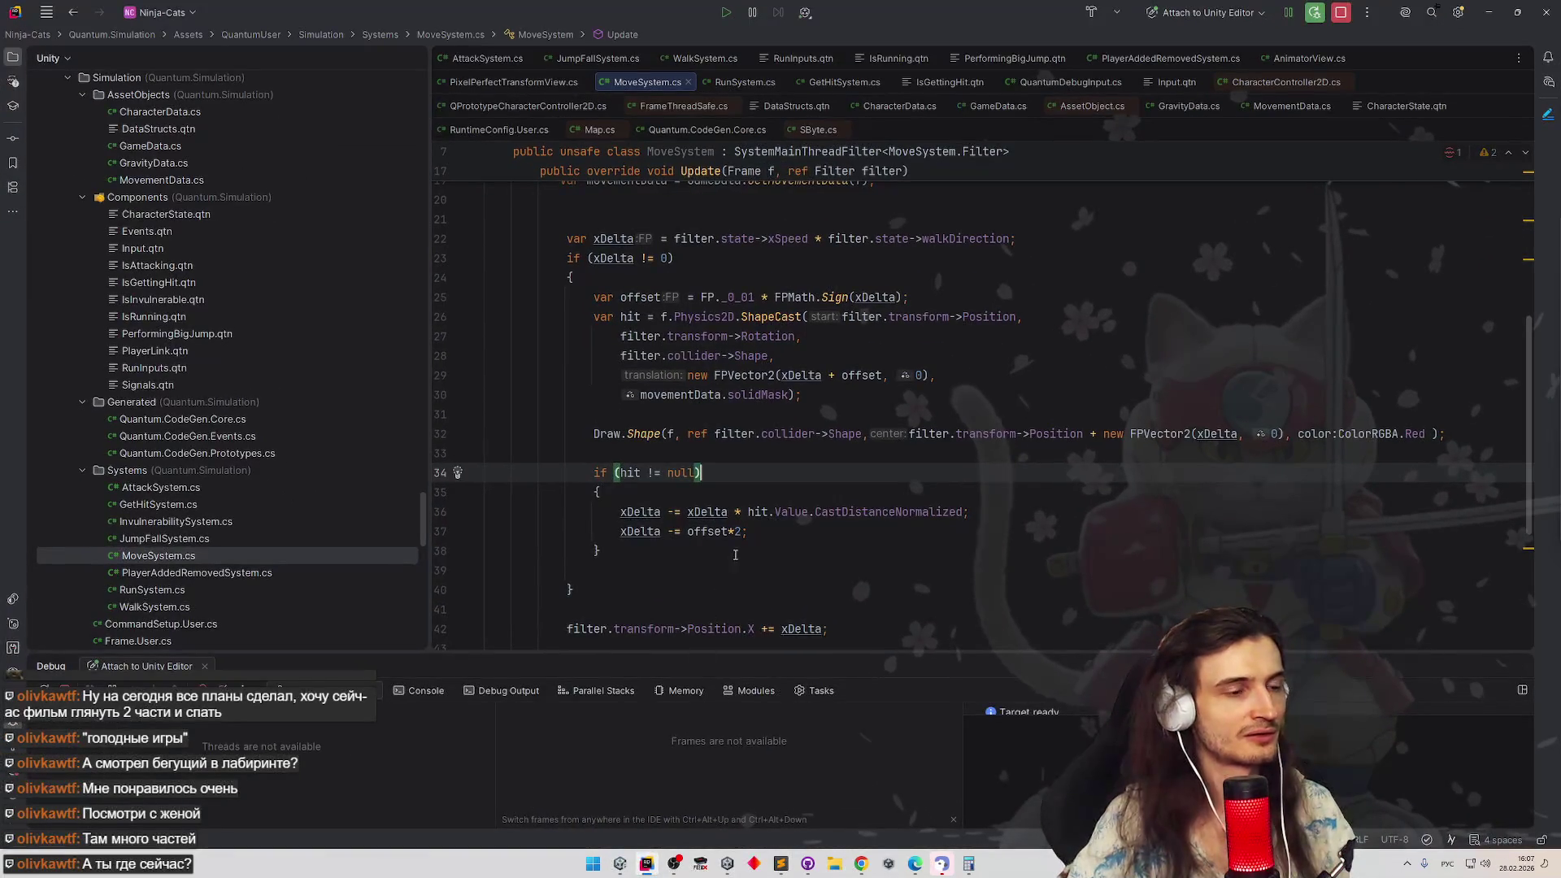
Add a blank line inside the hit check block after its opening brace
click(692, 532)
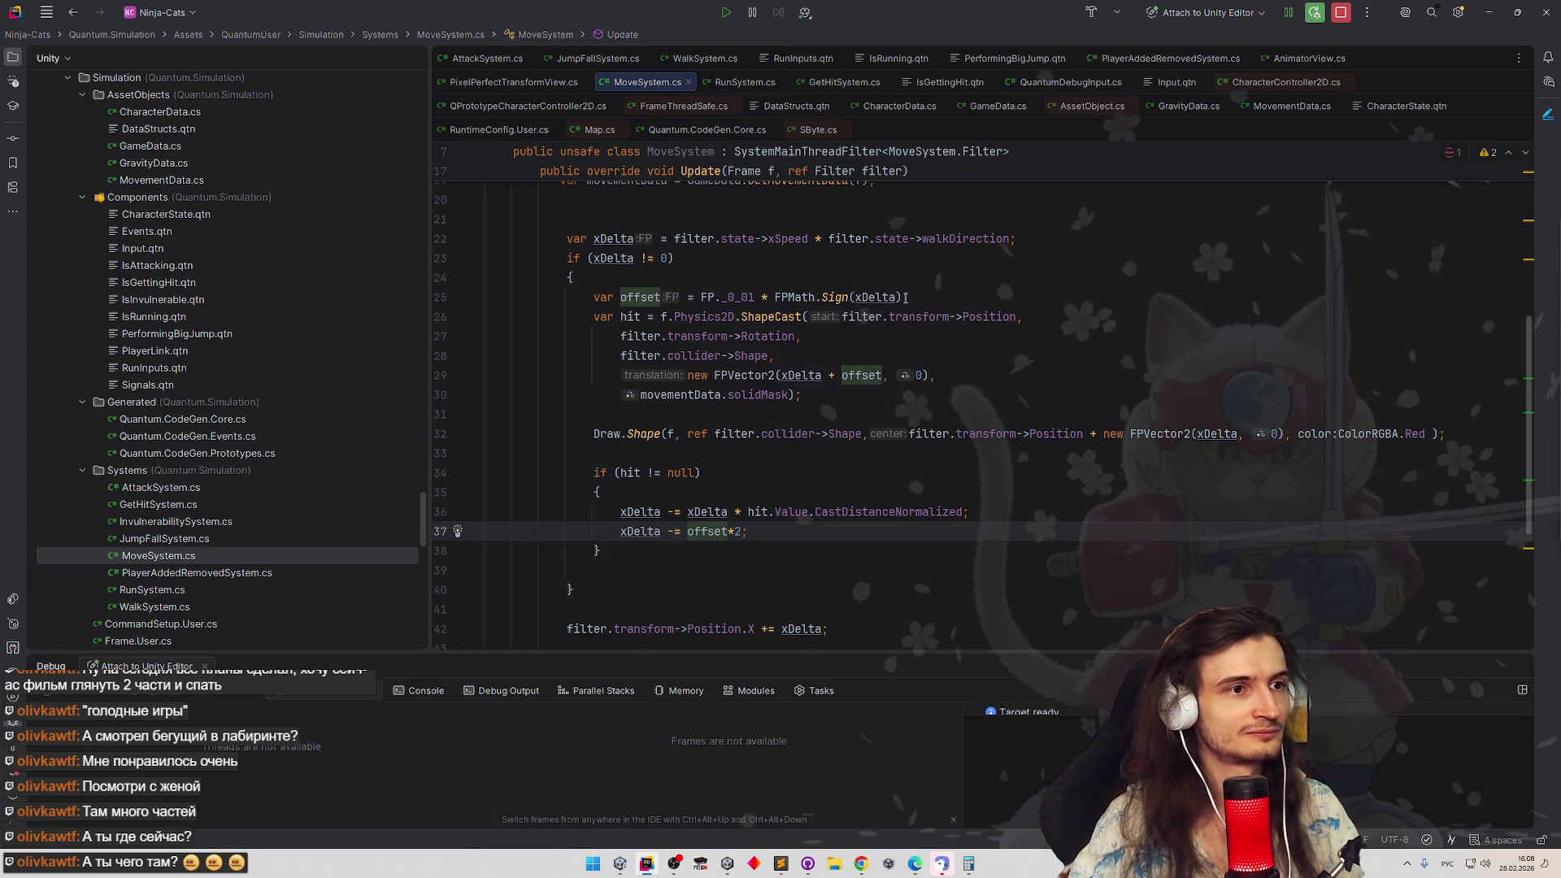
mouse_move(834, 297)
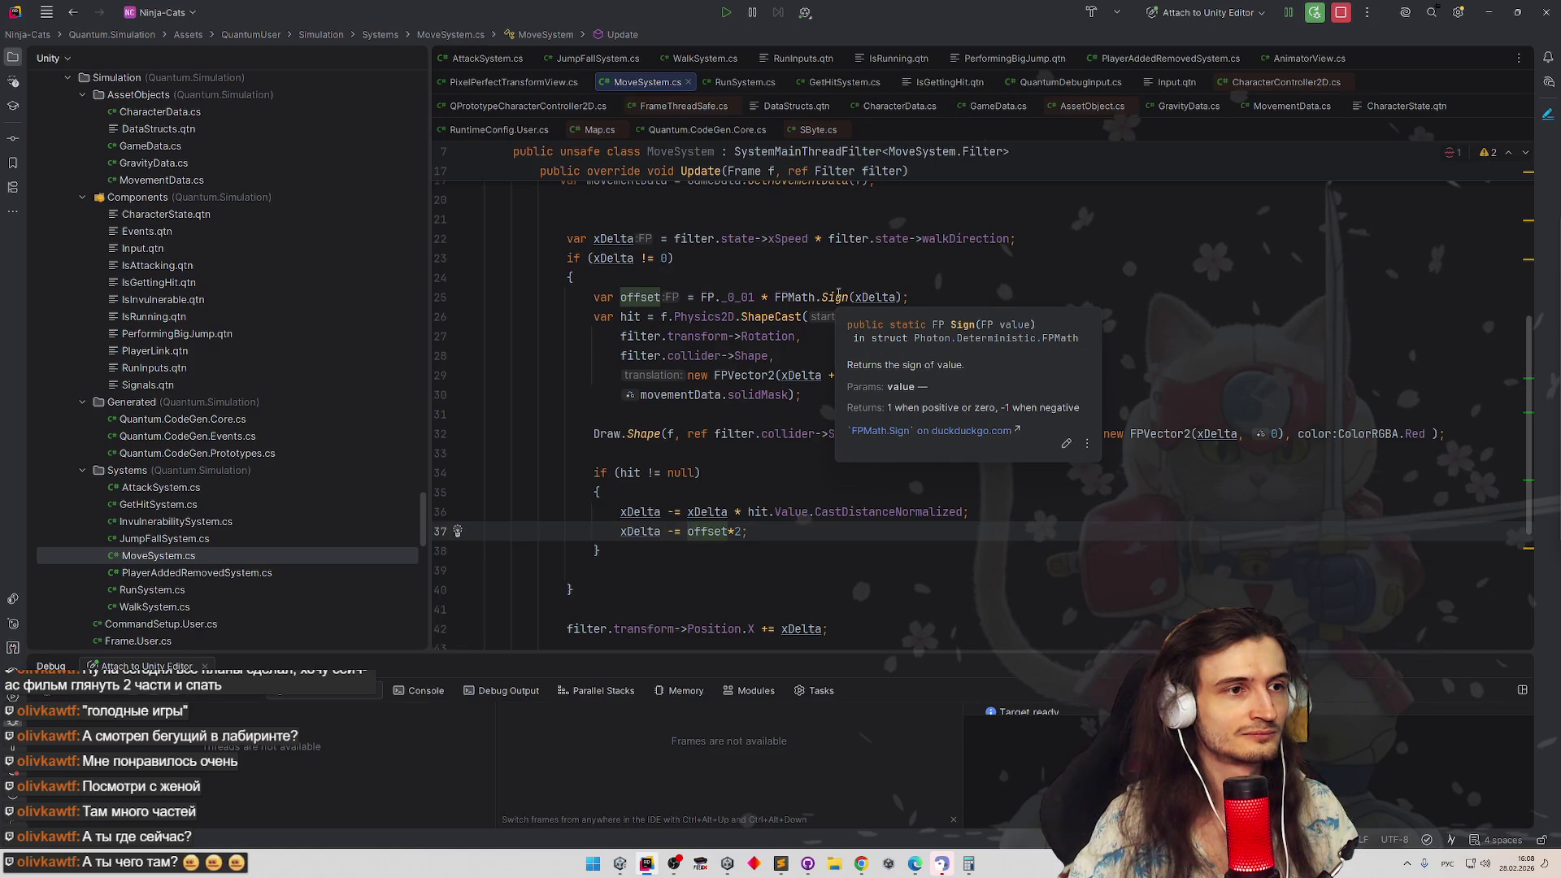
scroll(839, 287, up, 2)
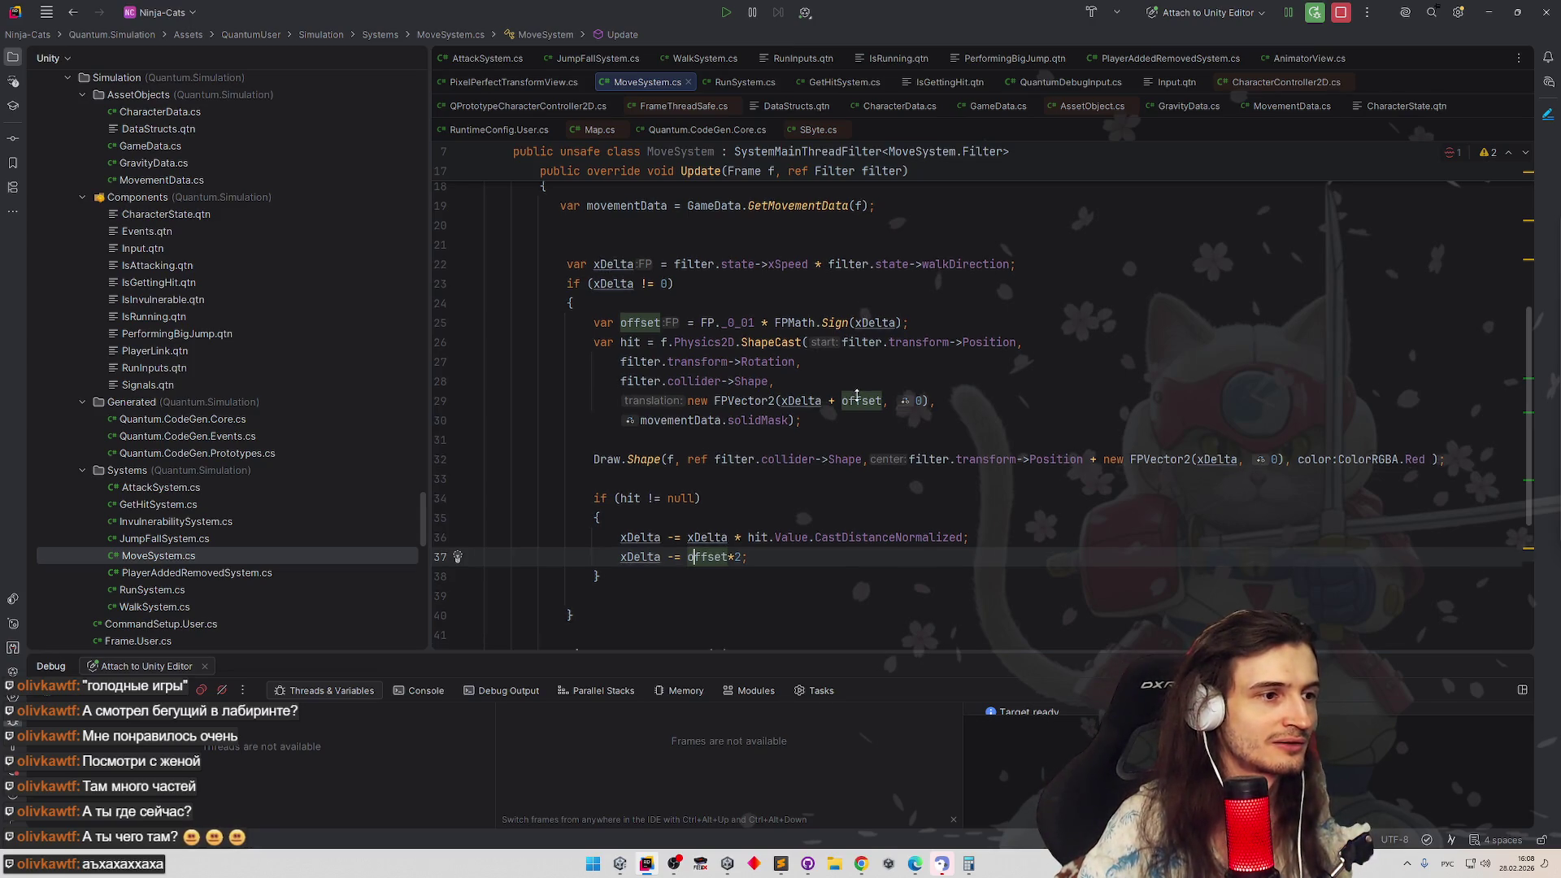
scroll(855, 366, down, 3)
key(Up)
key(Up)
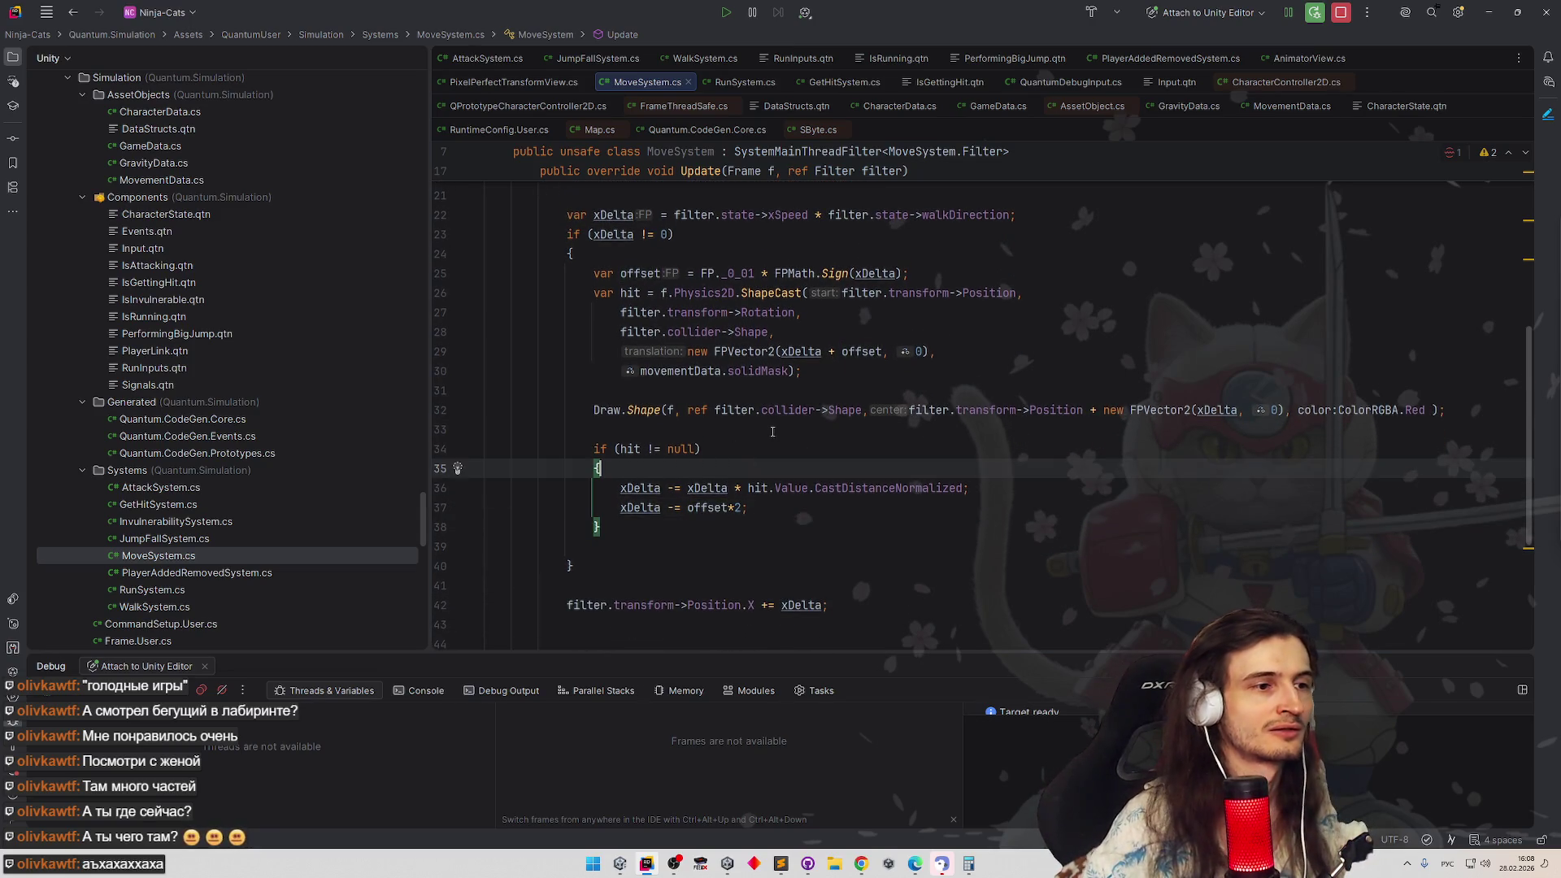
key(Return)
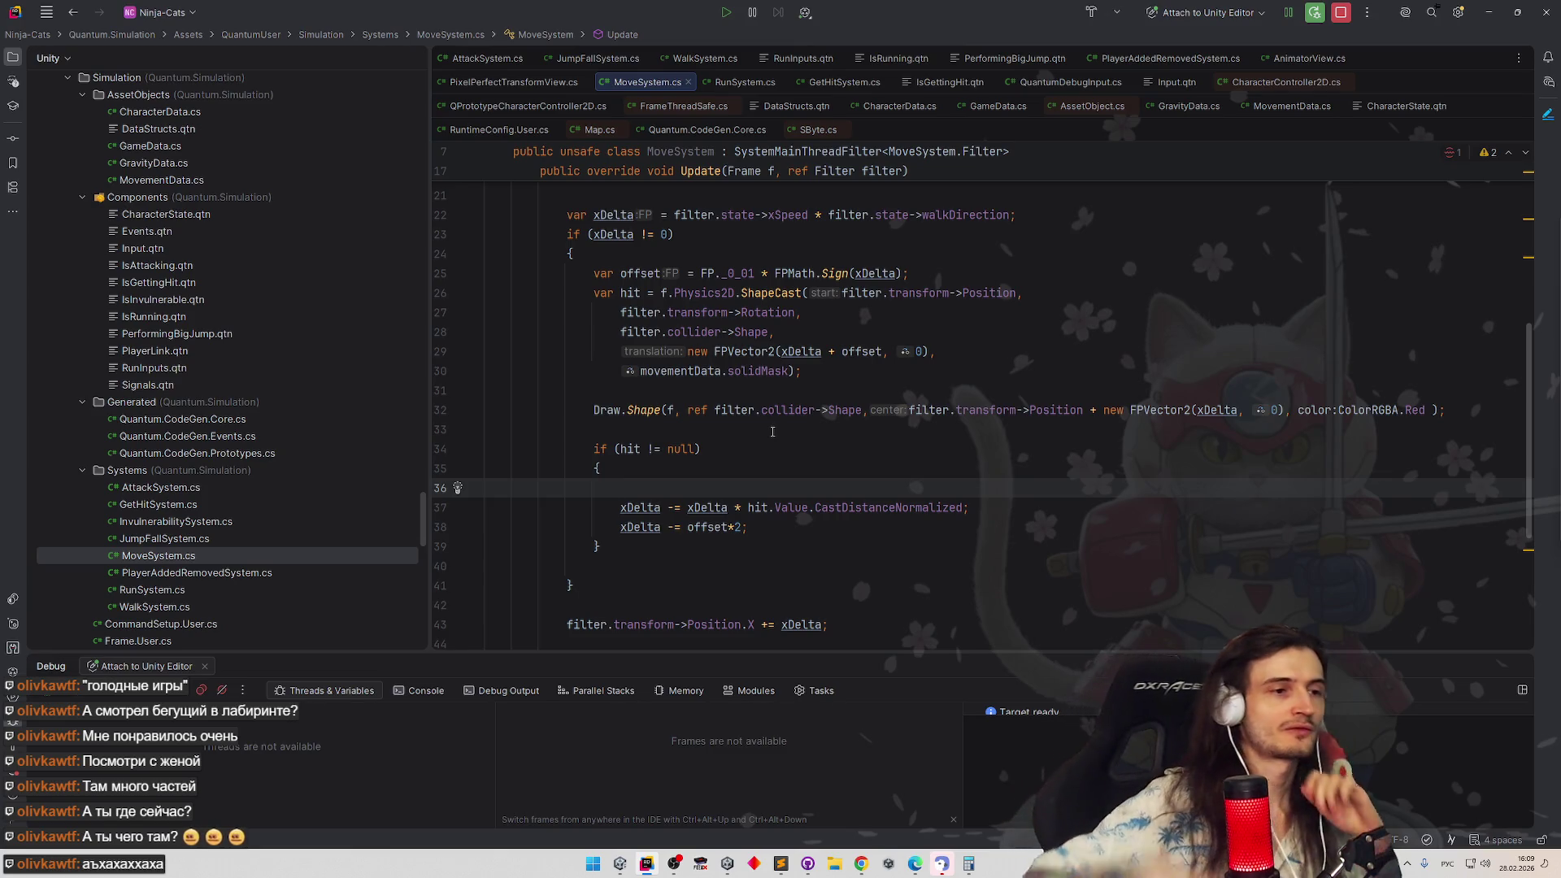
Change the offset constant from FP._0_01 to FP._0_05 and switch to Unity for the reload
click(756, 273)
key(BackSpace)
text(5)
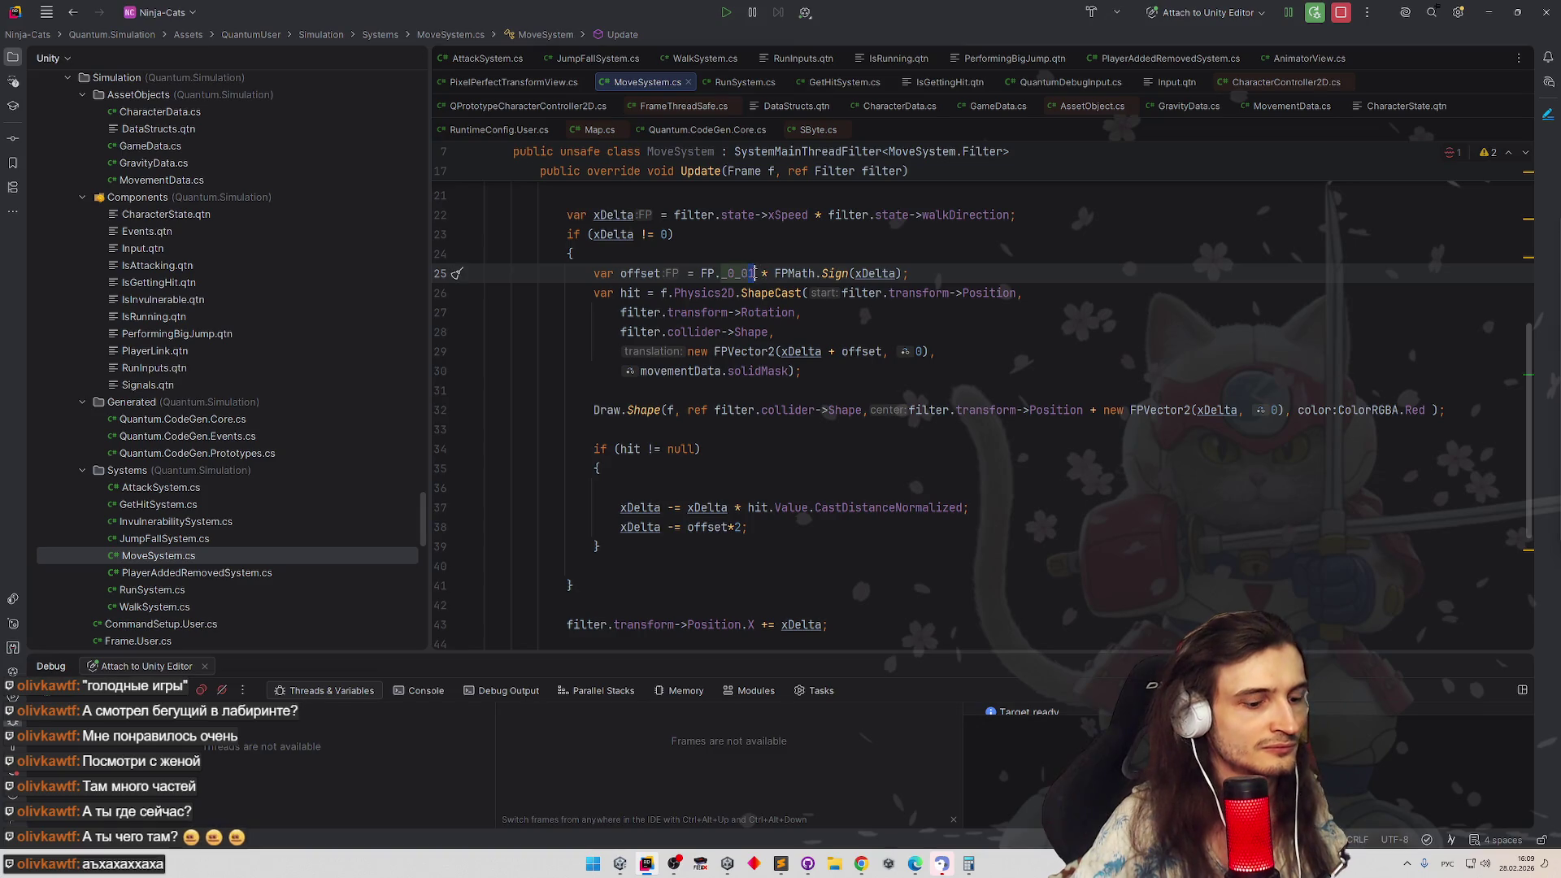
click(854, 234)
click(1490, 11)
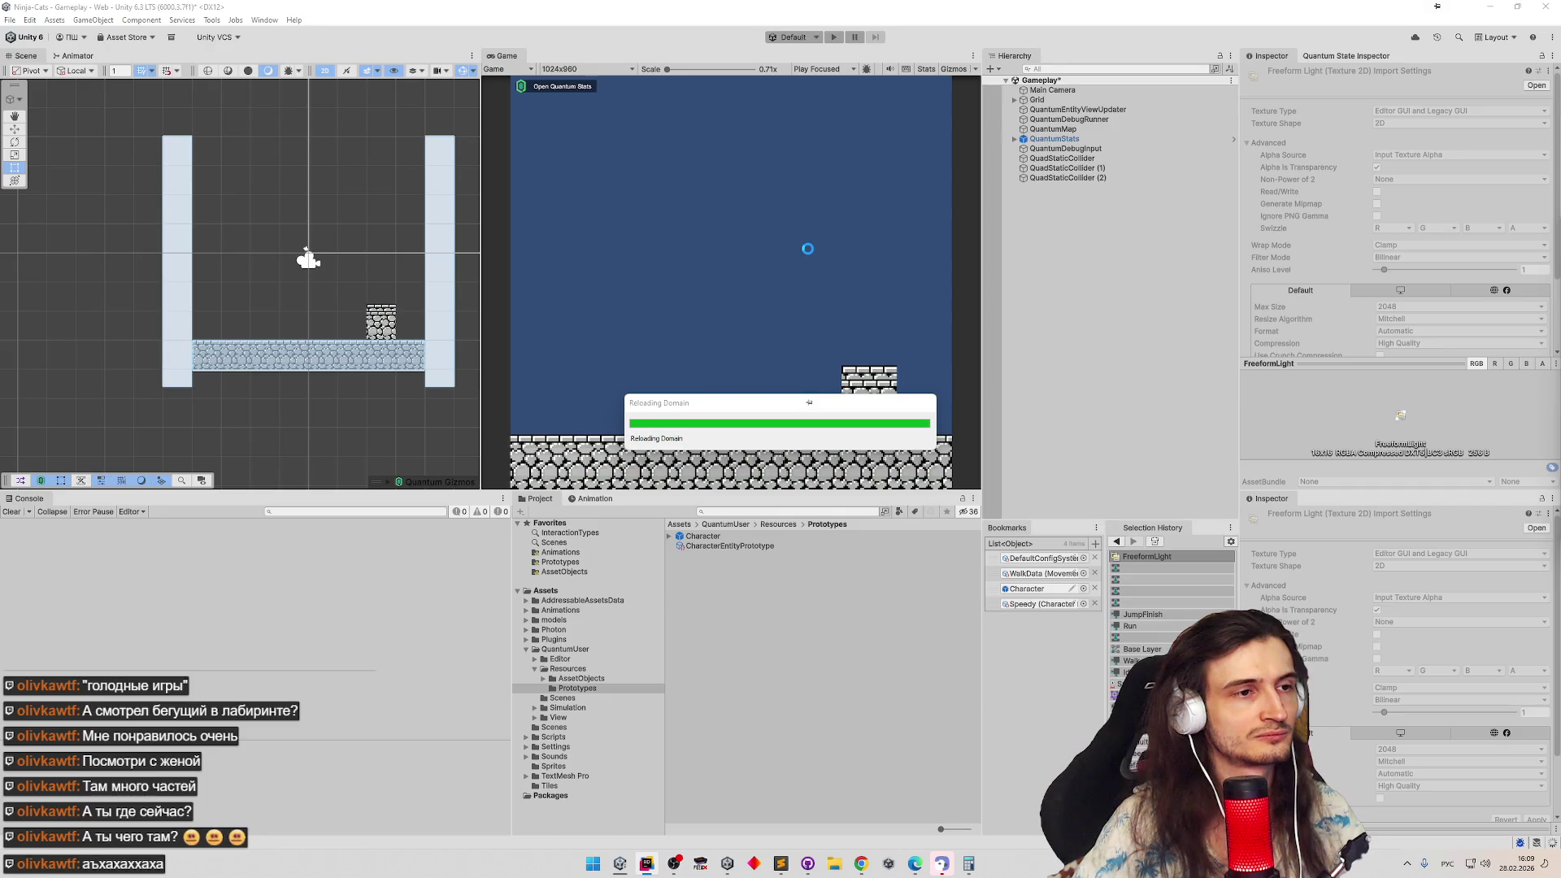
Let Unity reload, play the game running the character right to the wall, then return to Rider
click(646, 864)
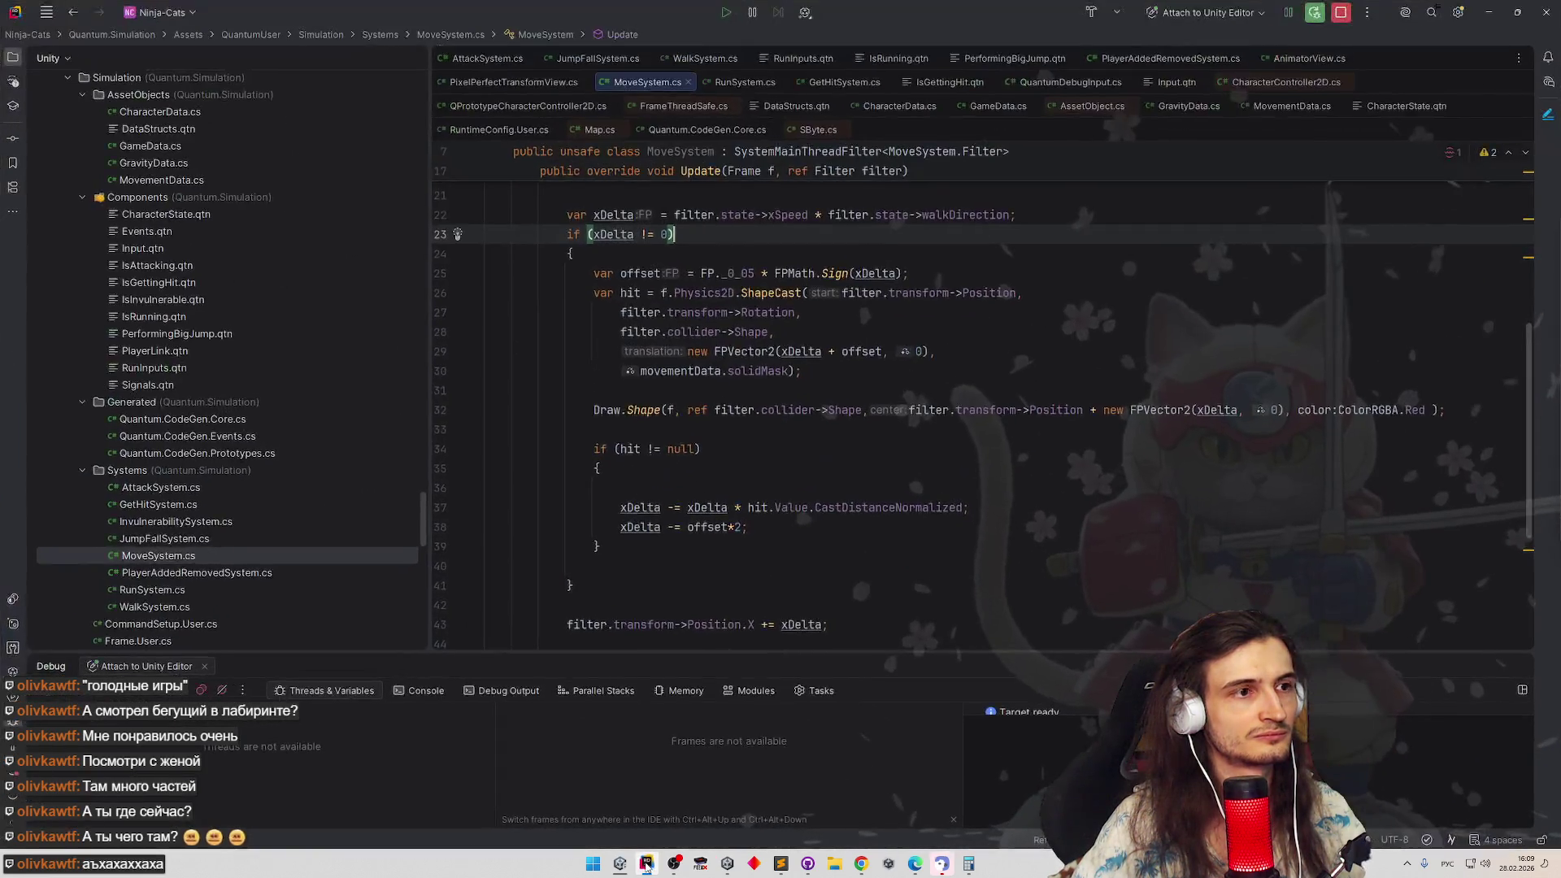
click(621, 863)
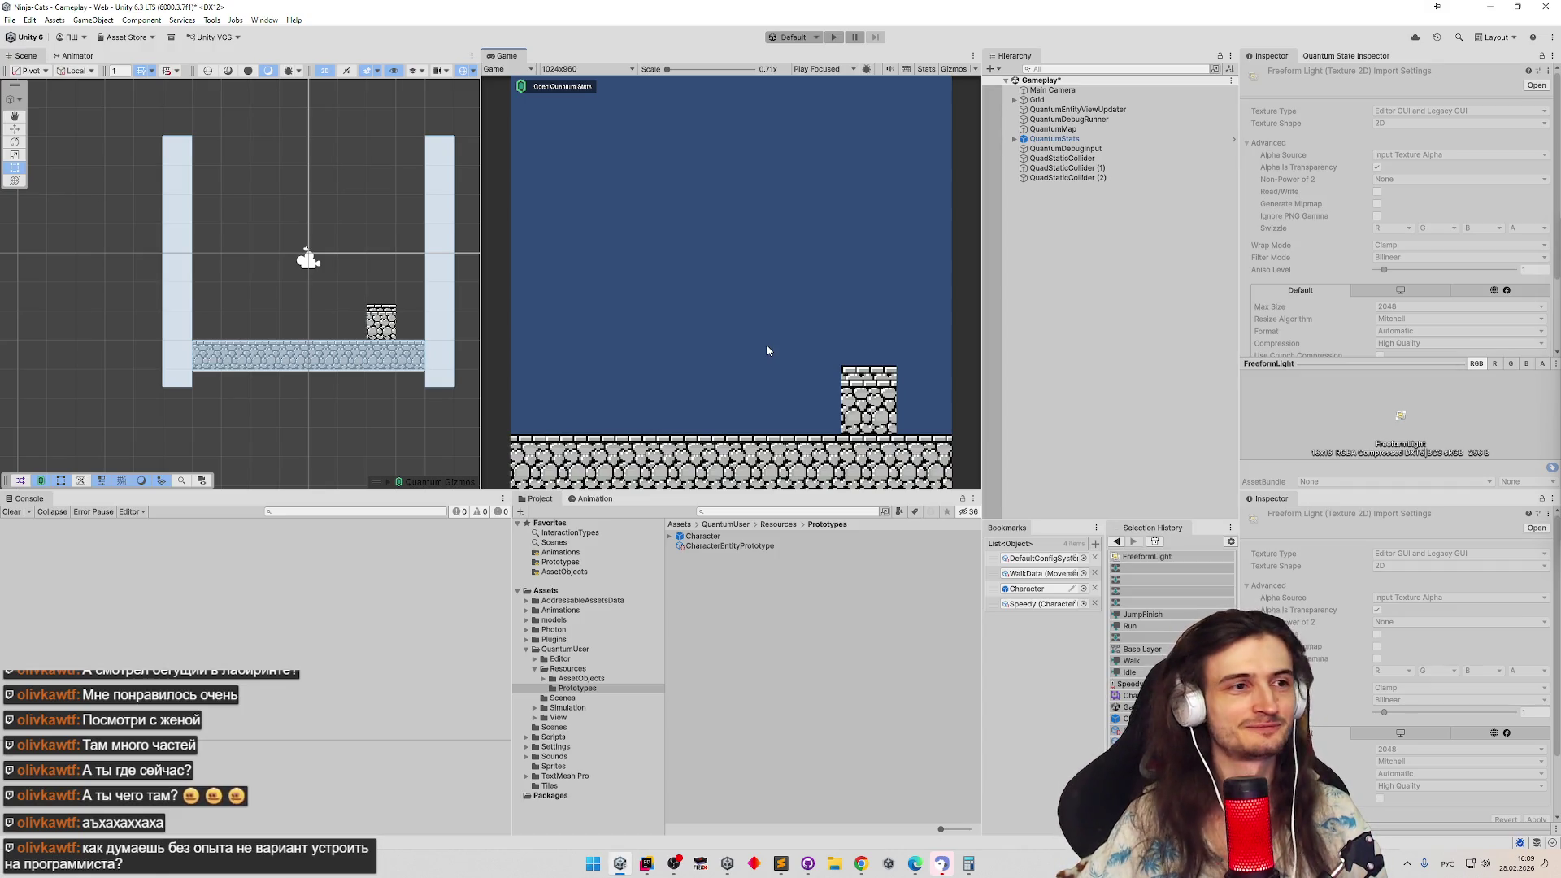
key(ctrl+p)
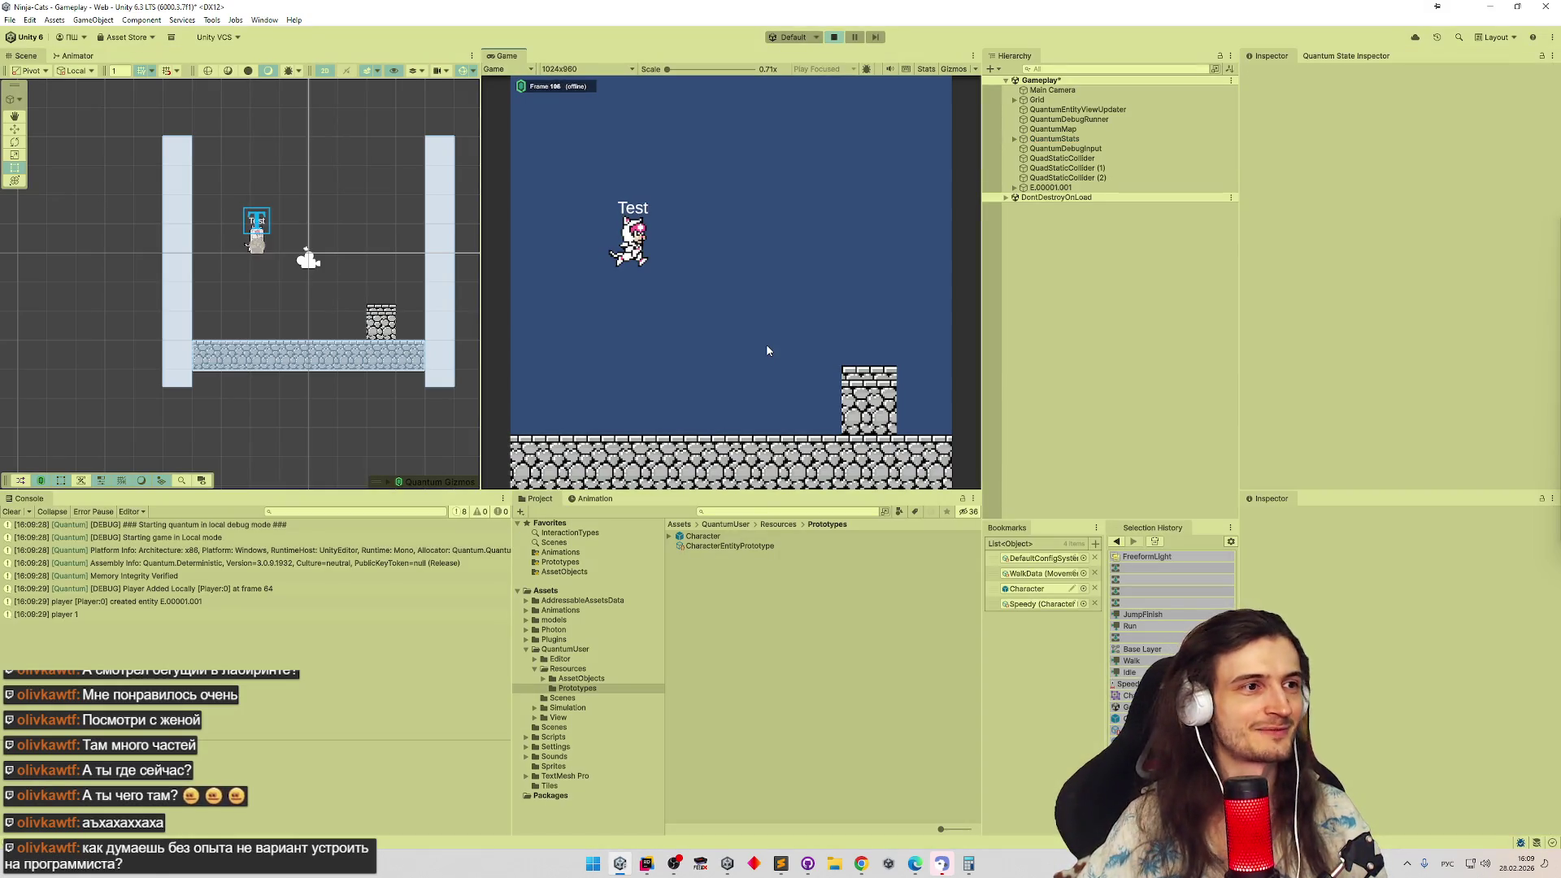
key(d)
key(d)
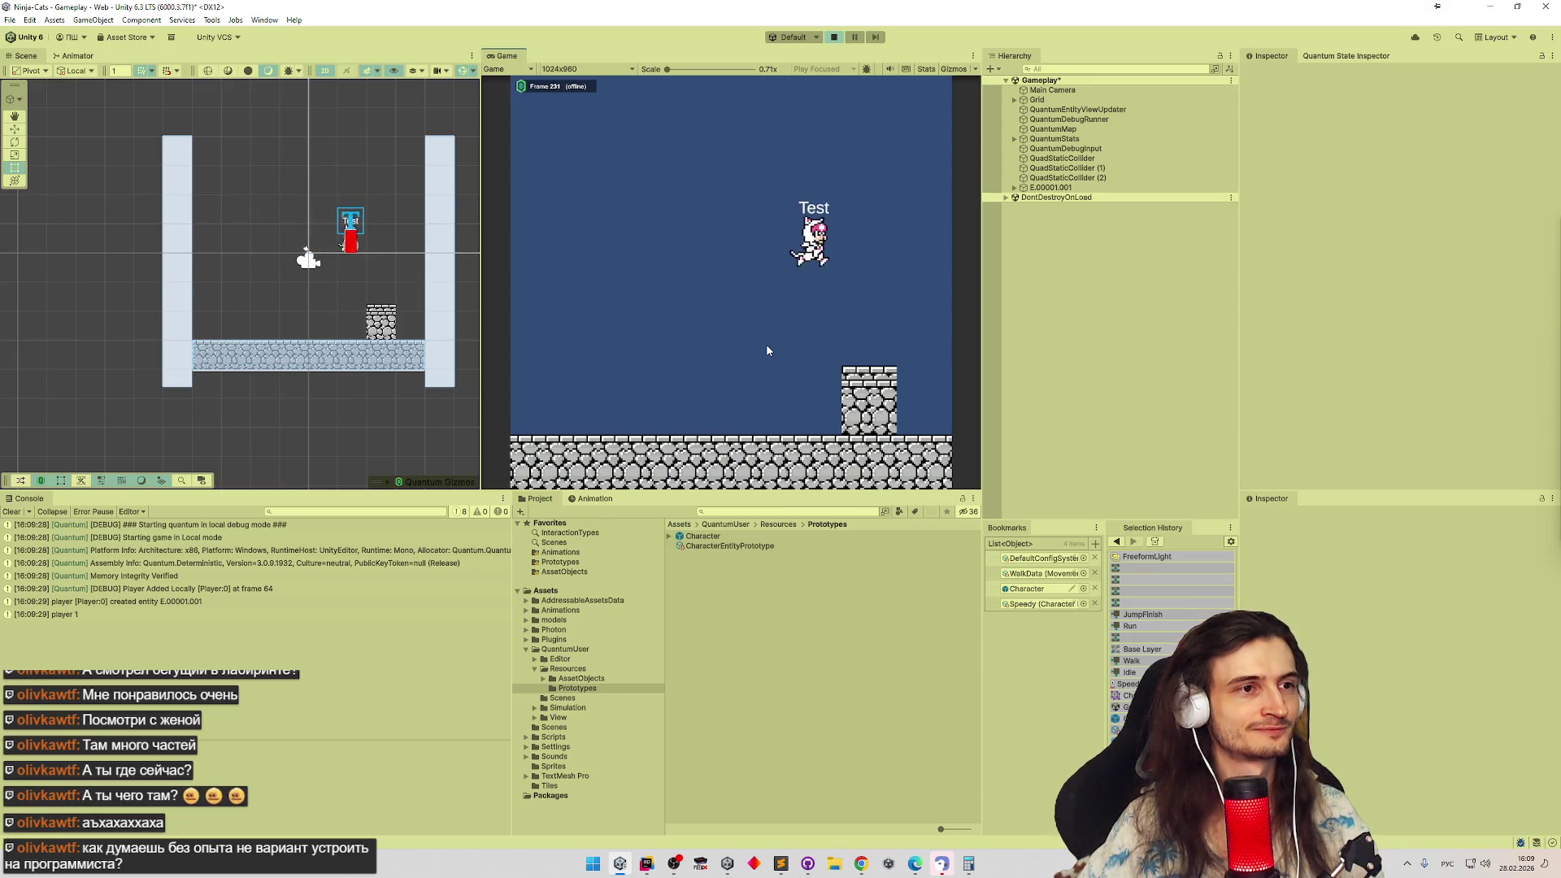
key(d)
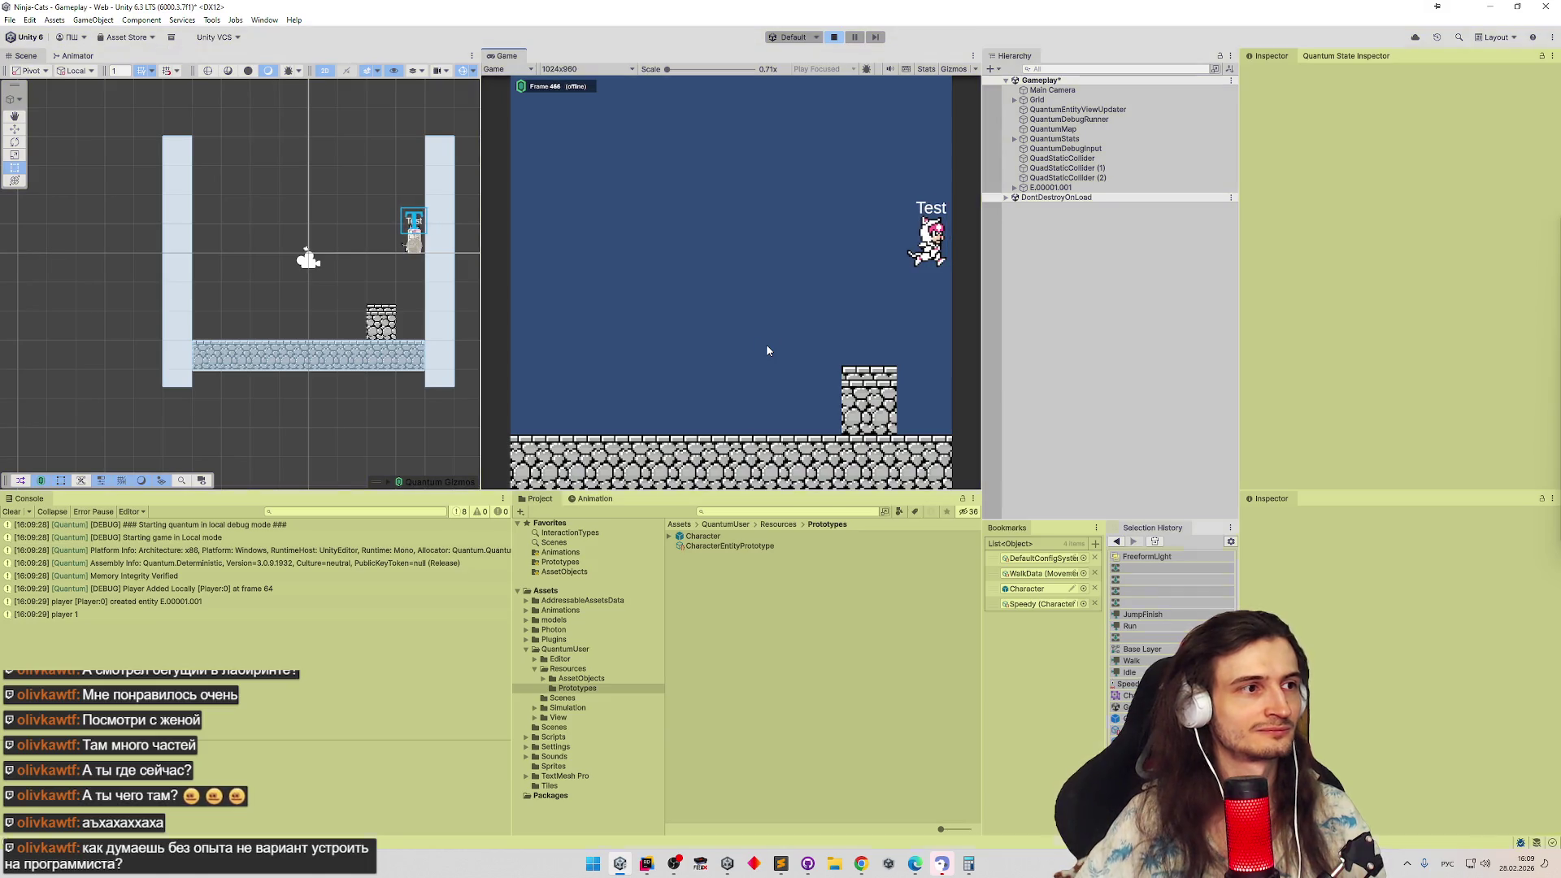
key(alt+Tab)
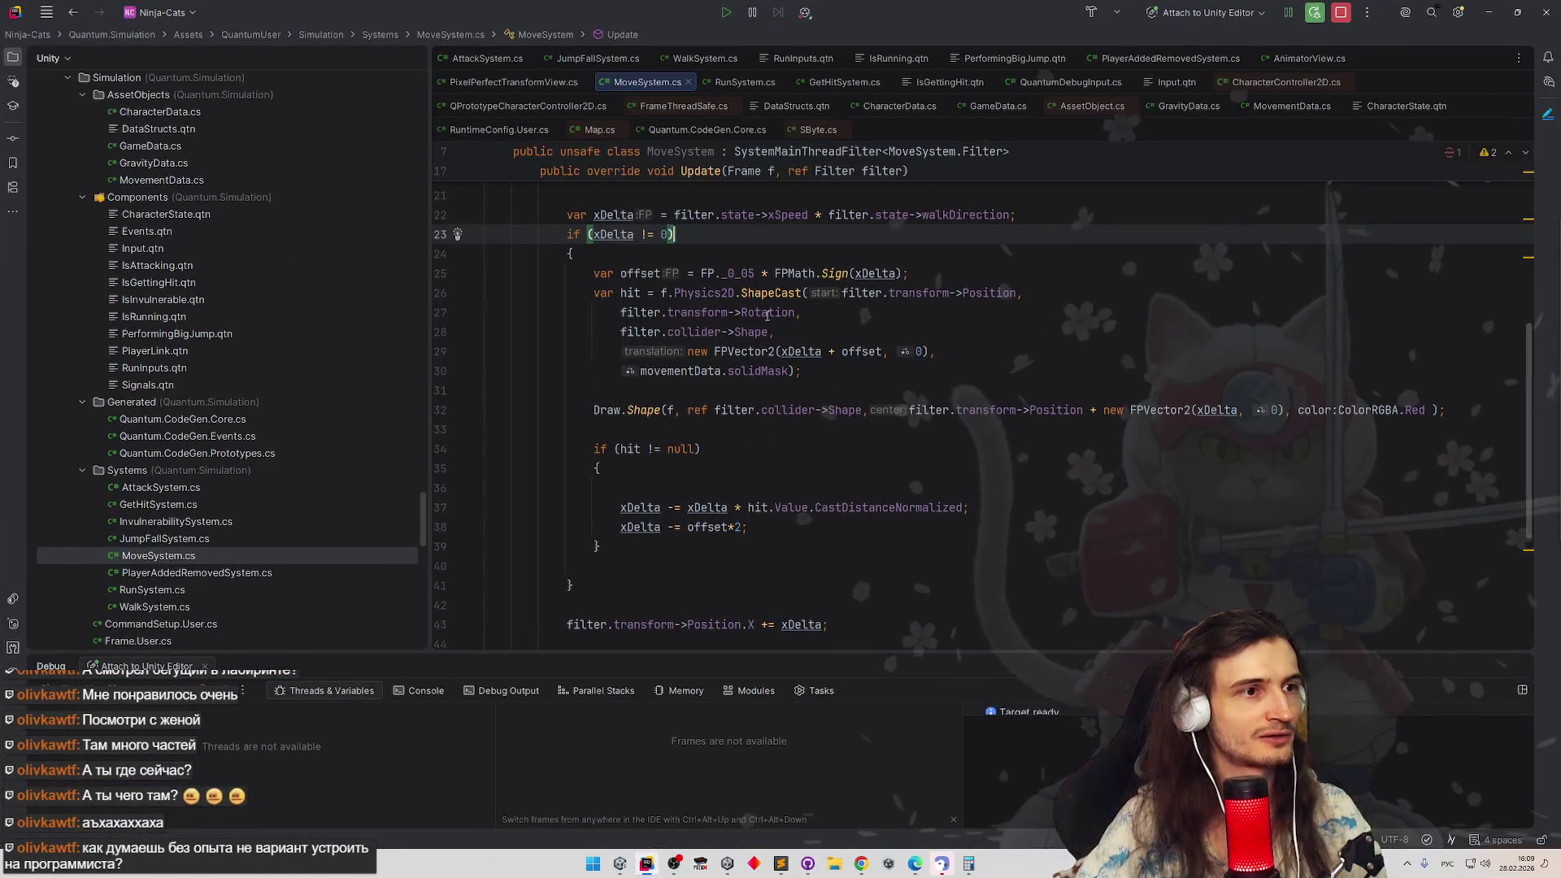
Edit the FP._0_05 offset constant's digit and switch to Unity so scripts reload
click(750, 273)
key(Up)
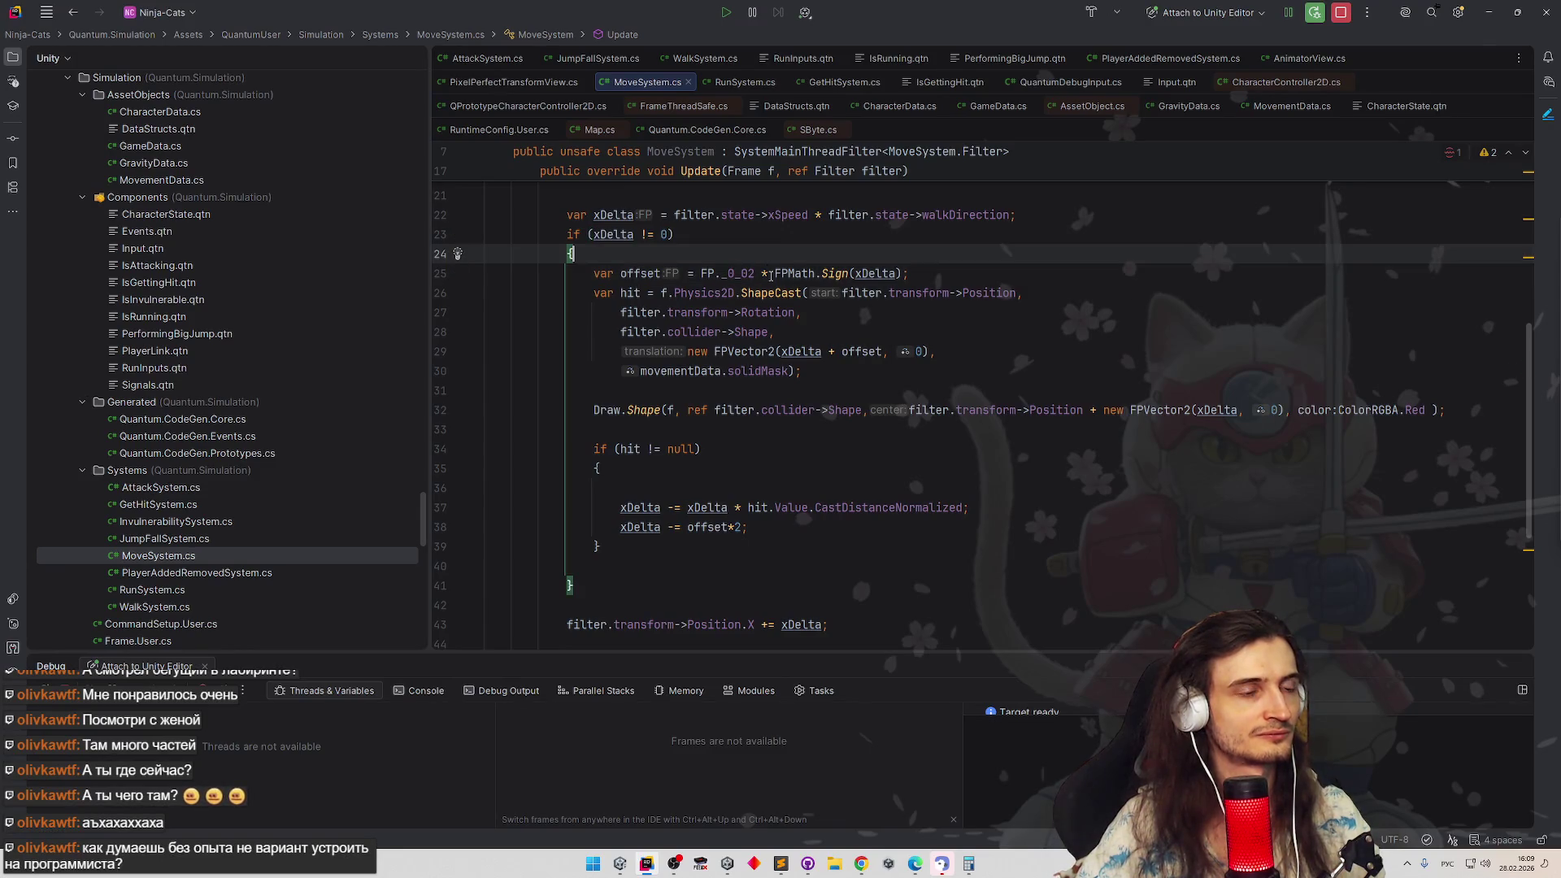
key(alt+Tab)
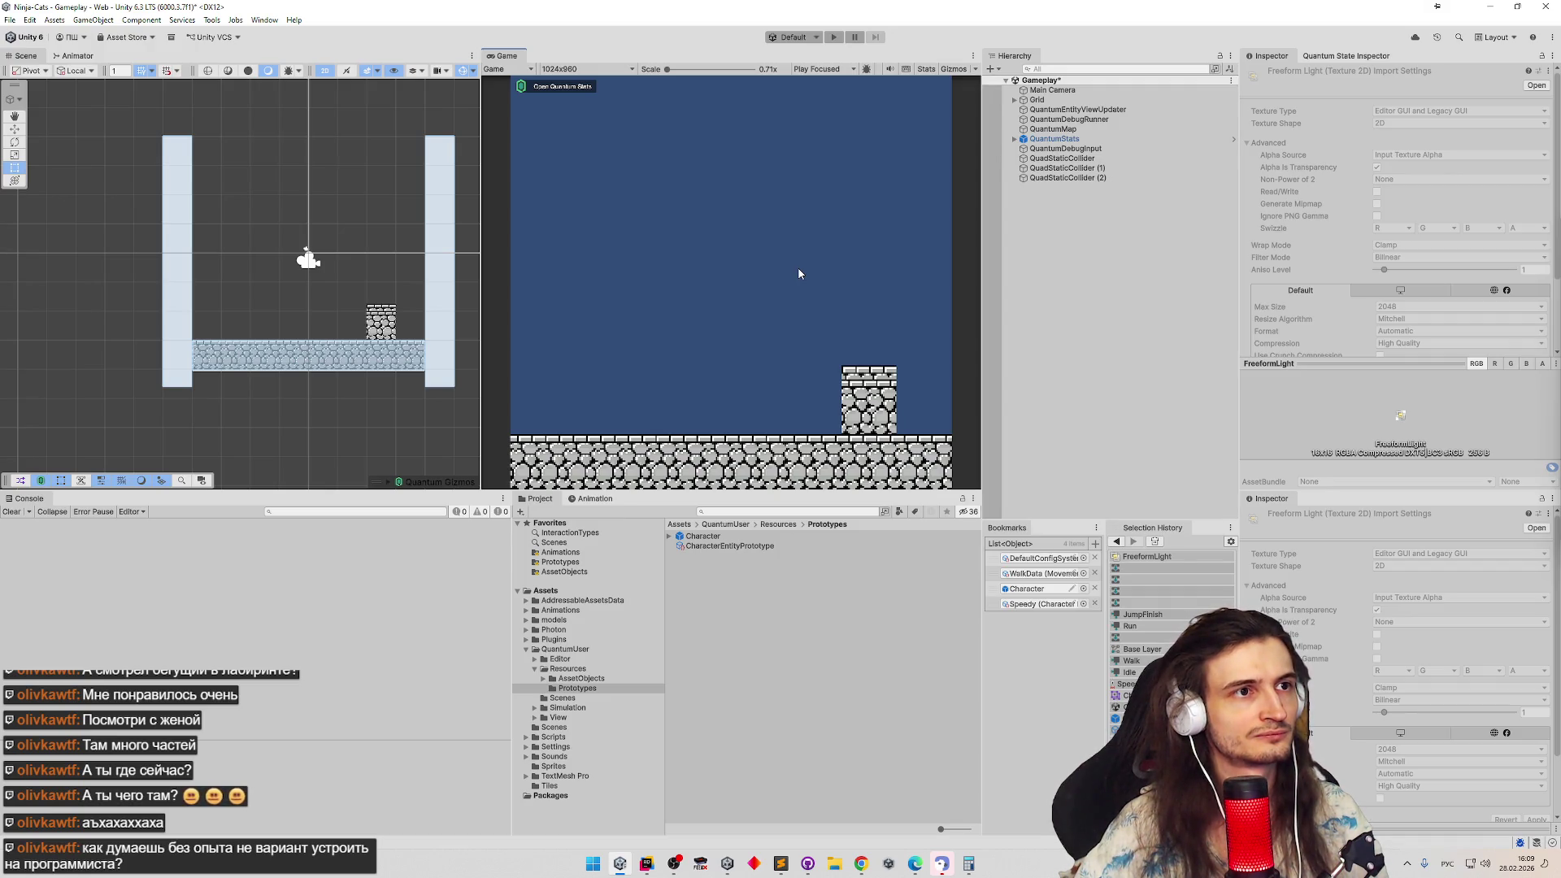
Play the game running the character right to the edge and back left, then return to Rider
key(ctrl+p)
key(d)
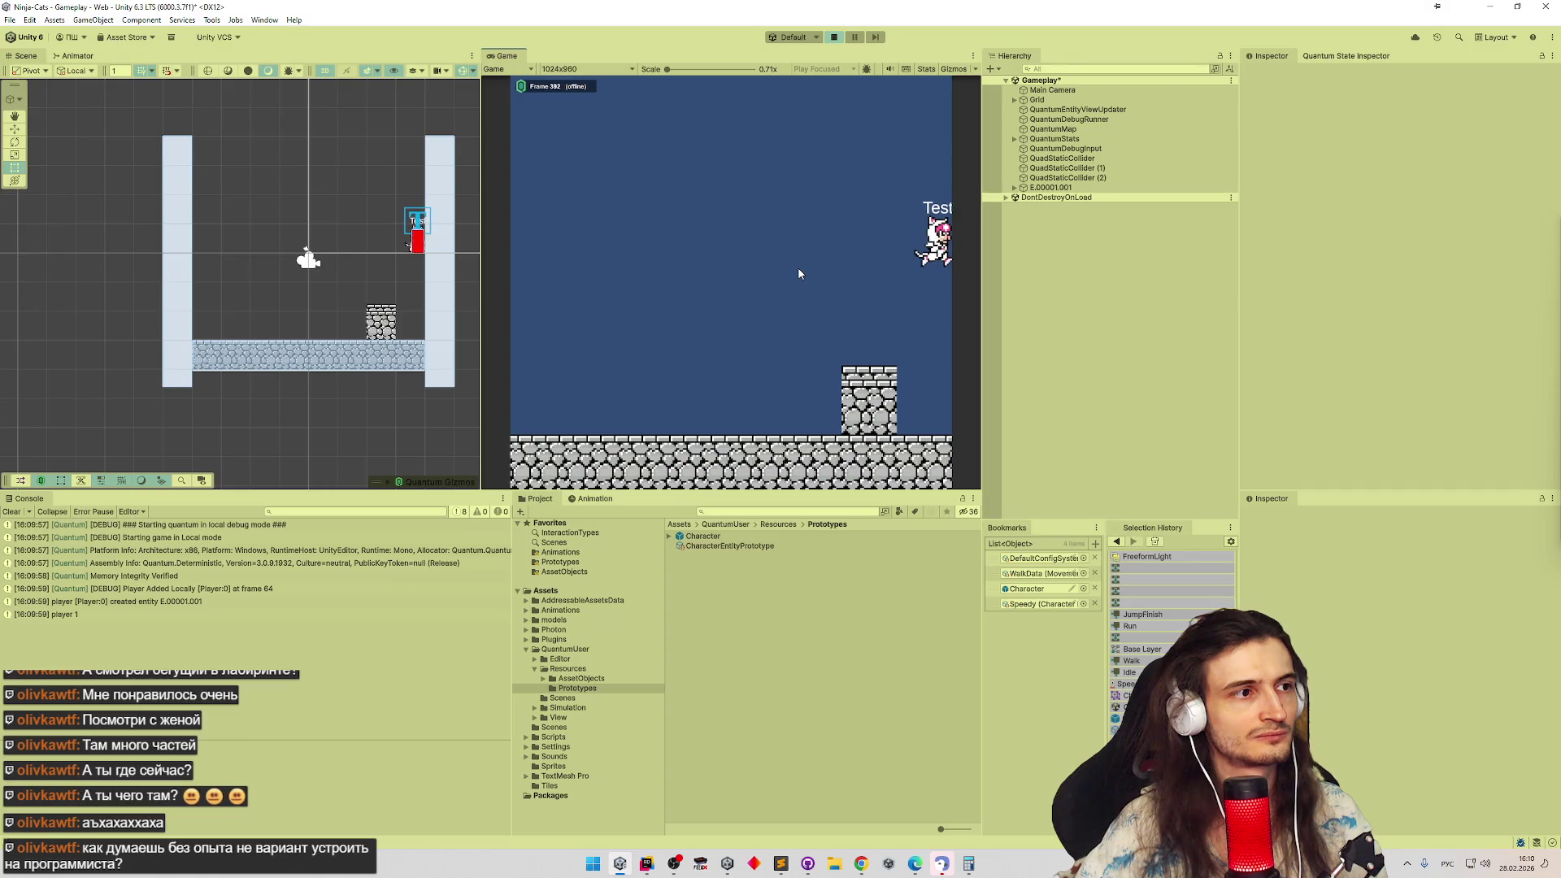
key(a)
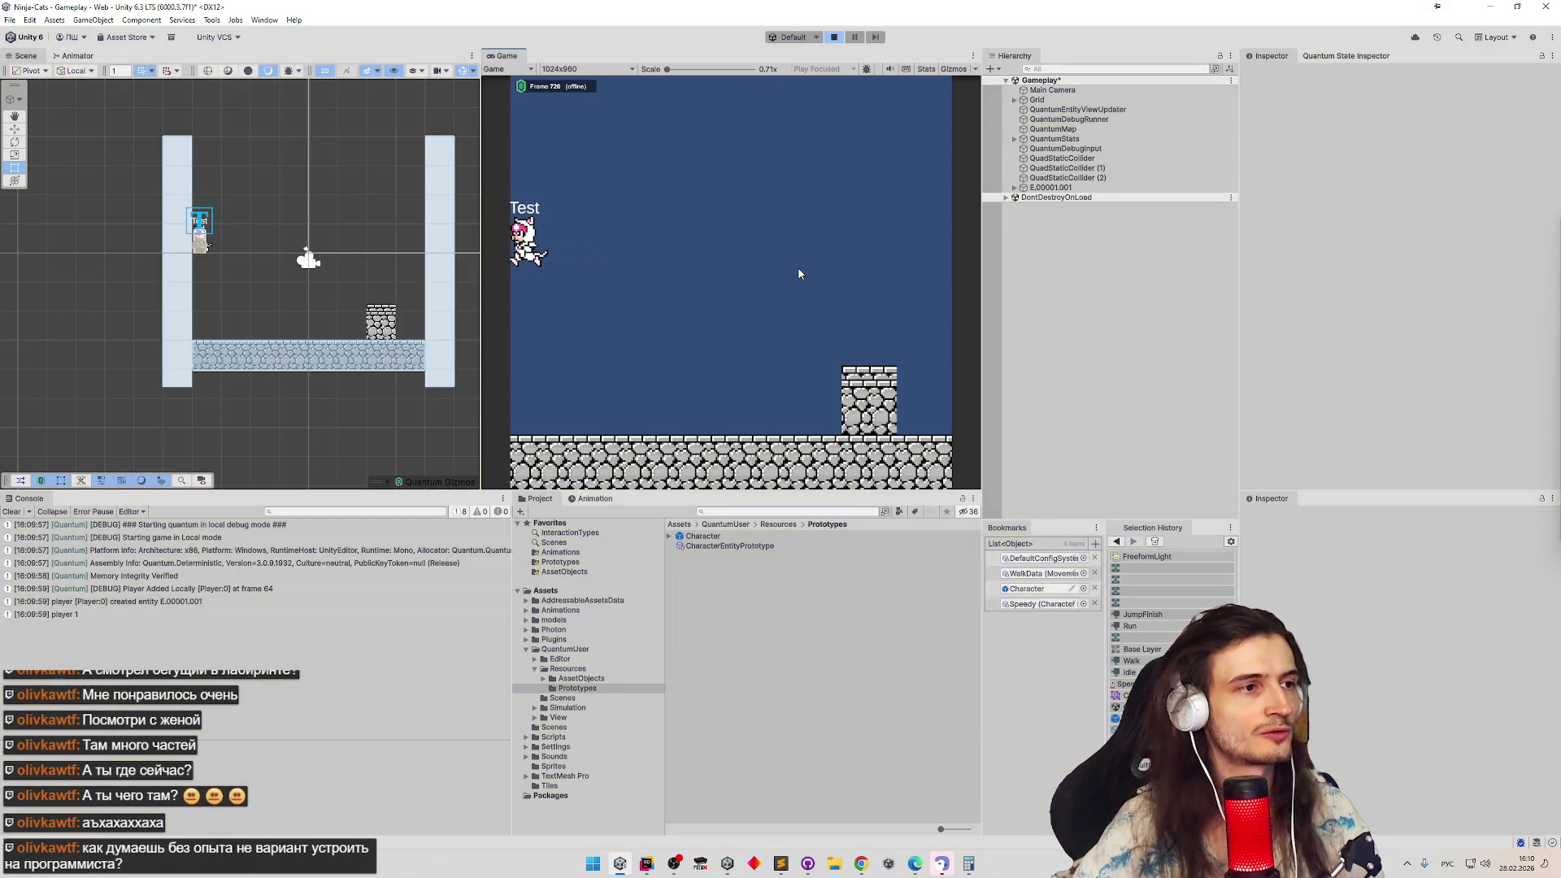
key(alt+Tab)
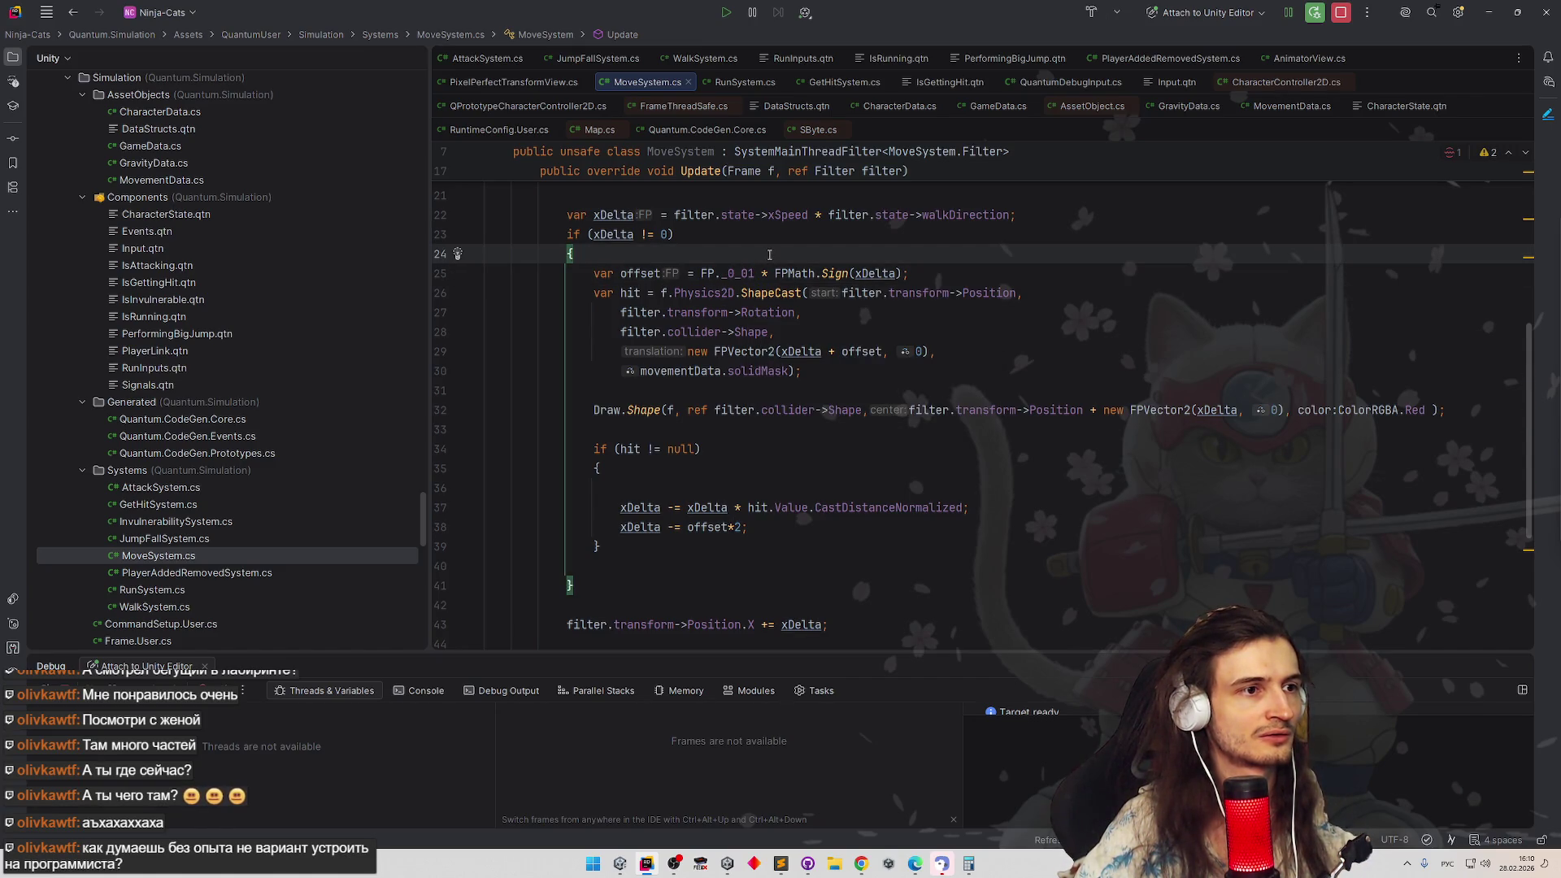
Trim the offset constant's last digit and stop doubling the offset in the line-38 subtraction
click(756, 273)
key(BackSpace)
text(2)
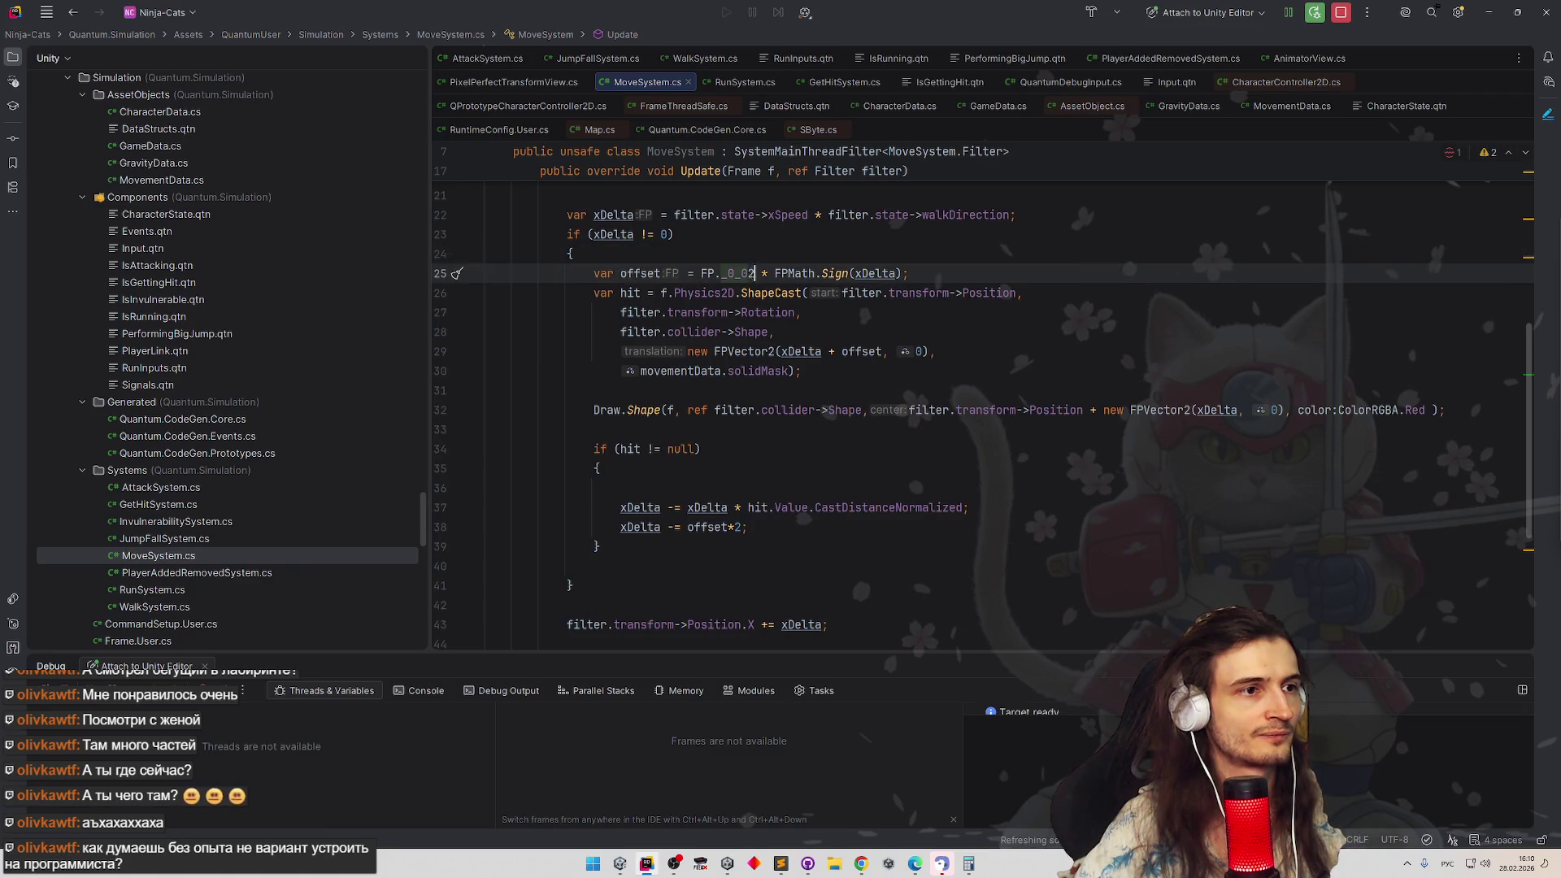
click(730, 526)
key(BackSpace)
key(BackSpace)
key(alt+Tab)
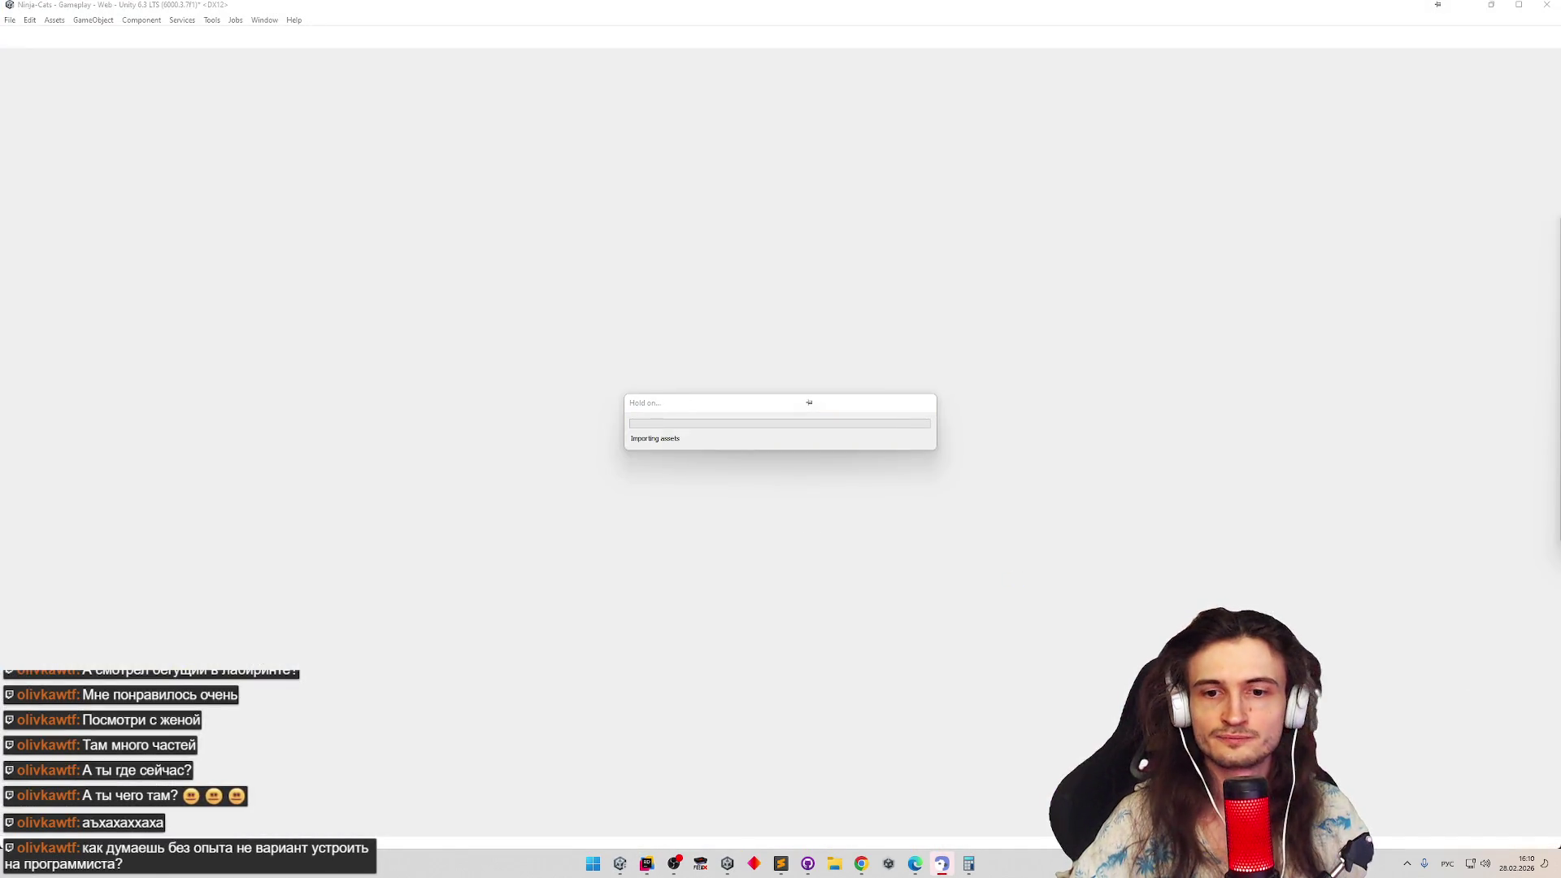
Review the offset lines in MoveSystem.cs, then minimize Rider so the desktop shows
key(alt+Tab)
key(alt+Tab)
key(alt+Tab)
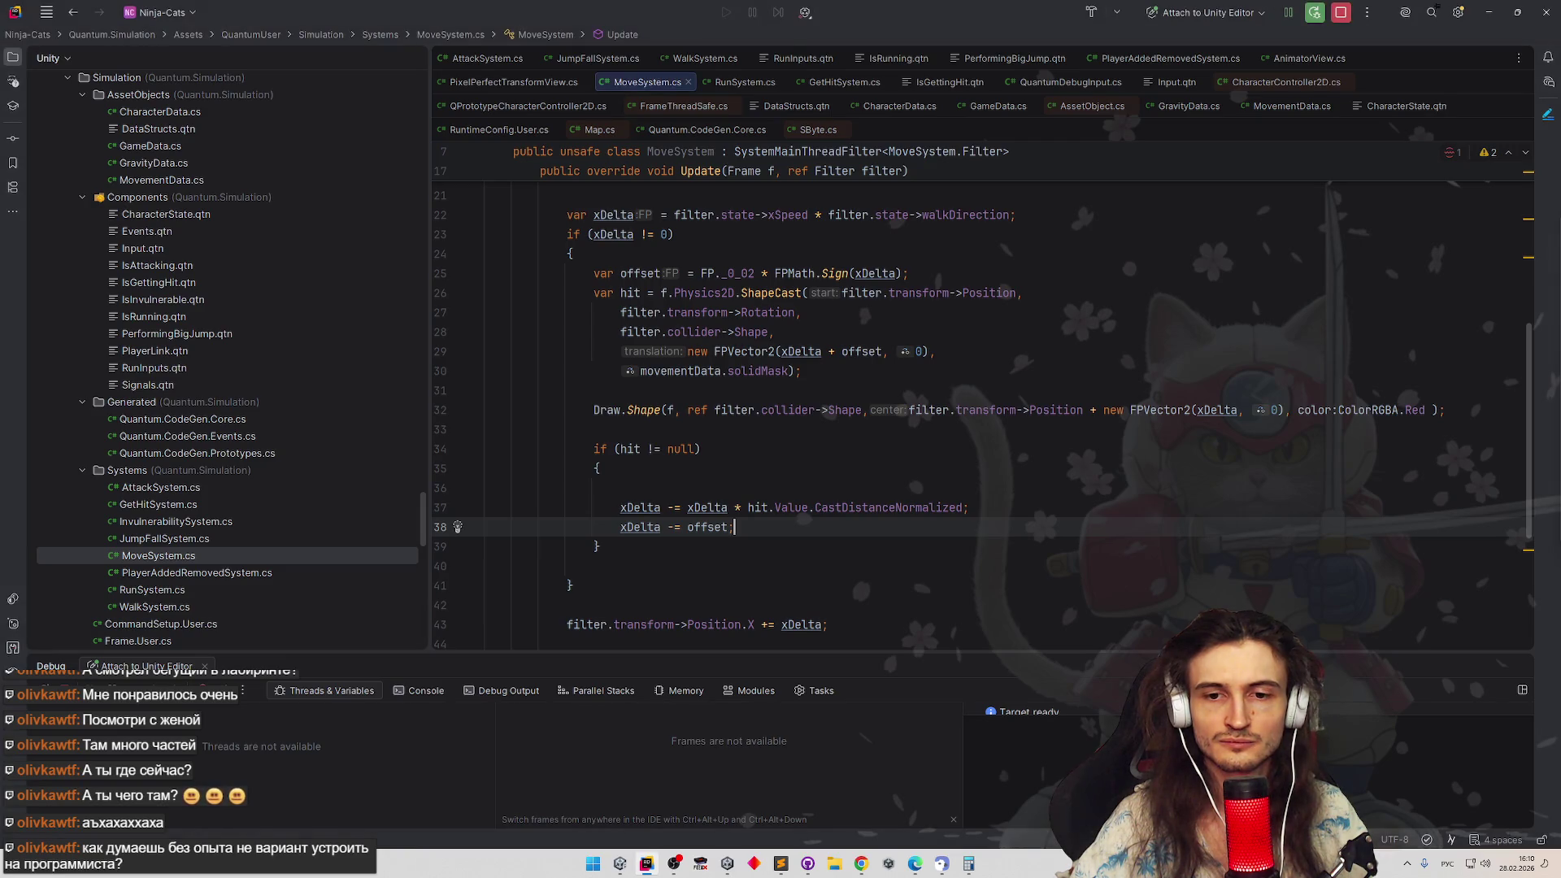
key(Down)
key(Down)
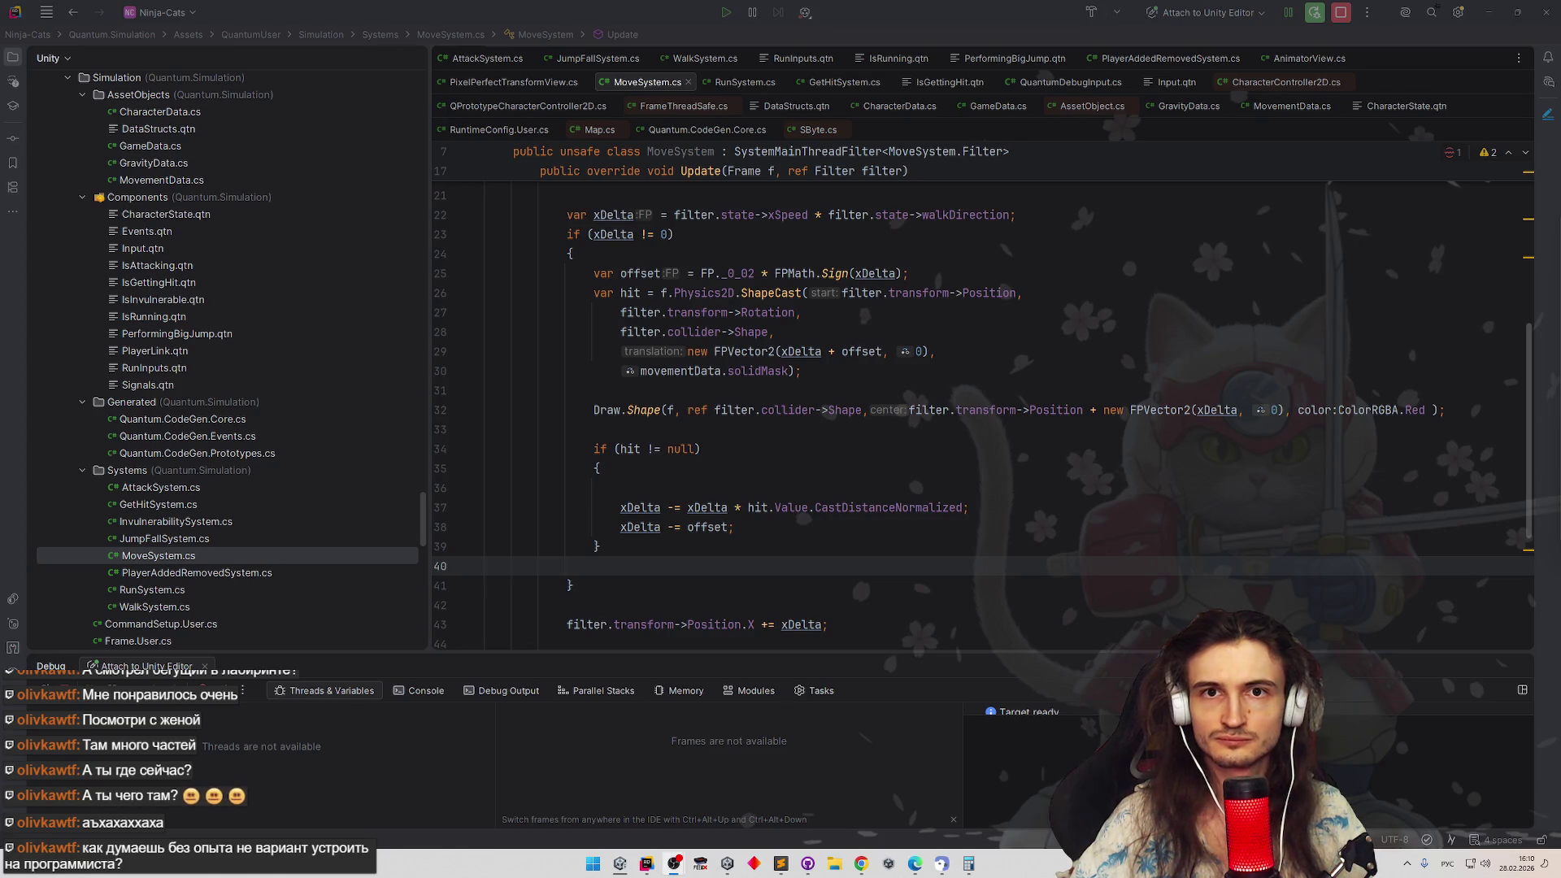
key(shift+Up)
key(shift+Up)
key(Left)
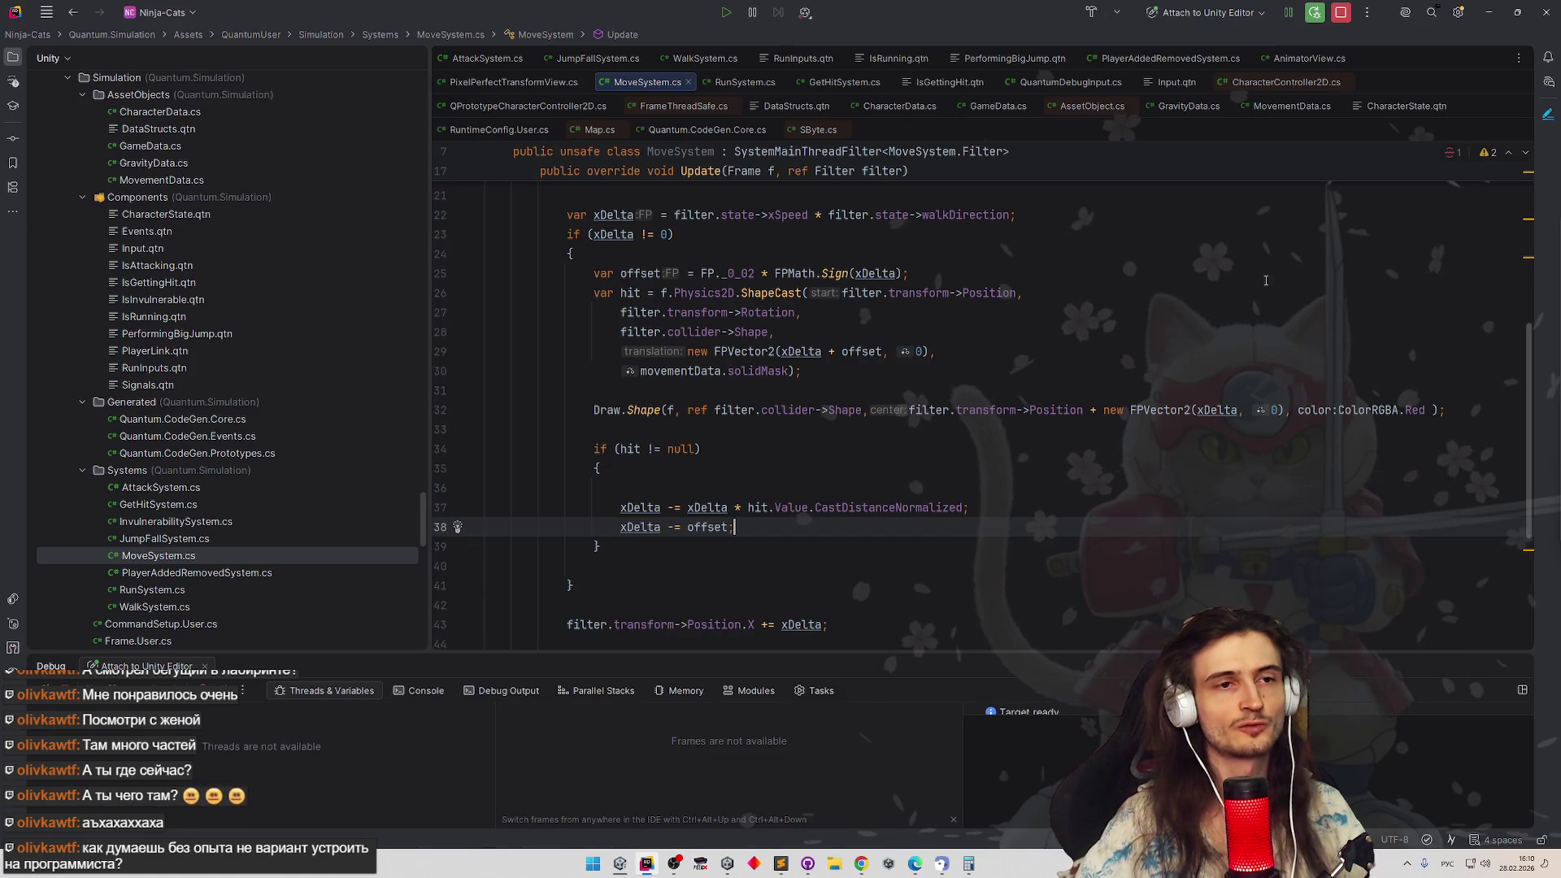
click(1329, 273)
click(1484, 13)
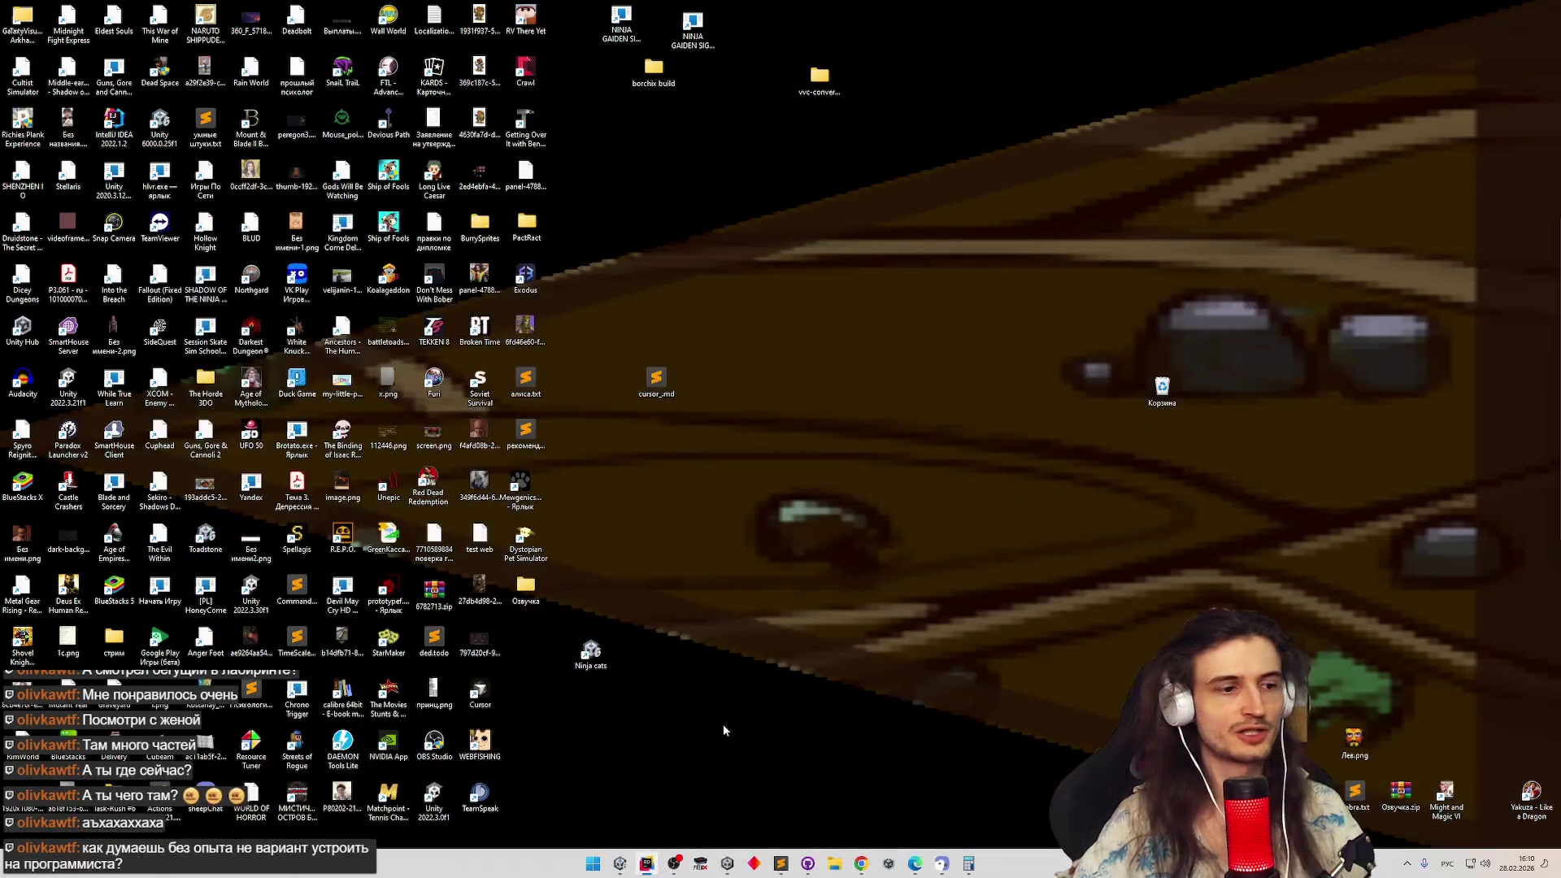
Play the scene maximized in Unity, stop it, and return to MoveSystem.cs in Rider
click(647, 863)
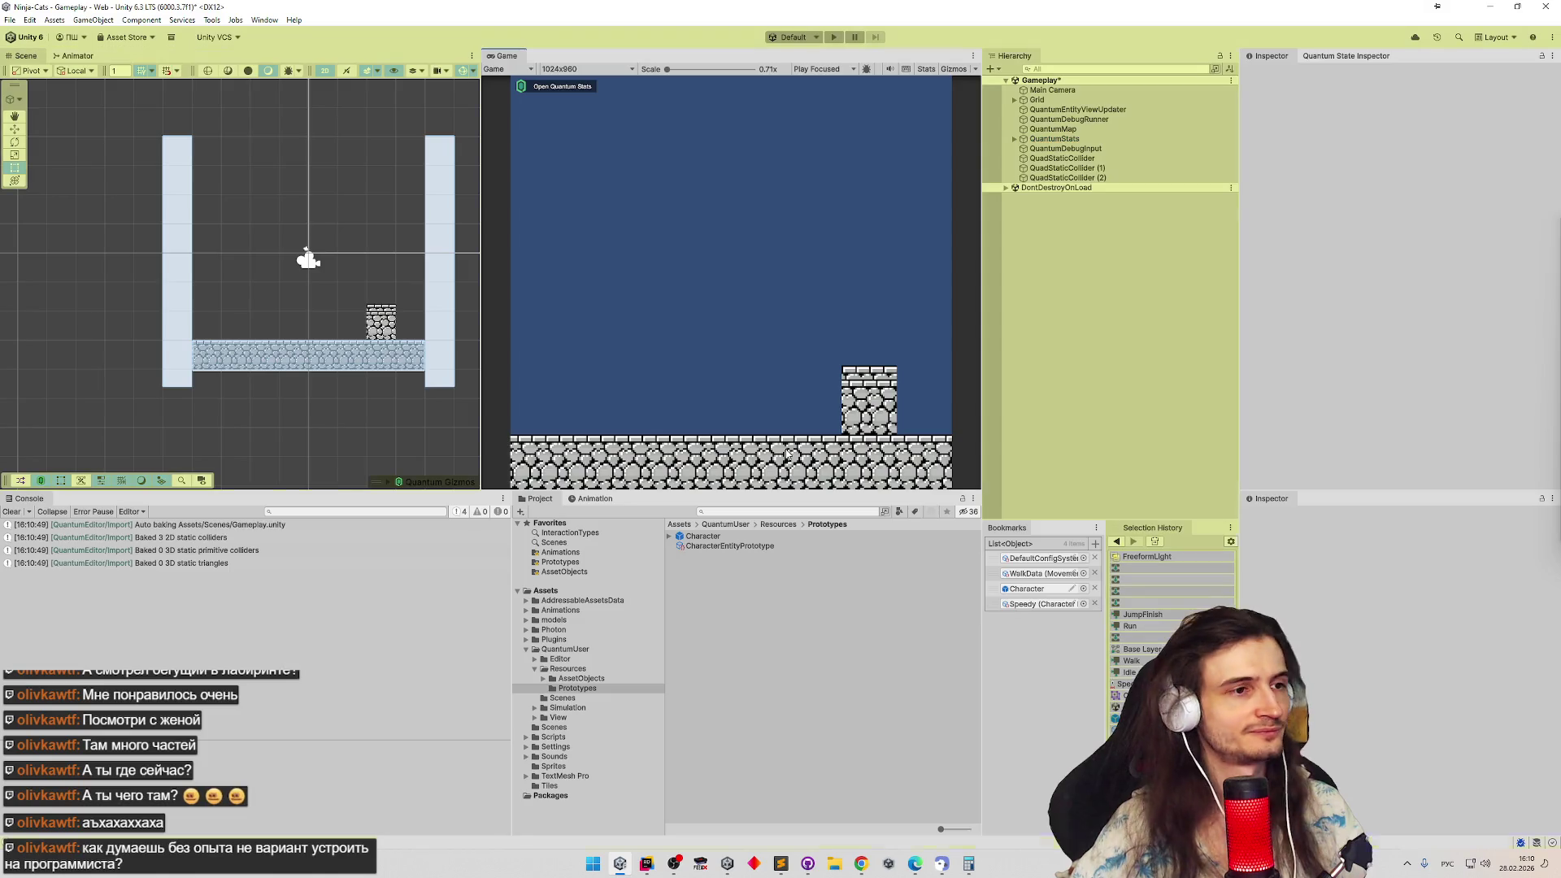
key(shift+space)
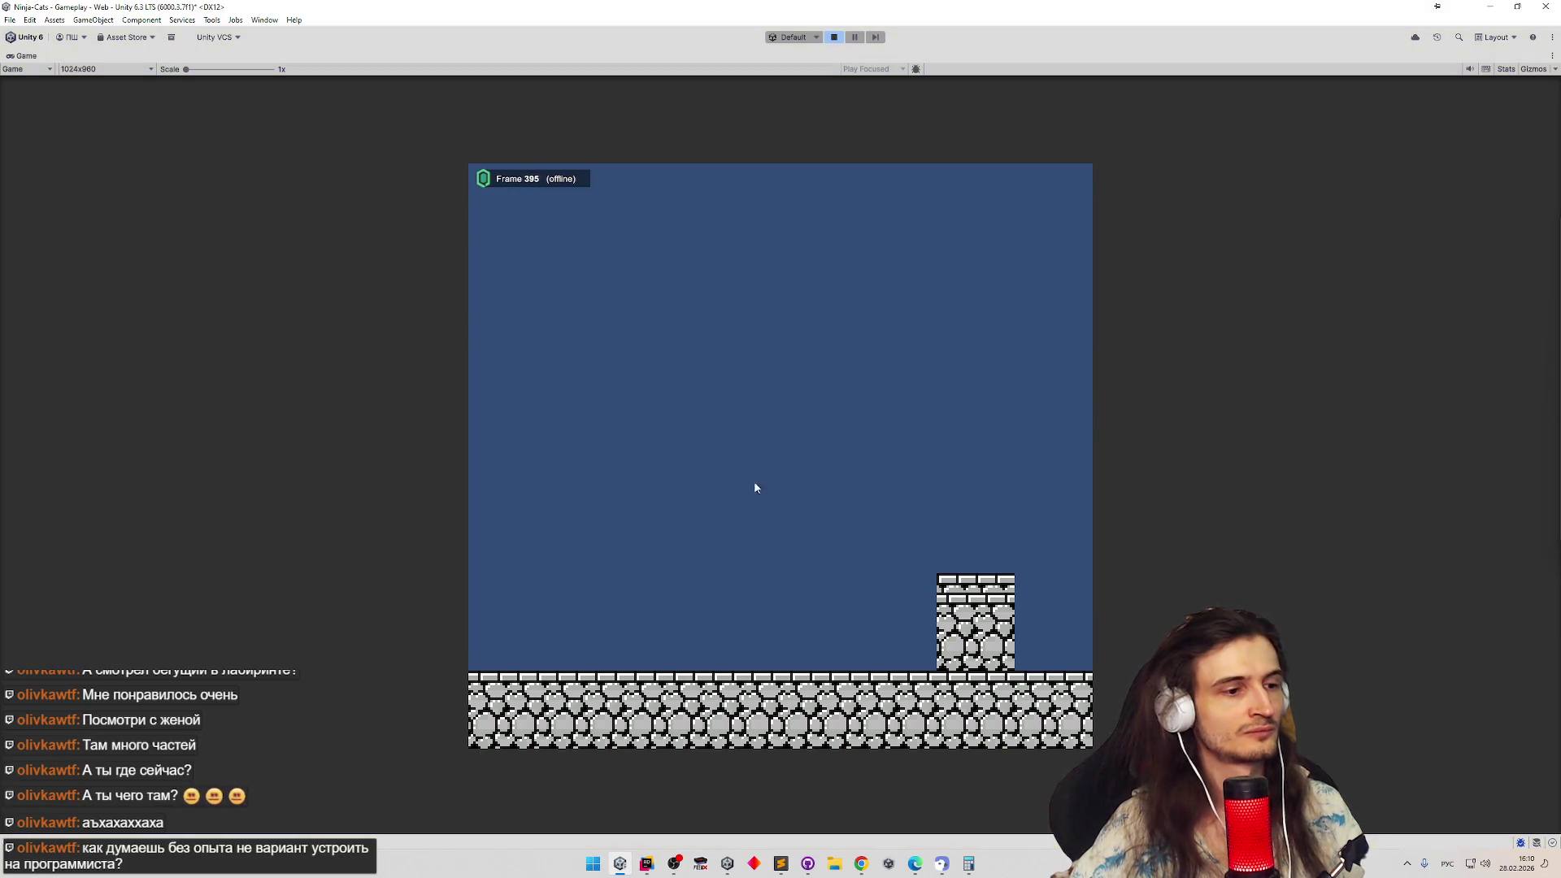
key(ctrl+p)
key(alt+Tab)
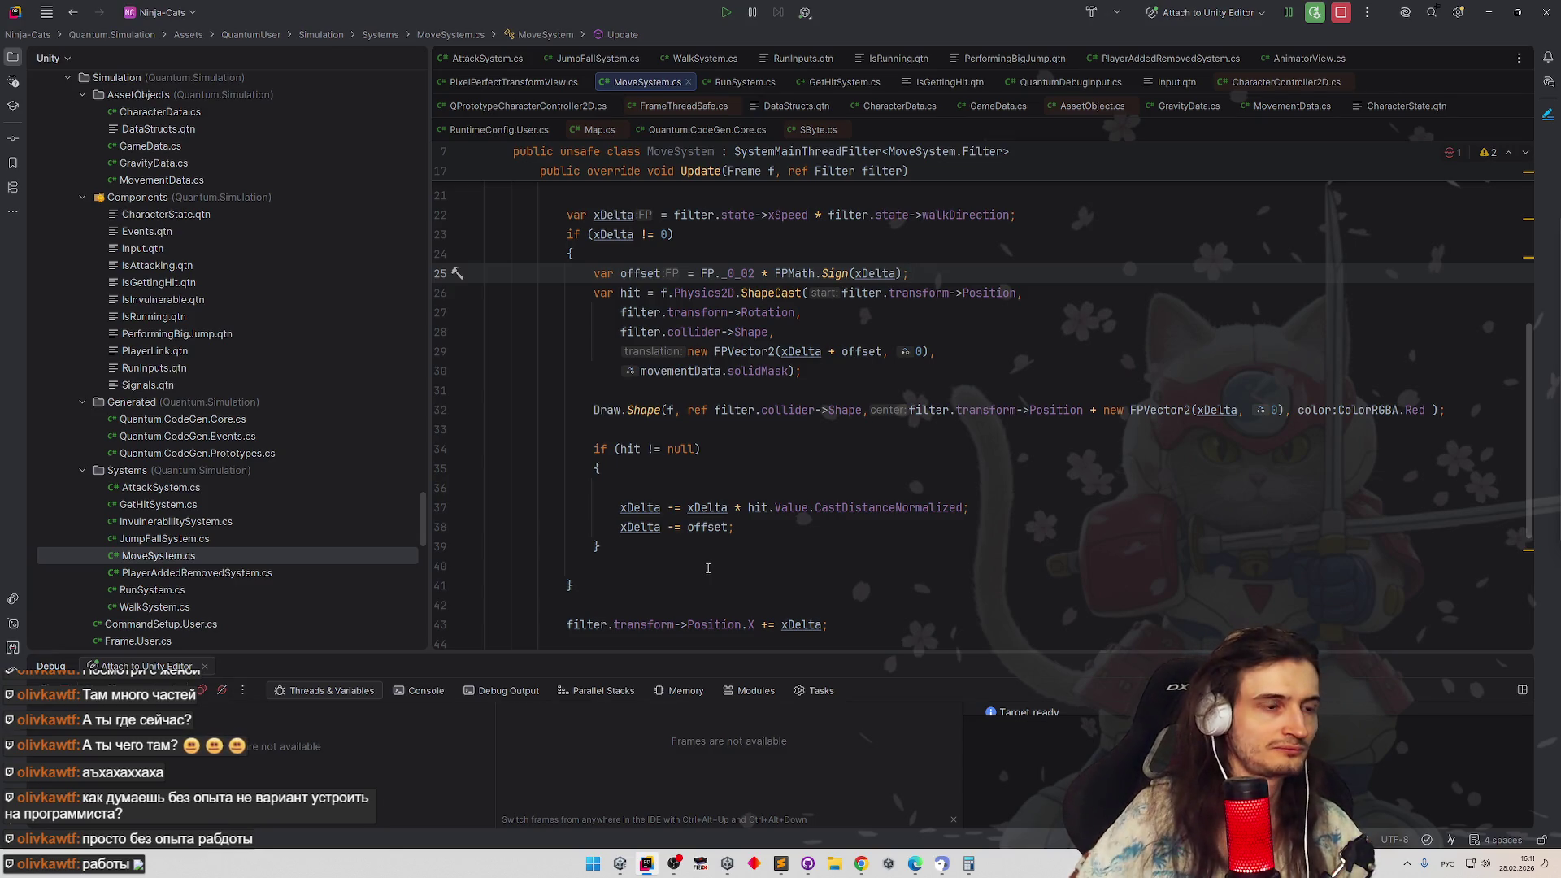
click(761, 528)
drag(761, 528, 687, 508)
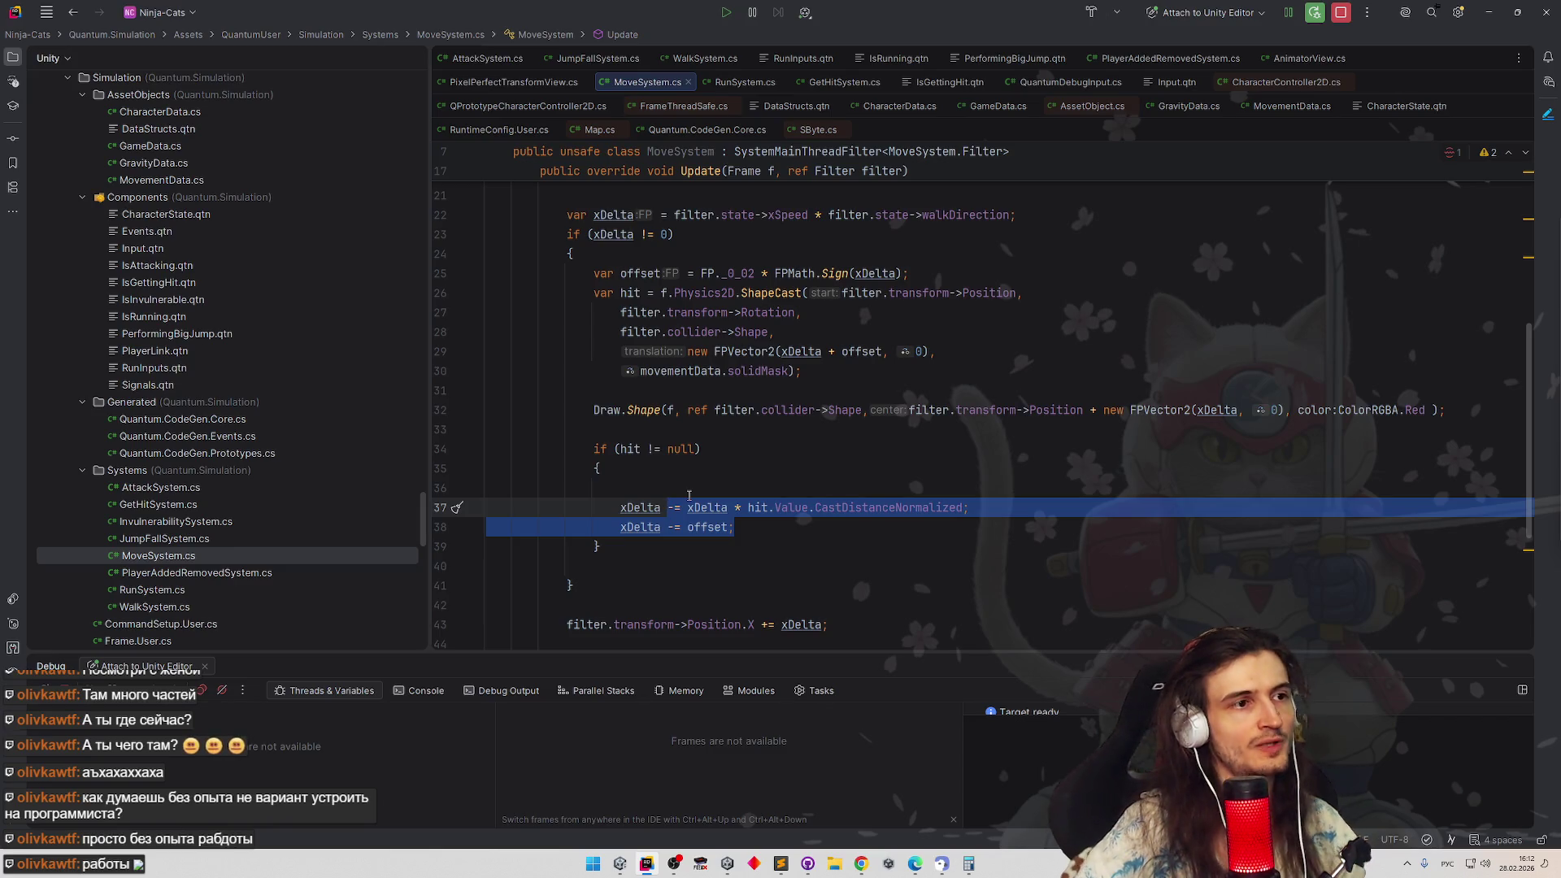
scroll(742, 443, up, 1)
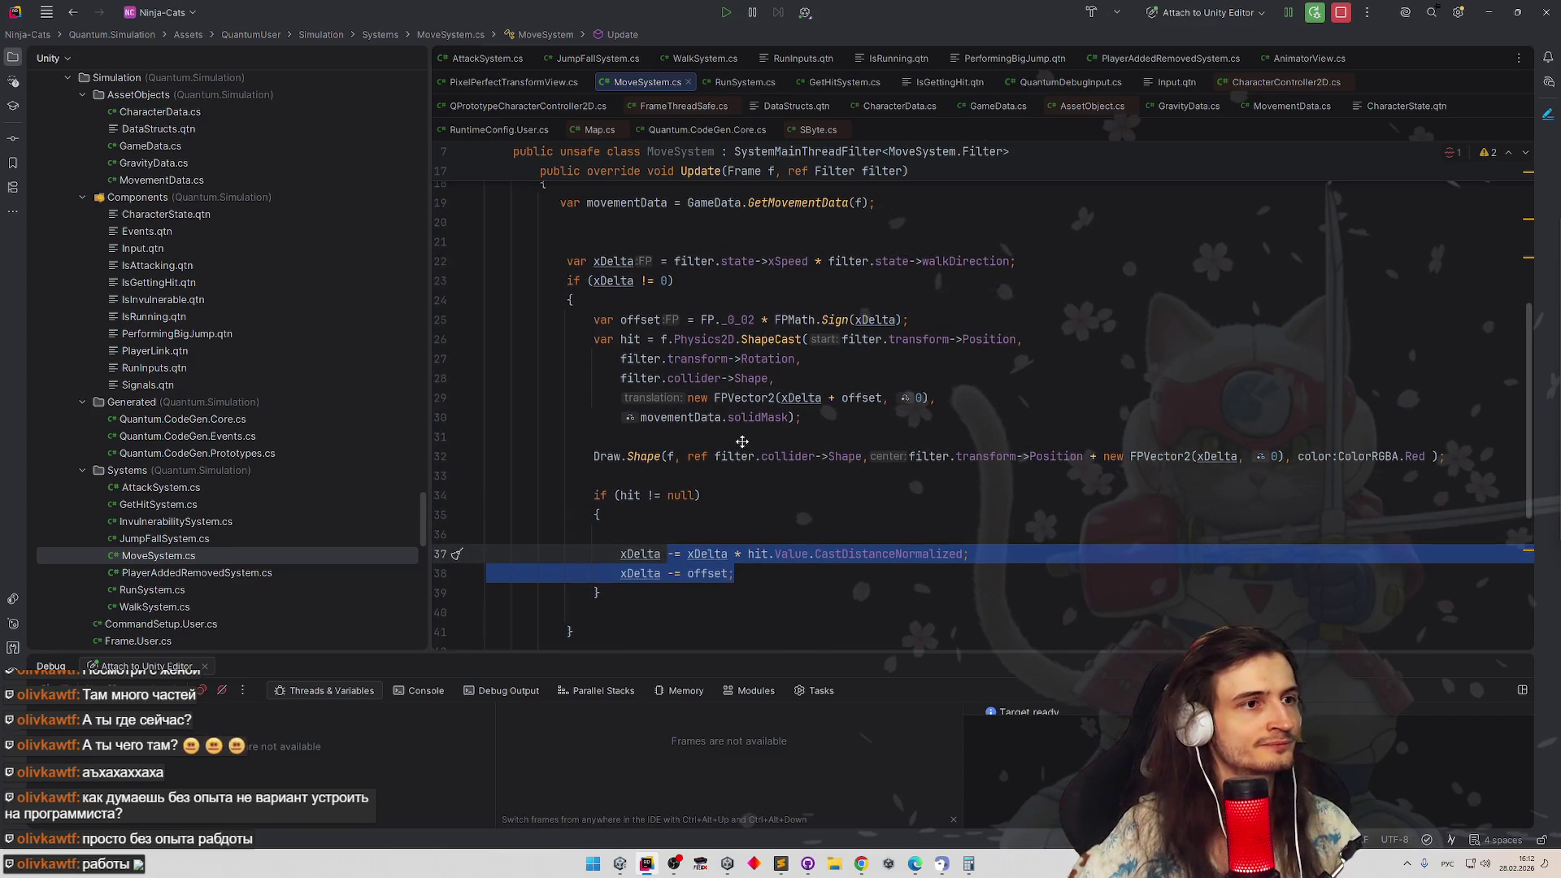
scroll(742, 442, up, 2)
scroll(795, 447, down, 3)
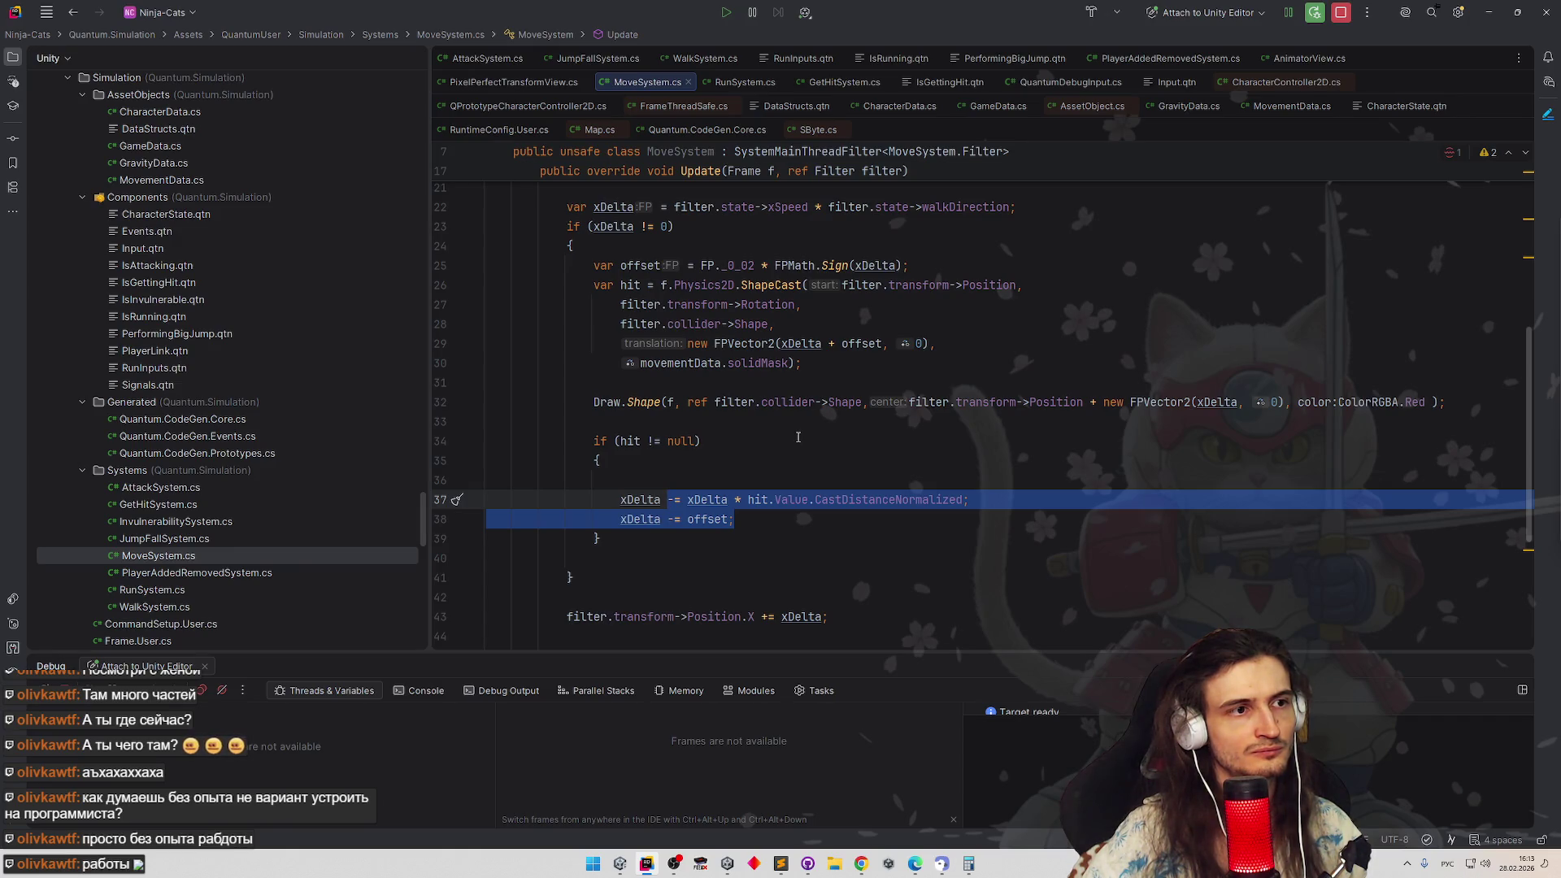
Change the offset constant on line 25 from FP._0_02 to FP._0_01
click(749, 265)
double_click(749, 265)
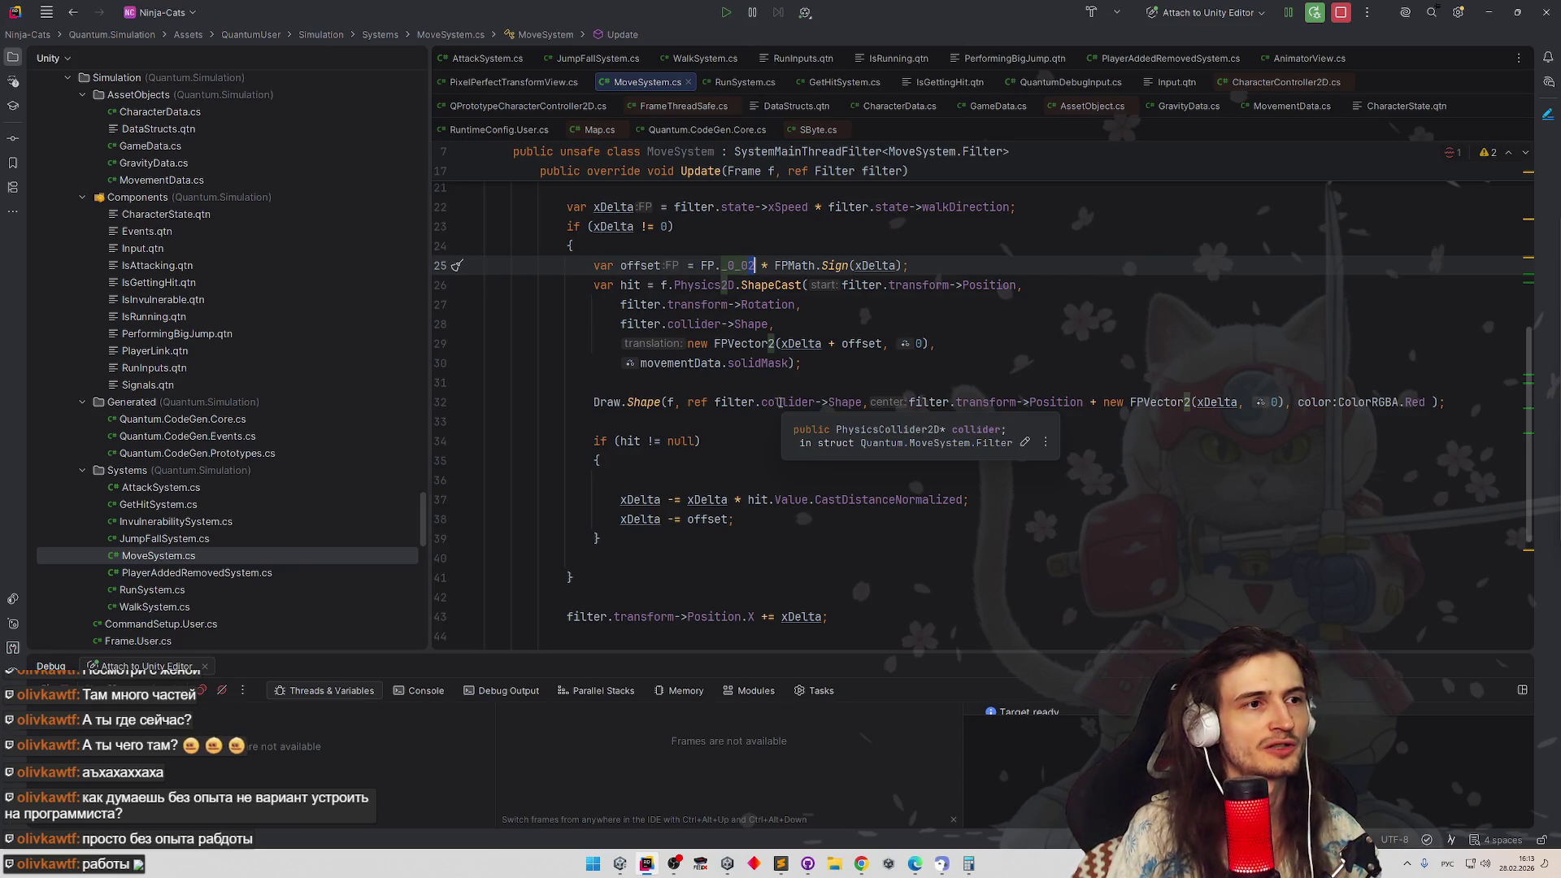
key(BackSpace)
text(1)
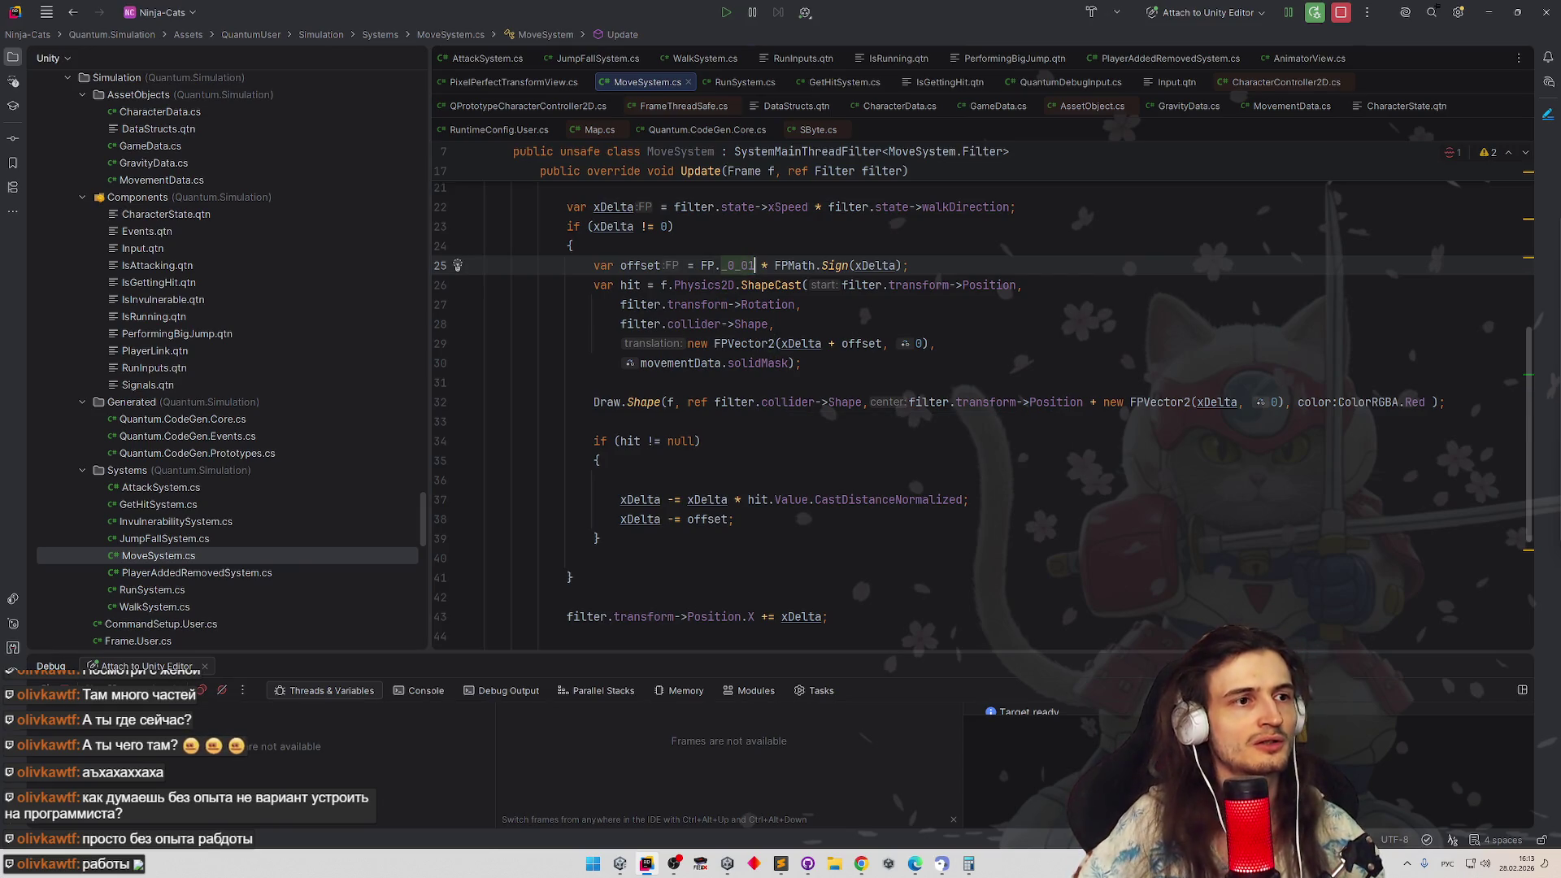
Replace the two xDelta adjustment lines with a plain xDelta = 0 on hit, then switch to Unity
drag(672, 519, 671, 499)
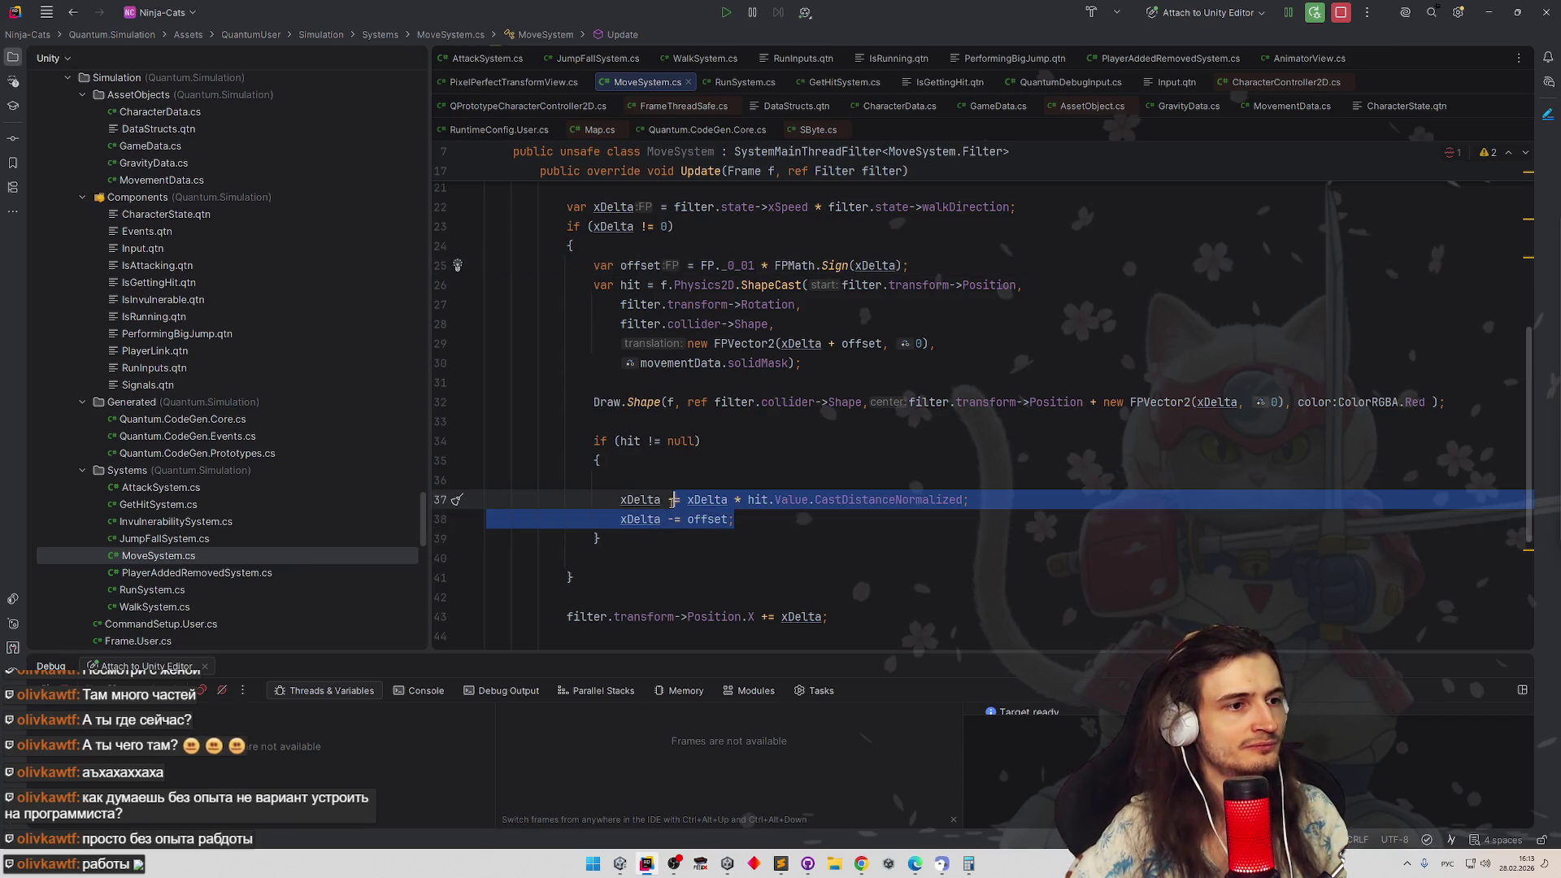
key(BackSpace)
text(= 0)
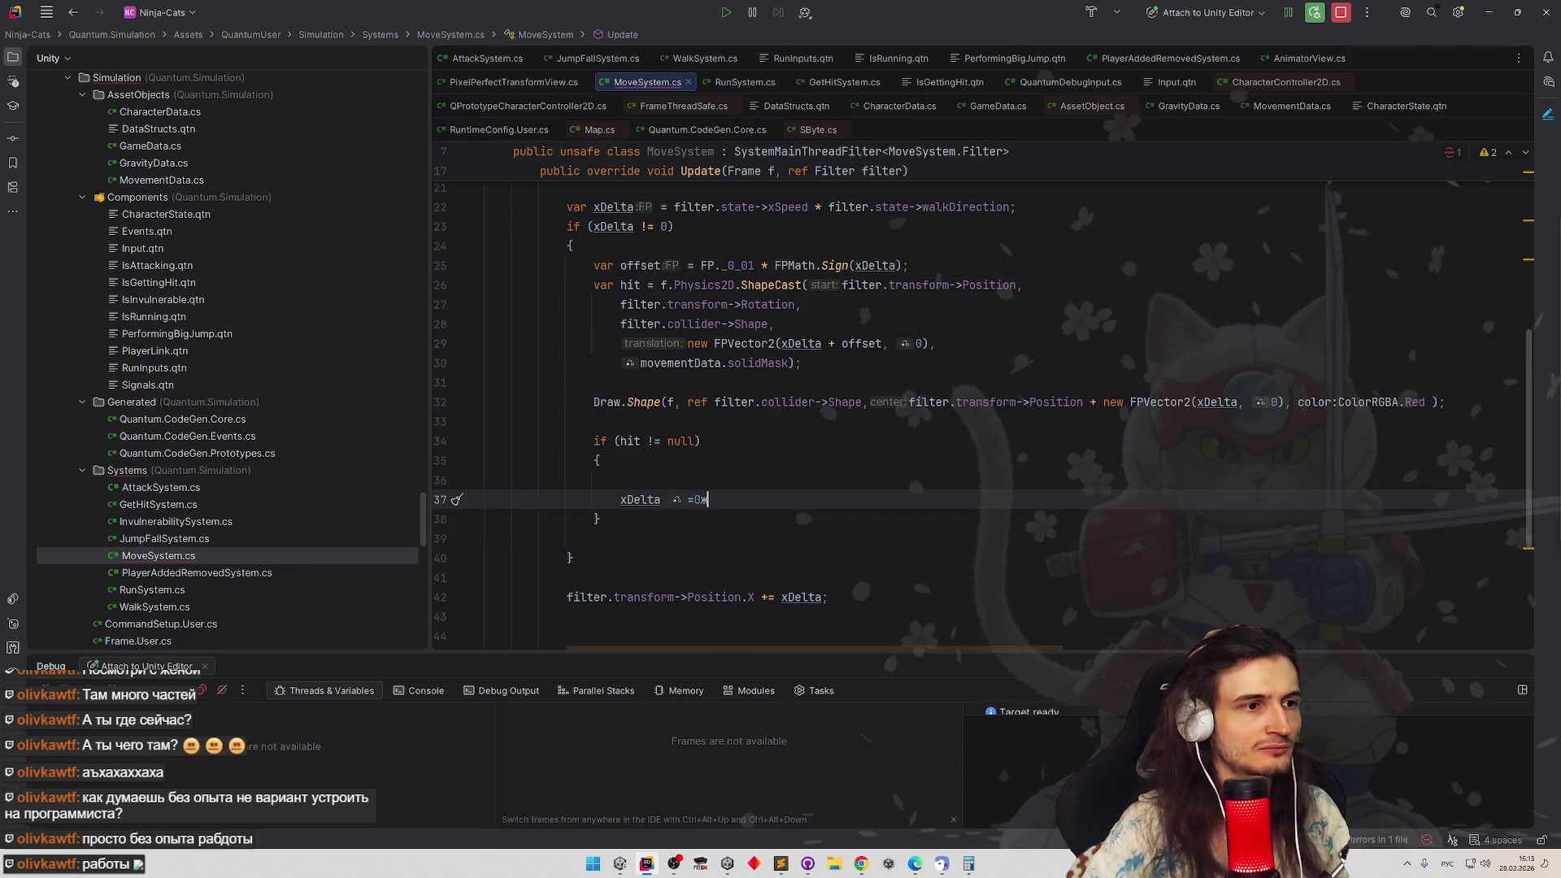
text(;)
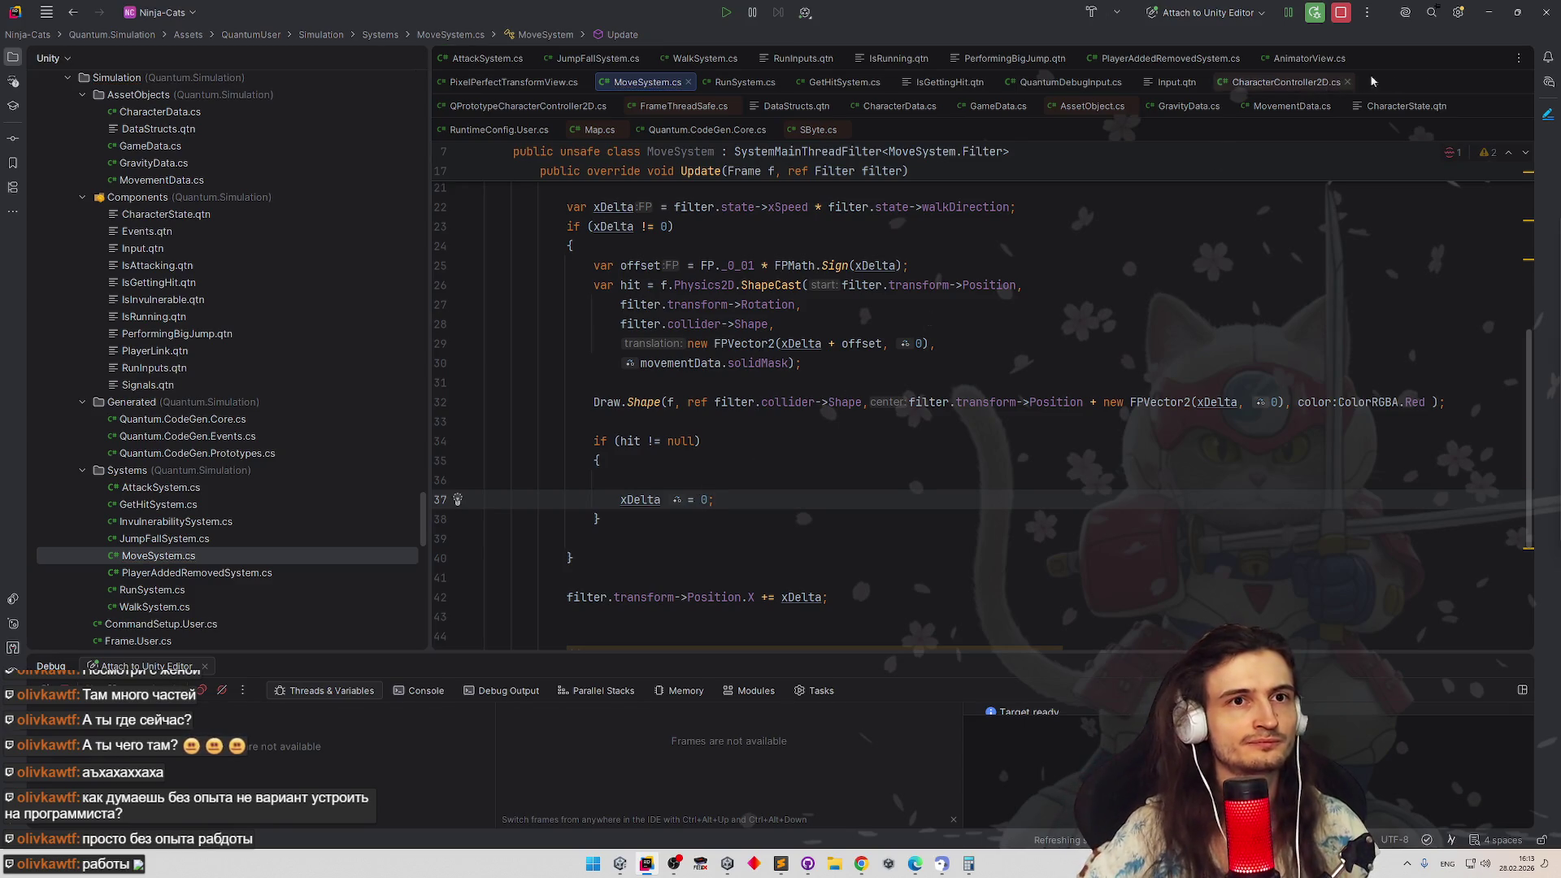
key(alt+Tab)
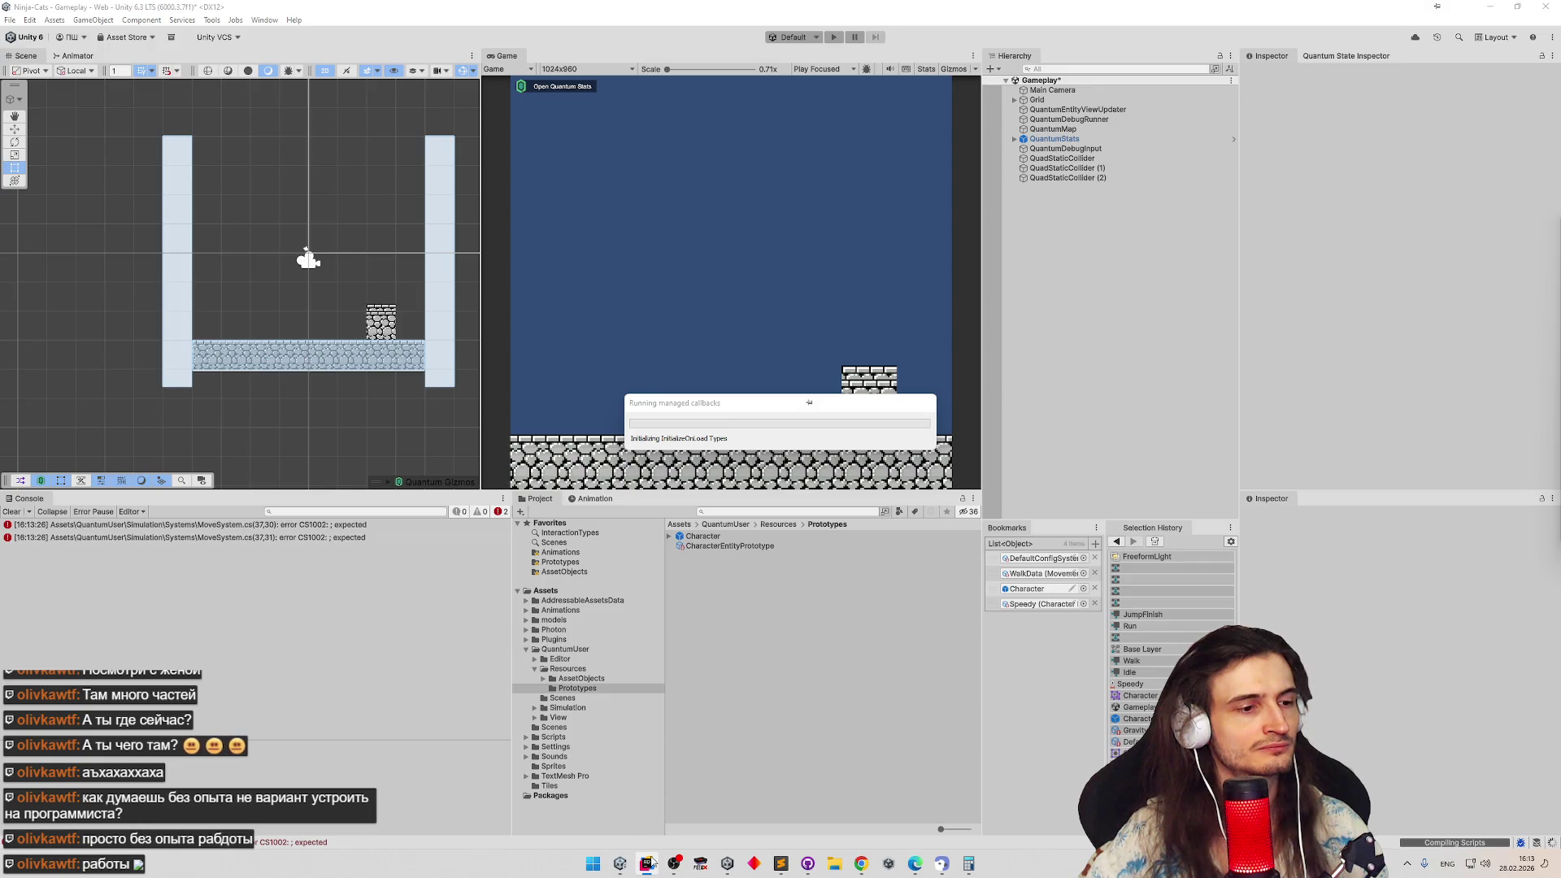
Browse the QueryOptions suggestions for the ShapeCast call, discard the extra argument, and return to Unity
key(alt+Tab)
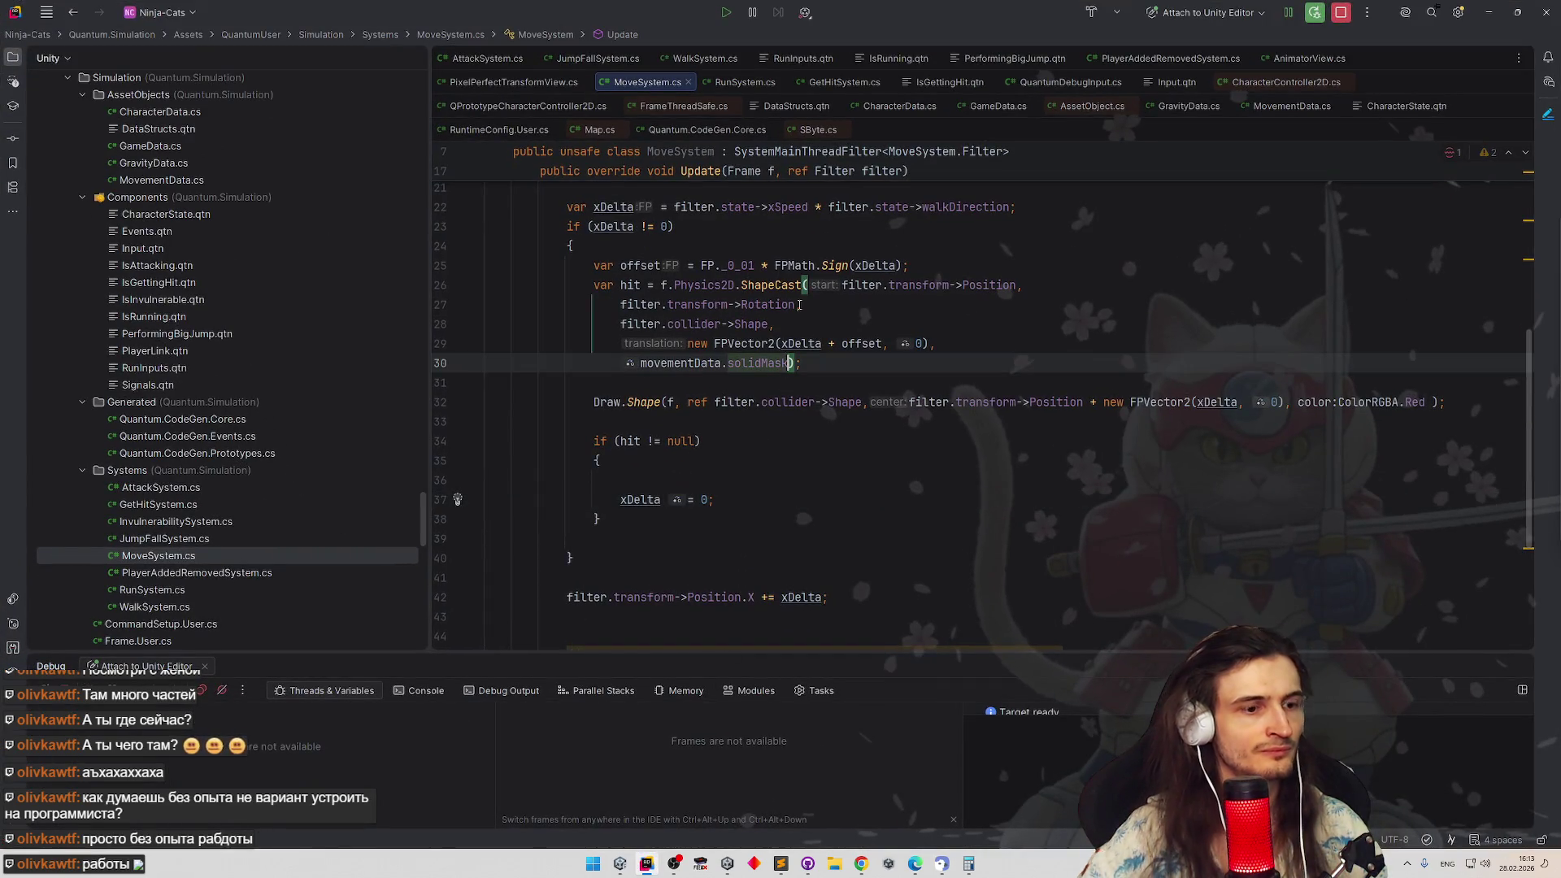
key(Return)
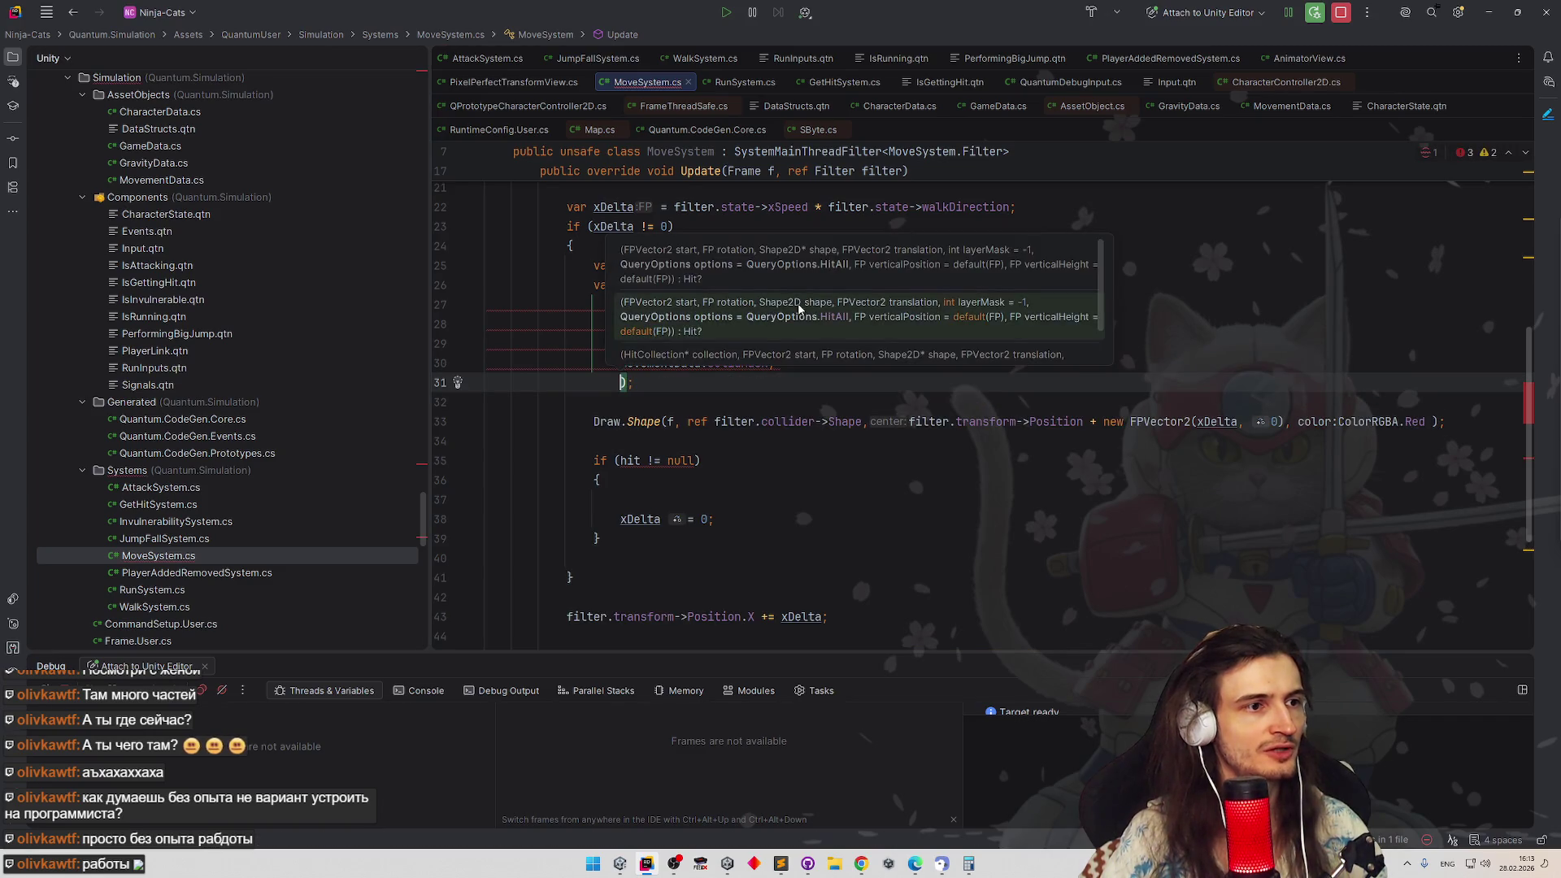
text(Q)
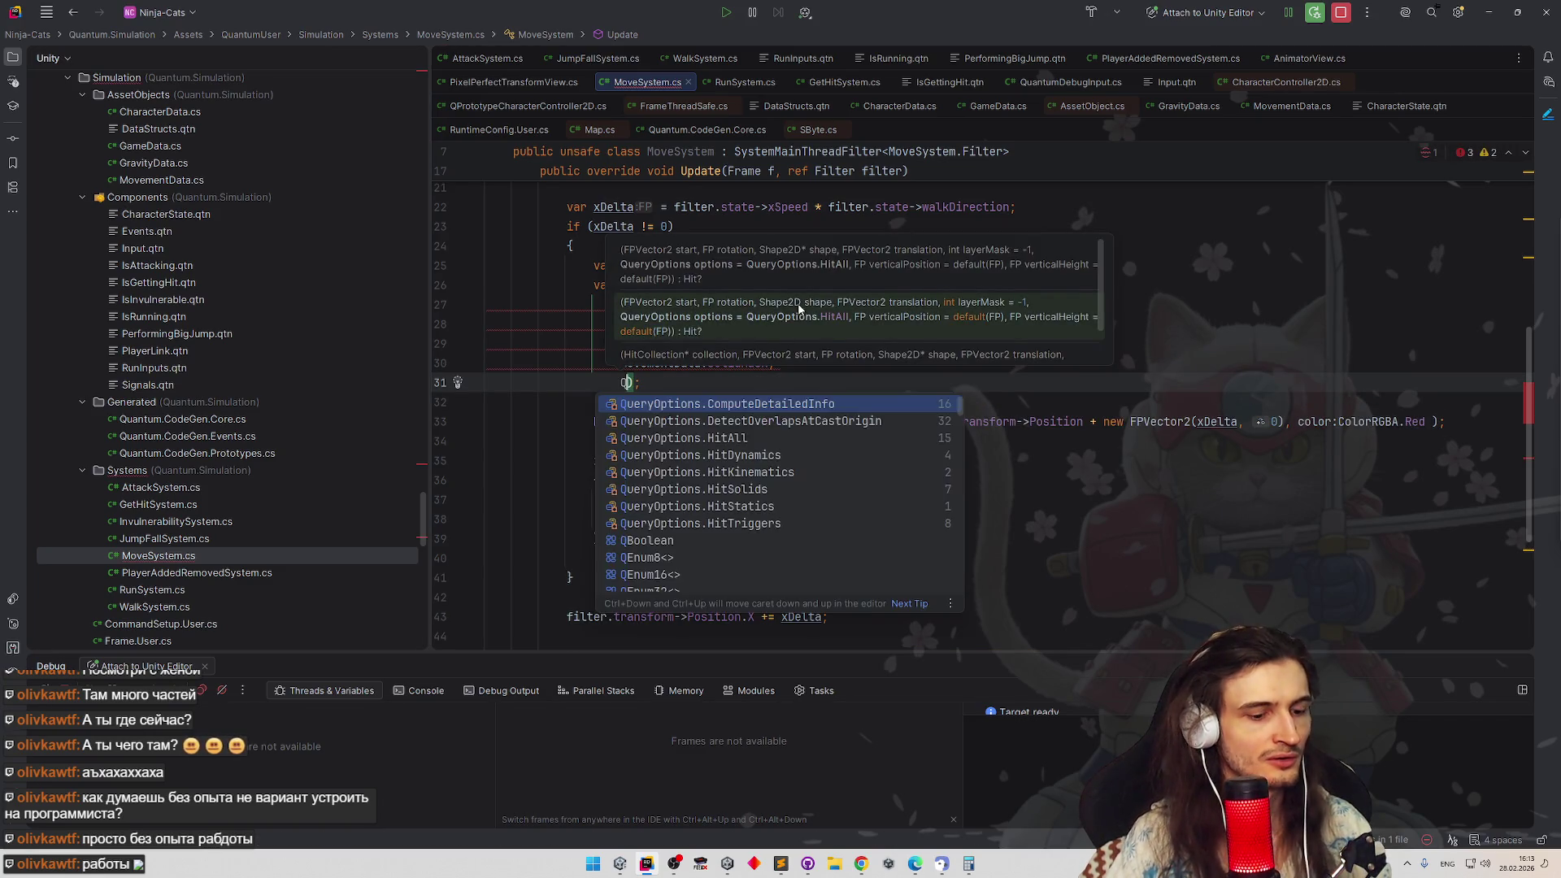
key(Down)
key(Down)
key(Down)
key(Down)
key(Down)
key(Down)
key(Down)
key(Up)
key(Up)
key(Up)
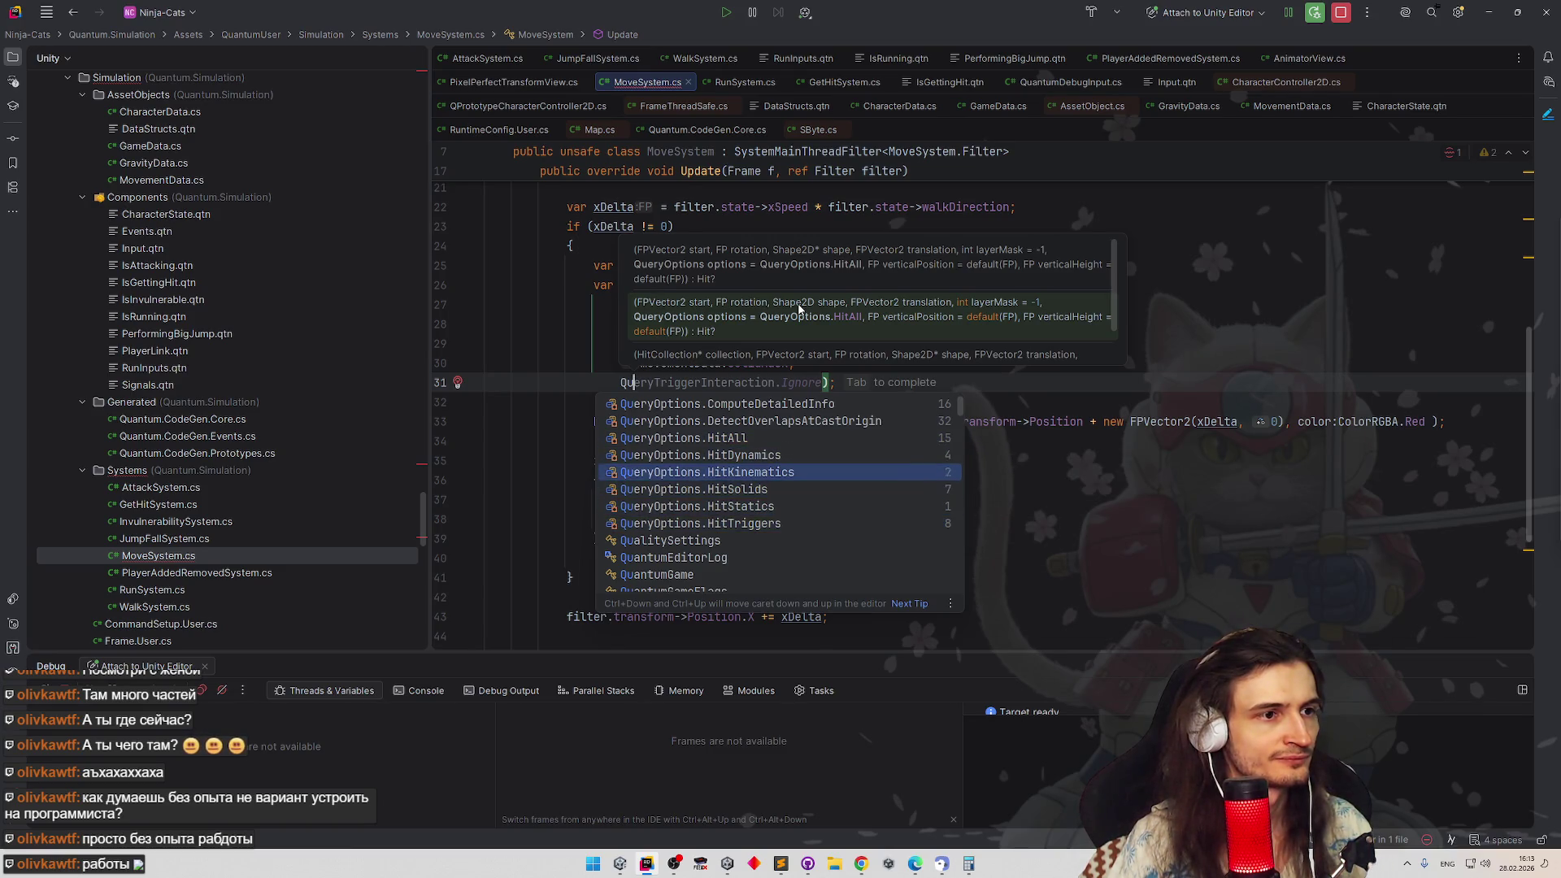
key(Up)
key(Up)
key(Up)
key(Up)
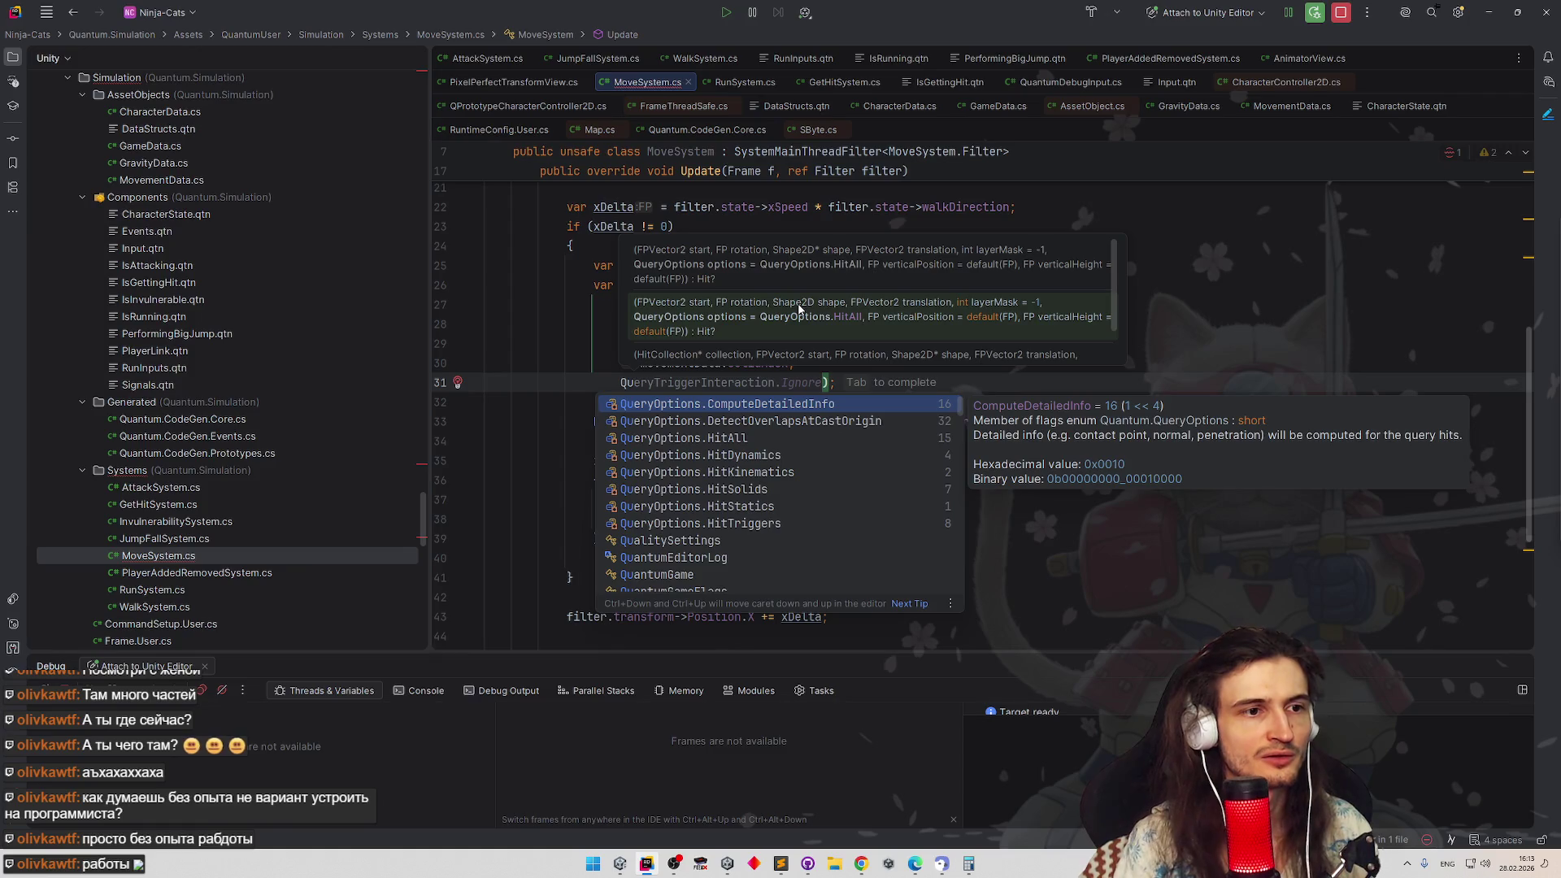
key(Down)
key(Down)
key(Down)
key(Down)
key(Down)
key(Down)
key(Escape)
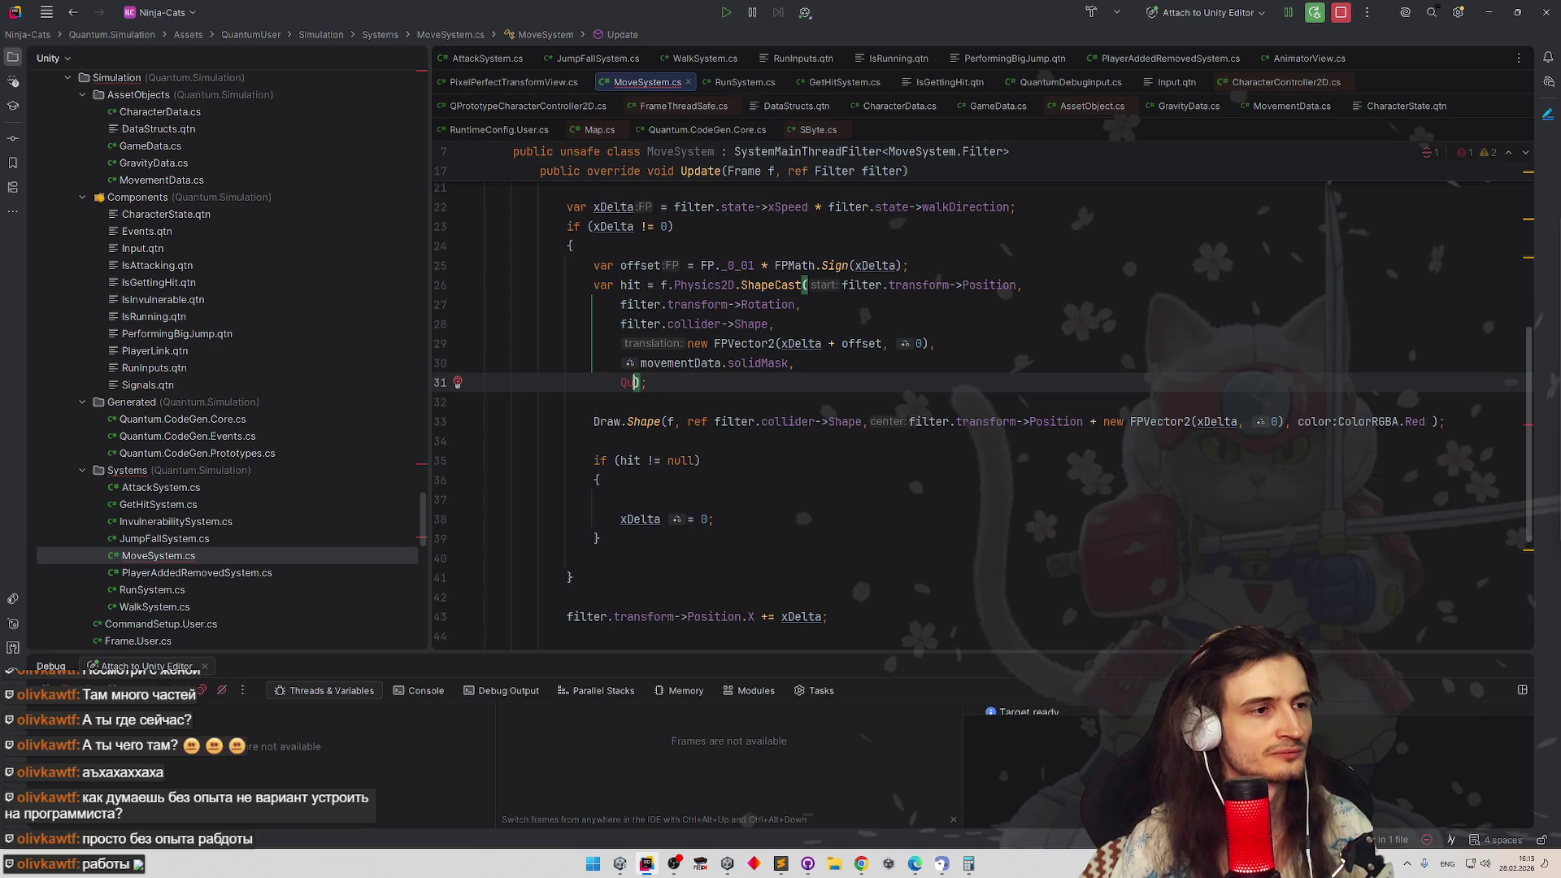
key(BackSpace)
key(BackSpace)
key(BackSpace)
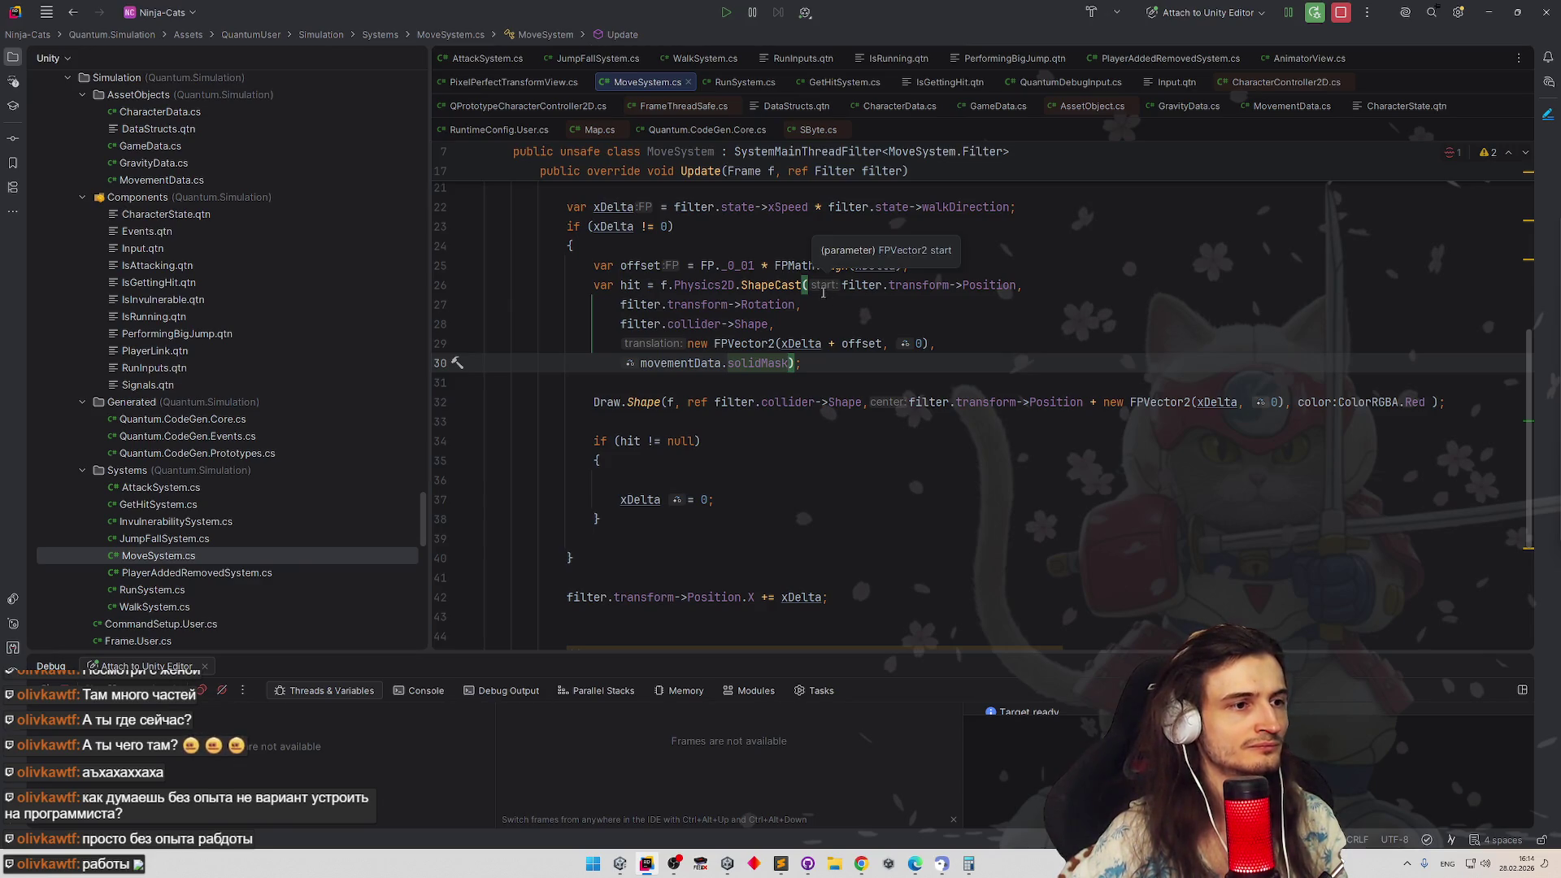
key(alt+Tab)
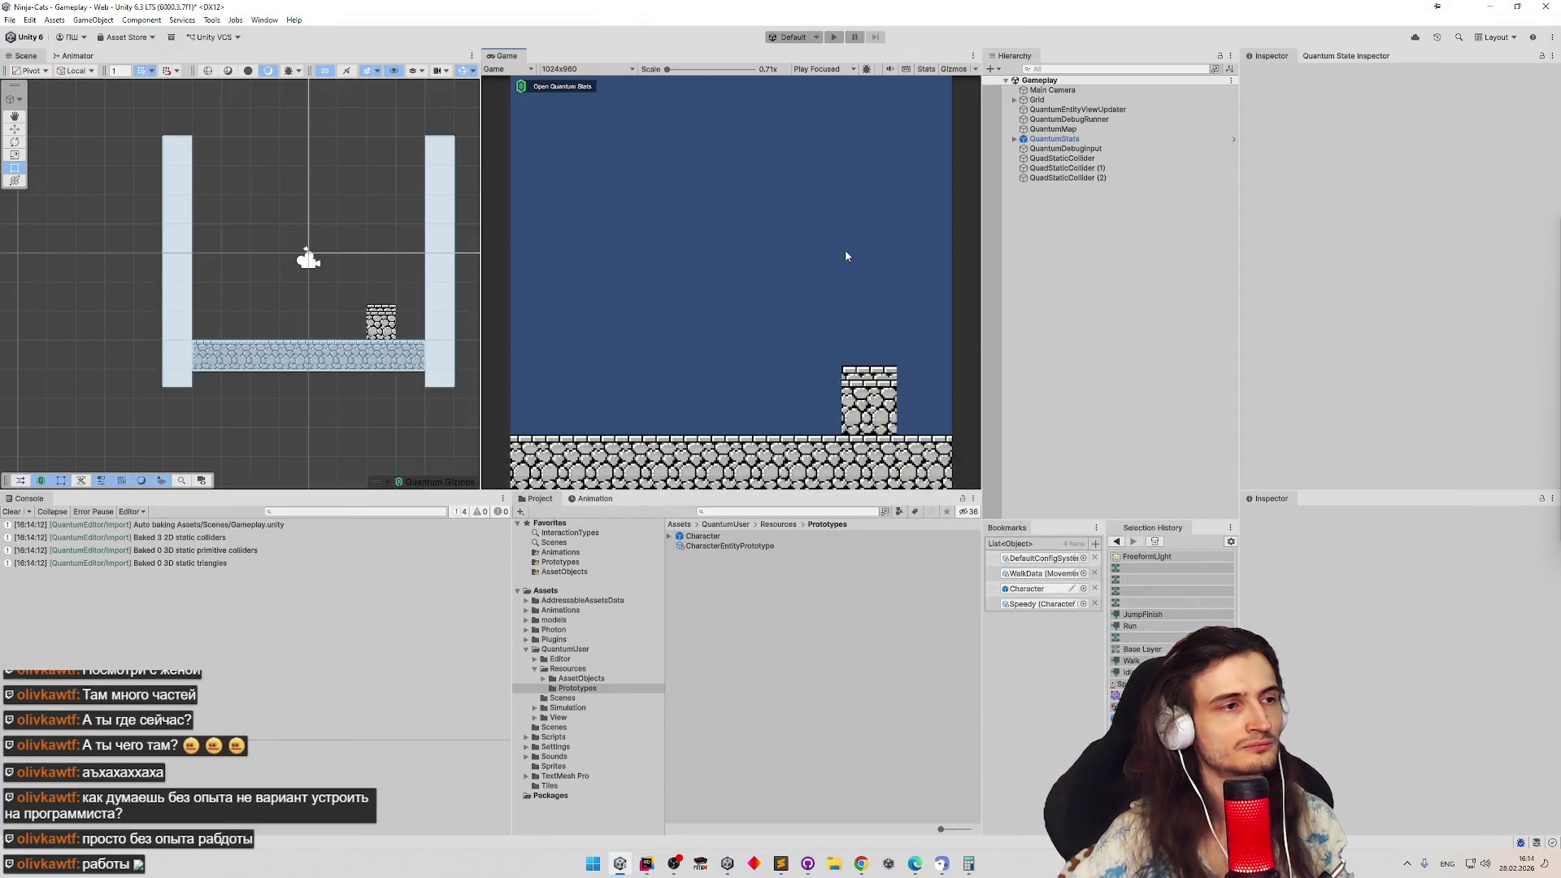
Play-test the character running right and left with A/D, stop the game, and bring back MoveSystem.cs
key(ctrl+p)
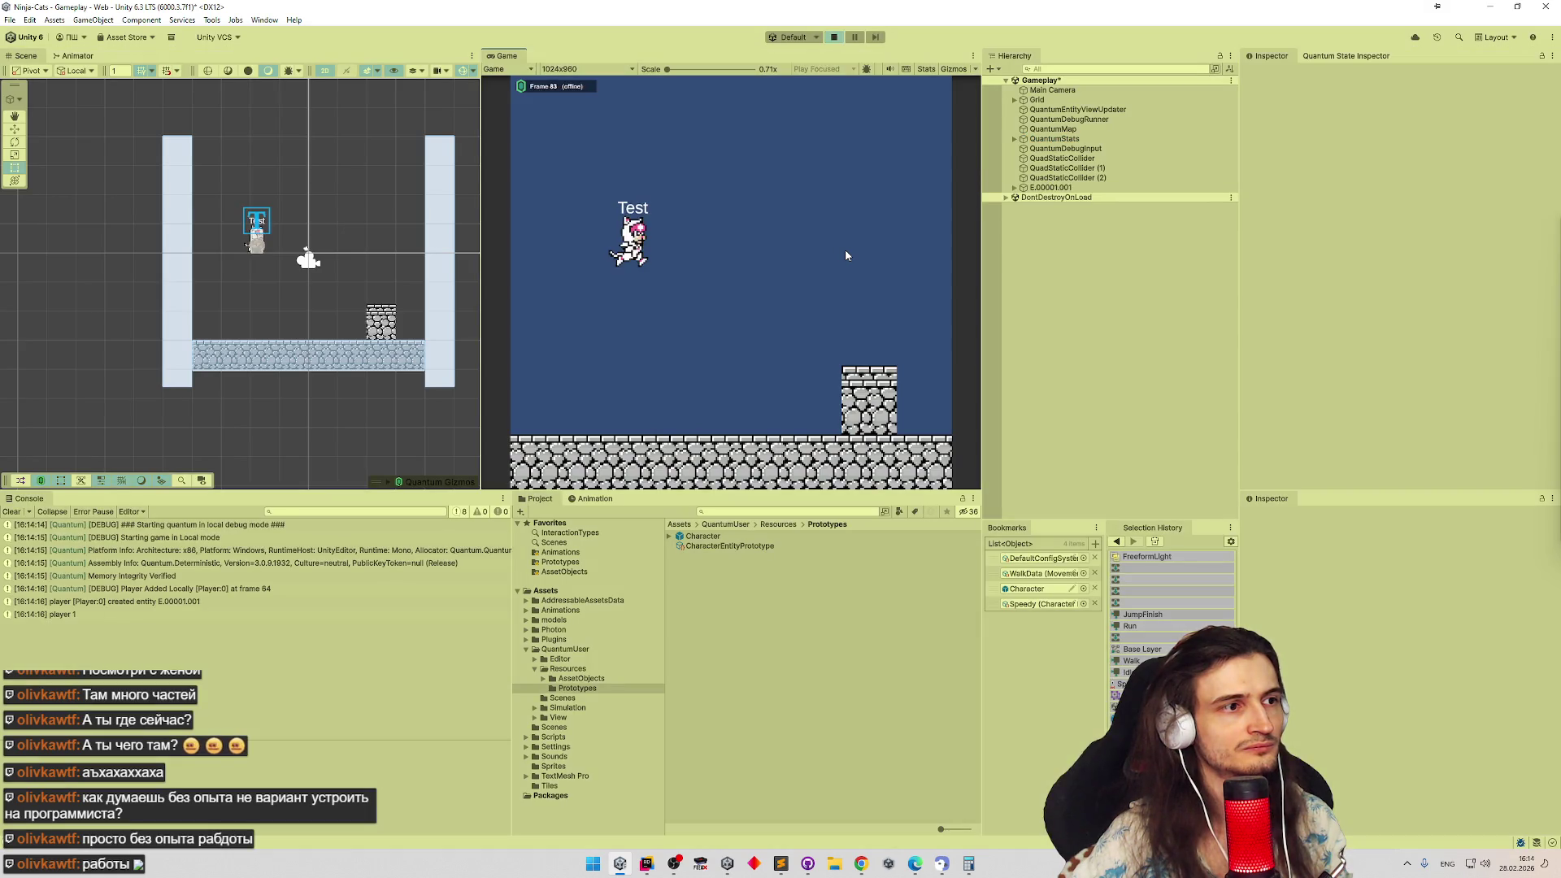
key(d)
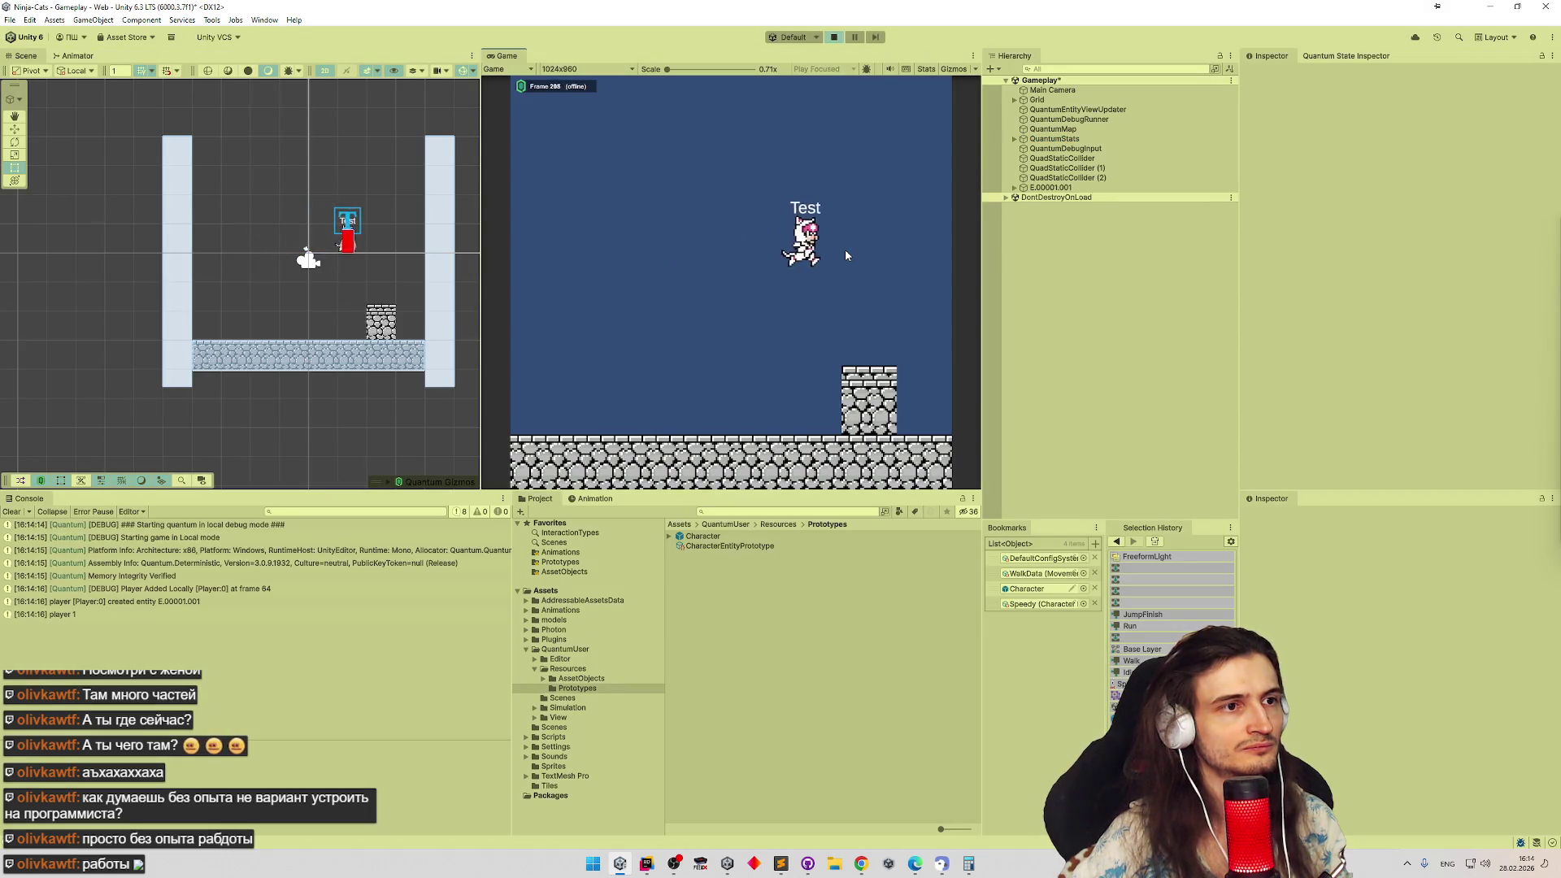
key(d)
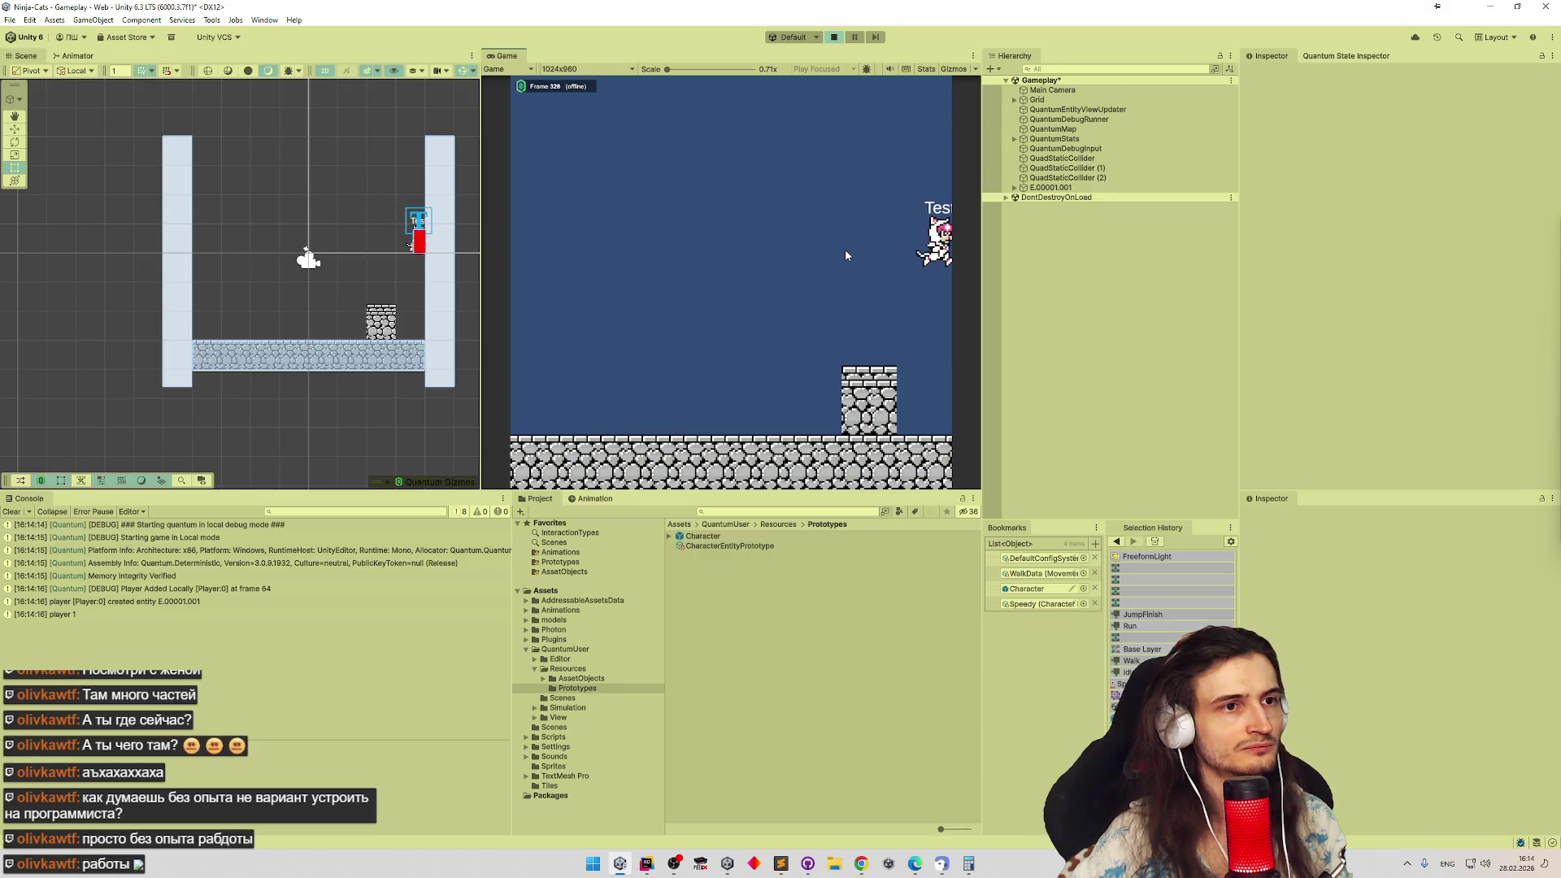
key(a)
key(d)
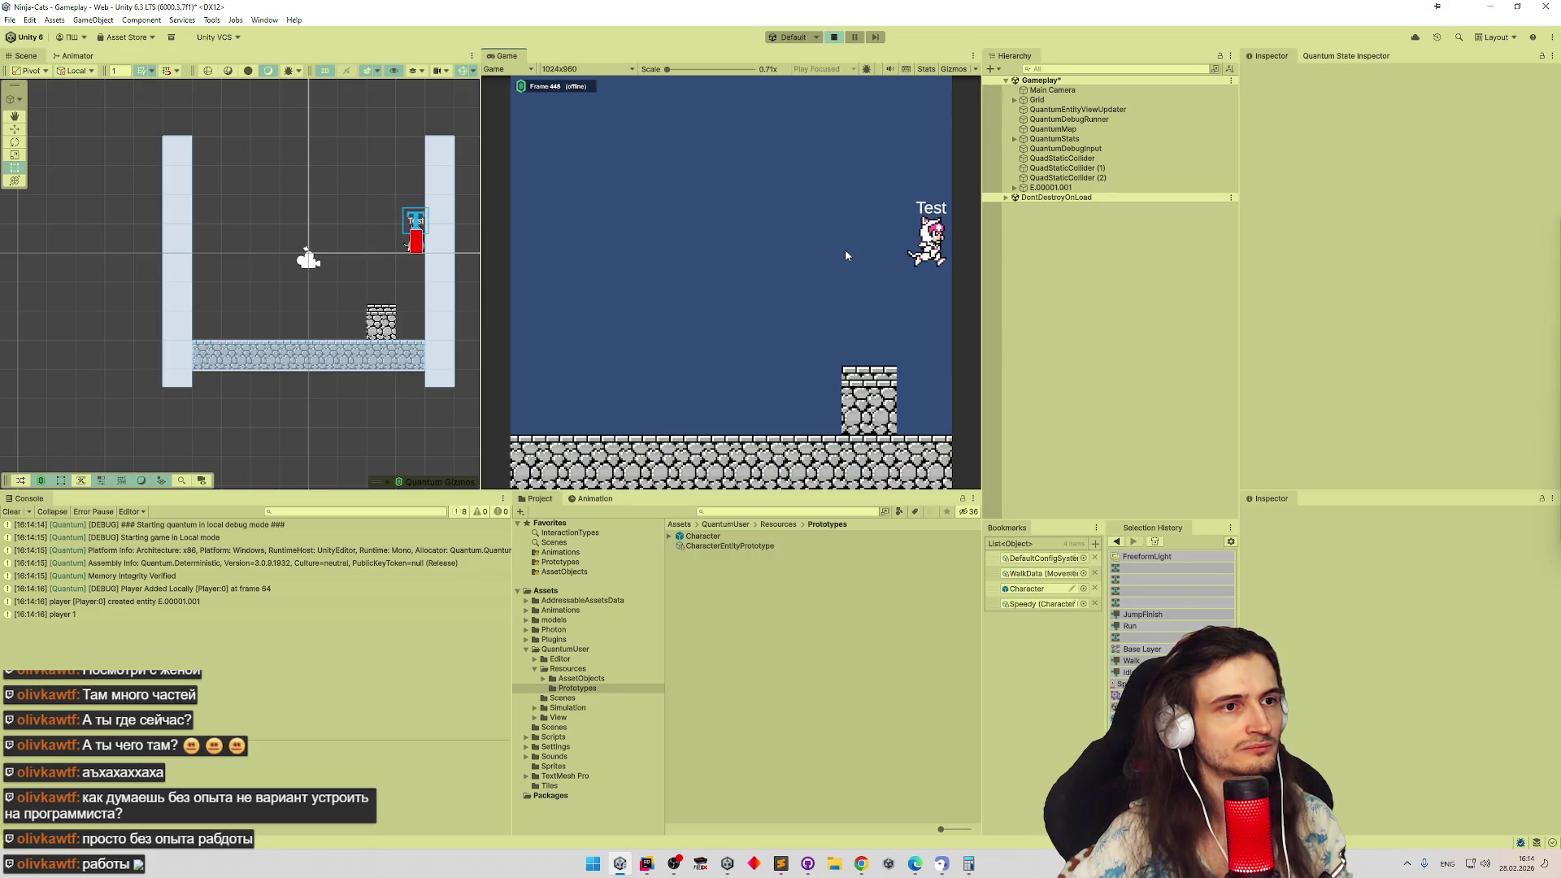
key(a)
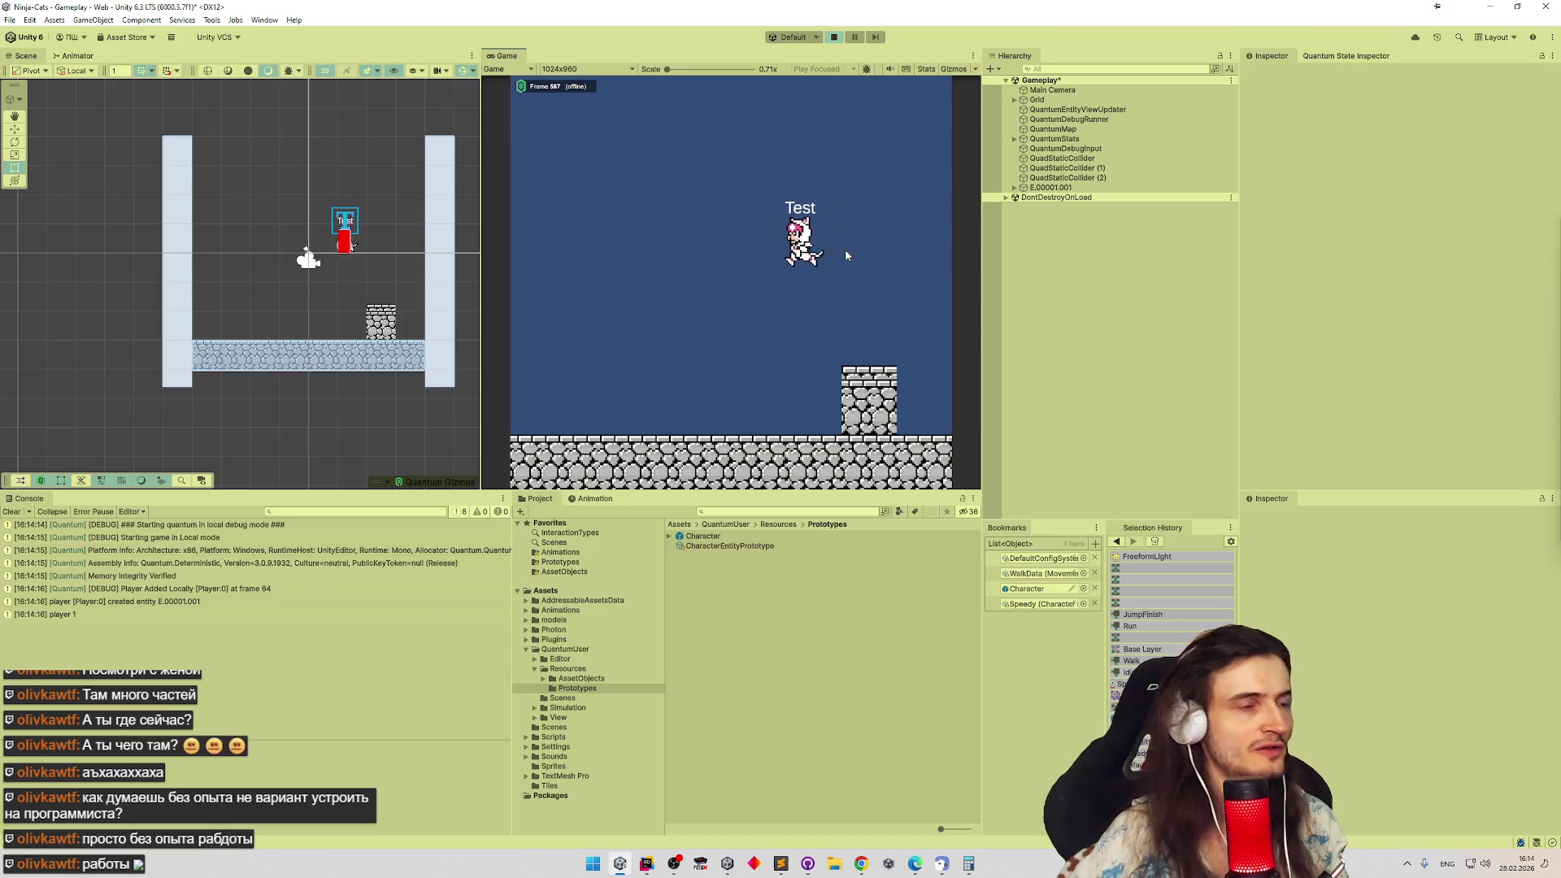
key(a)
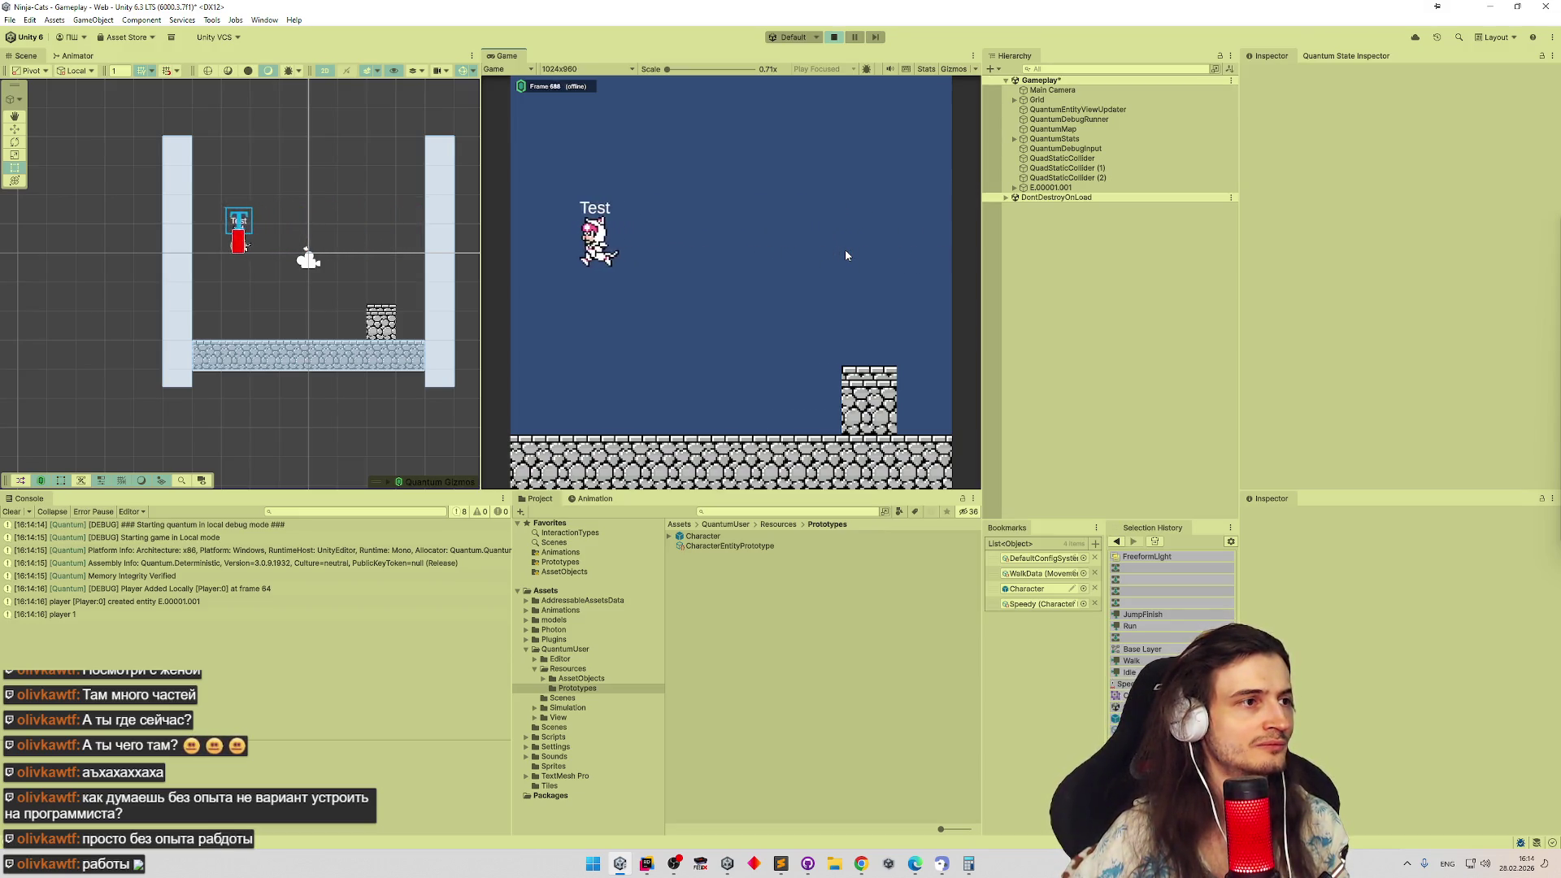
key(a)
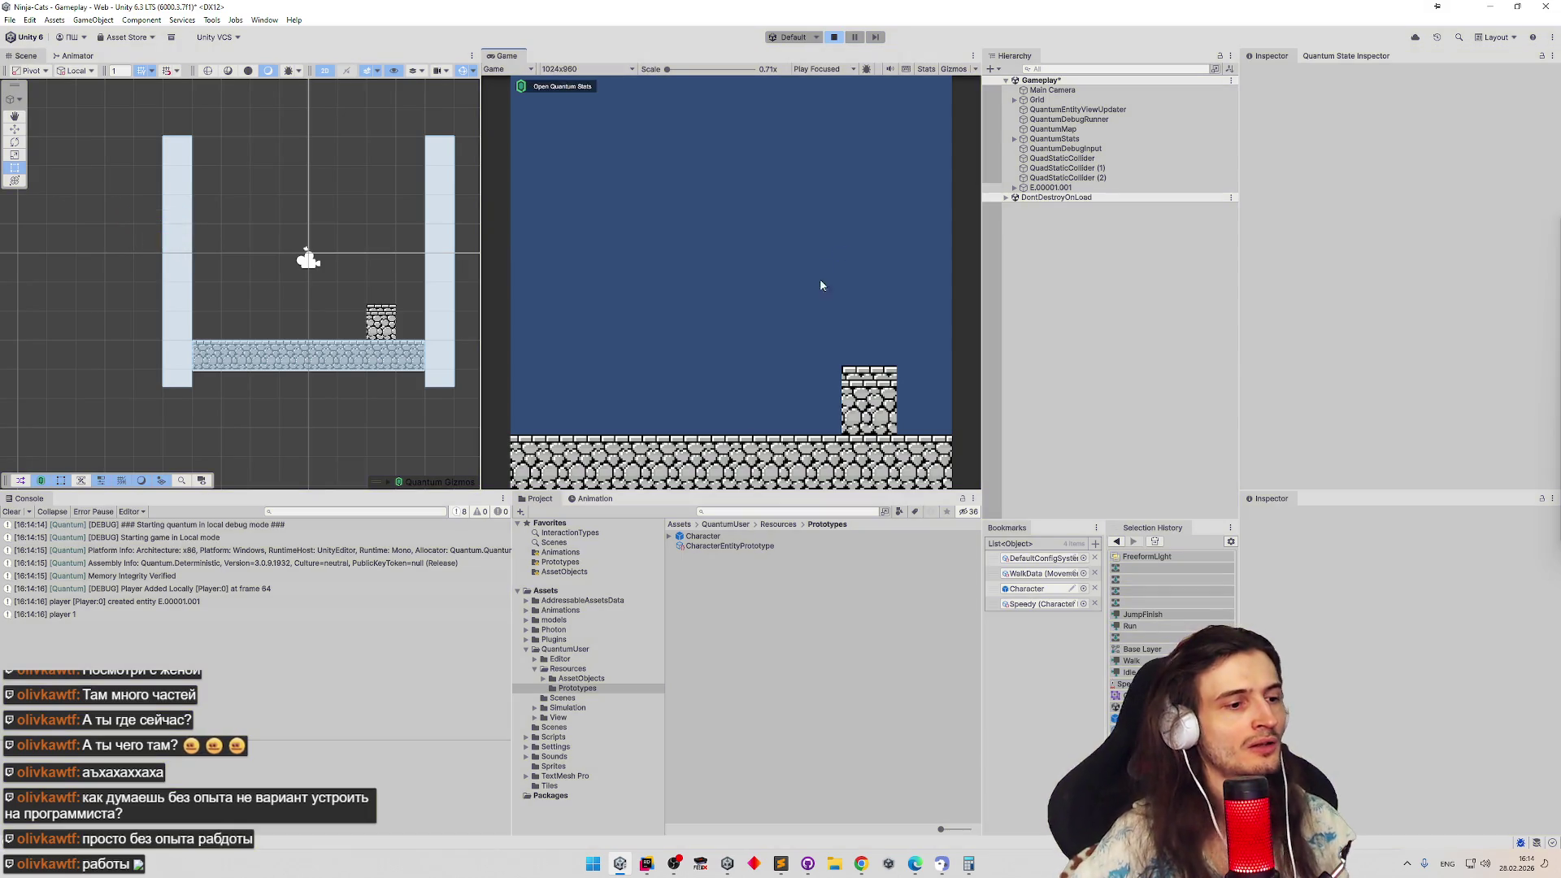
key(ctrl+p)
key(alt+Tab)
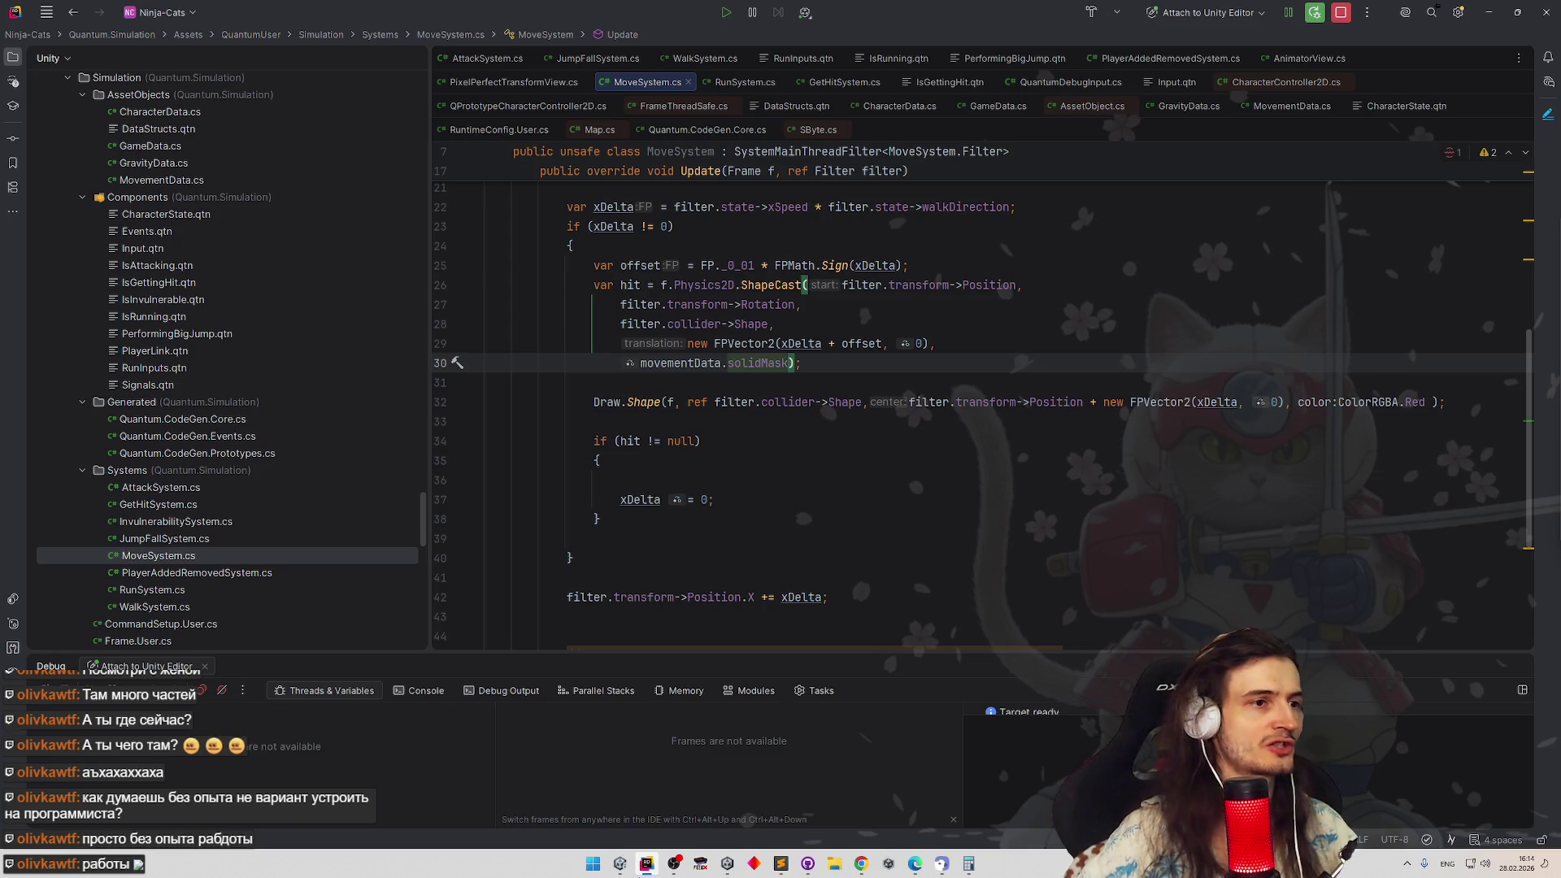
Raise the offset constant on line 25 from FP._0_01 to FP._0_02
key(alt+Tab)
key(alt+Tab)
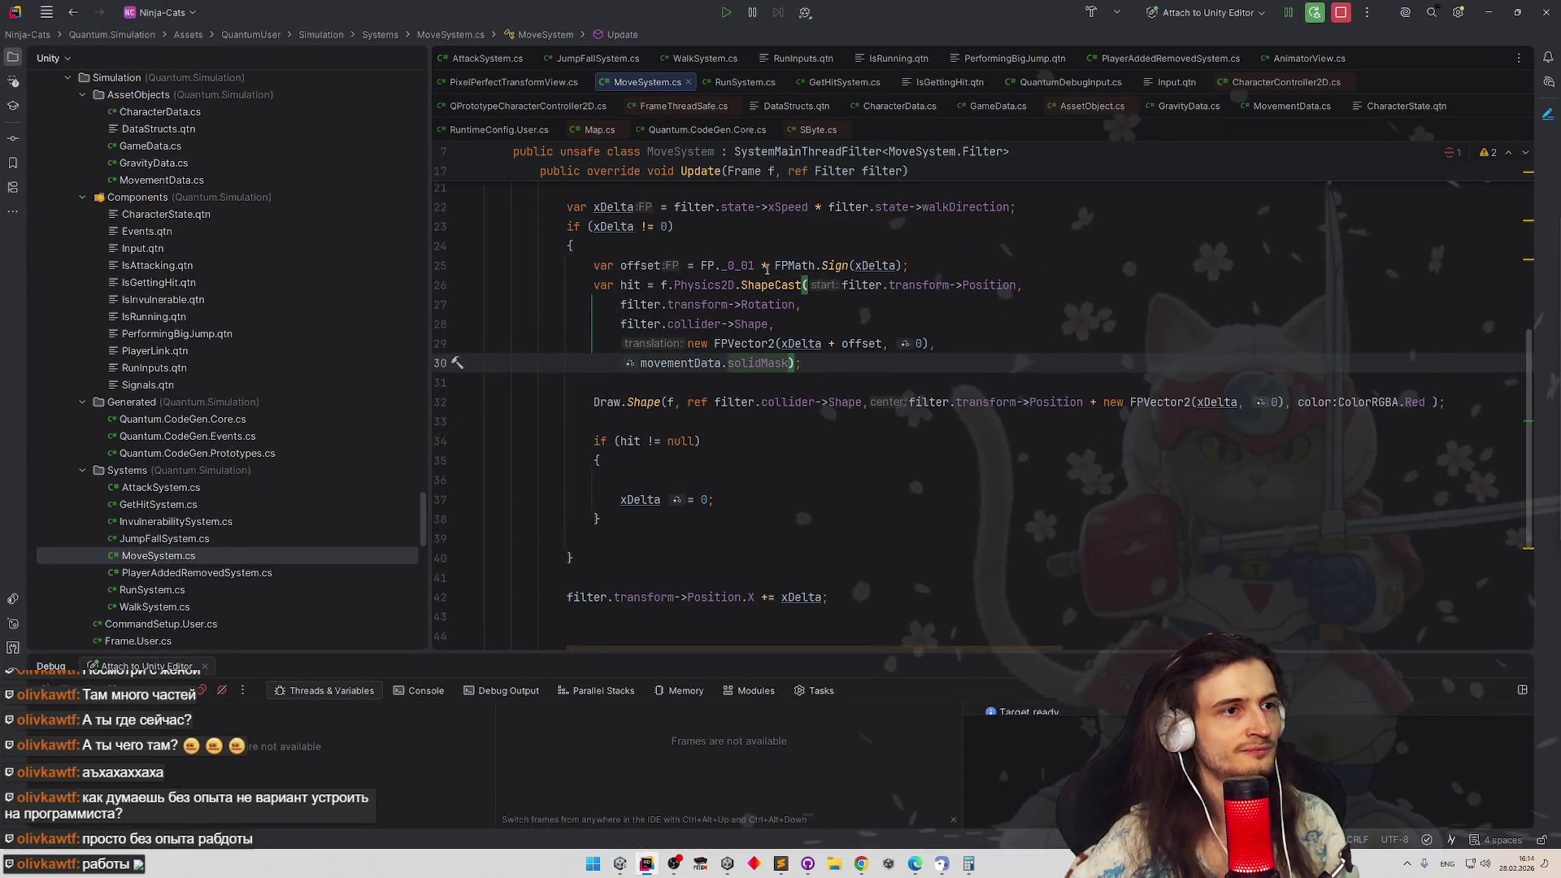
click(748, 264)
click(860, 343)
click(756, 265)
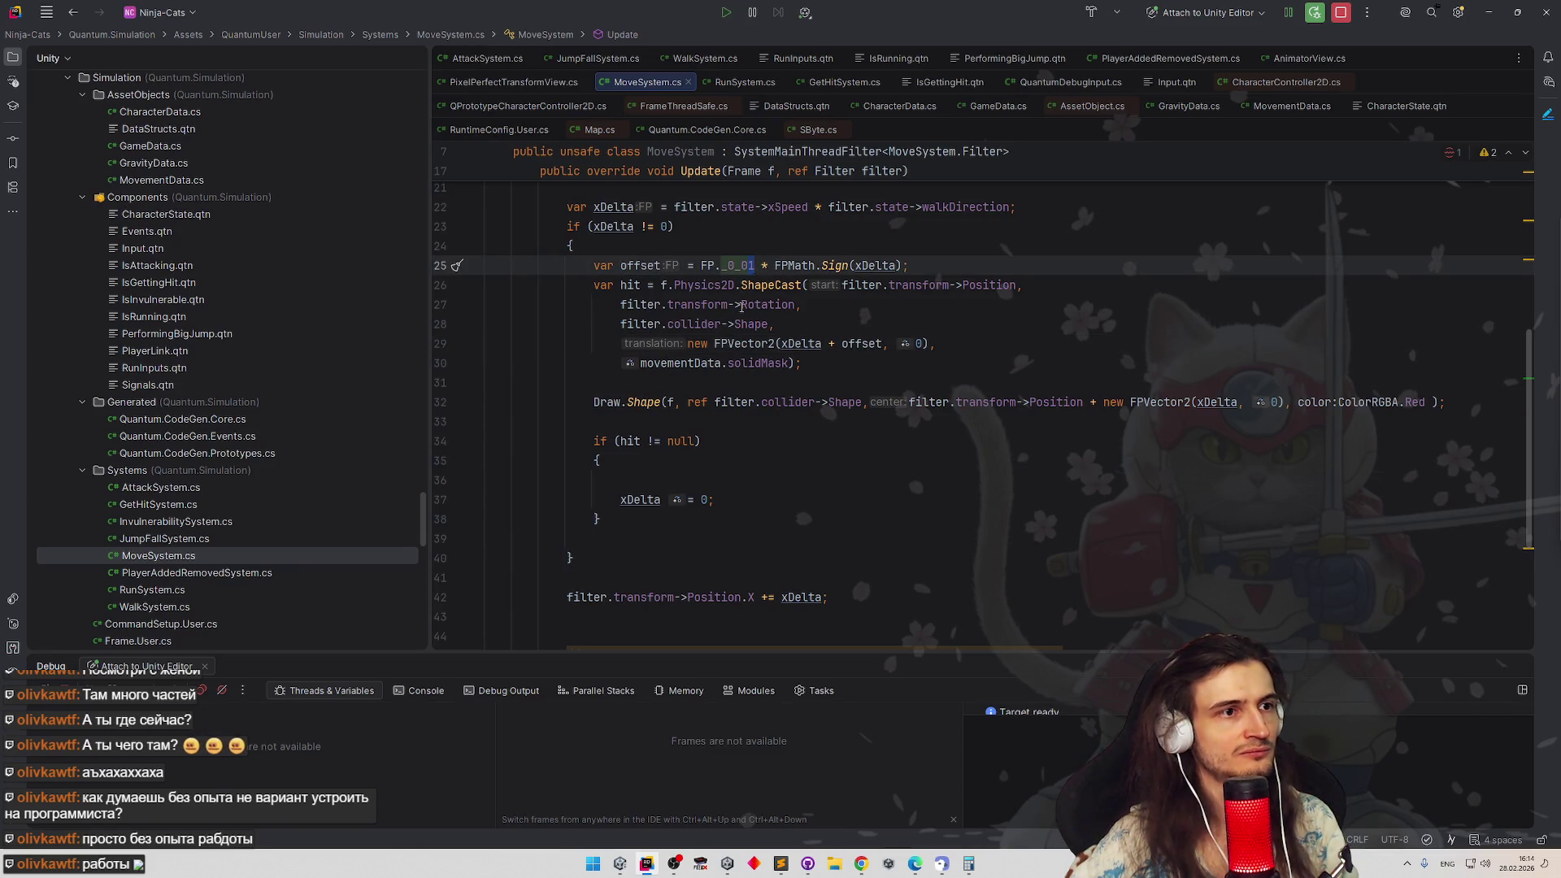
key(BackSpace)
text(2)
Add '+ offset' to xDelta in the Draw.Shape position, then switch to Unity to recompile
click(831, 343)
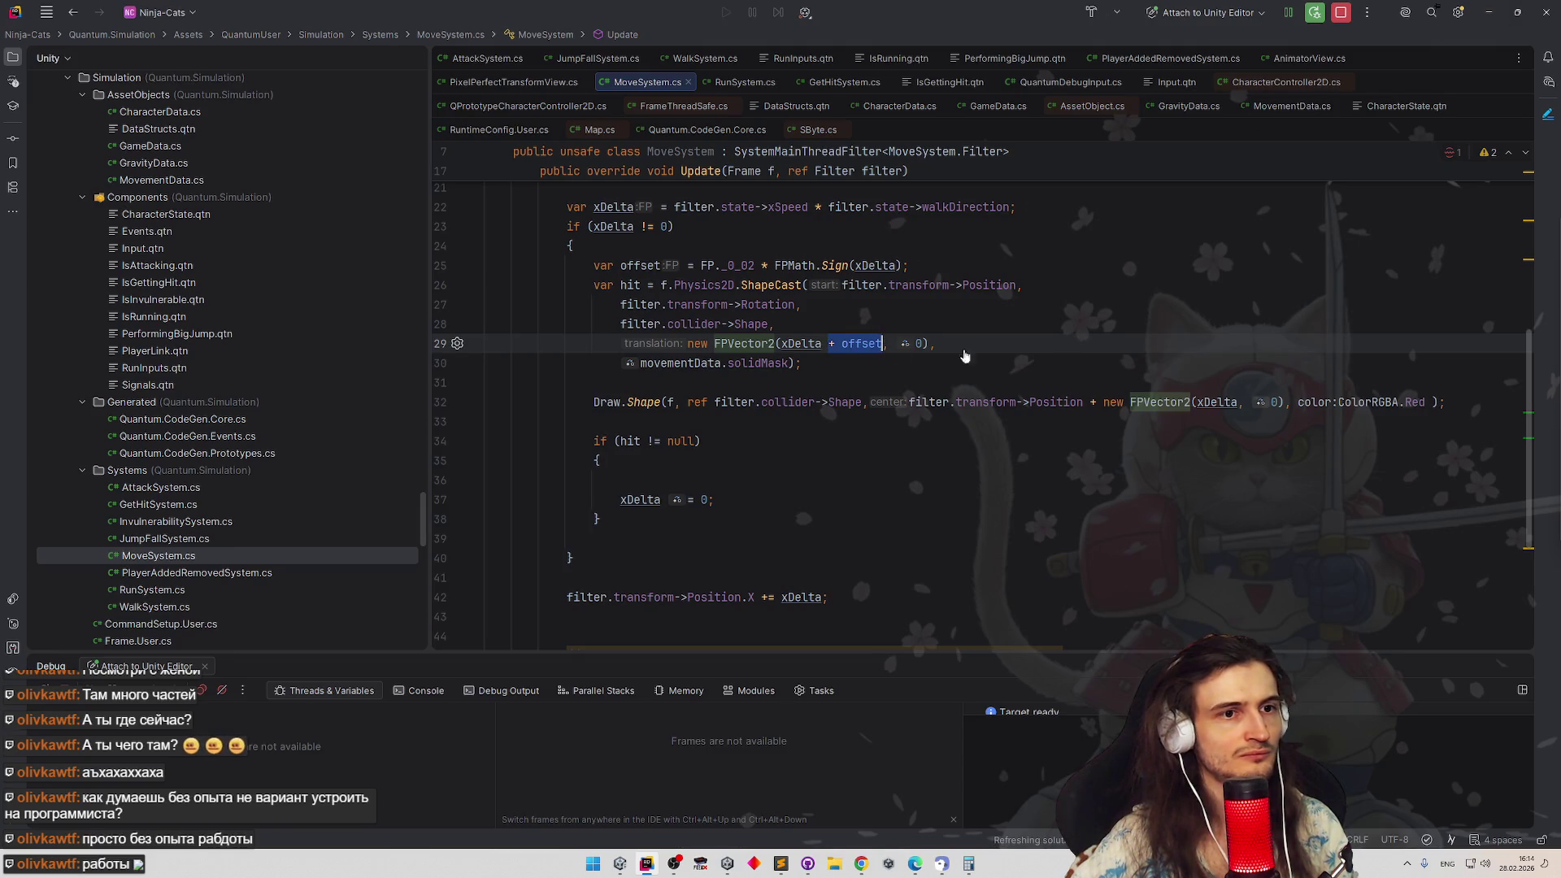
click(1237, 401)
text(+ offset)
key(Up)
key(Up)
key(Up)
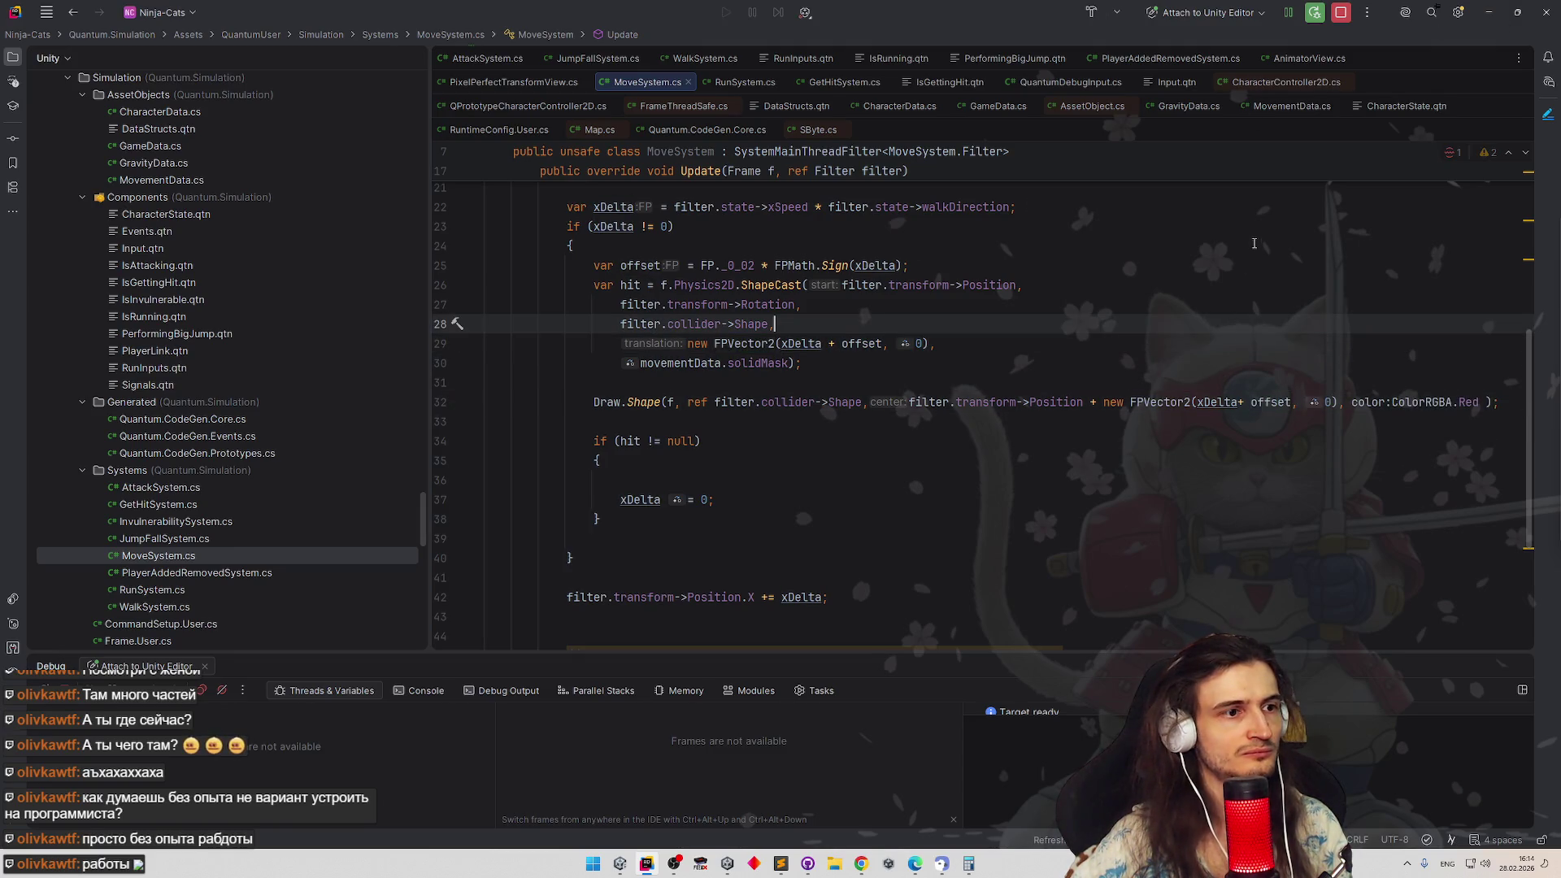
key(alt+Tab)
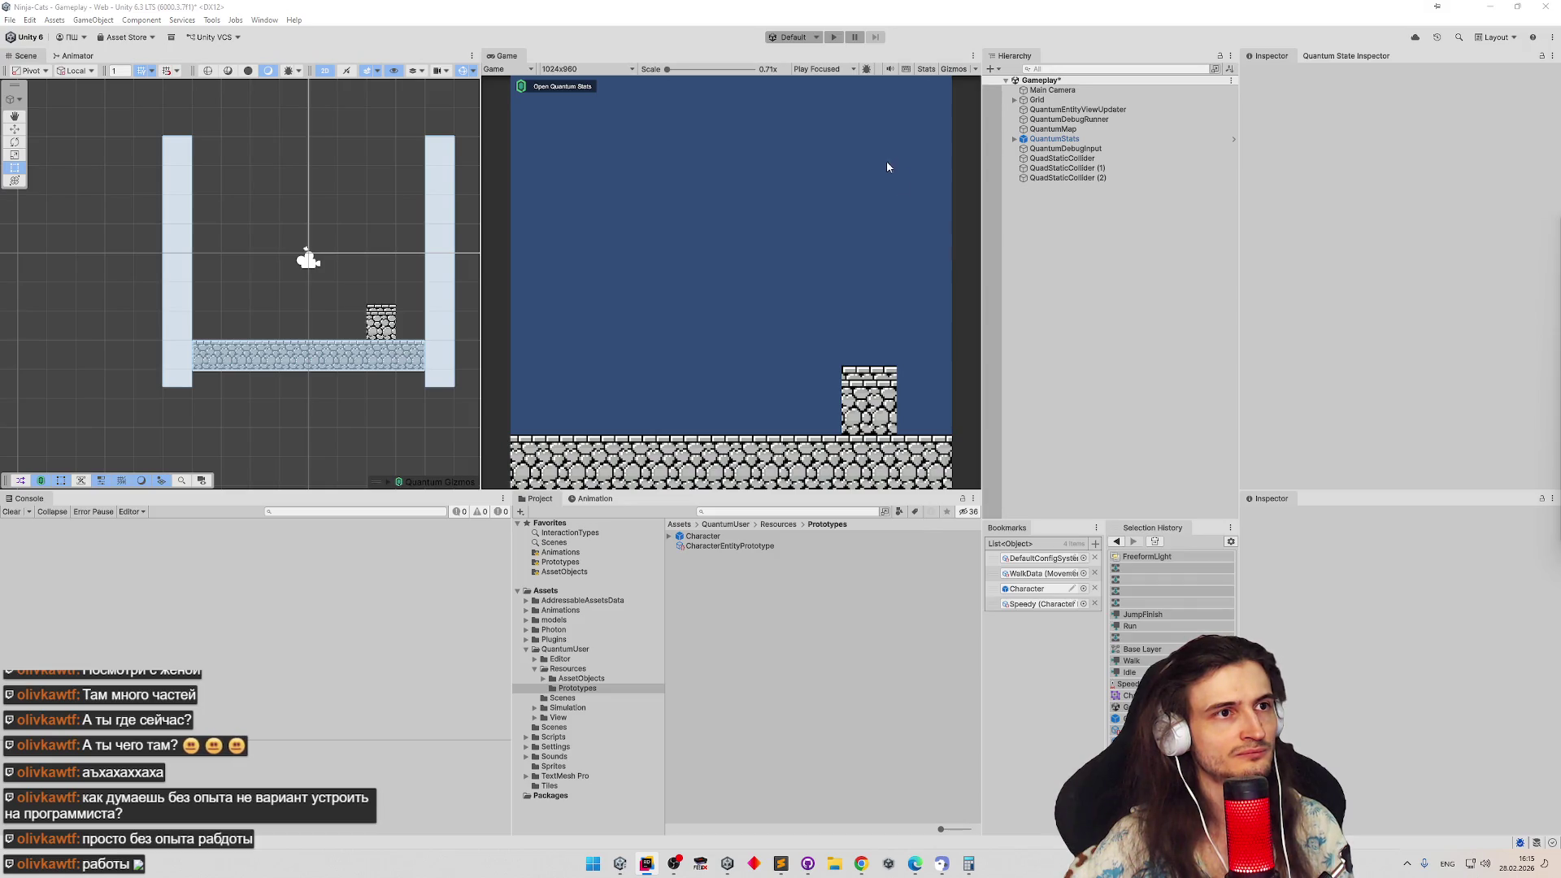
click(646, 863)
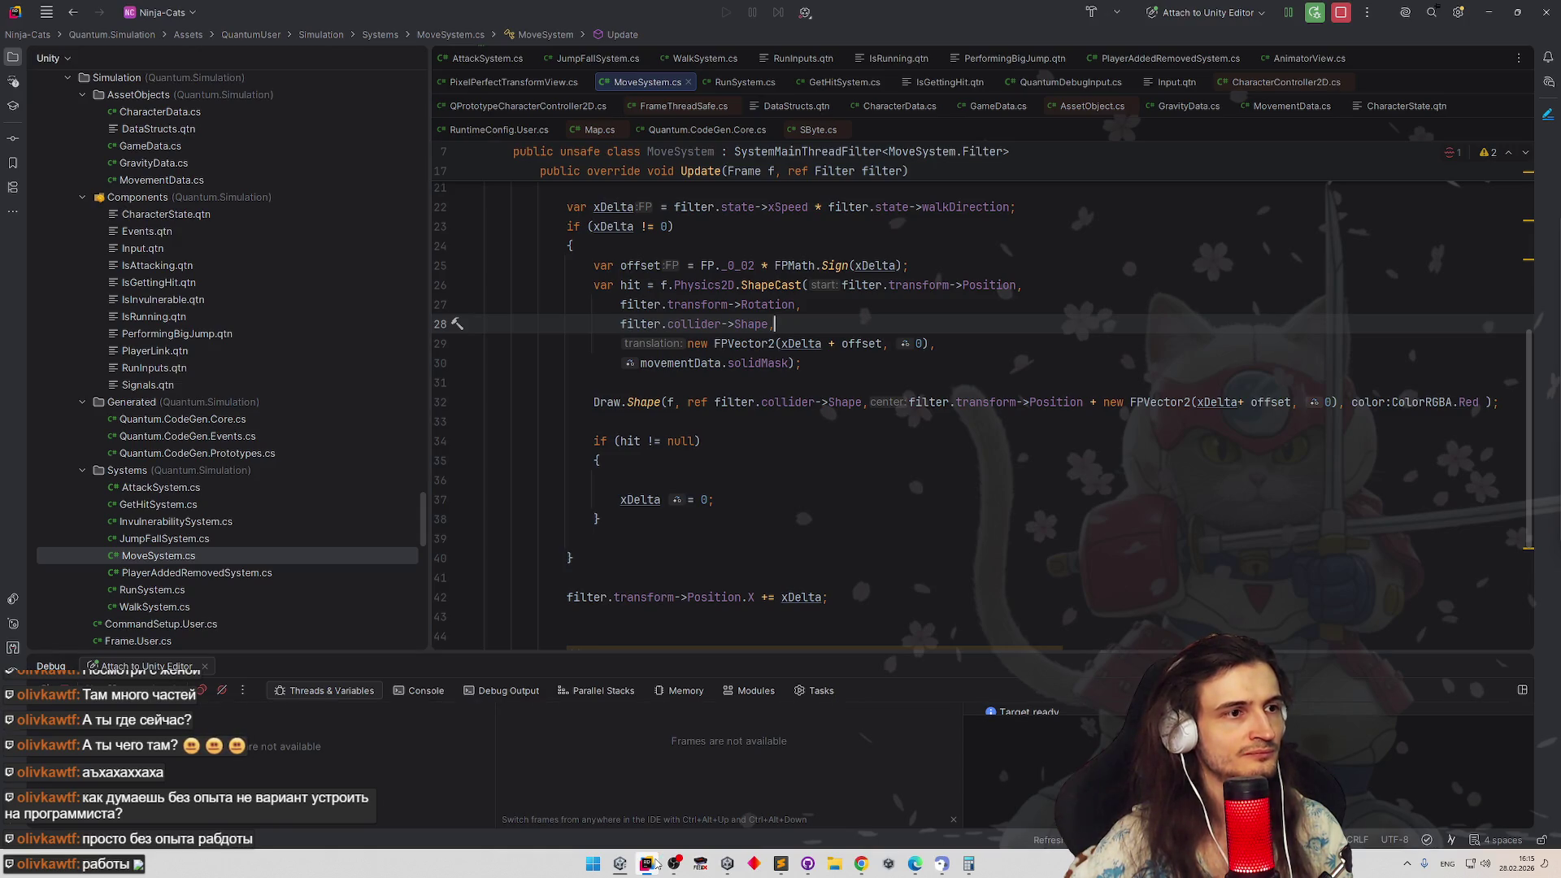
click(619, 864)
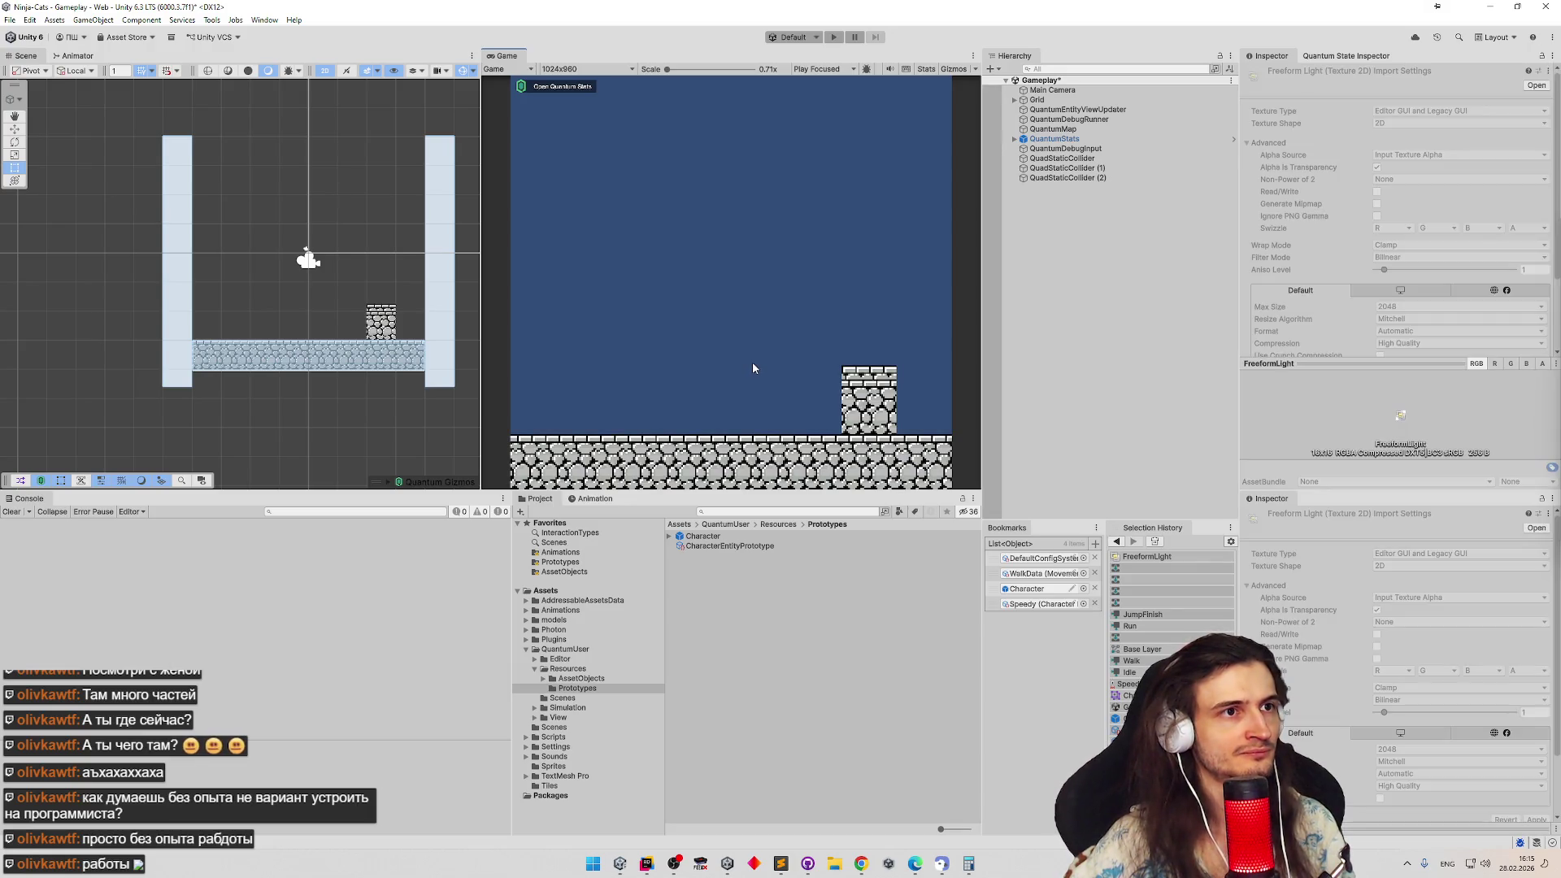
Play-test the character walking left and right with A/D under the FP._0_02 offset, then stop the game
key(ctrl+p)
key(a)
key(d)
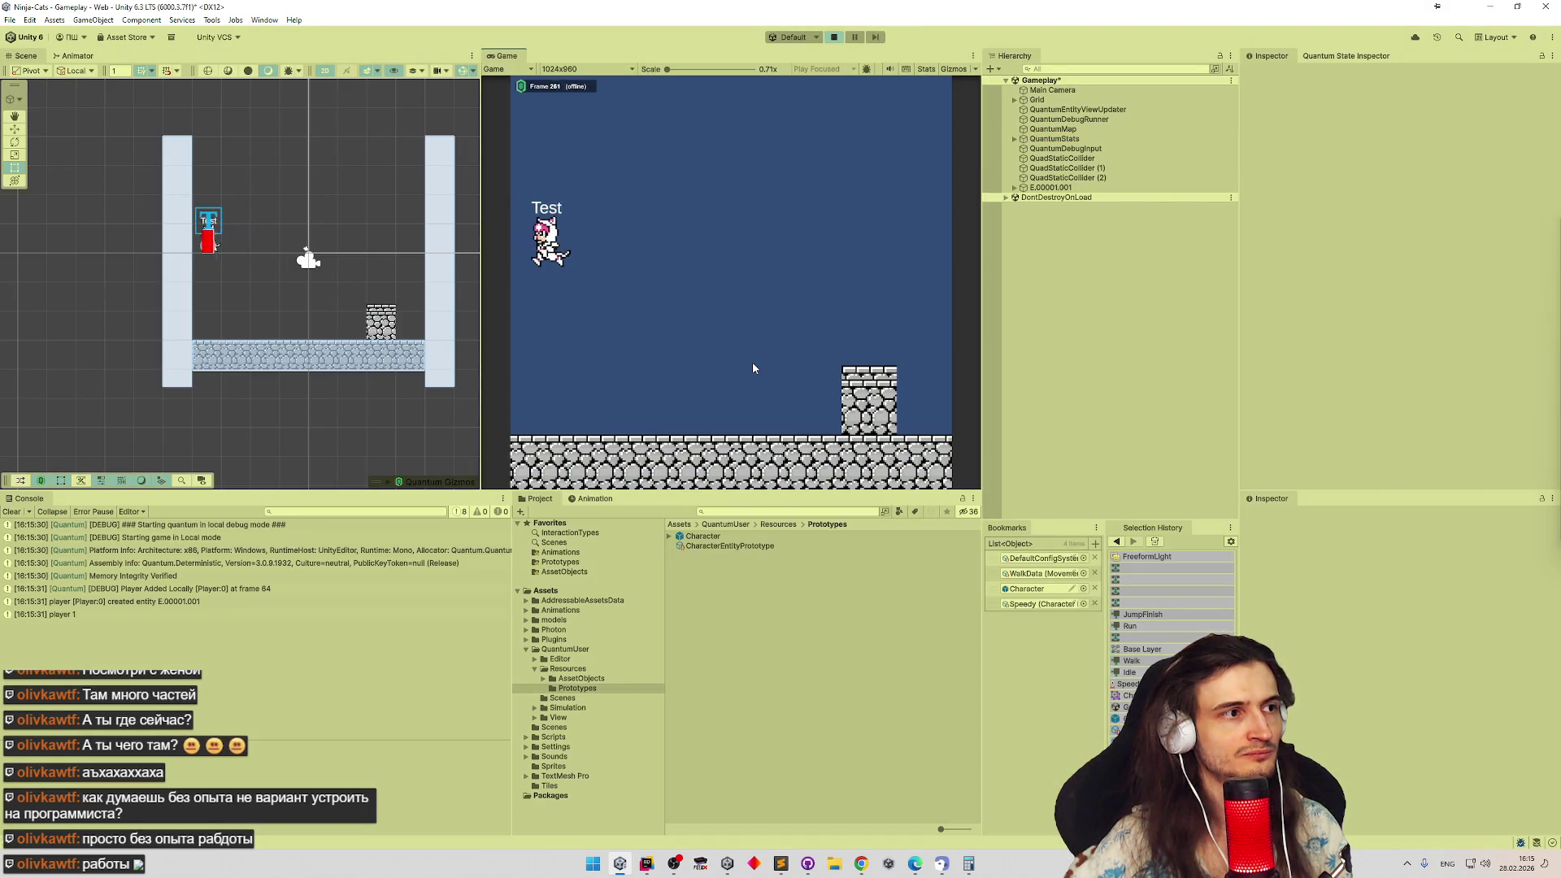
key(d)
key(d)
key(d)
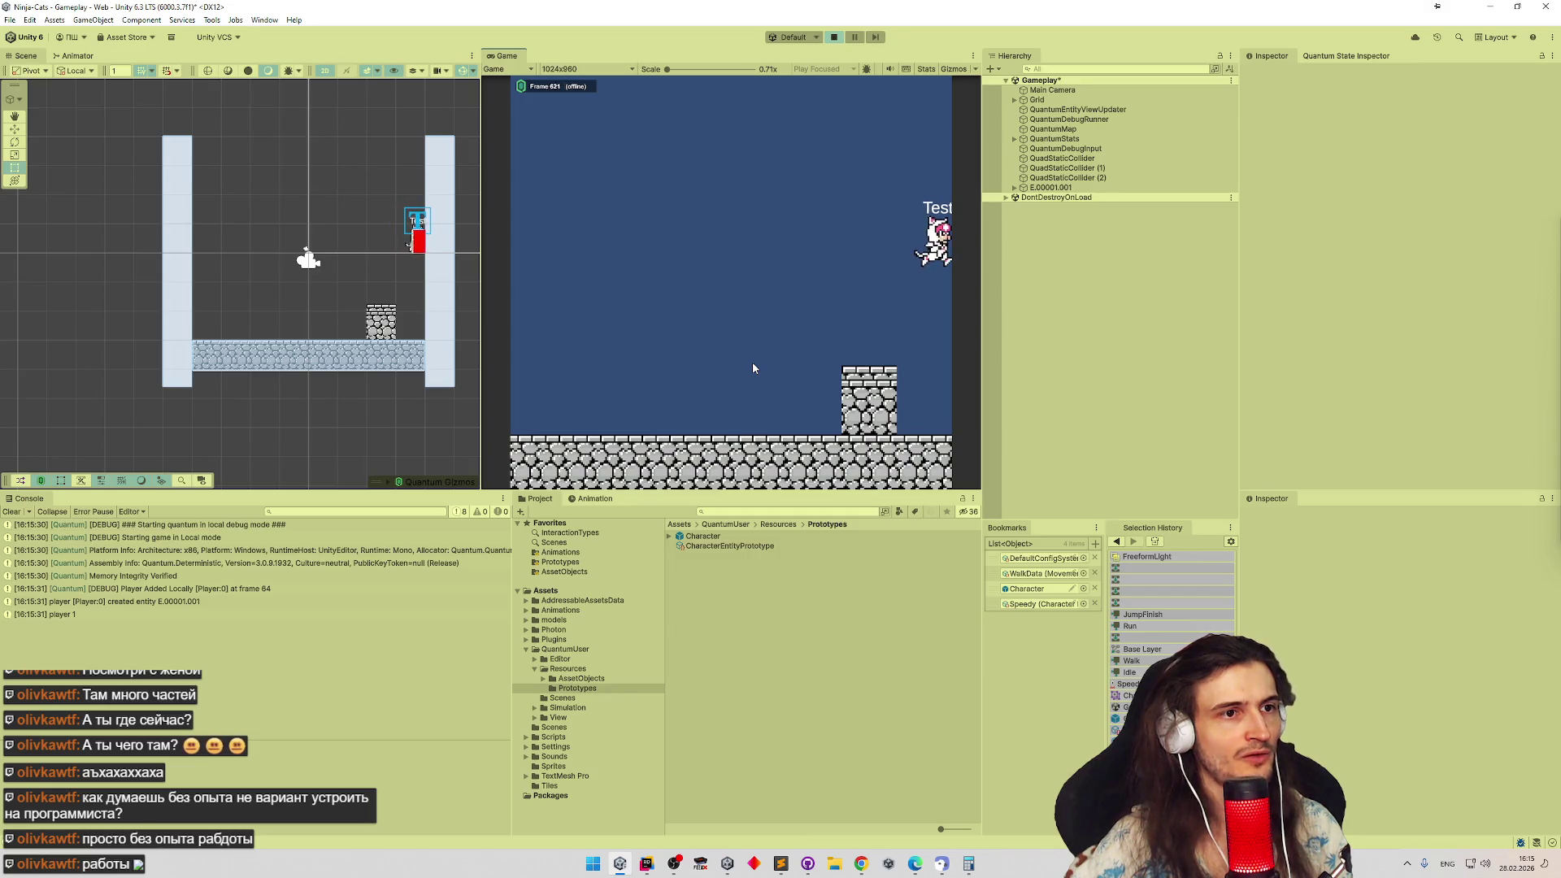
key(a)
key(d)
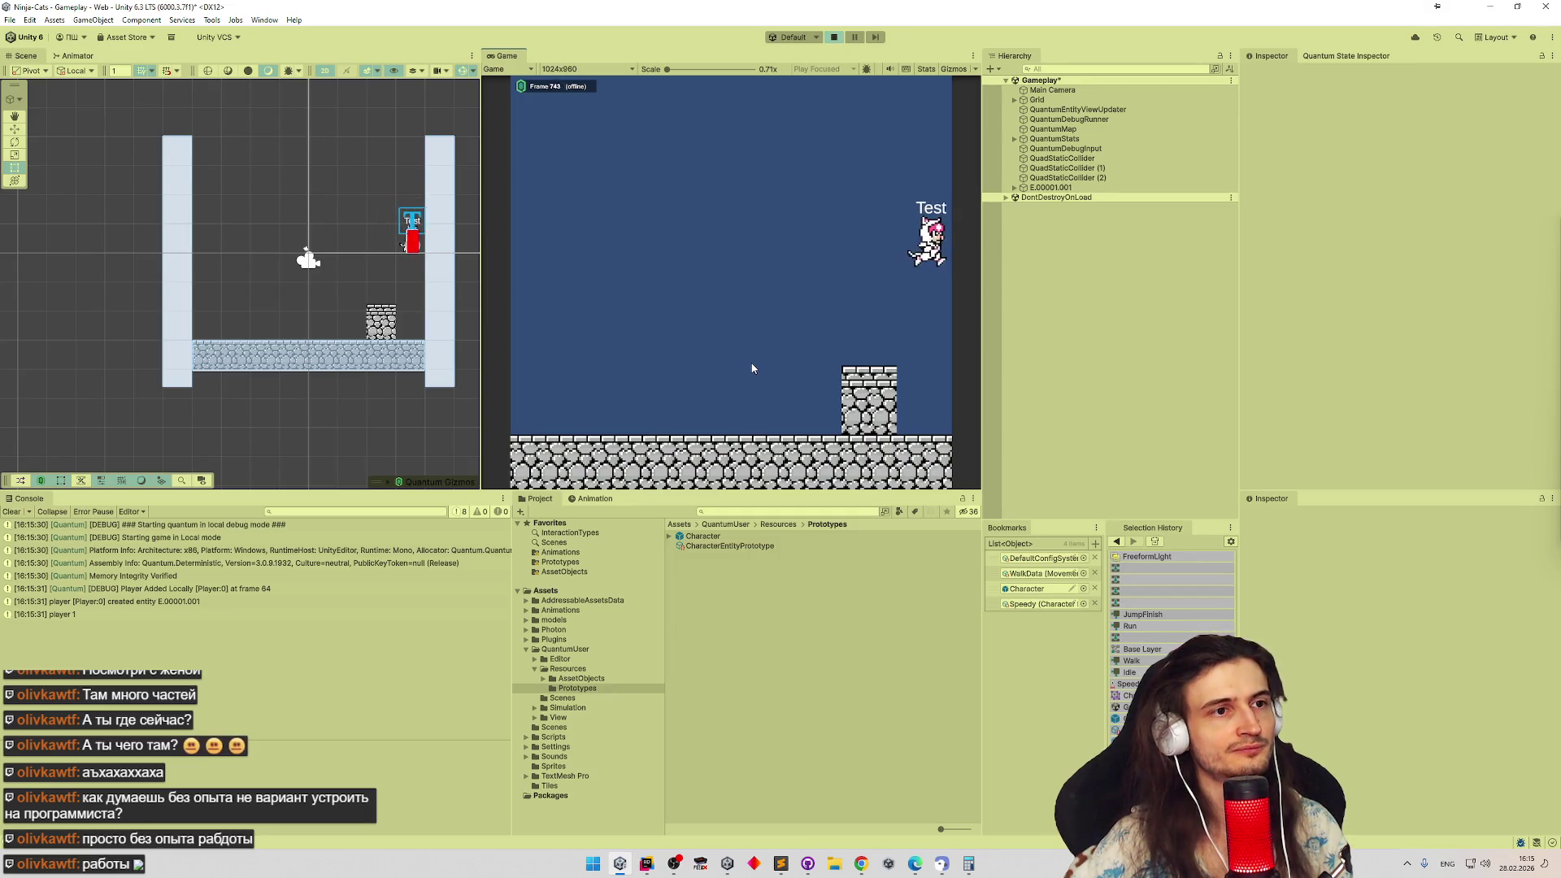
key(a)
key(a)
key(a)
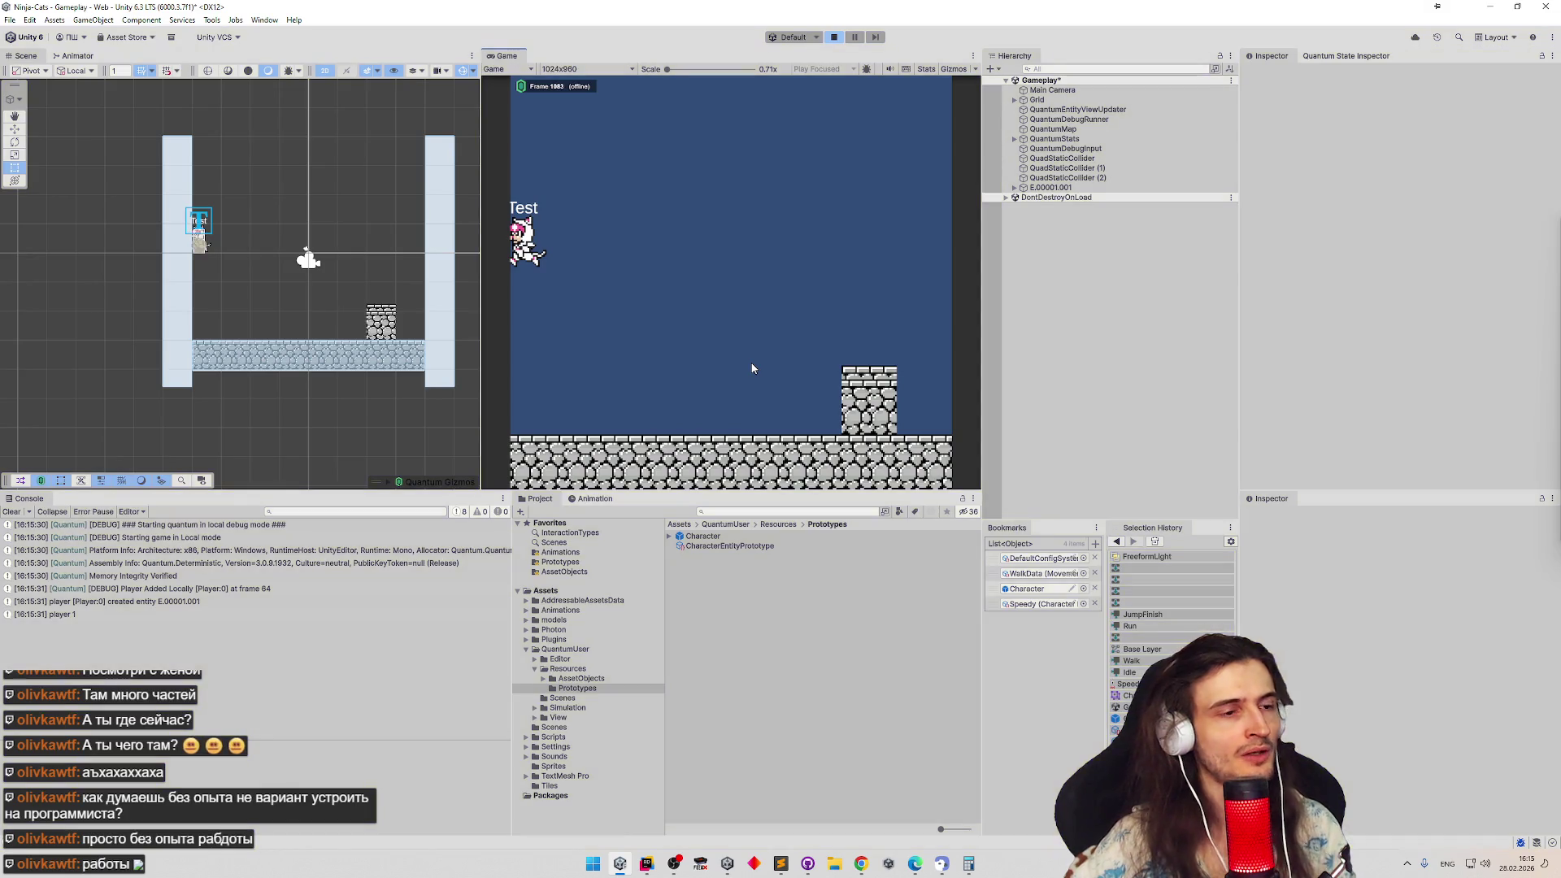
key(ctrl+p)
Back in Rider, comment out the Draw.Shape debug line
click(646, 863)
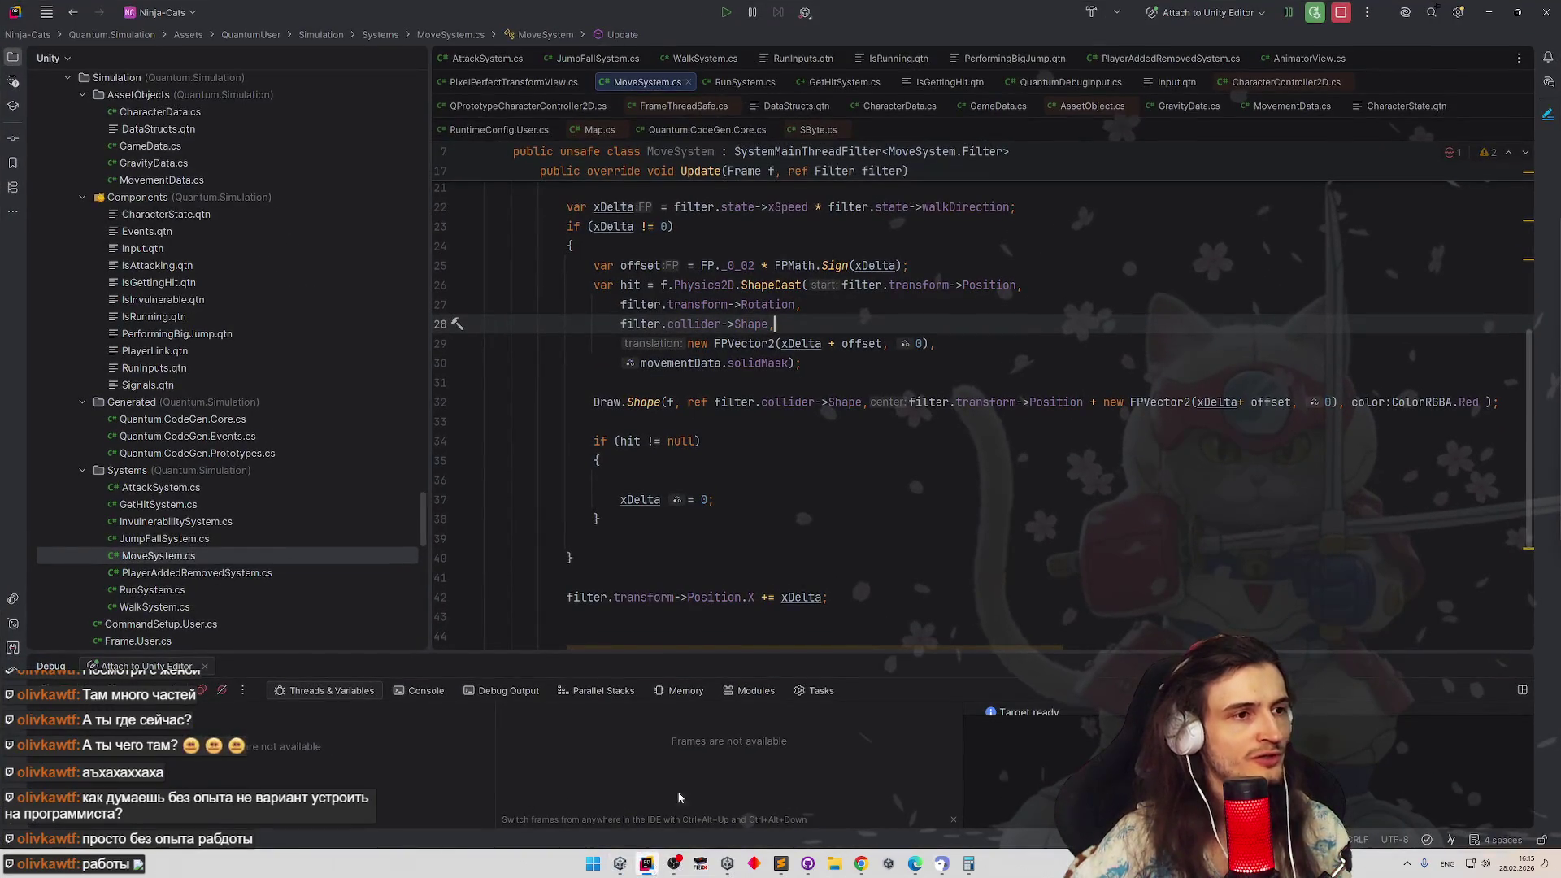
scroll(719, 454, up, 1)
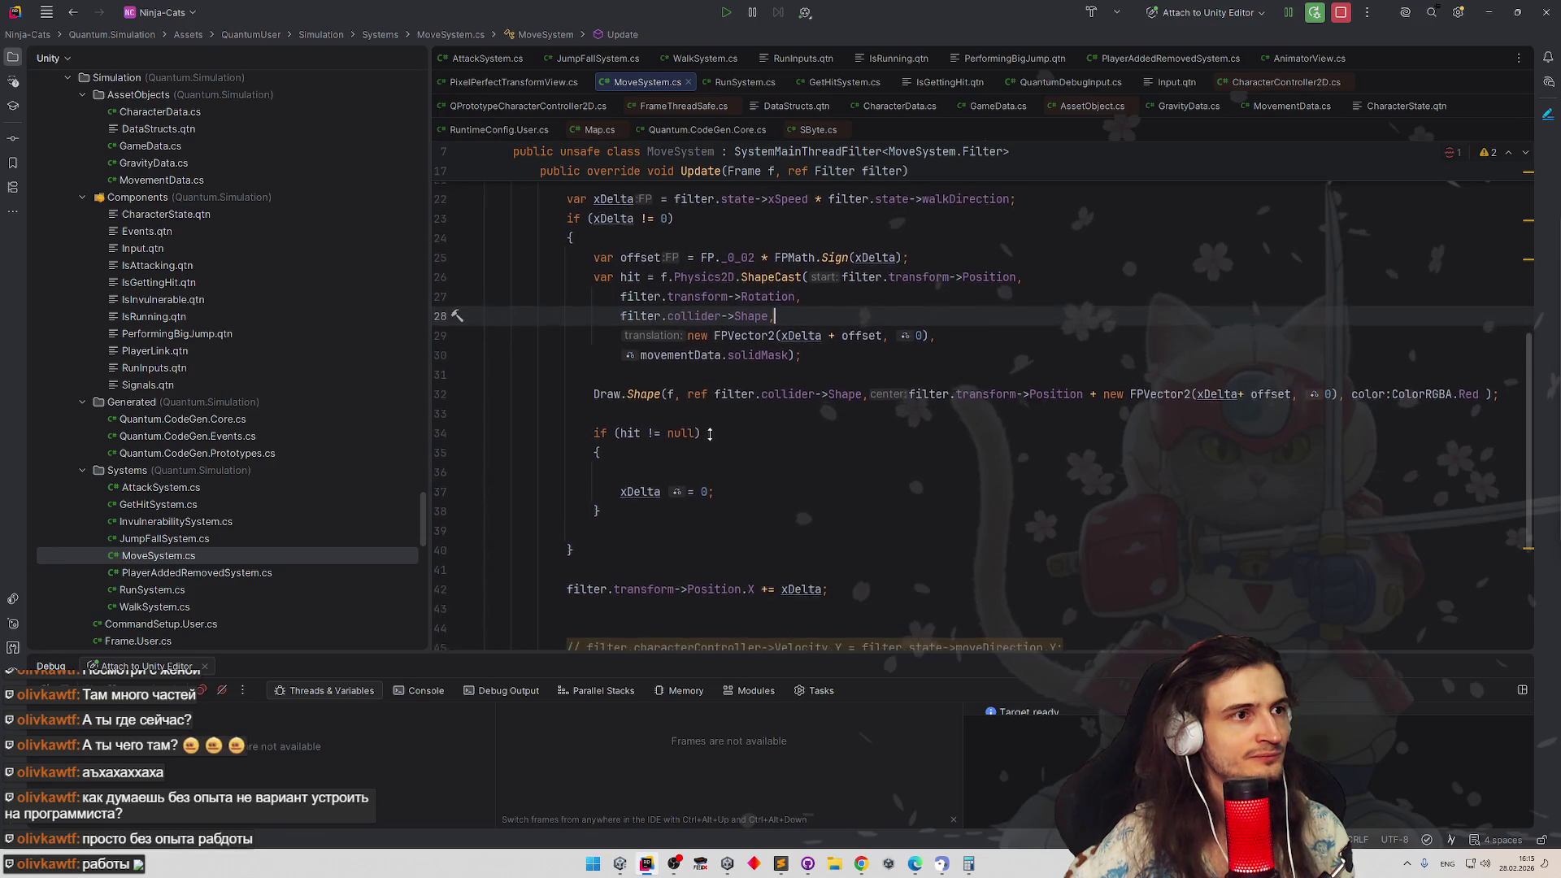
scroll(732, 464, up, 1)
scroll(751, 479, up, 2)
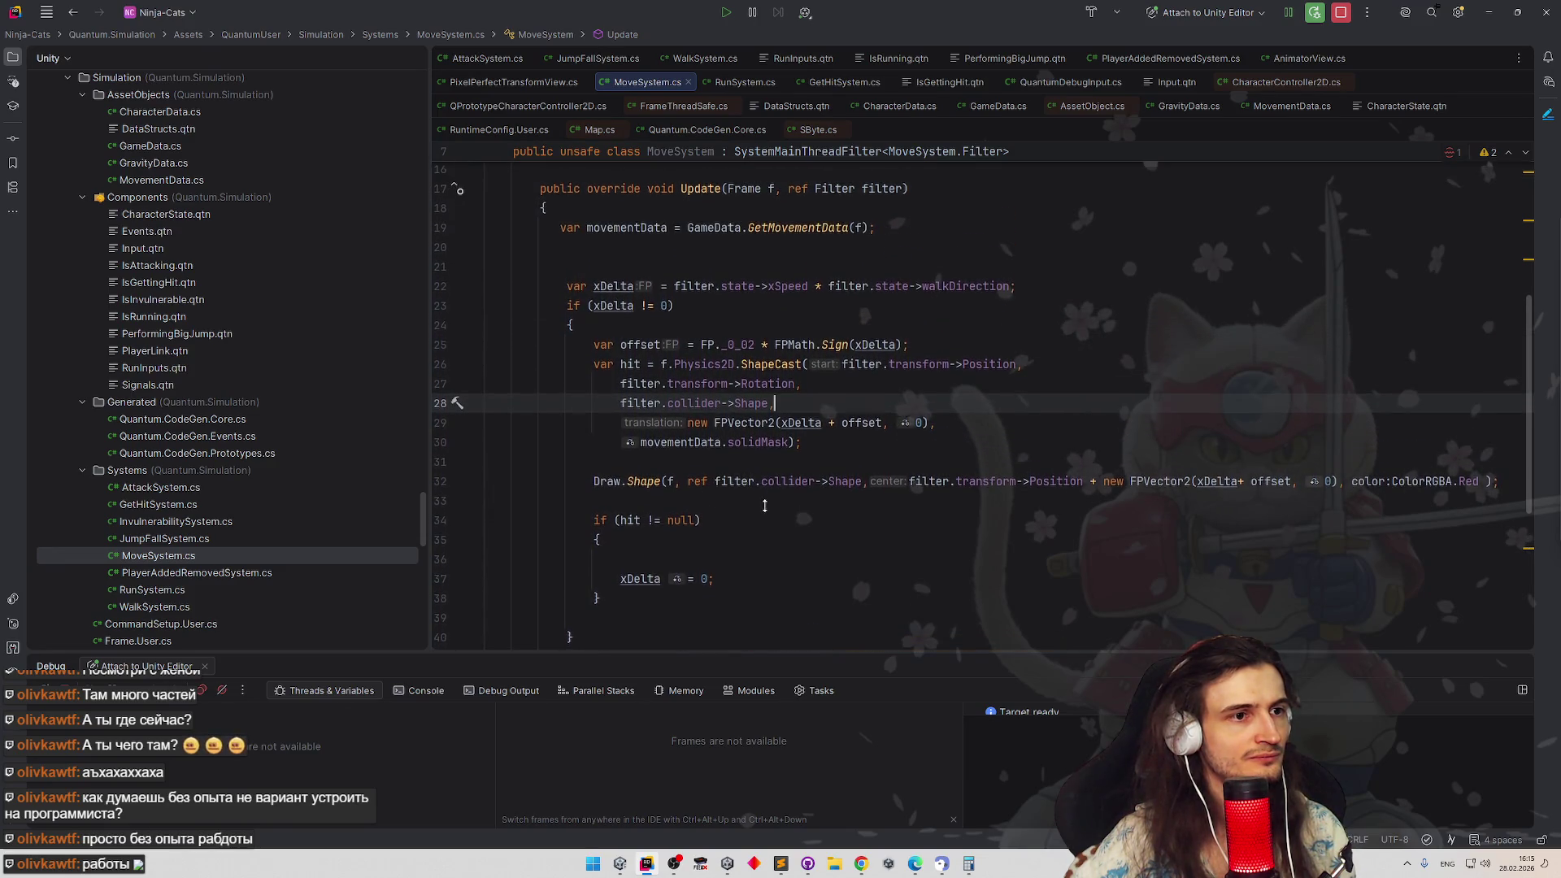
scroll(761, 488, down, 1)
scroll(765, 500, down, 1)
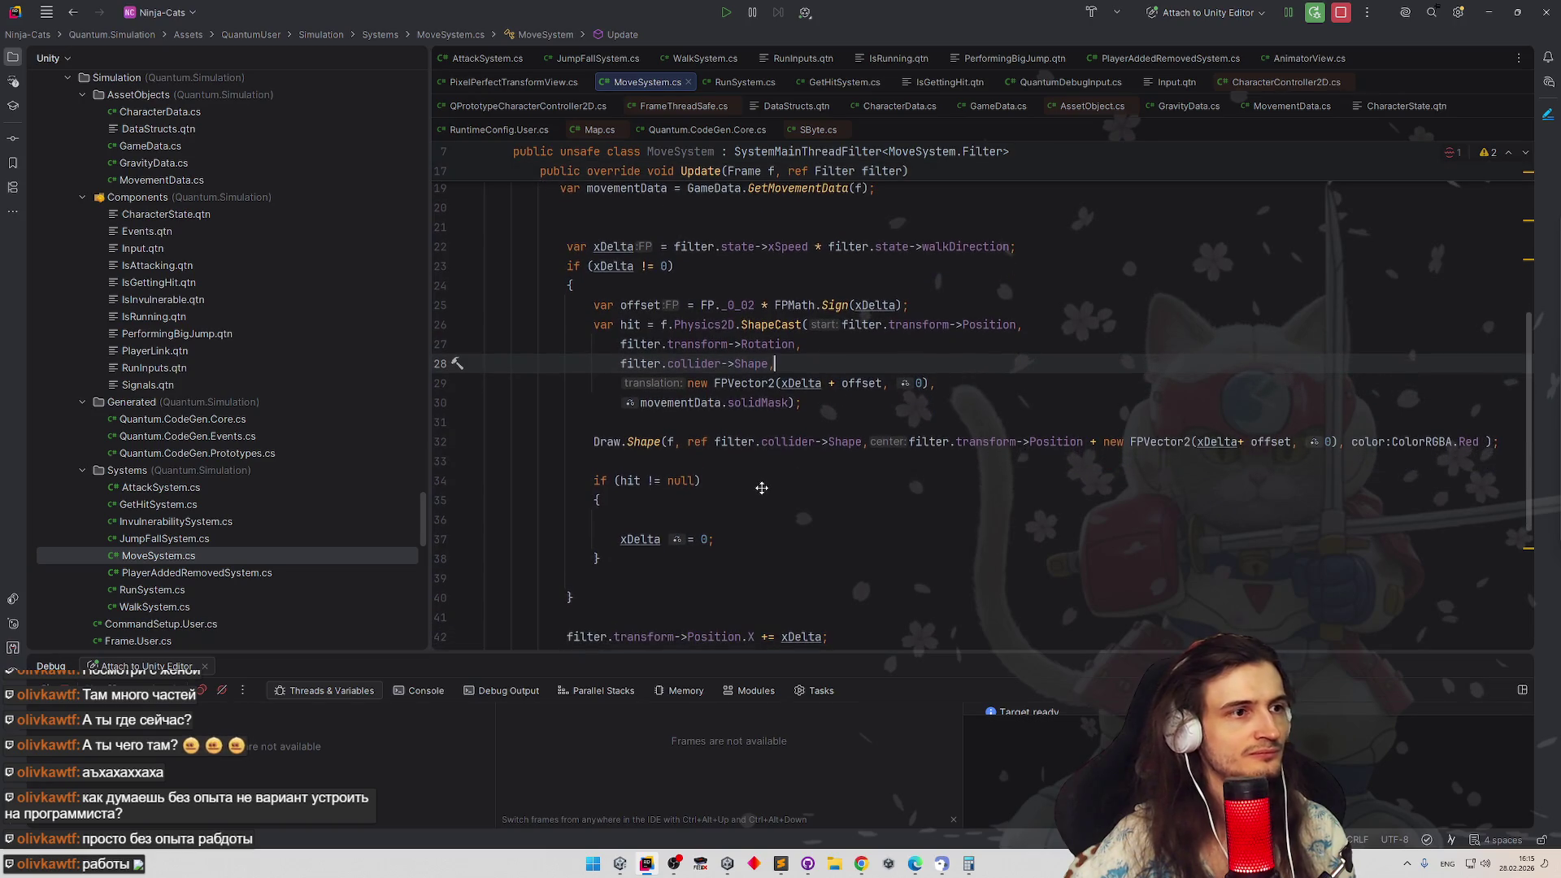
scroll(762, 488, down, 1)
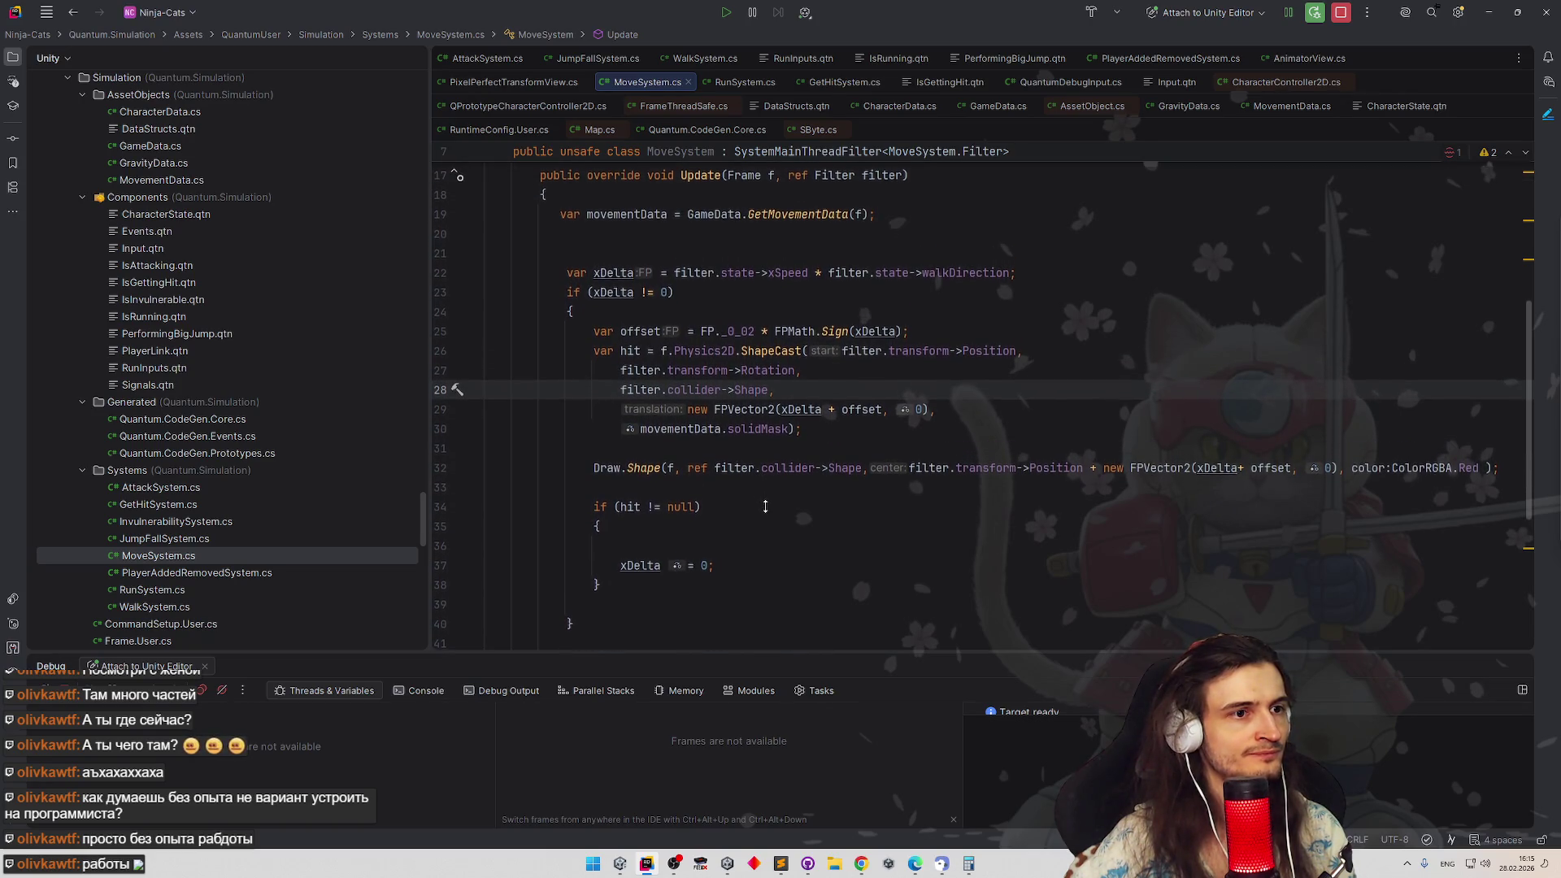
scroll(762, 482, up, 1)
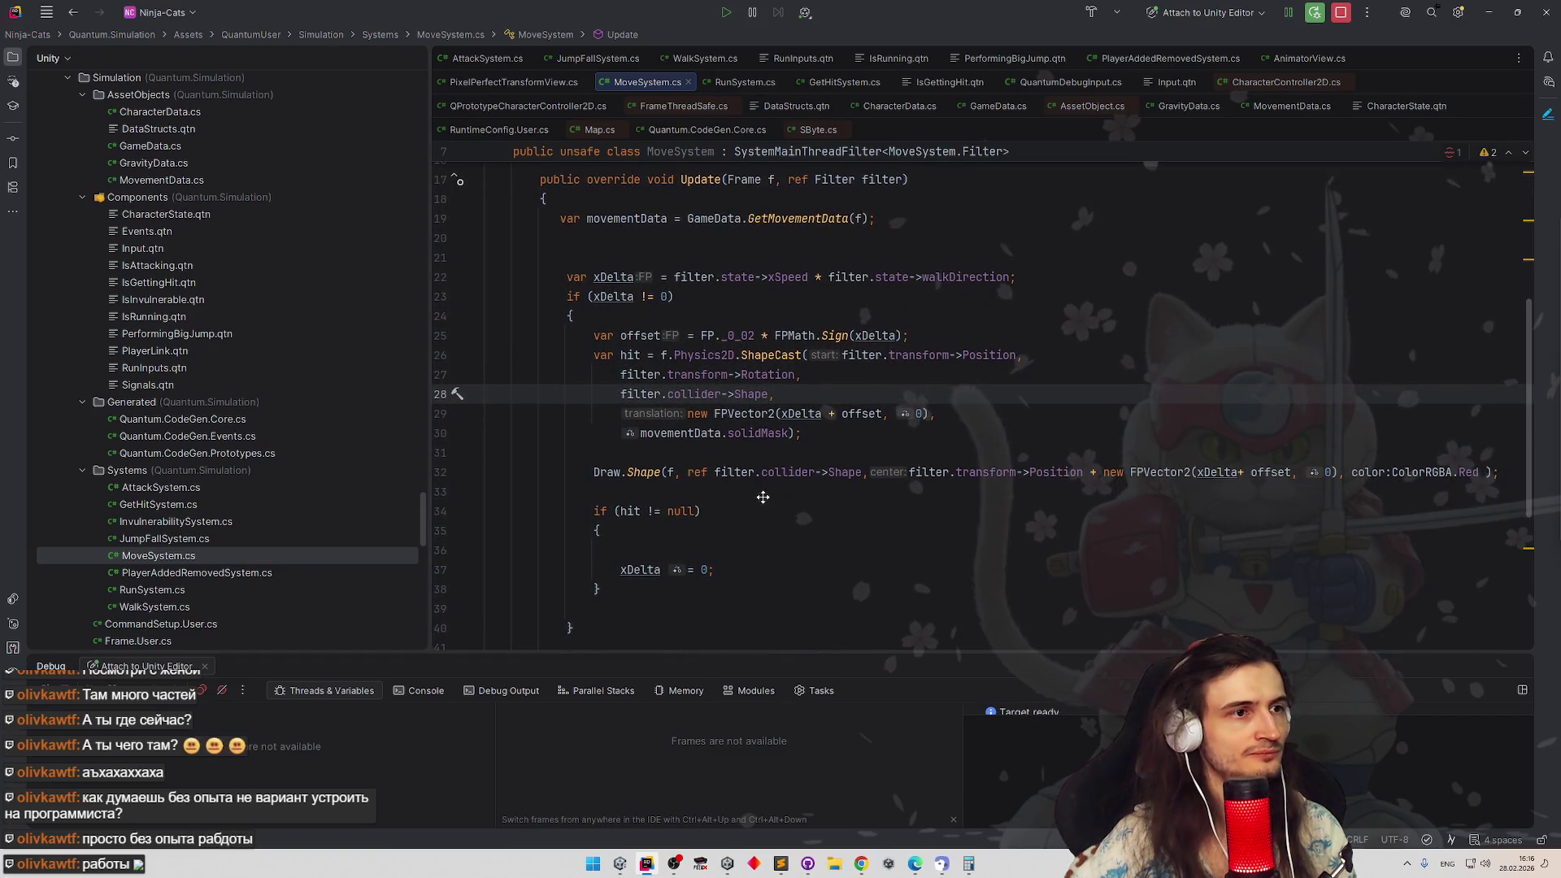
scroll(762, 493, down, 2)
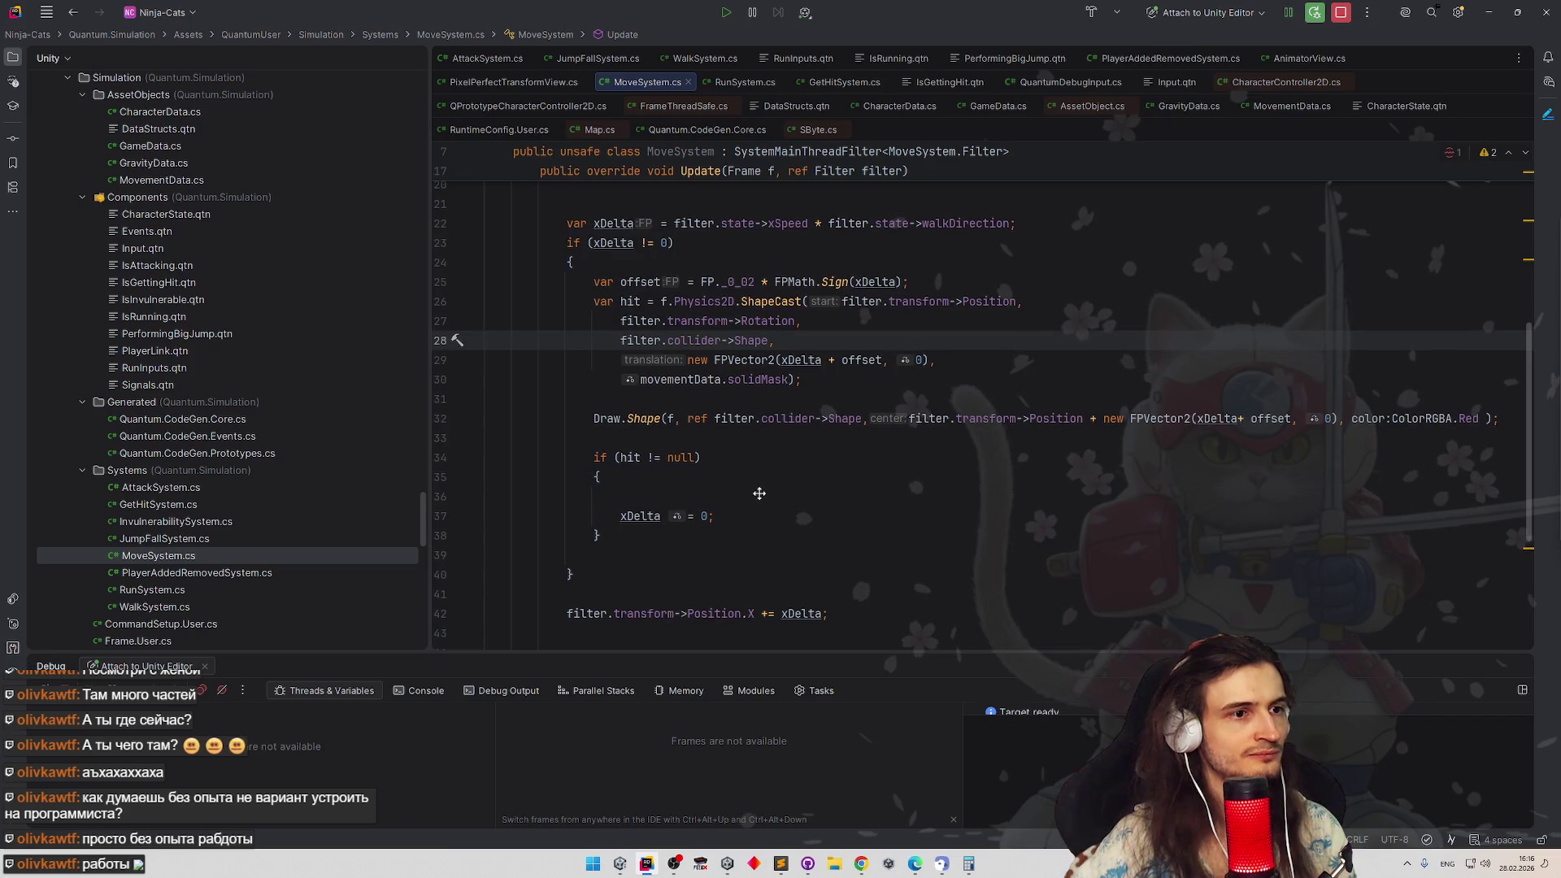
scroll(759, 492, up, 2)
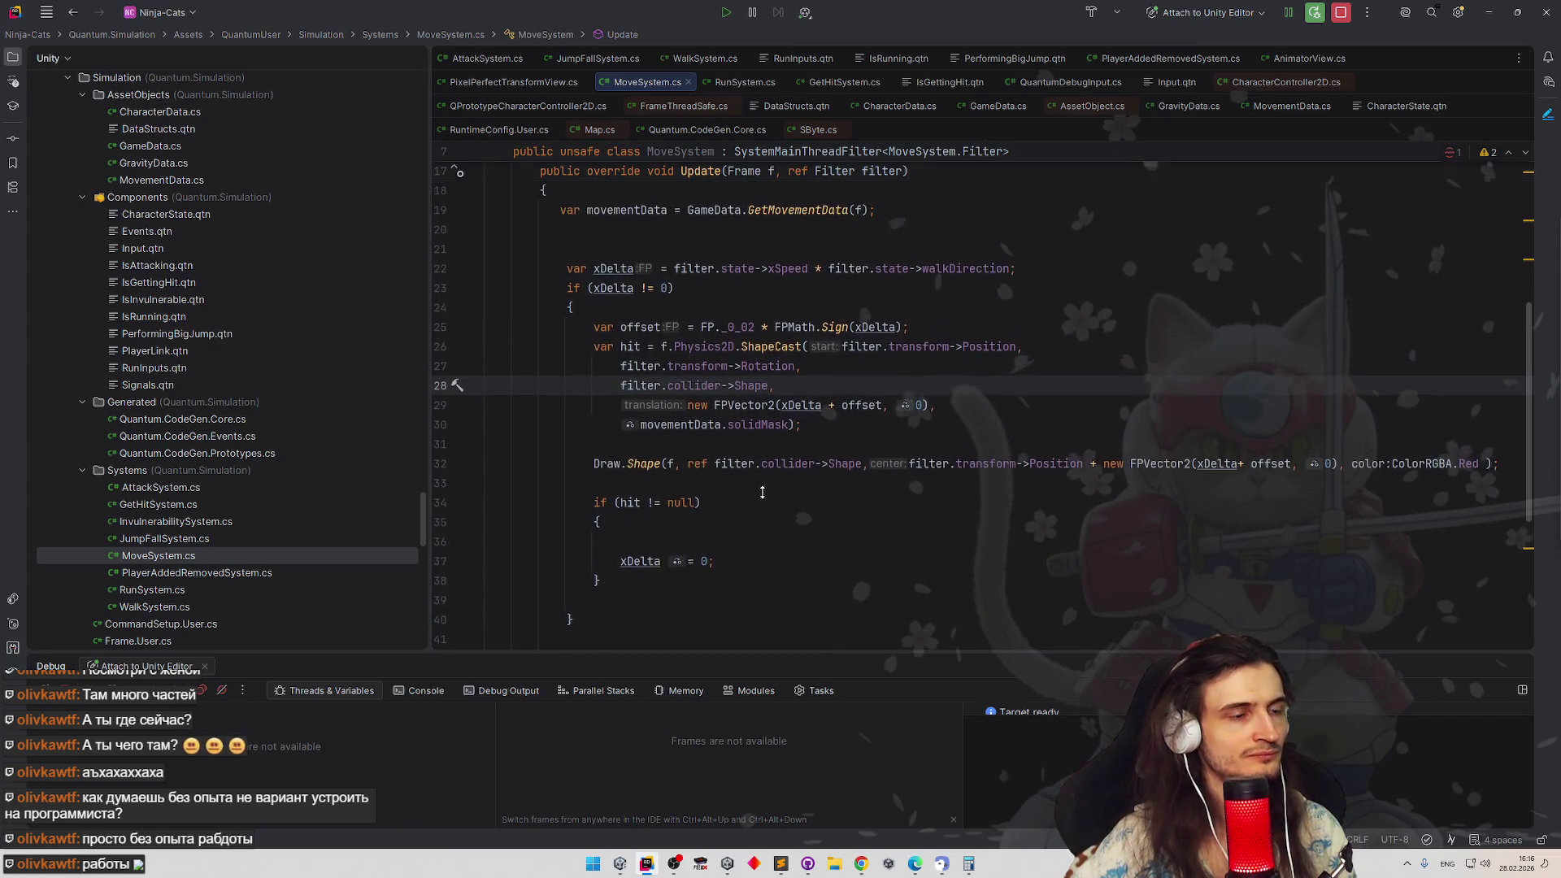
scroll(761, 502, down, 1)
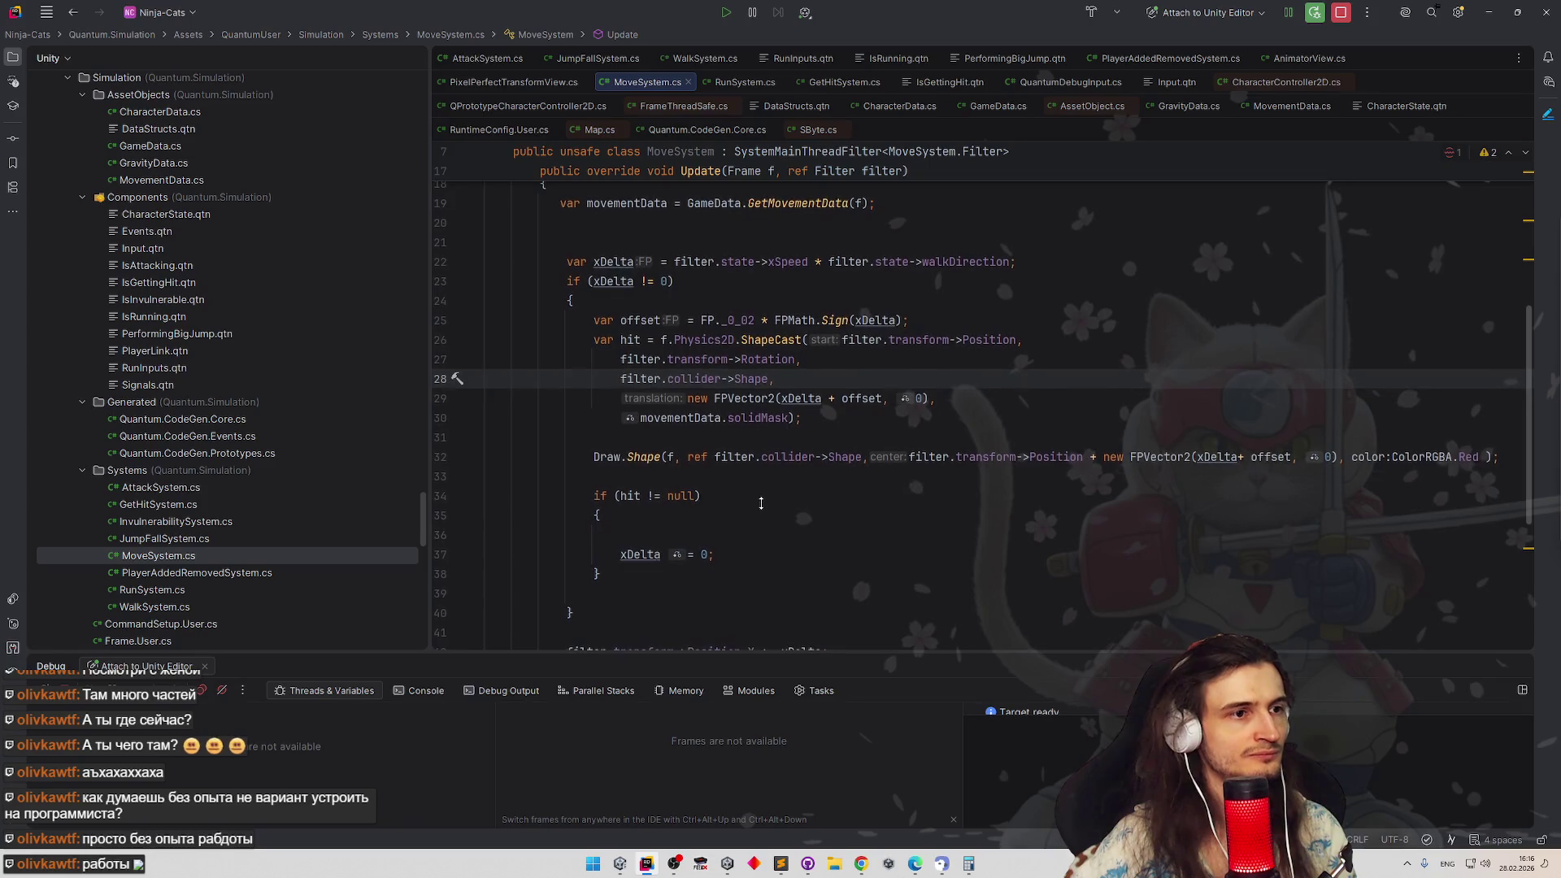
scroll(759, 496, down, 1)
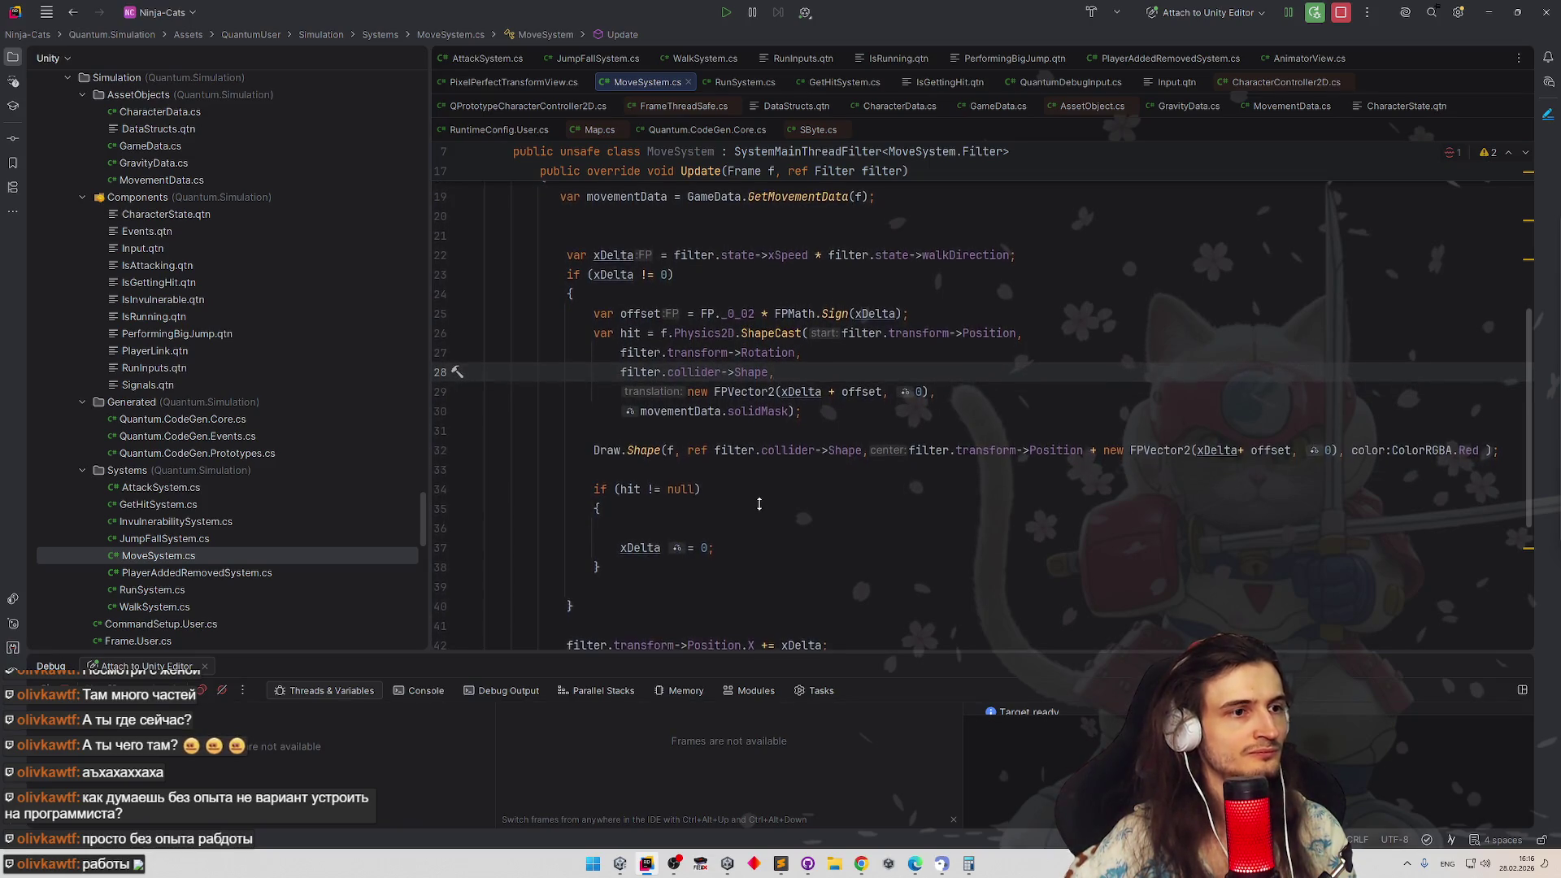
scroll(758, 498, down, 1)
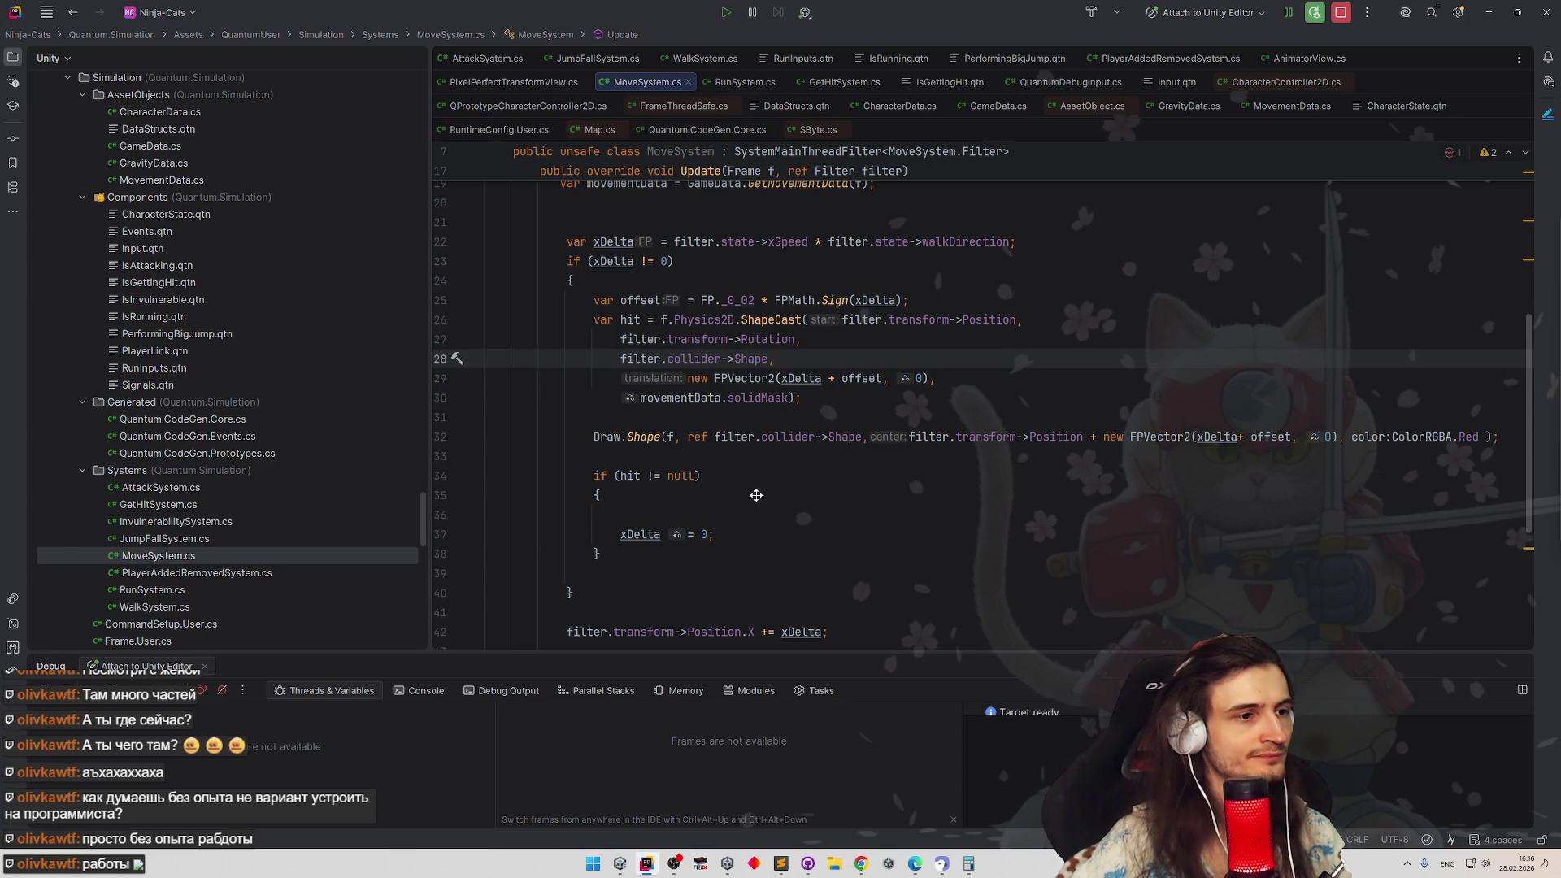
scroll(757, 495, down, 1)
click(594, 414)
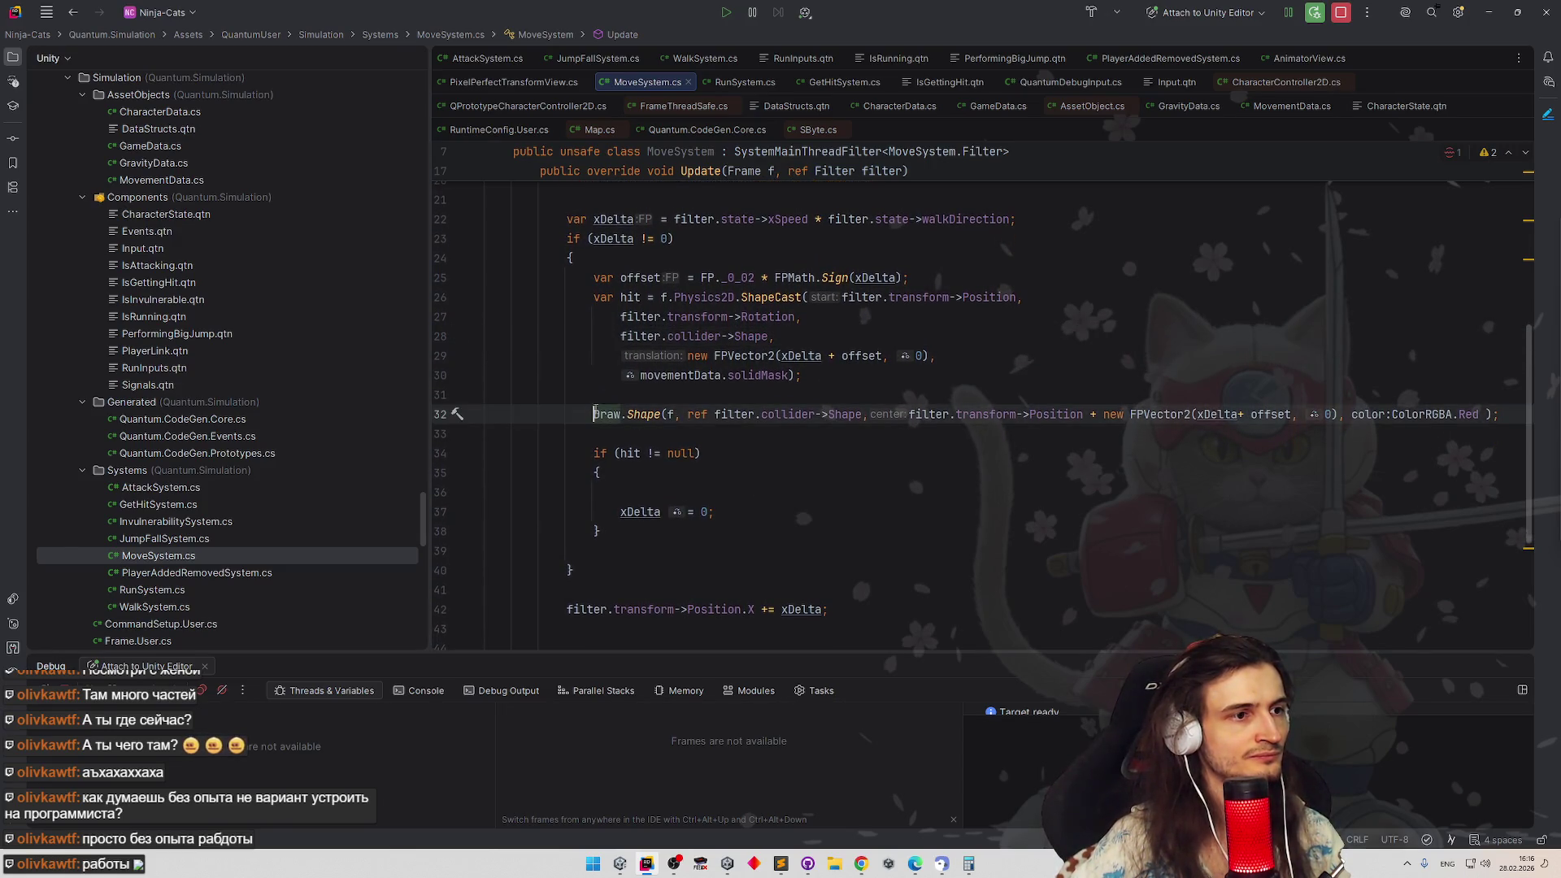
key(ctrl+slash)
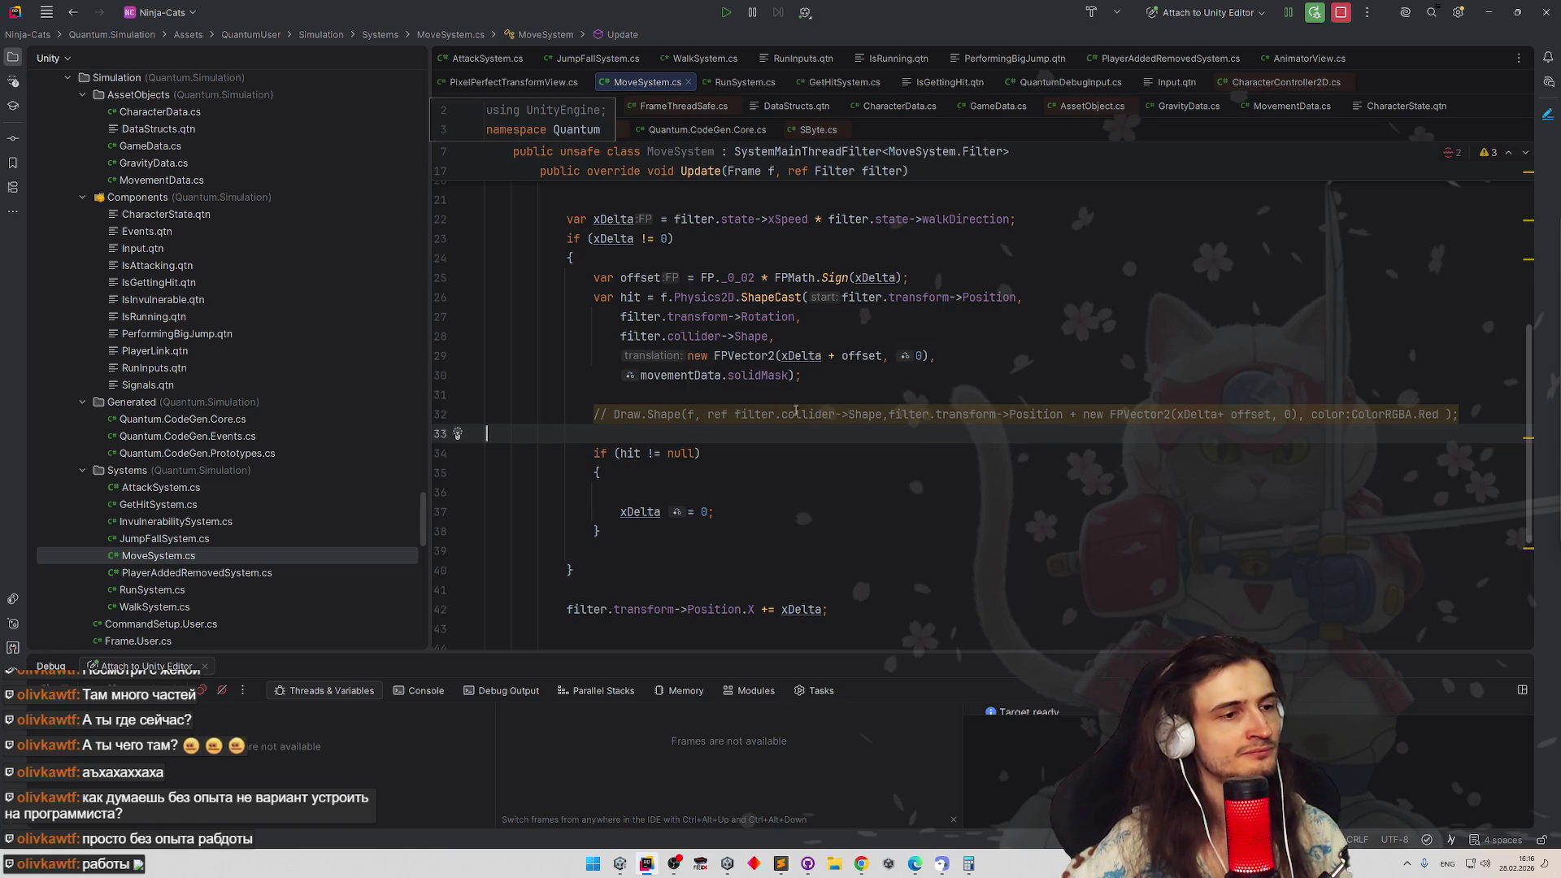
scroll(805, 464, down, 1)
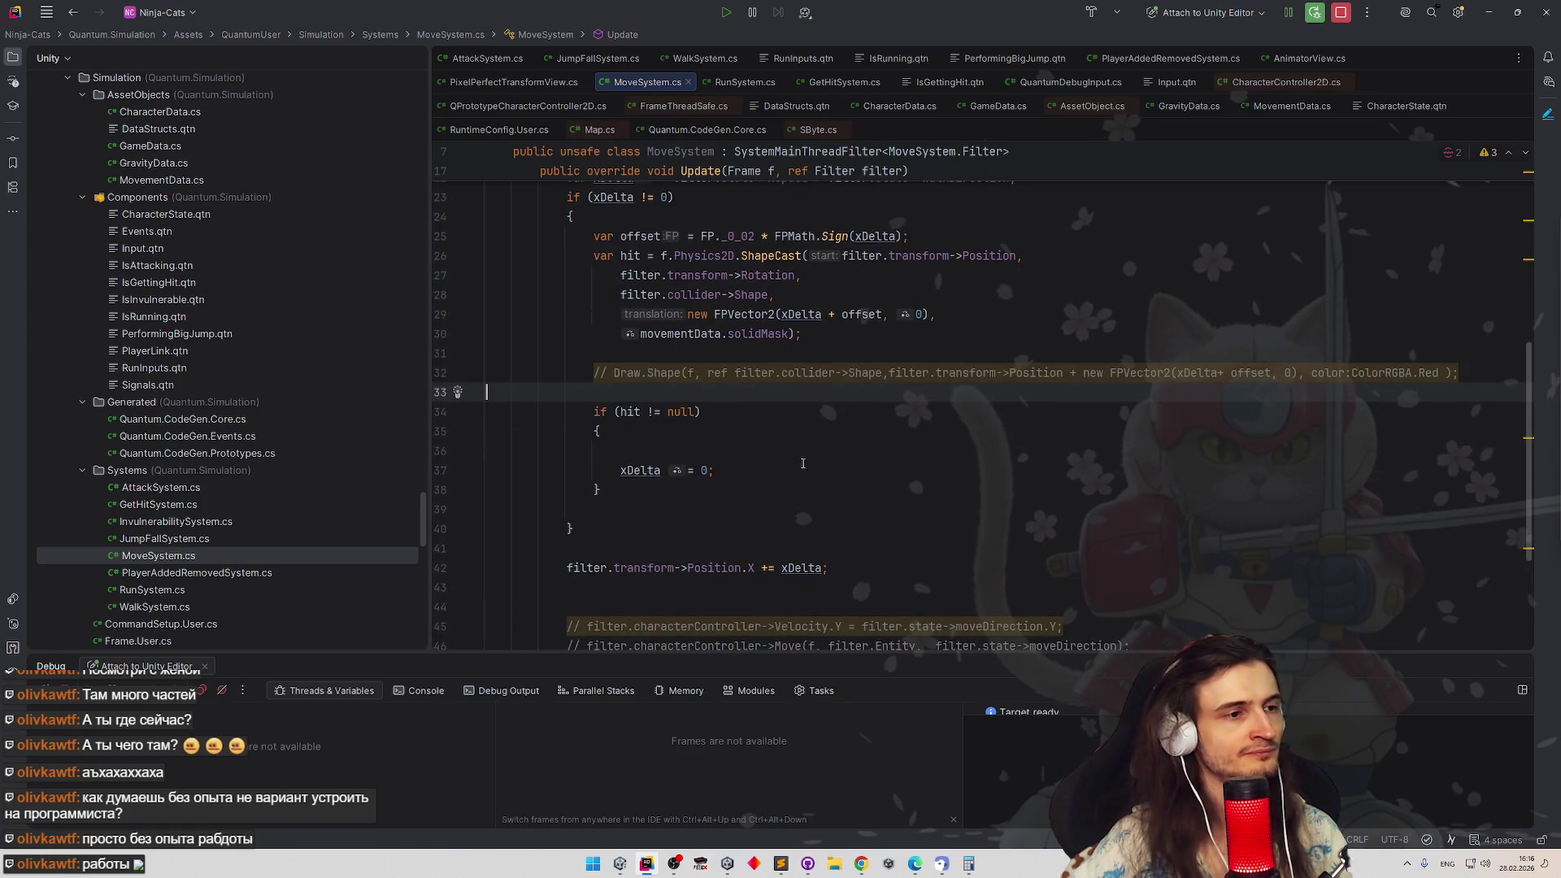
scroll(801, 460, up, 1)
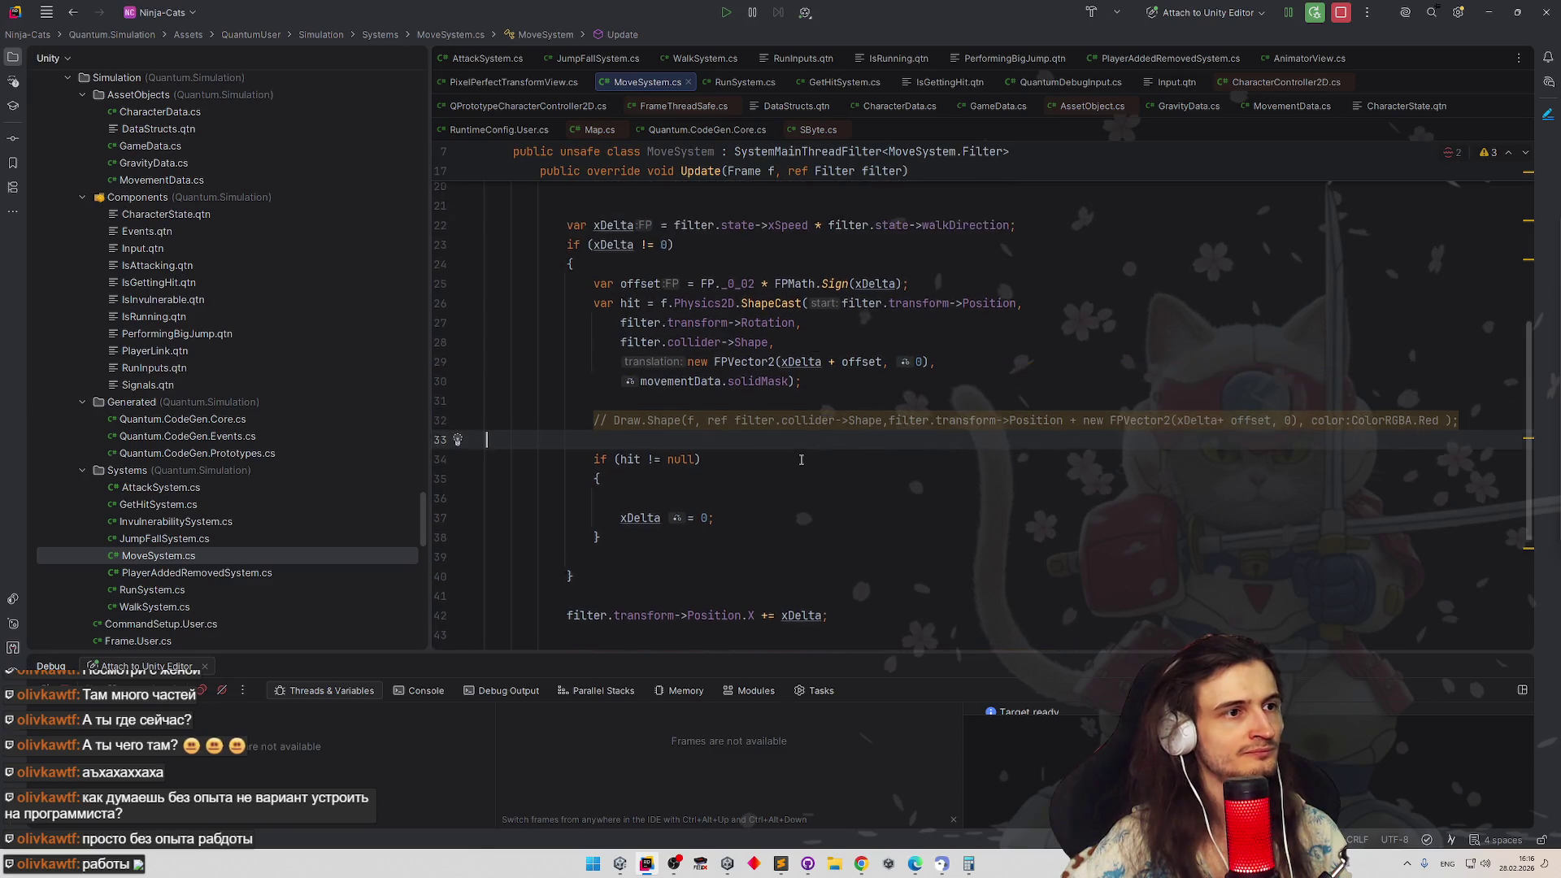
Insert blank lines after the xDelta calculation on line 22
click(1019, 256)
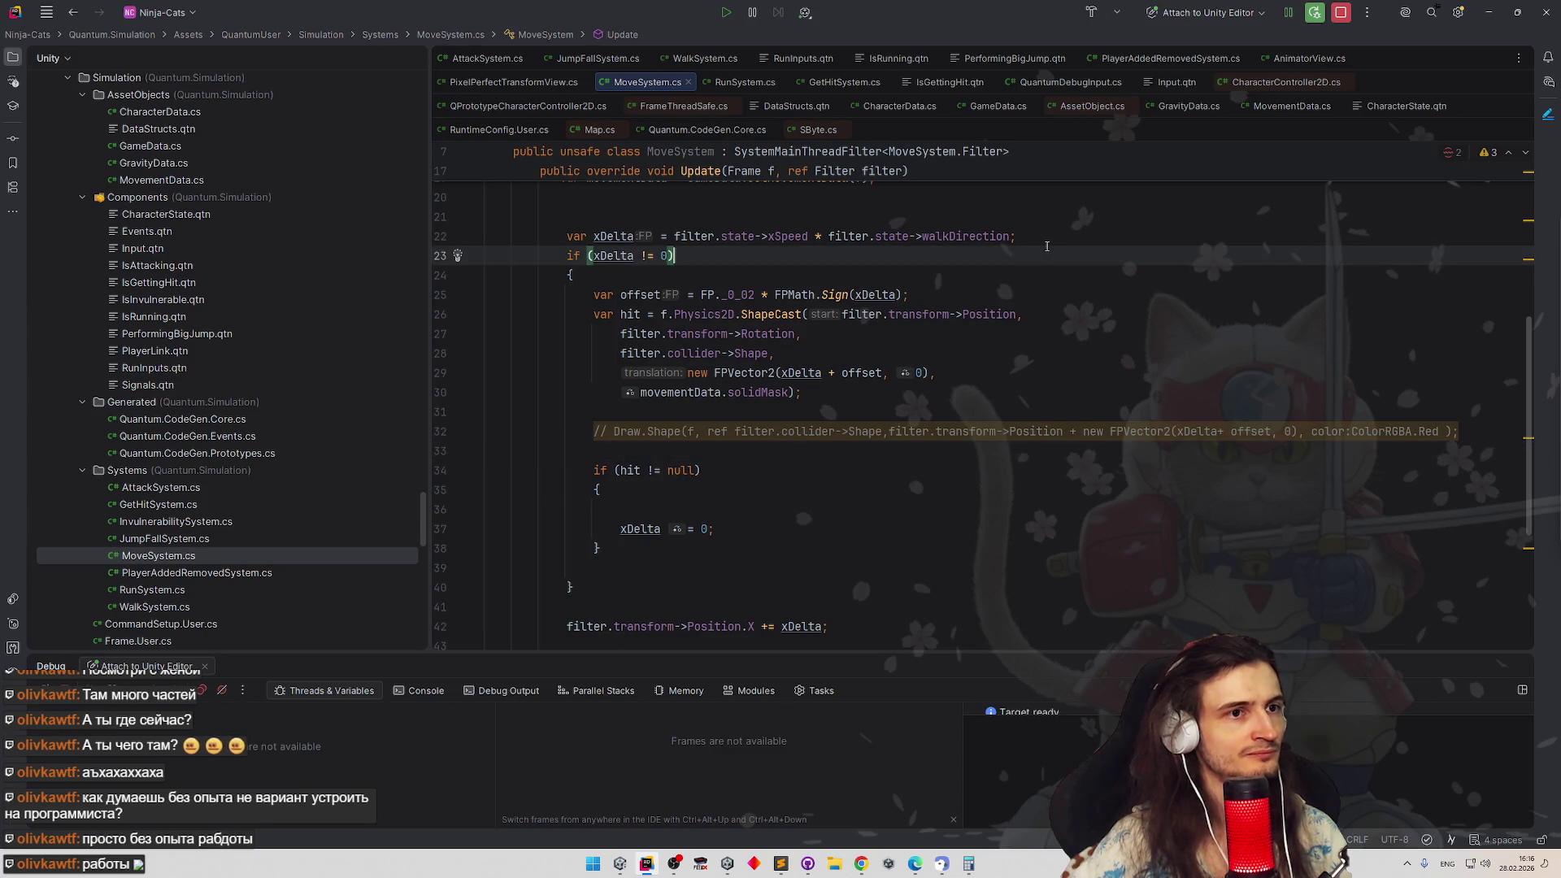
click(1054, 237)
key(Return)
key(Return)
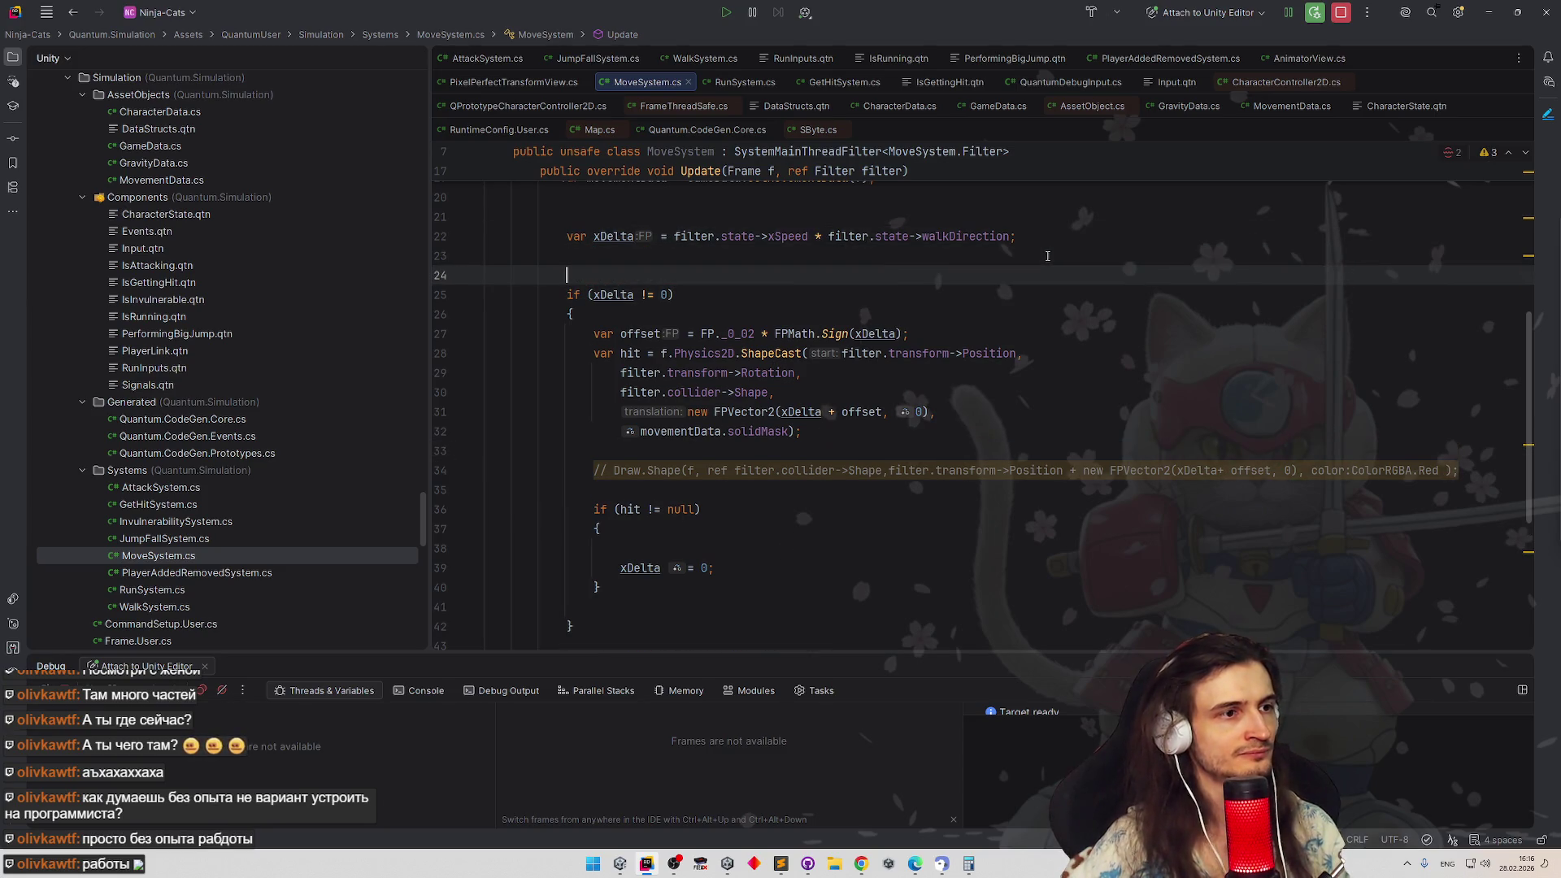
scroll(928, 318, down, 2)
Extract the if (xDelta != 0) collision block into a new static method named TryMove
drag(568, 220, 624, 556)
key(Escape)
key(ctrl+alt+m)
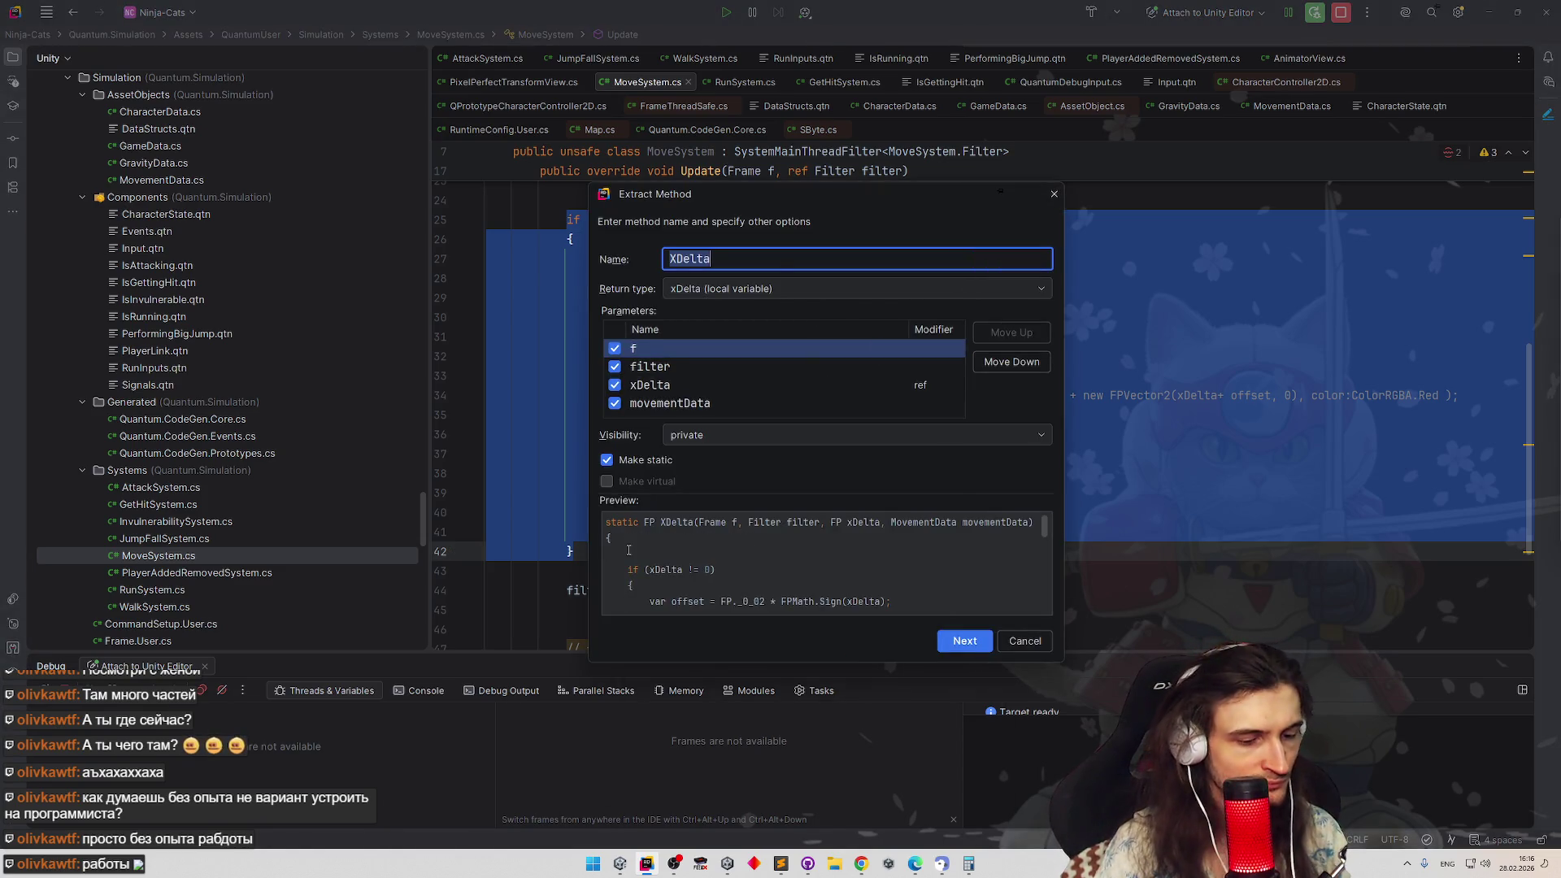
text(Try)
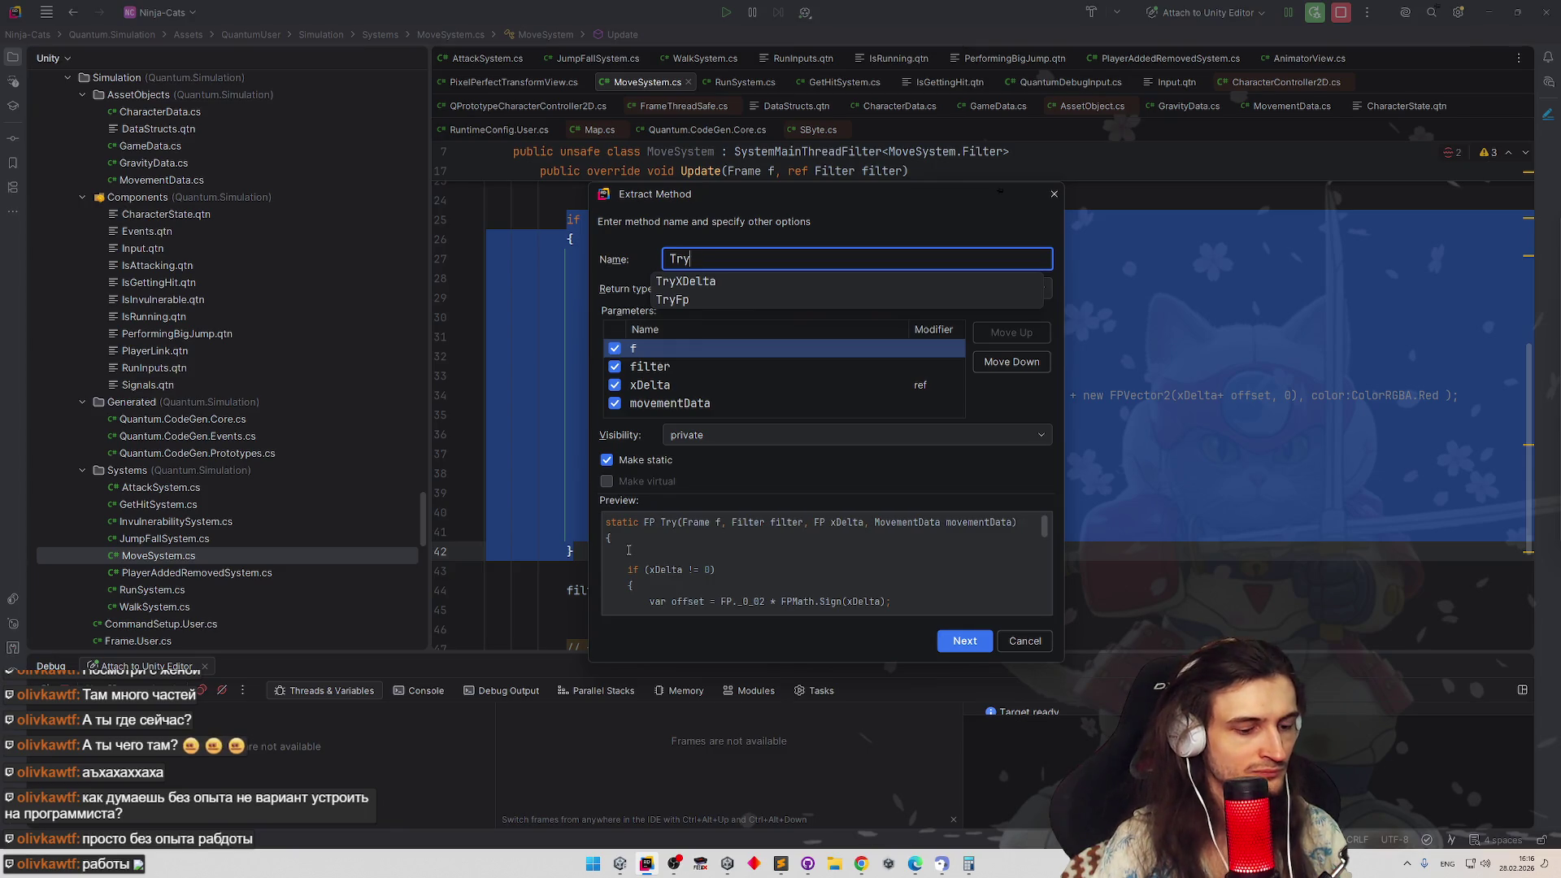
text(Move)
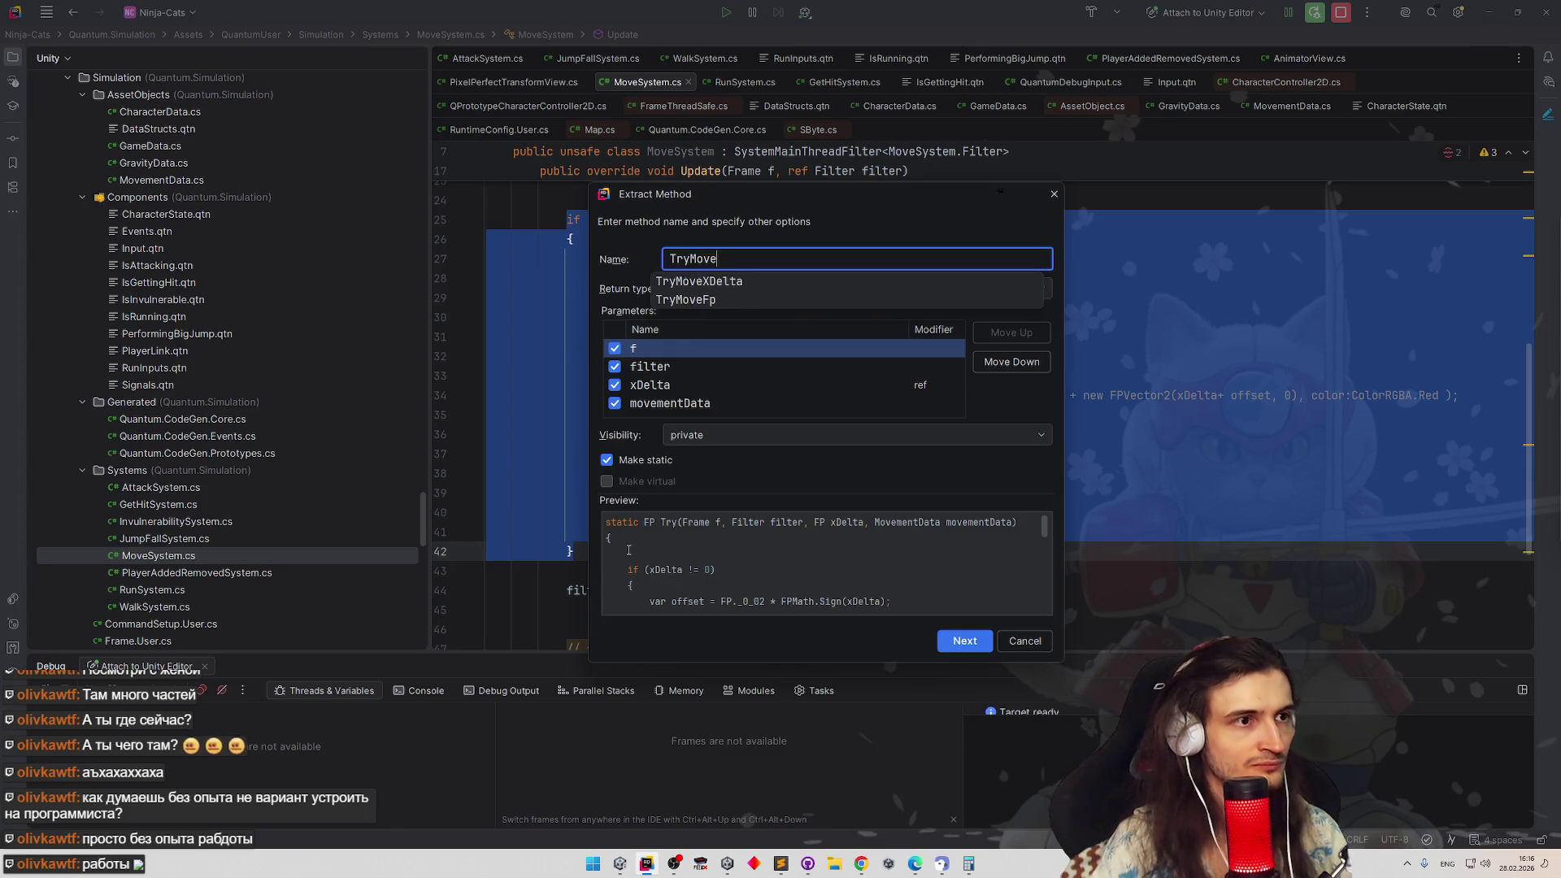
key(Return)
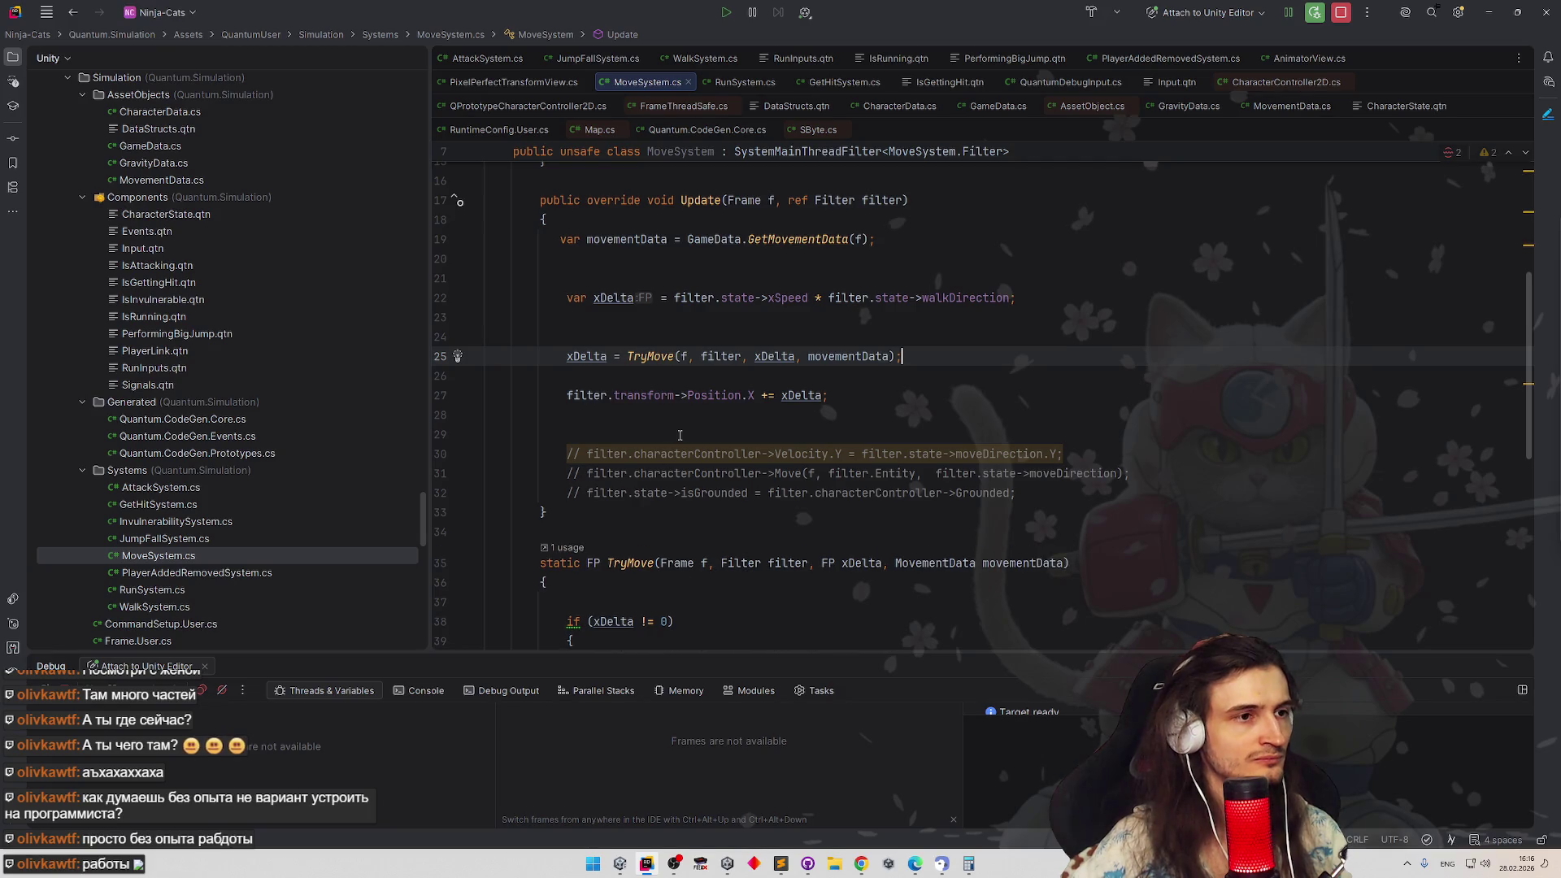
scroll(718, 433, down, 2)
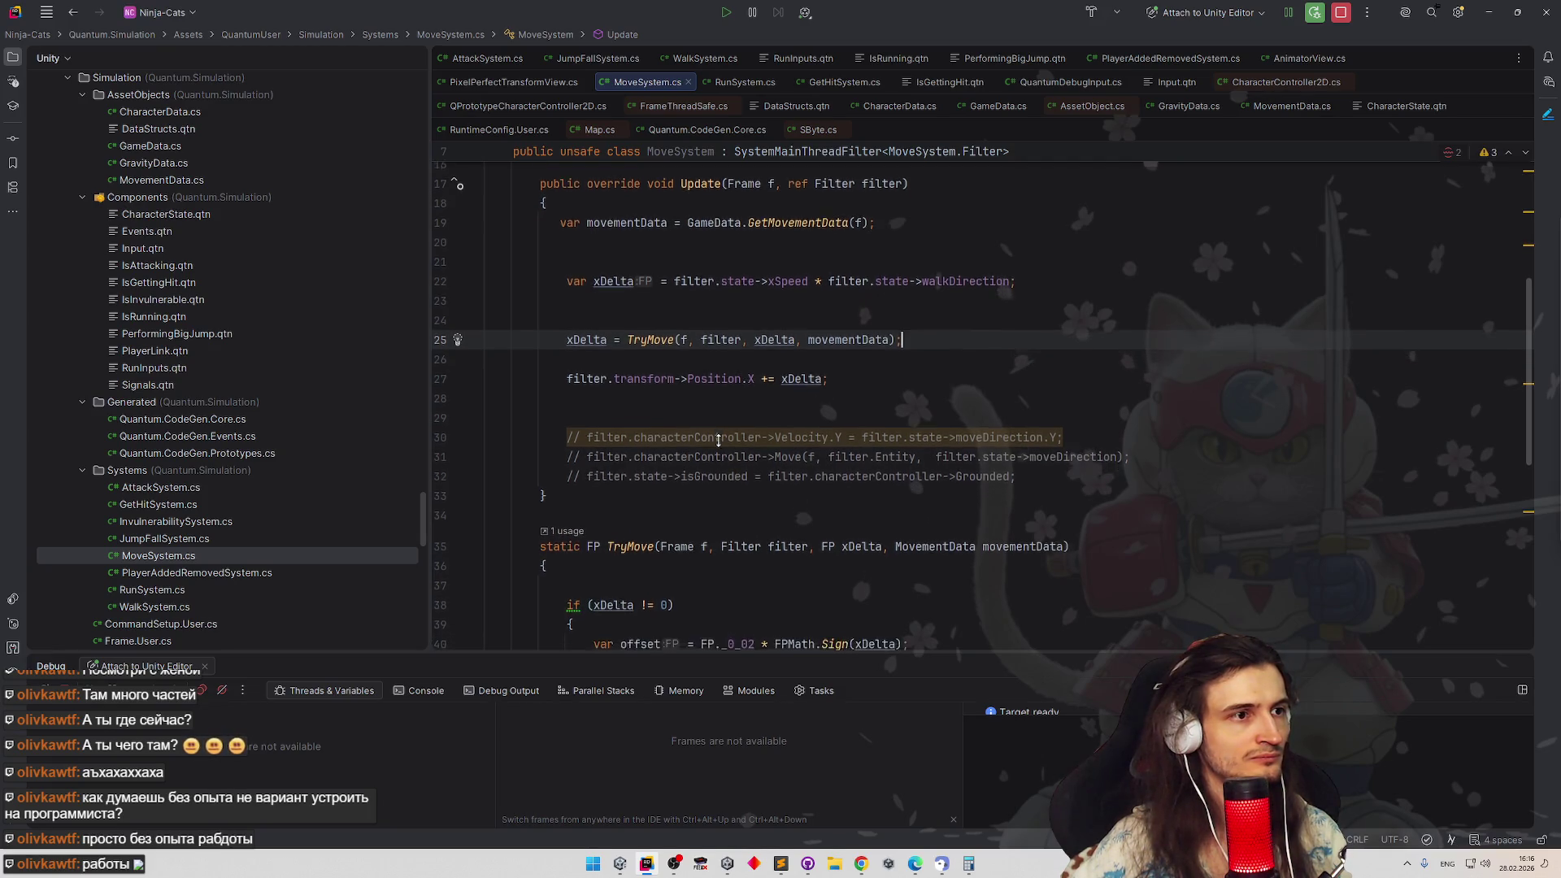
scroll(713, 454, down, 3)
scroll(713, 454, down, 3)
scroll(713, 432, down, 3)
scroll(716, 364, down, 3)
scroll(715, 366, up, 5)
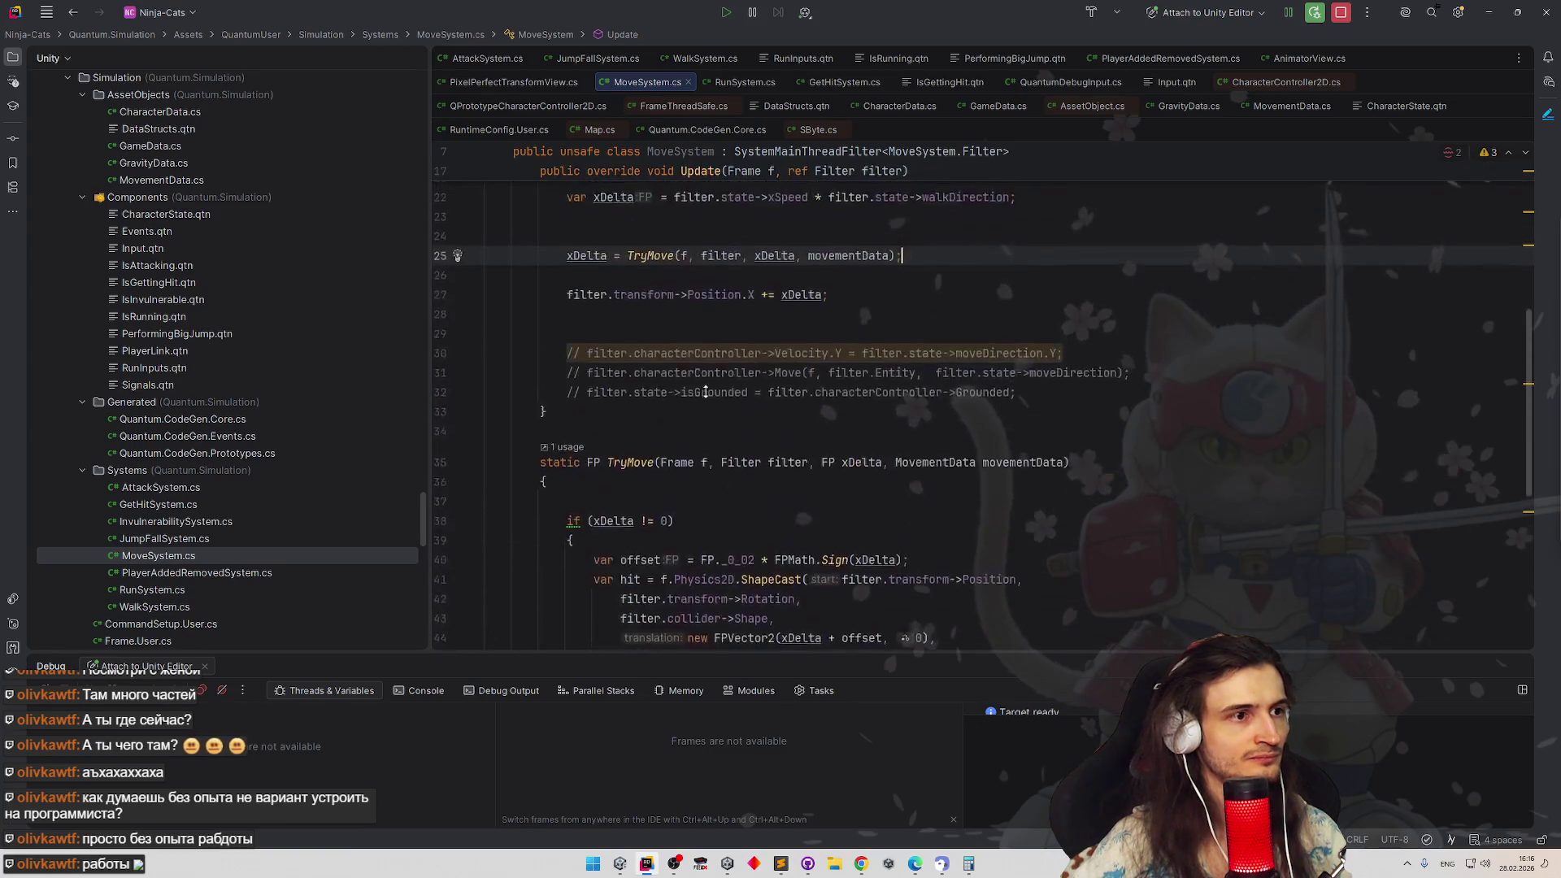
scroll(715, 366, up, 3)
drag(567, 436, 752, 438)
Make line 25 add TryMove's result to filter.transform->Position.X and delete the empty line 26
key(ctrl+c)
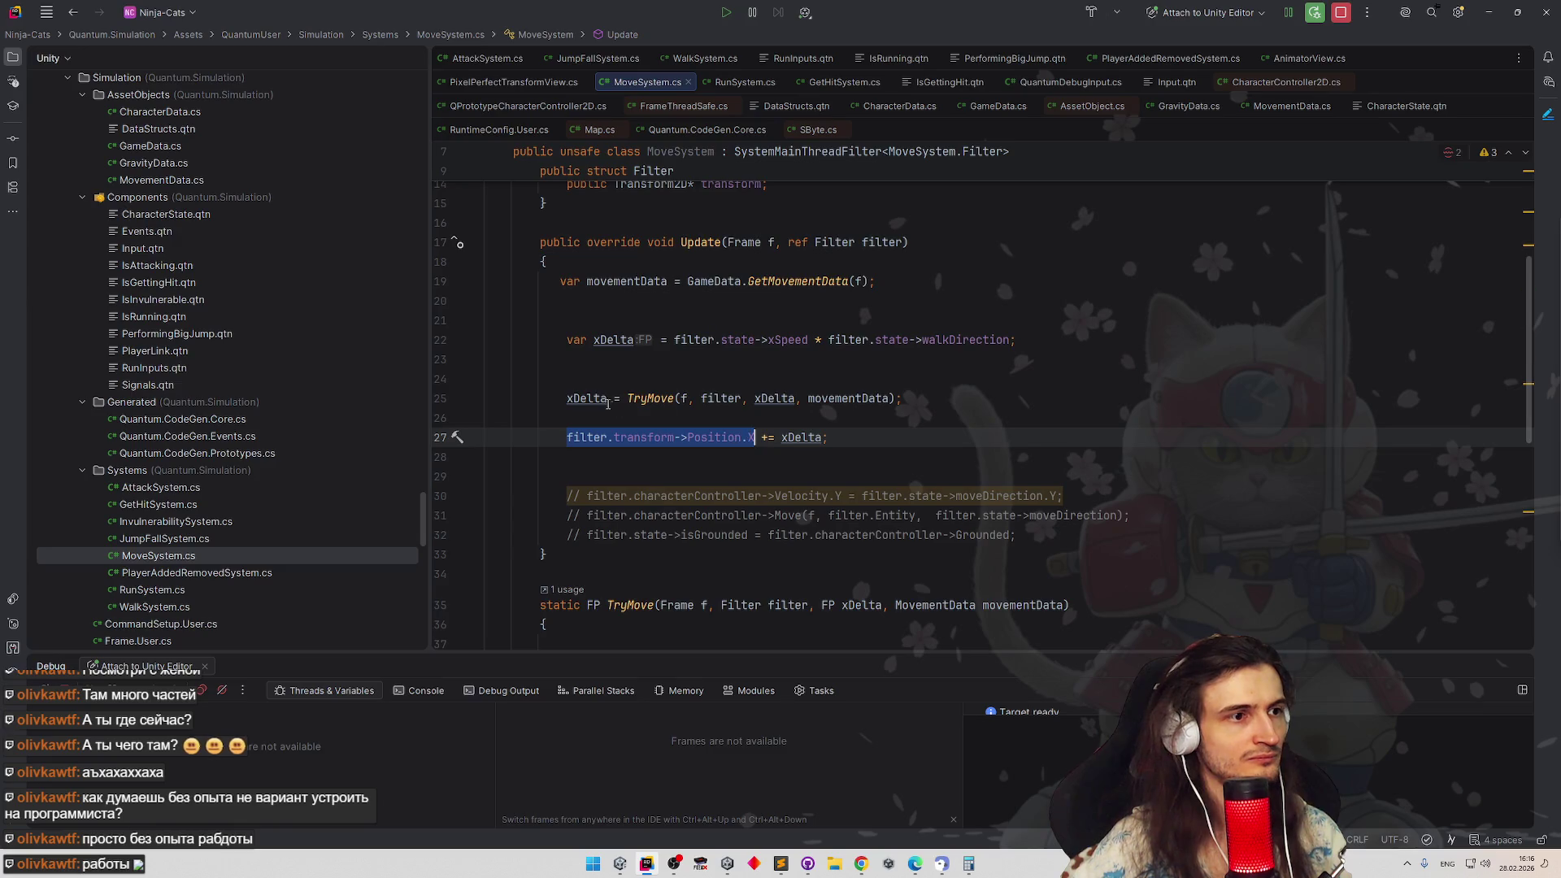
double_click(591, 399)
key(ctrl+v)
click(763, 397)
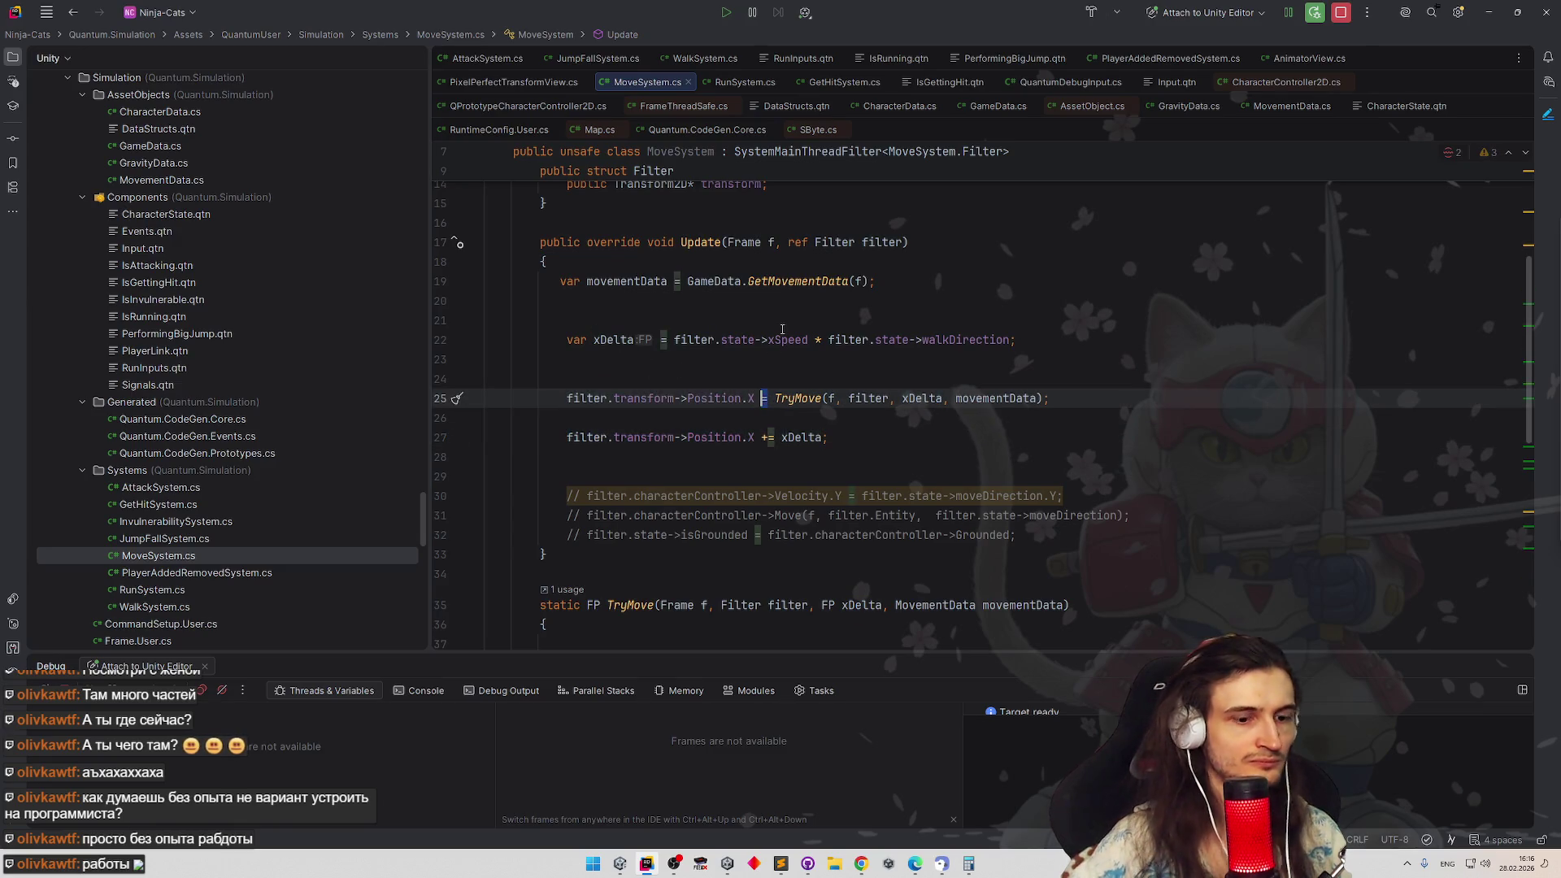
text(+)
click(860, 455)
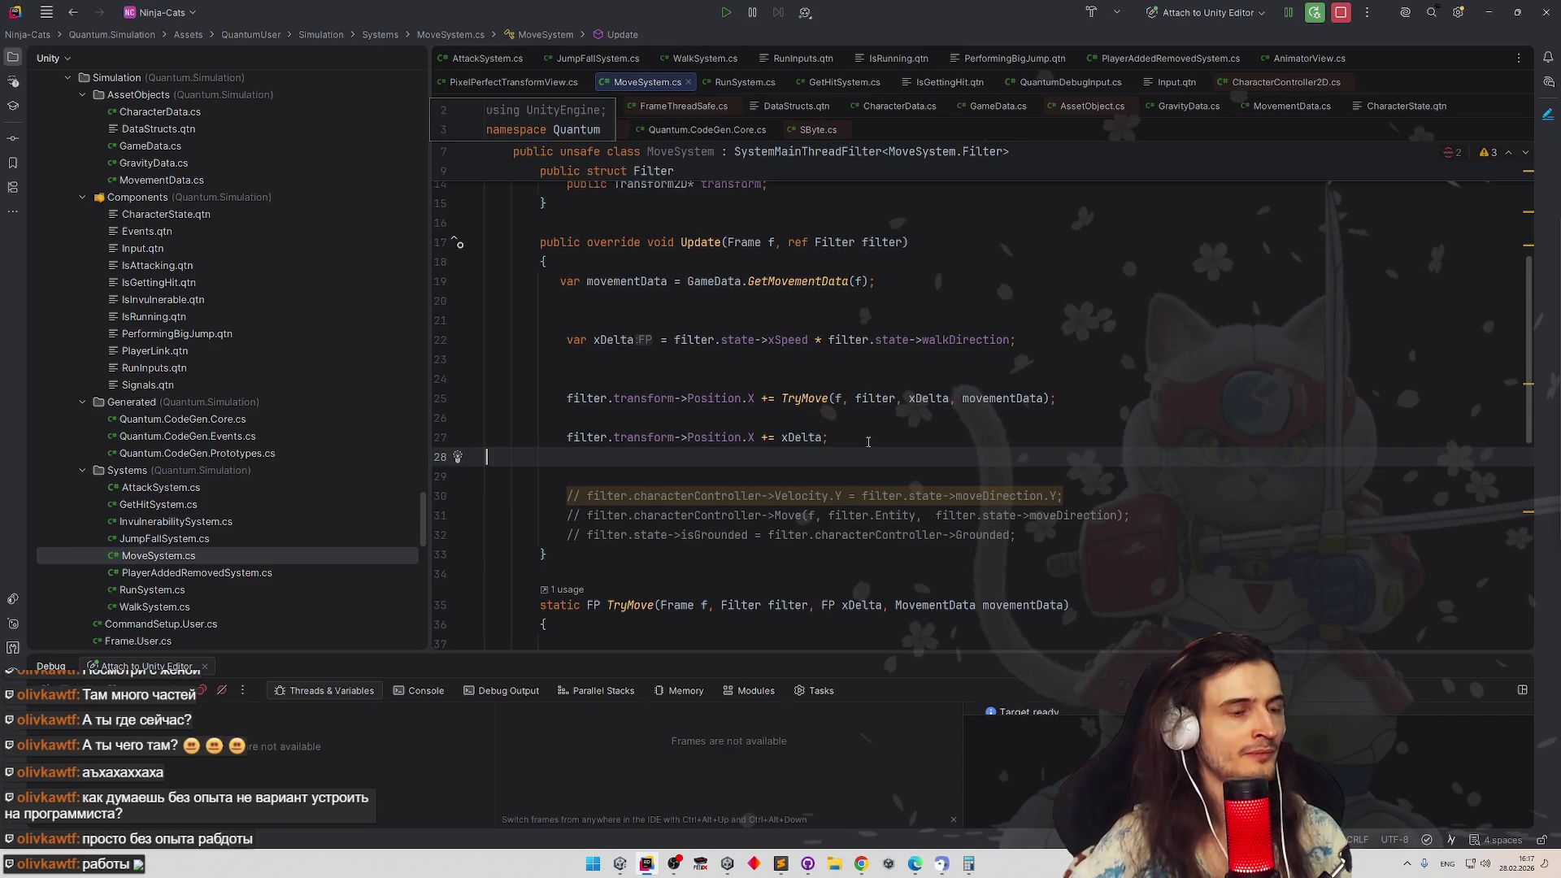
key(Up)
key(Up)
key(BackSpace)
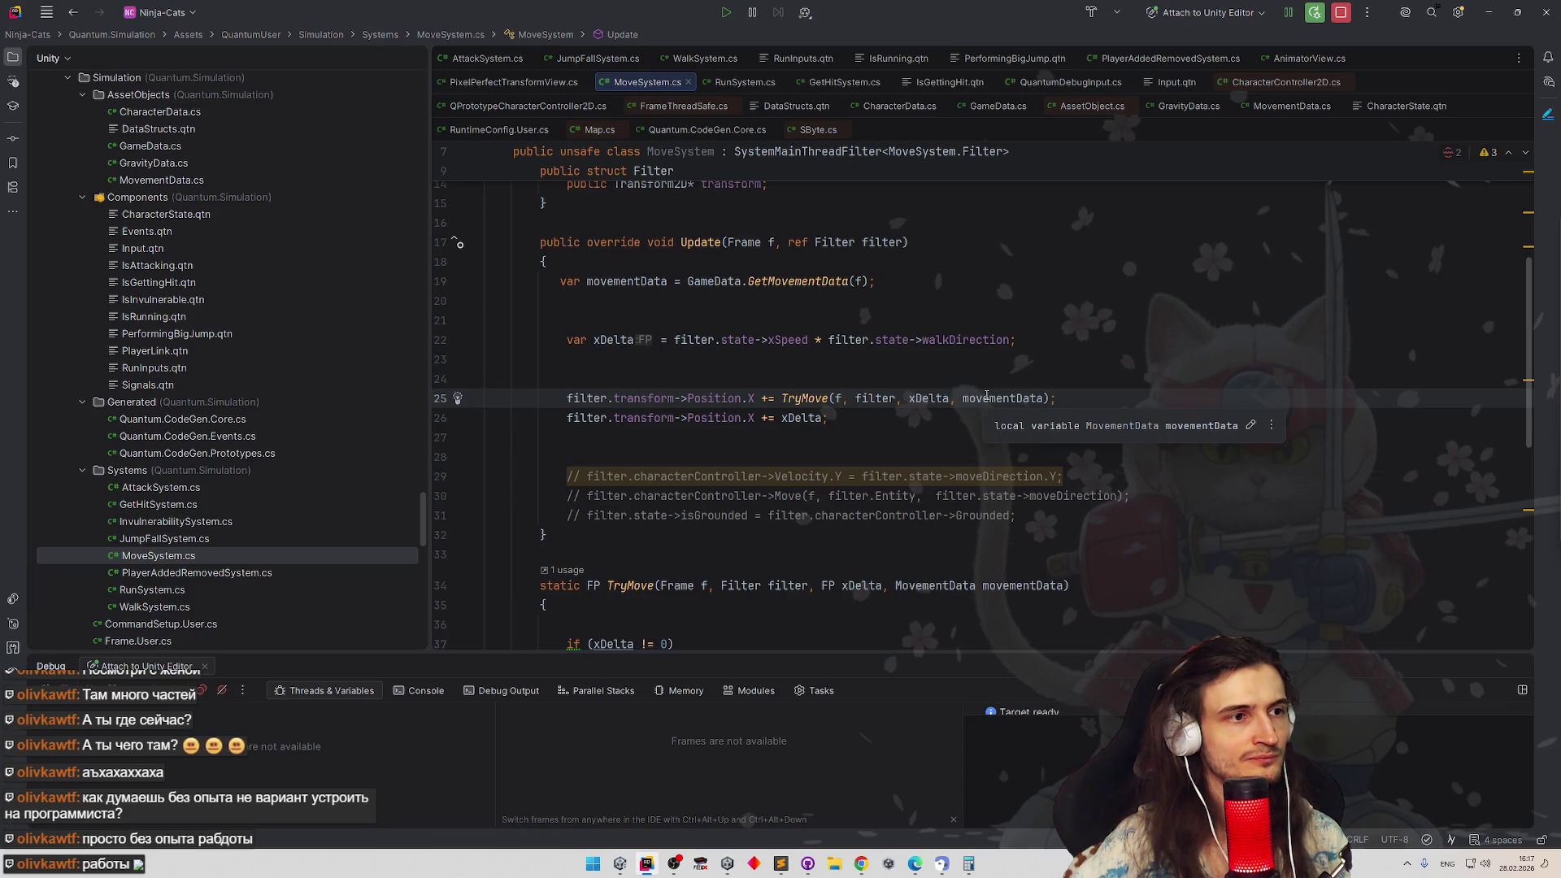
scroll(944, 431, down, 1)
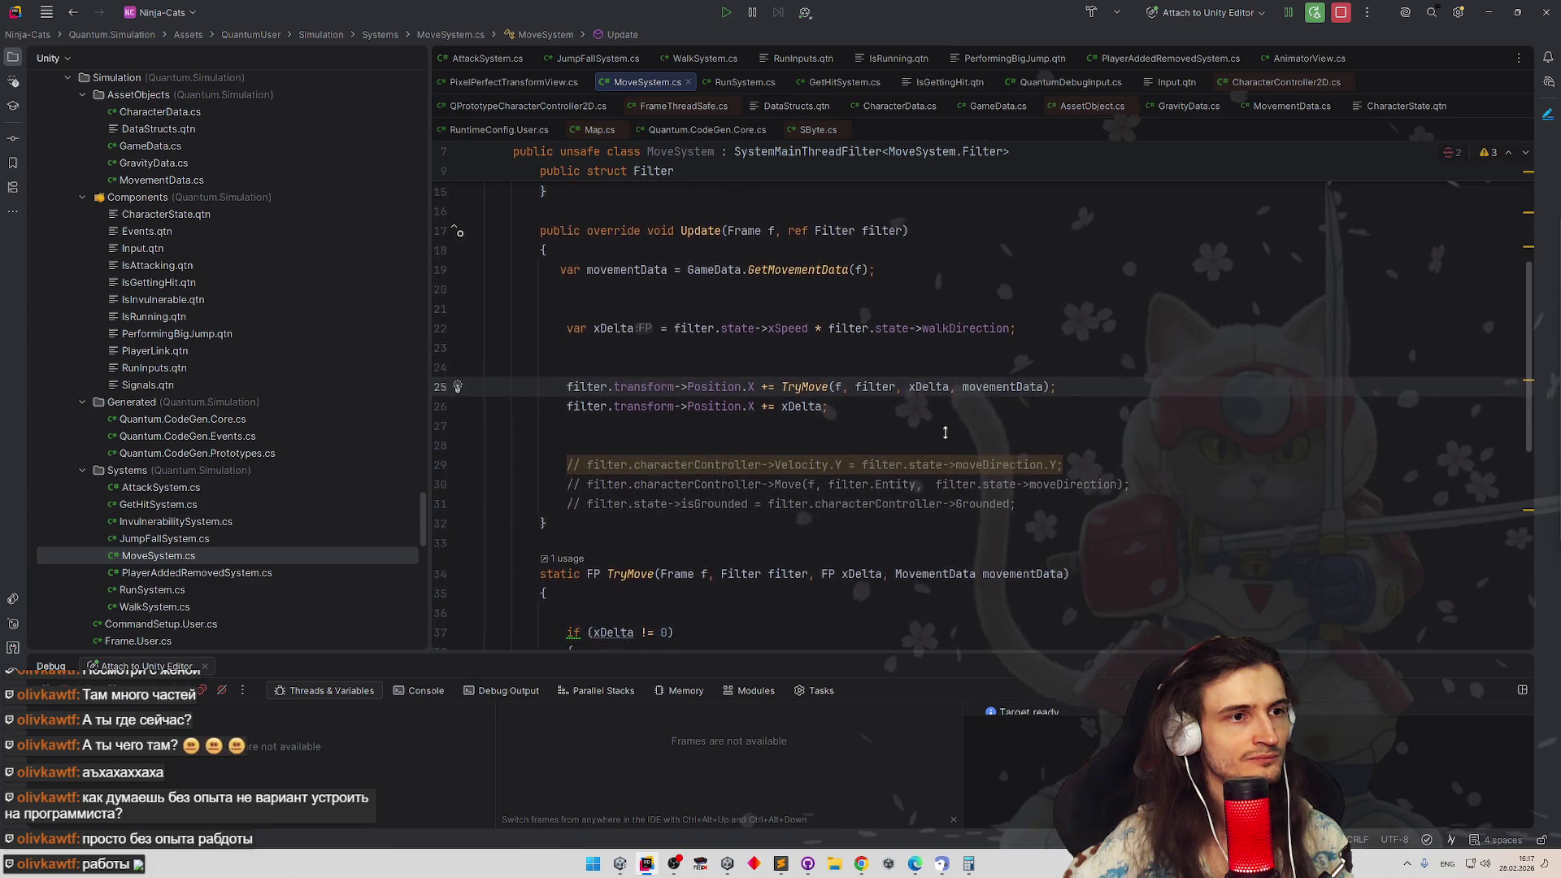
Select movementData and its declaration on line 19 to check where it is used
double_click(626, 276)
scroll(731, 341, down, 4)
scroll(793, 366, down, 2)
scroll(848, 396, up, 1)
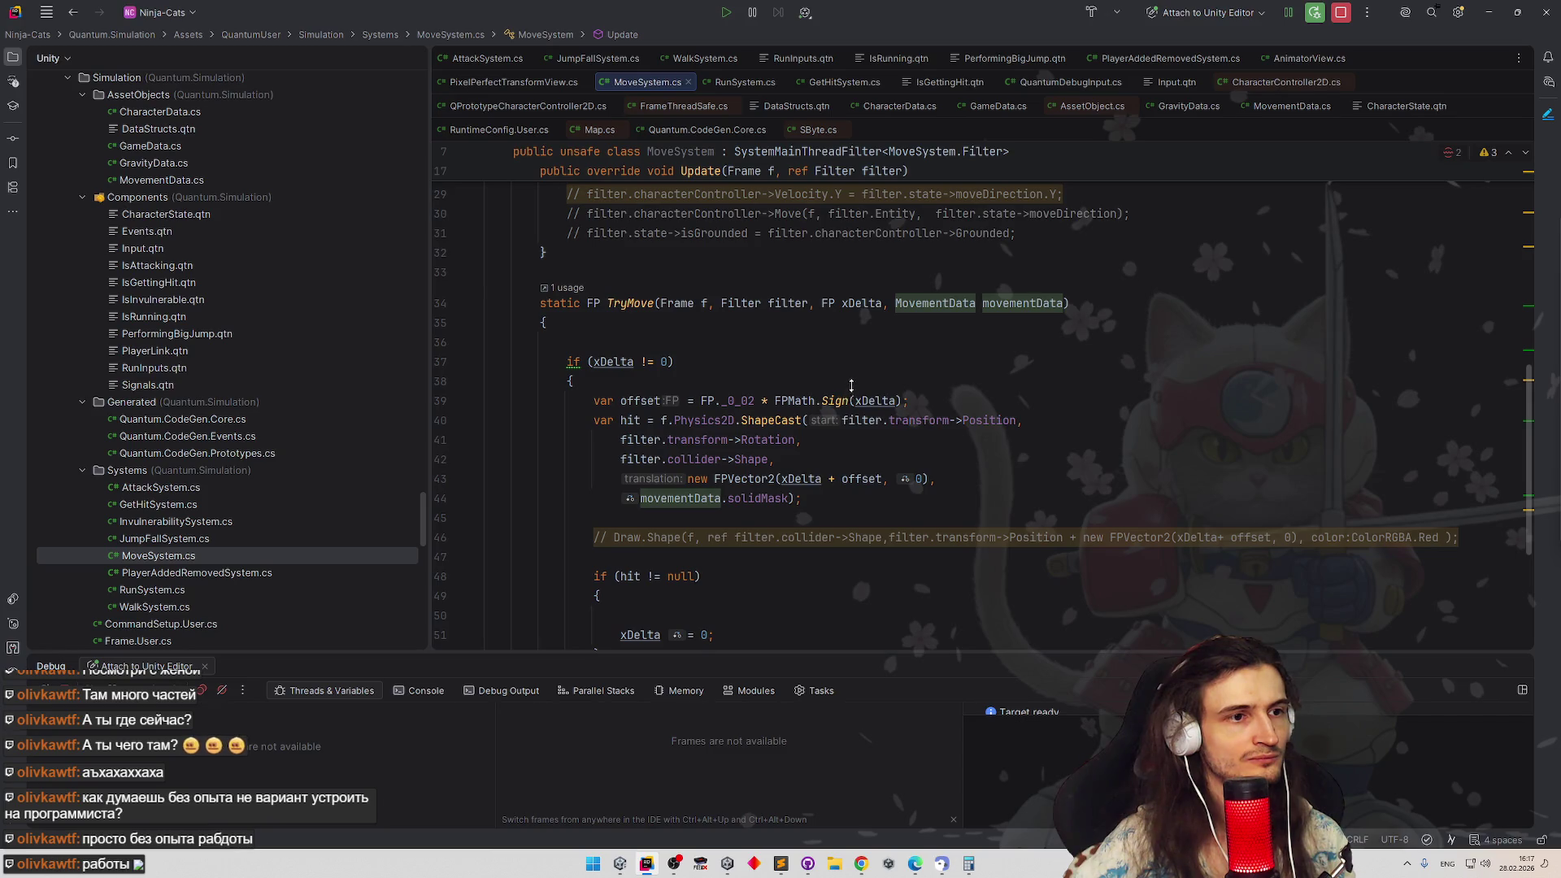
scroll(851, 385, up, 1)
scroll(853, 387, up, 3)
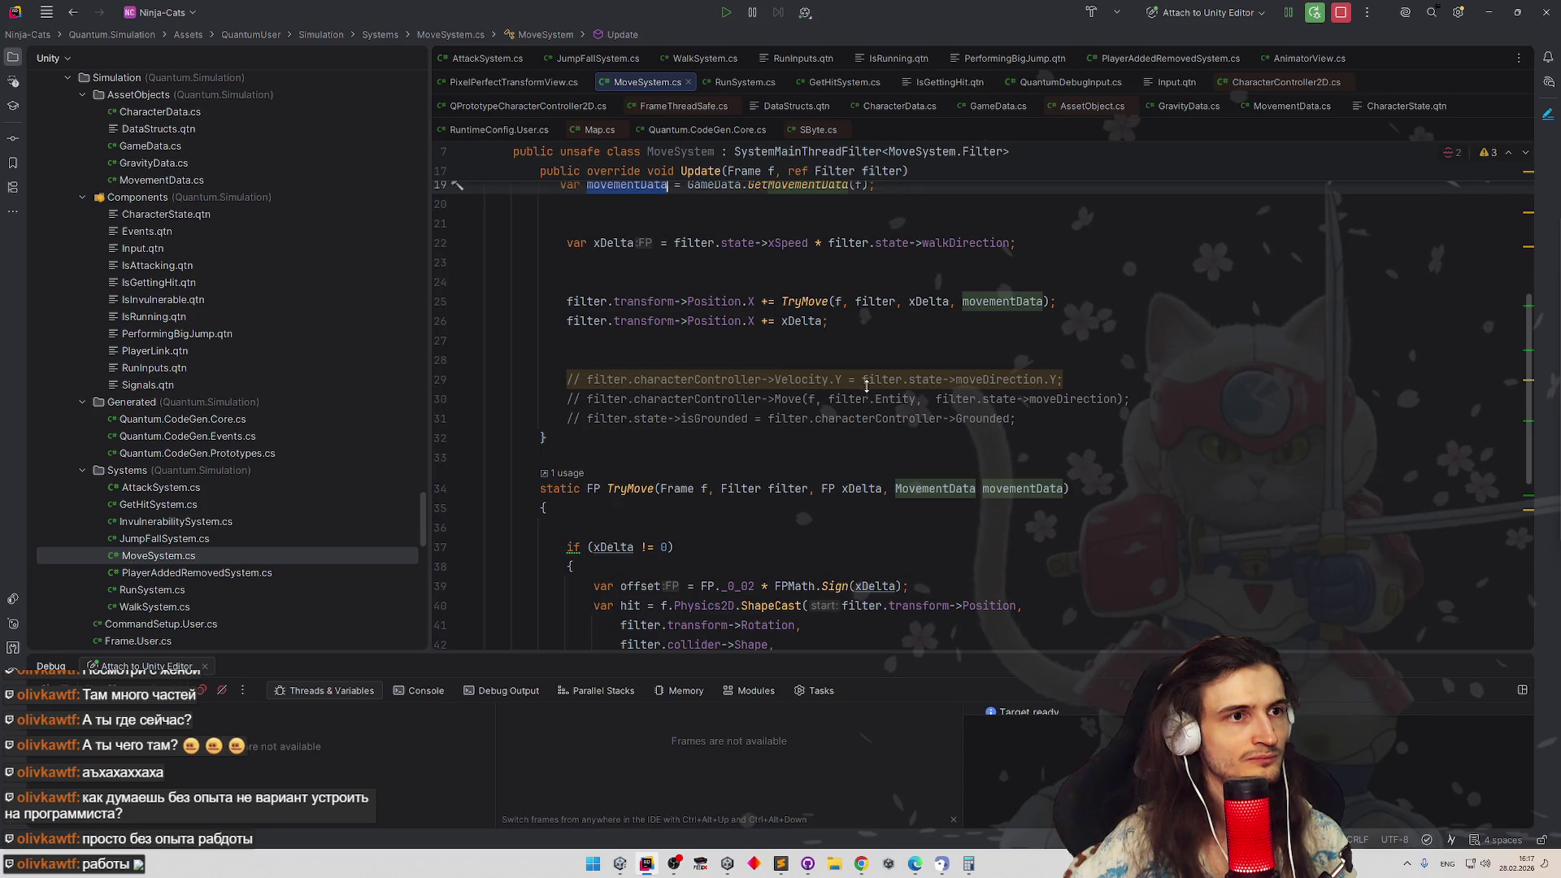
scroll(866, 385, up, 1)
drag(874, 209, 654, 209)
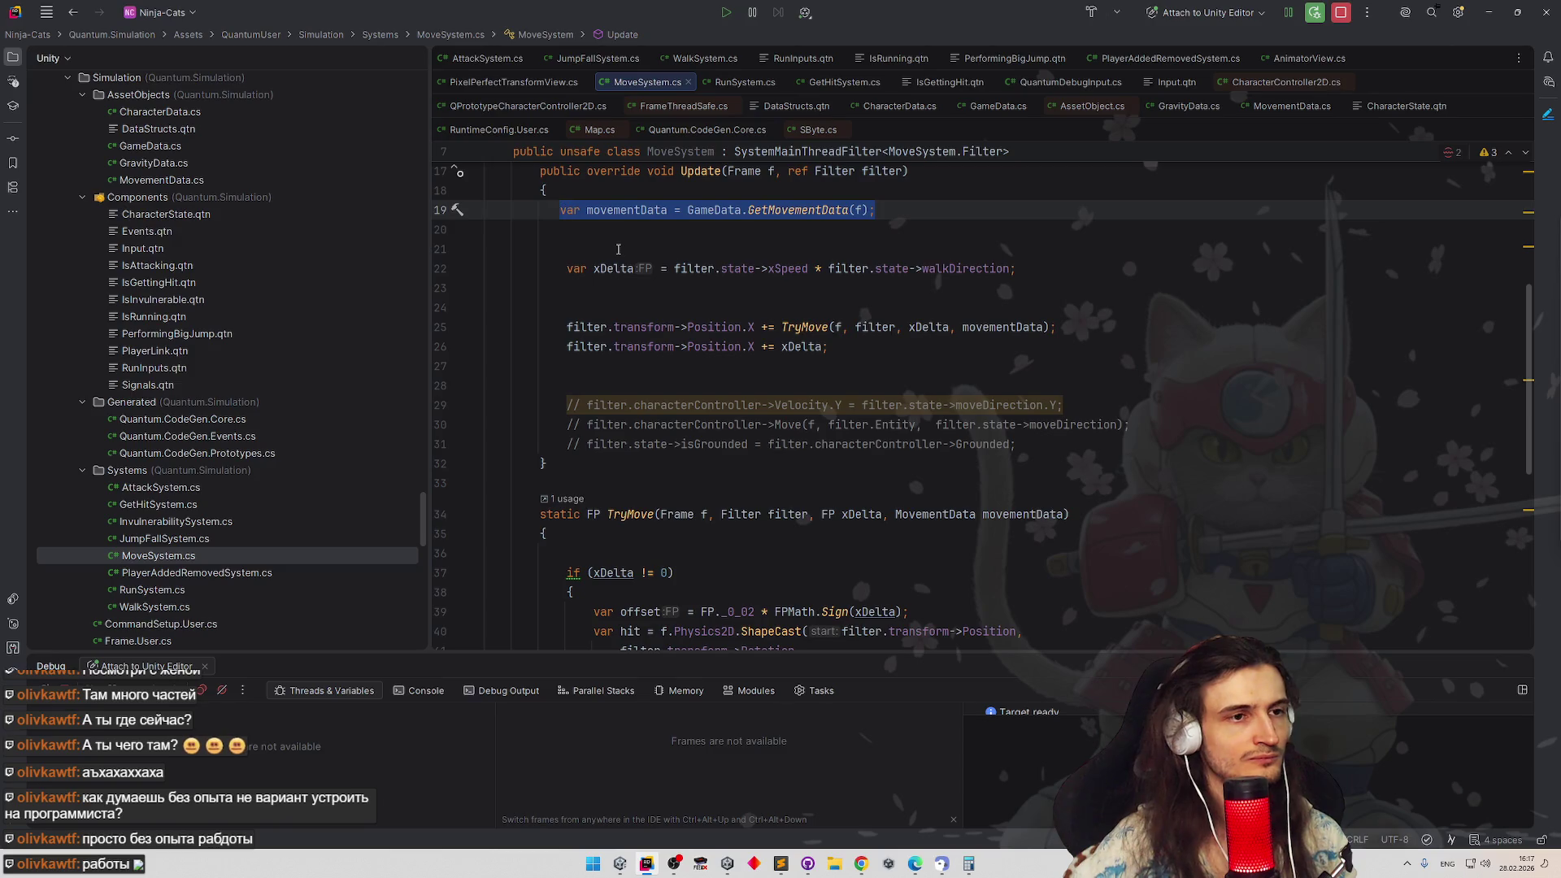
Replace TryMove's MovementData movementData parameter with LayerMask solidMask, keeping the movementData declaration intact
key(BackSpace)
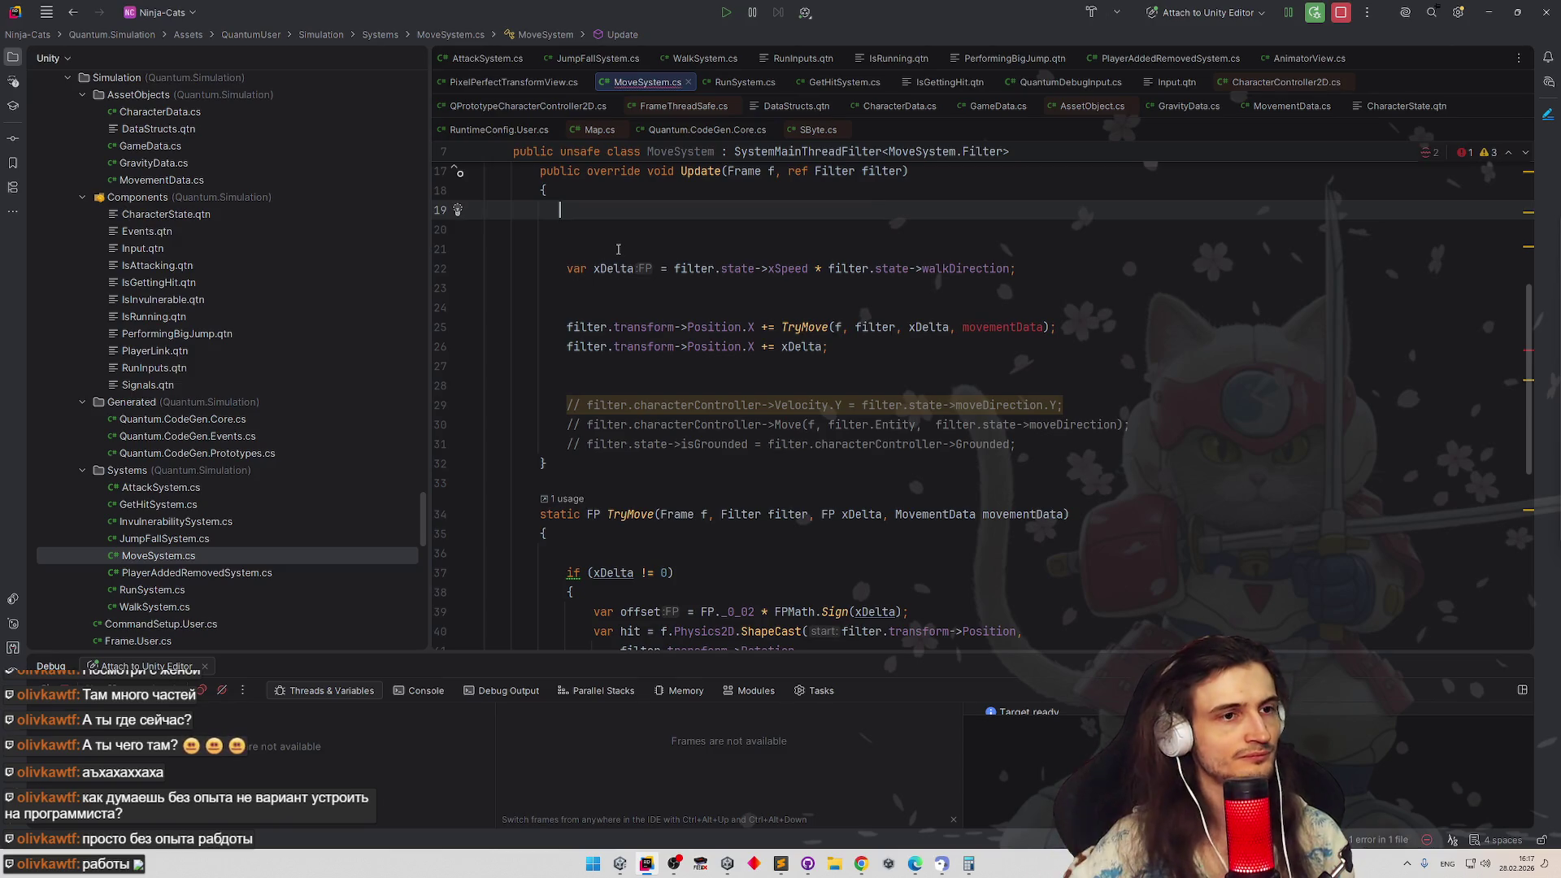
key(ctrl+z)
click(776, 364)
scroll(775, 399, down, 3)
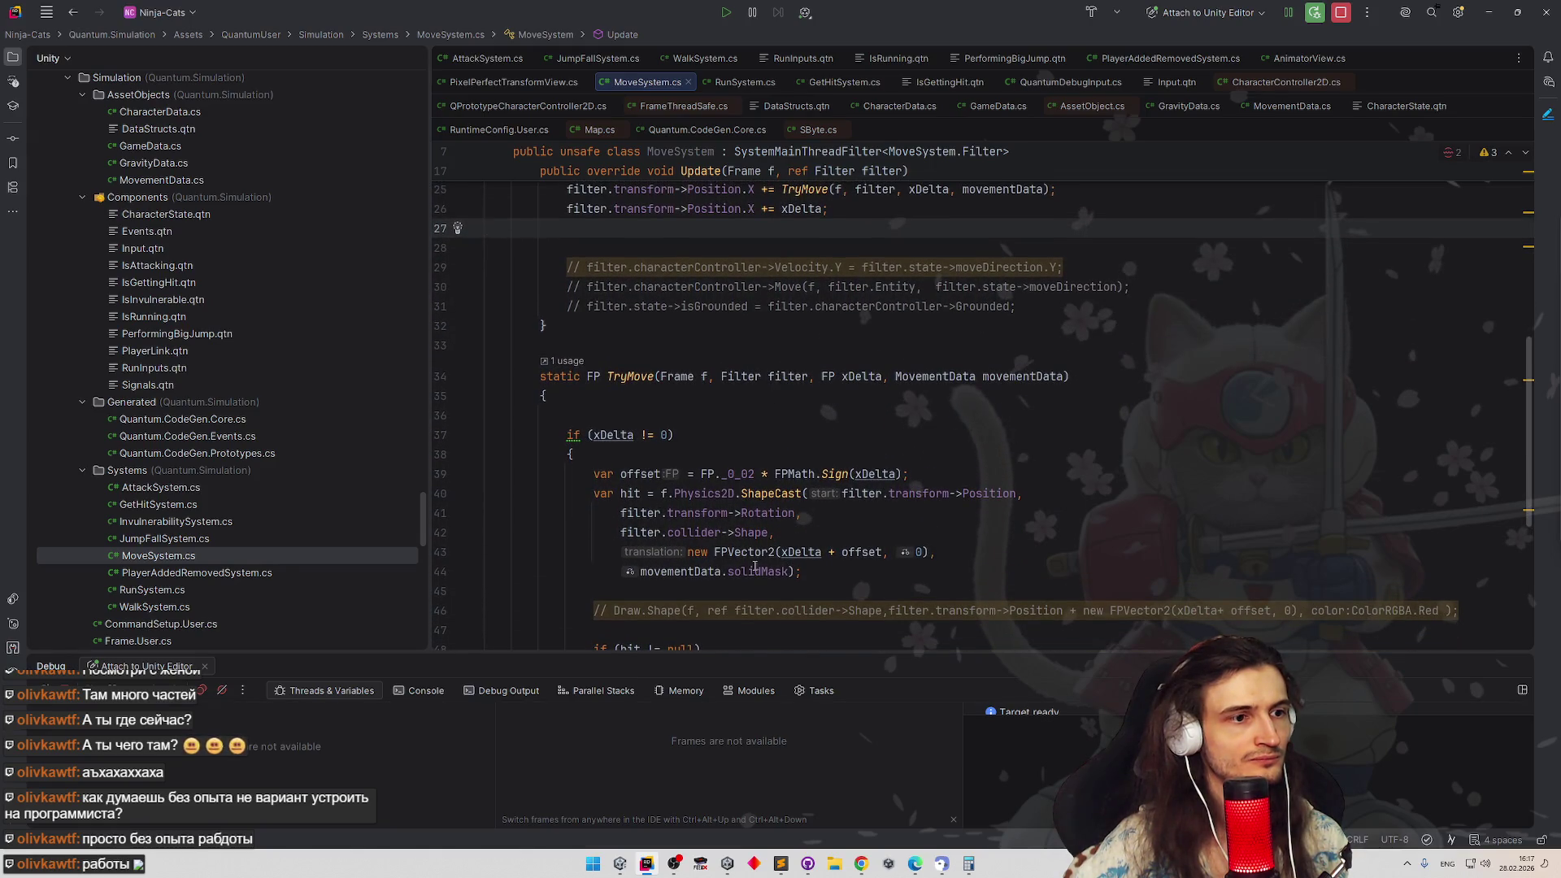
double_click(935, 376)
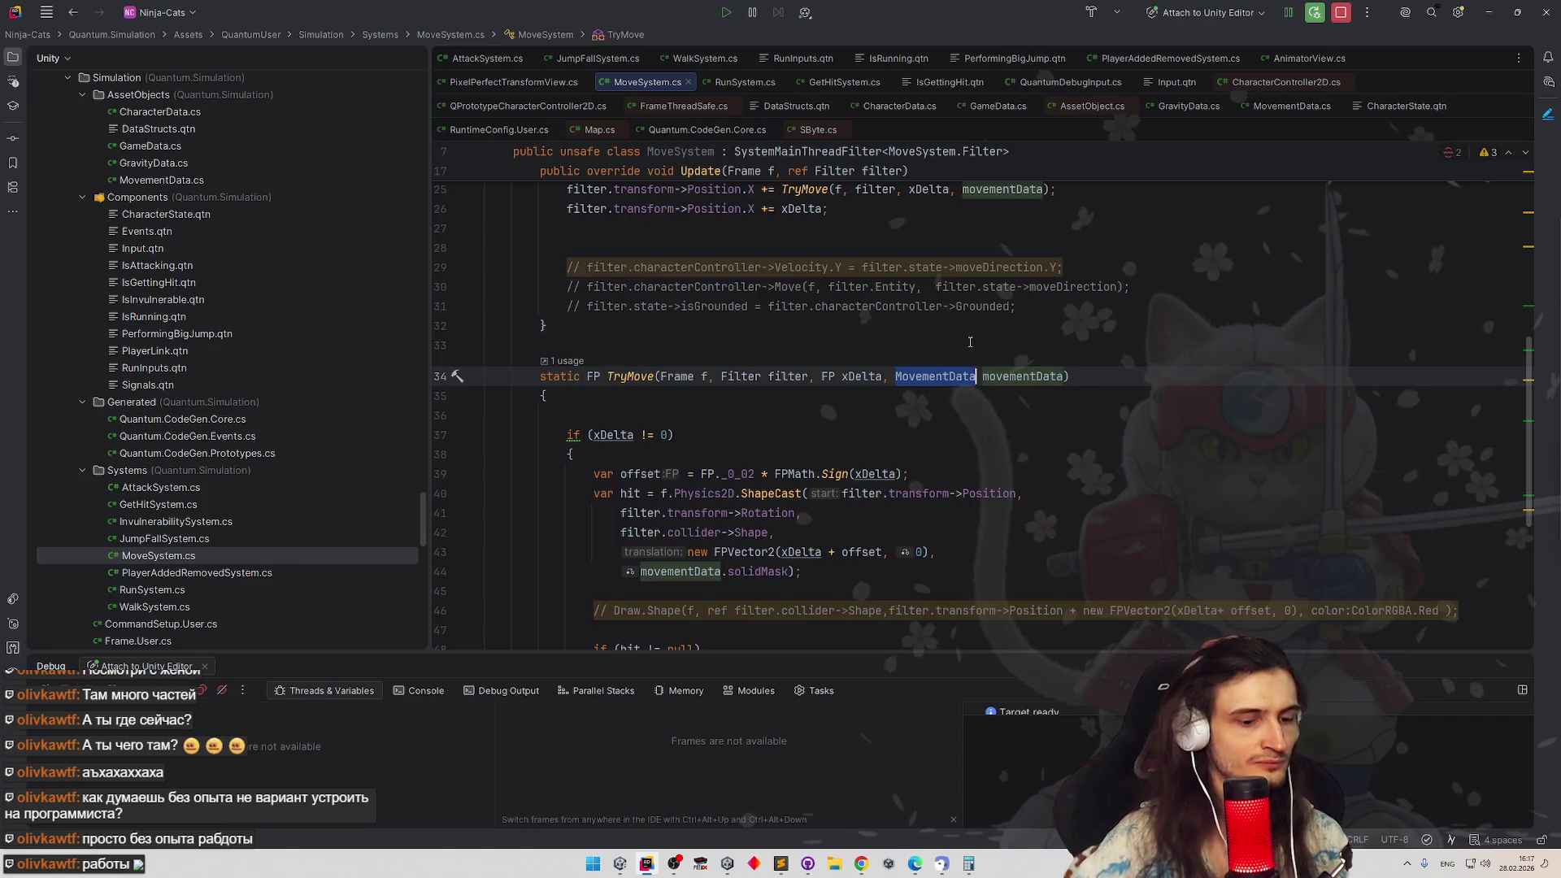
text(Layer)
key(Return)
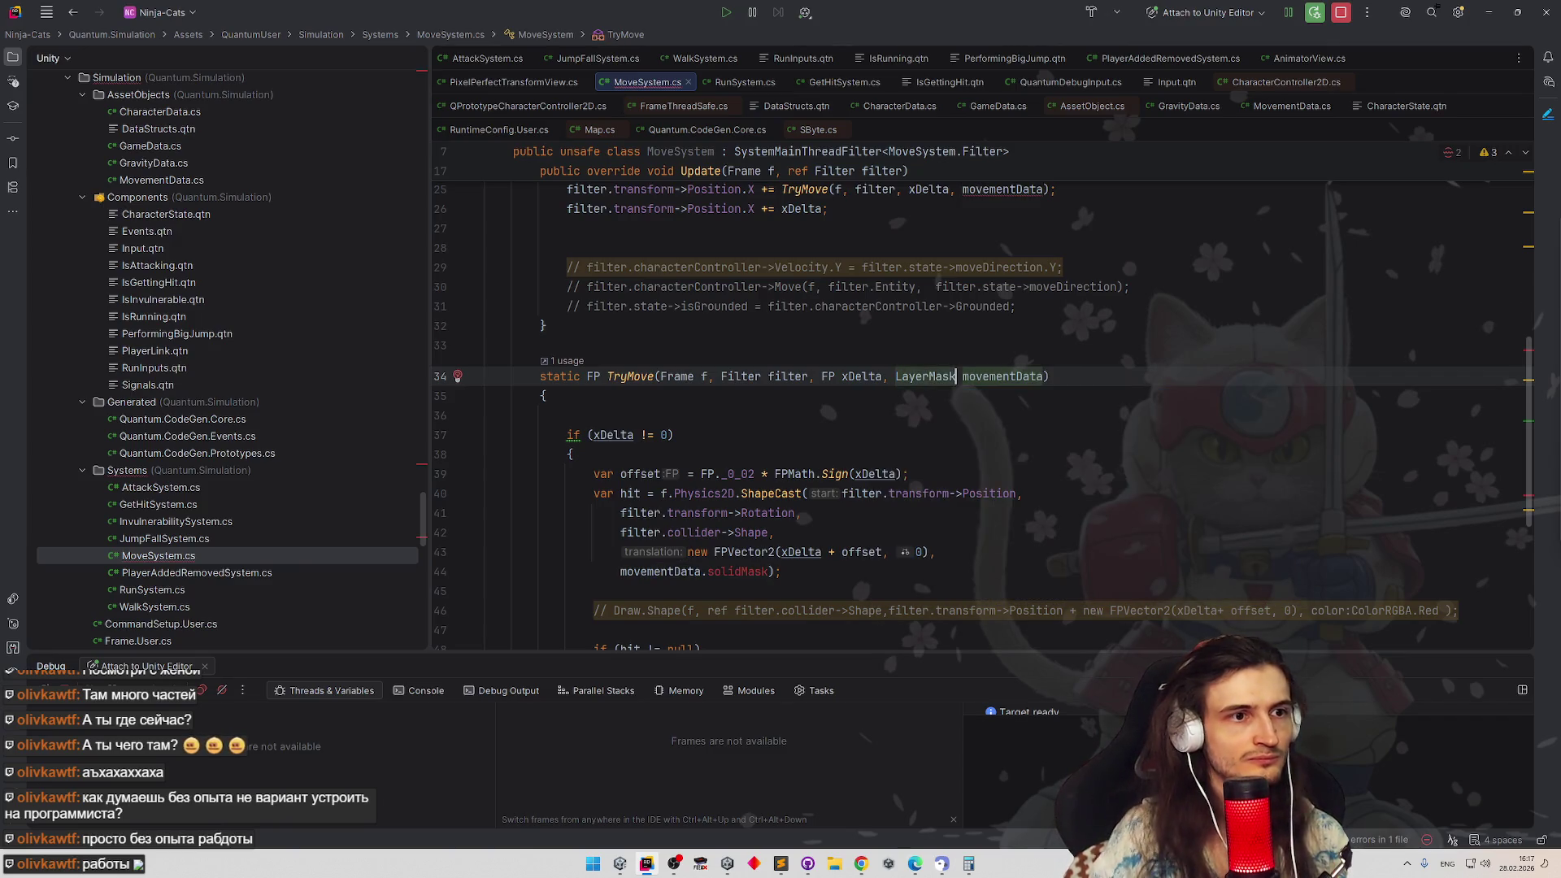
key(ctrl+Right)
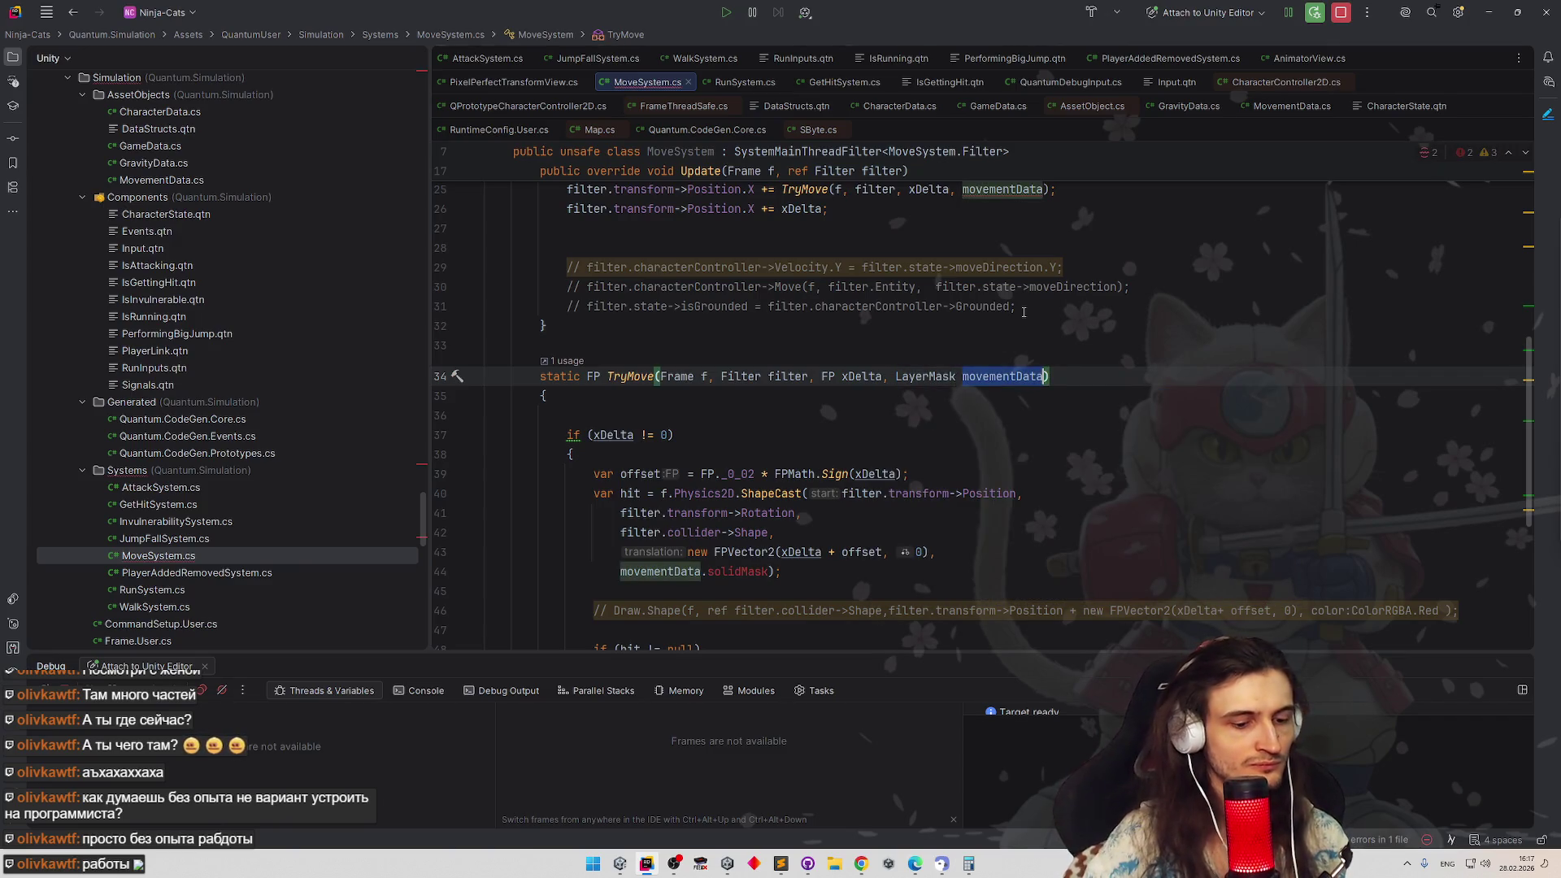
key(ctrl+BackSpace)
text(lidMask)
click(975, 375)
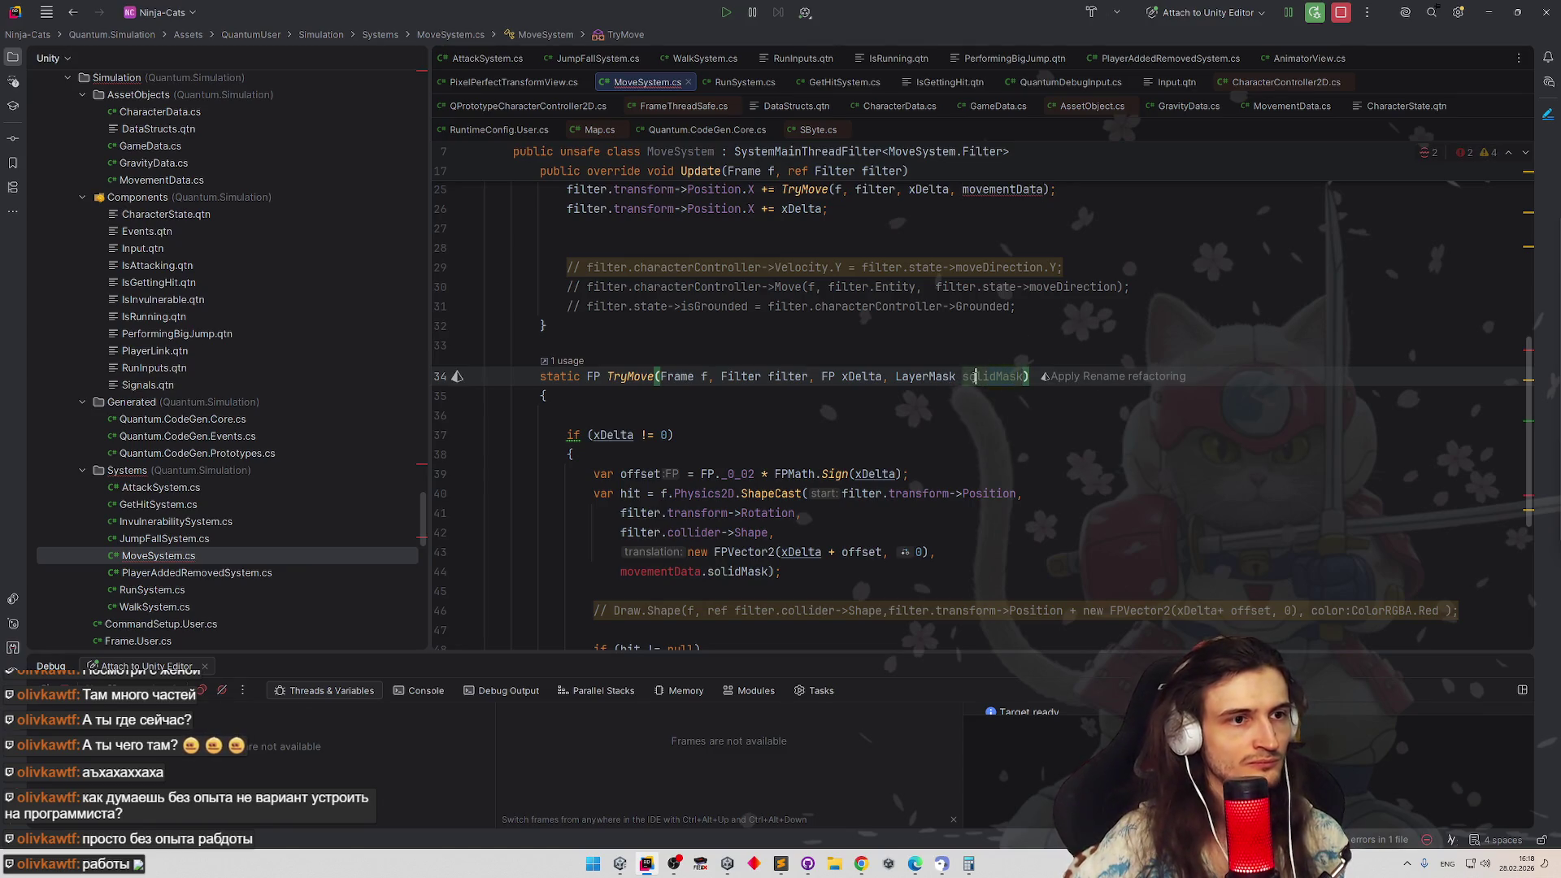
Drop the movementData. prefix on line 44 so the shape cast uses solidMask directly
click(695, 570)
key(ctrl+BackSpace)
key(ctrl+BackSpace)
key(End)
scroll(856, 479, up, 2)
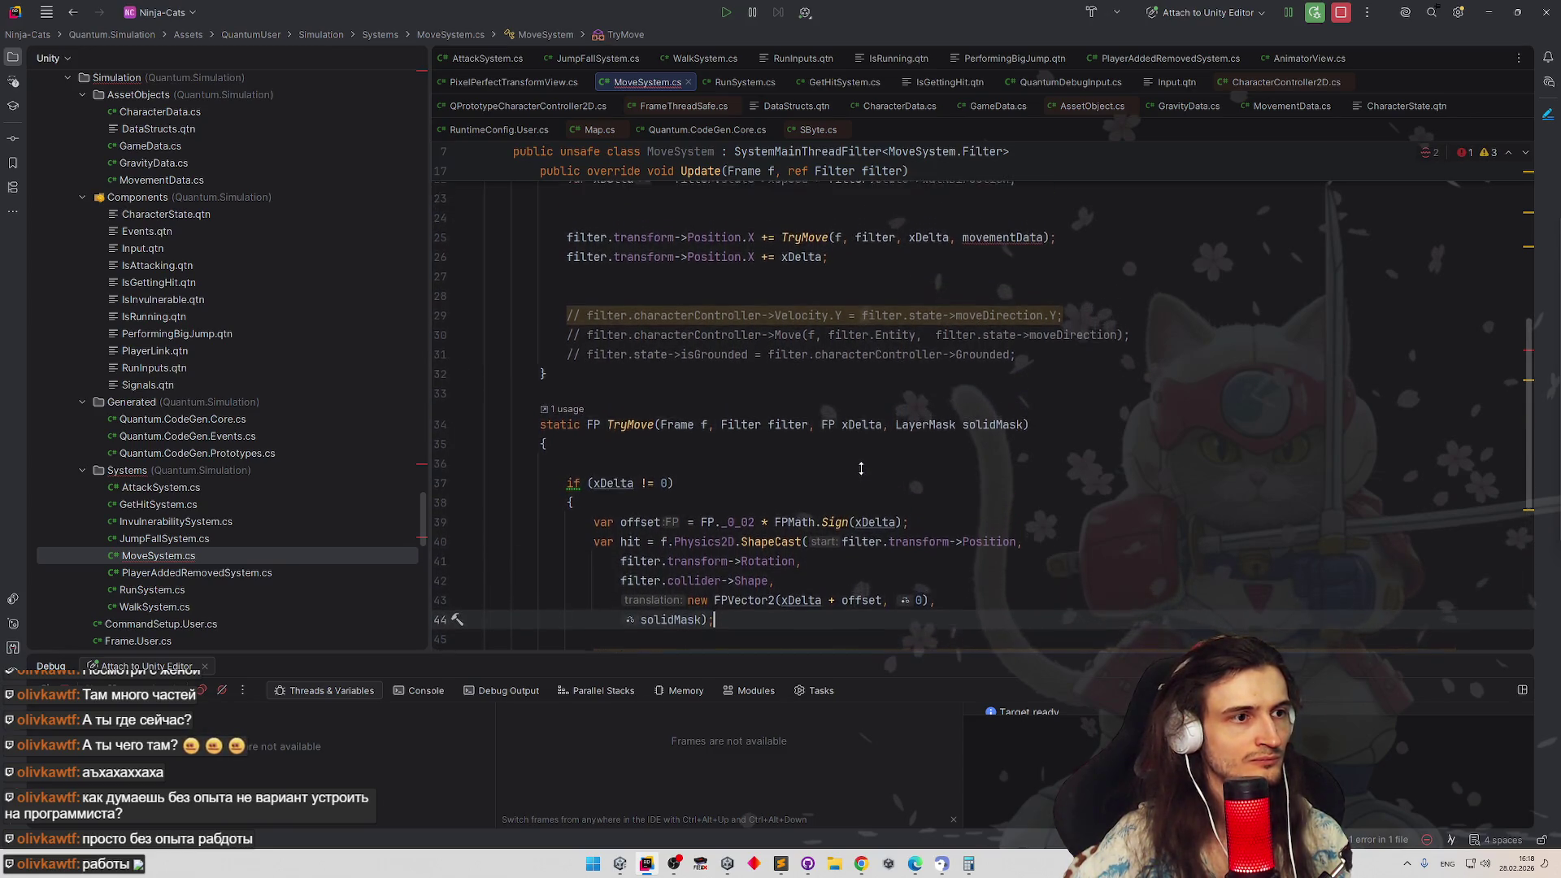
scroll(860, 467, up, 1)
scroll(859, 470, up, 1)
scroll(860, 473, up, 1)
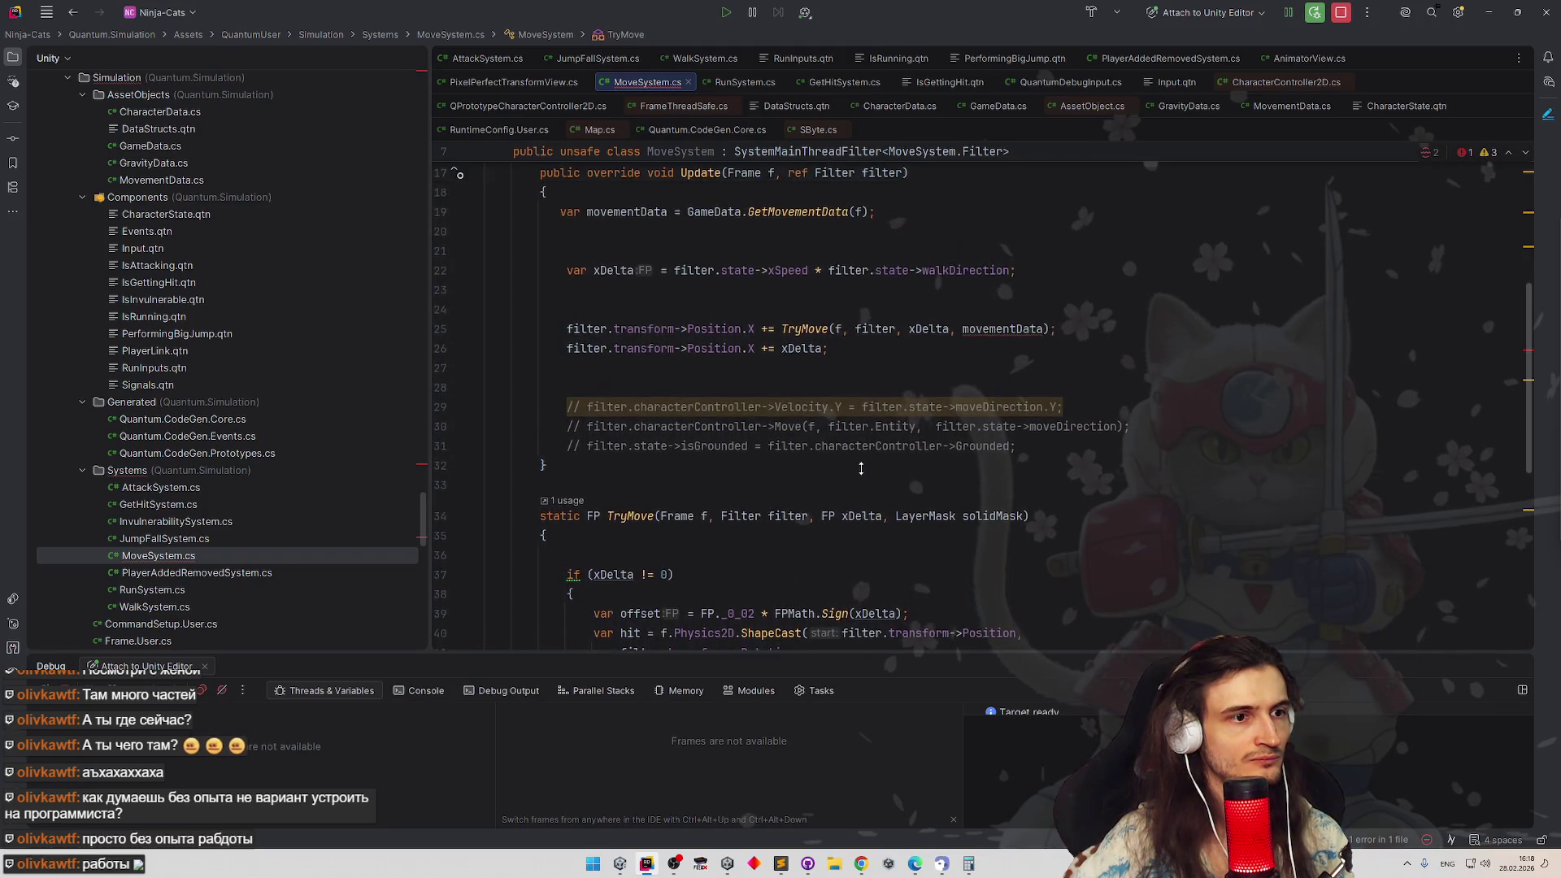
scroll(860, 478, up, 1)
scroll(860, 489, down, 1)
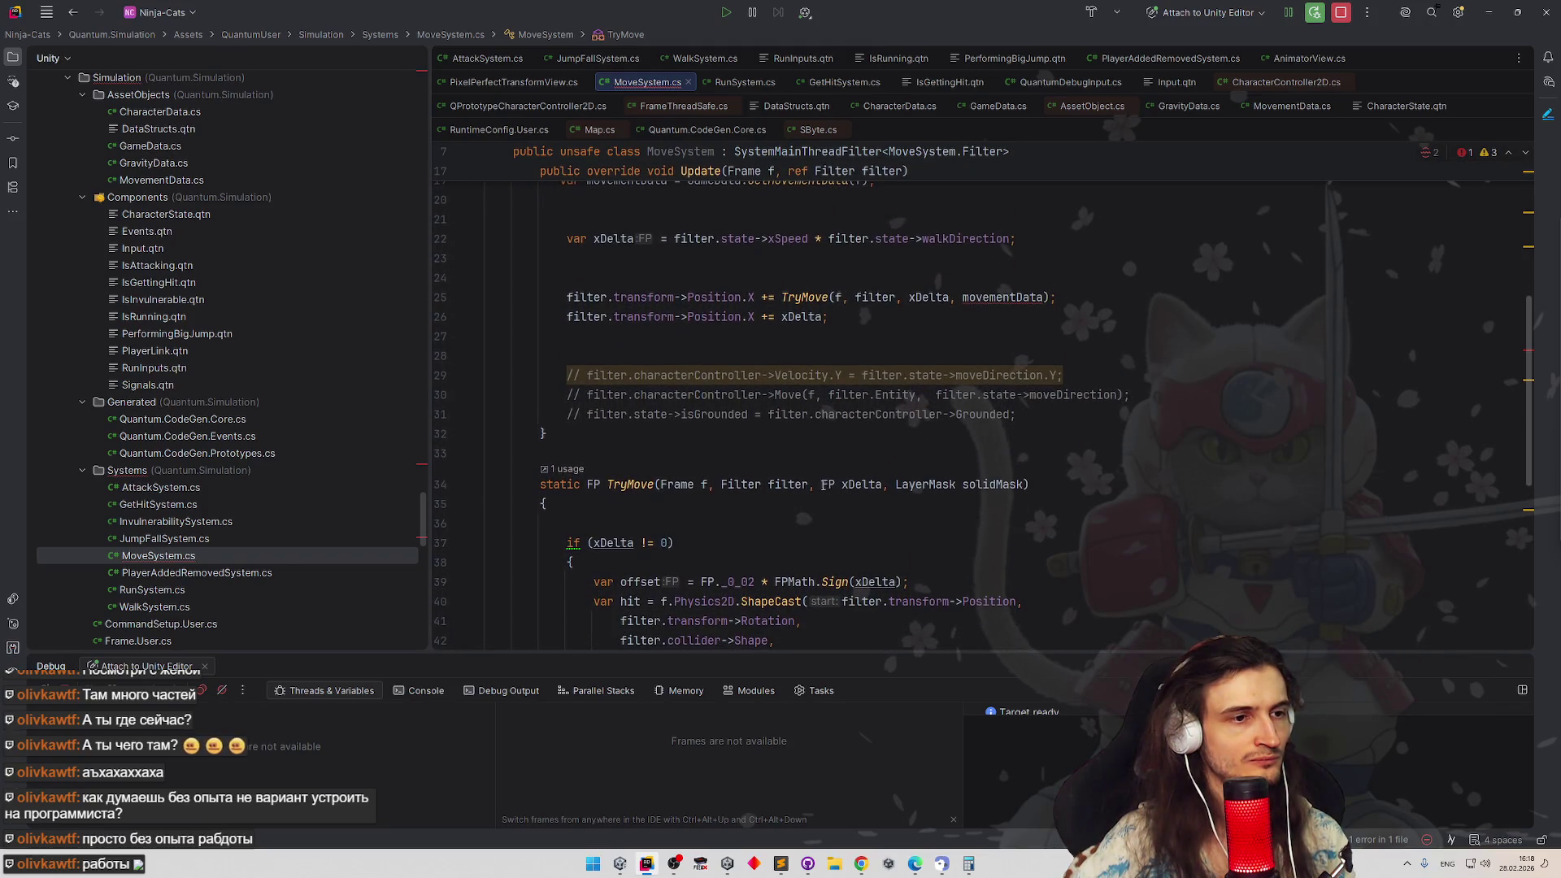
Rework TryMove's first parameter type and start turning xDelta into delta in the signature
click(836, 484)
key(BackSpace)
key(BackSpace)
text(Vec)
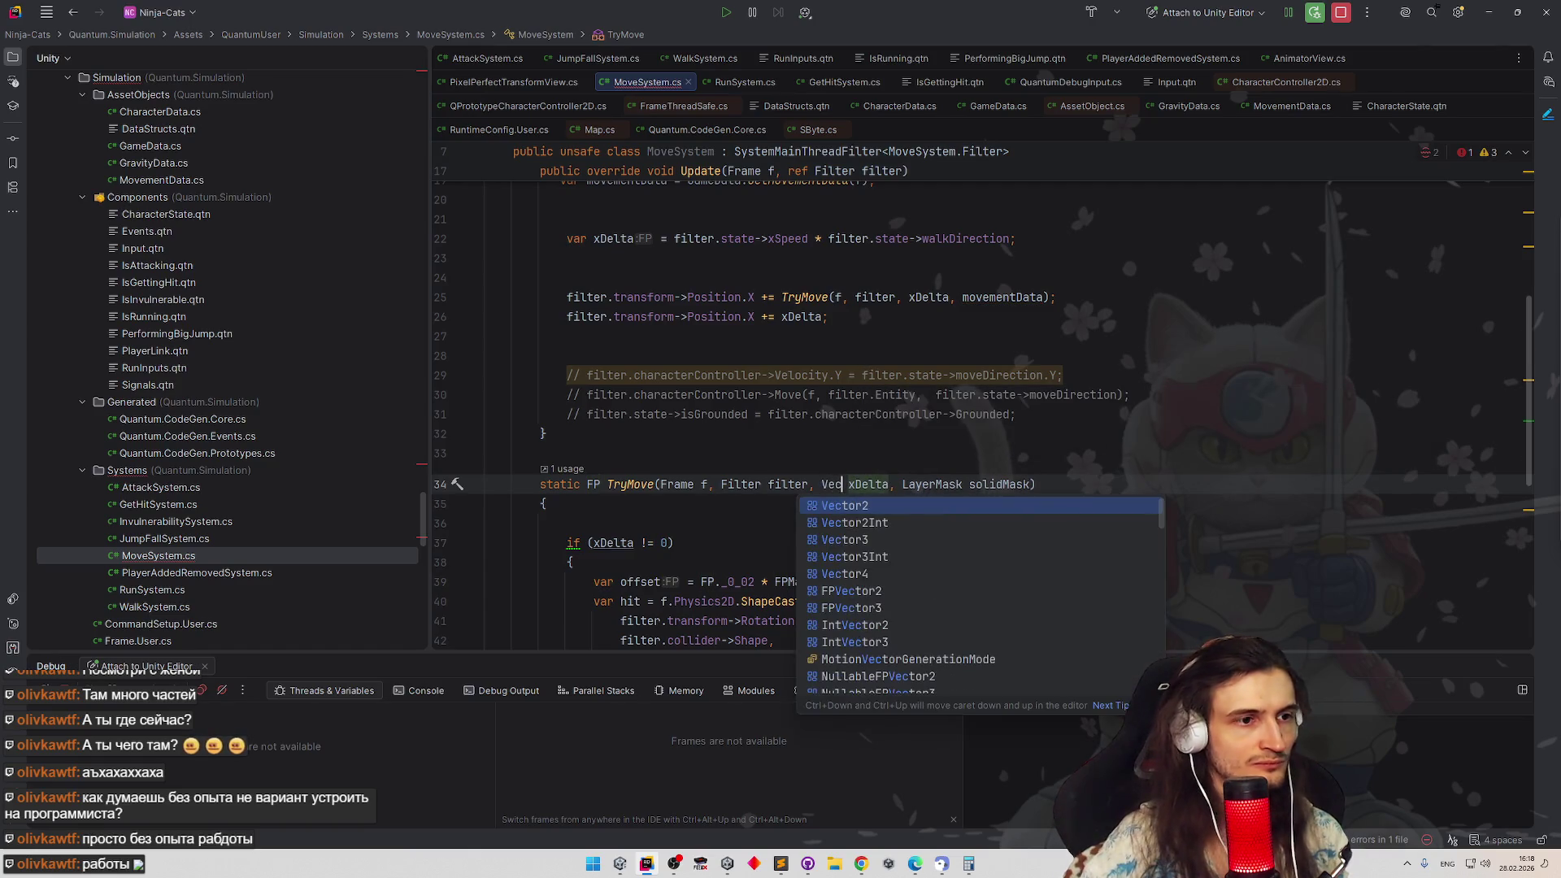
text(tor2)
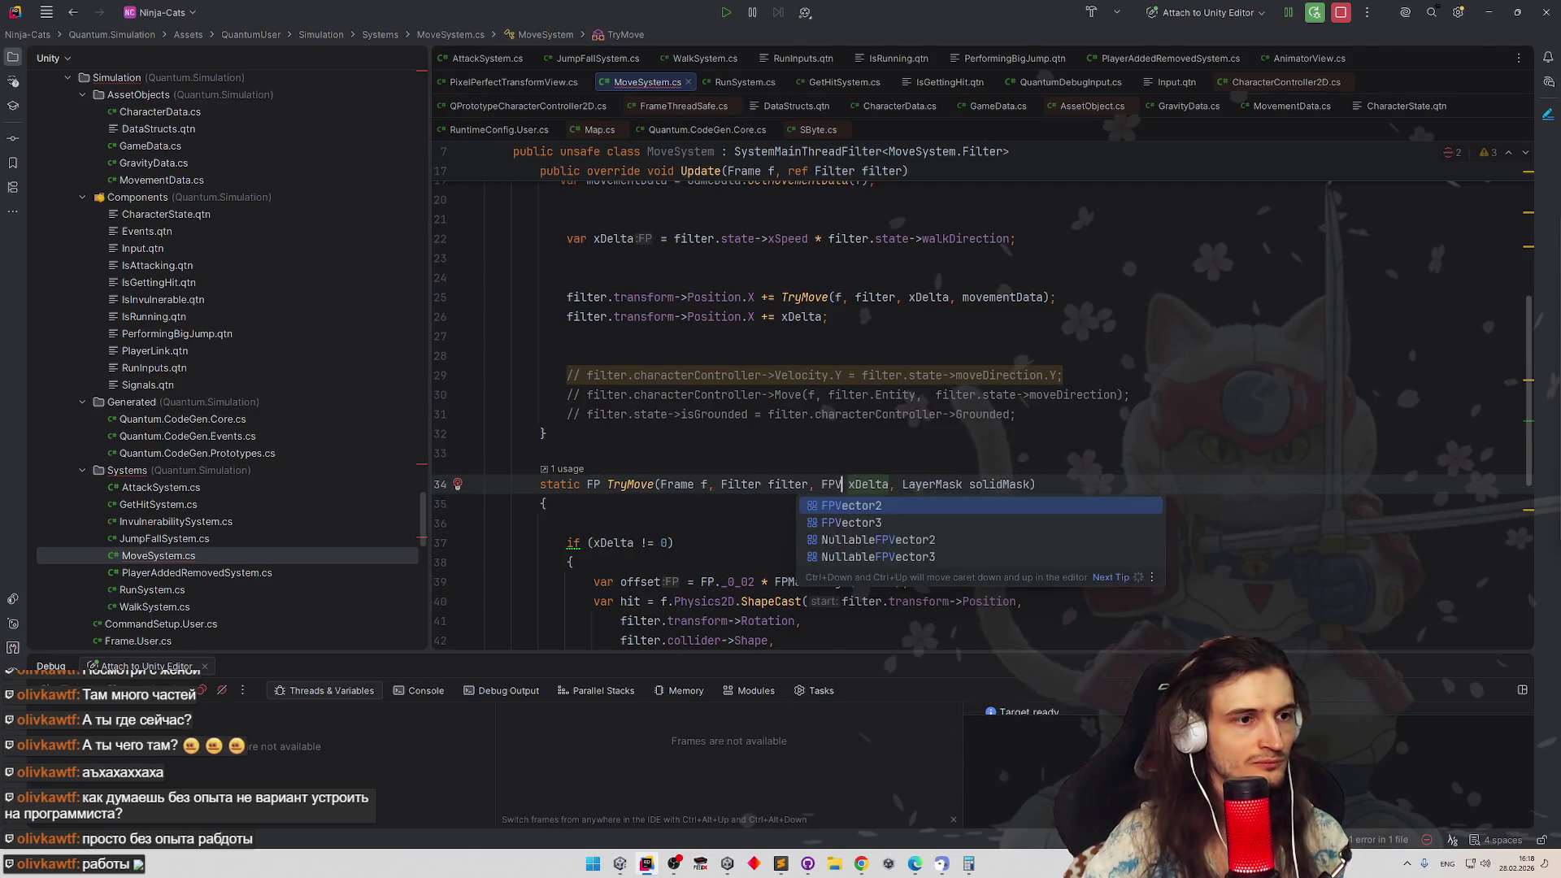
key(Return)
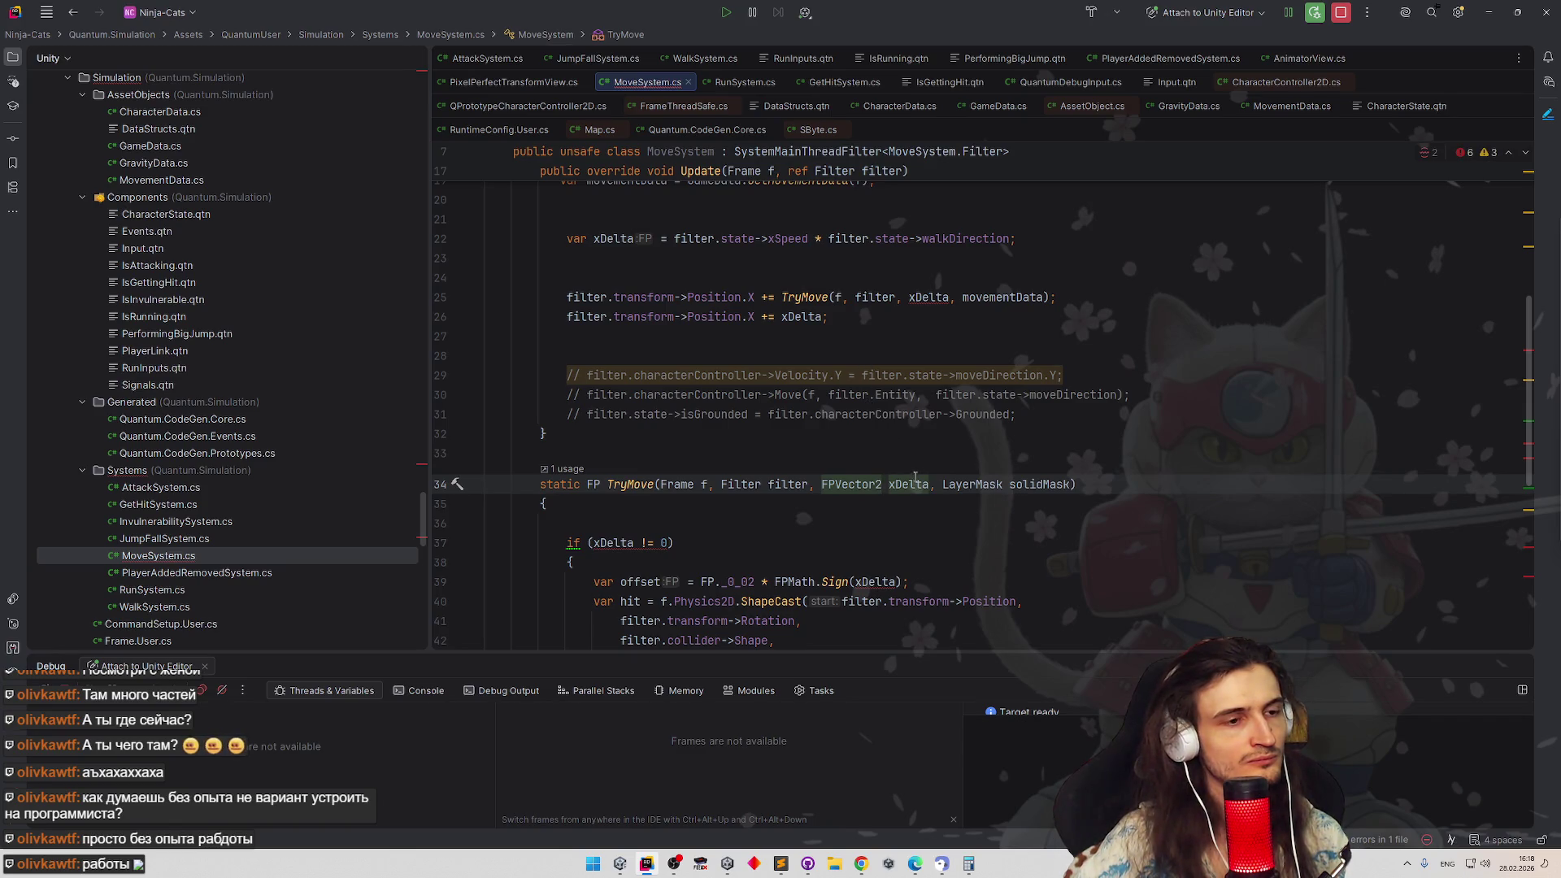
click(894, 483)
key(BackSpace)
click(798, 452)
click(797, 521)
key(ctrl+shift+BackSpace)
text(d)
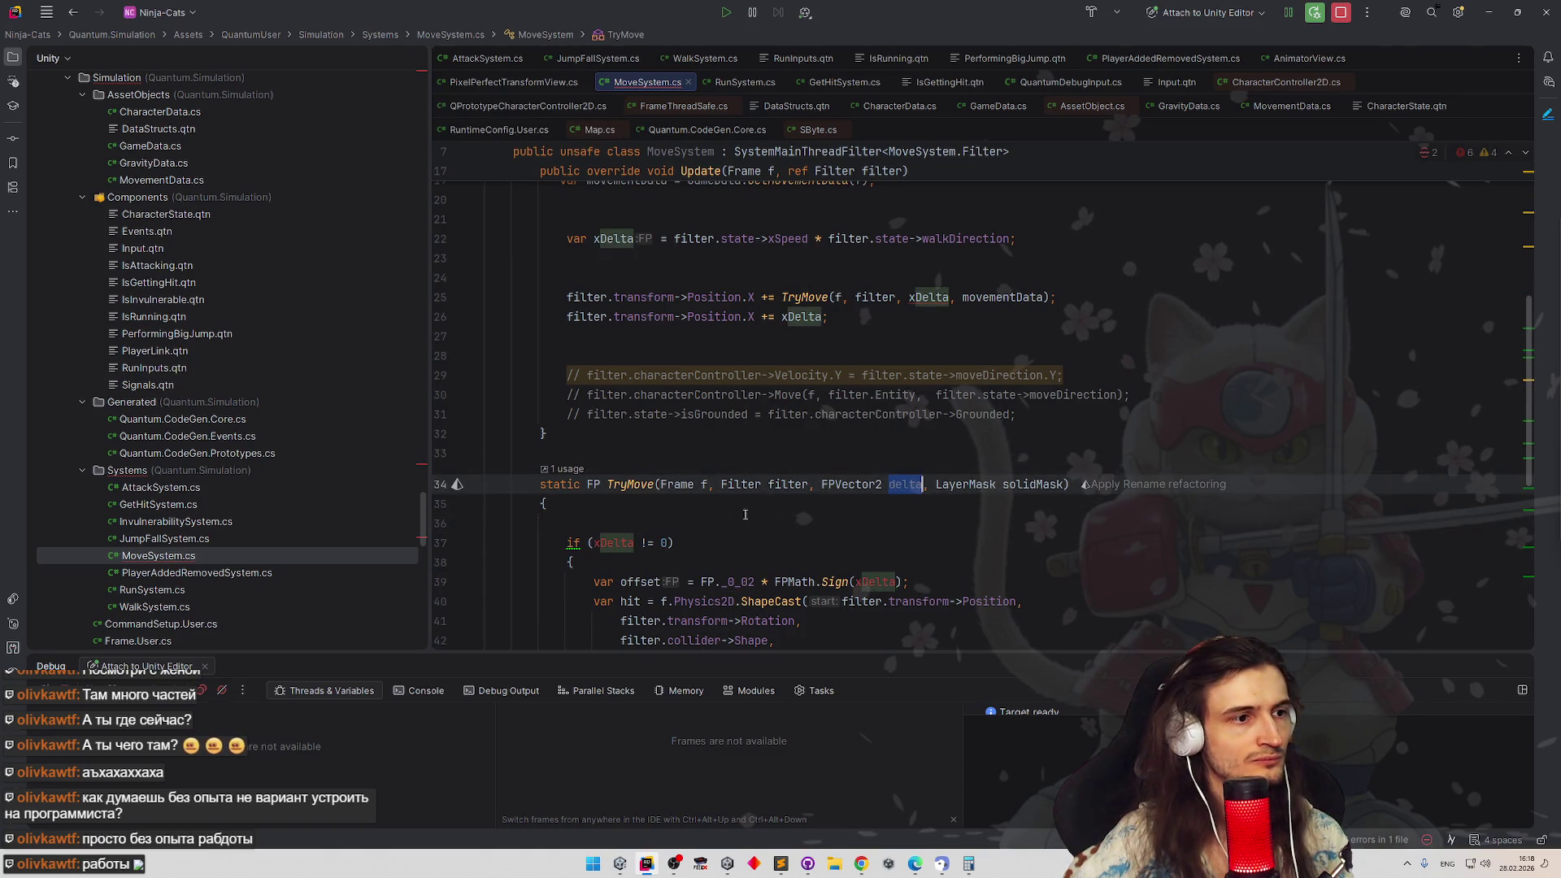
Keep the parameter as FP, rename xDelta to delta everywhere via Shift+F6, and add FPVector2 direction
double_click(614, 544)
text(delta)
scroll(614, 543, down, 5)
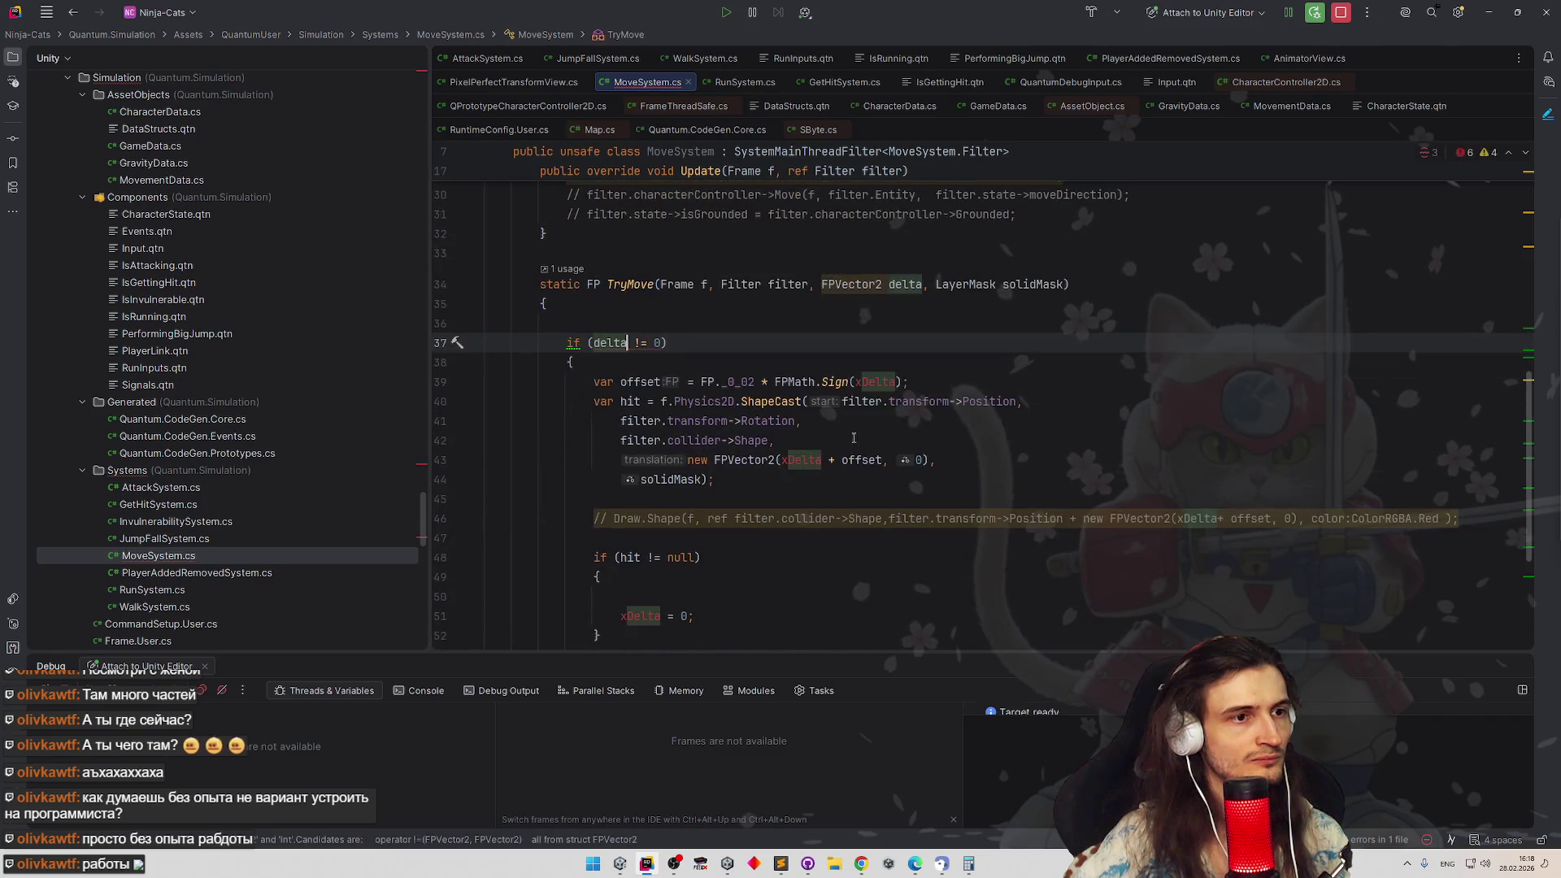
click(874, 382)
double_click(874, 382)
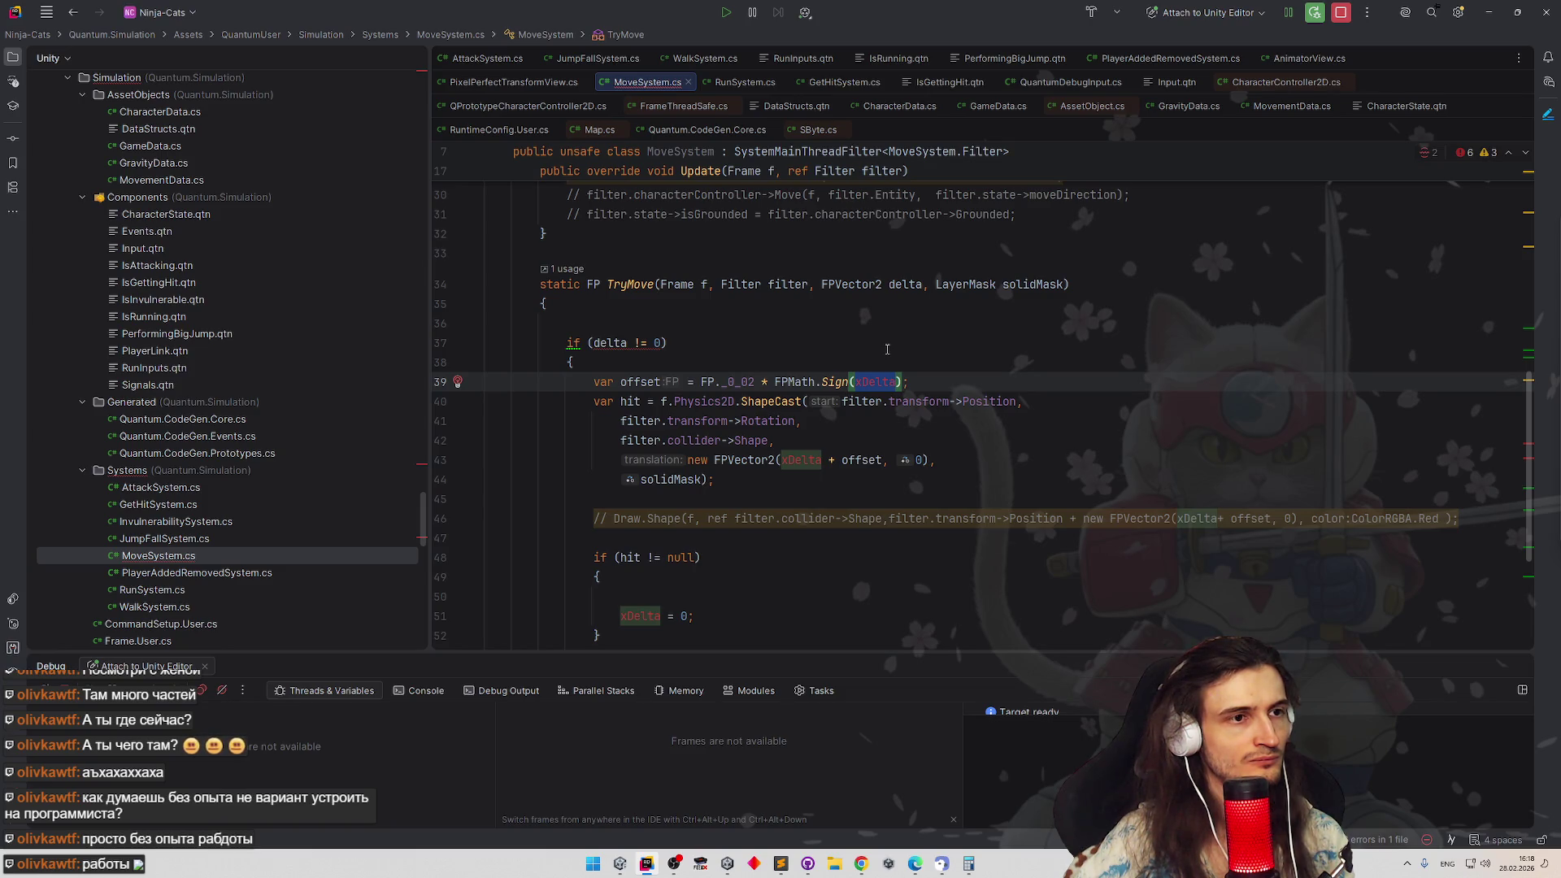
key(Up)
key(Up)
key(Up)
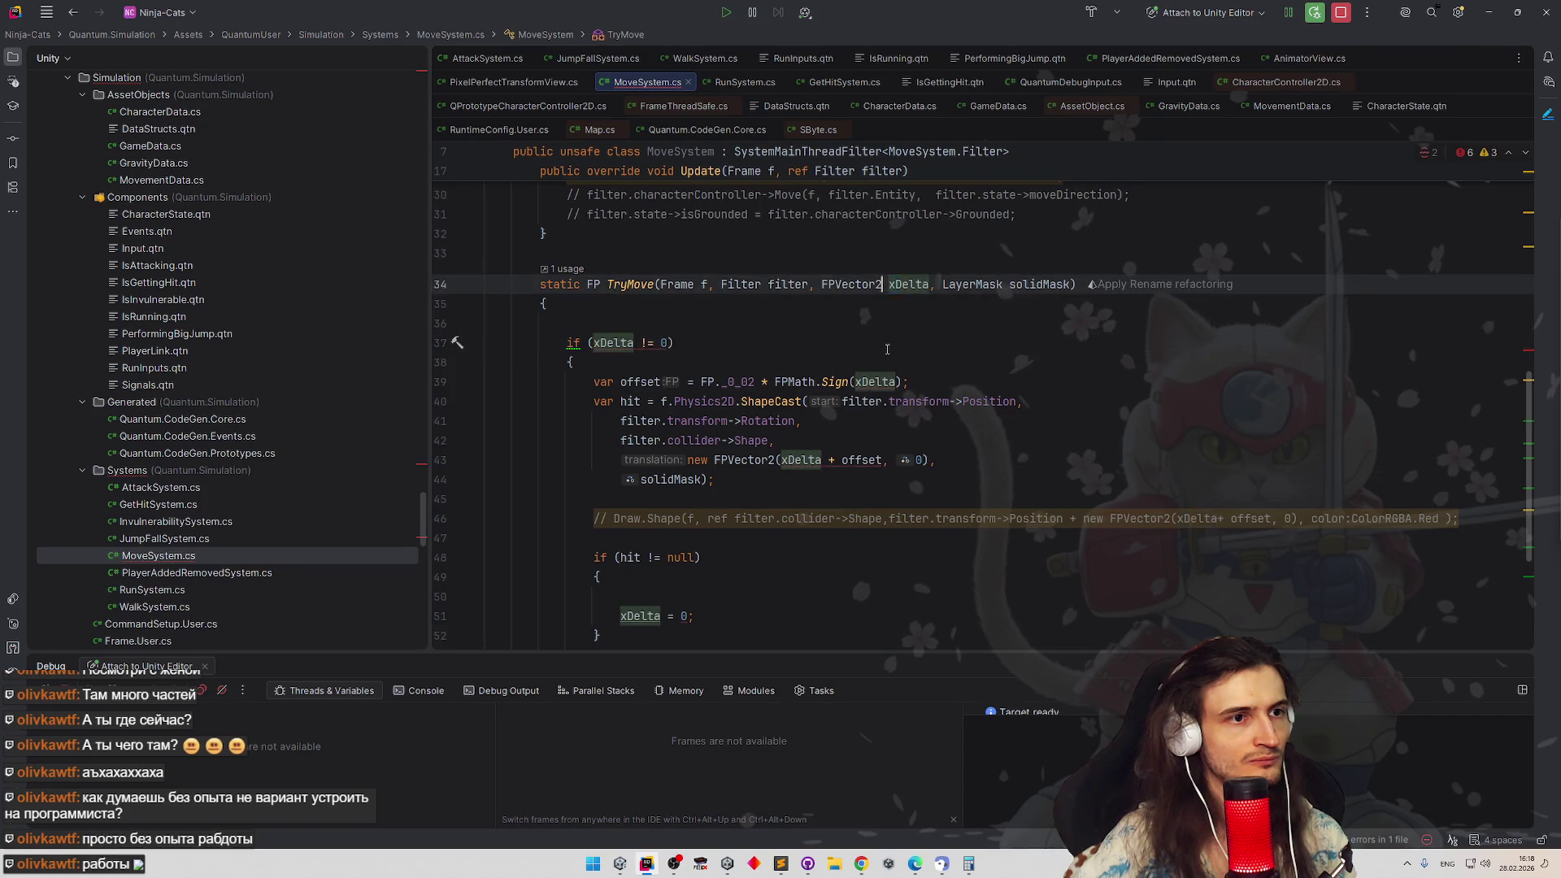
text(Vec)
key(BackSpace)
key(BackSpace)
key(BackSpace)
text(FP)
key(Right)
key(shift+F6)
text(deu)
key(BackSpace)
text(lta)
key(Return)
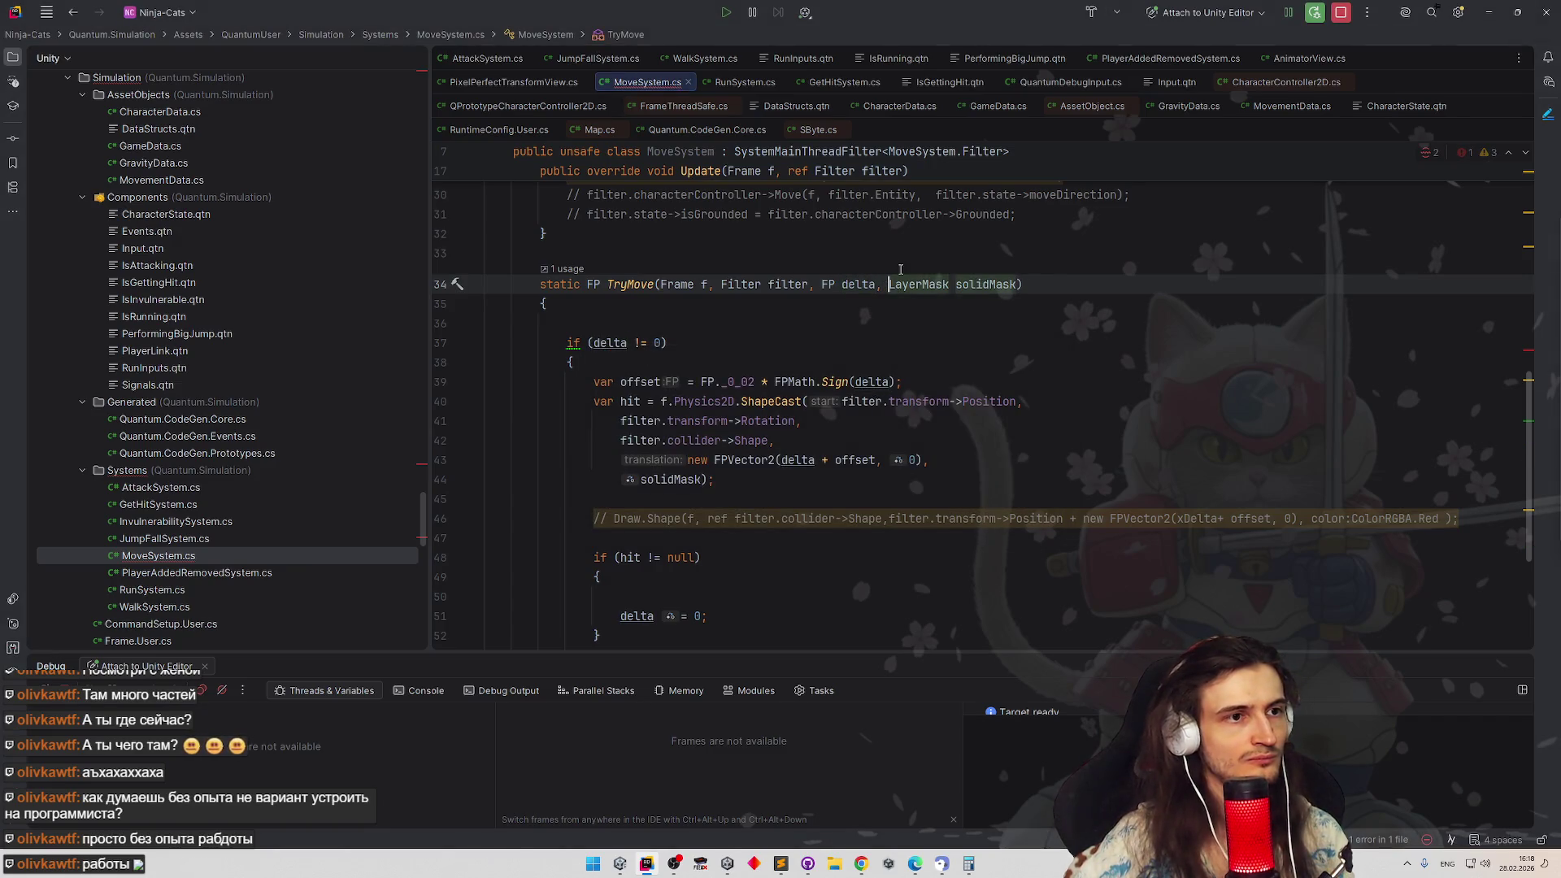
text(FPVector2)
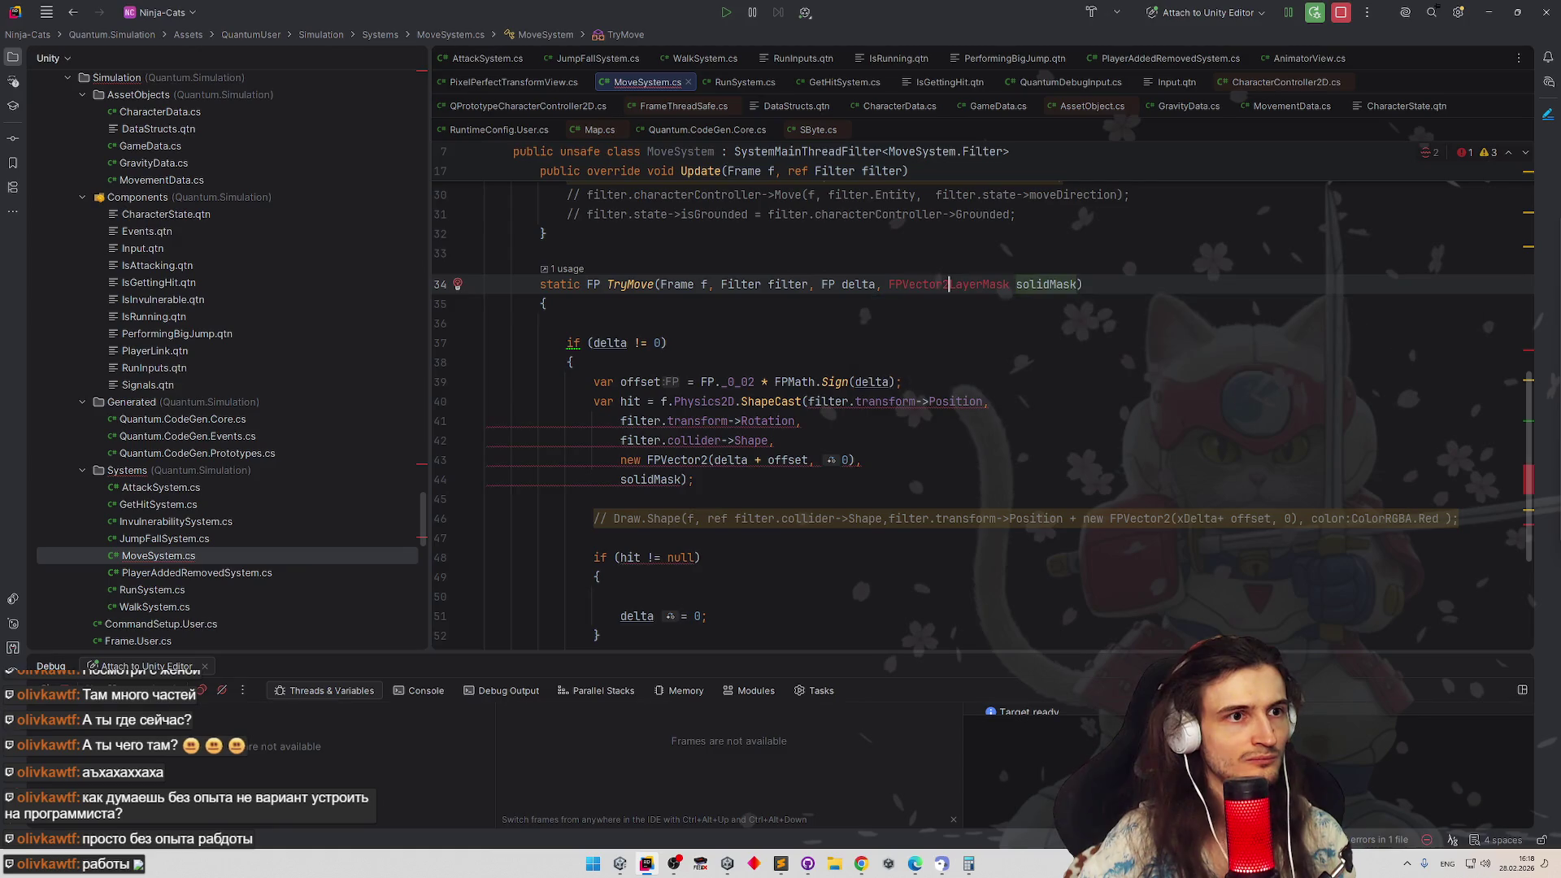
text( direction)
key(BackSpace)
text(,)
Finish the direction parameter with its comma and replace the new FPVector2(...) translation with direction *
click(891, 322)
scroll(891, 323, up, 1)
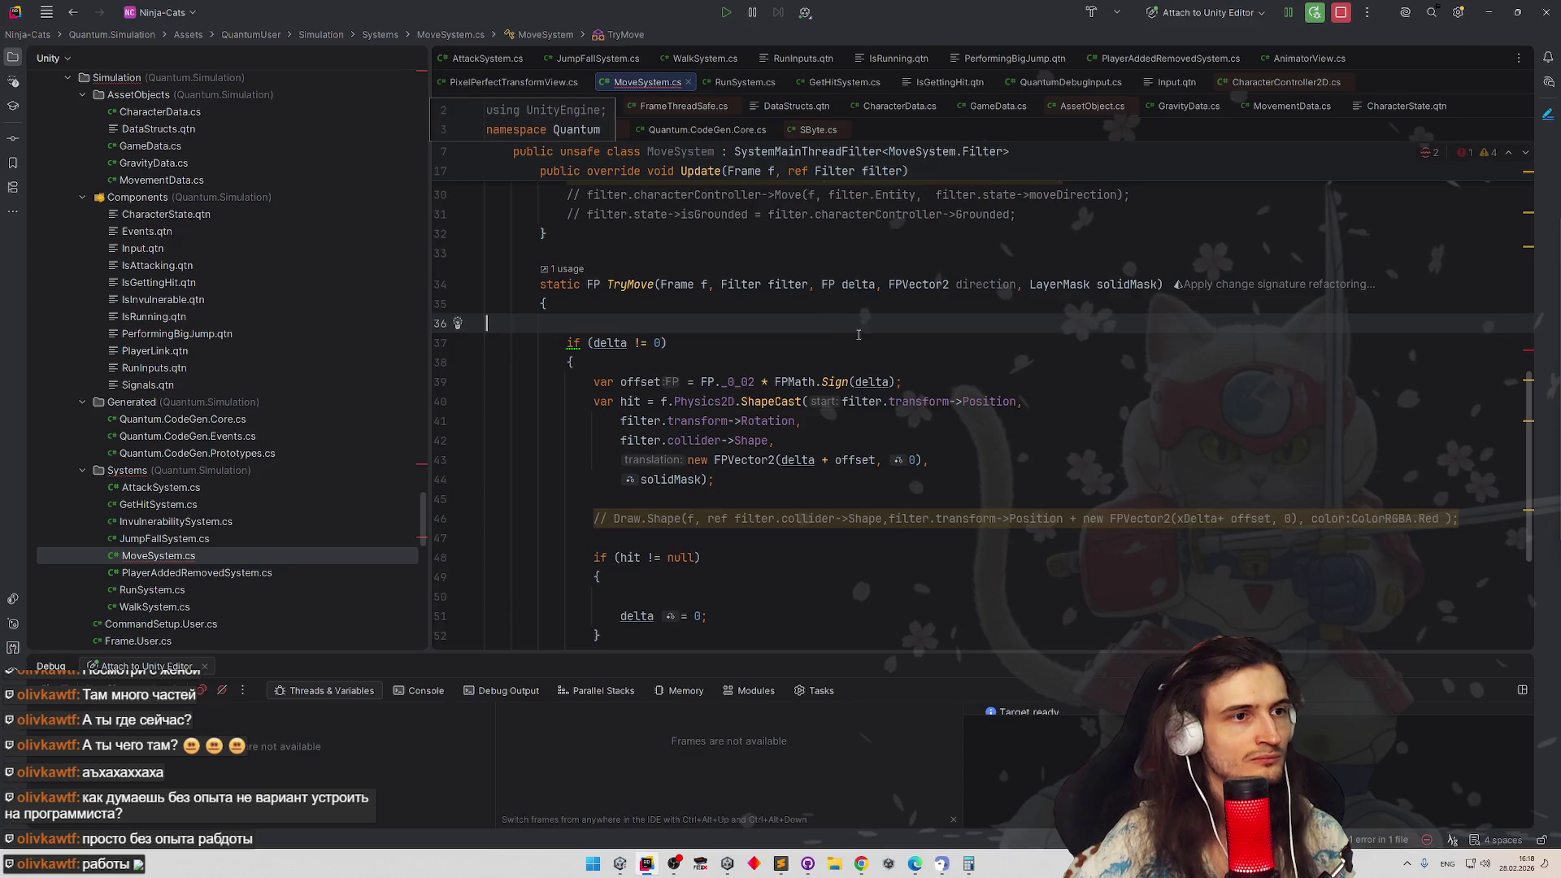
scroll(892, 287, up, 1)
scroll(884, 324, down, 1)
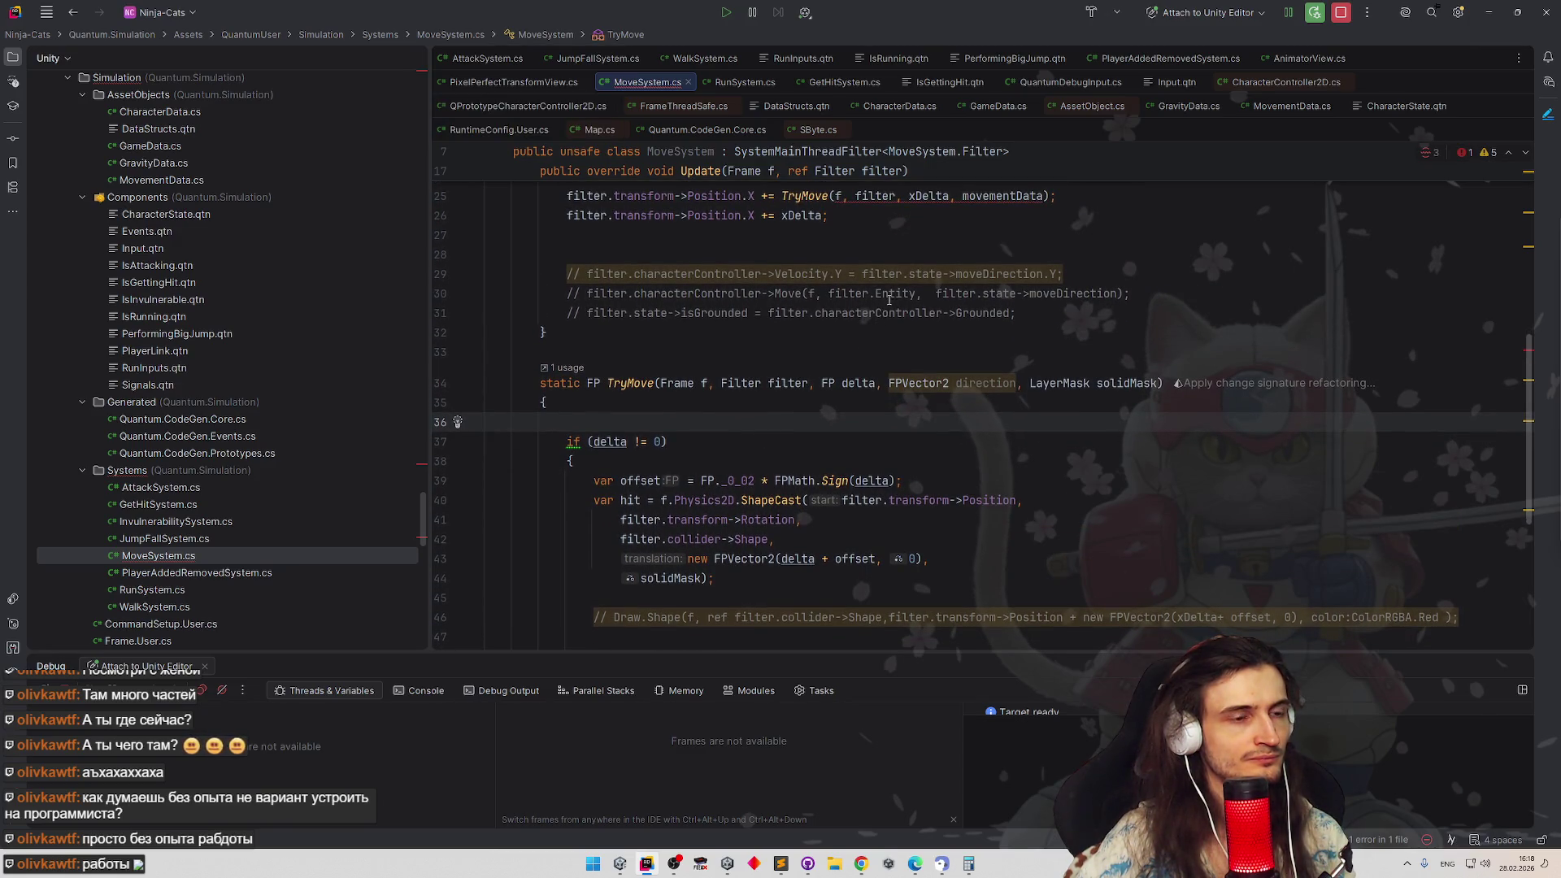
scroll(894, 305, down, 2)
double_click(986, 312)
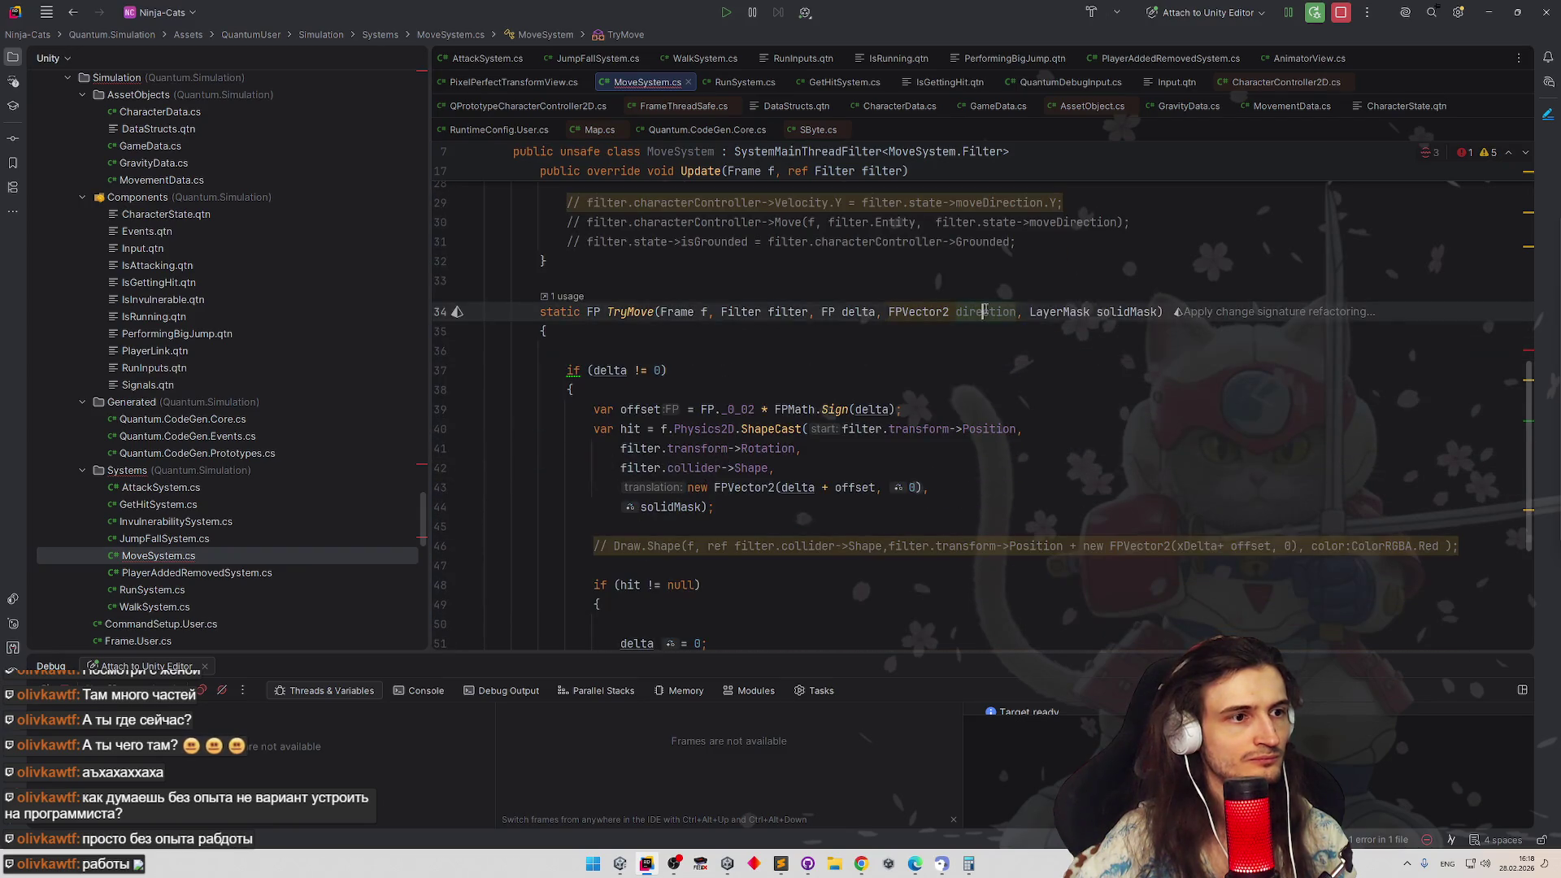
drag(691, 492, 850, 489)
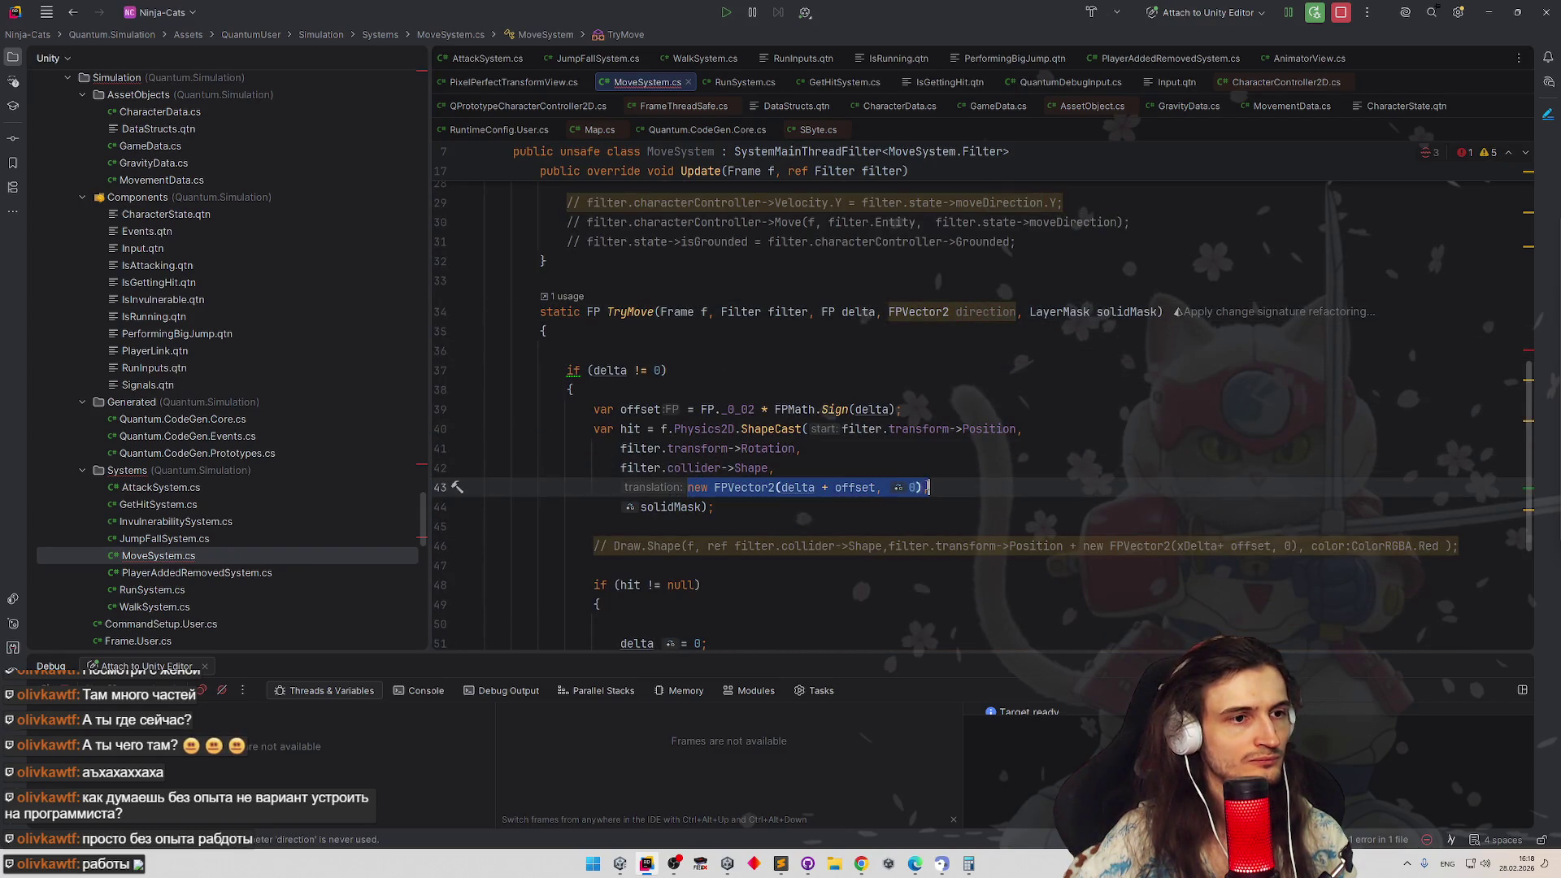
text(direction)
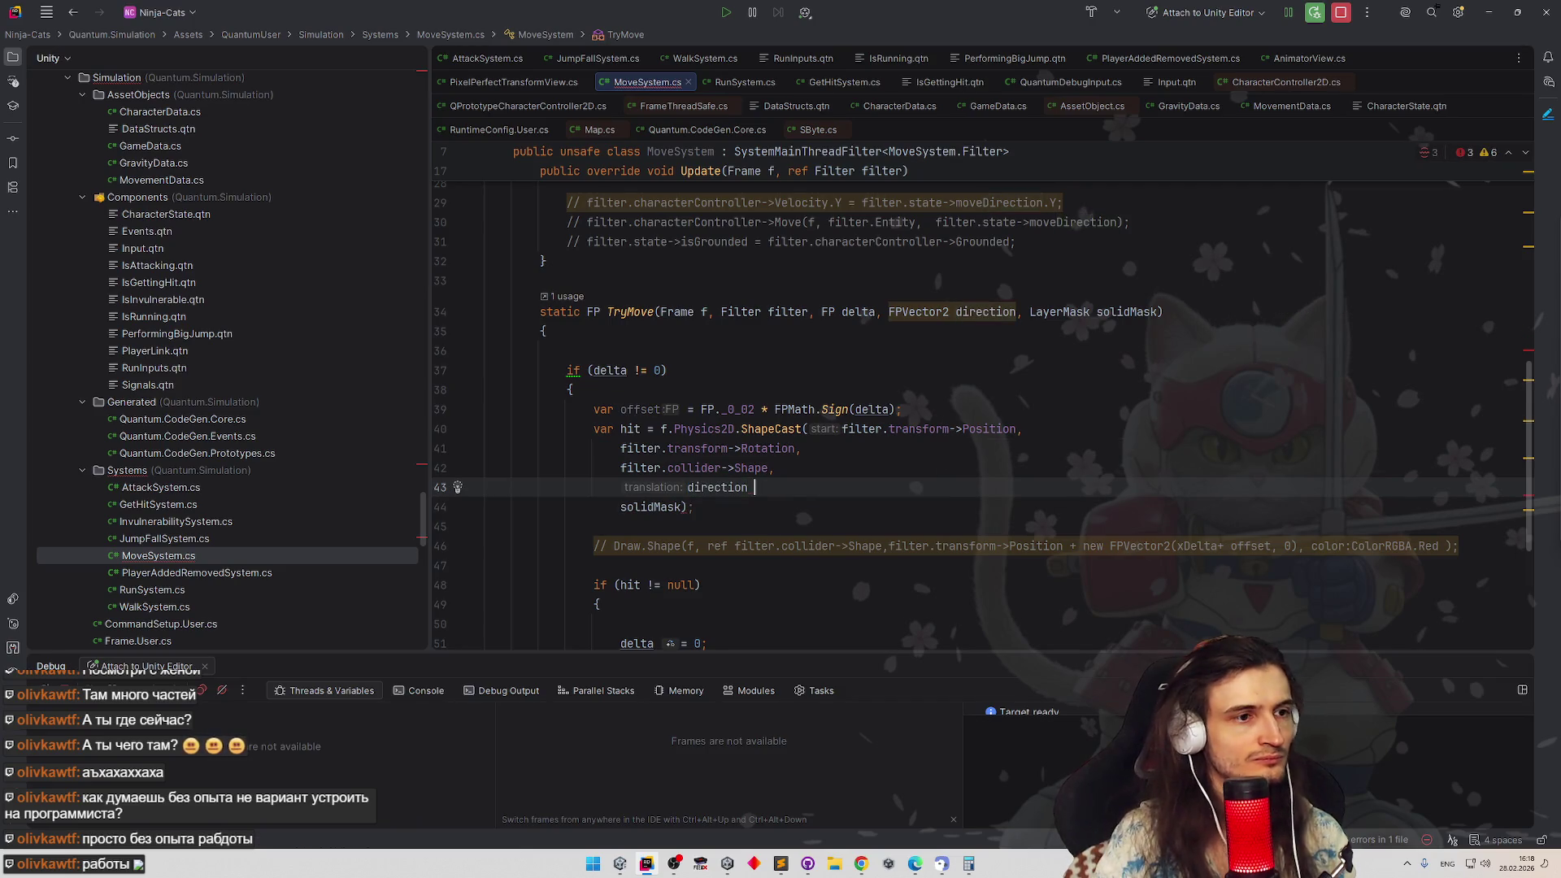
text( *)
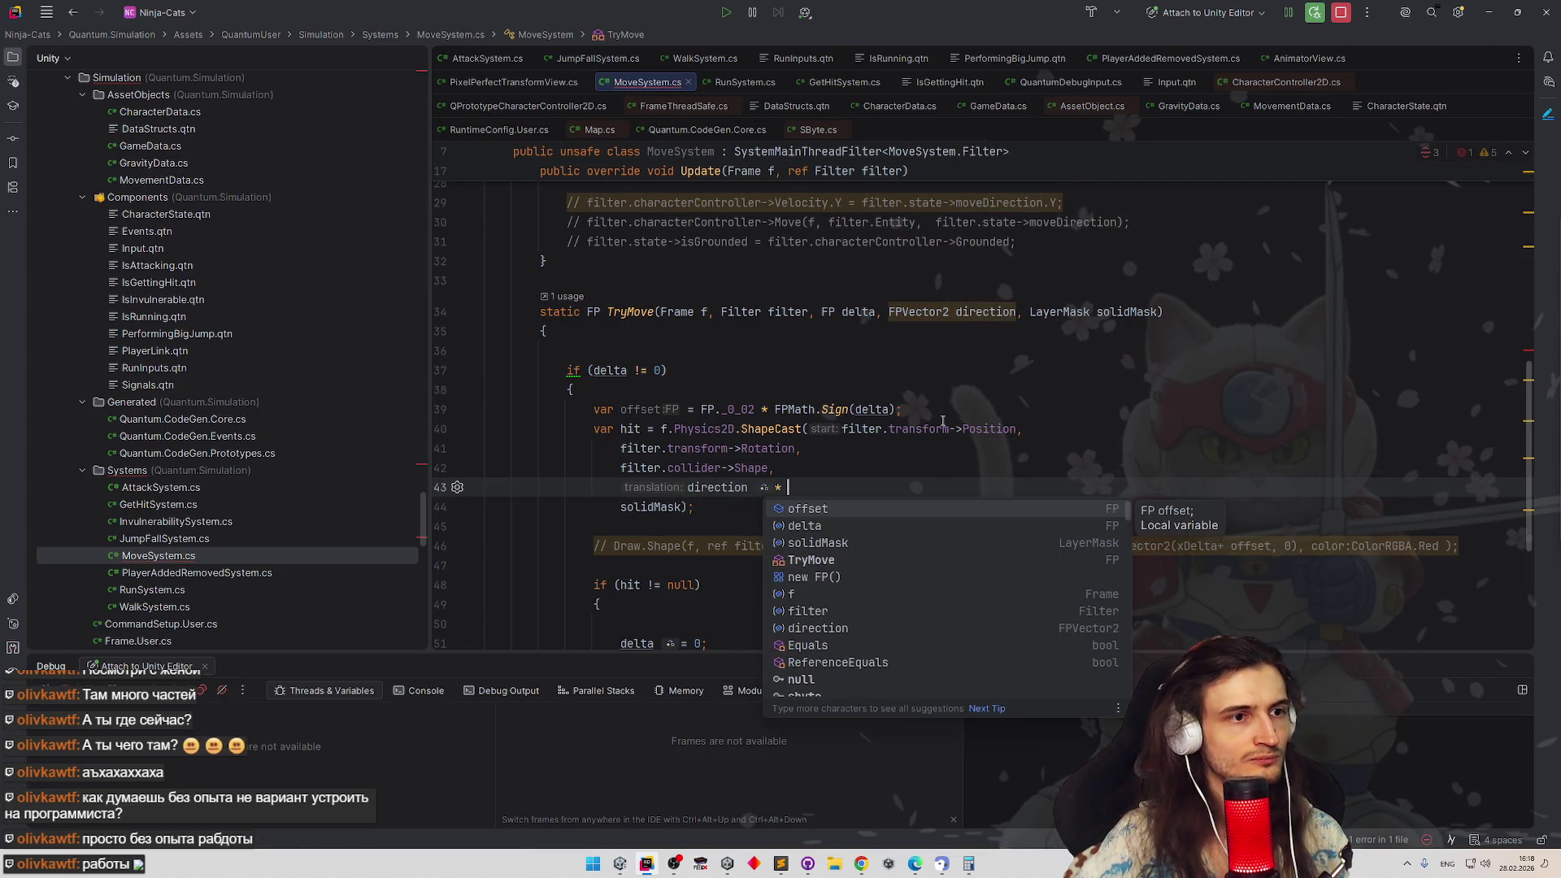
click(909, 448)
click(847, 487)
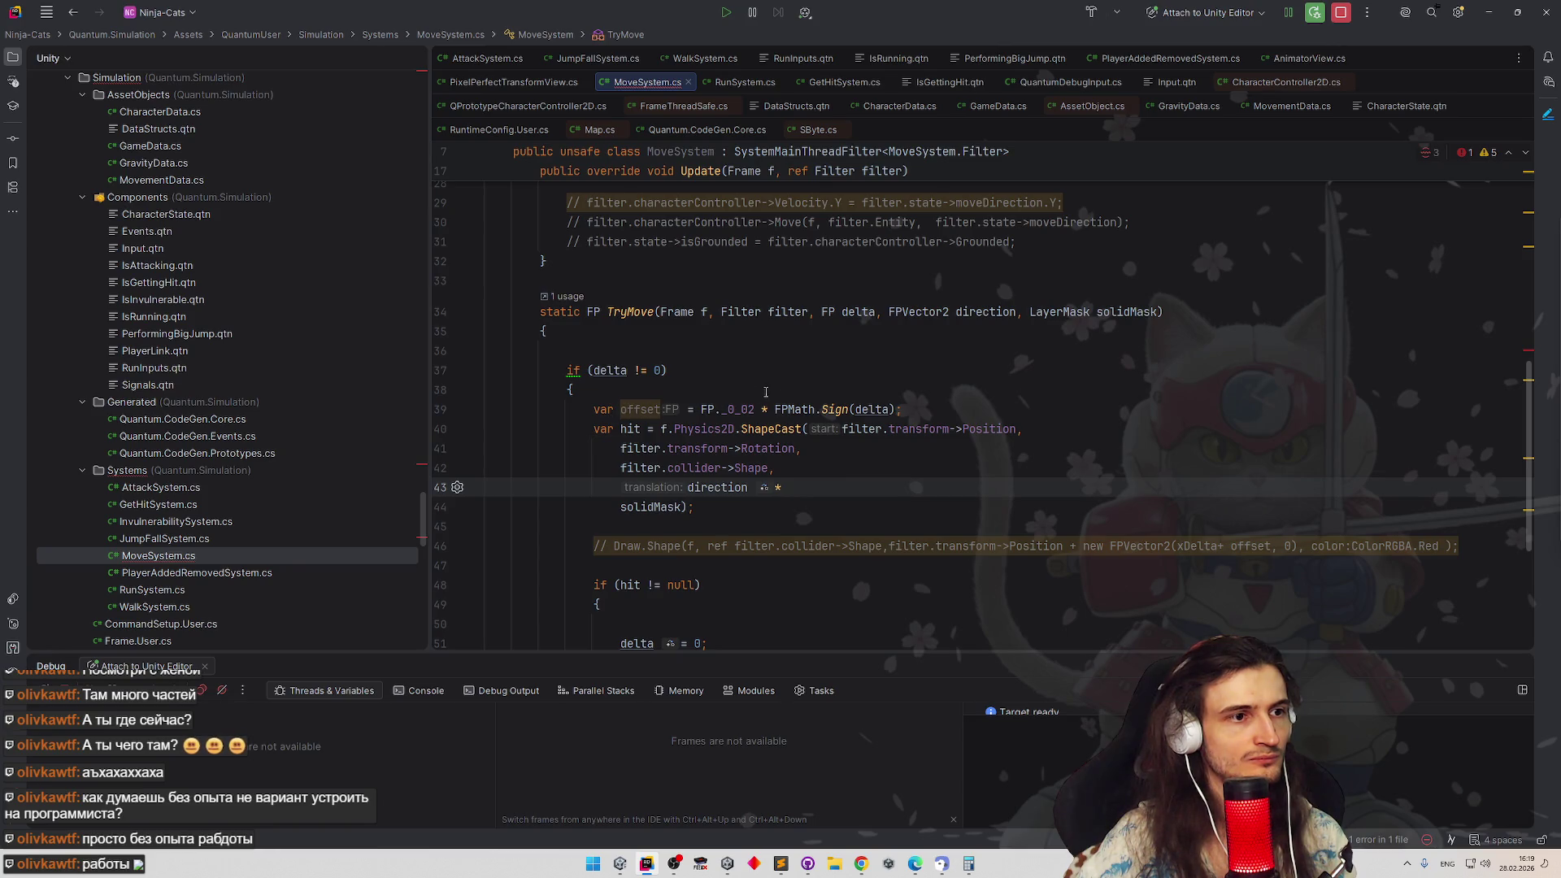
Check delta in the Sign call and delete the empty line inside the hit check
double_click(883, 409)
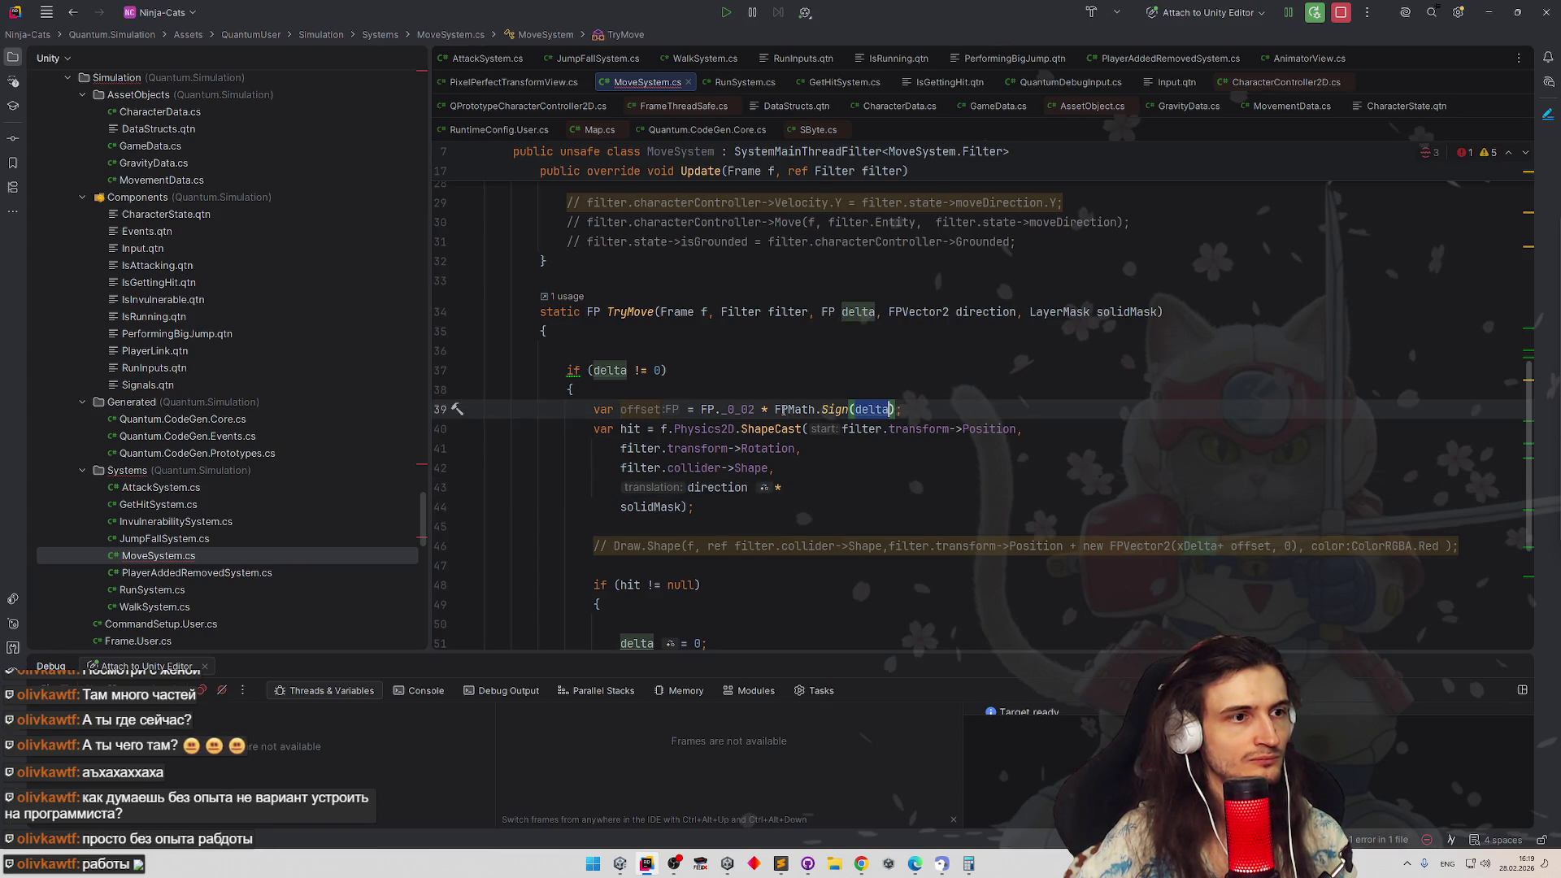
click(842, 394)
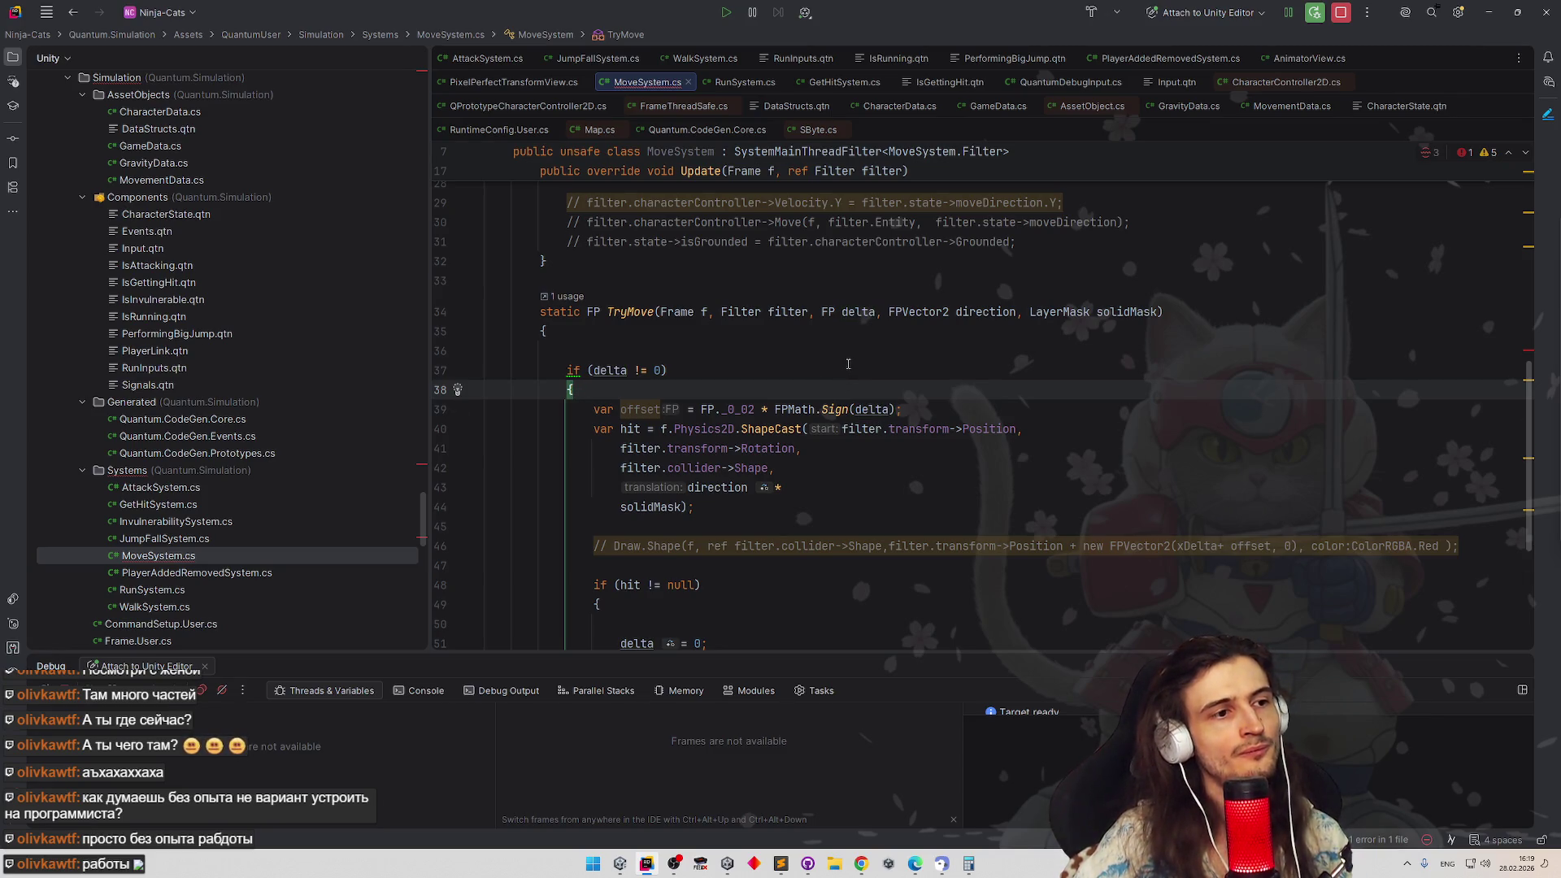
scroll(847, 364, down, 2)
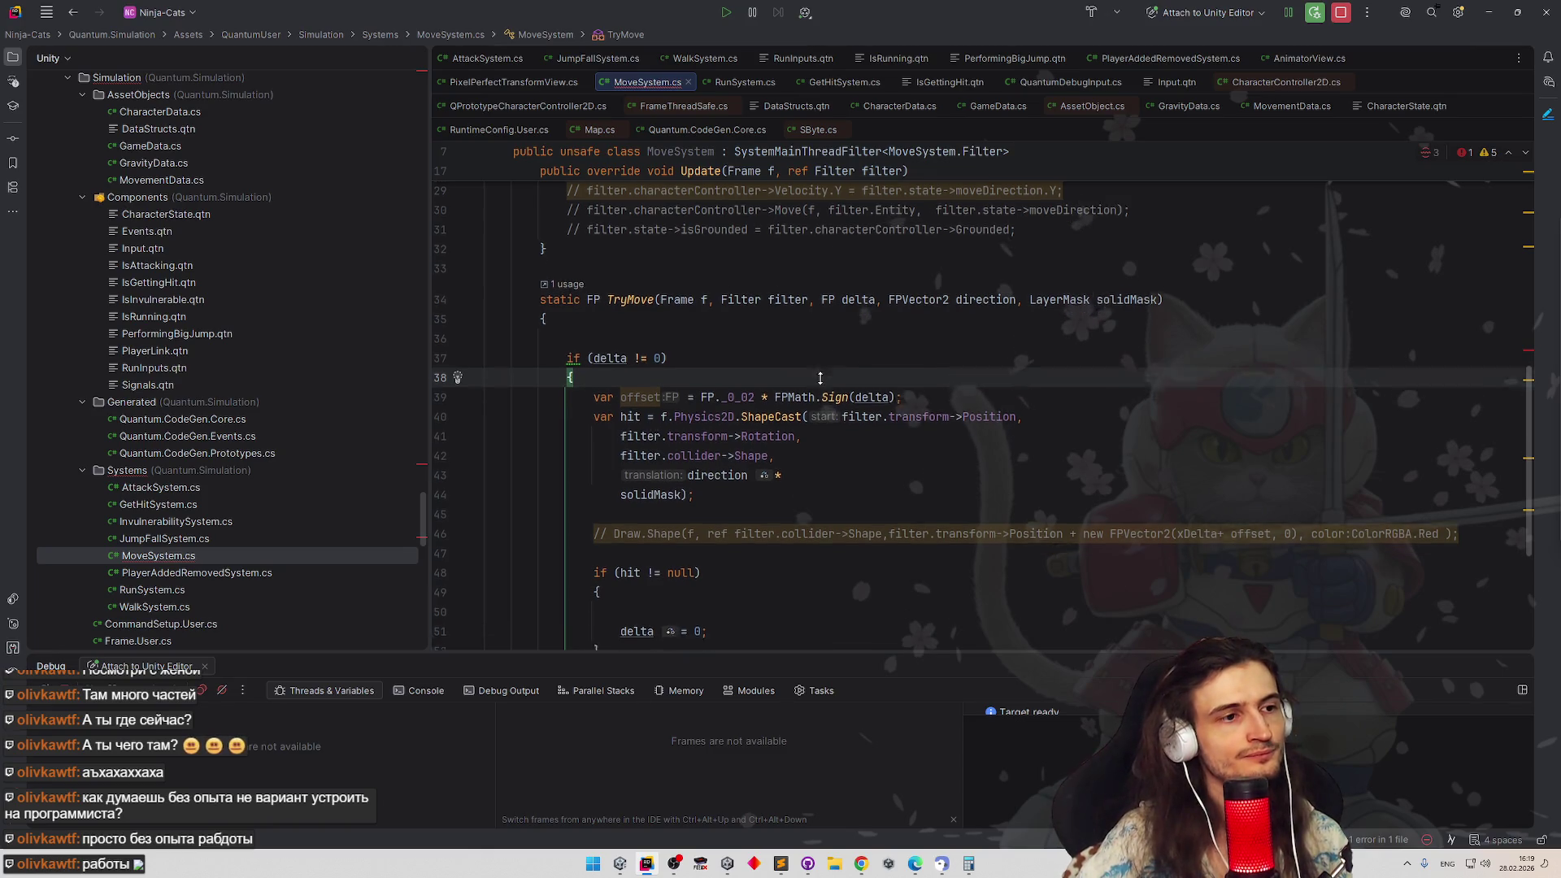
scroll(820, 379, down, 2)
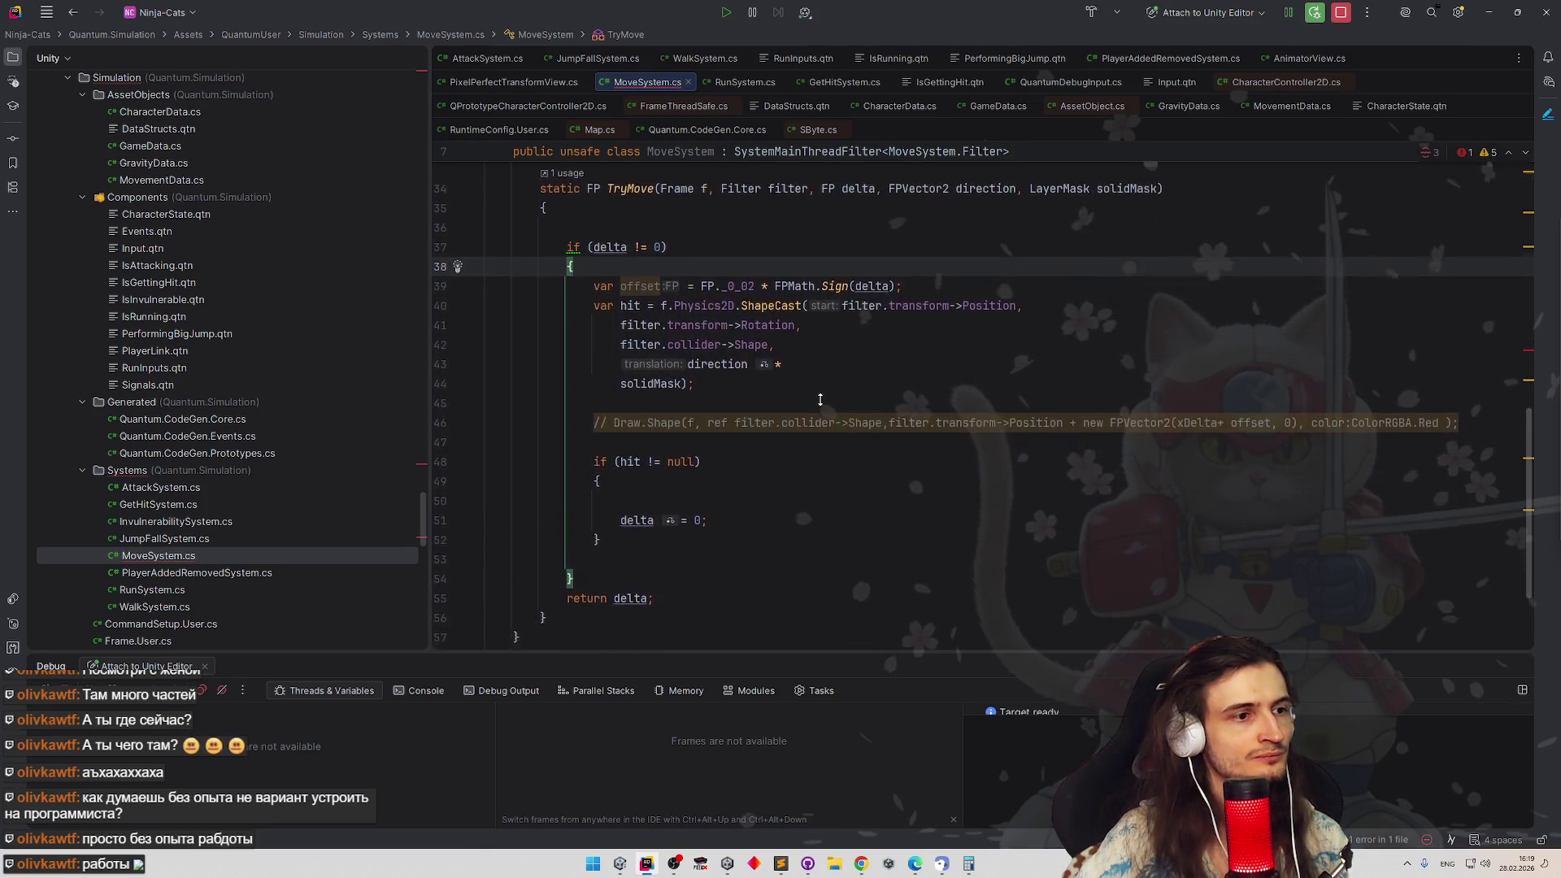
scroll(820, 362, up, 1)
click(771, 492)
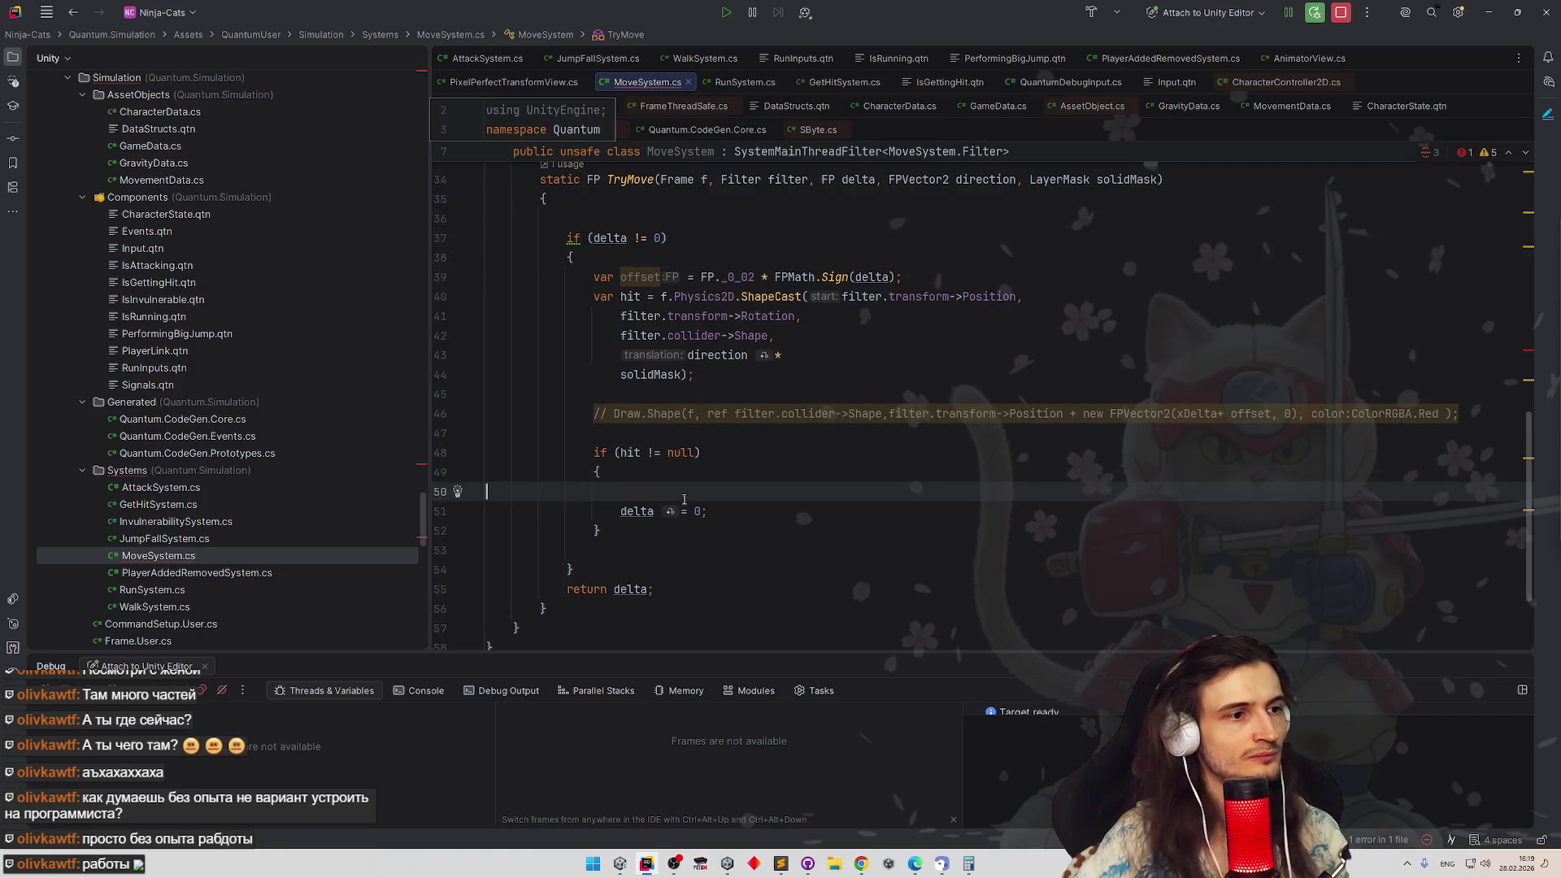
key(BackSpace)
scroll(774, 434, up, 1)
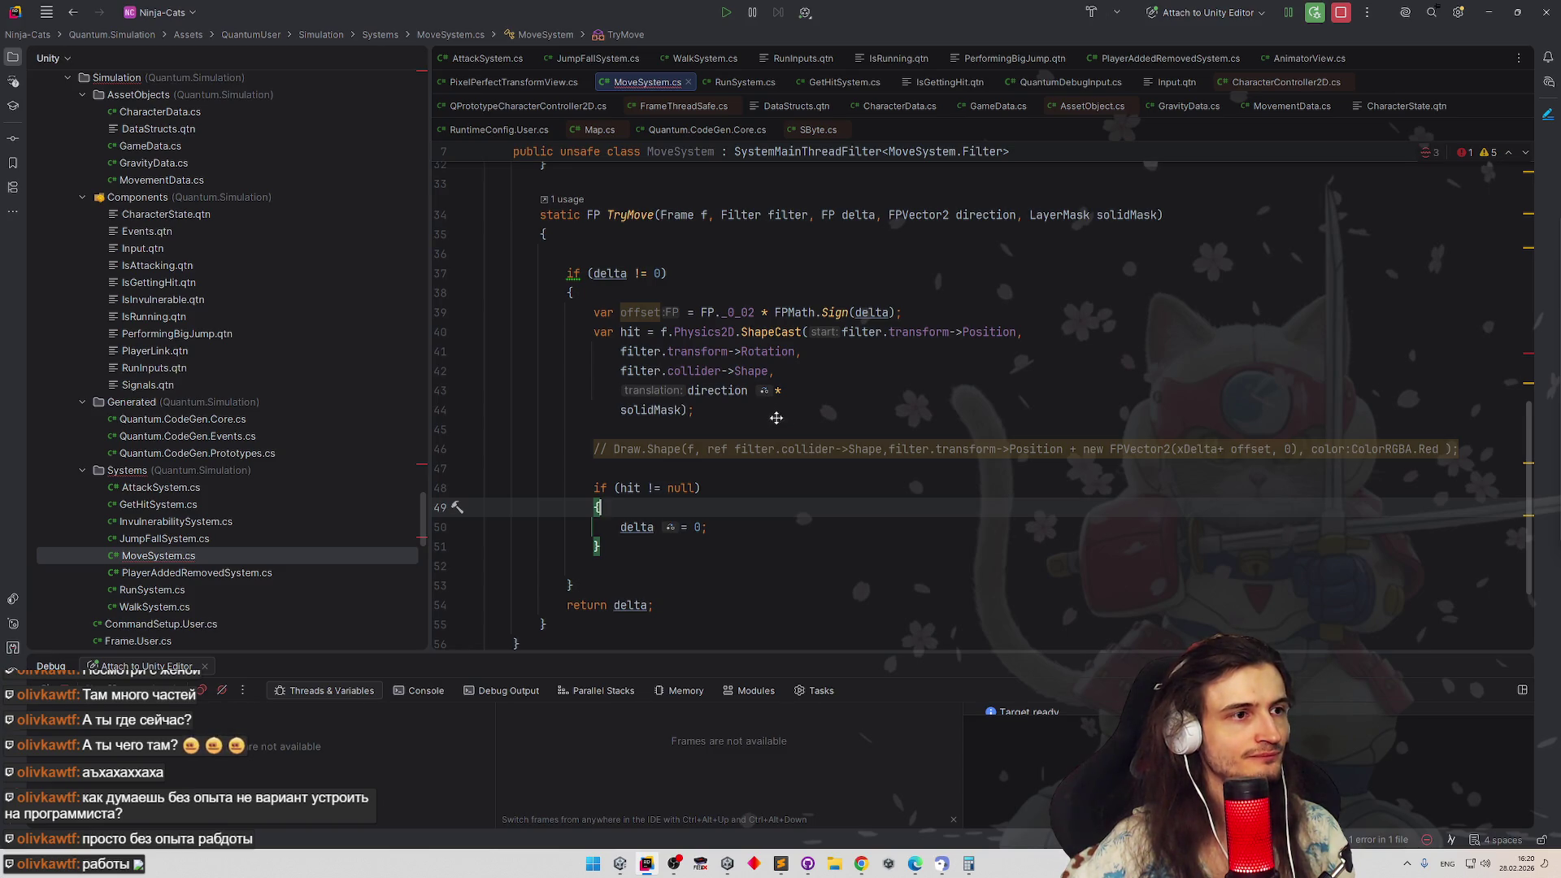
scroll(776, 419, up, 1)
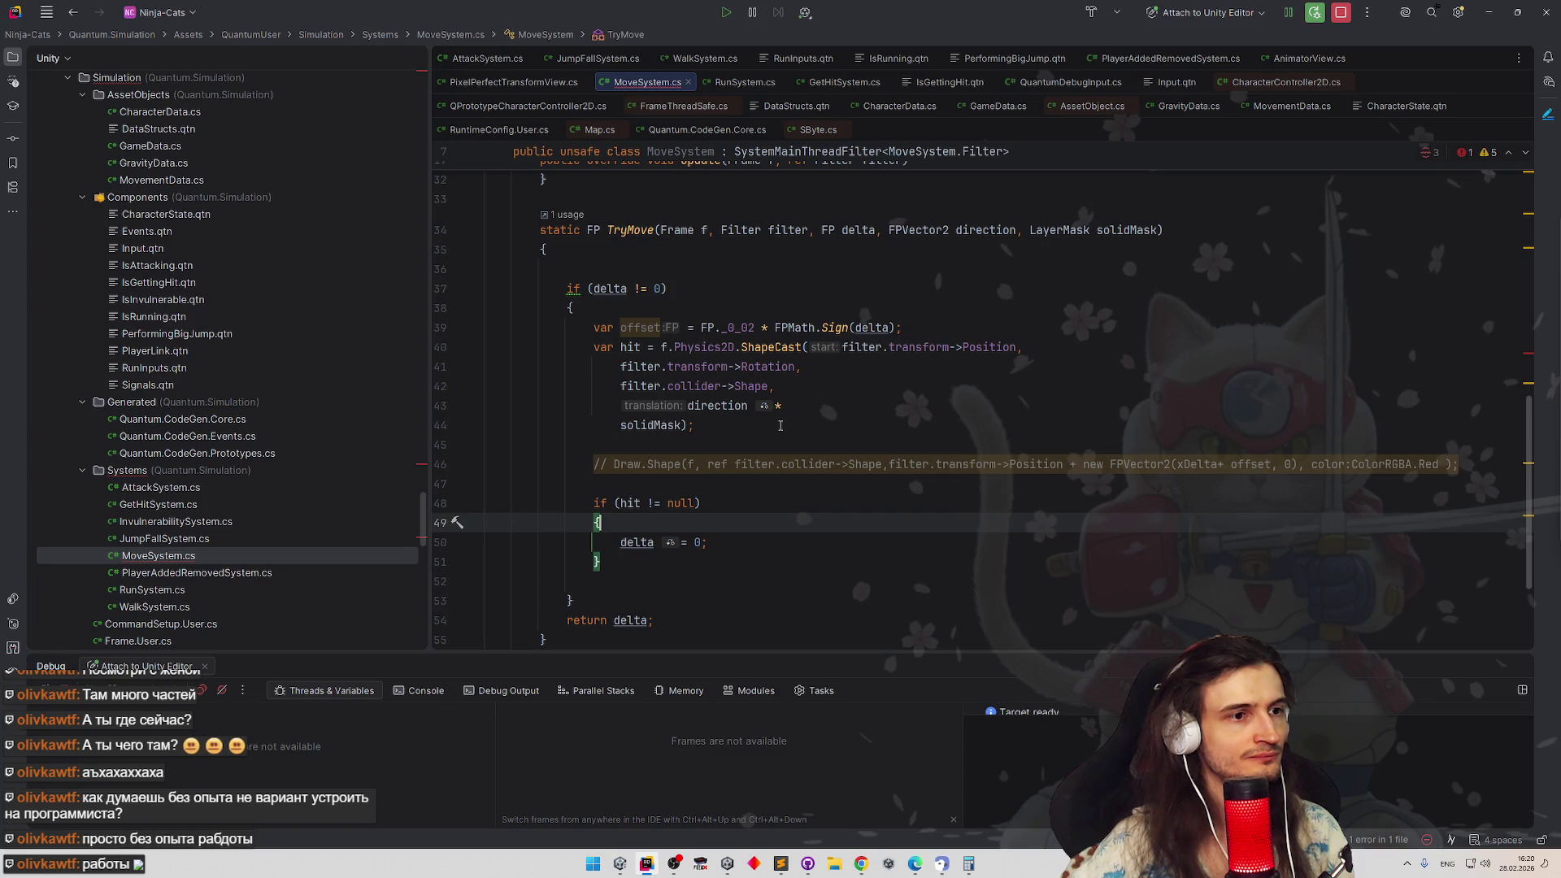
scroll(780, 418, up, 3)
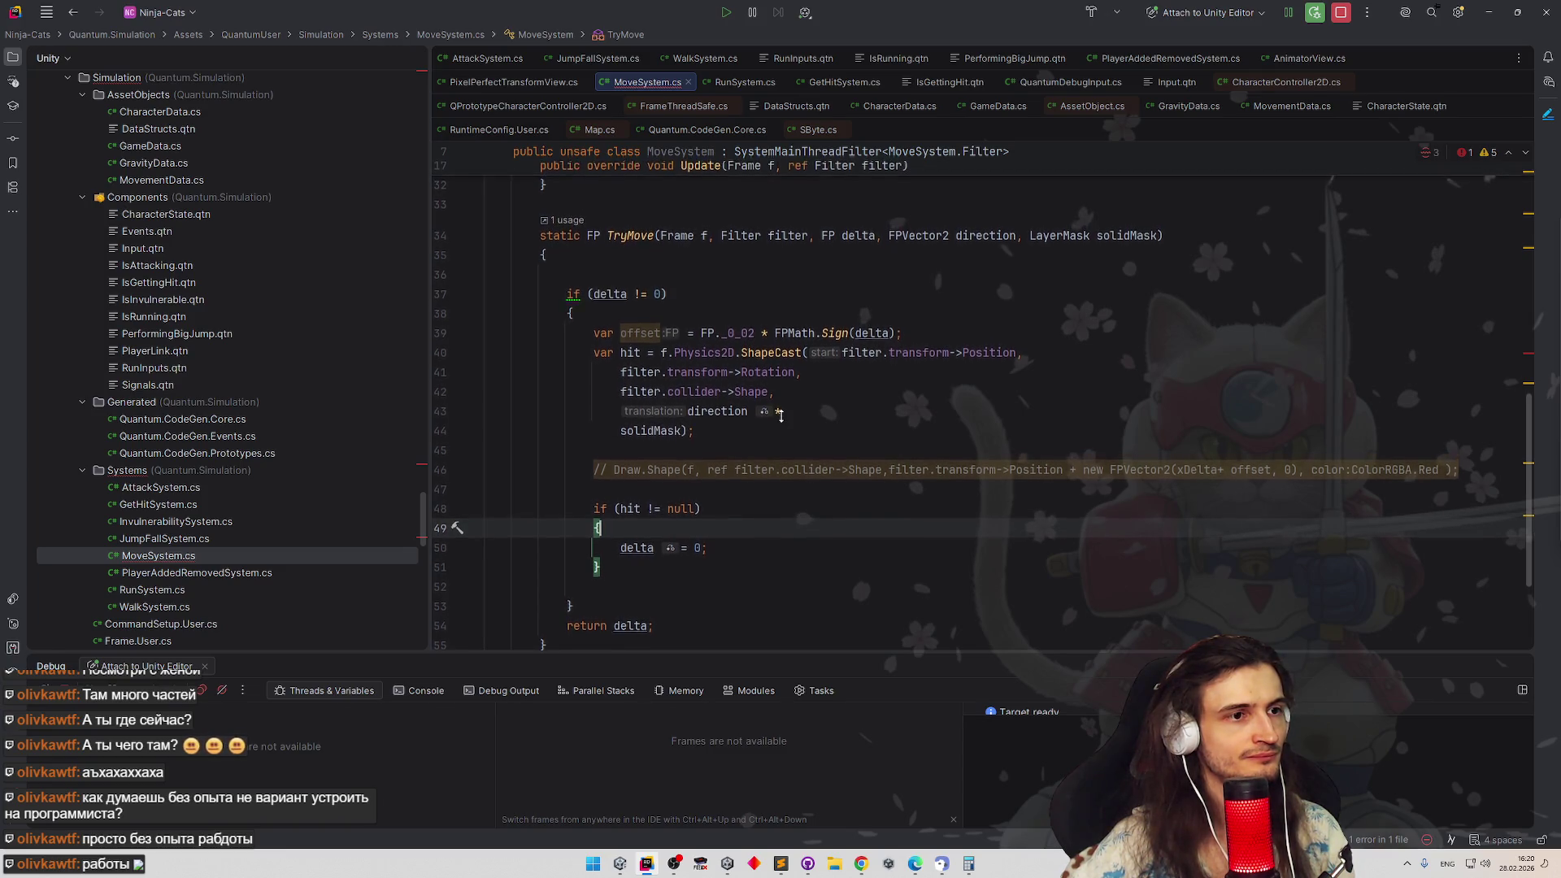
scroll(783, 399, up, 4)
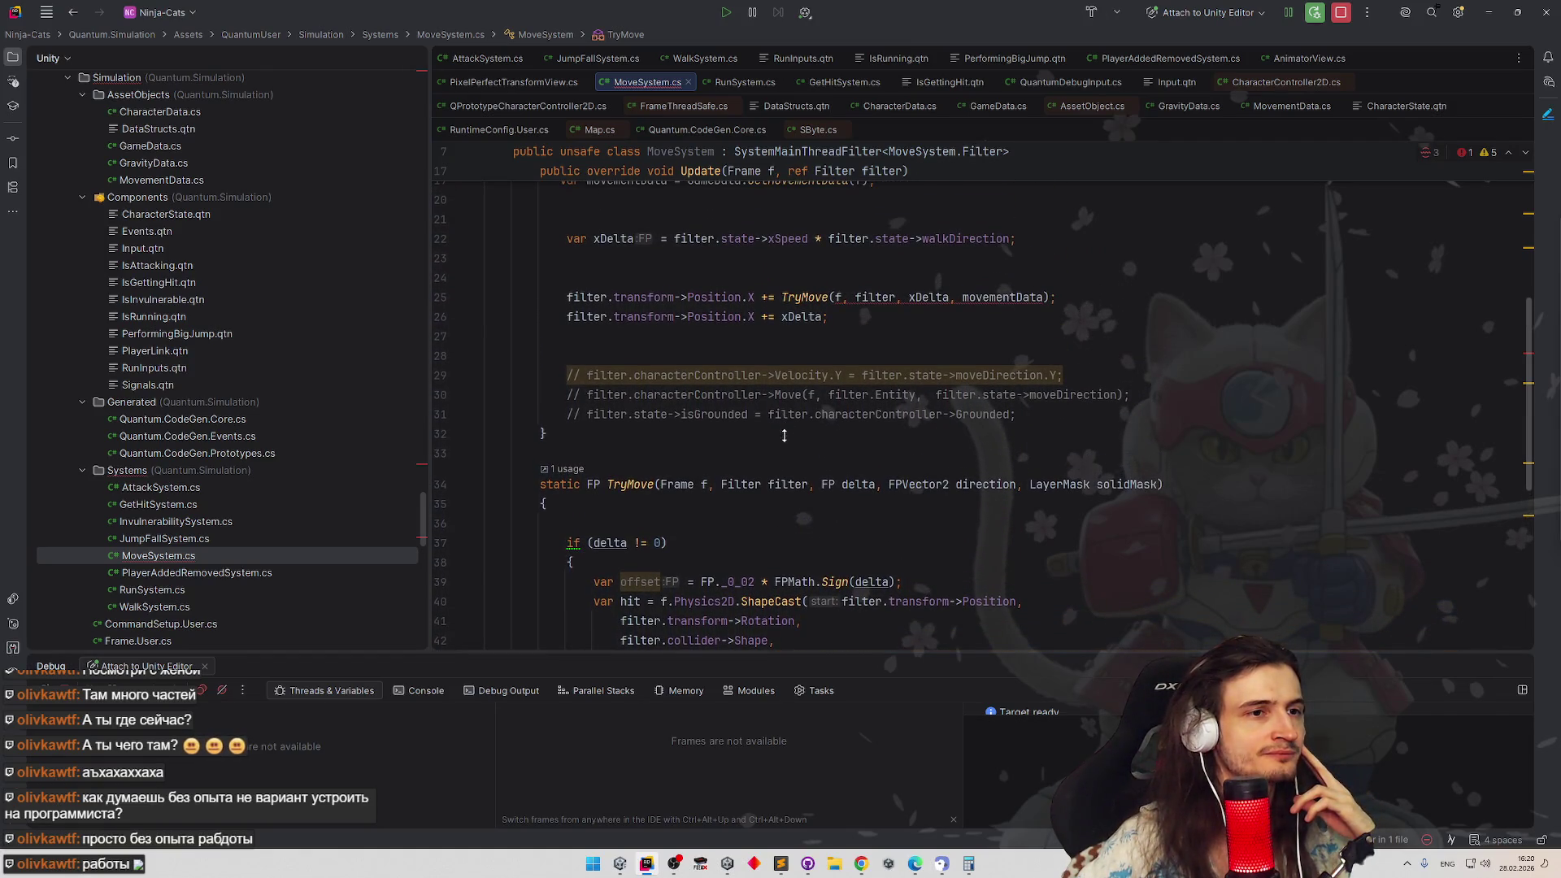
scroll(786, 424, down, 1)
scroll(787, 424, down, 1)
scroll(790, 423, down, 1)
scroll(789, 427, down, 1)
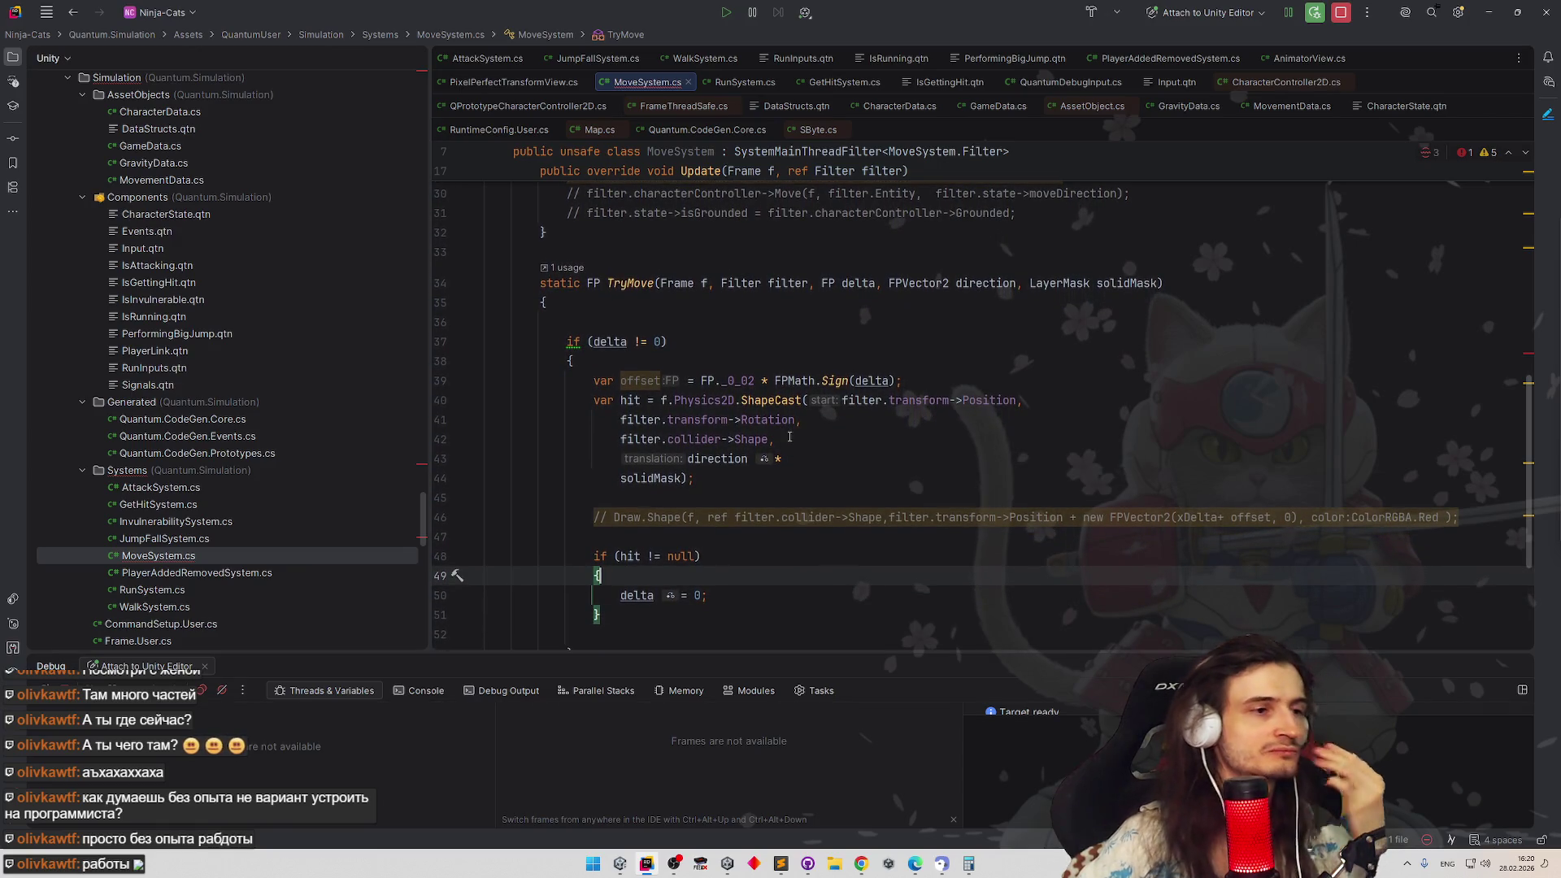
click(795, 447)
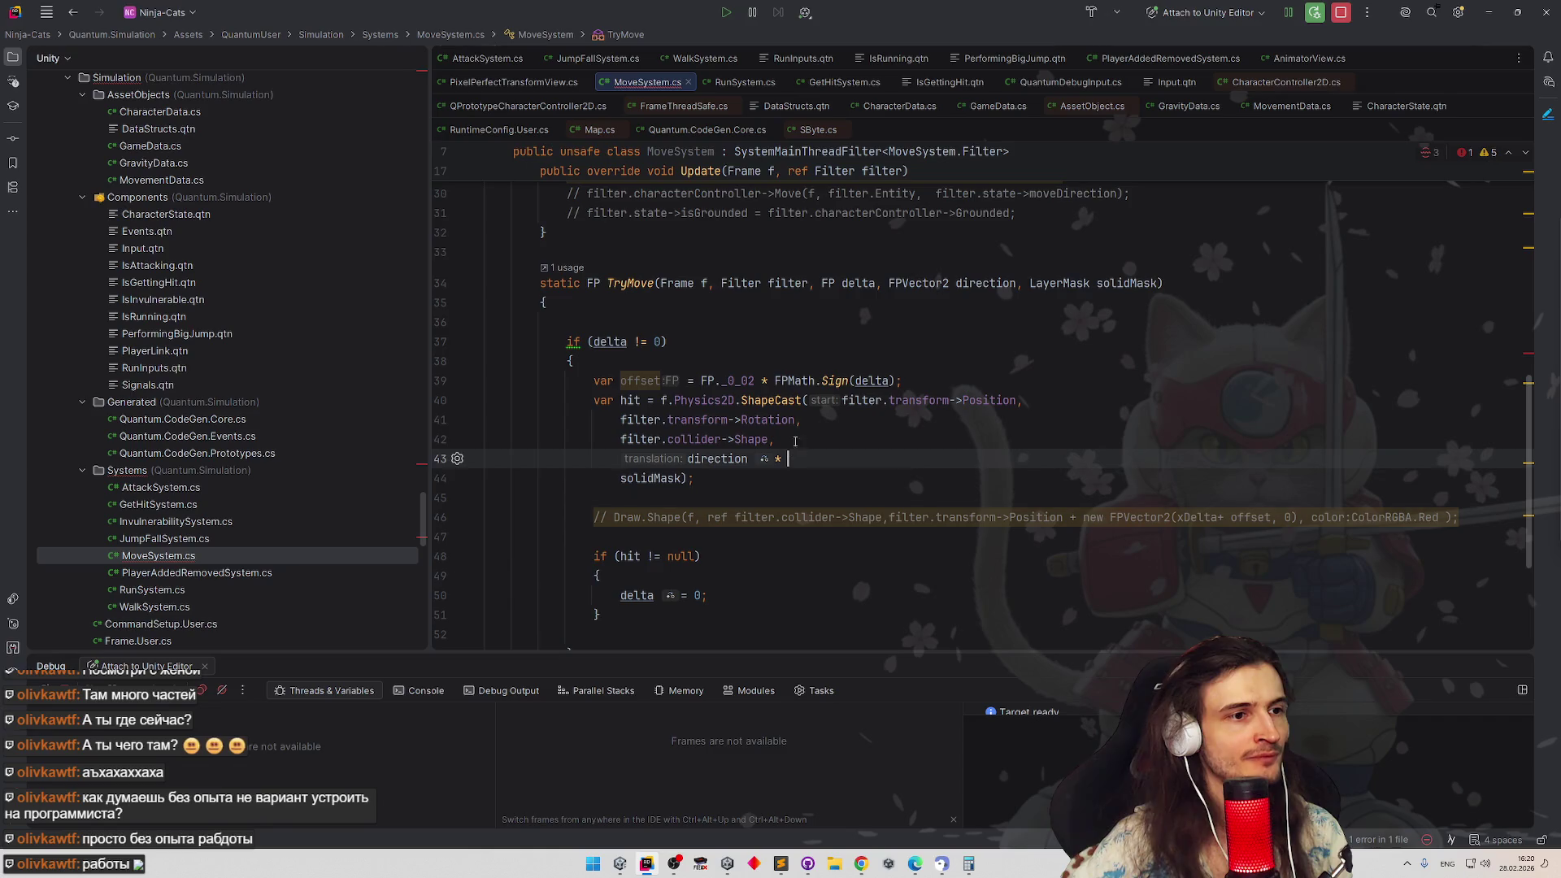
Paste FP._0_02 after direction * so the translation's first term is direction * FP._0_02
click(721, 381)
click(810, 456)
key(ctrl+v)
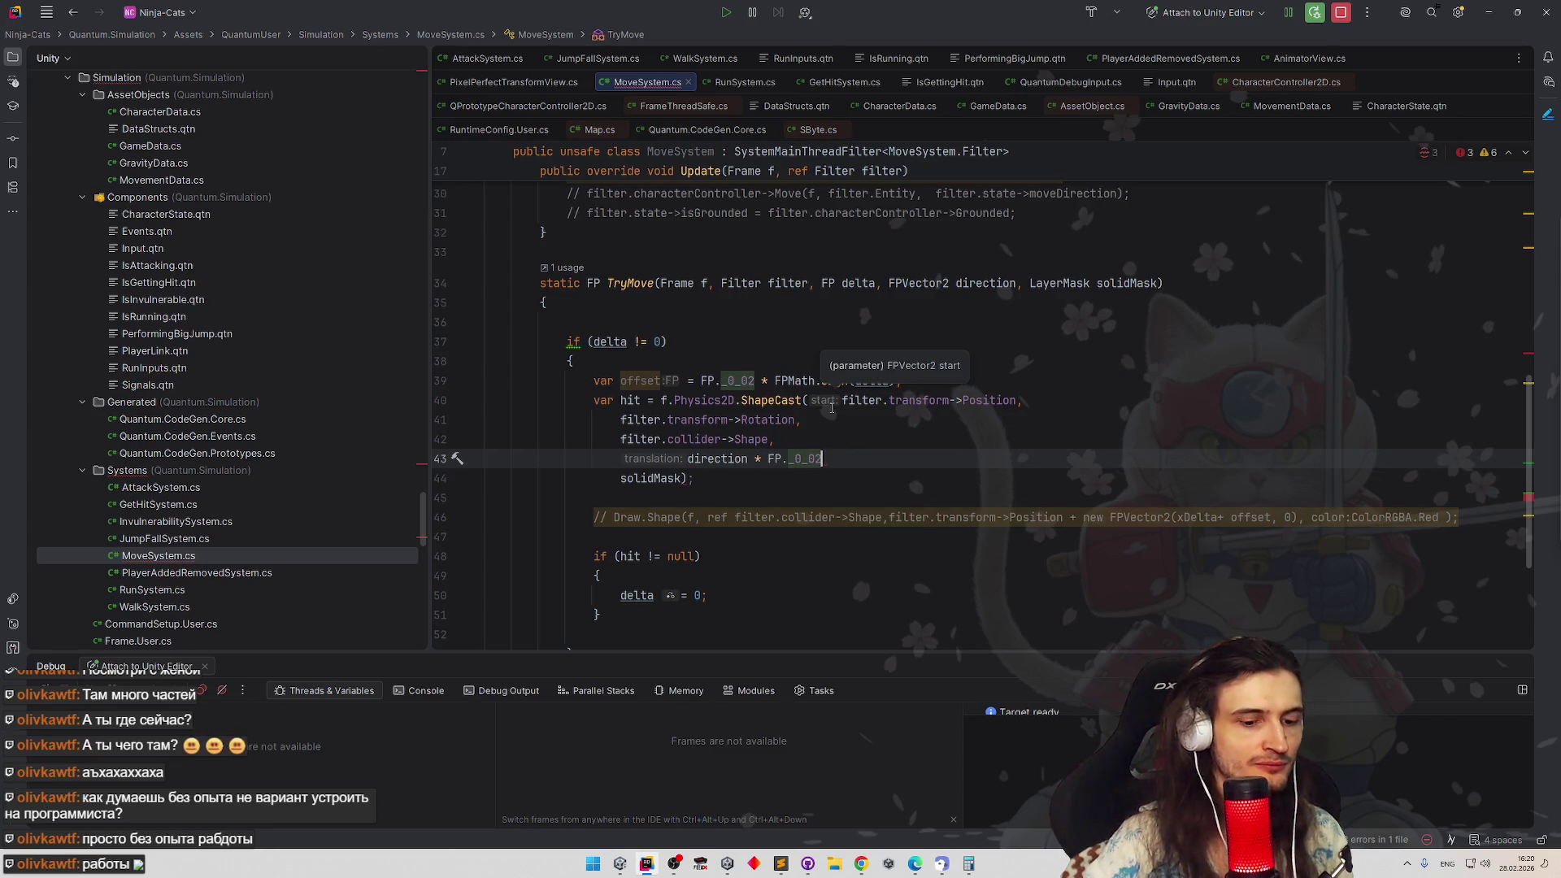
text( +)
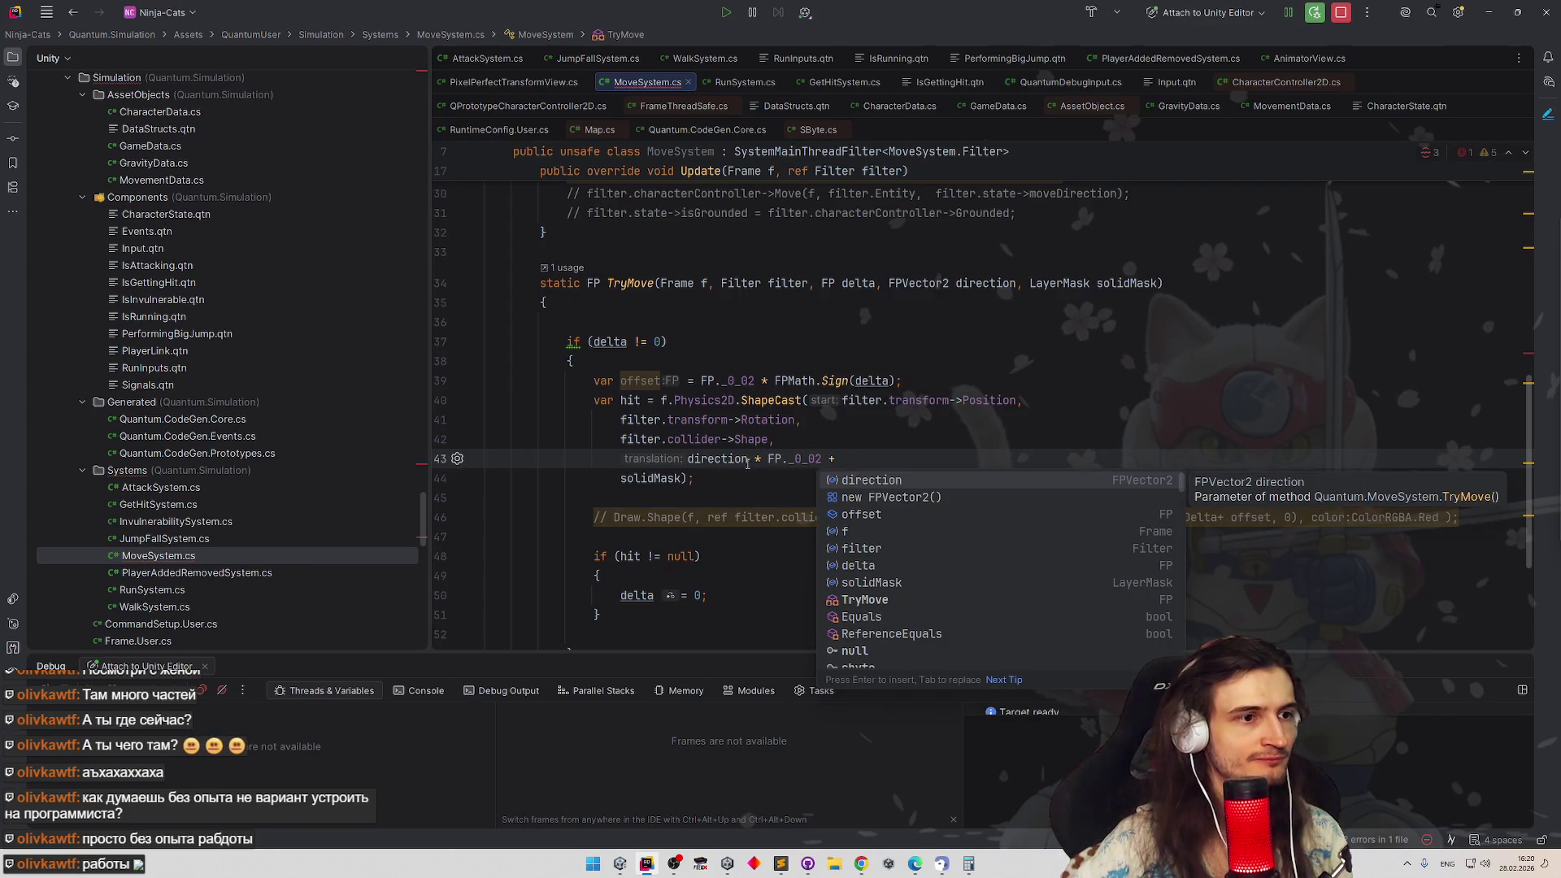
Append + direction * delta by duplicating the first term and swapping FP._0_02 for delta
drag(691, 459, 761, 461)
key(ctrl+c)
key(End)
key(ctrl+v)
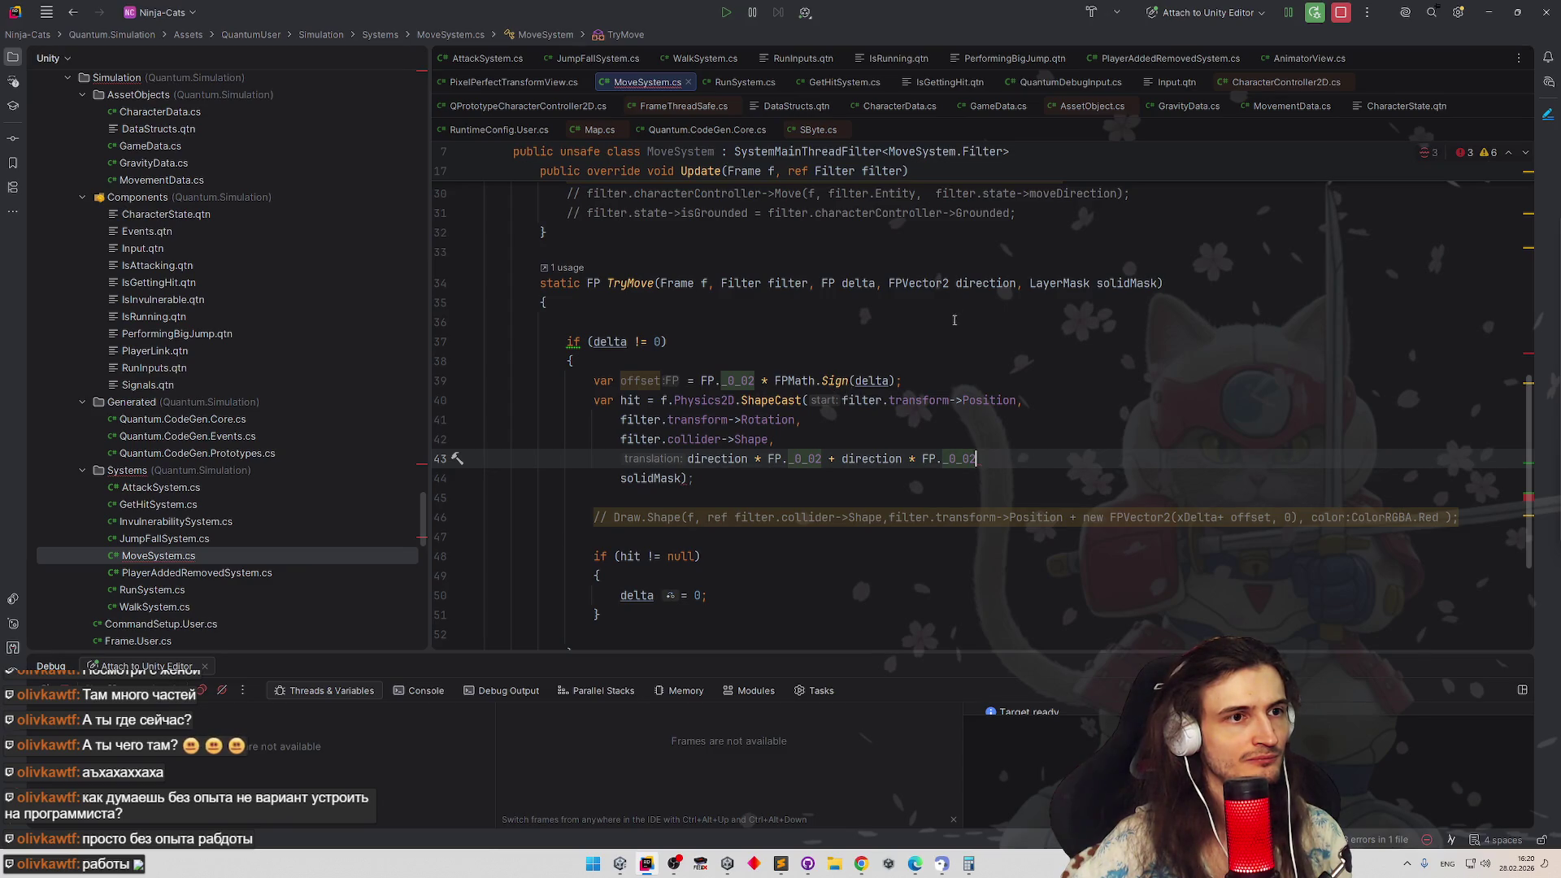
double_click(866, 285)
double_click(951, 458)
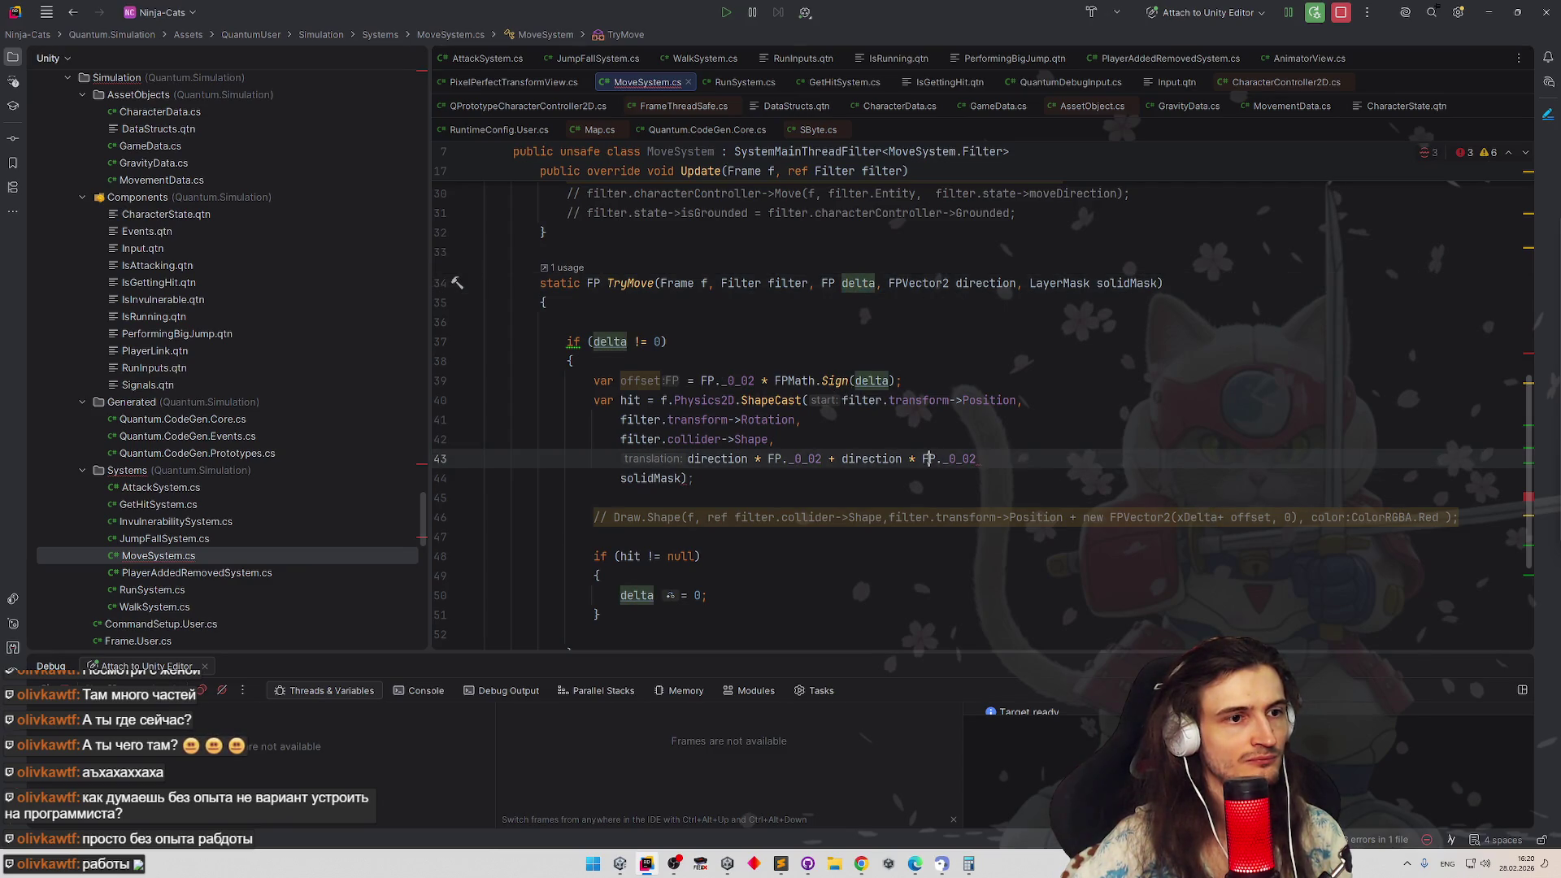
key(ctrl+v)
text(;)
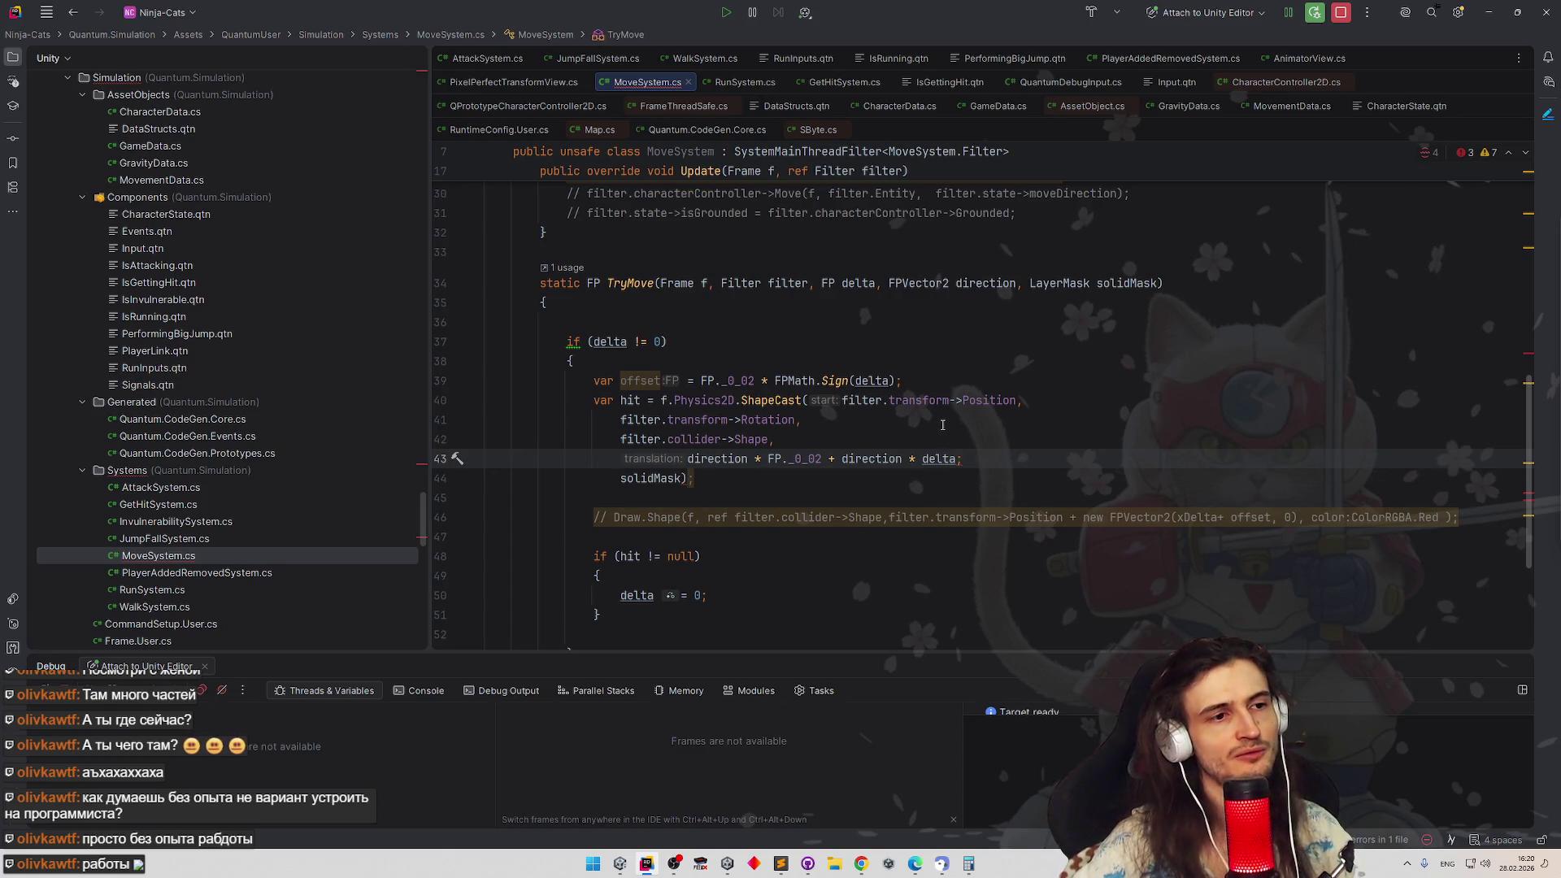
mouse_move(918, 400)
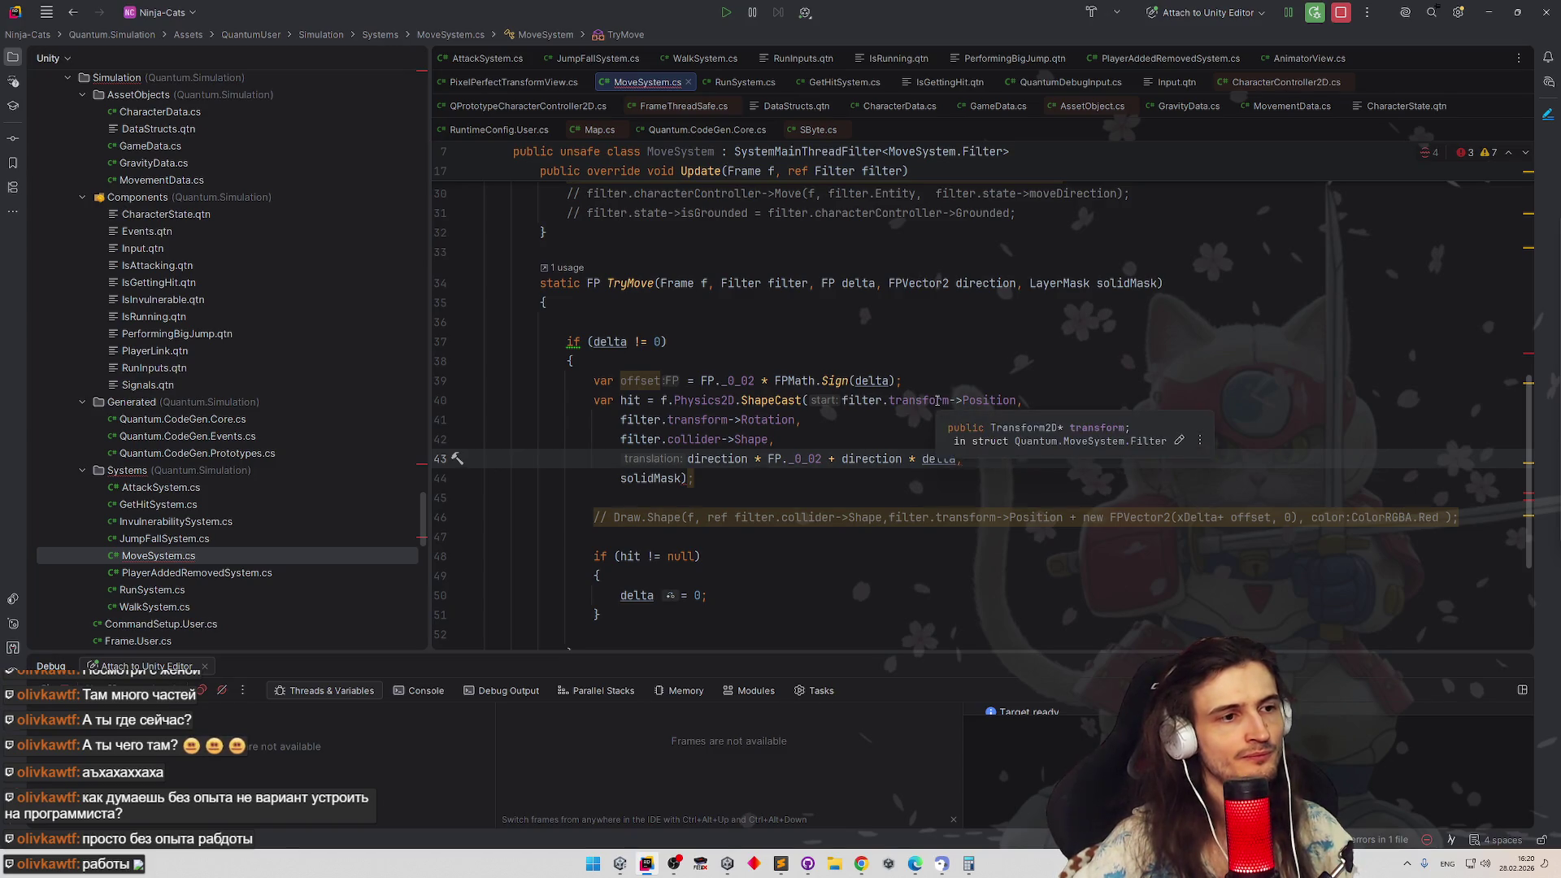
scroll(919, 400, down, 2)
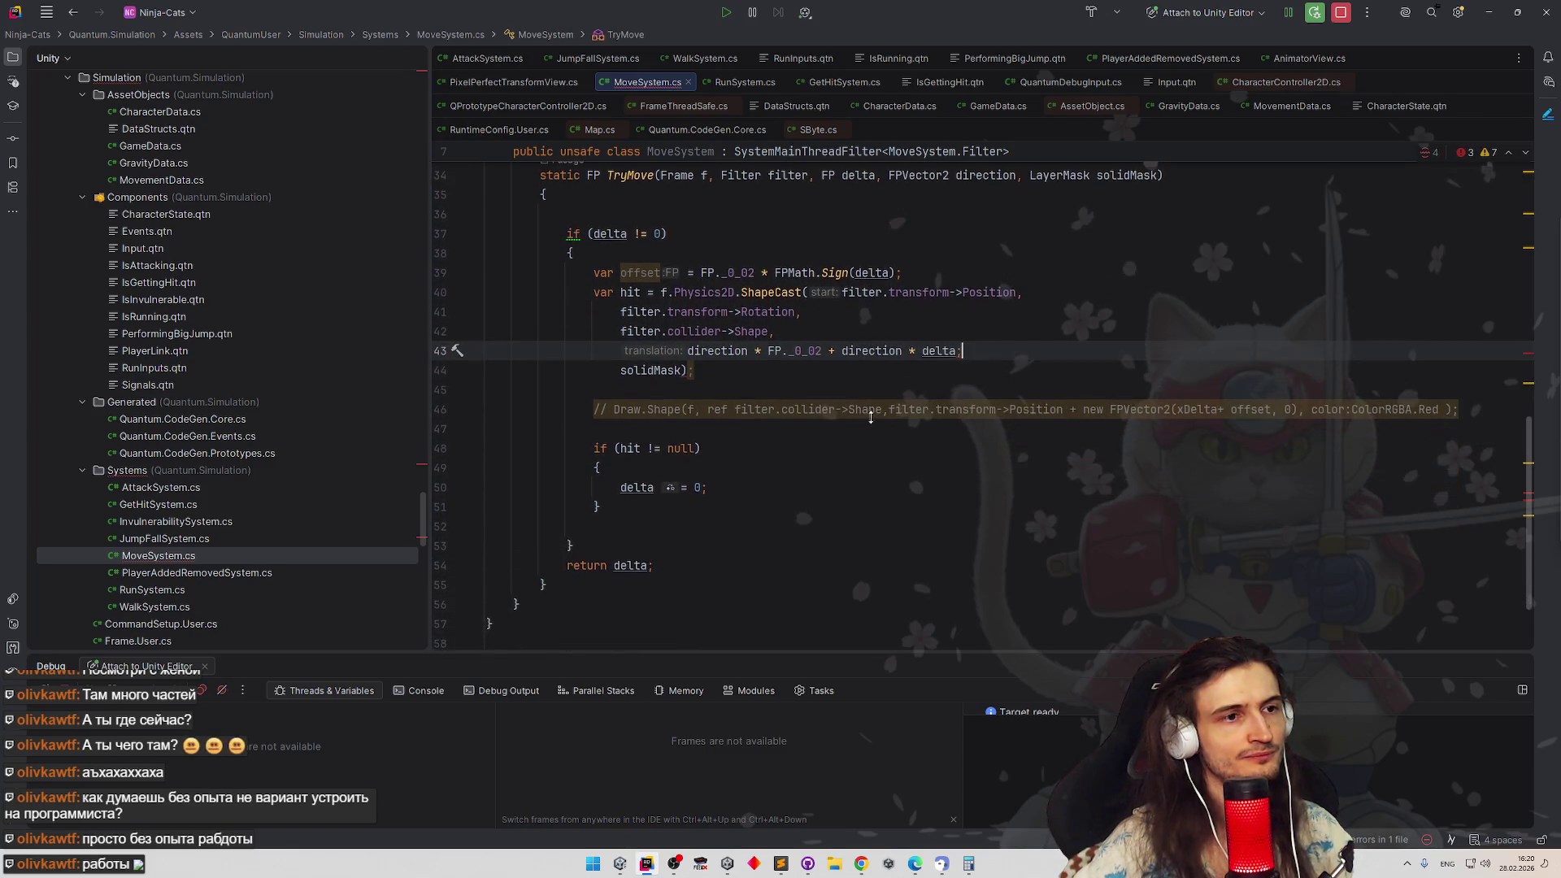
scroll(871, 411, up, 4)
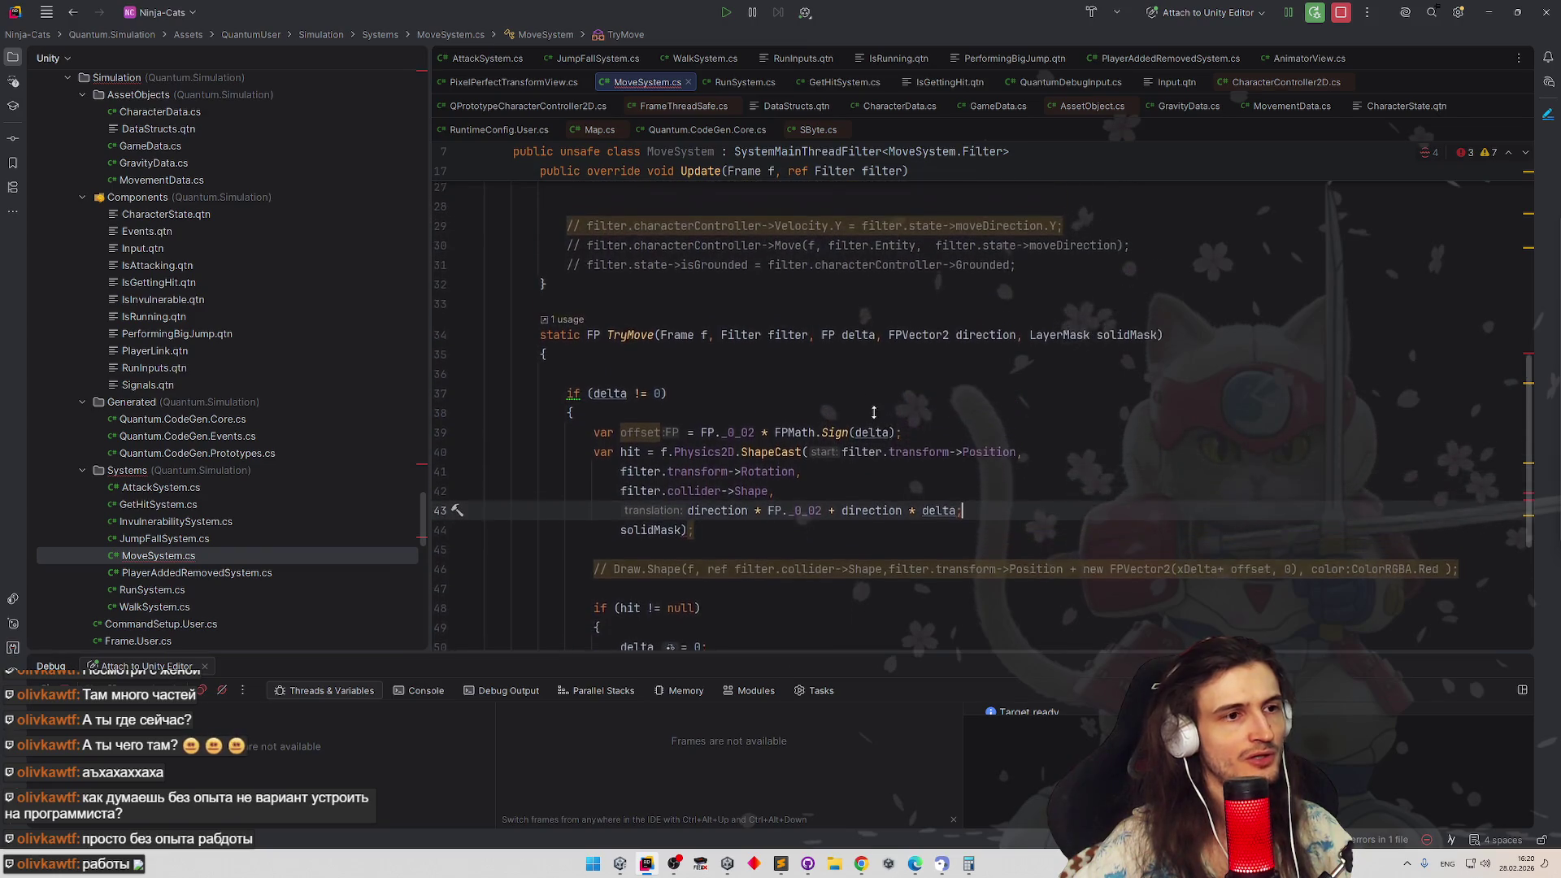
scroll(872, 420, up, 2)
scroll(871, 427, up, 2)
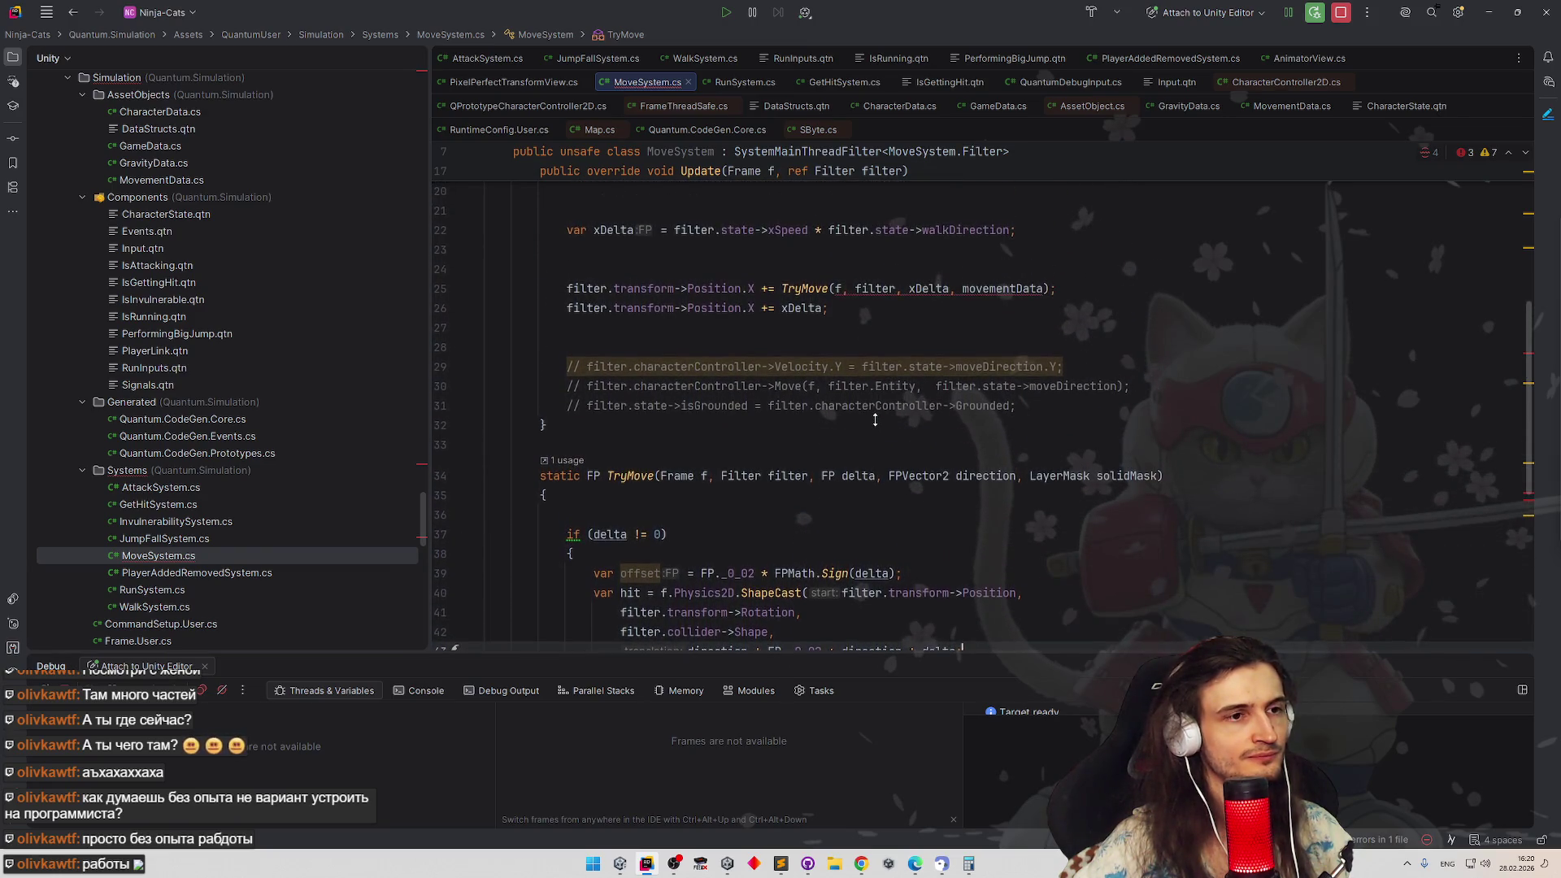
scroll(873, 430, down, 1)
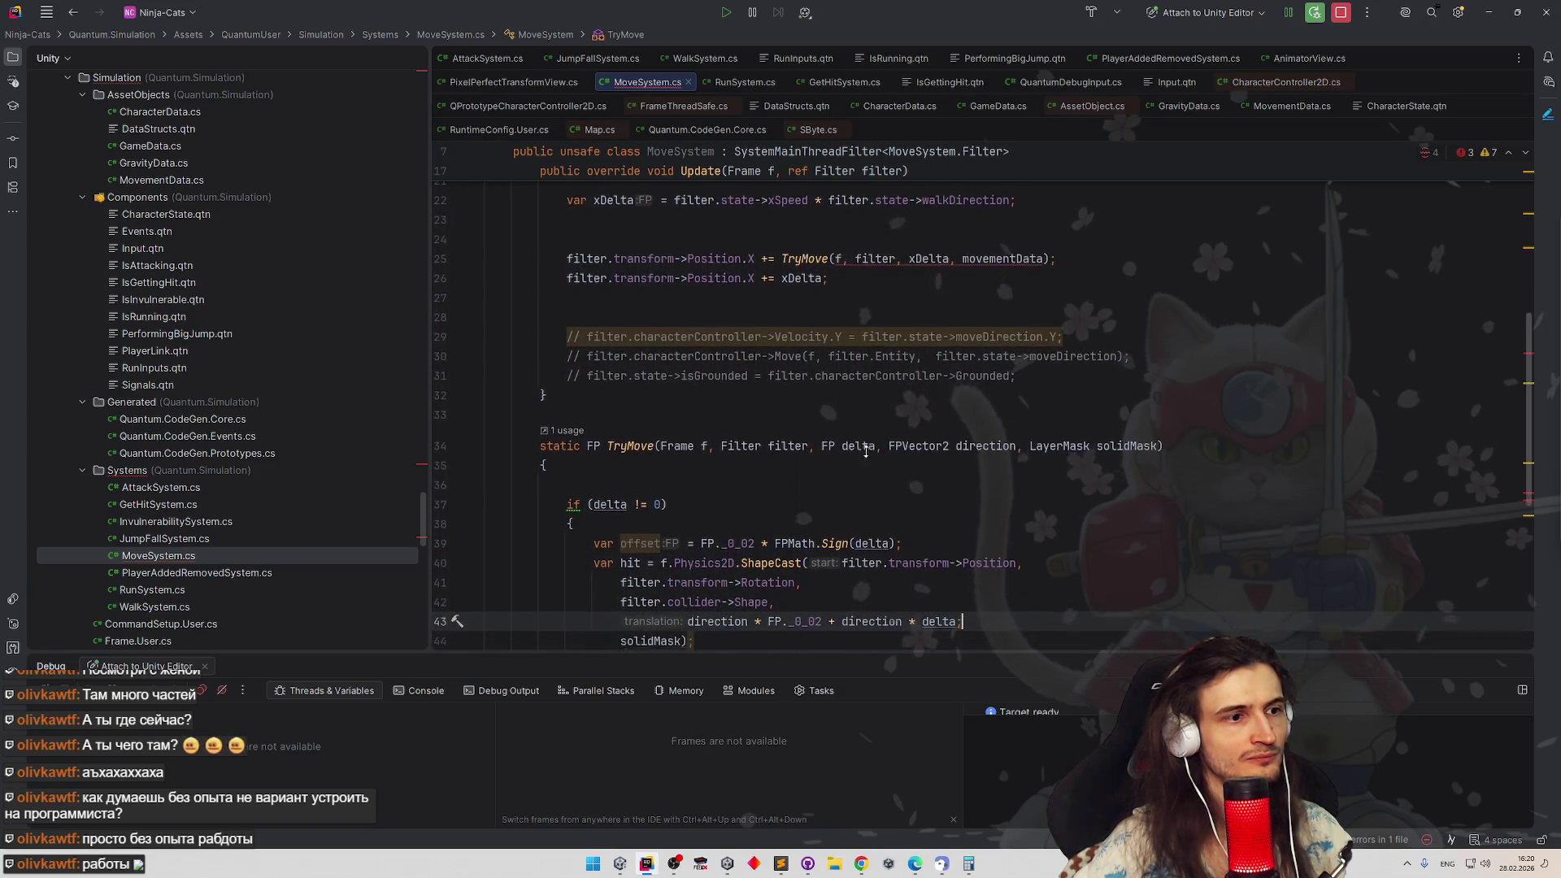
scroll(868, 439, down, 4)
scroll(866, 454, down, 1)
scroll(869, 440, up, 2)
scroll(872, 424, up, 2)
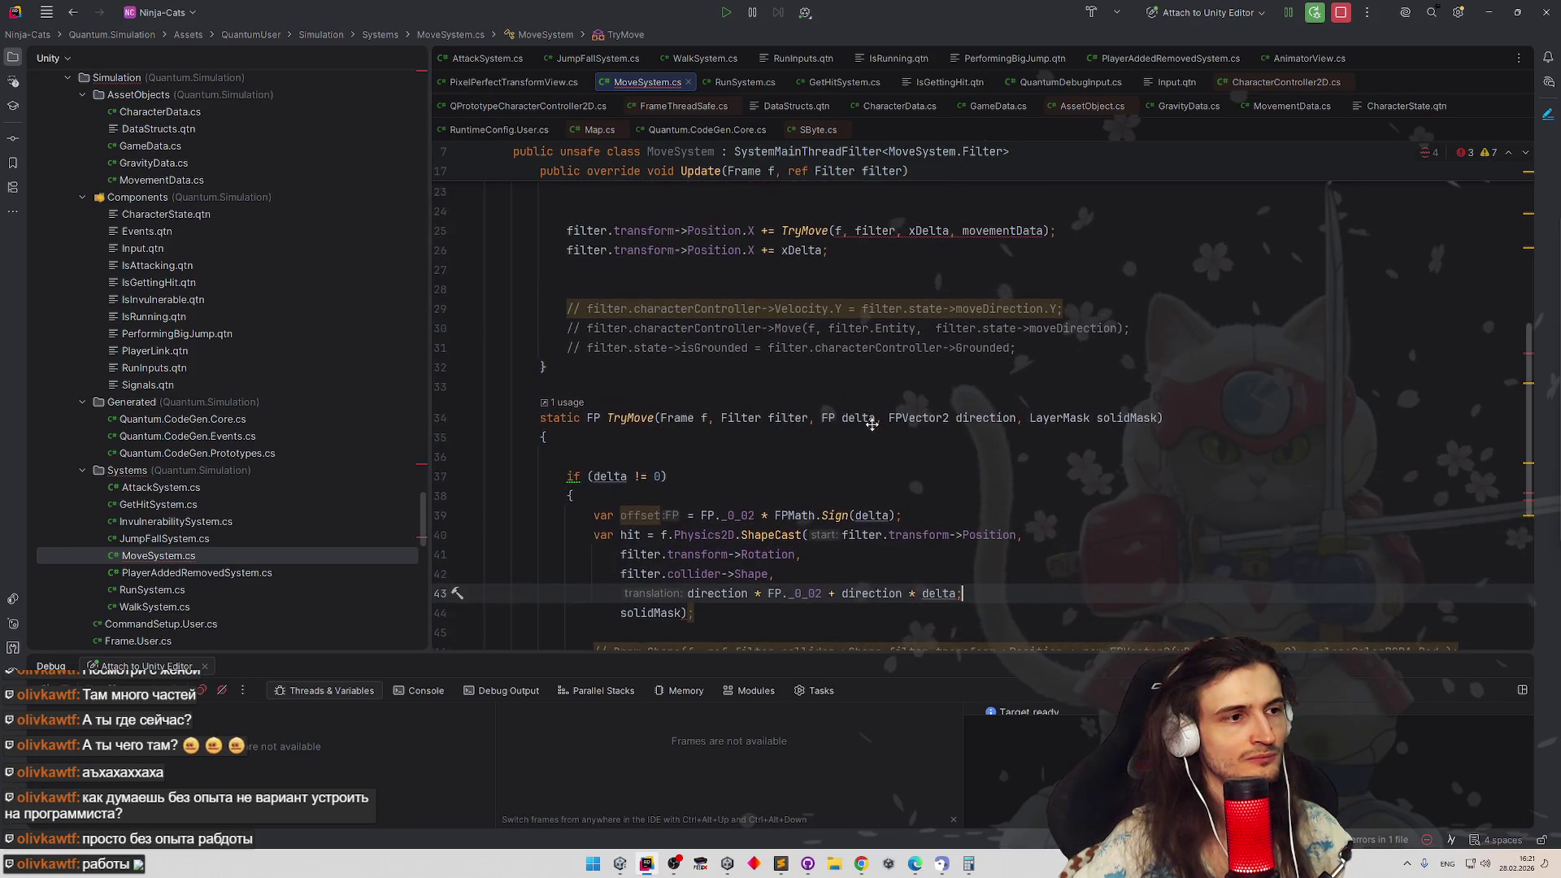
scroll(872, 427, down, 1)
scroll(869, 439, down, 2)
scroll(866, 454, down, 2)
scroll(866, 456, down, 1)
scroll(867, 433, up, 2)
scroll(868, 409, up, 2)
scroll(868, 408, up, 1)
scroll(864, 421, up, 1)
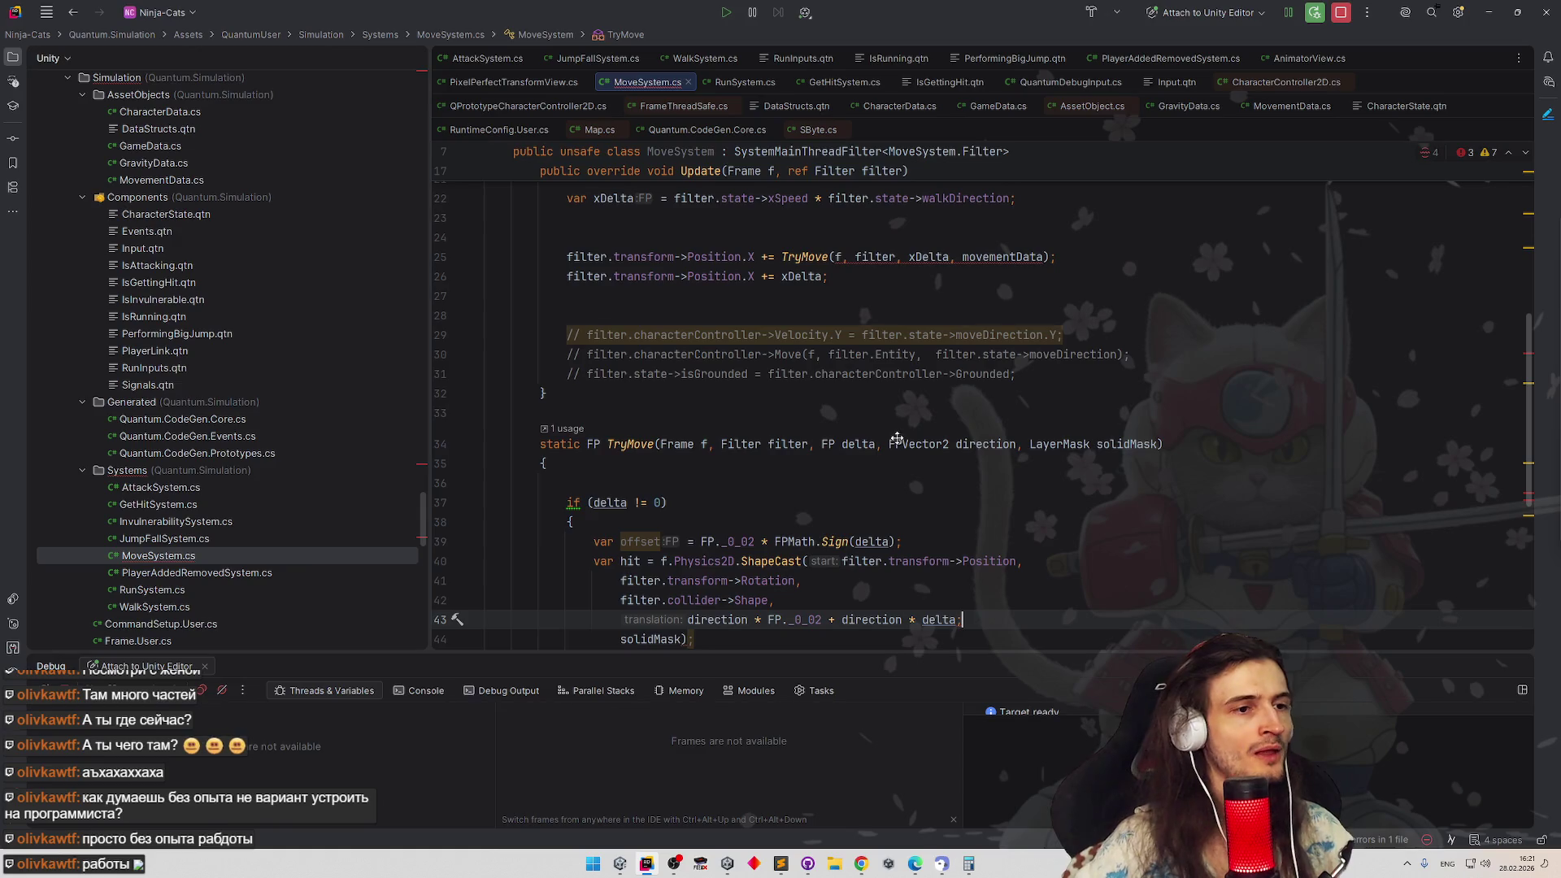
scroll(896, 440, down, 2)
scroll(883, 450, down, 1)
scroll(886, 439, down, 1)
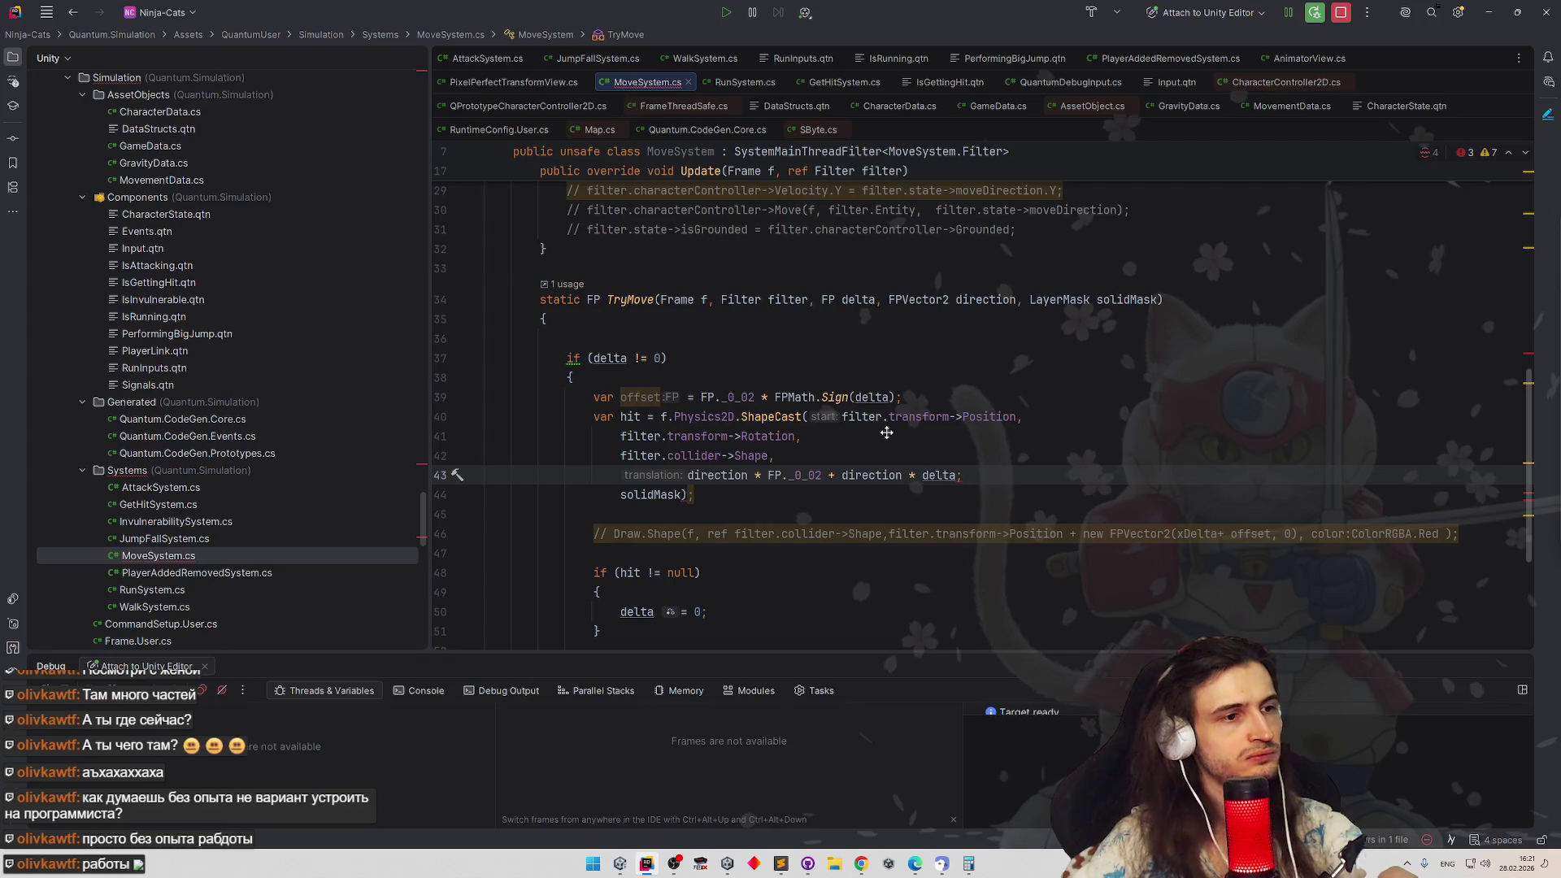
scroll(886, 432, down, 1)
scroll(884, 442, down, 1)
scroll(881, 457, down, 1)
scroll(882, 457, down, 1)
scroll(893, 412, up, 2)
scroll(893, 411, up, 3)
scroll(890, 422, up, 2)
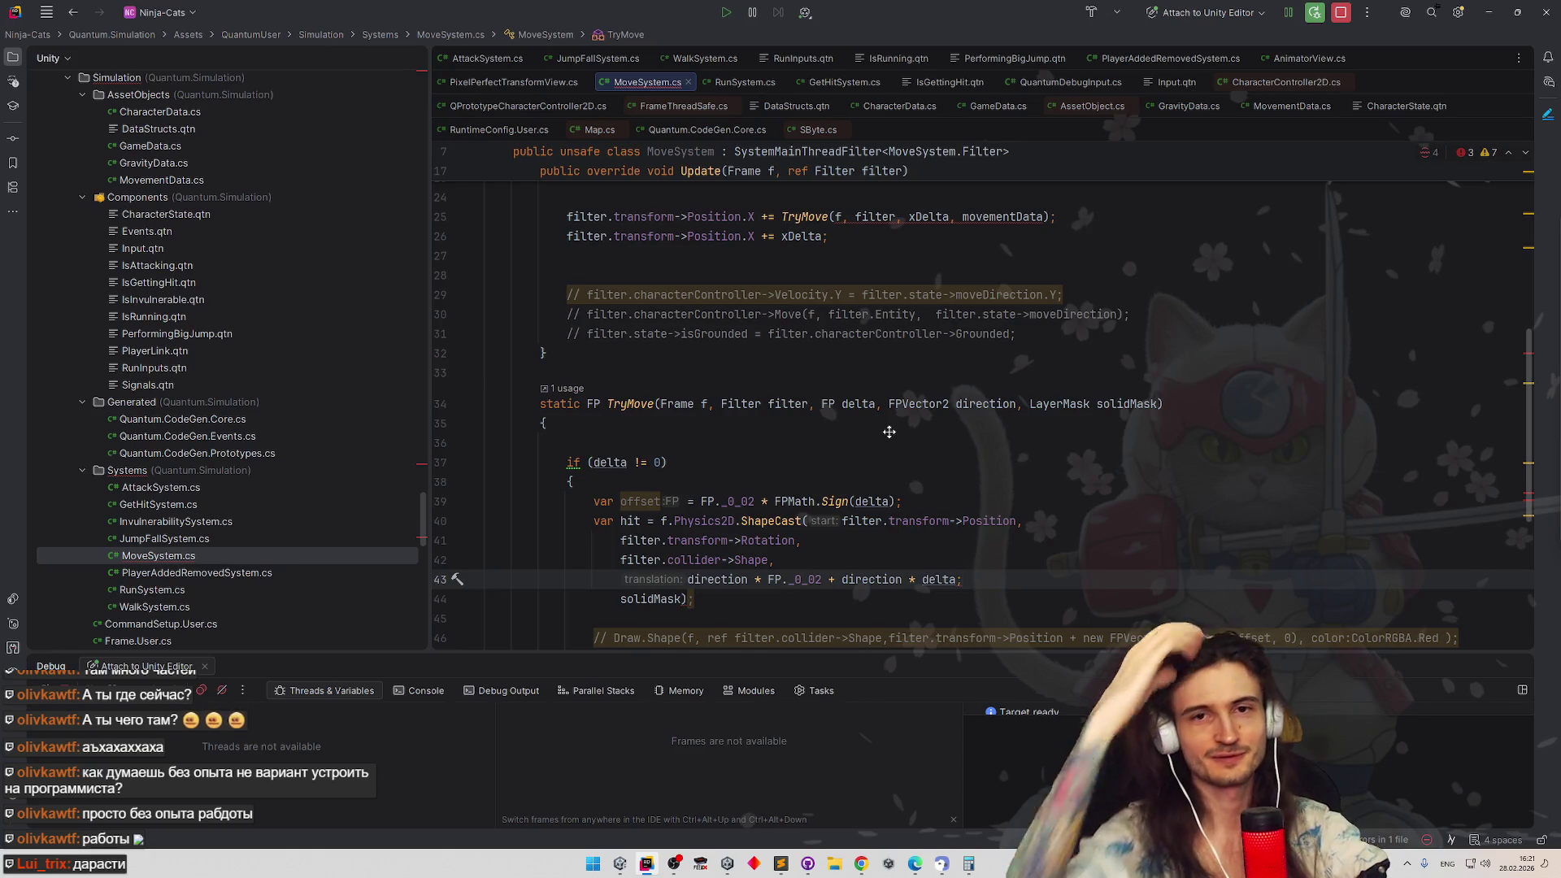
scroll(892, 421, up, 1)
scroll(893, 421, up, 2)
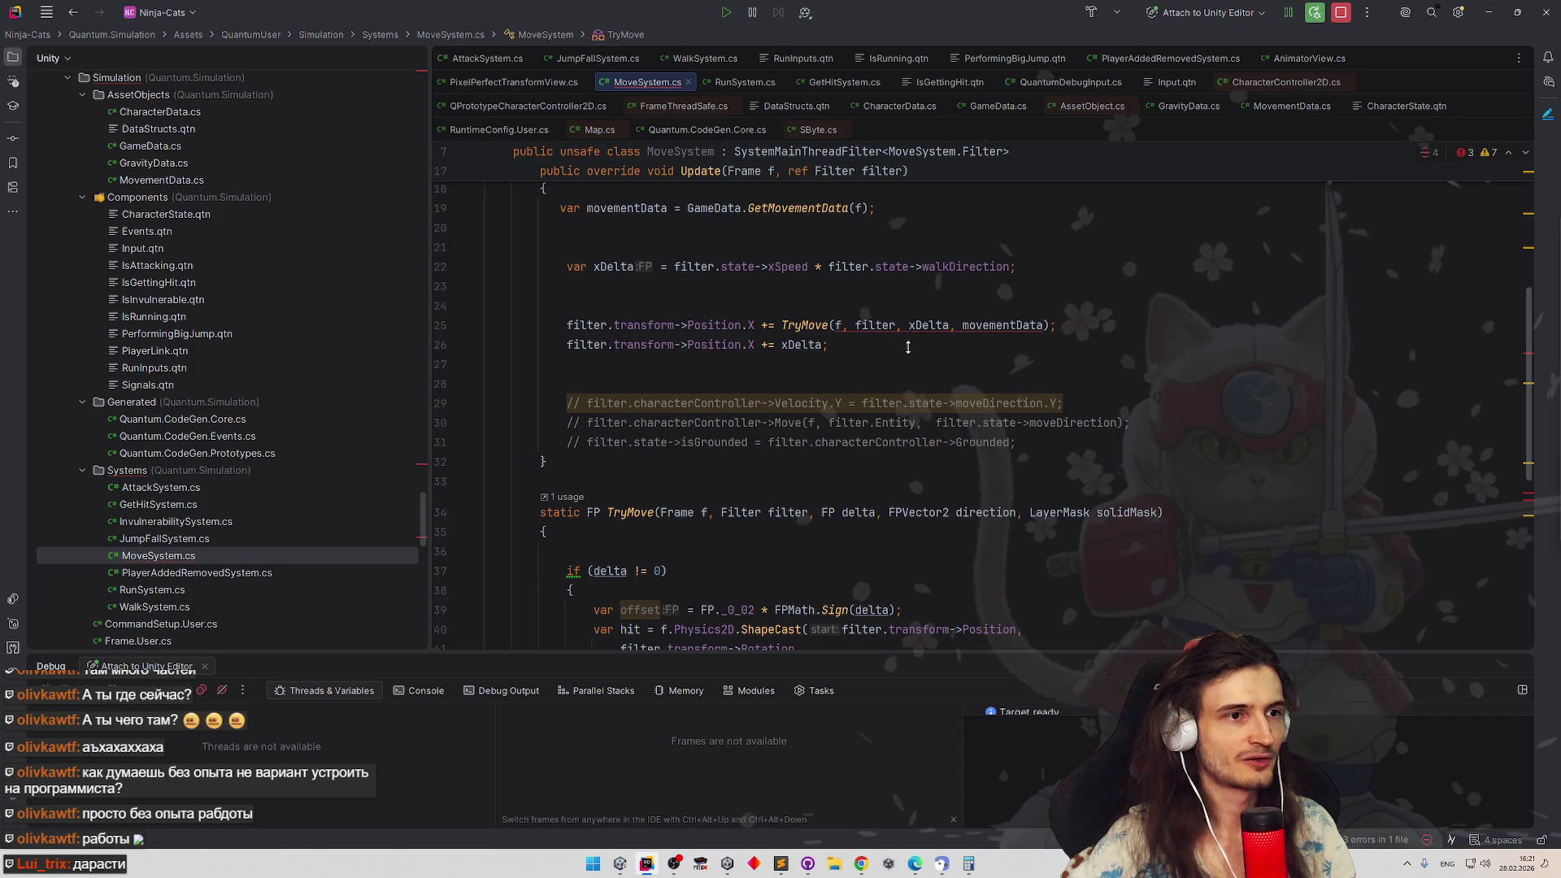
scroll(907, 348, up, 1)
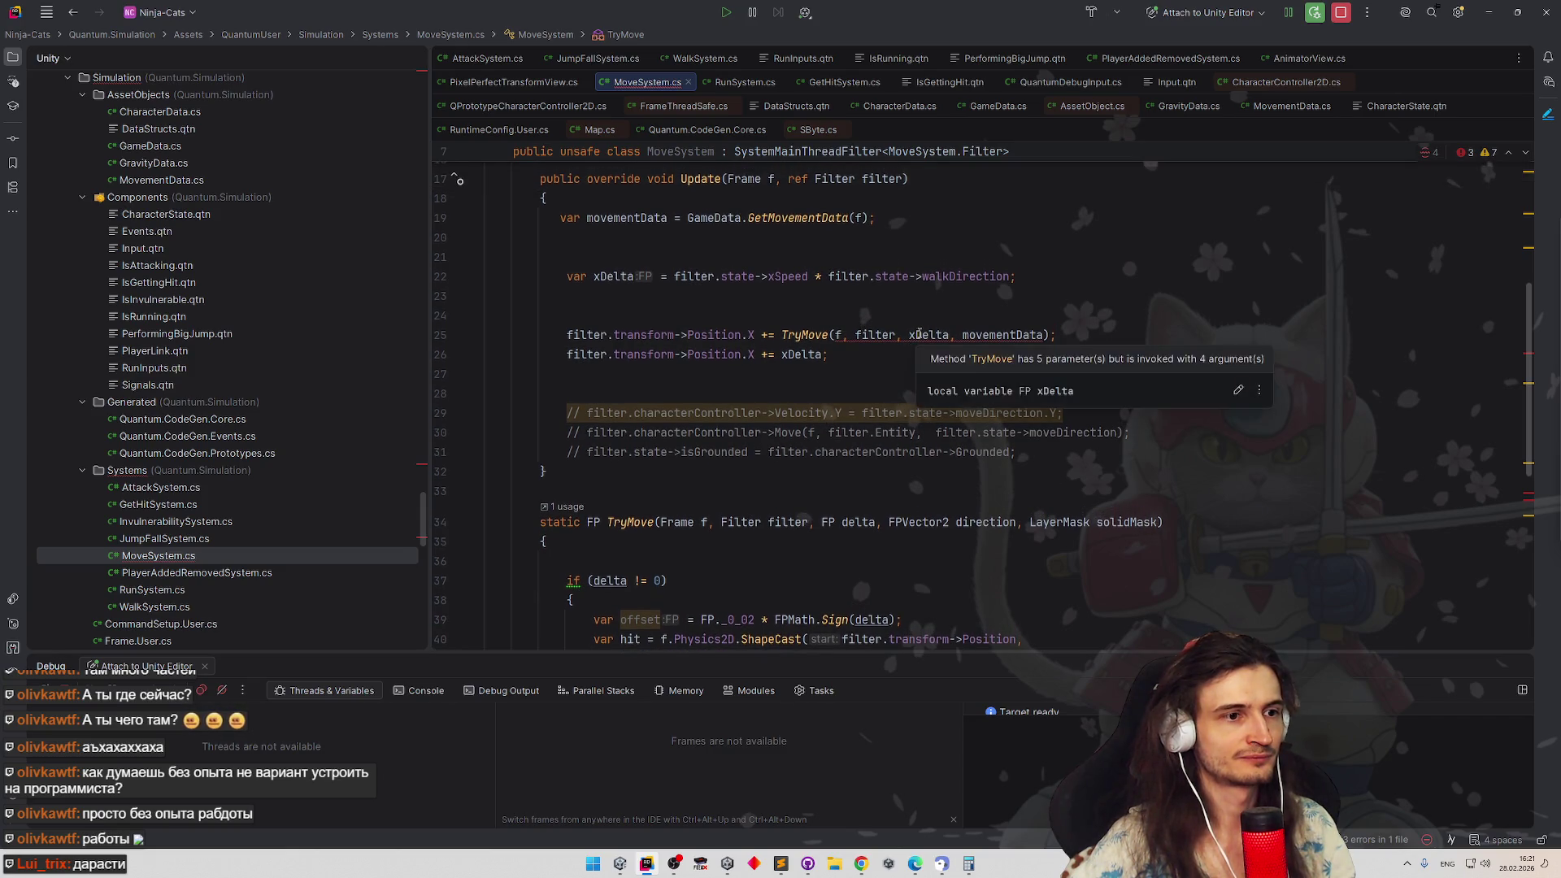
key(alt+Tab)
Replace the xDelta argument with the inline xSpeed * walkDirection expression from line 22
click(914, 336)
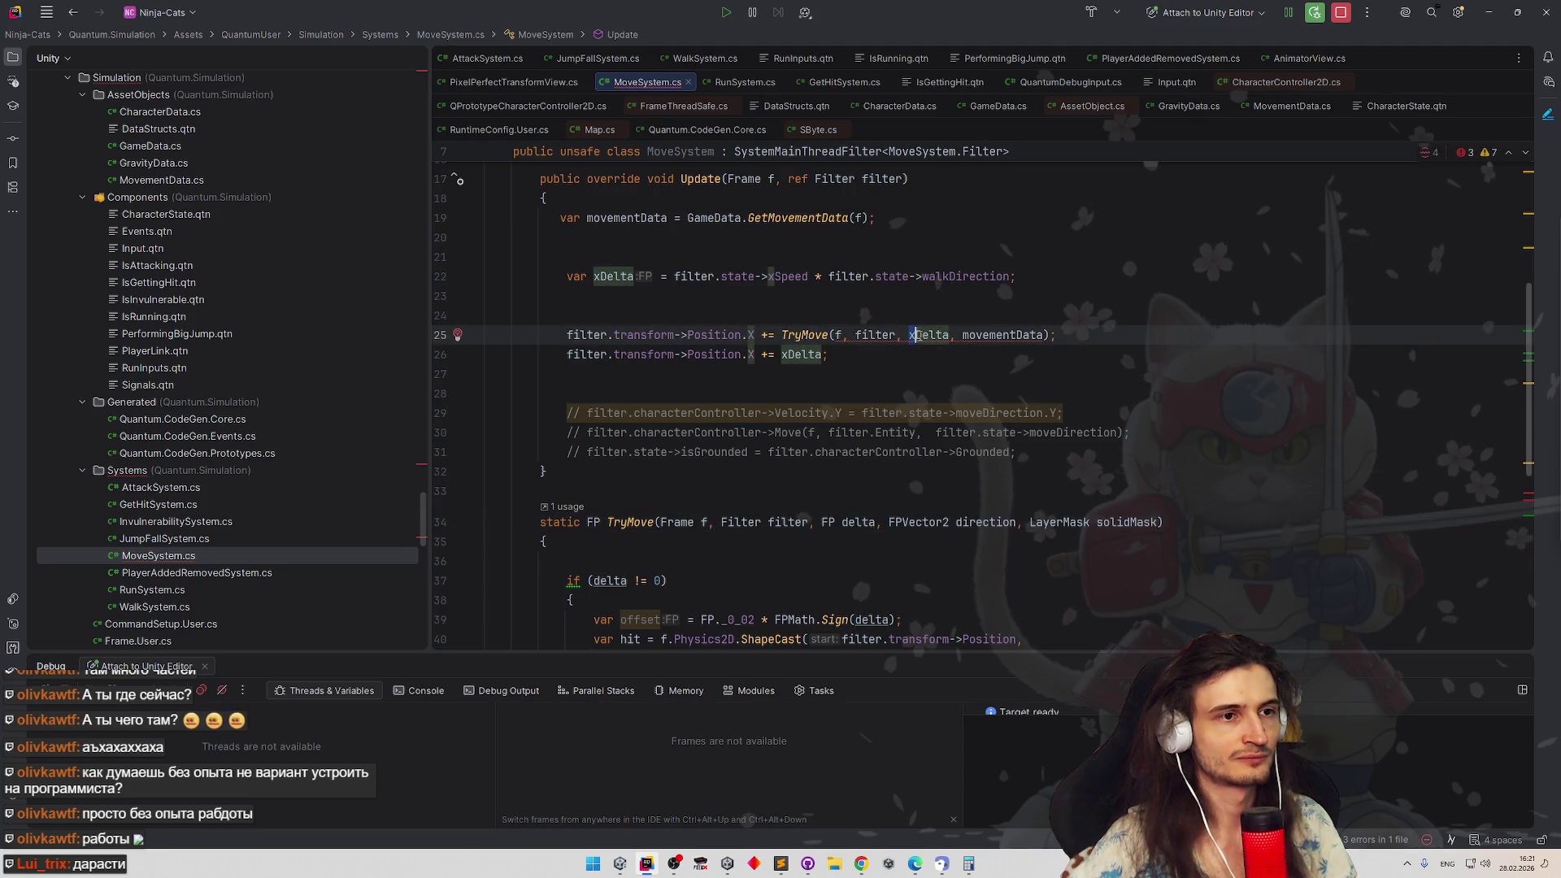
click(598, 277)
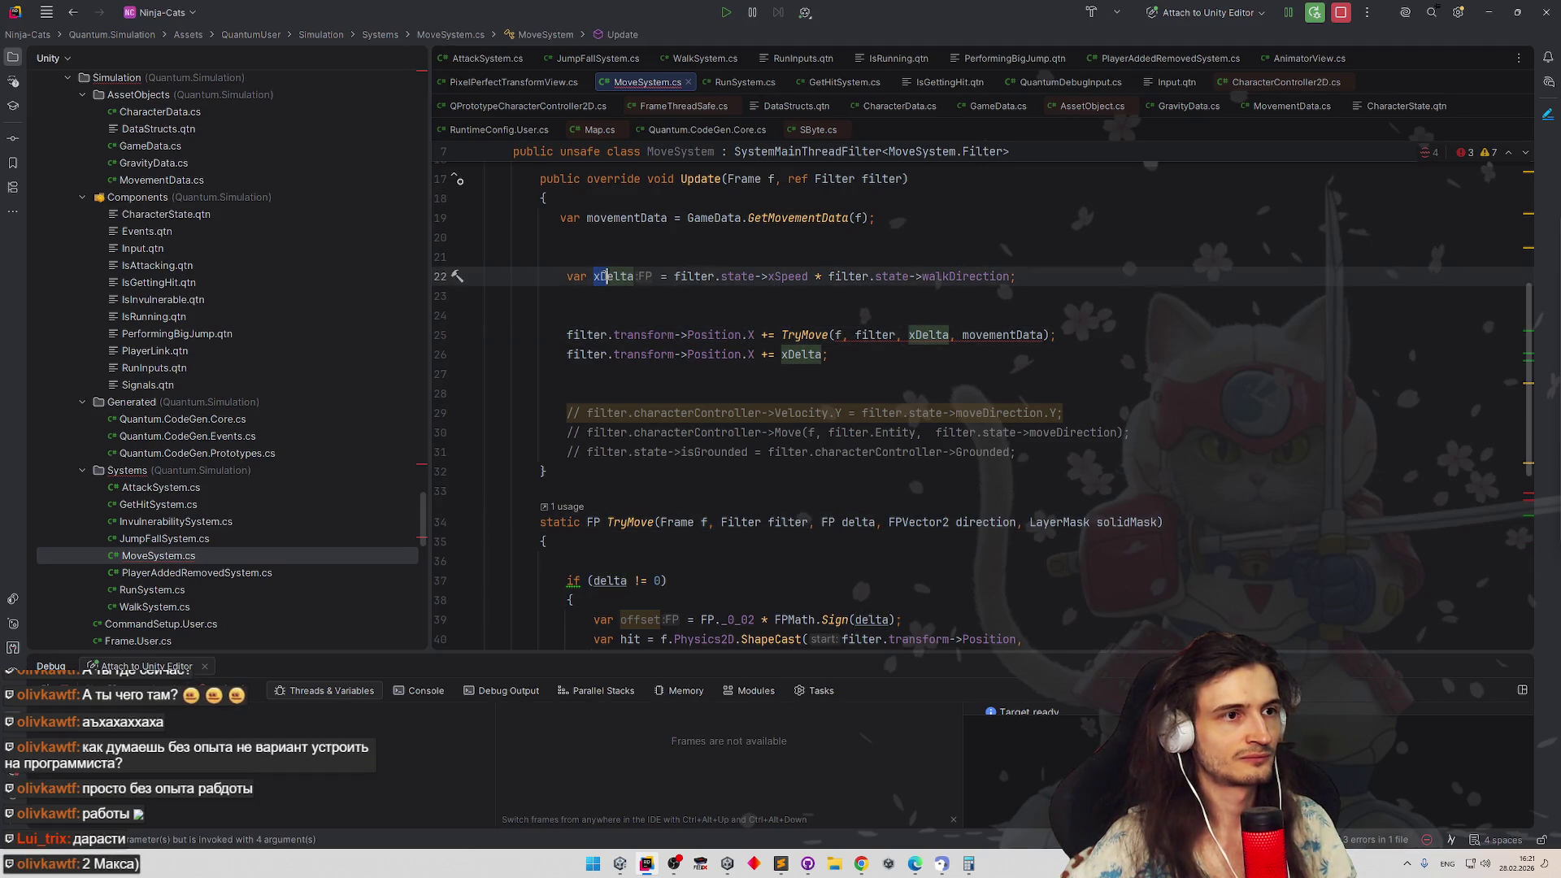
drag(675, 278, 986, 278)
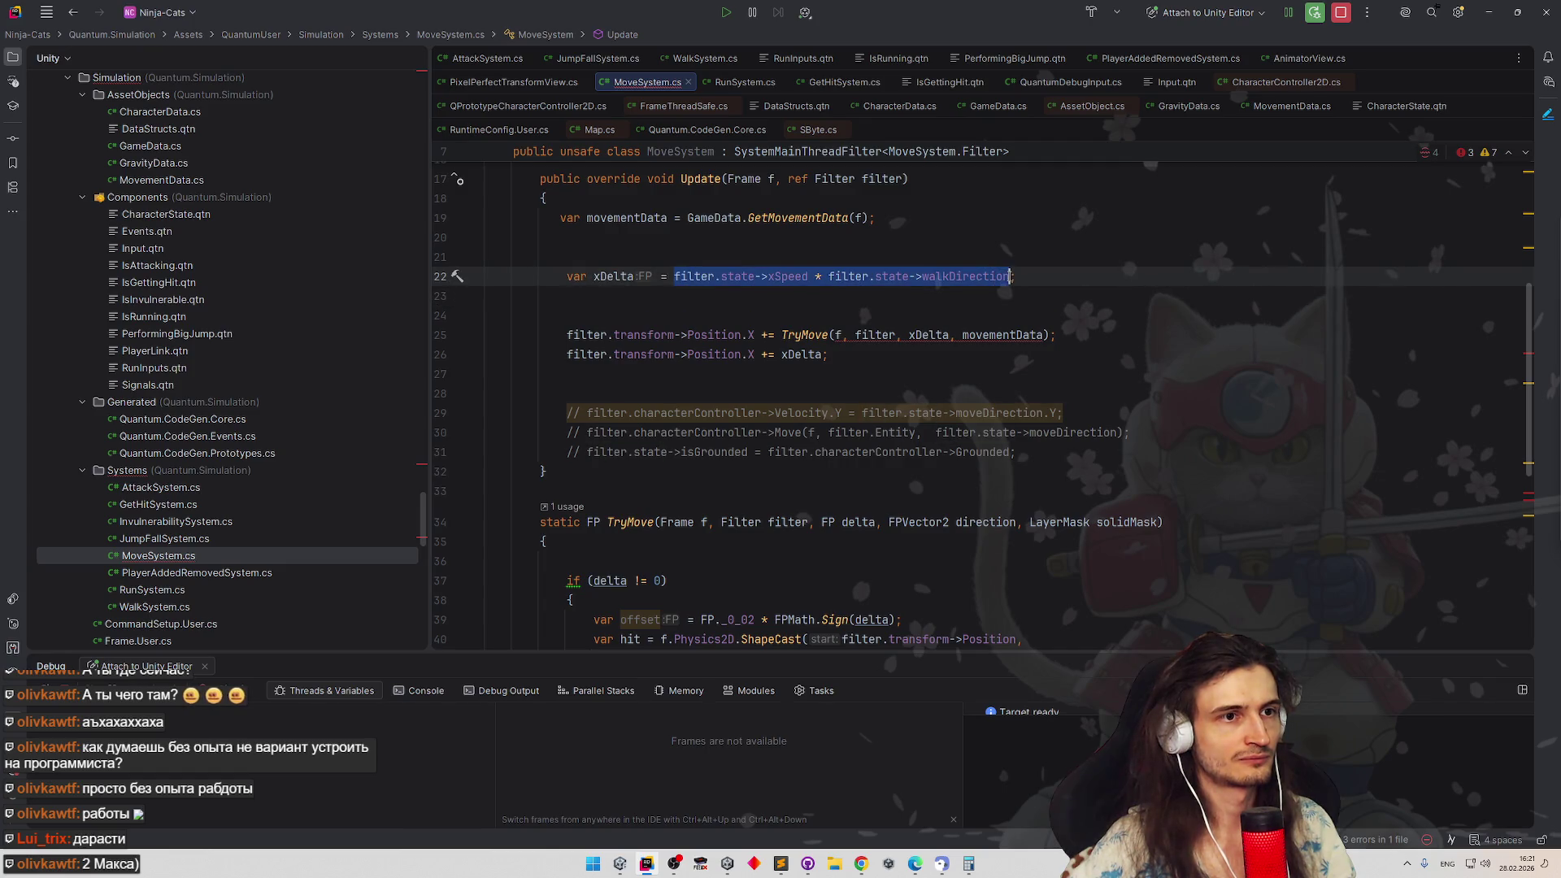
key(ctrl+c)
double_click(928, 335)
key(ctrl+v)
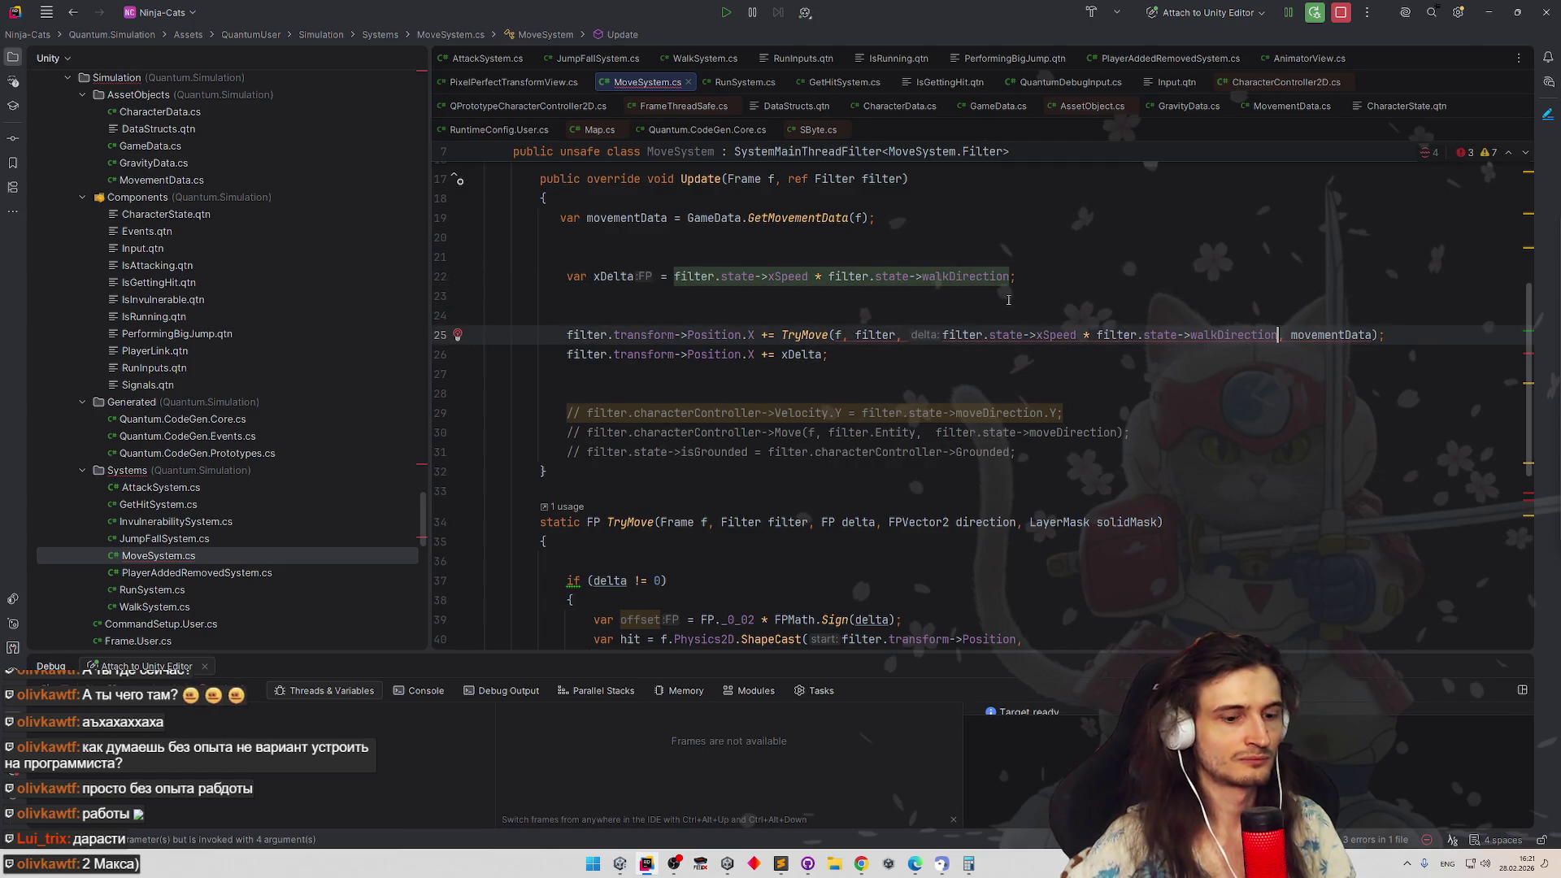
text(FP,)
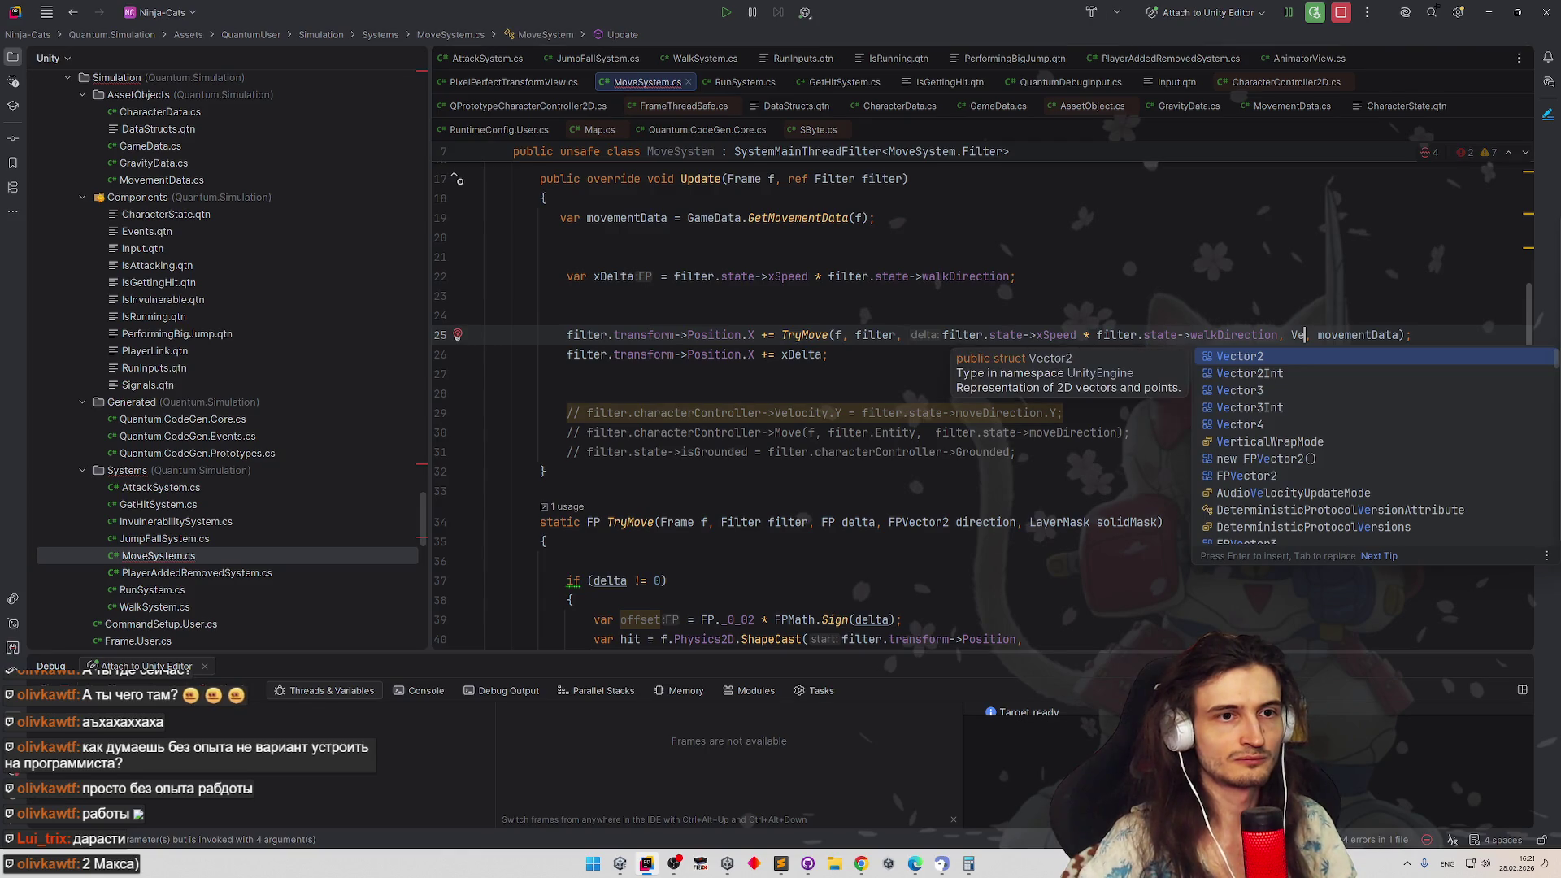
text(Vector2.)
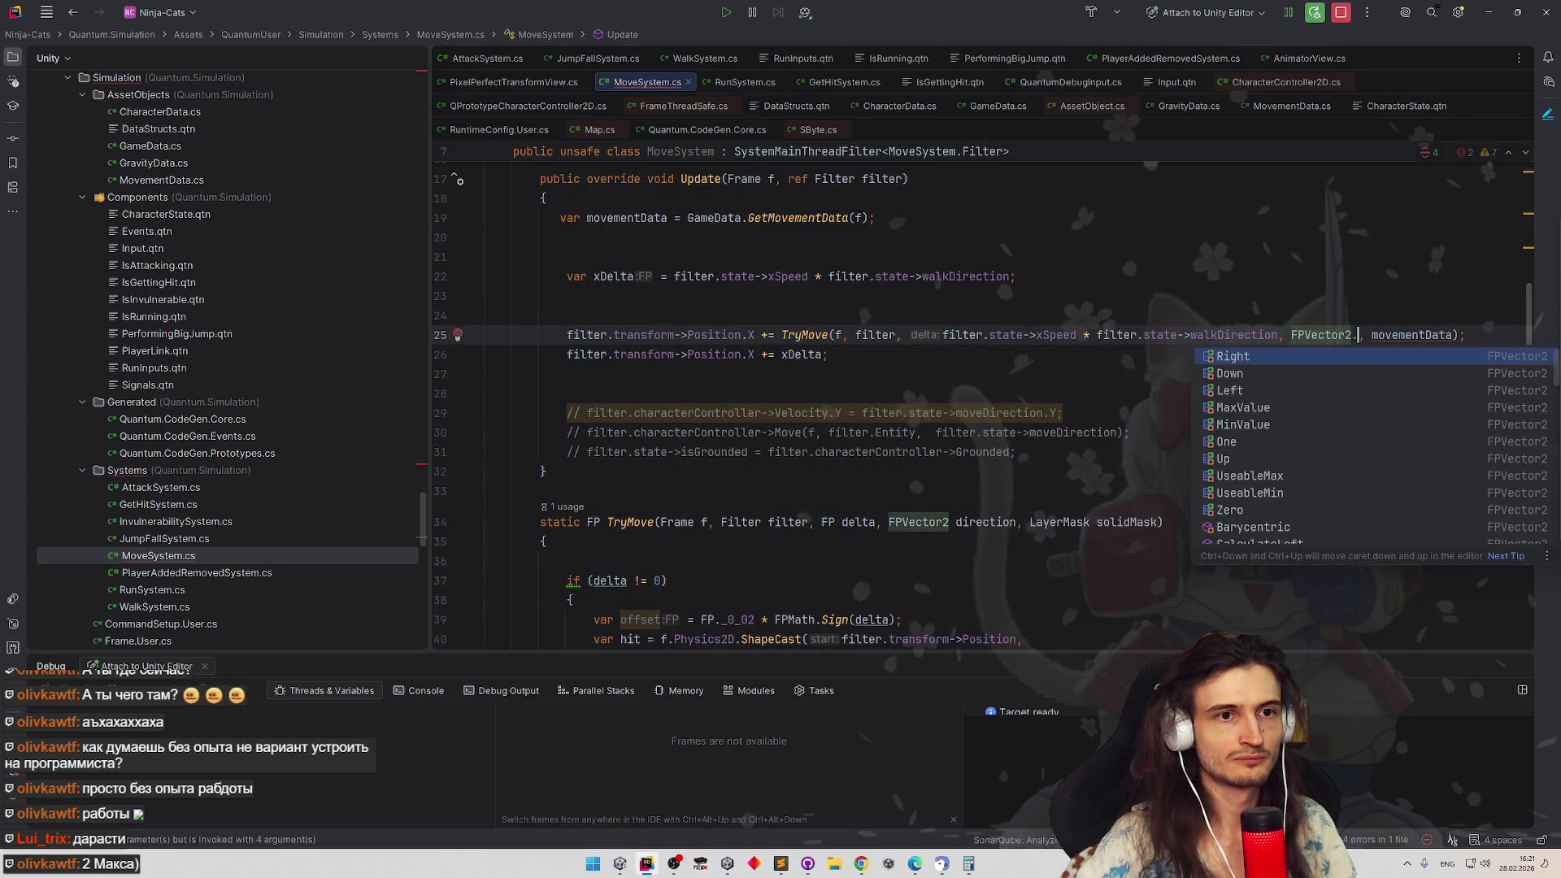
text(Right)
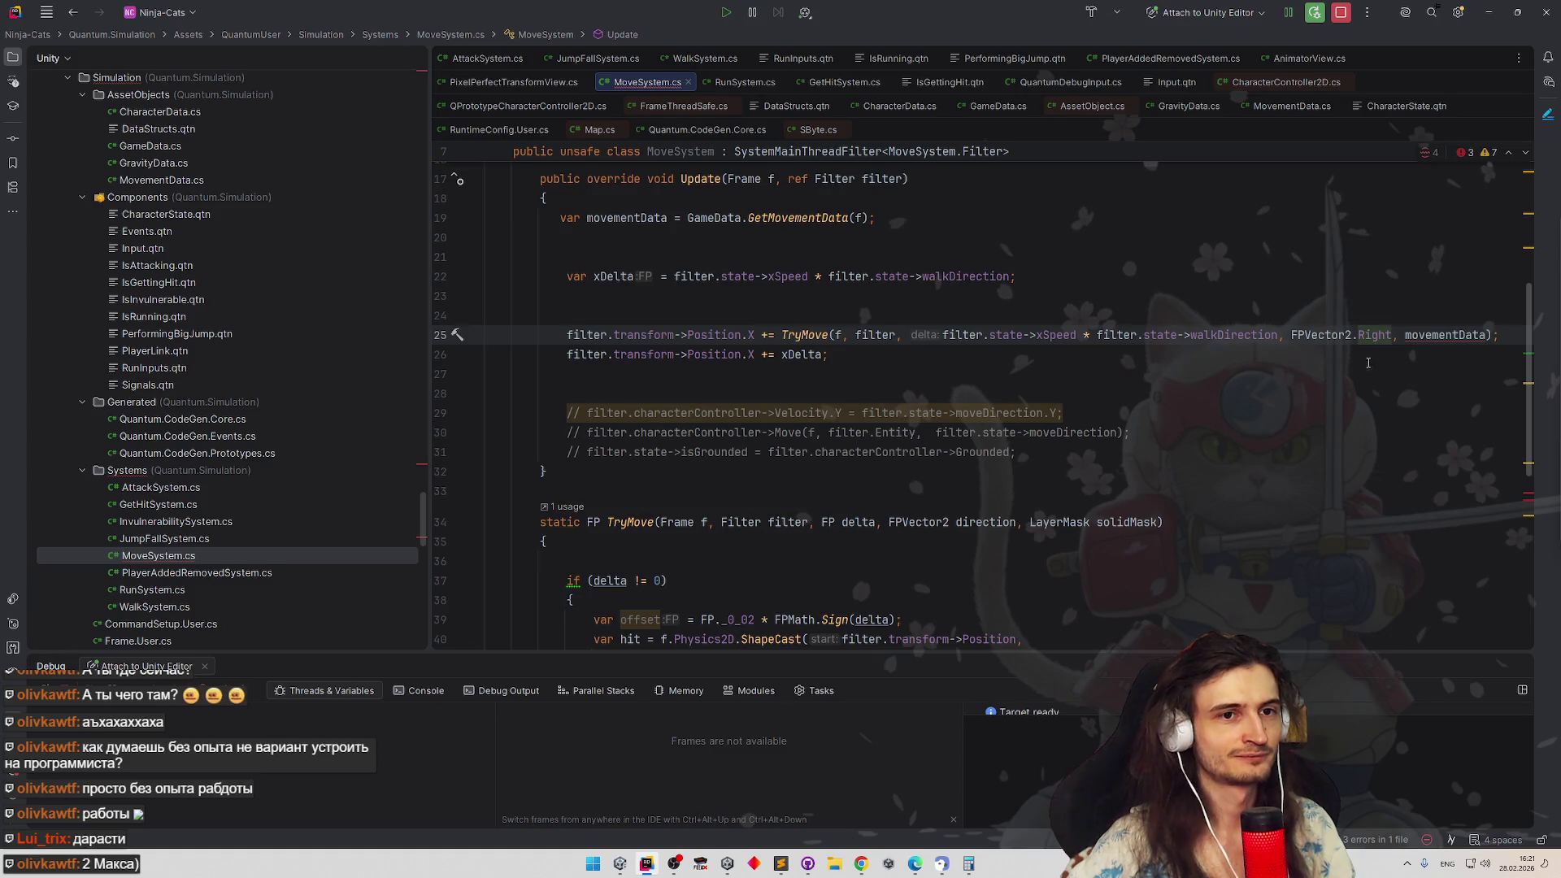
Pass FPVector2.Right and movementData.solidMask as the call's direction and mask arguments
click(1483, 336)
text(.l)
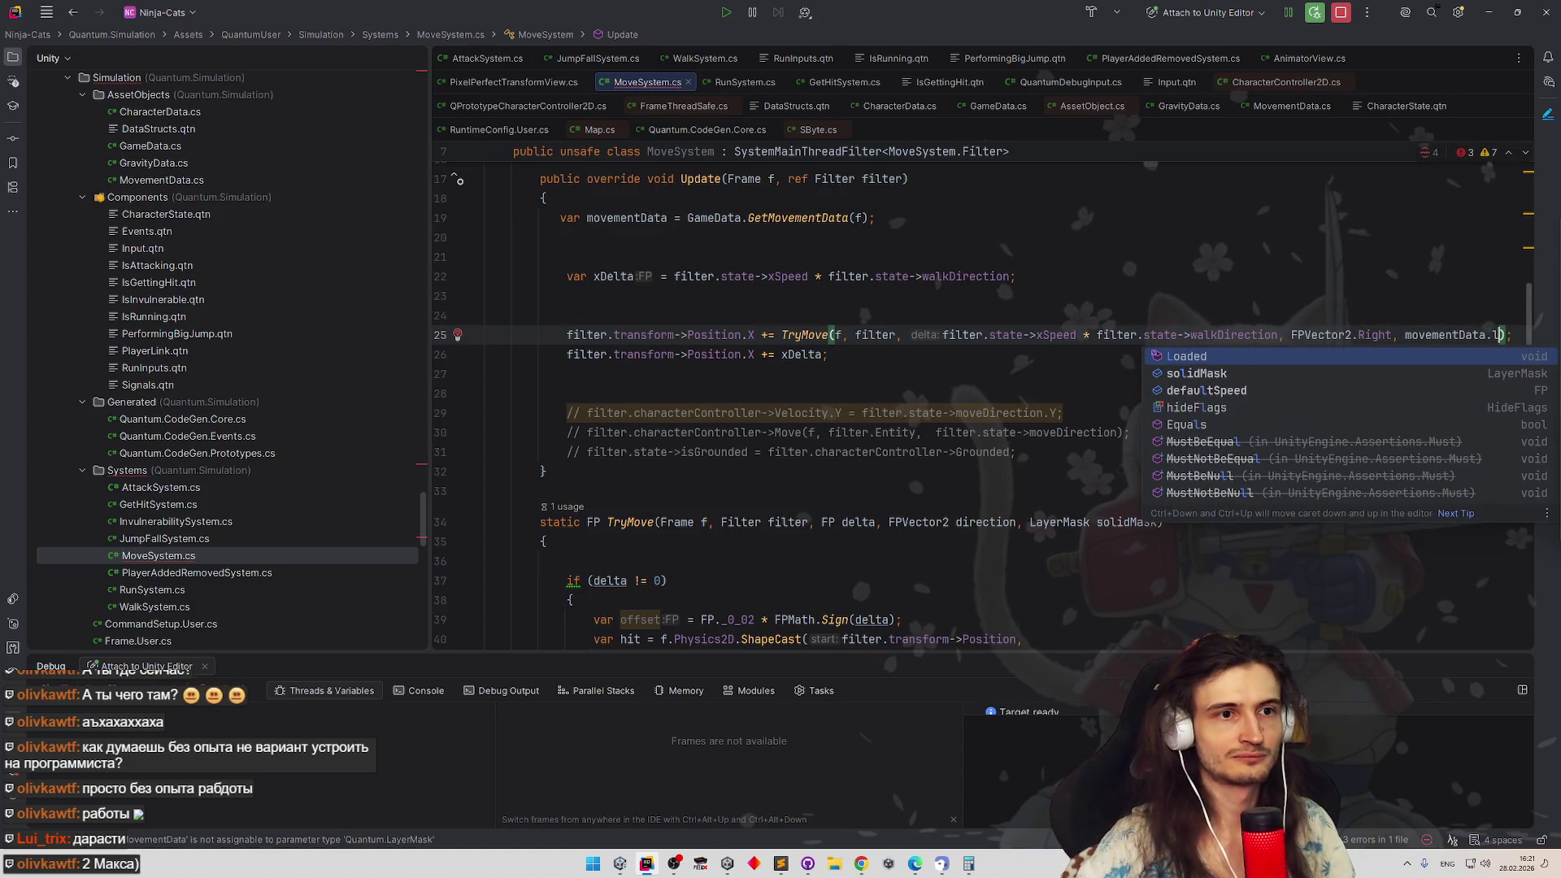
key(Down)
key(Return)
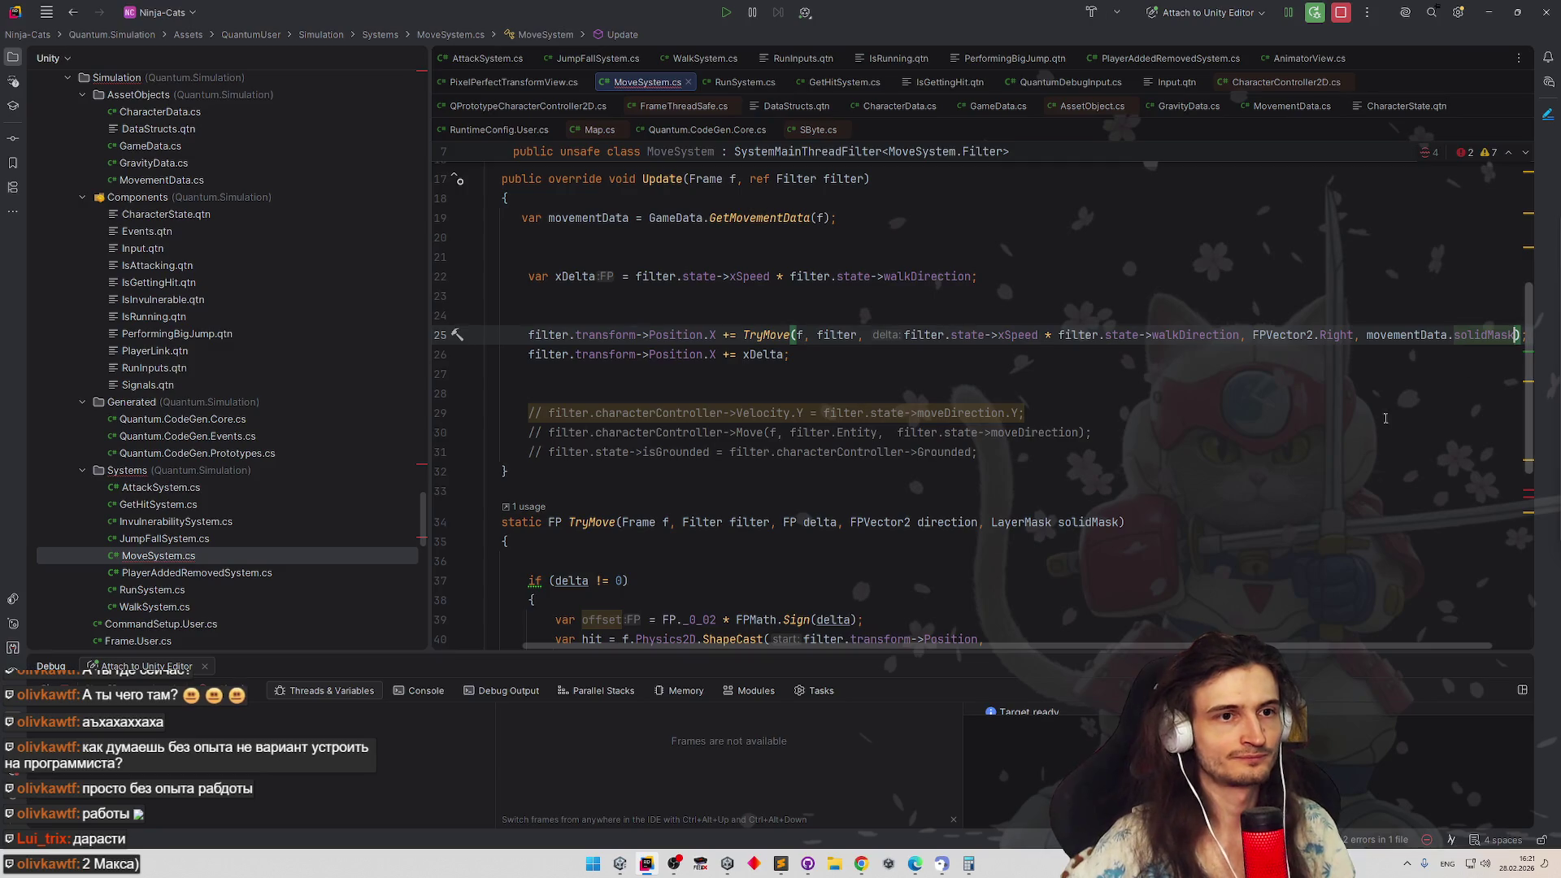
key(Down)
key(Down)
key(Down)
click(1512, 336)
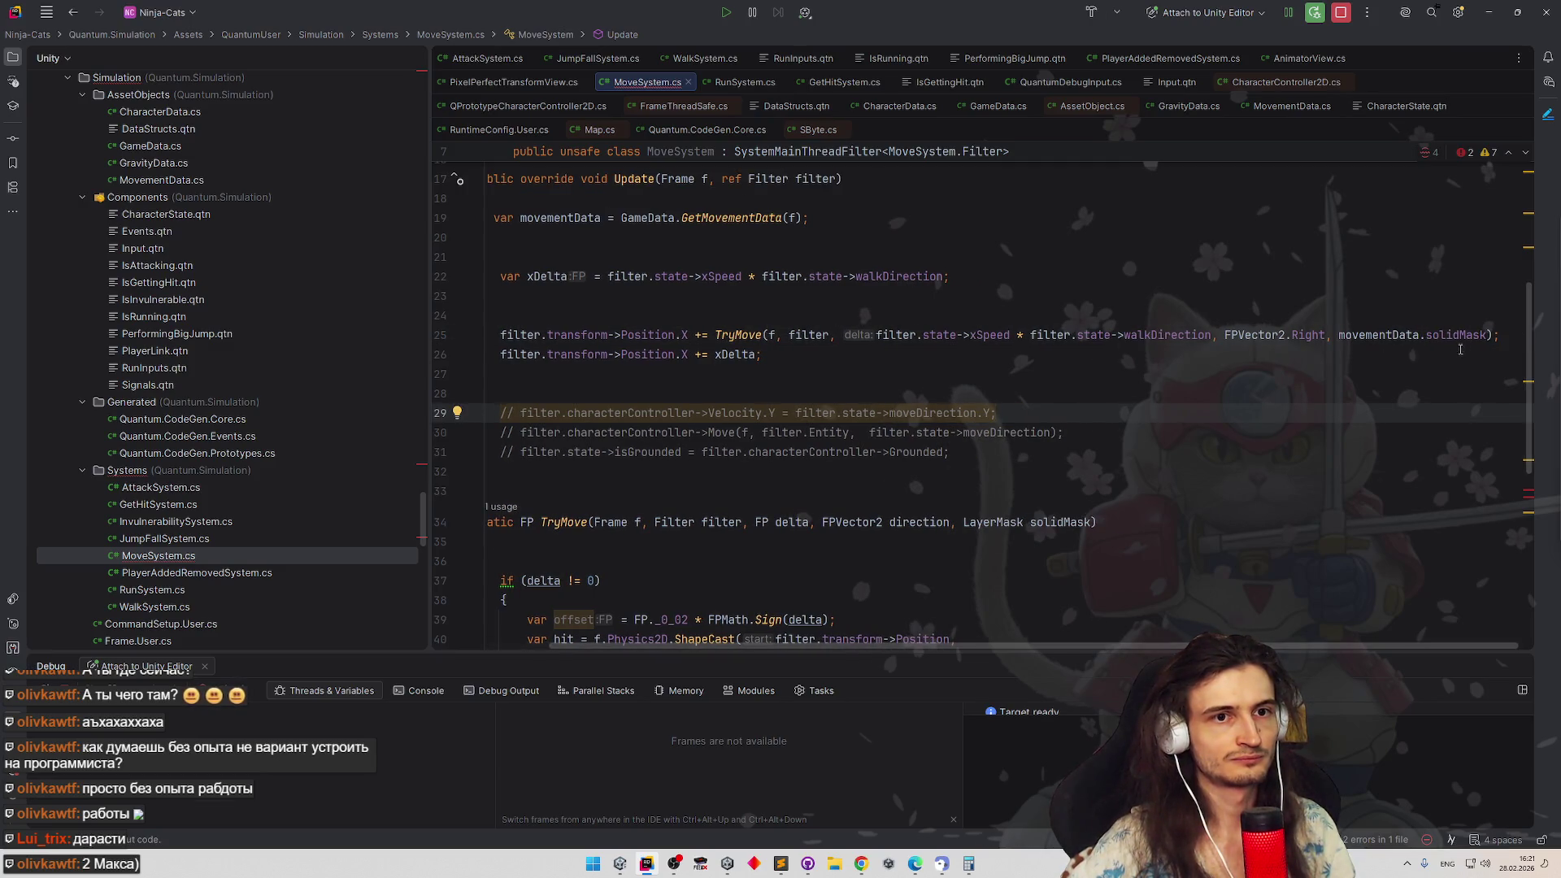
Paste the horizontal TryMove call over the xDelta position line and switch it to Position.Y
key(shift+Home)
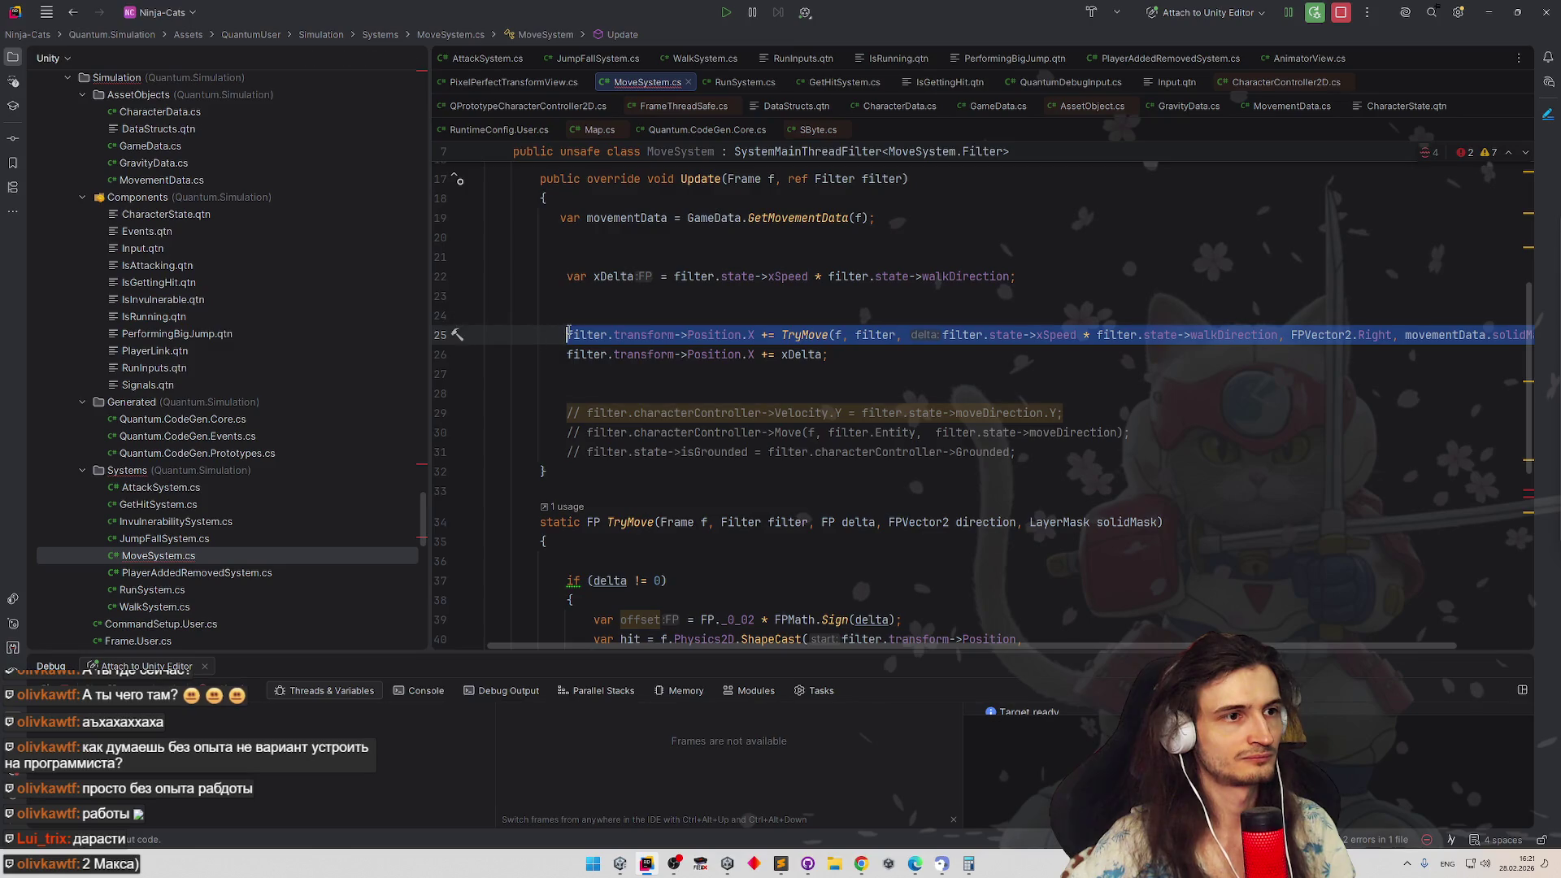
key(ctrl+c)
key(Down)
key(shift+End)
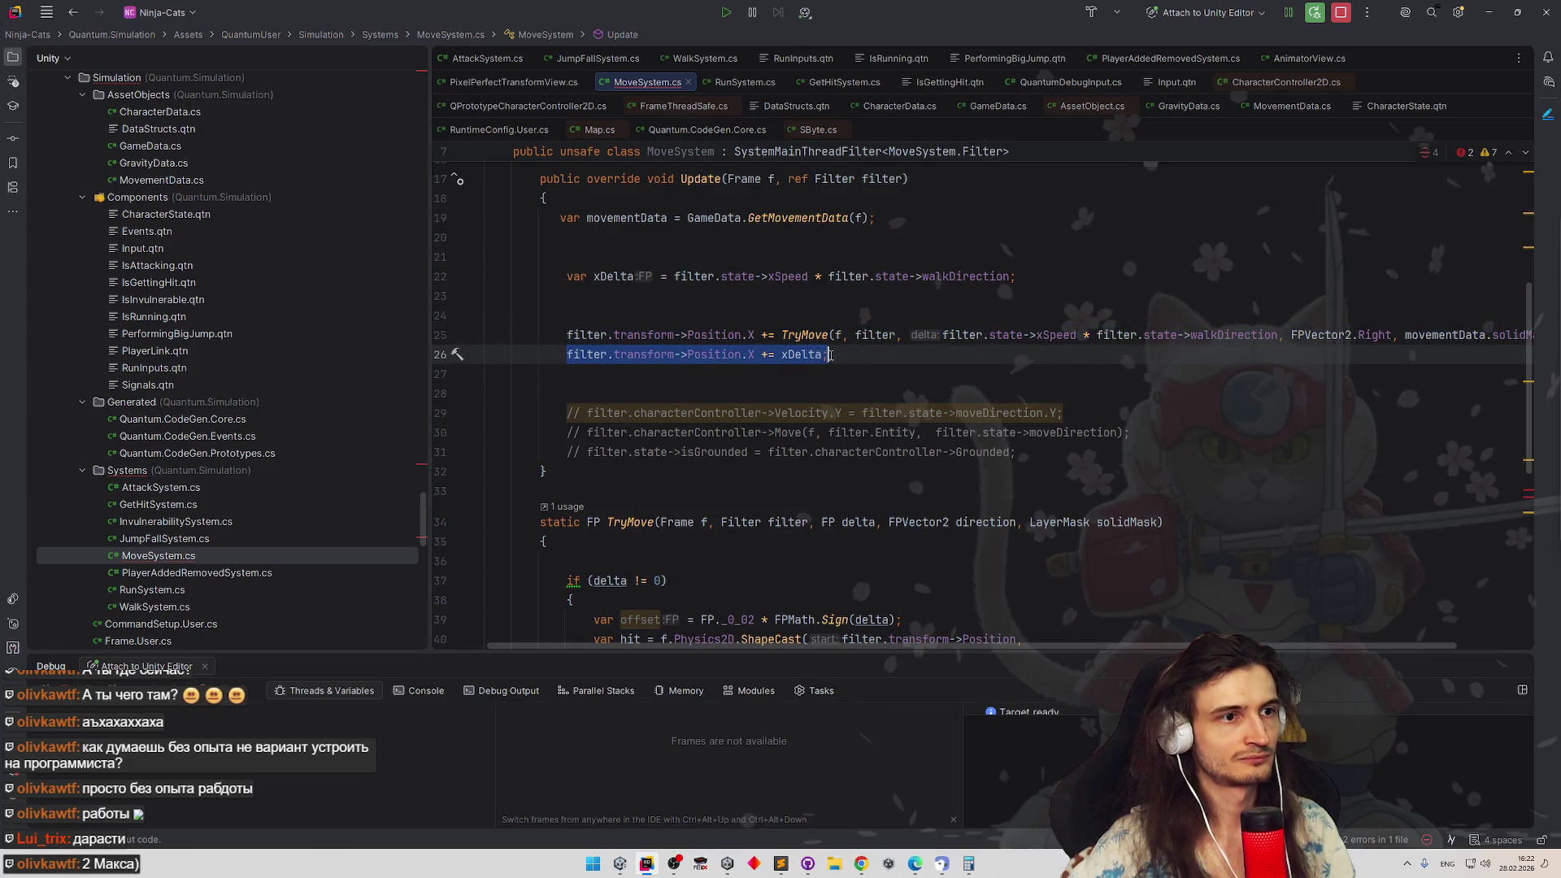
key(ctrl+v)
click(733, 354)
key(BackSpace)
text(Y)
key(Escape)
click(808, 319)
click(1163, 391)
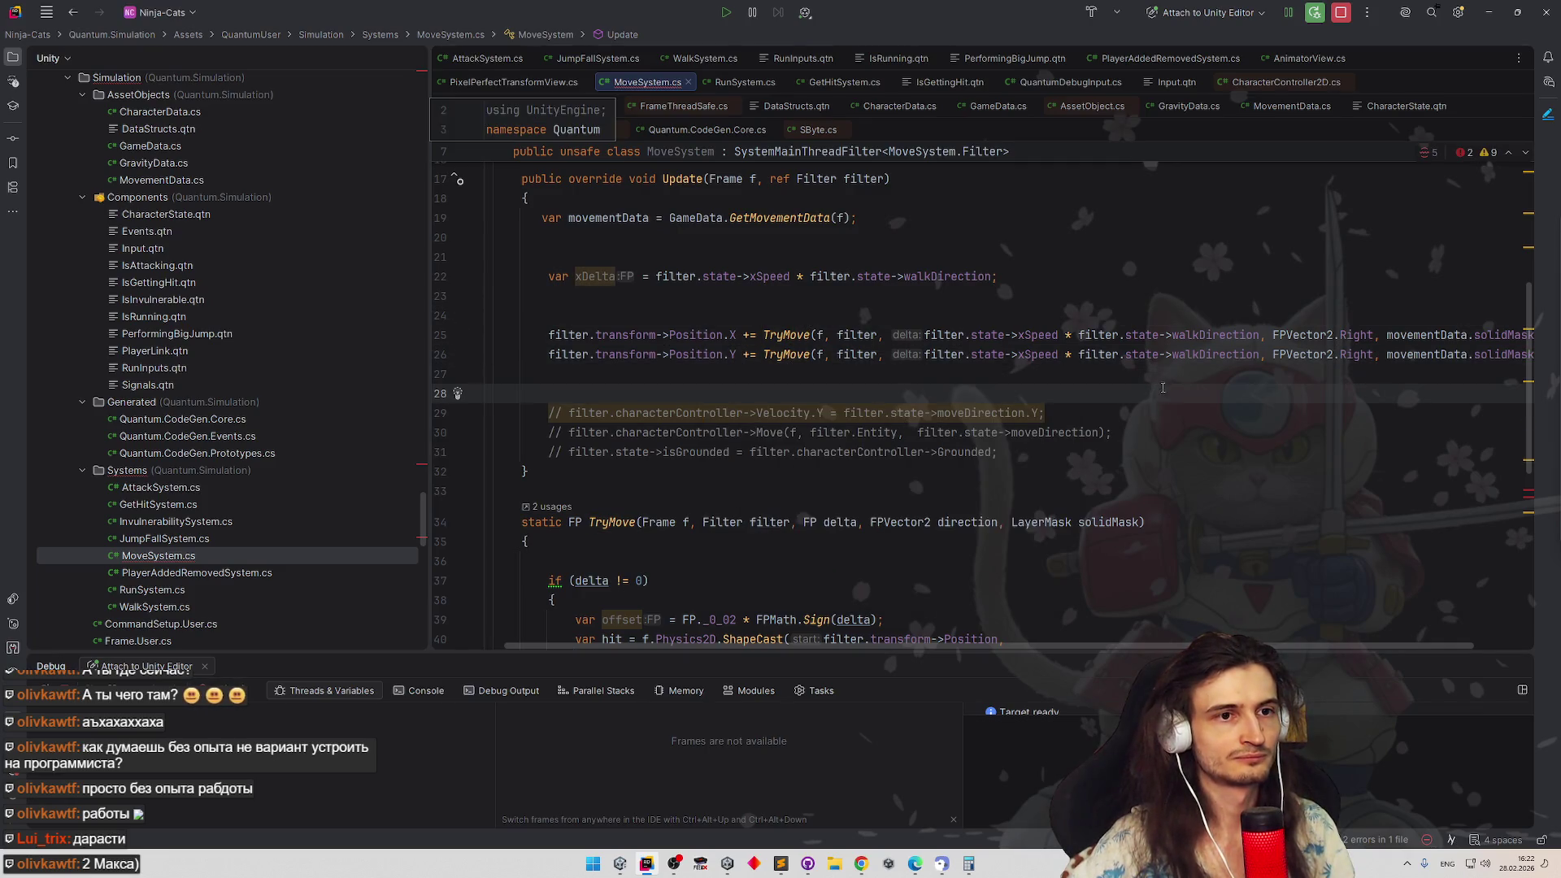
scroll(1138, 380, up, 2)
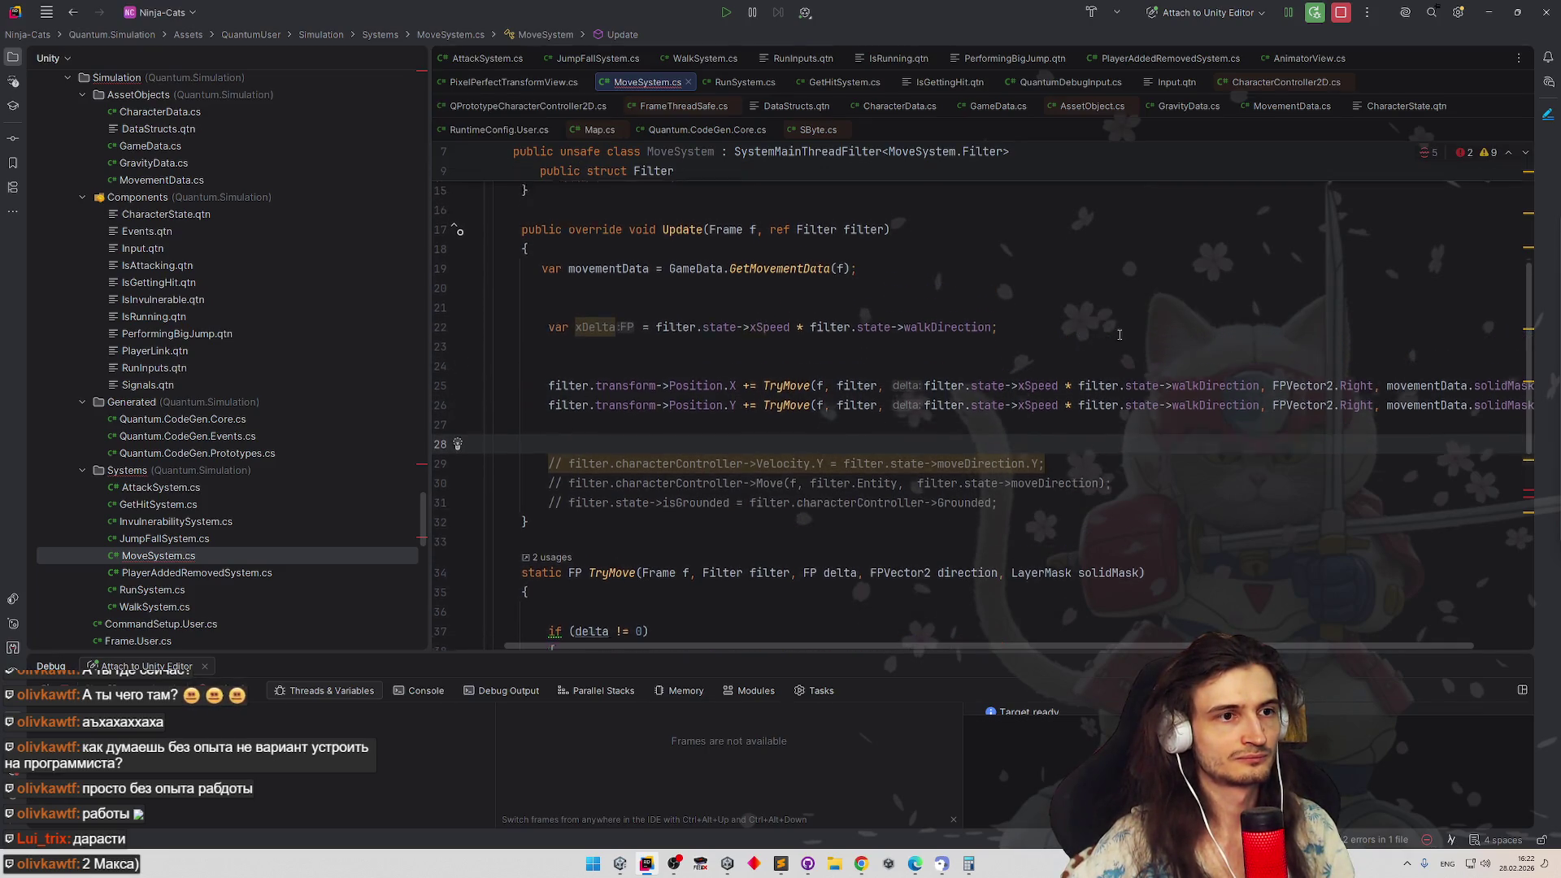
Make the vertical call use ySpeed without the walkDirection multiplier and FPVector2.Up
click(1022, 421)
key(BackSpace)
text(y)
key(Escape)
key(Up)
key(Up)
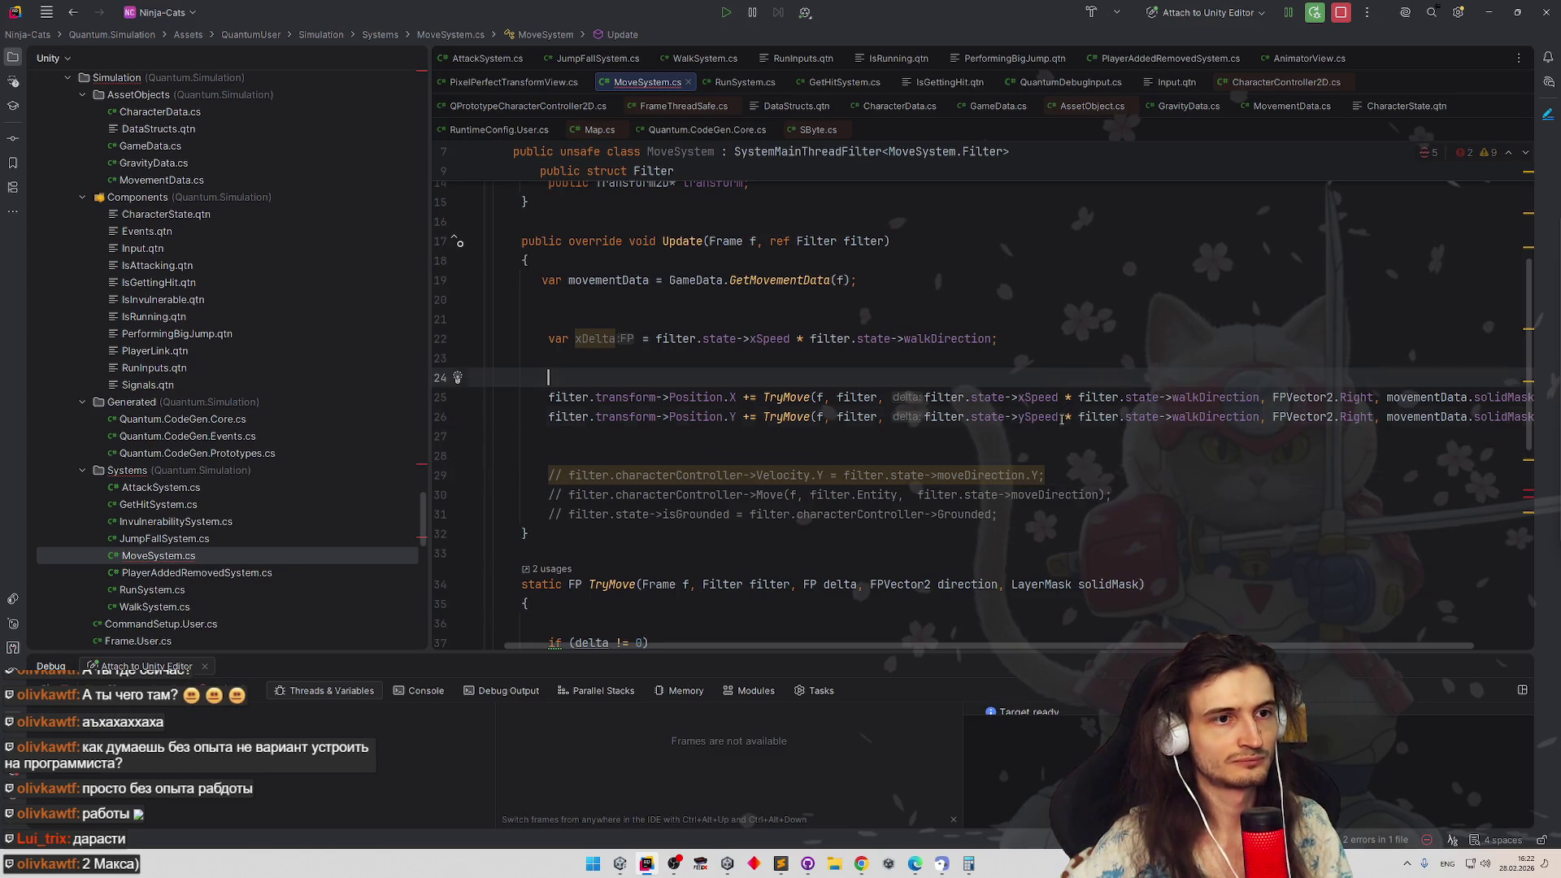
drag(1059, 418, 1262, 418)
key(BackSpace)
click(1218, 356)
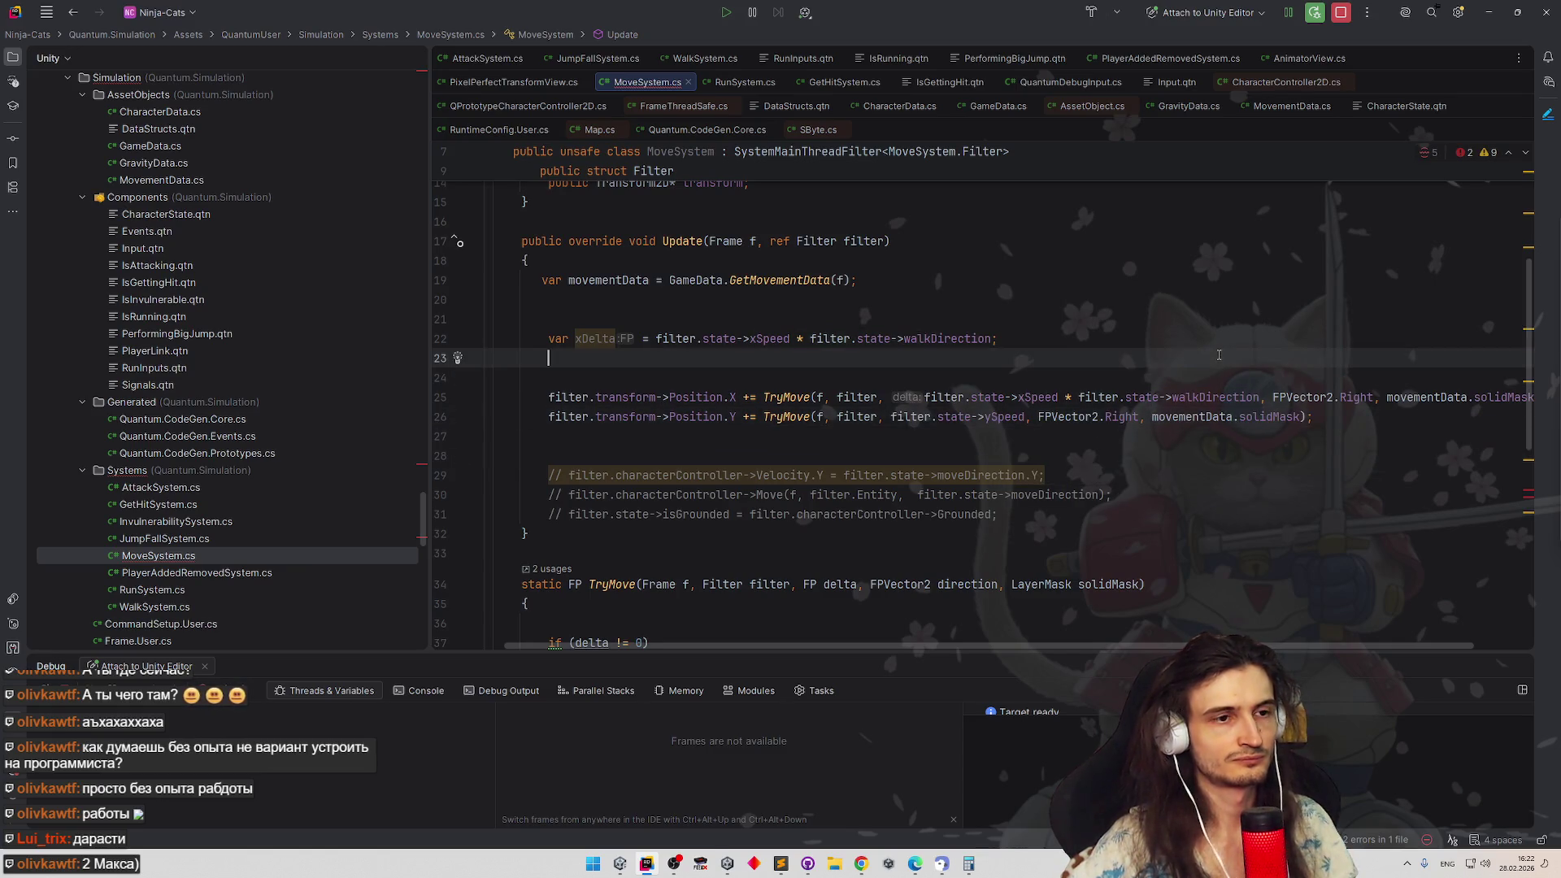
click(1181, 433)
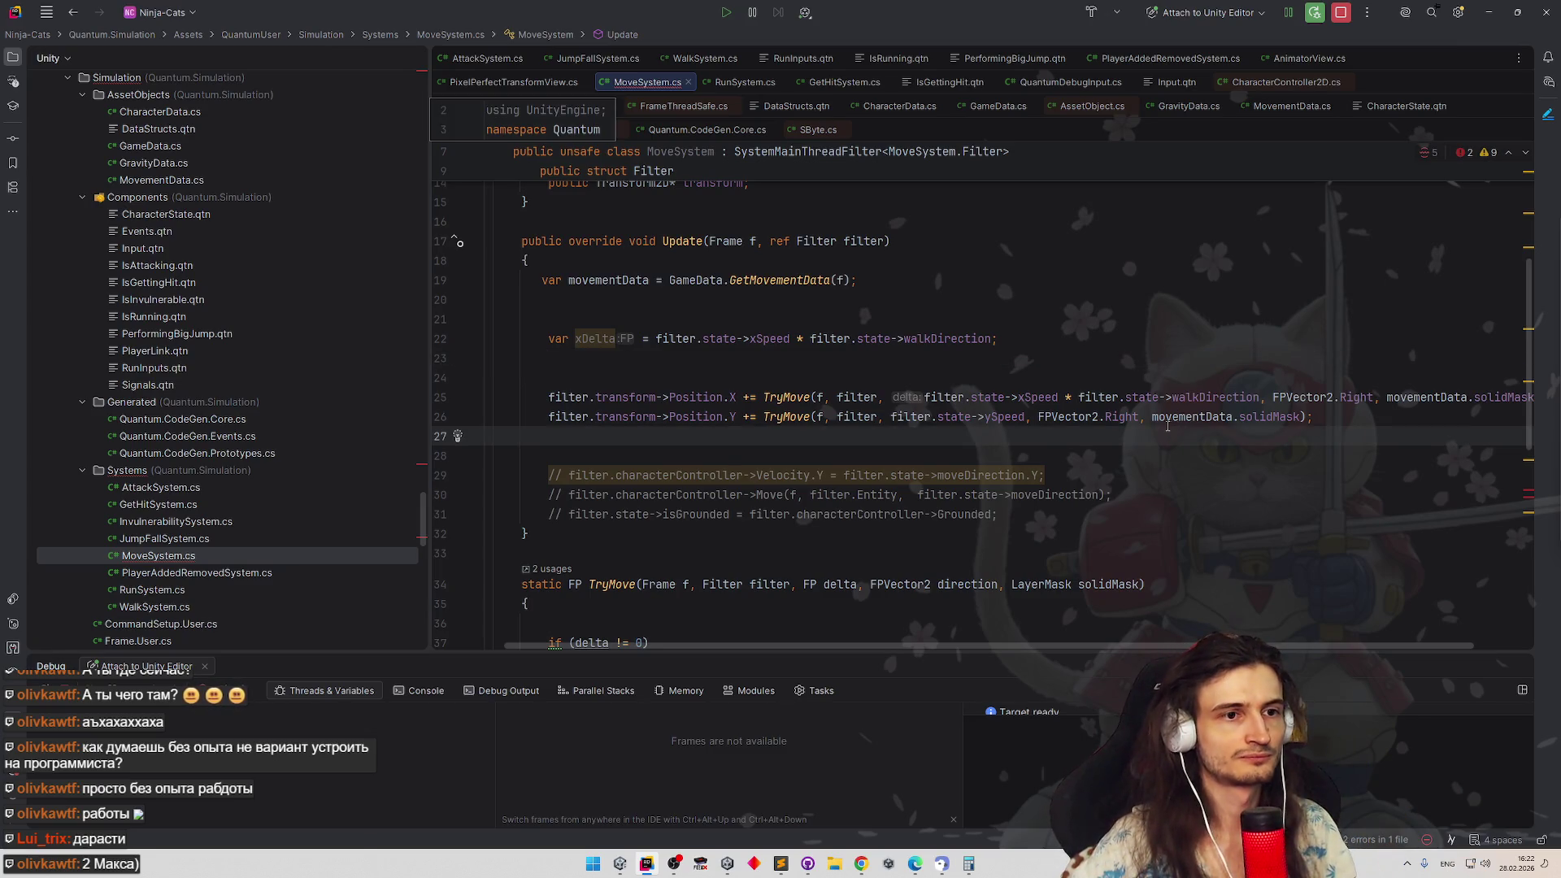
double_click(1120, 418)
text(Up)
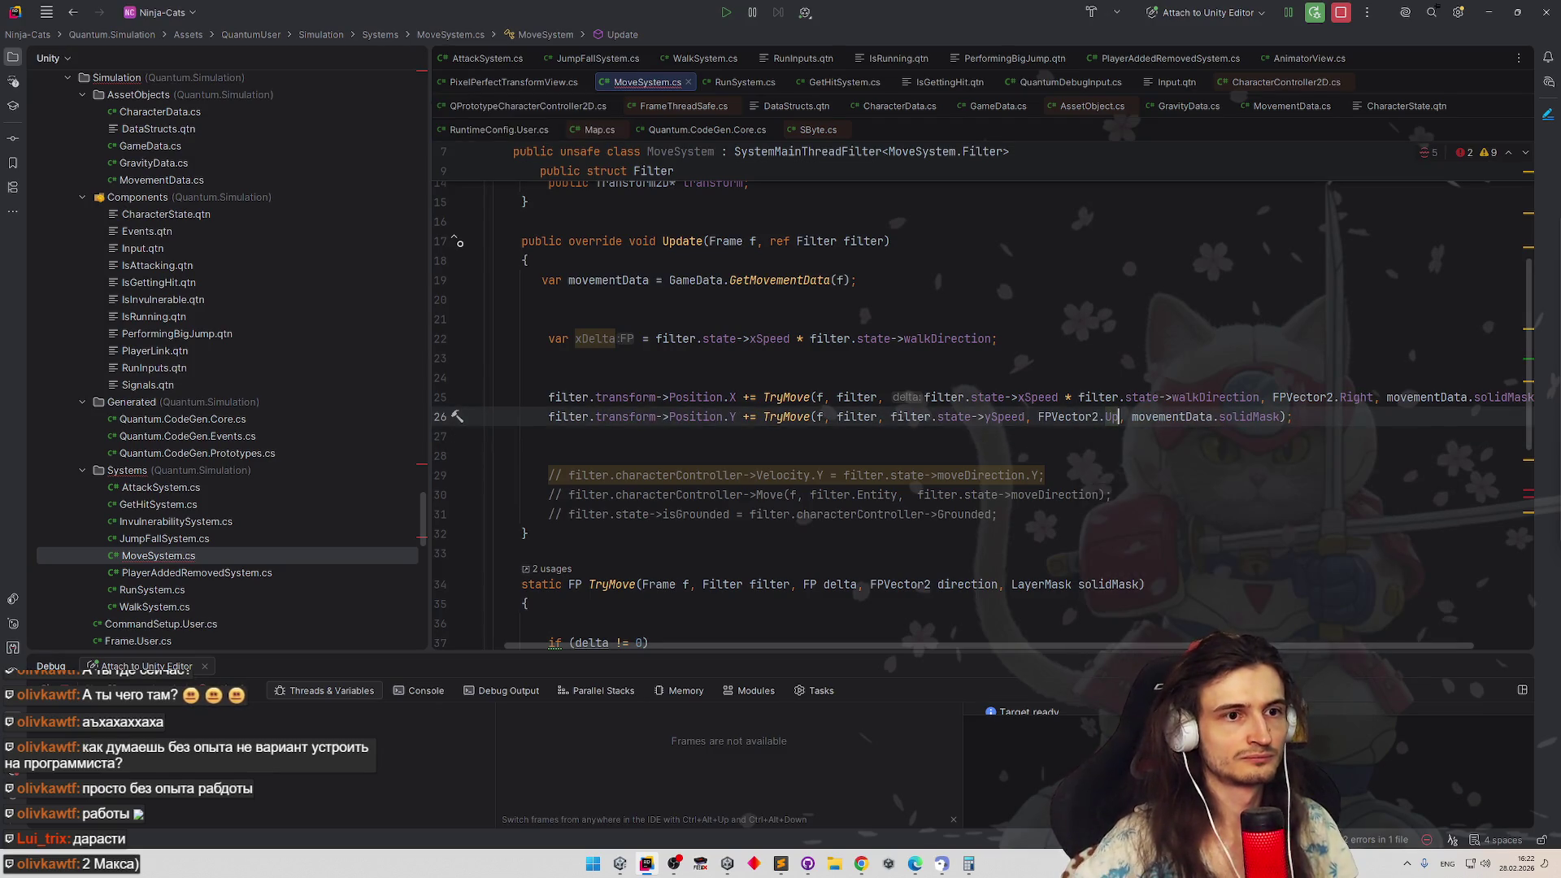
click(1145, 476)
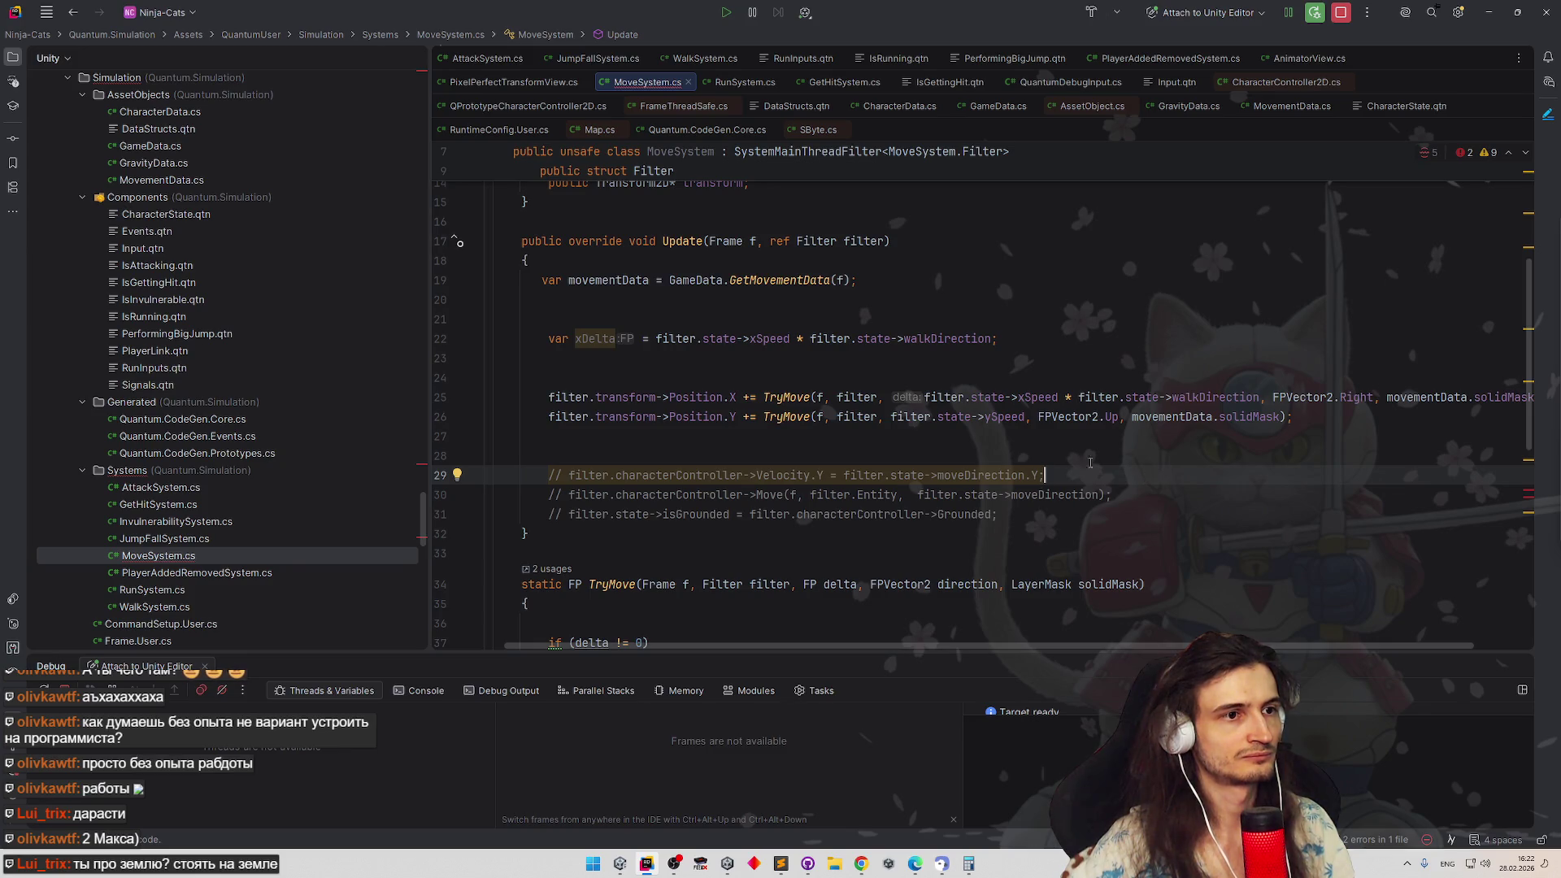
Delete the unused var xDelta line and the extra blank lines in Update
triple_click(642, 338)
key(BackSpace)
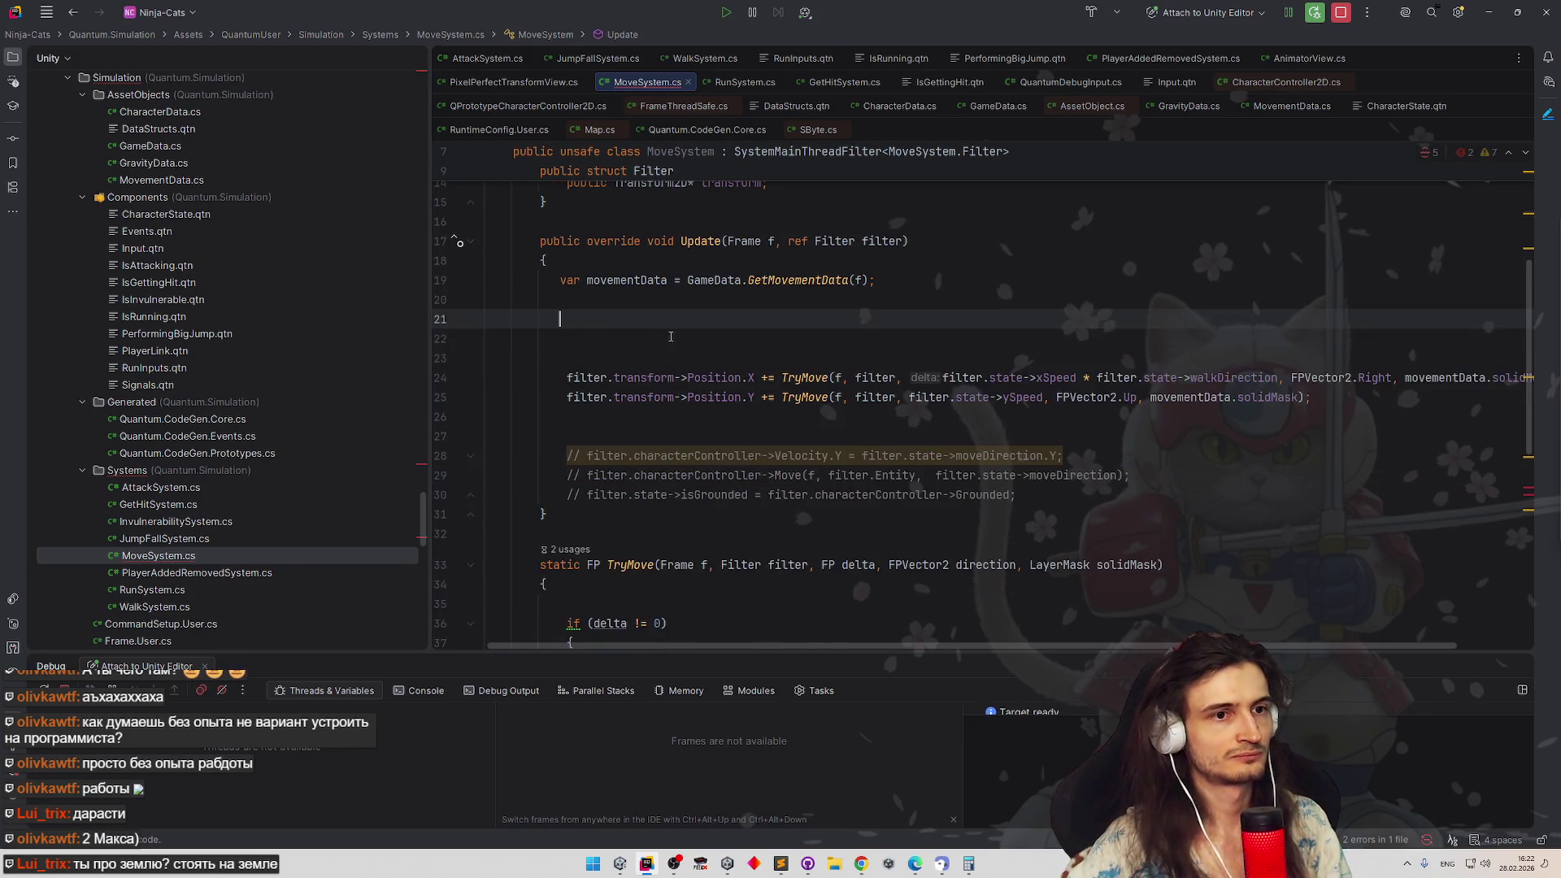
key(BackSpace)
click(642, 338)
key(BackSpace)
key(BackSpace)
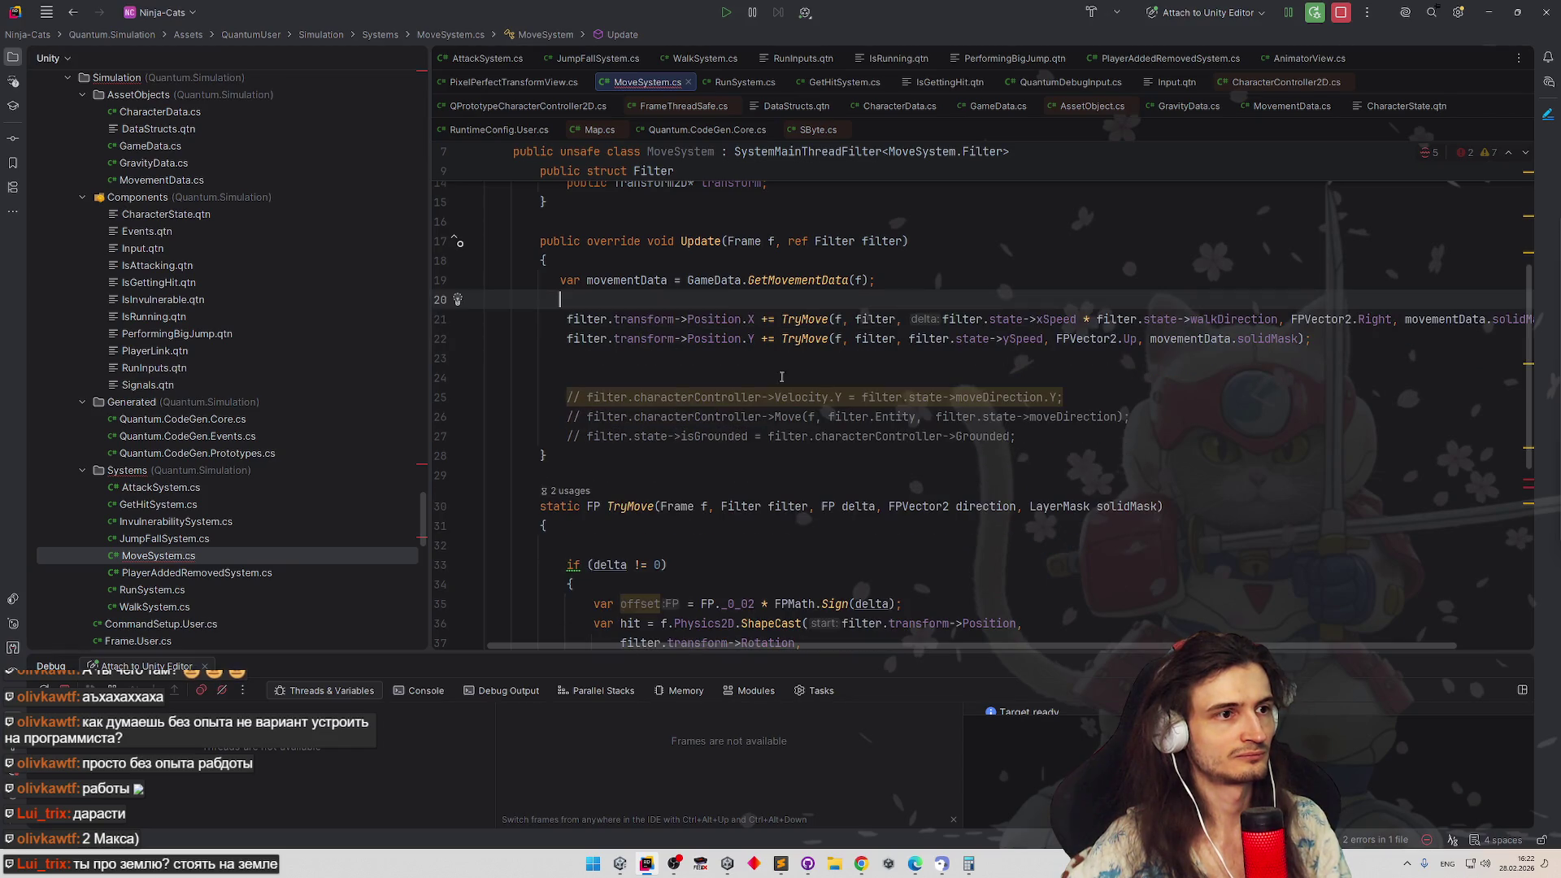
Remove the commented-out velocity and Move lines below the TryMove calls
click(1084, 436)
drag(1131, 416, 568, 378)
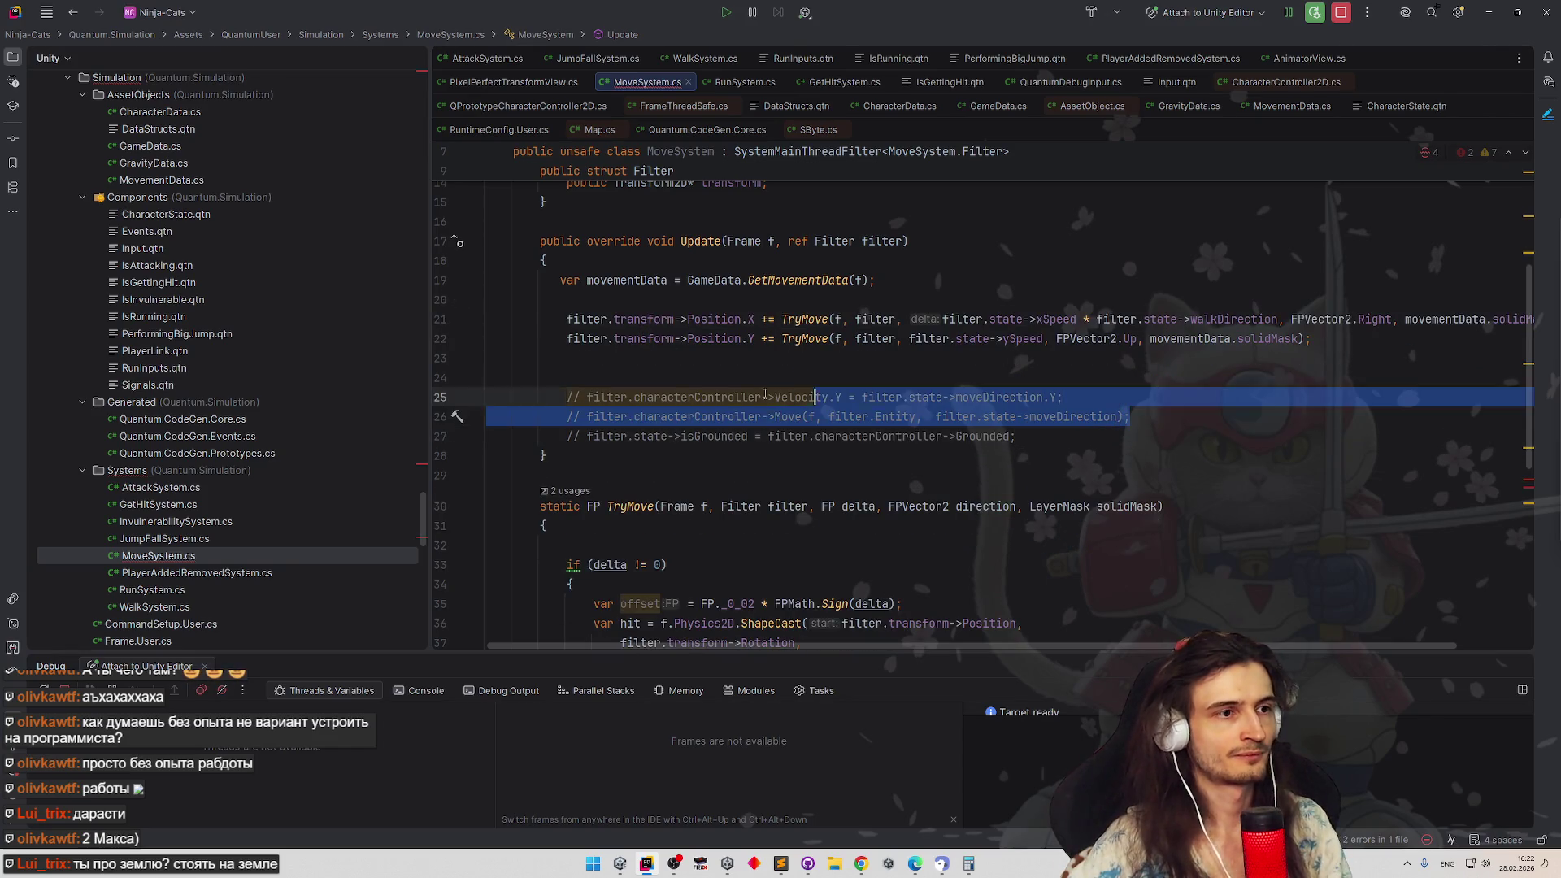
key(BackSpace)
key(BackSpace)
key(BackSpace)
key(Return)
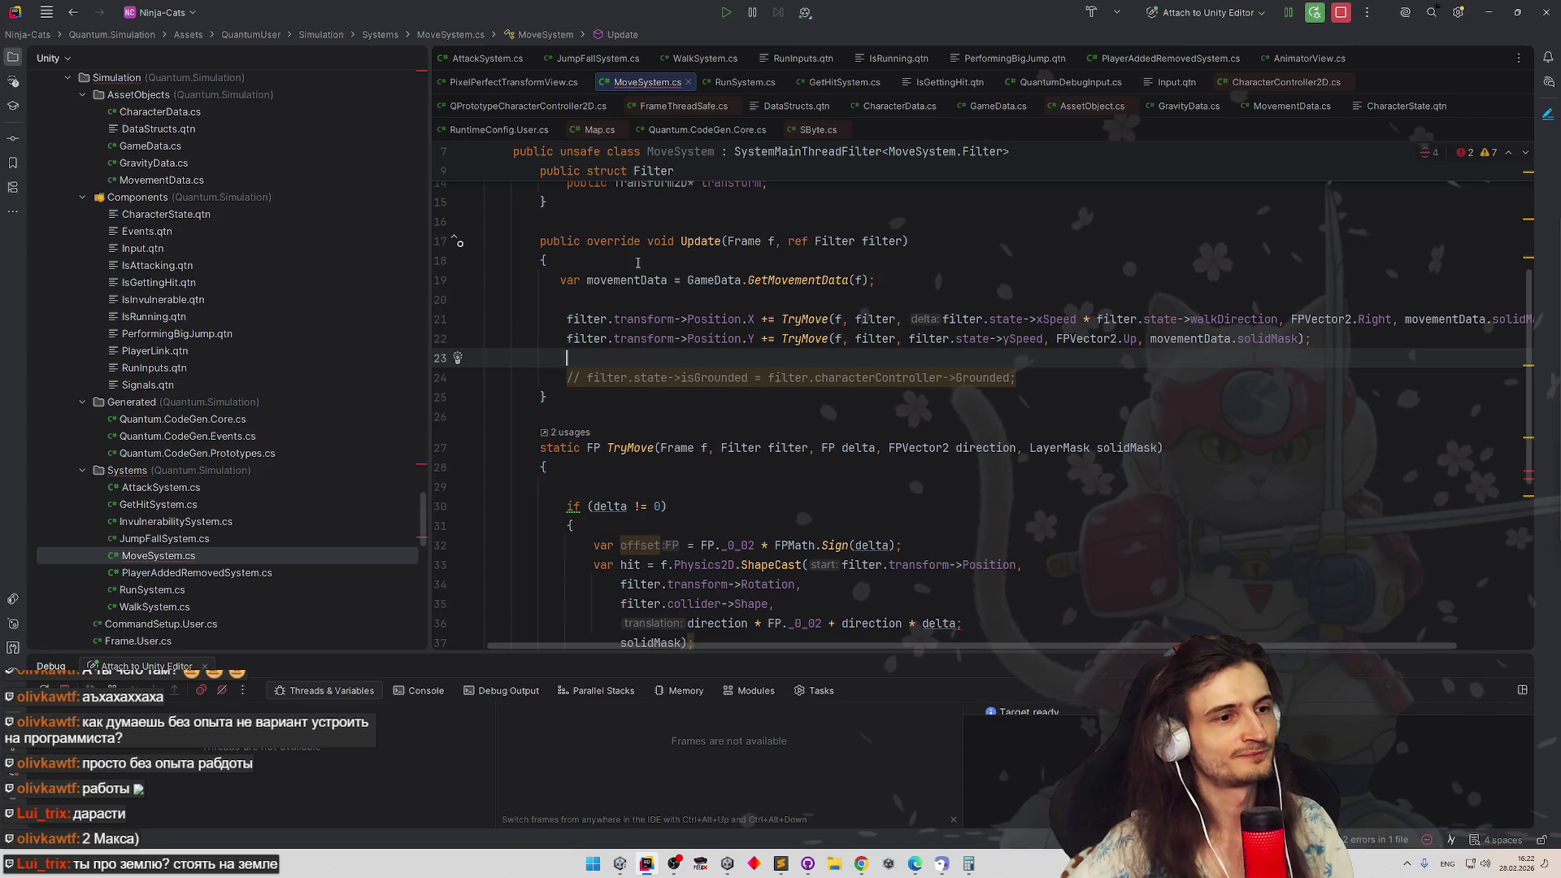
scroll(807, 427, down, 2)
scroll(850, 419, up, 2)
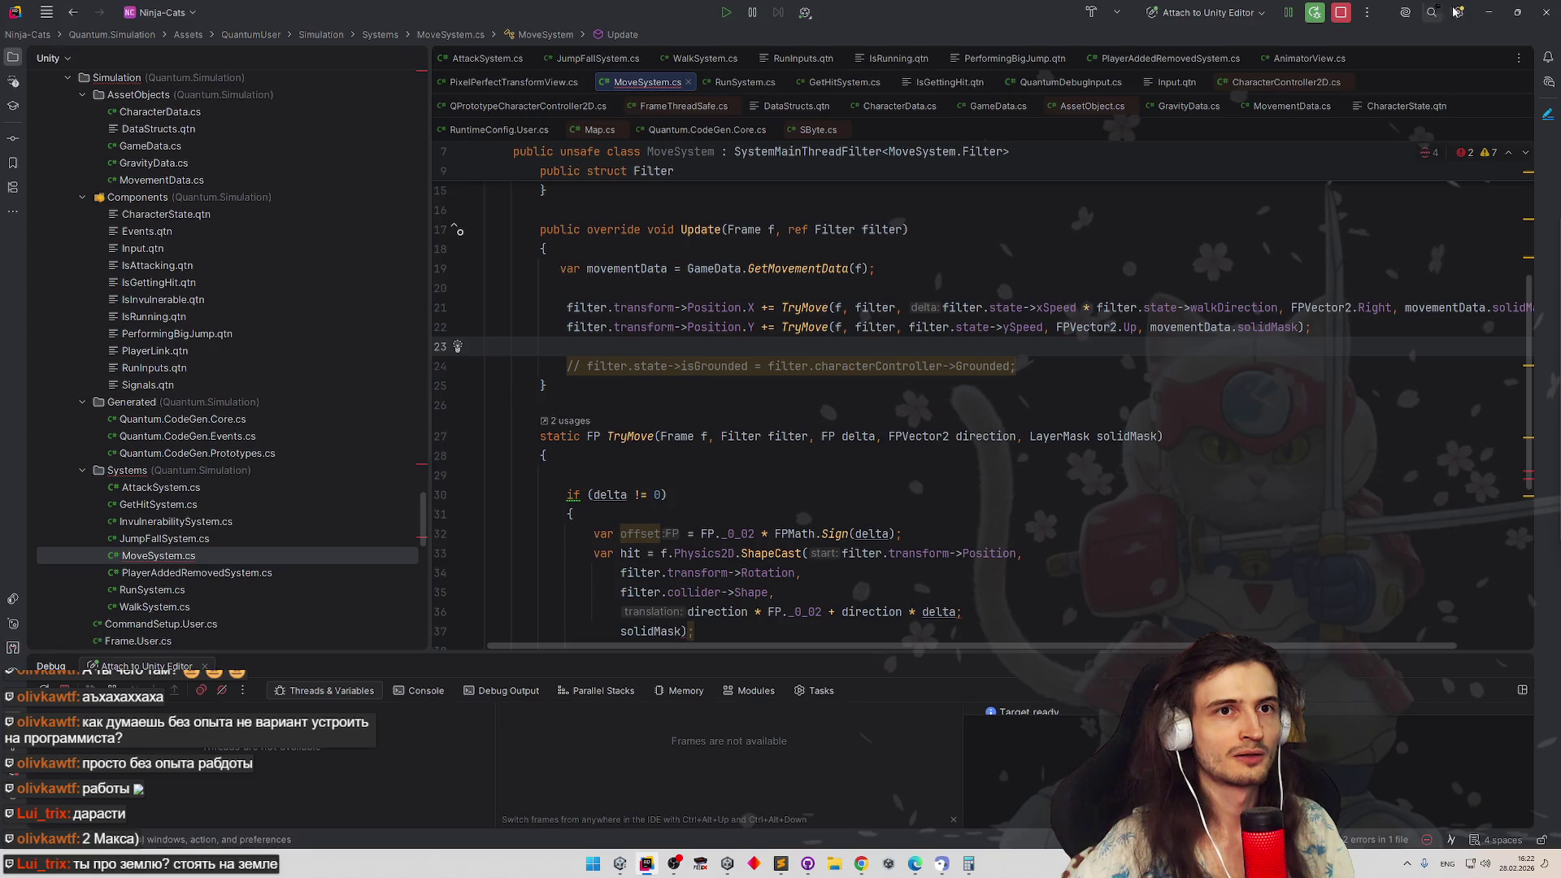
Try Play in Unity, hit the compile-errors block, and jump to the MoveSystem.cs error at line 36
key(alt+Tab)
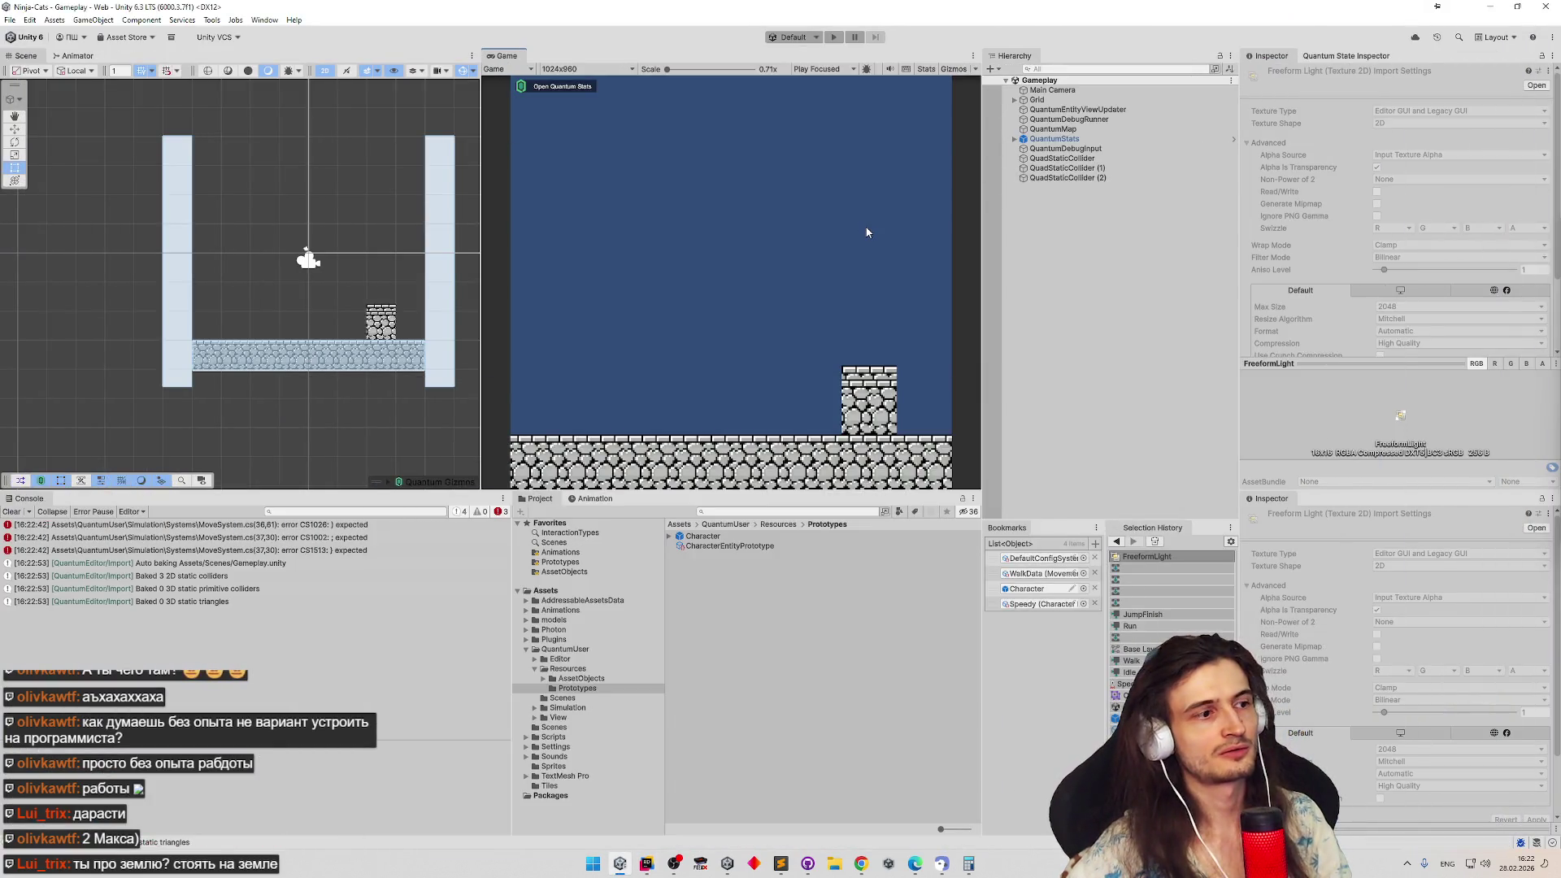
key(ctrl+p)
double_click(280, 524)
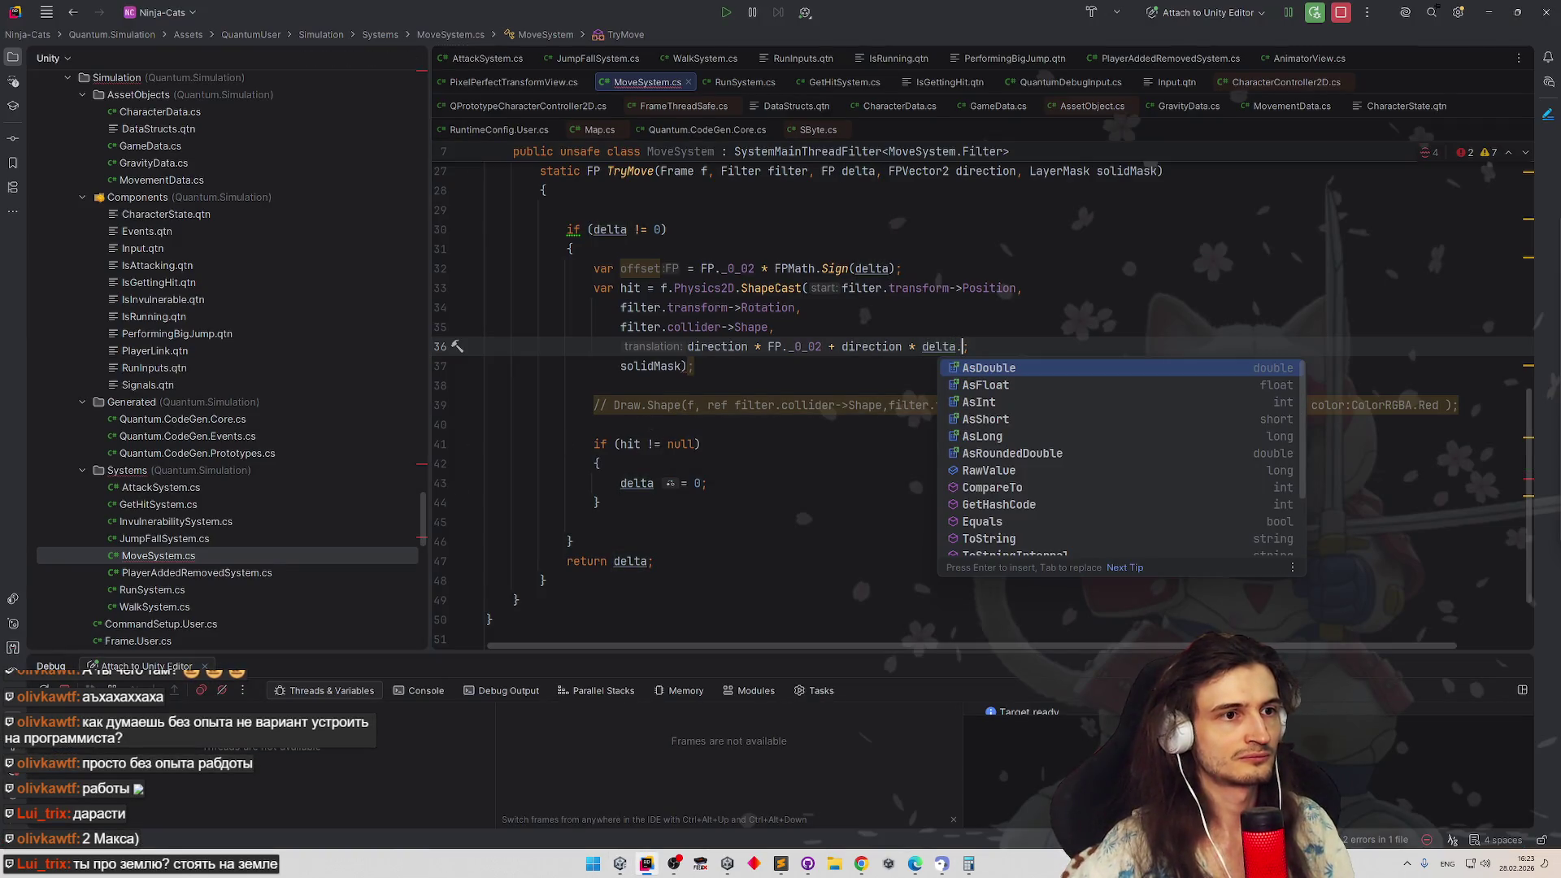
Delete the stray dot after delta in the ShapeCast call and return to Unity to recompile
key(Escape)
text(,)
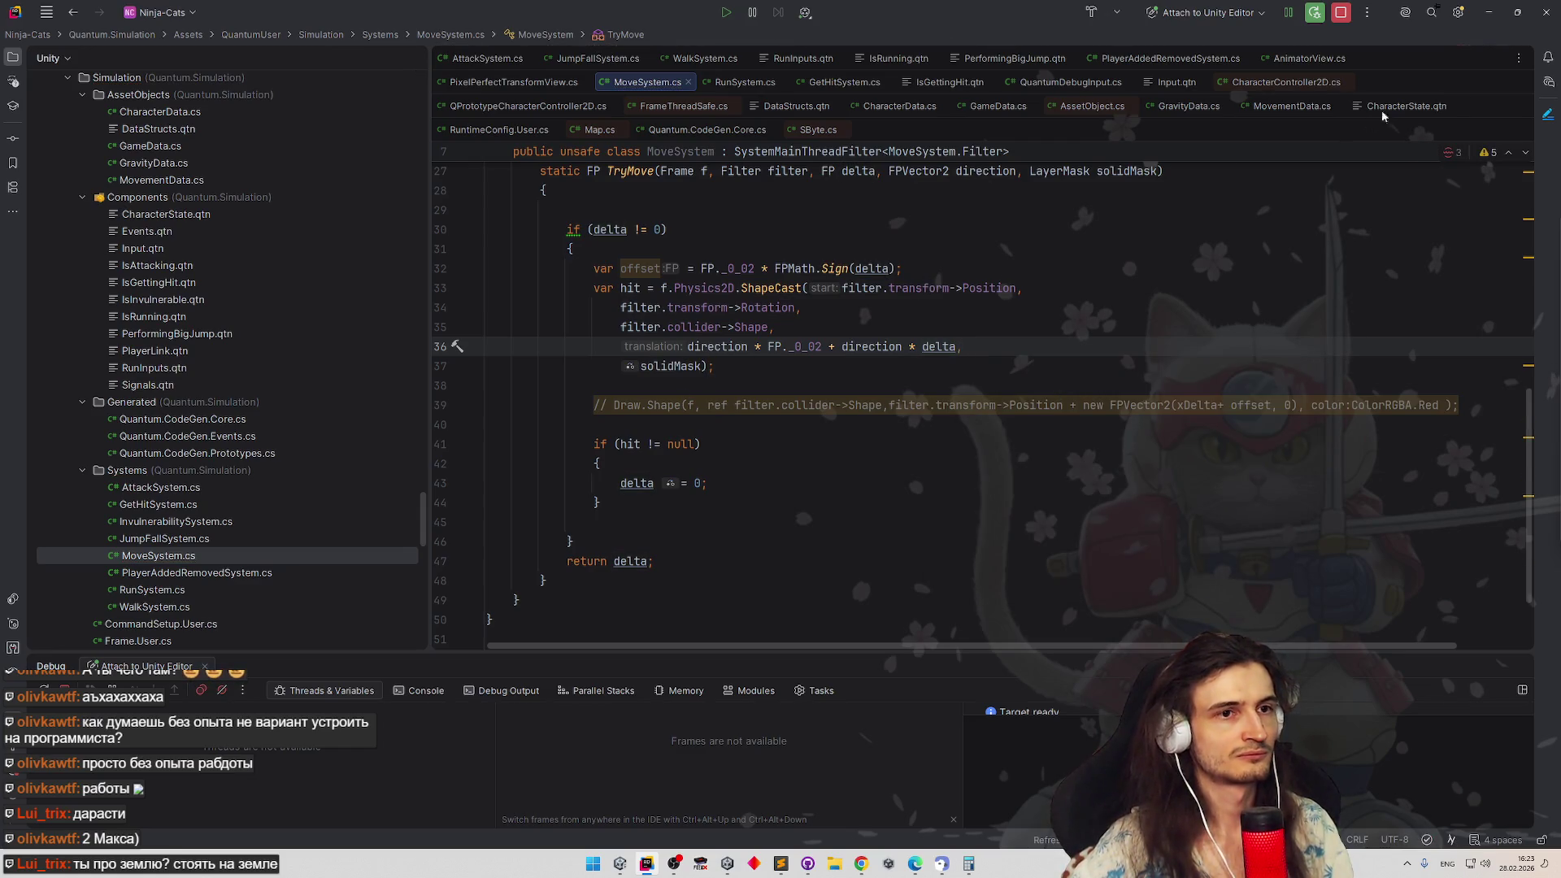
click(1491, 15)
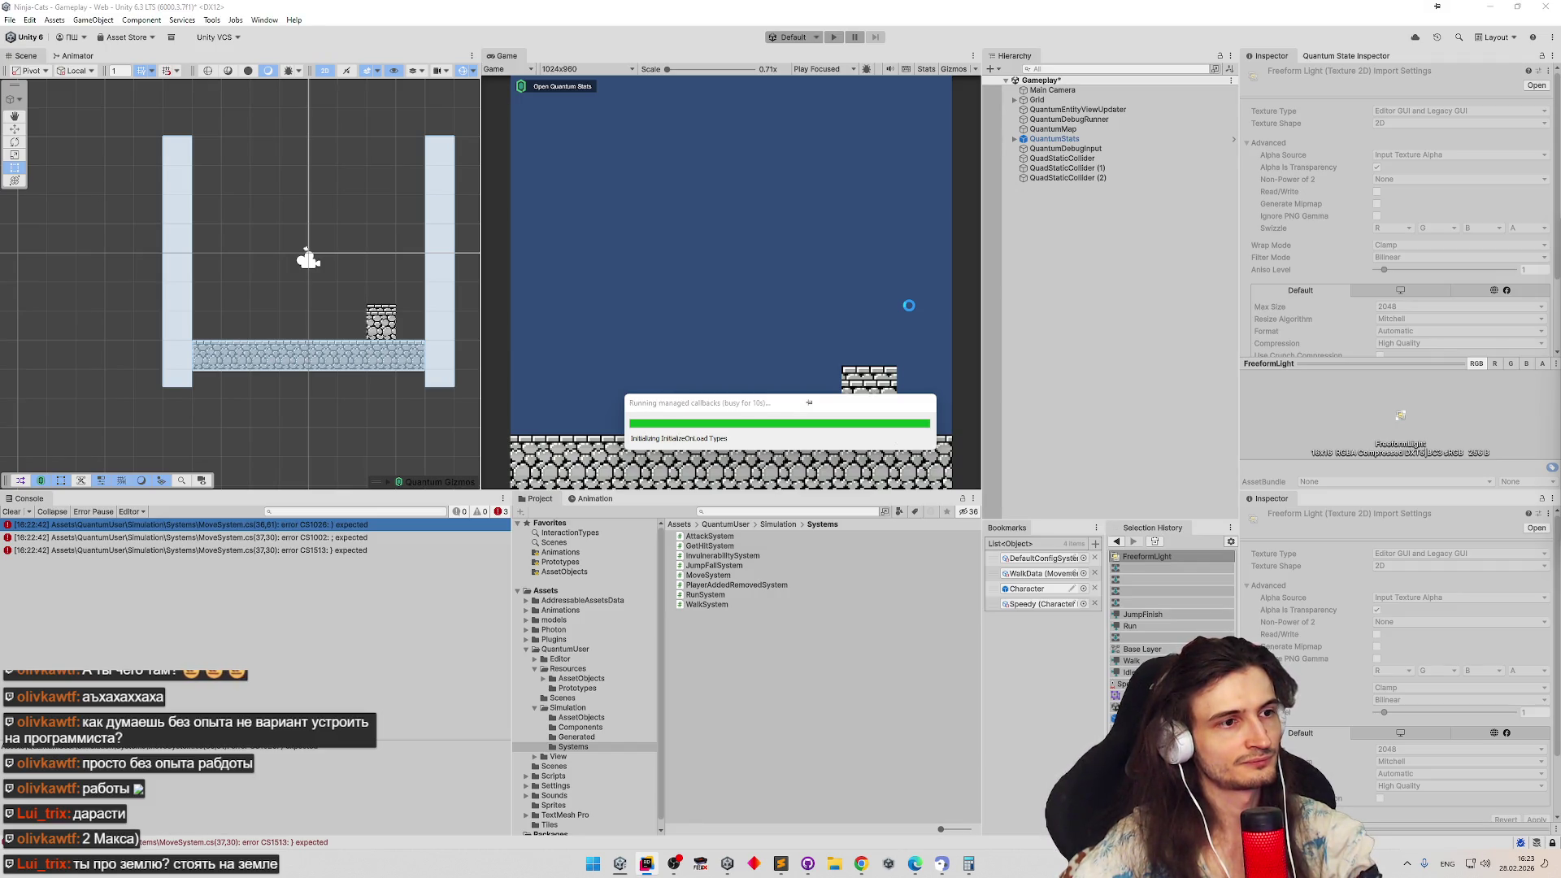
click(648, 864)
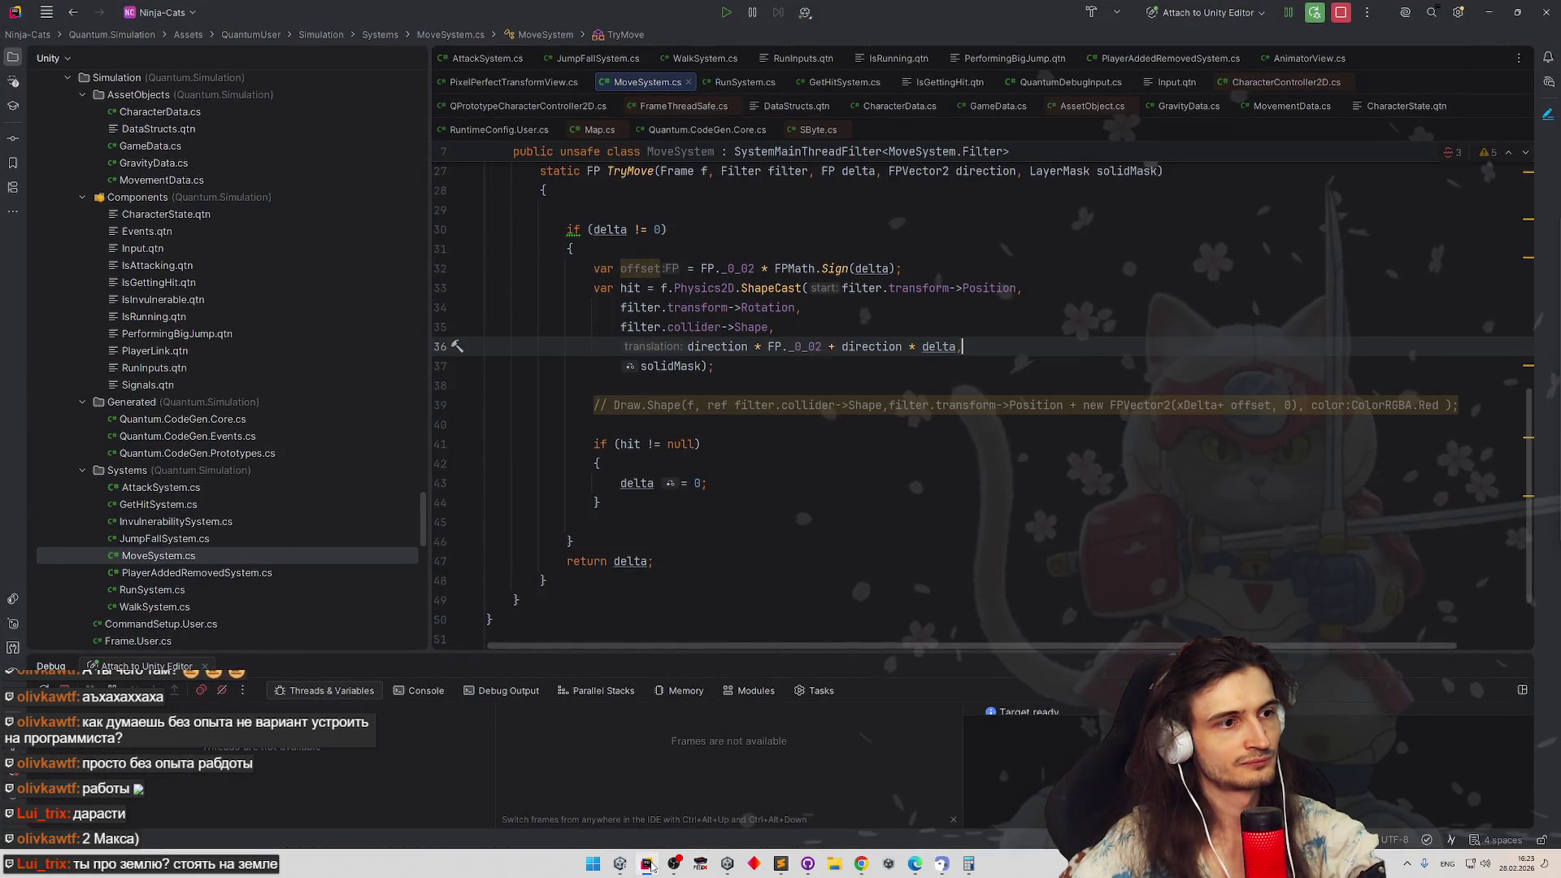
click(647, 865)
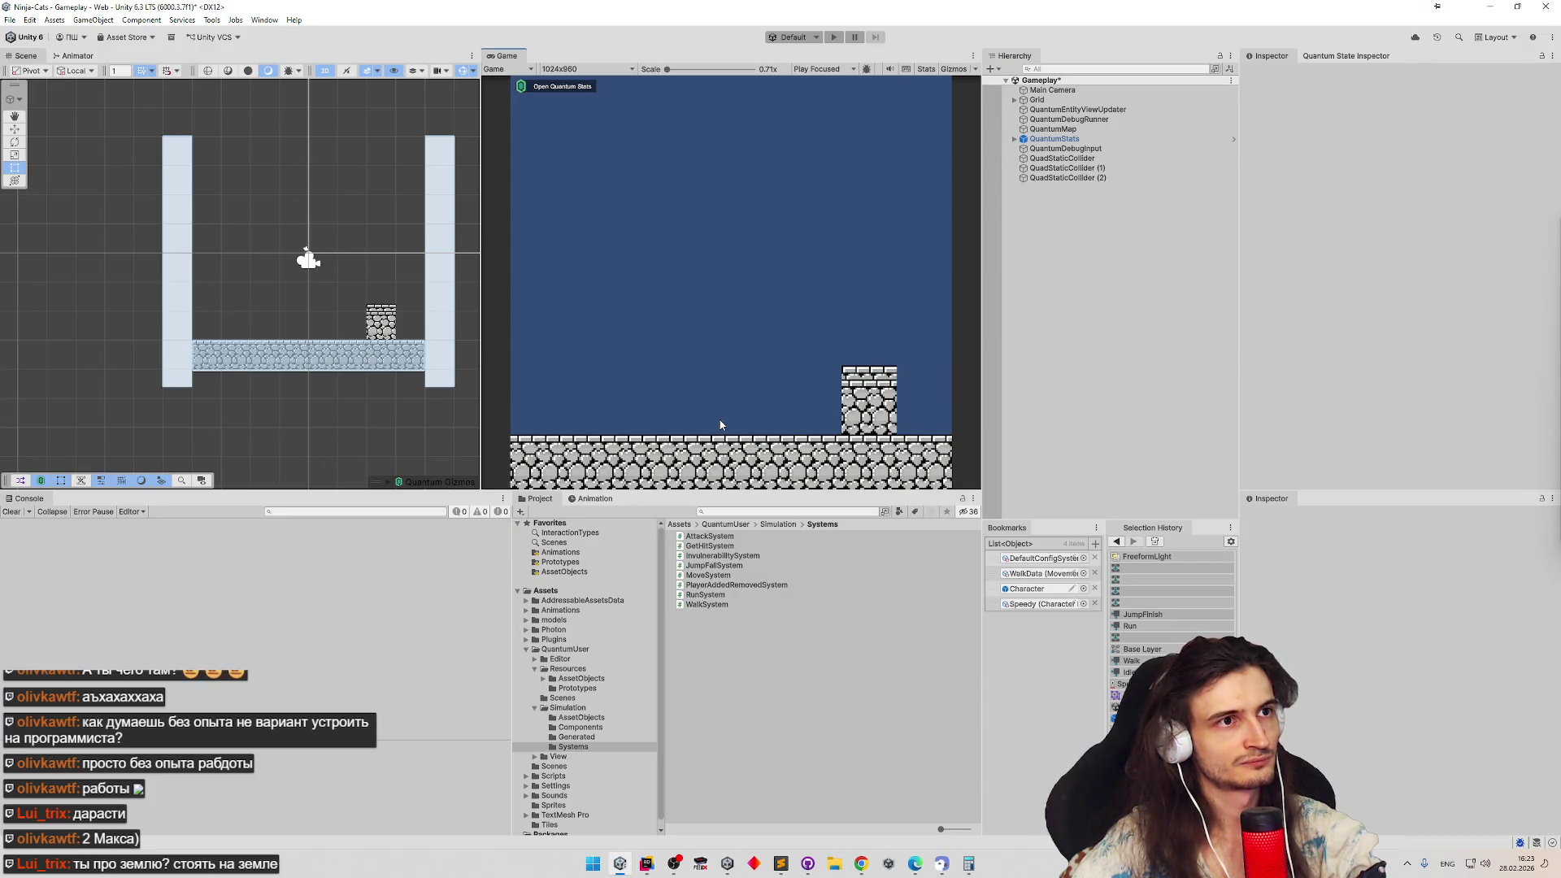
Play-test the game, restarting twice, then stop play mode
key(ctrl+p)
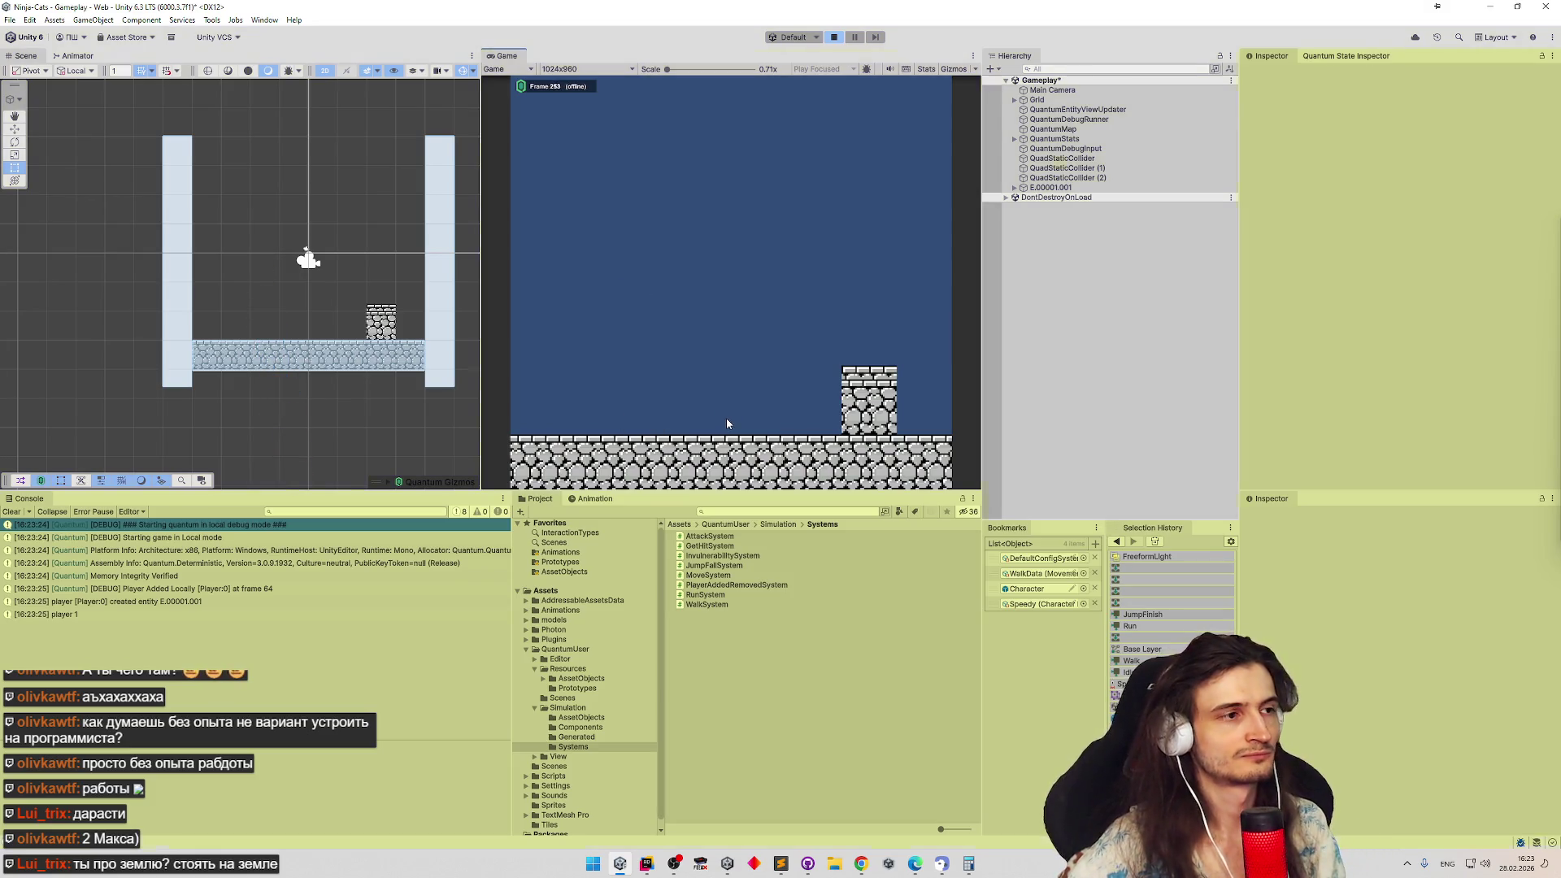
key(ctrl+p)
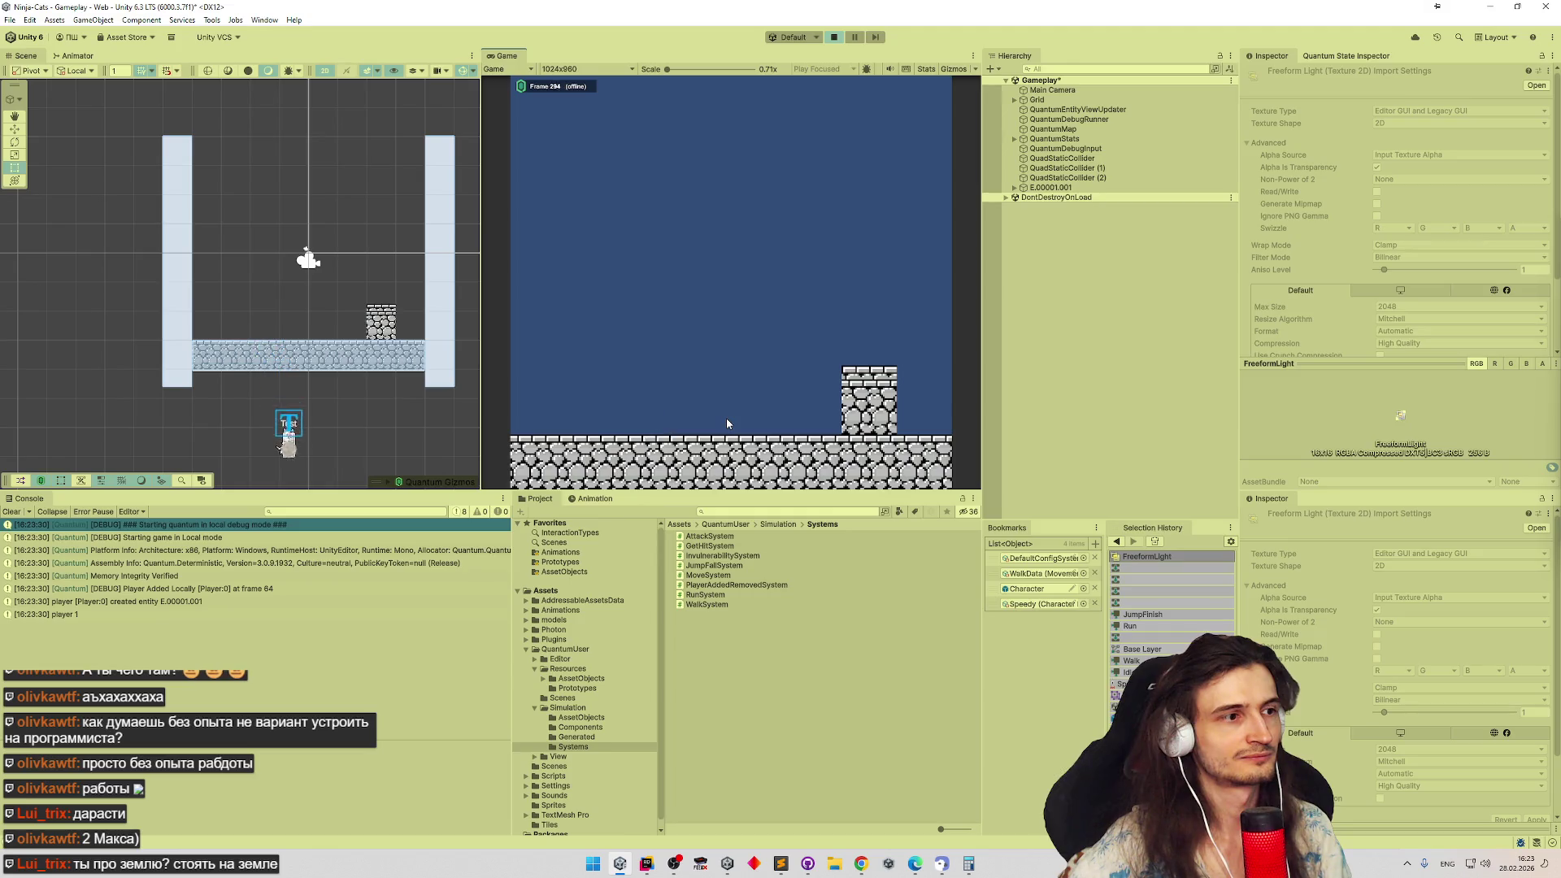
key(ctrl+p)
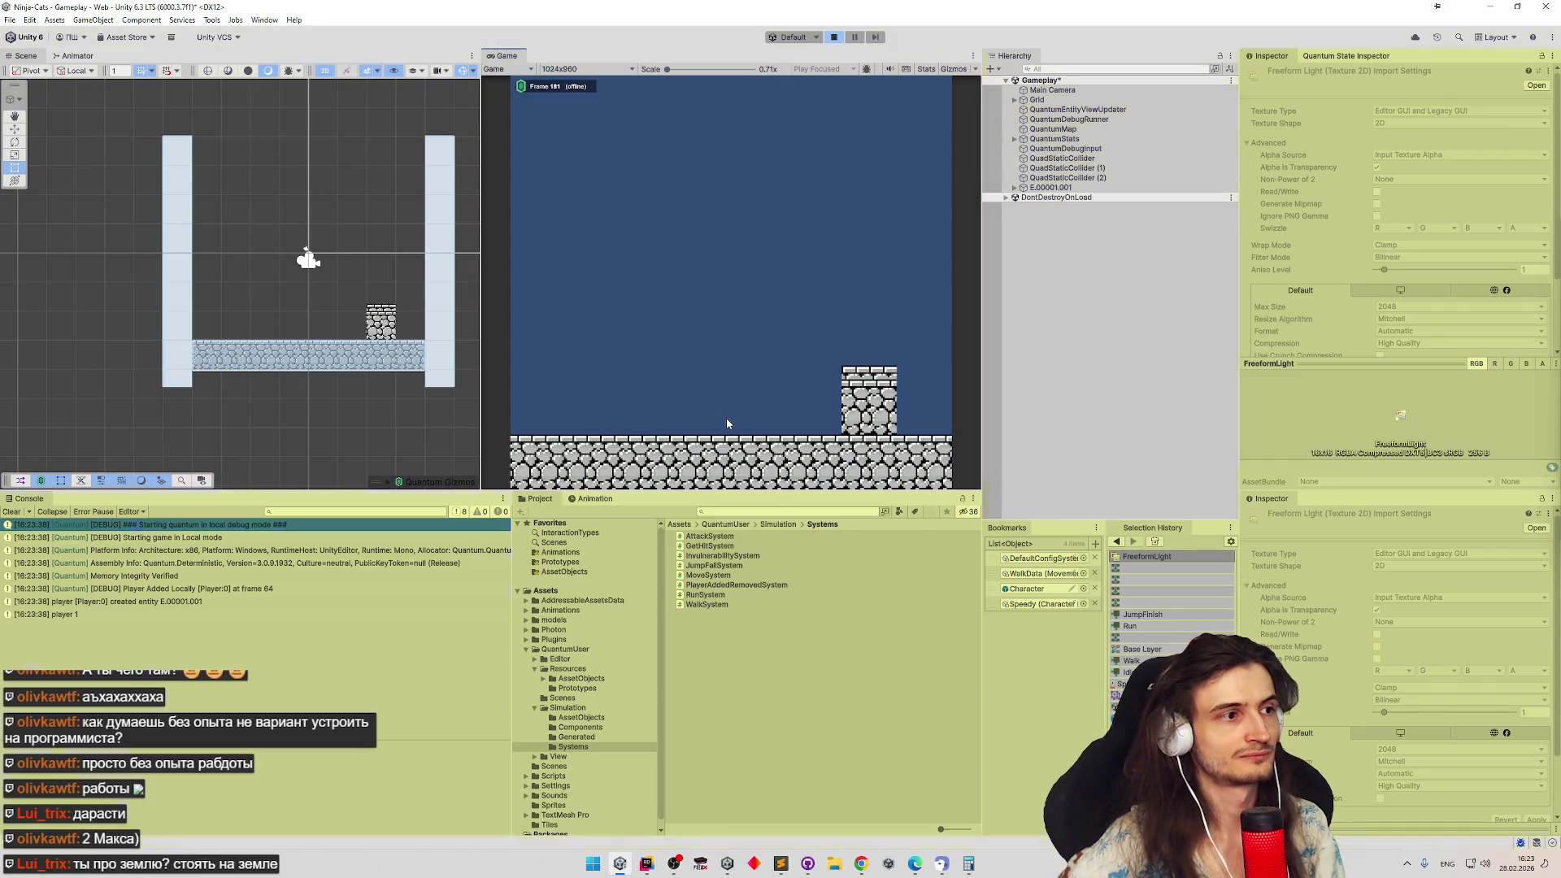
key(ctrl+p)
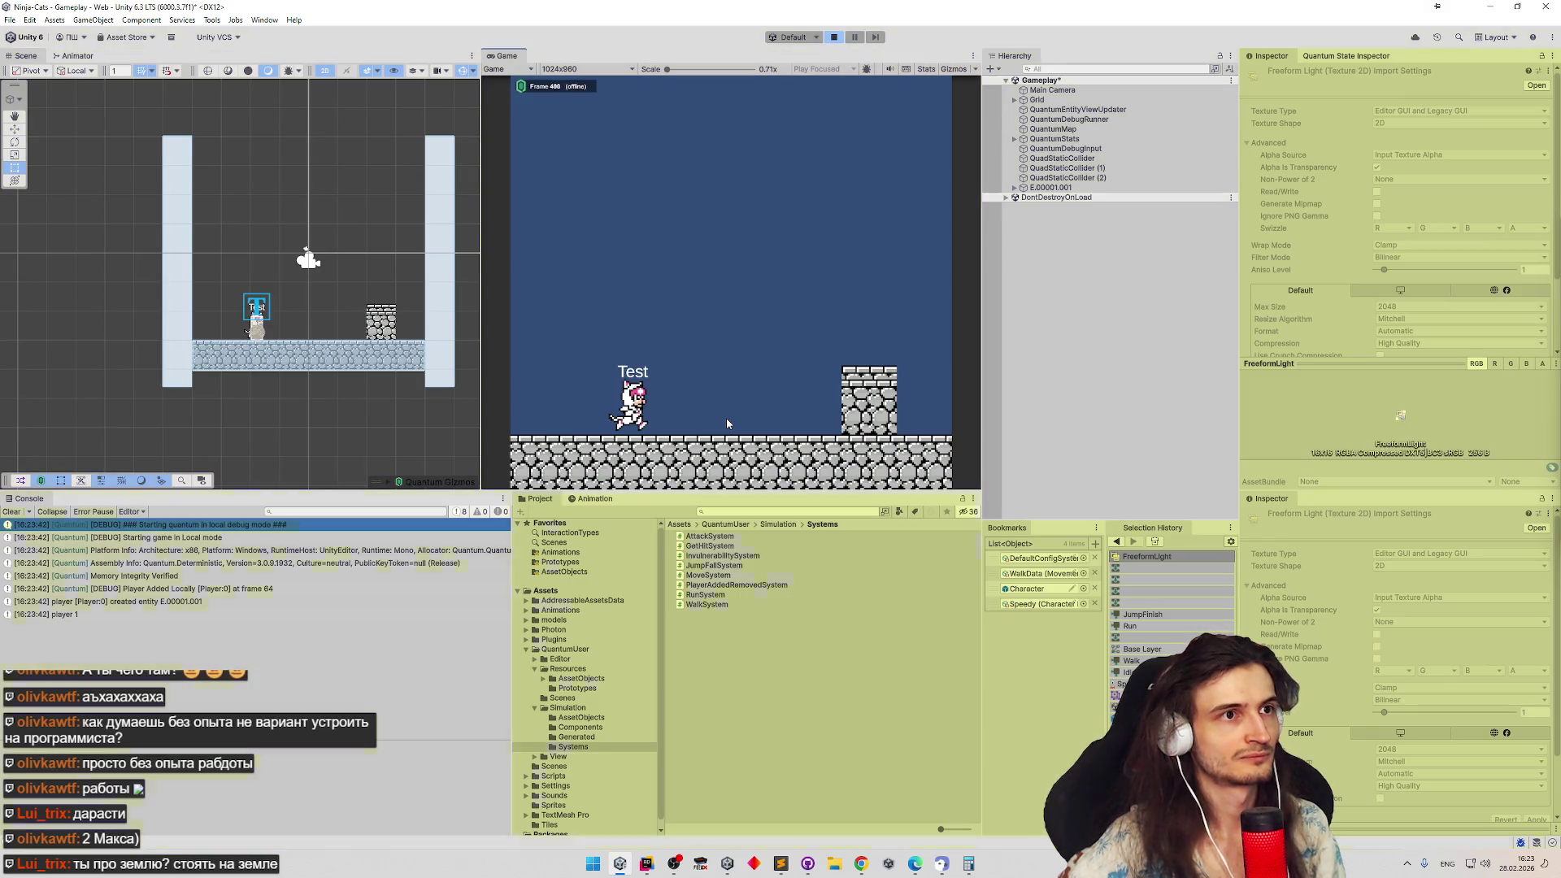
Back in Rider, delete TryMove's return delta; statement
key(alt+Tab)
key(shift+Home)
key(BackSpace)
scroll(596, 317, up, 3)
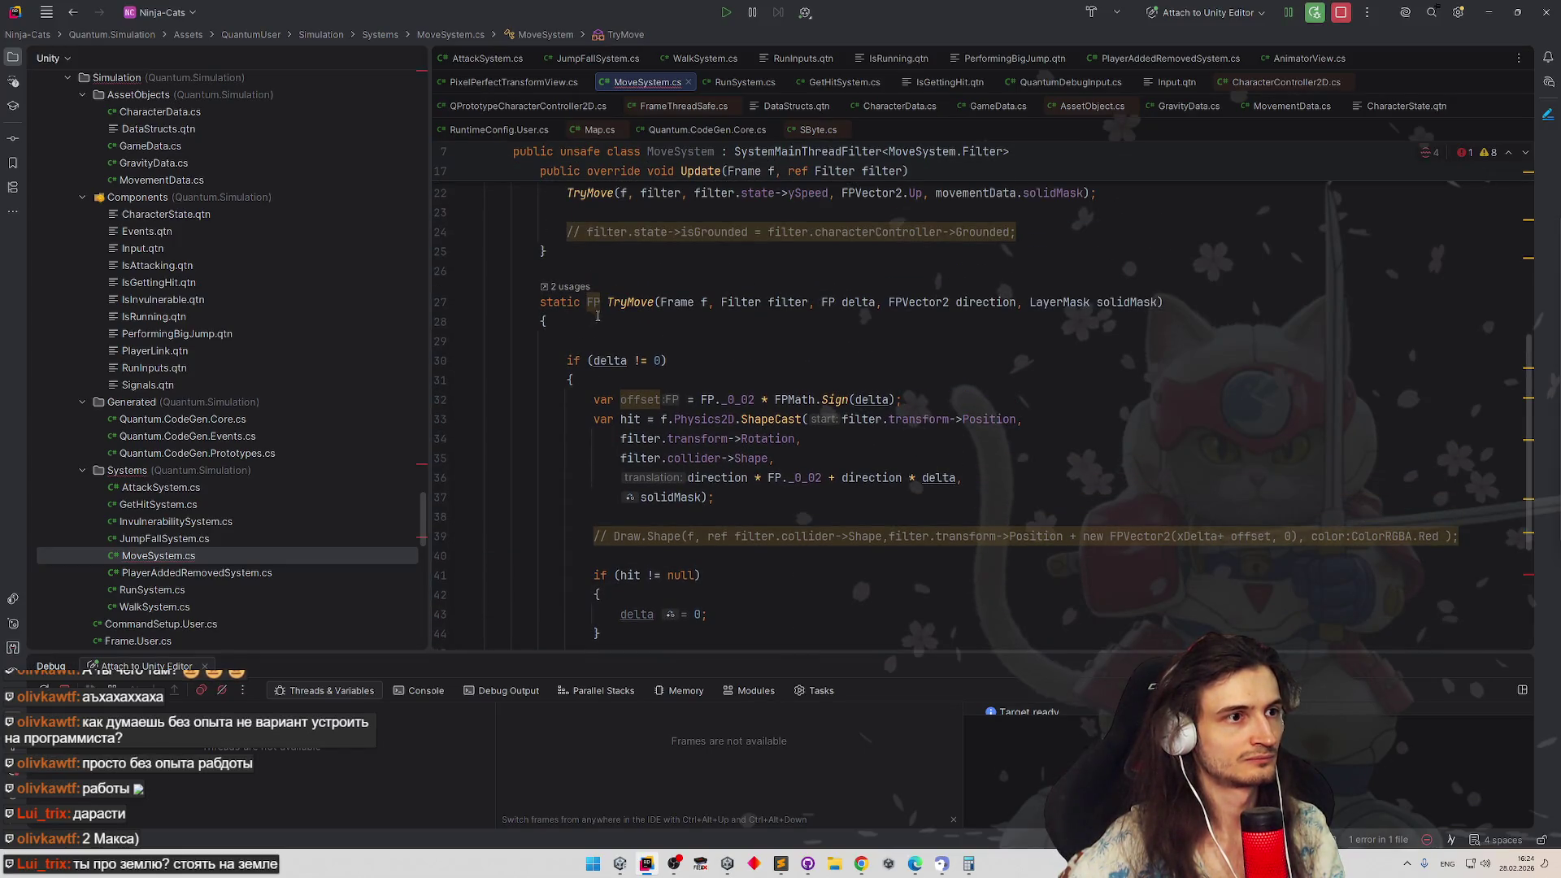
Change TryMove's return type from FP to bool
click(594, 303)
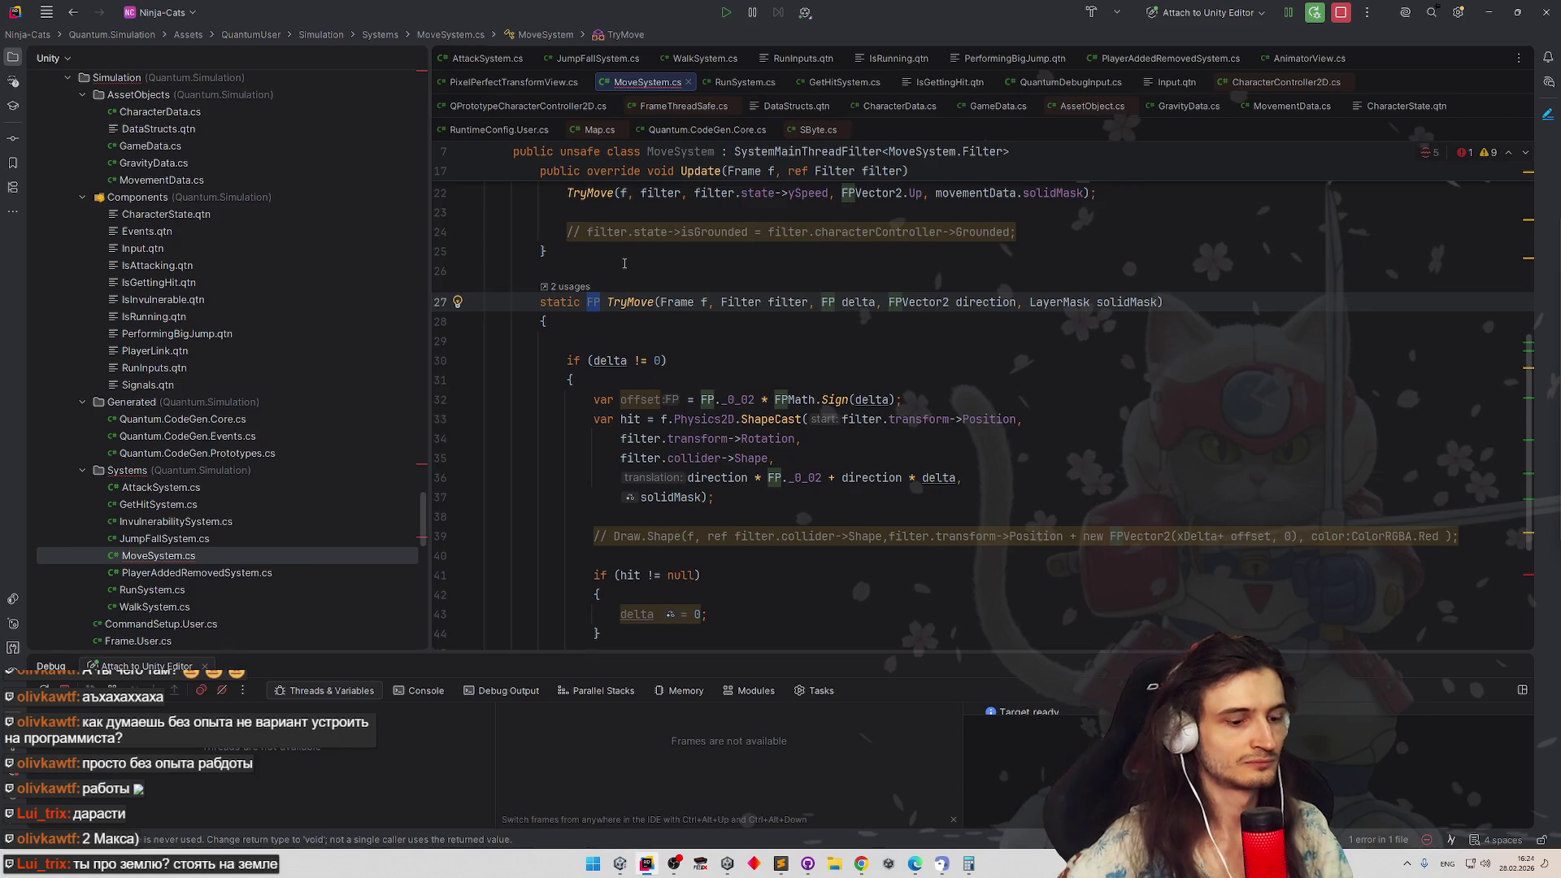
text(bool)
click(673, 277)
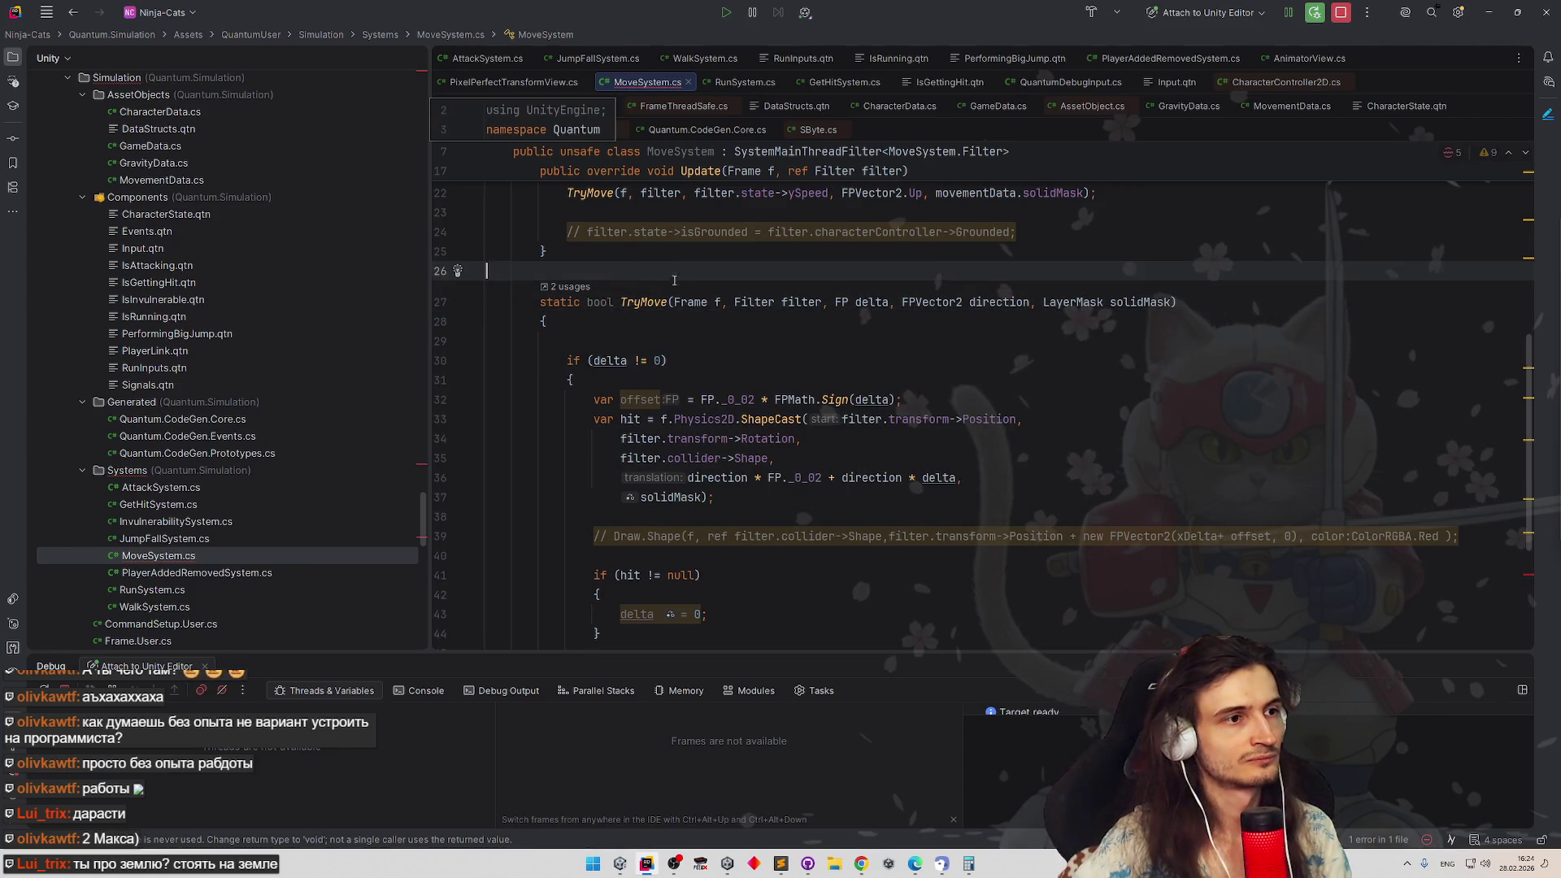
key(Down)
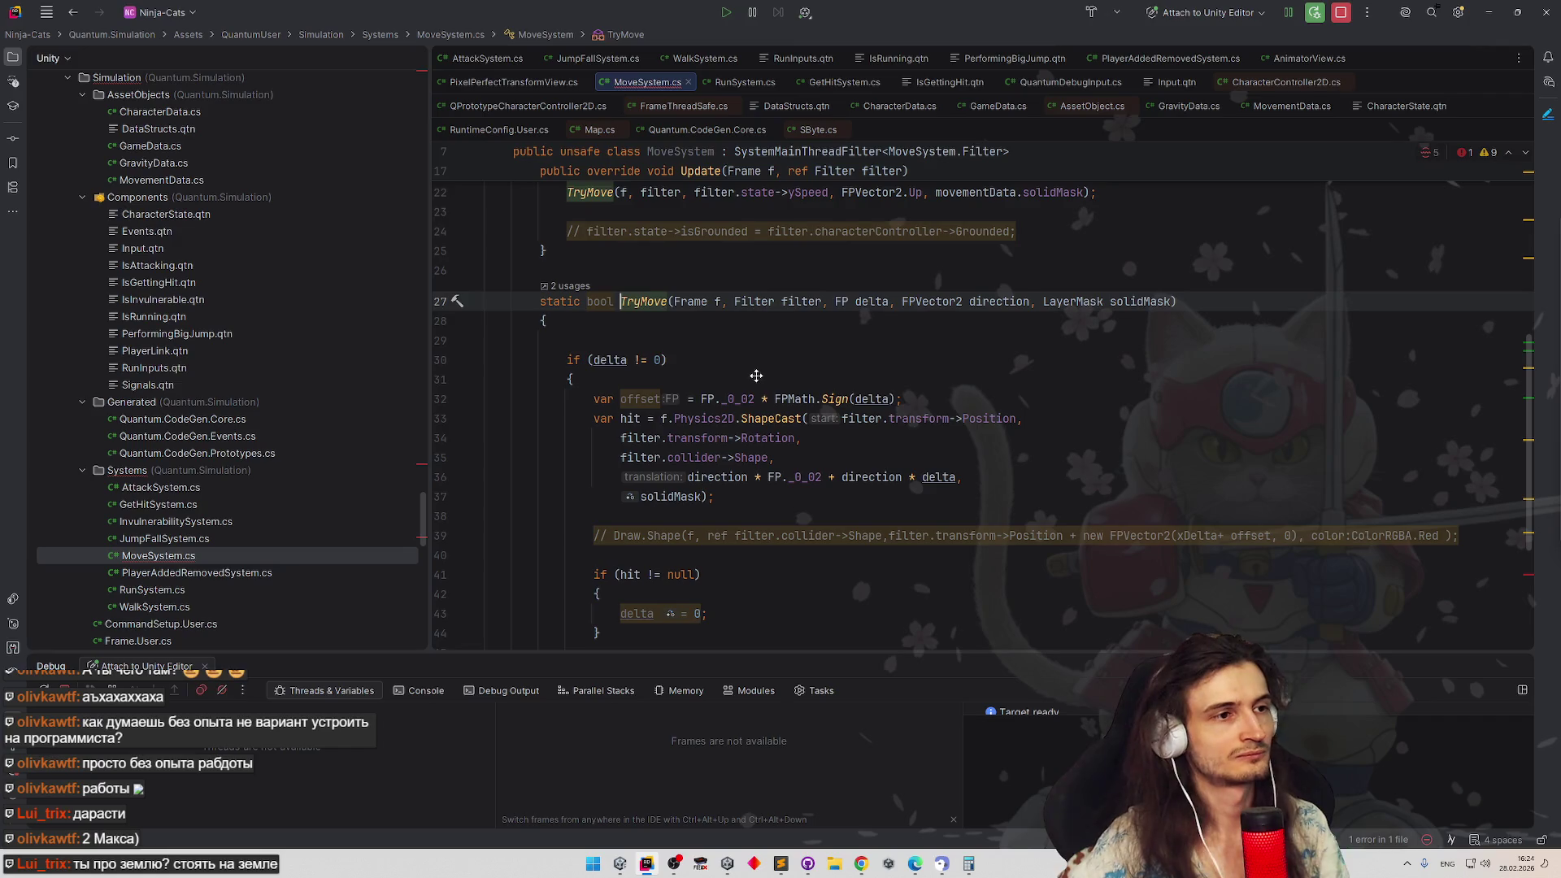
scroll(698, 365, down, 2)
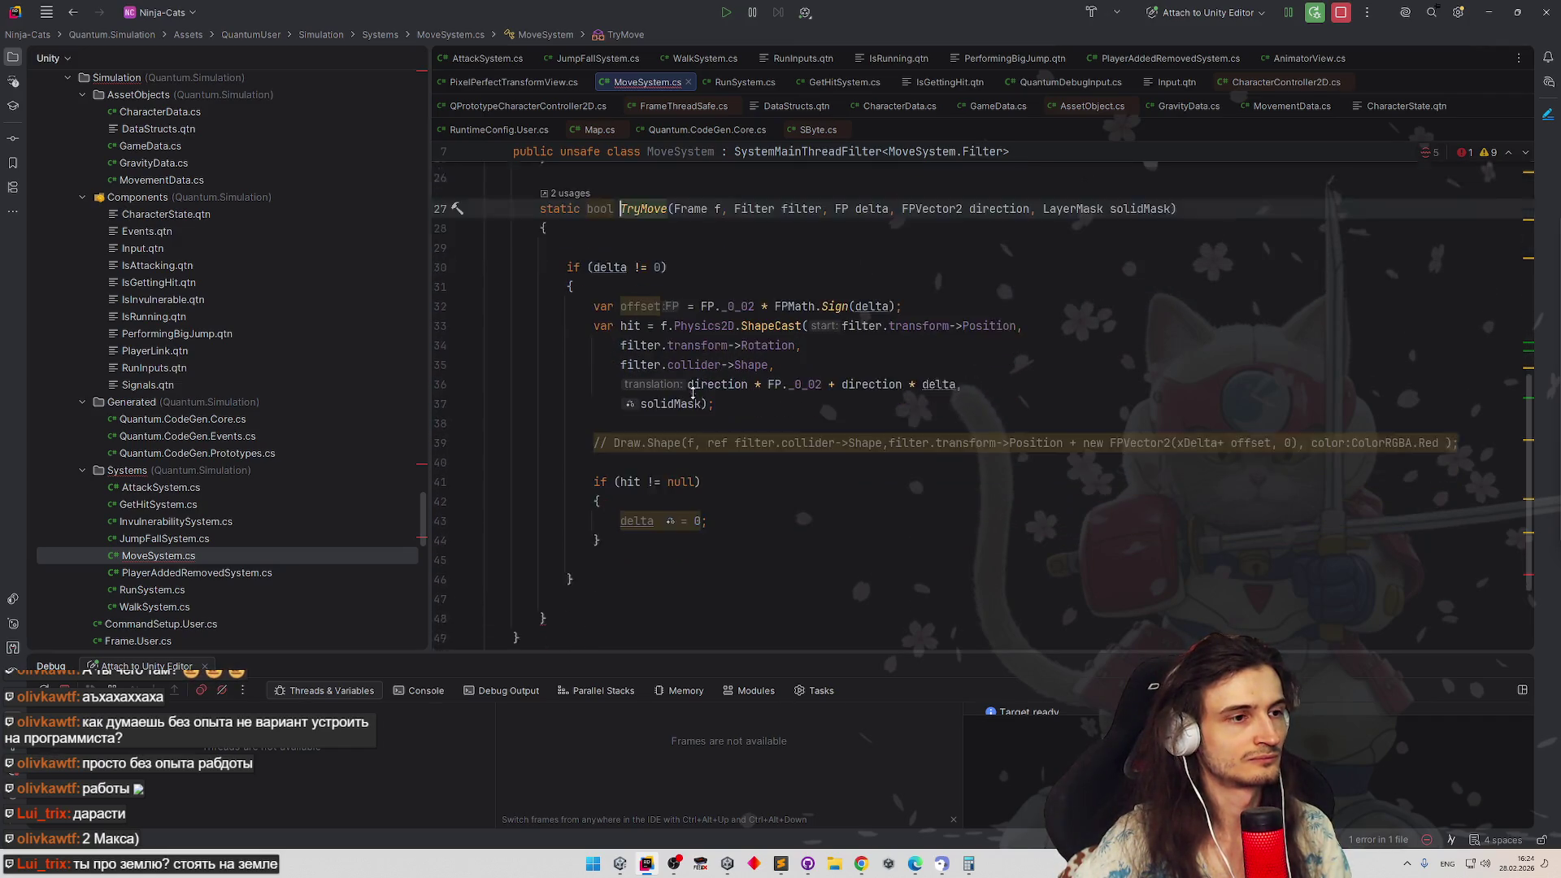
Add 'var collided = false;' at the start of TryMove's body
click(636, 529)
click(622, 492)
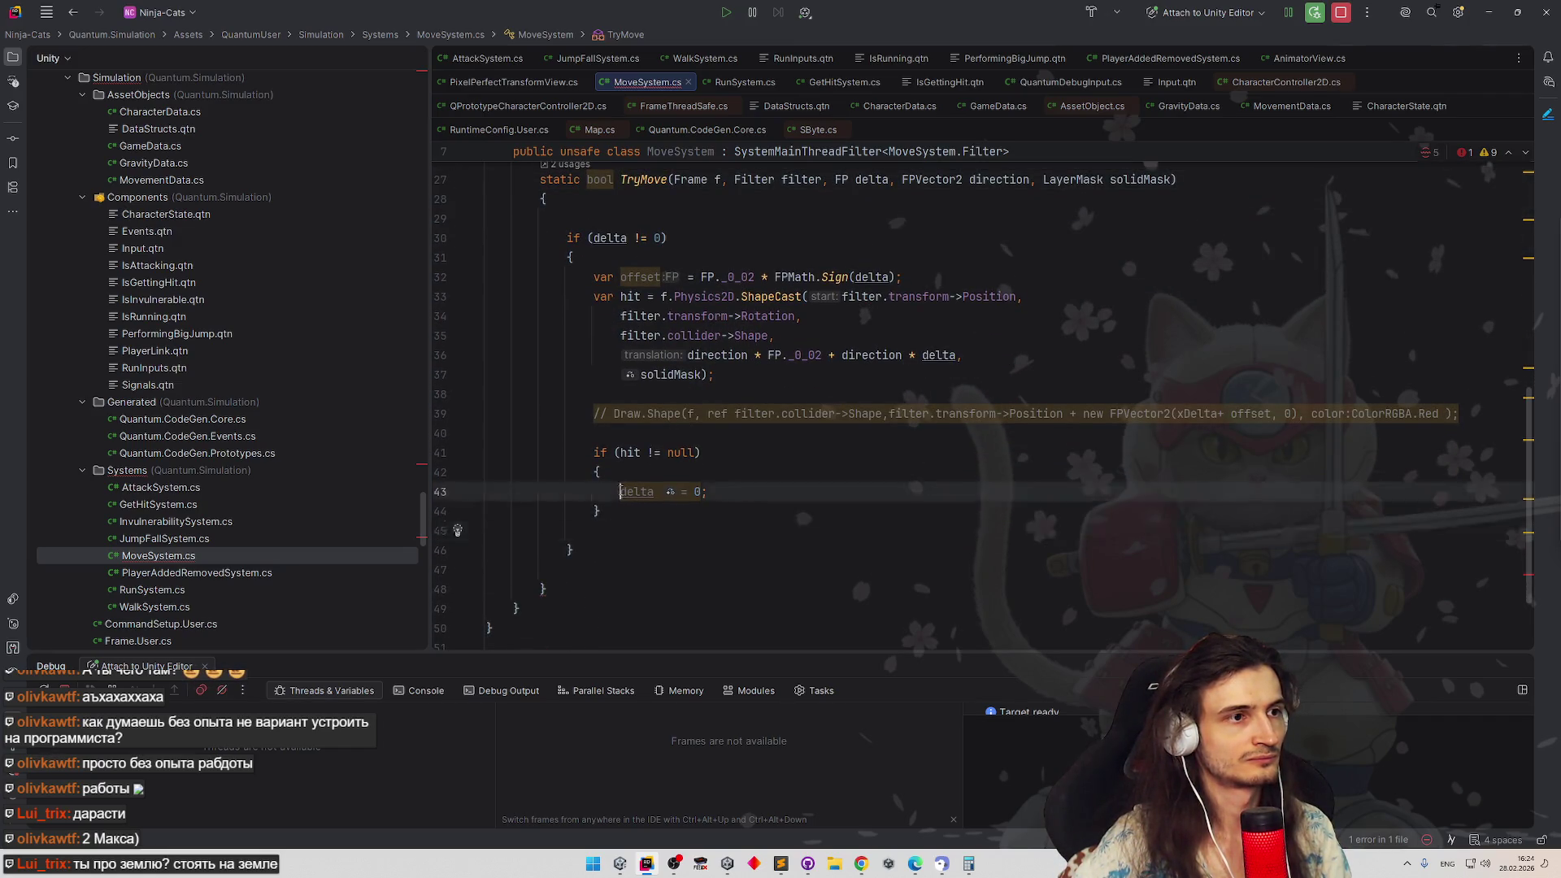
triple_click(621, 491)
key(End)
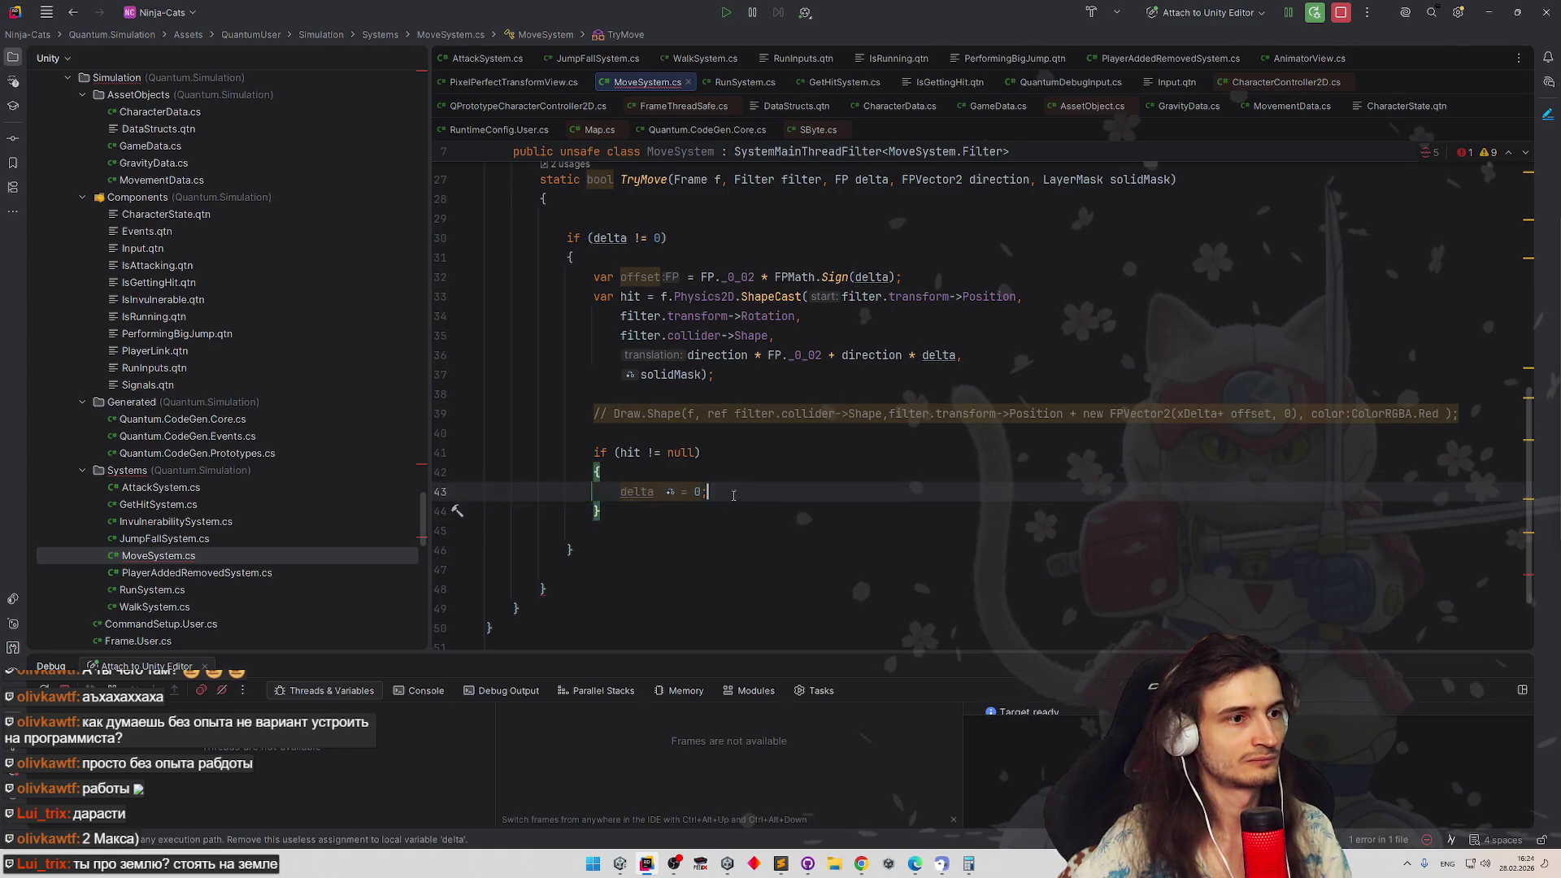
key(End)
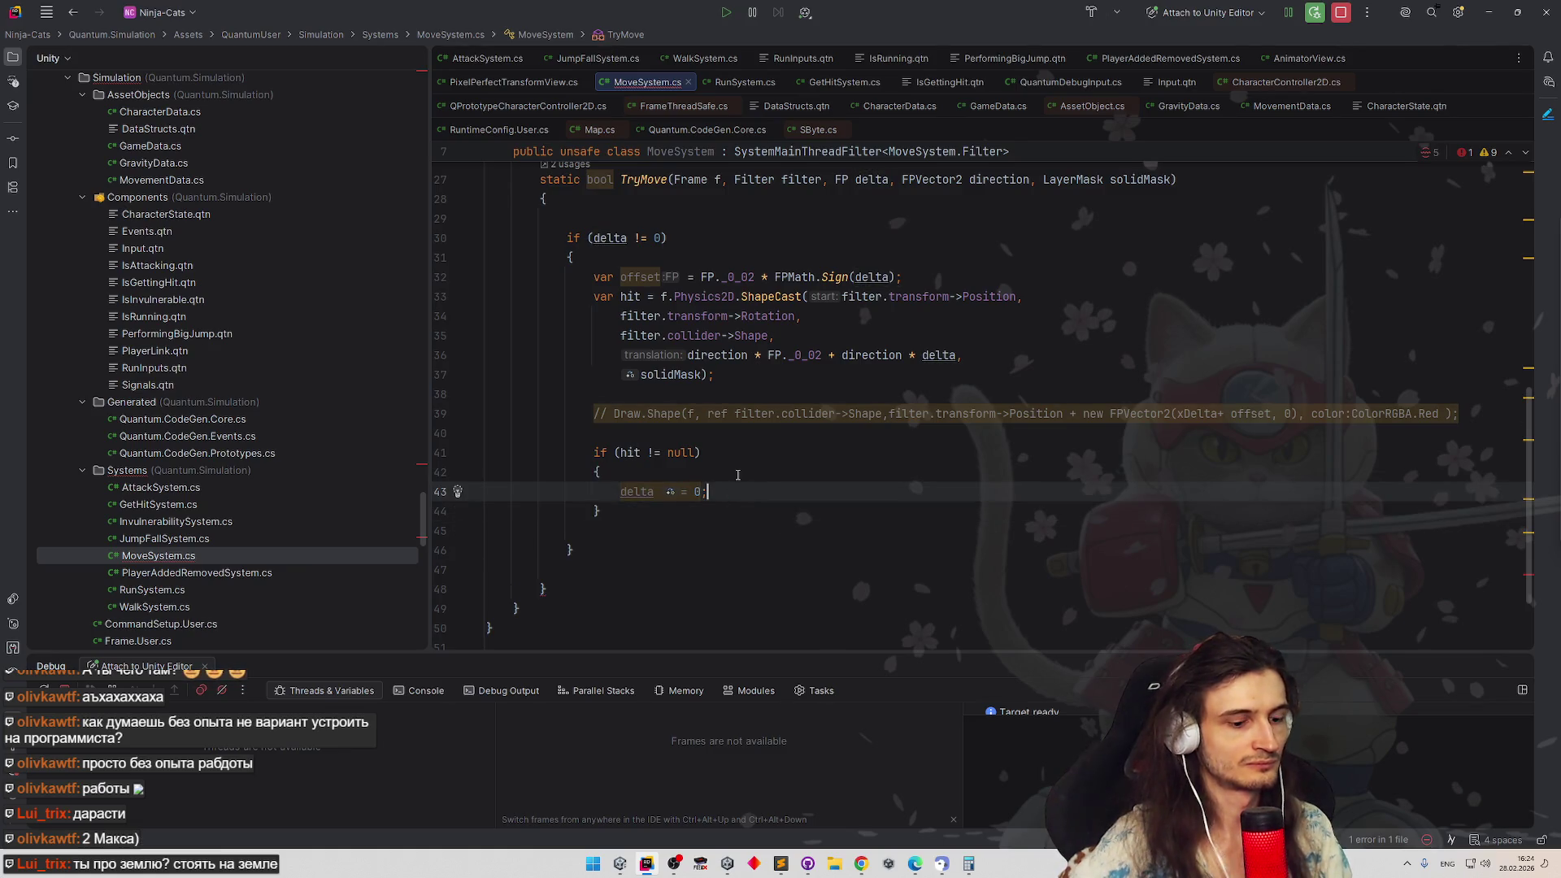
key(Return)
click(488, 219)
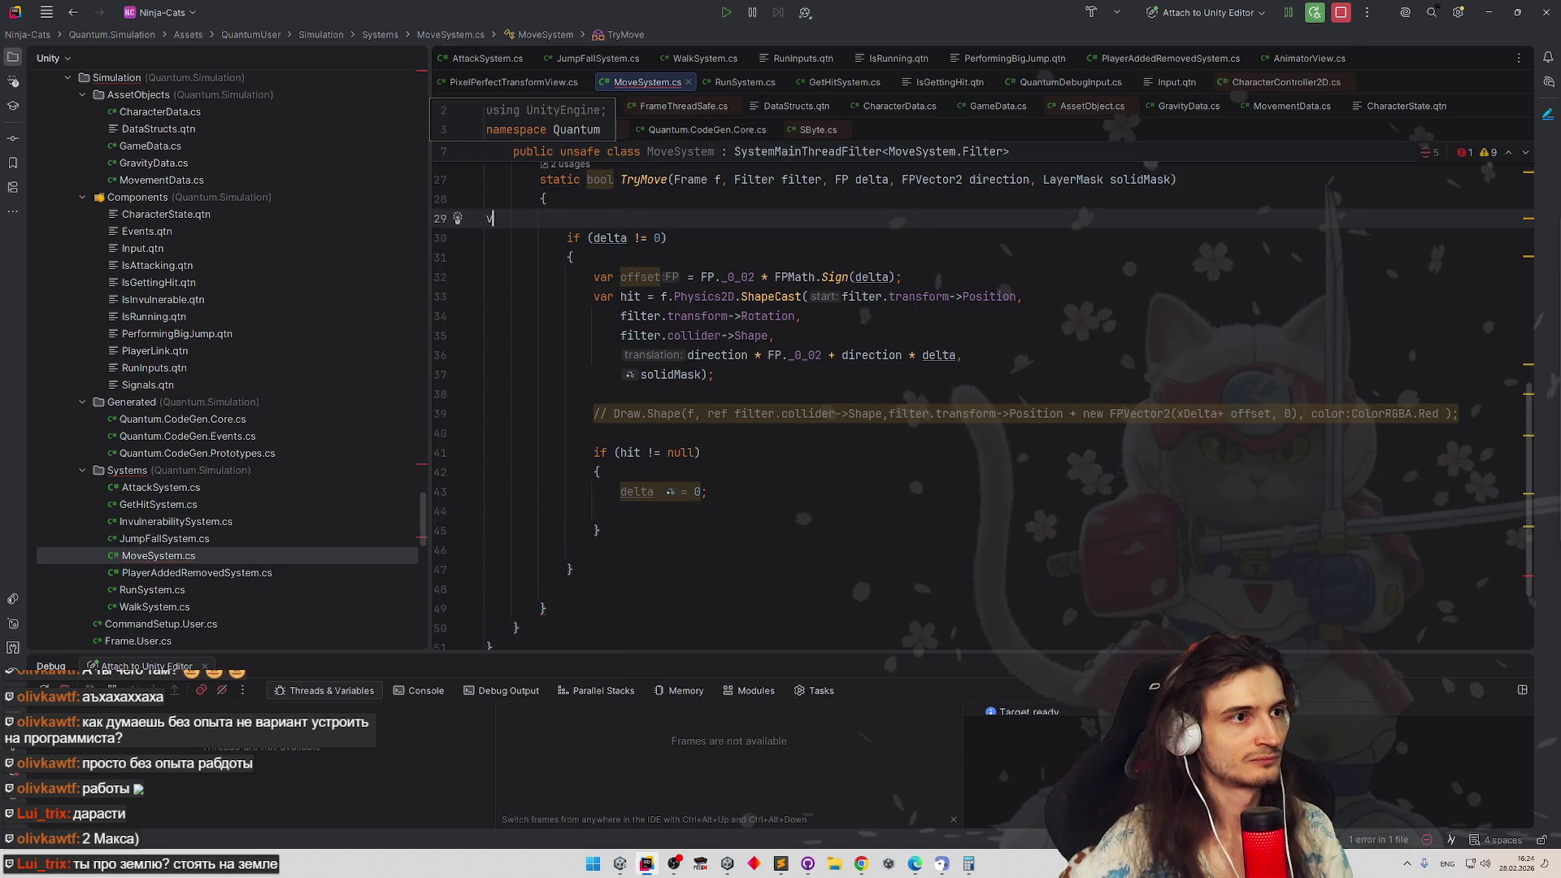
text(va)
key(BackSpace)
key(BackSpace)
key(Tab)
key(Tab)
key(Tab)
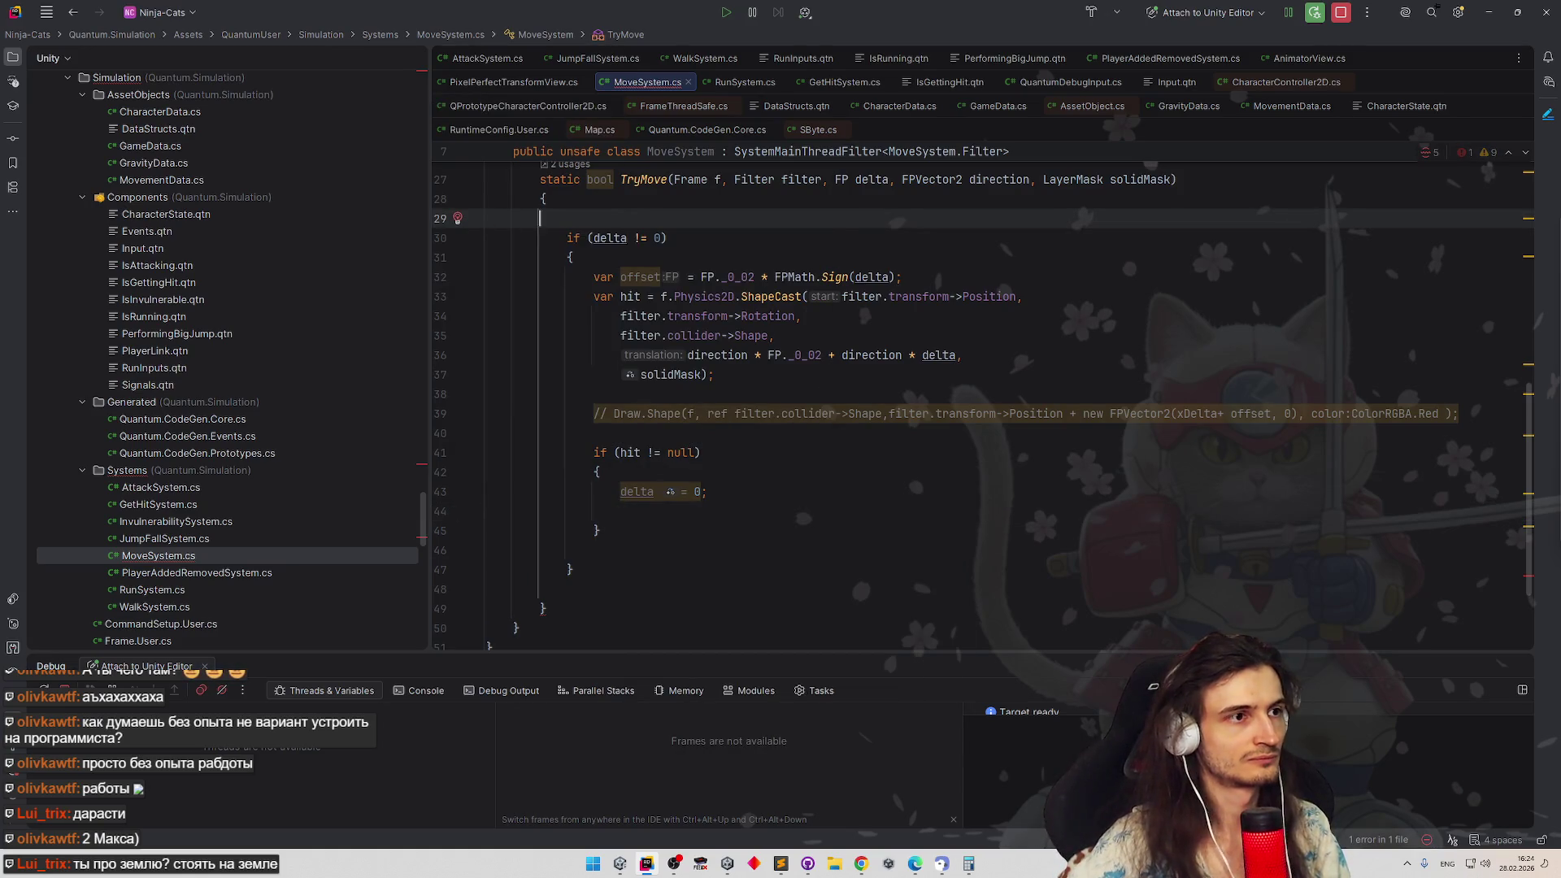
text(var coll)
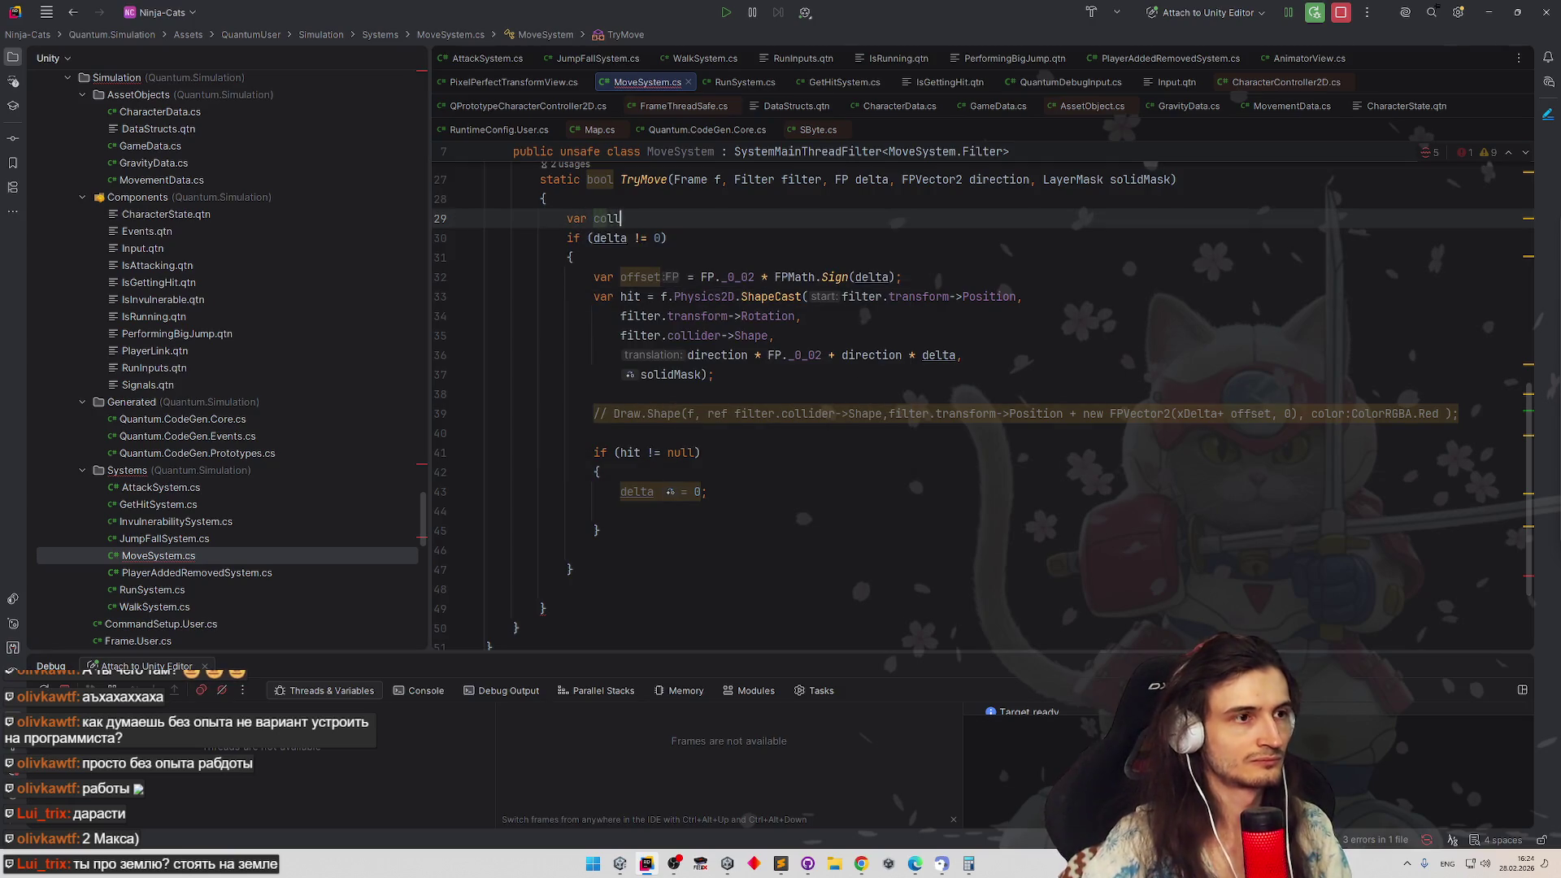
text(ided = )
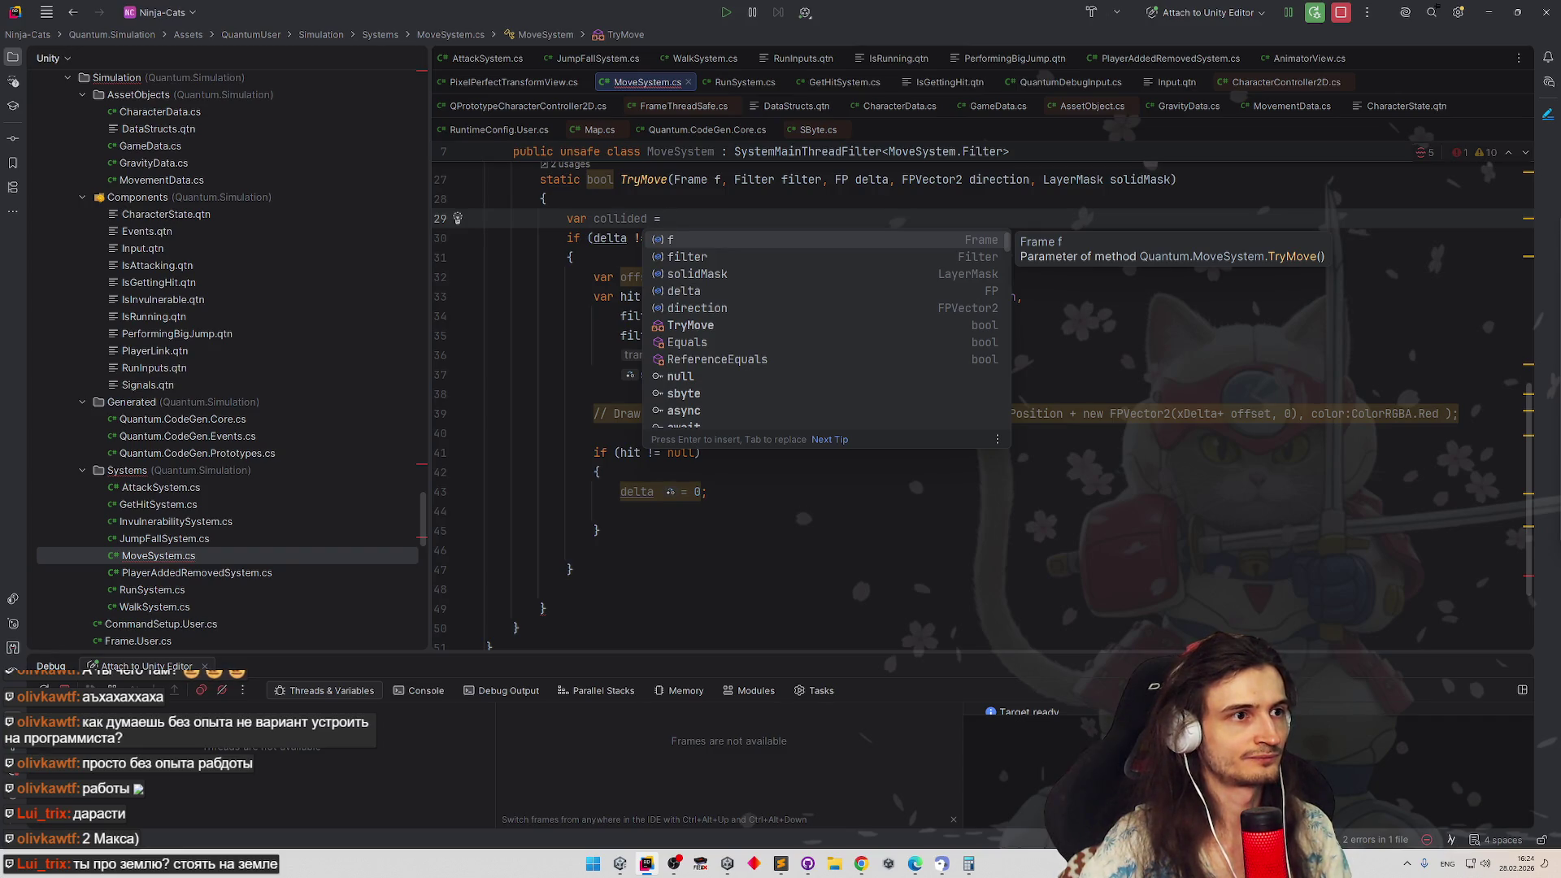
text(false;)
Set 'collided = true;' after 'delta = 0;' in the hit branch and make room after the outer if
click(708, 491)
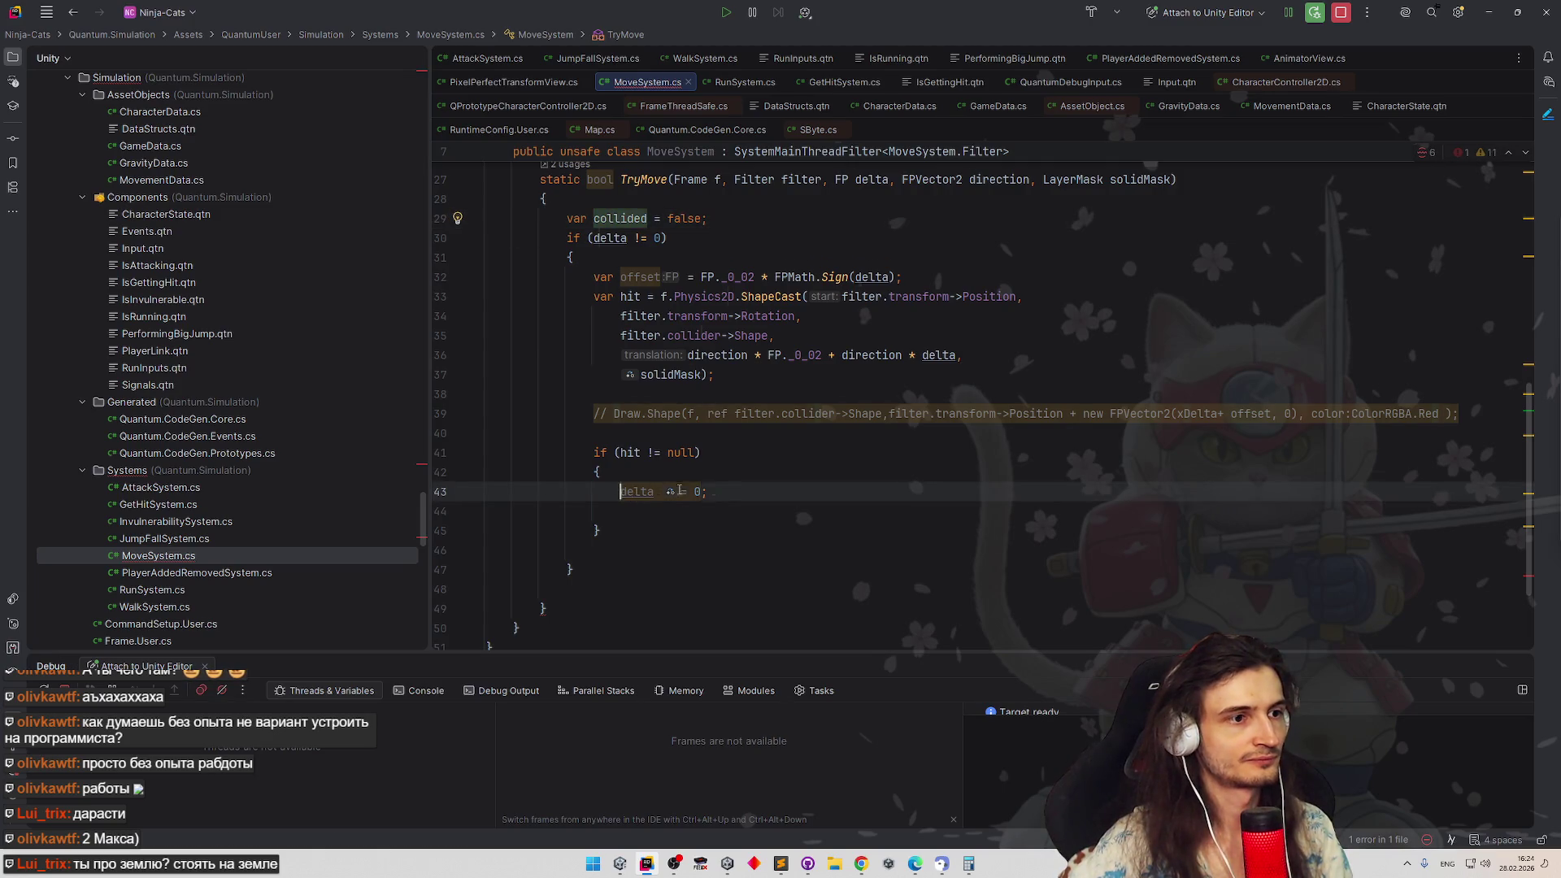
text(collided)
key(Return)
text(collided = true;)
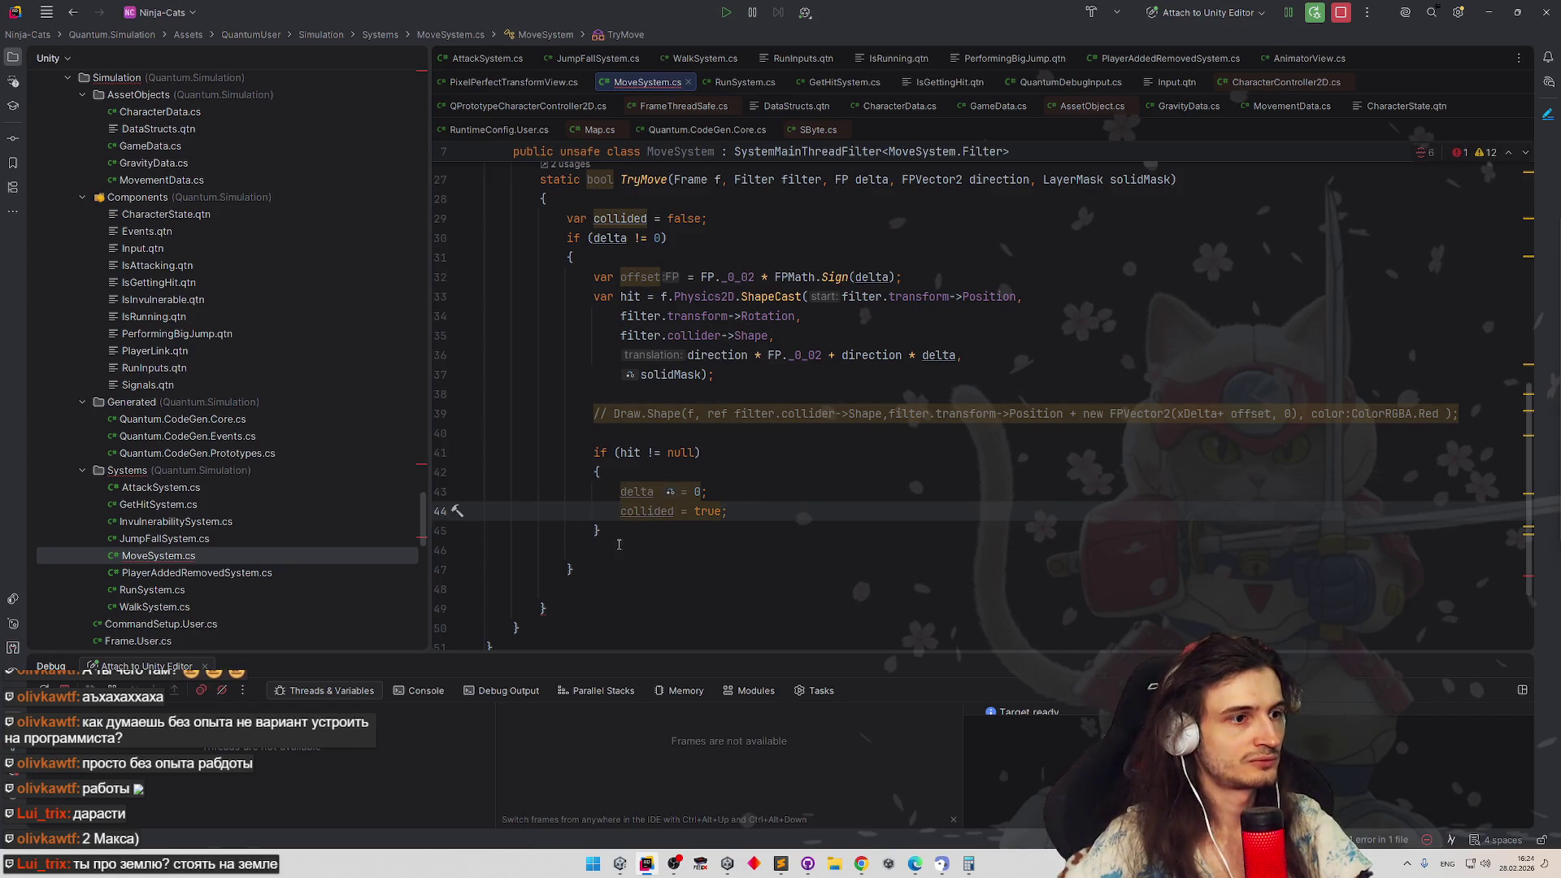
click(618, 547)
click(615, 562)
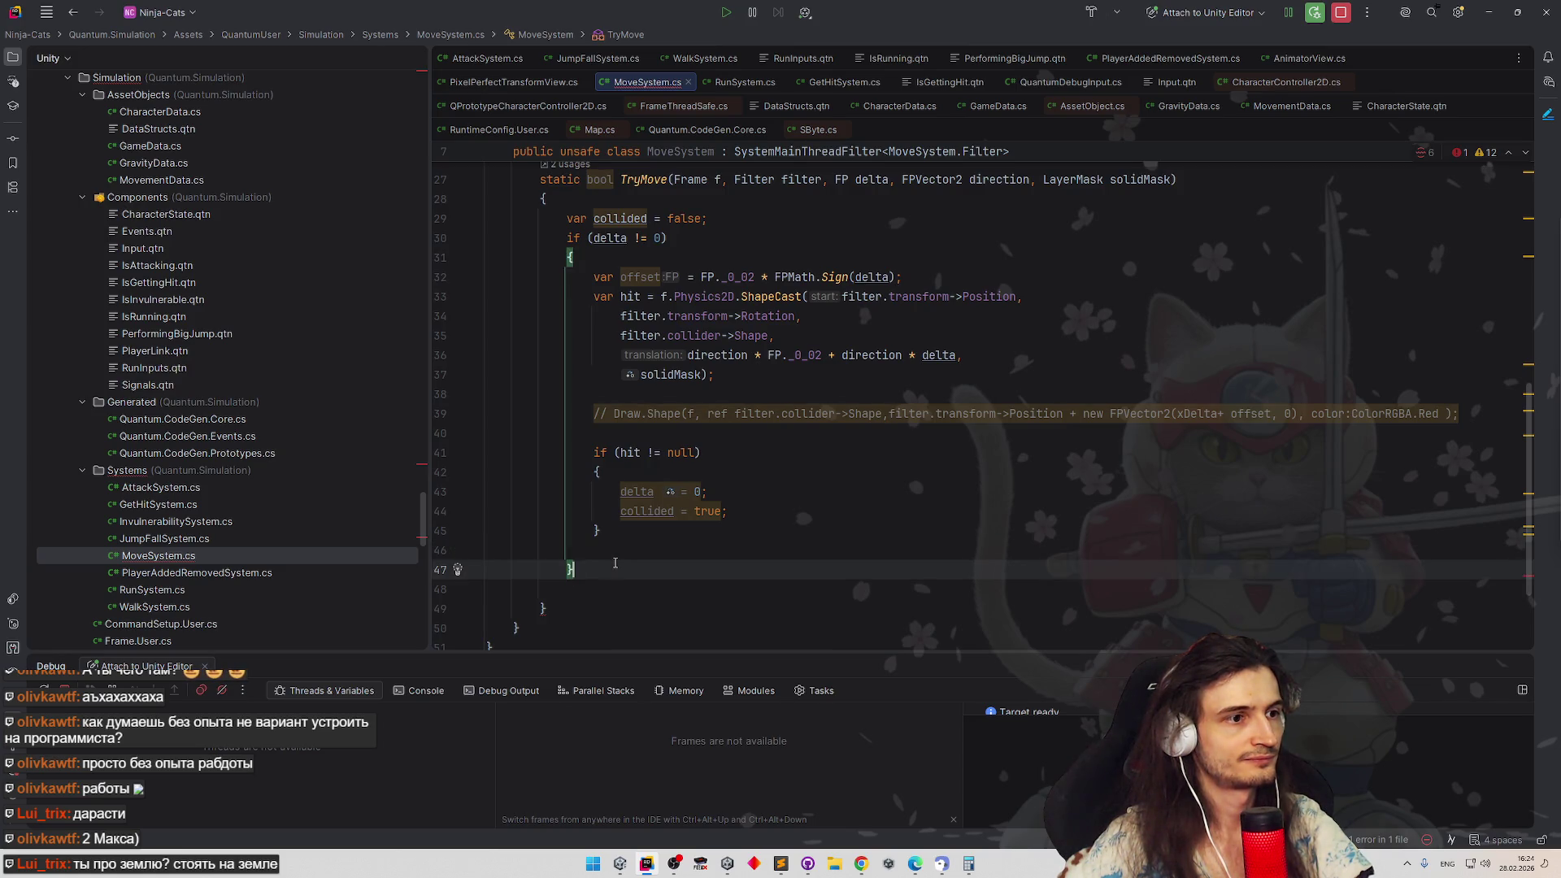
key(Return)
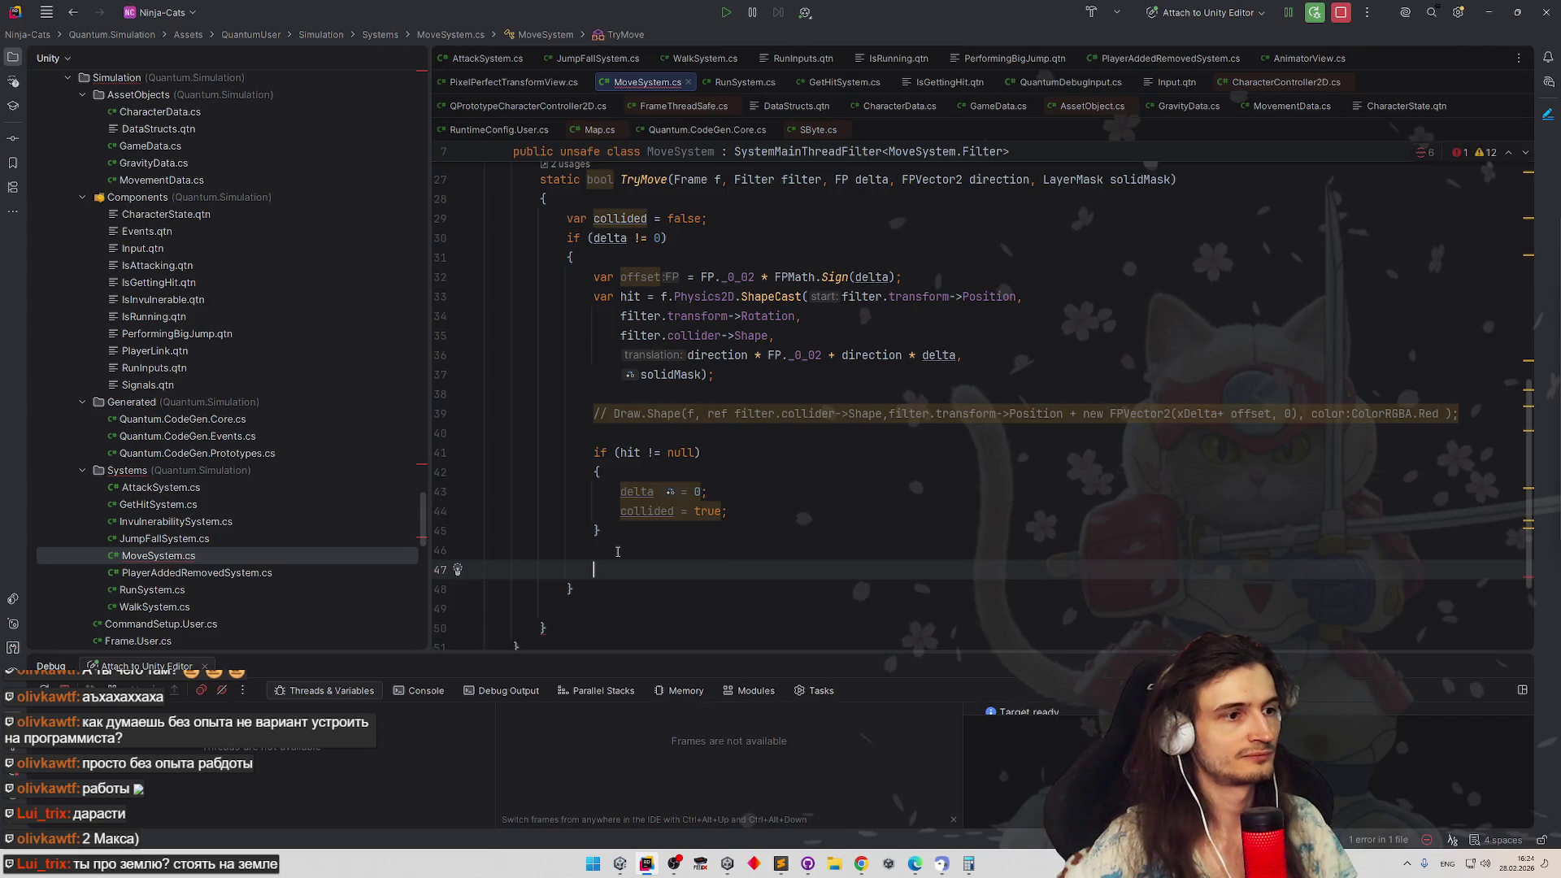
click(719, 179)
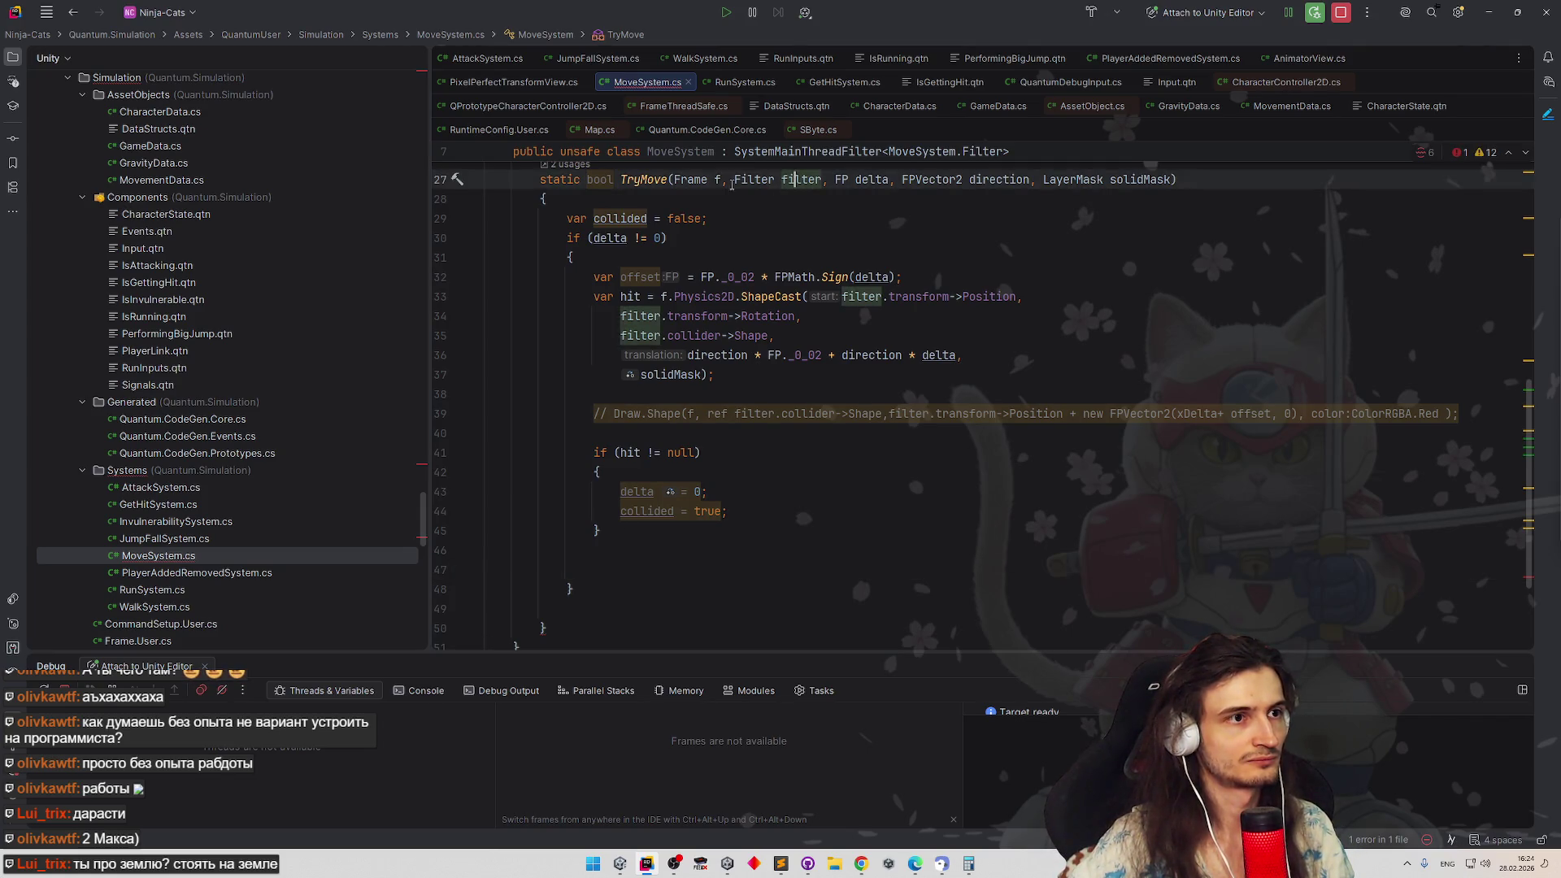
scroll(752, 320, up, 4)
Review the filter parameter and the filter.transform usage on line 34
double_click(798, 405)
scroll(831, 455, down, 1)
scroll(832, 455, down, 3)
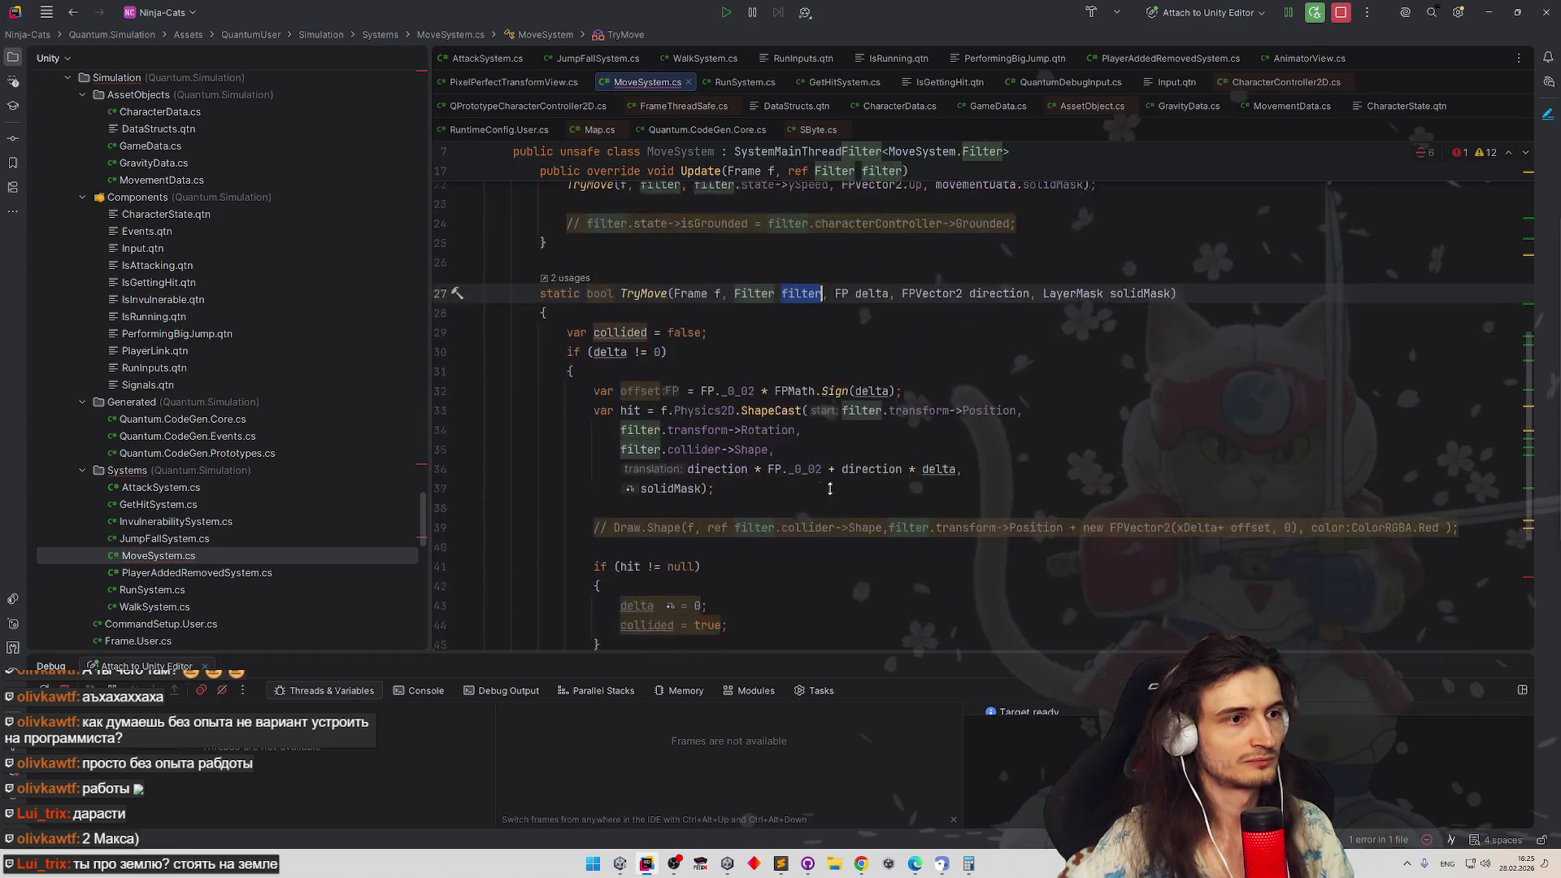
scroll(832, 455, down, 2)
double_click(659, 349)
key(ctrl+w)
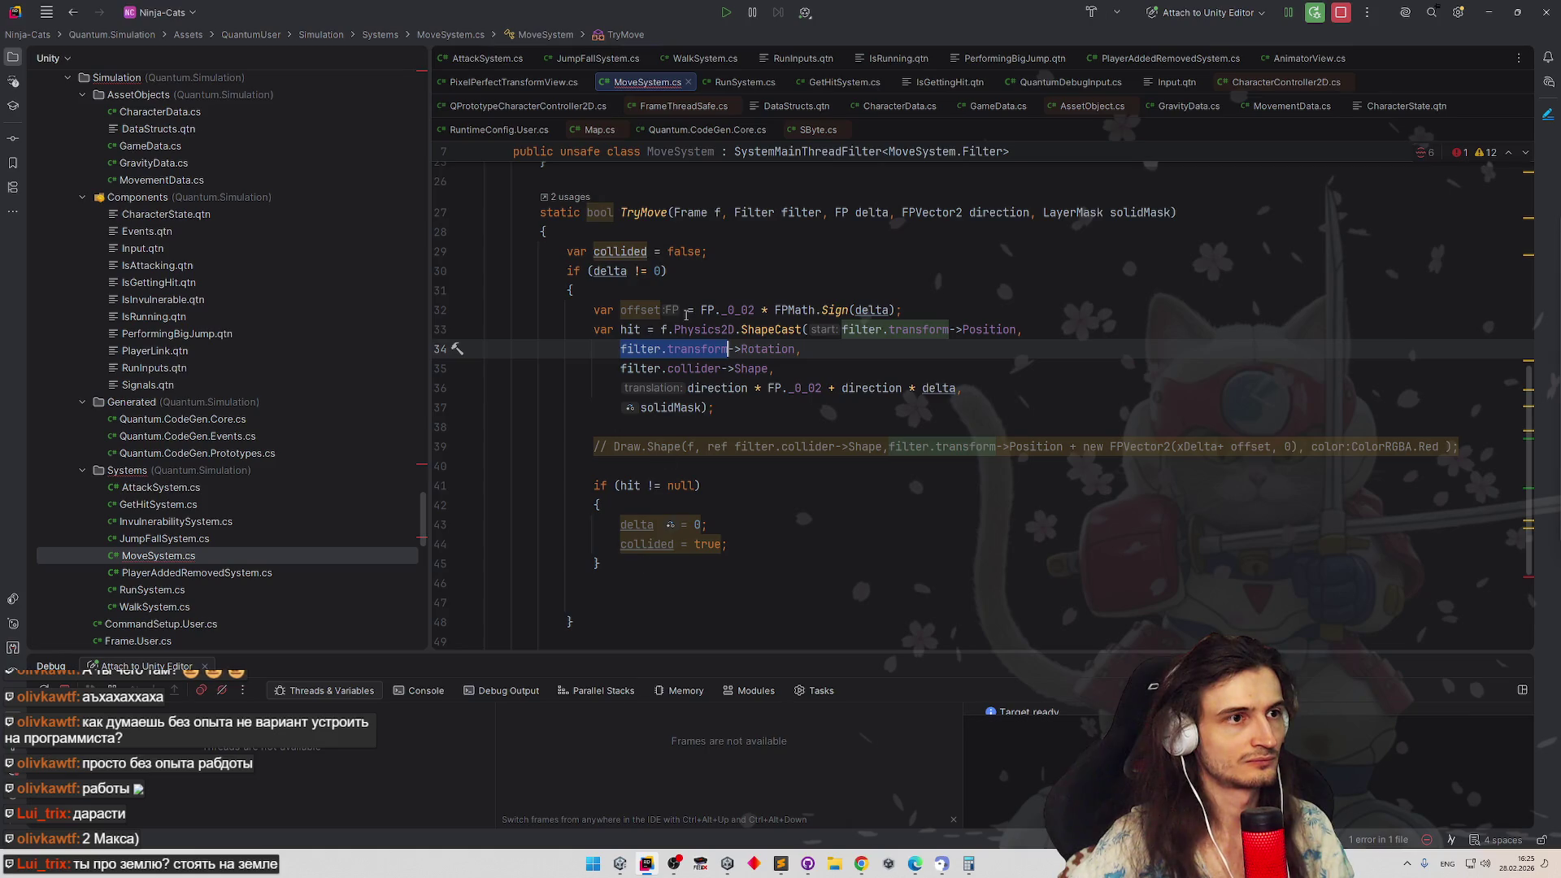
click(719, 213)
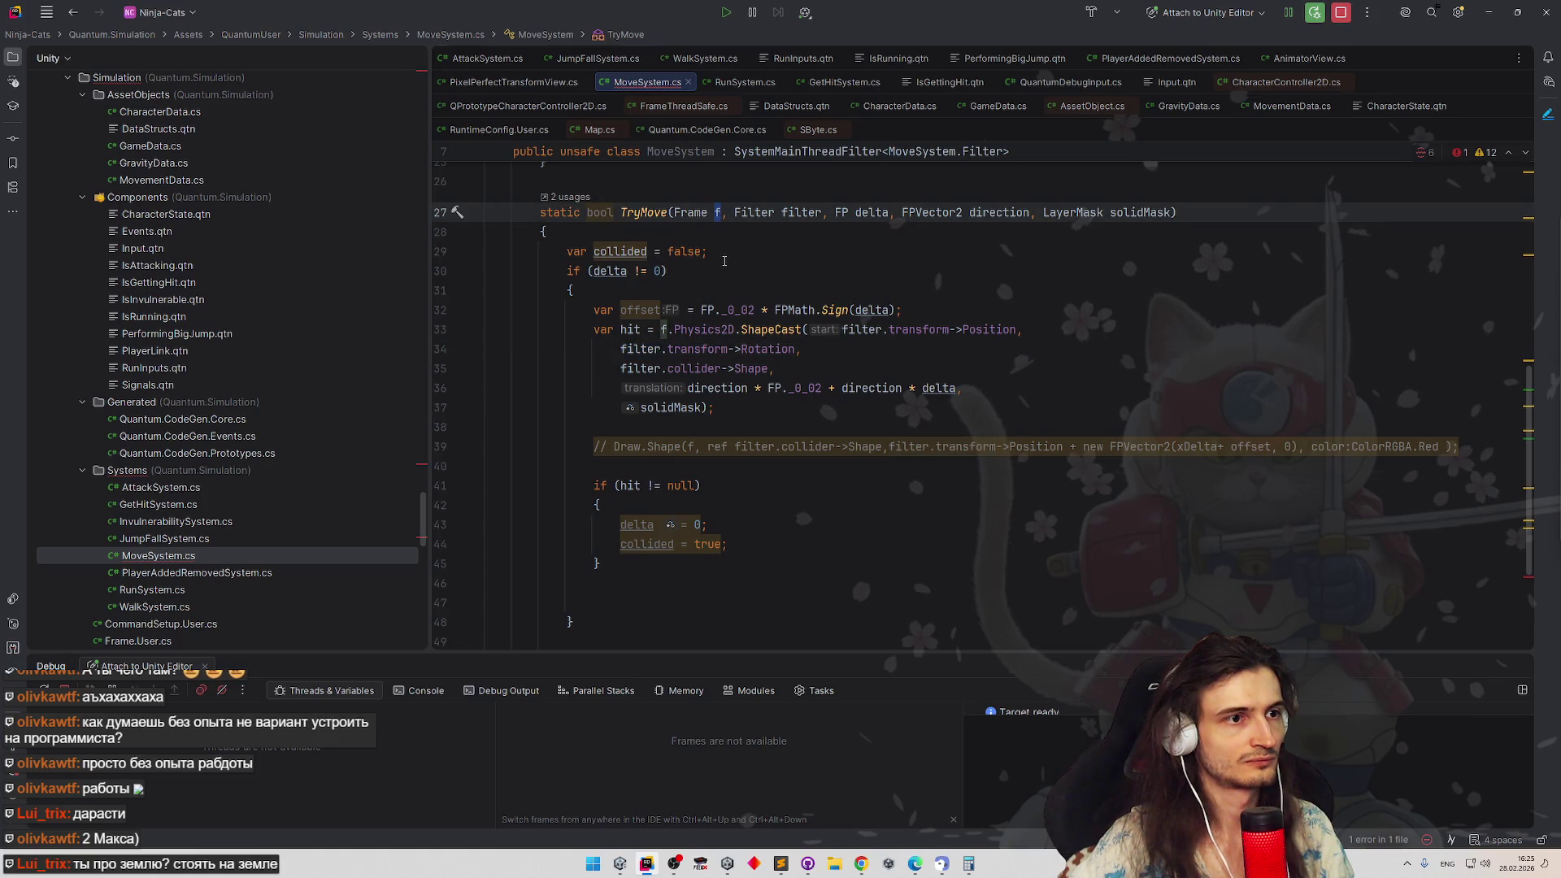
scroll(673, 467, down, 1)
Add 'filter.transform->Position += direction * delta;' on line 47 after the hit check
click(675, 555)
text(filter.transform)
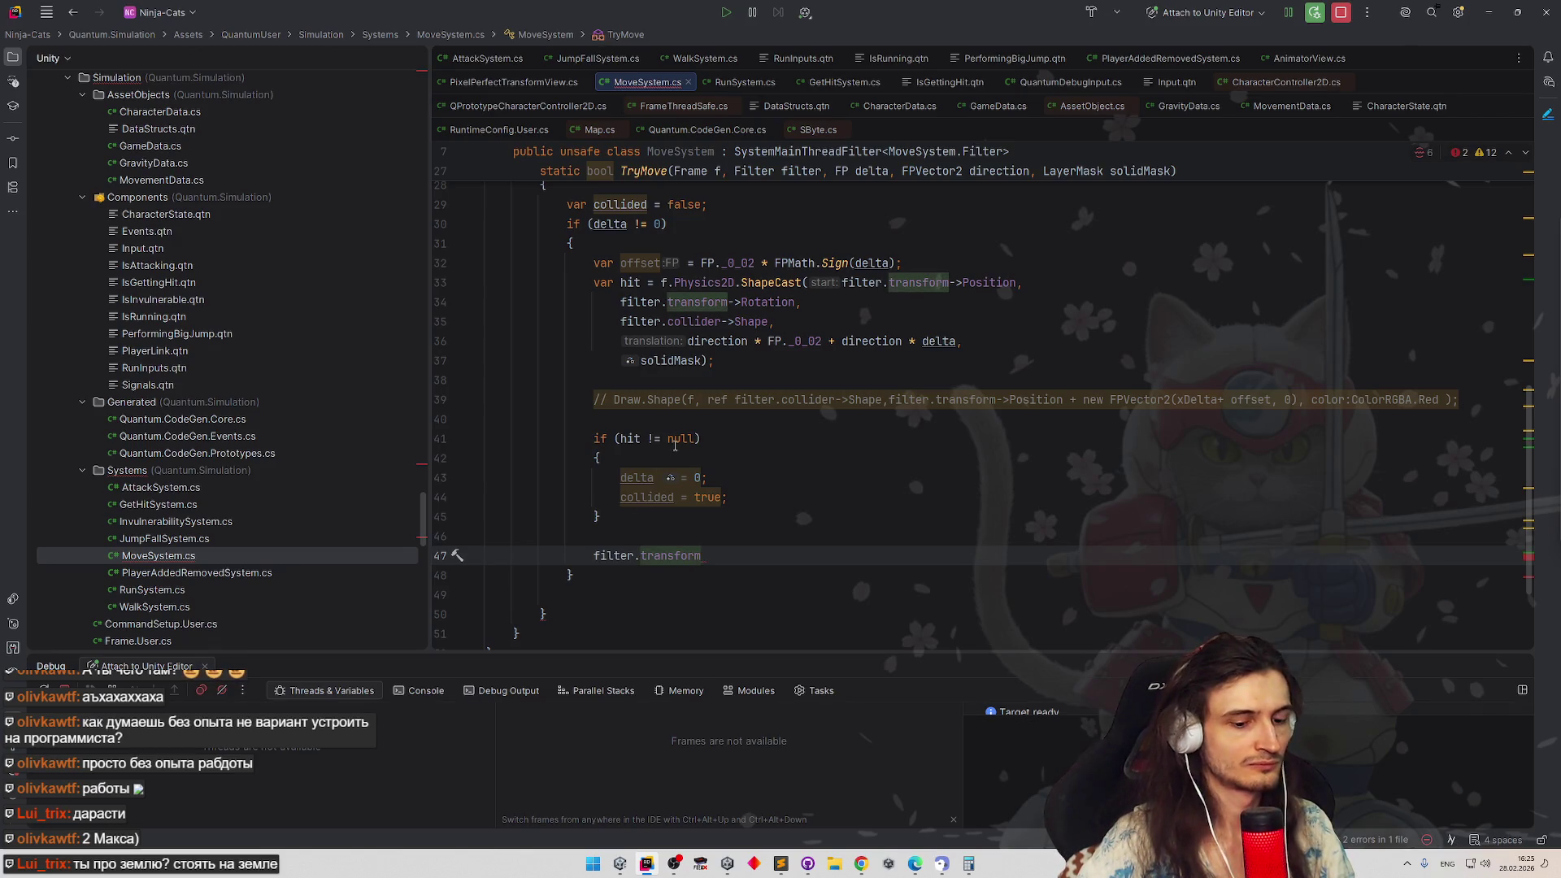
text(.)
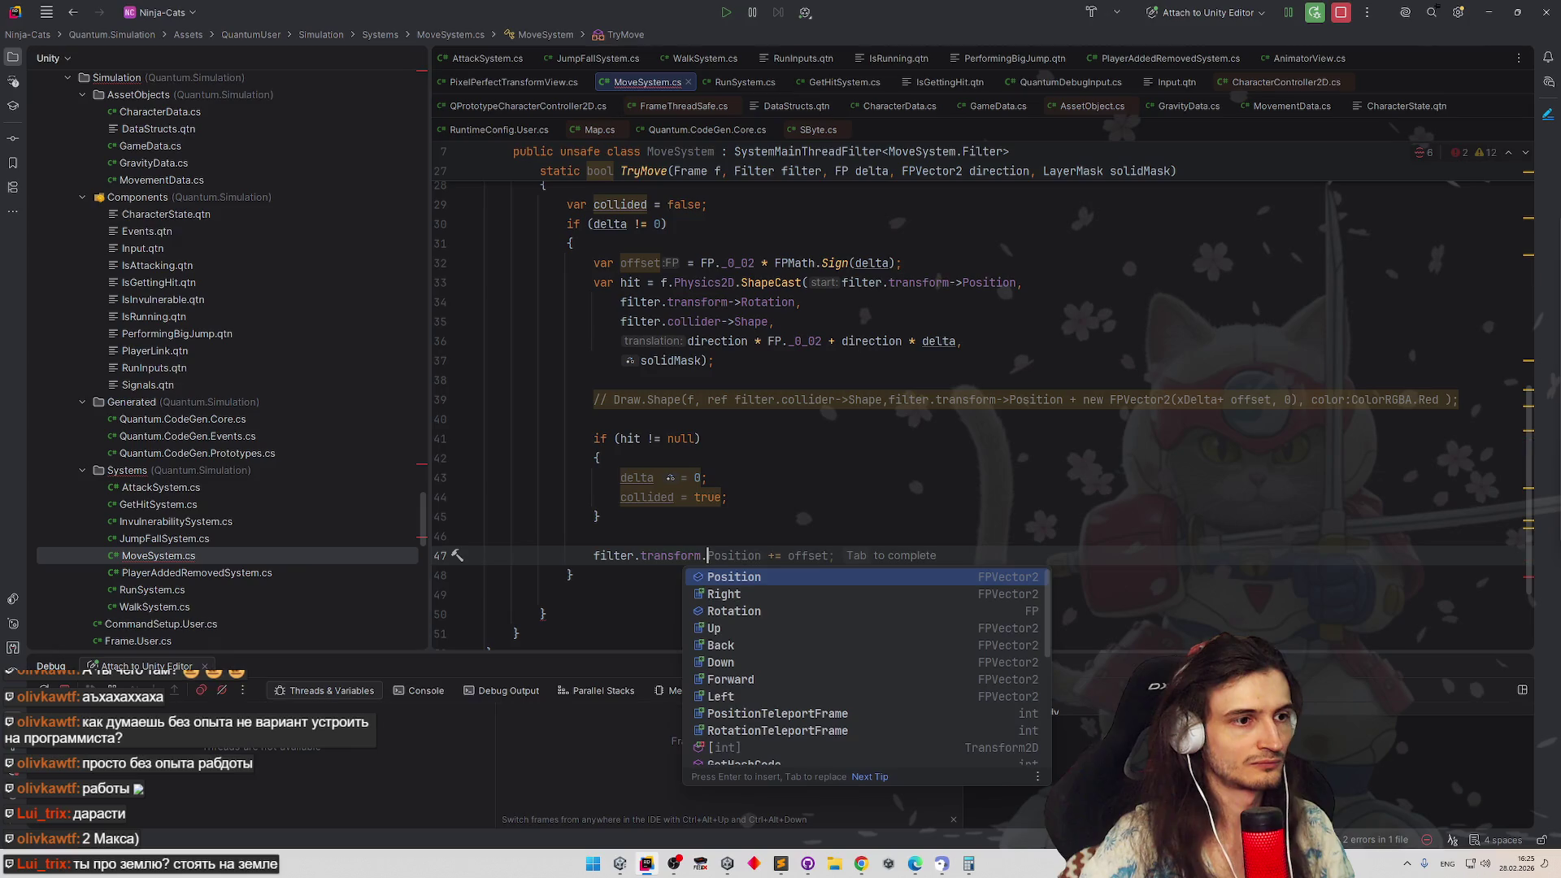
key(Return)
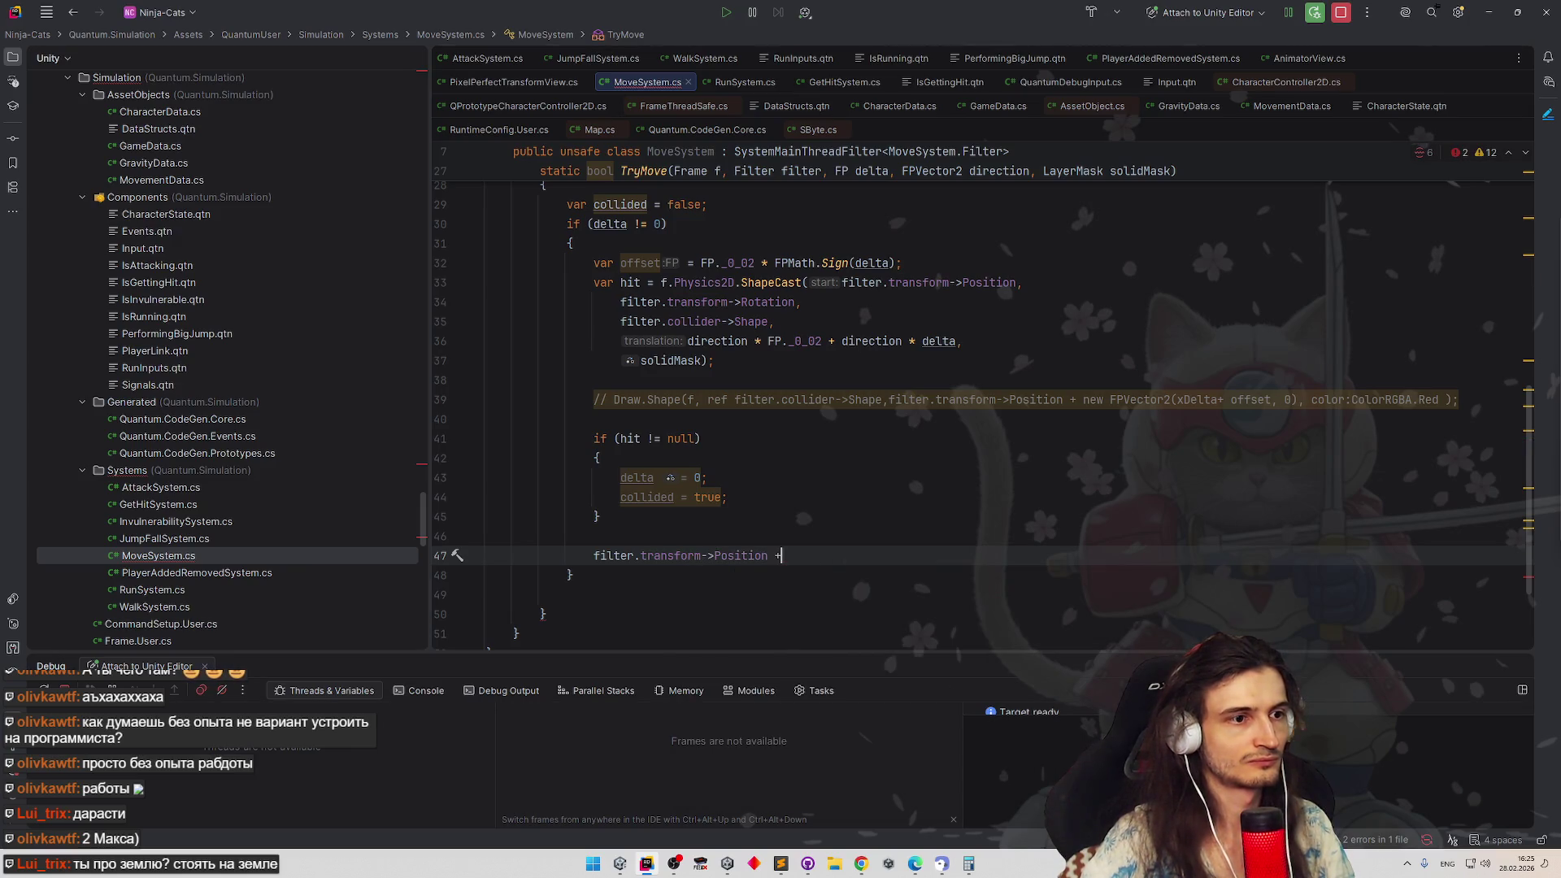
text(=)
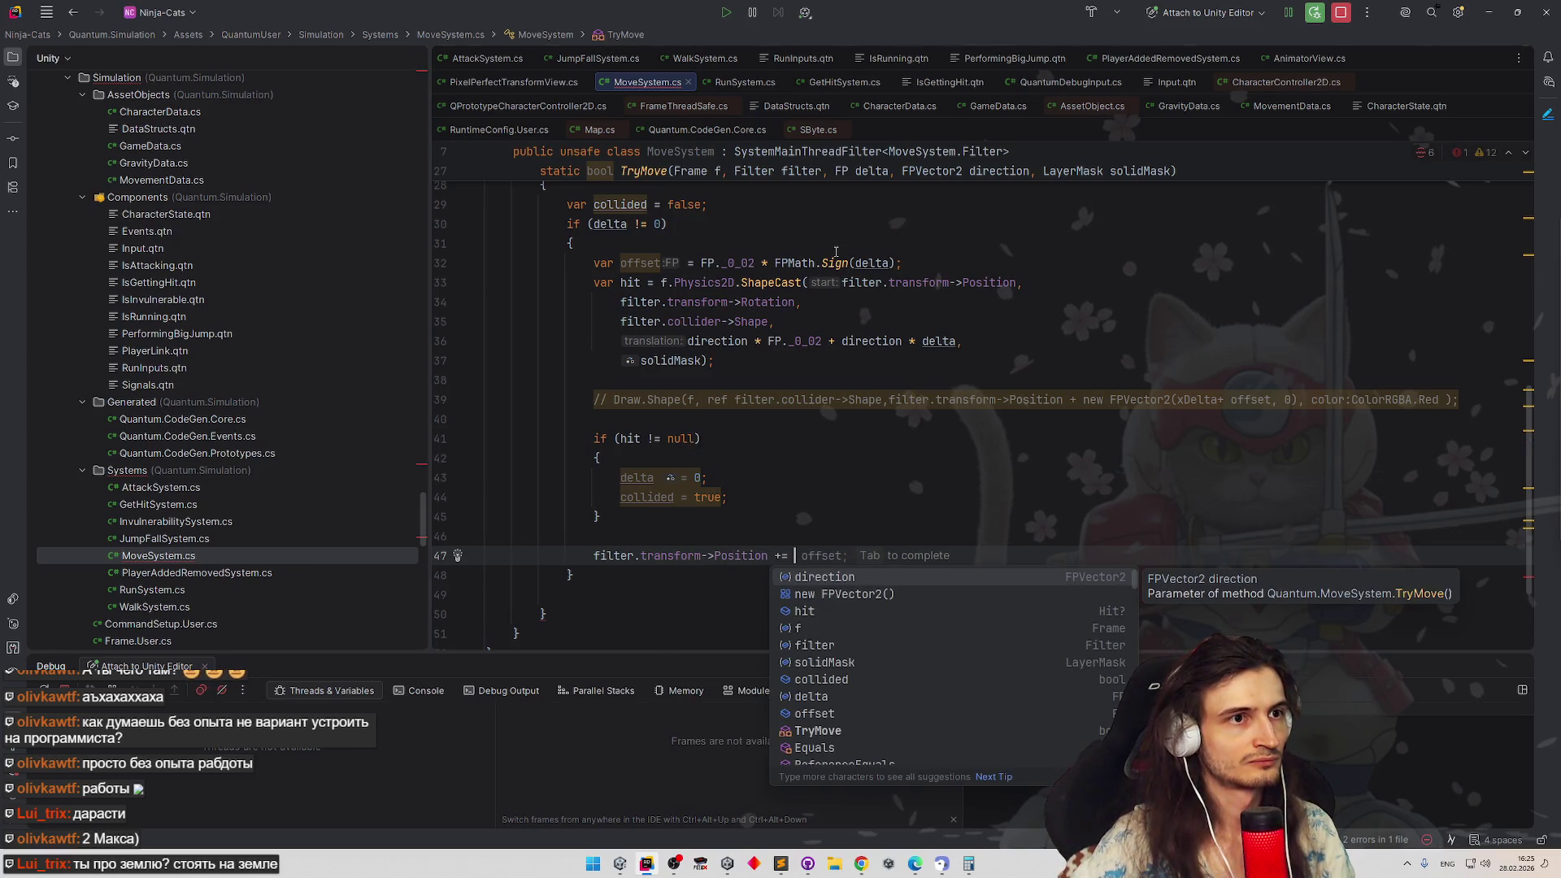
click(656, 478)
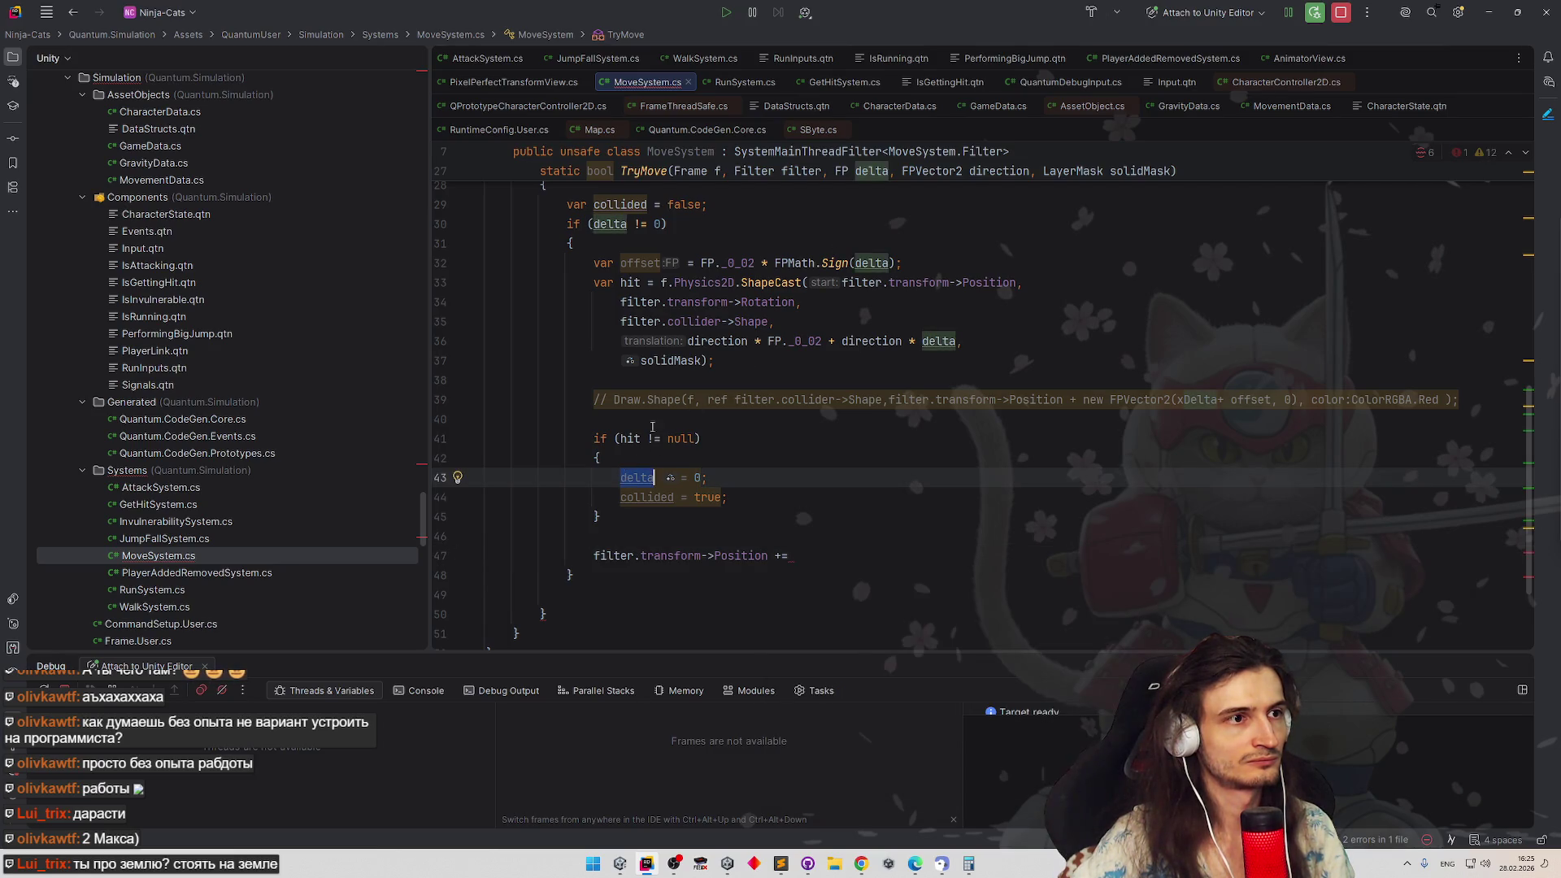
click(975, 174)
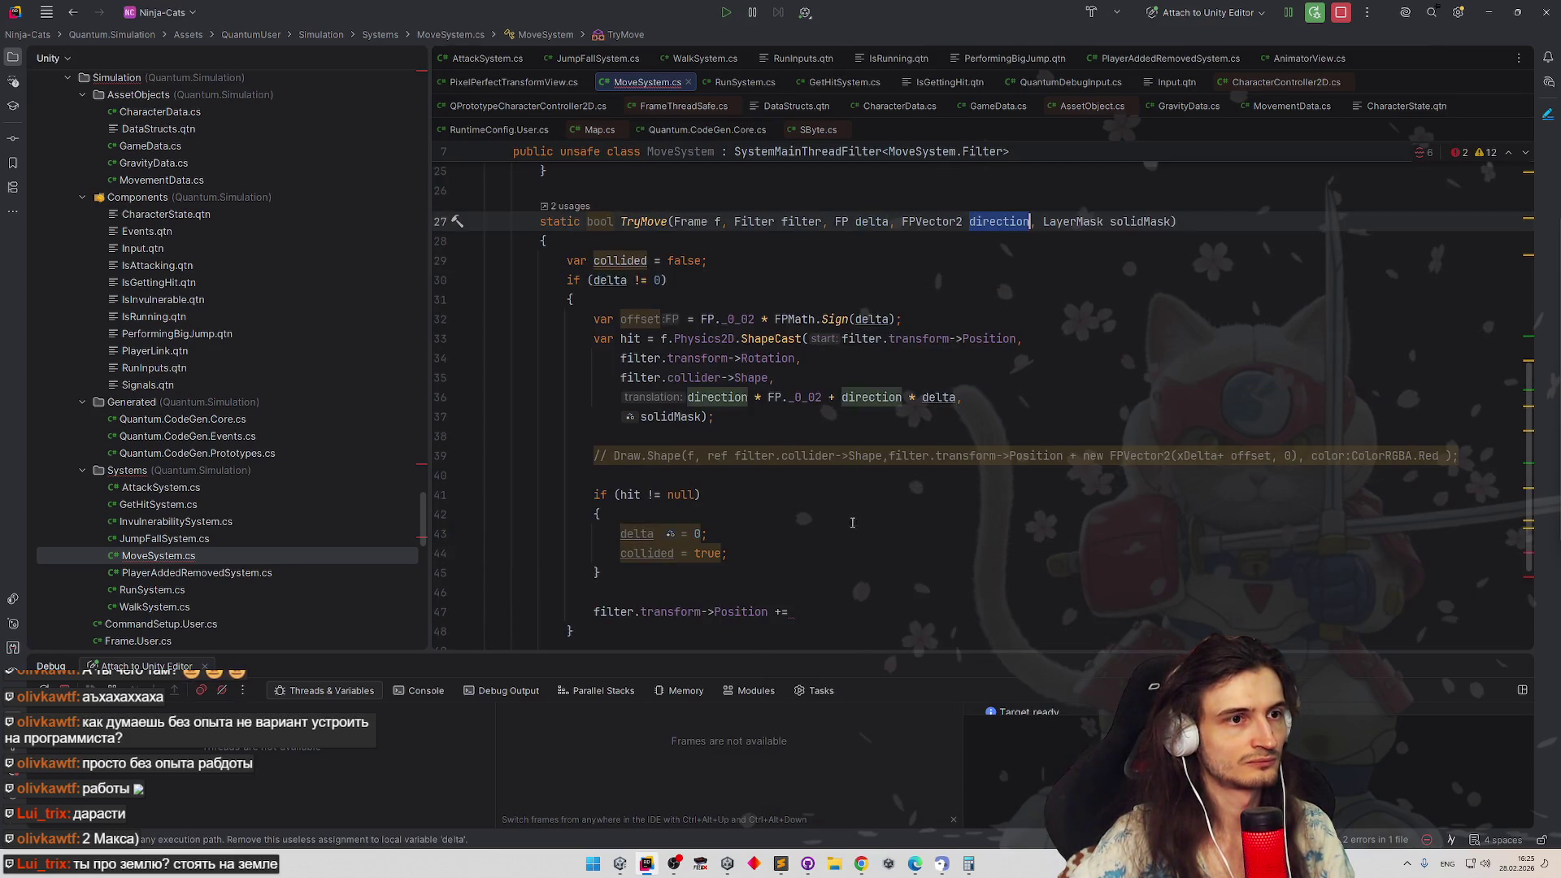
click(793, 611)
text(direction )
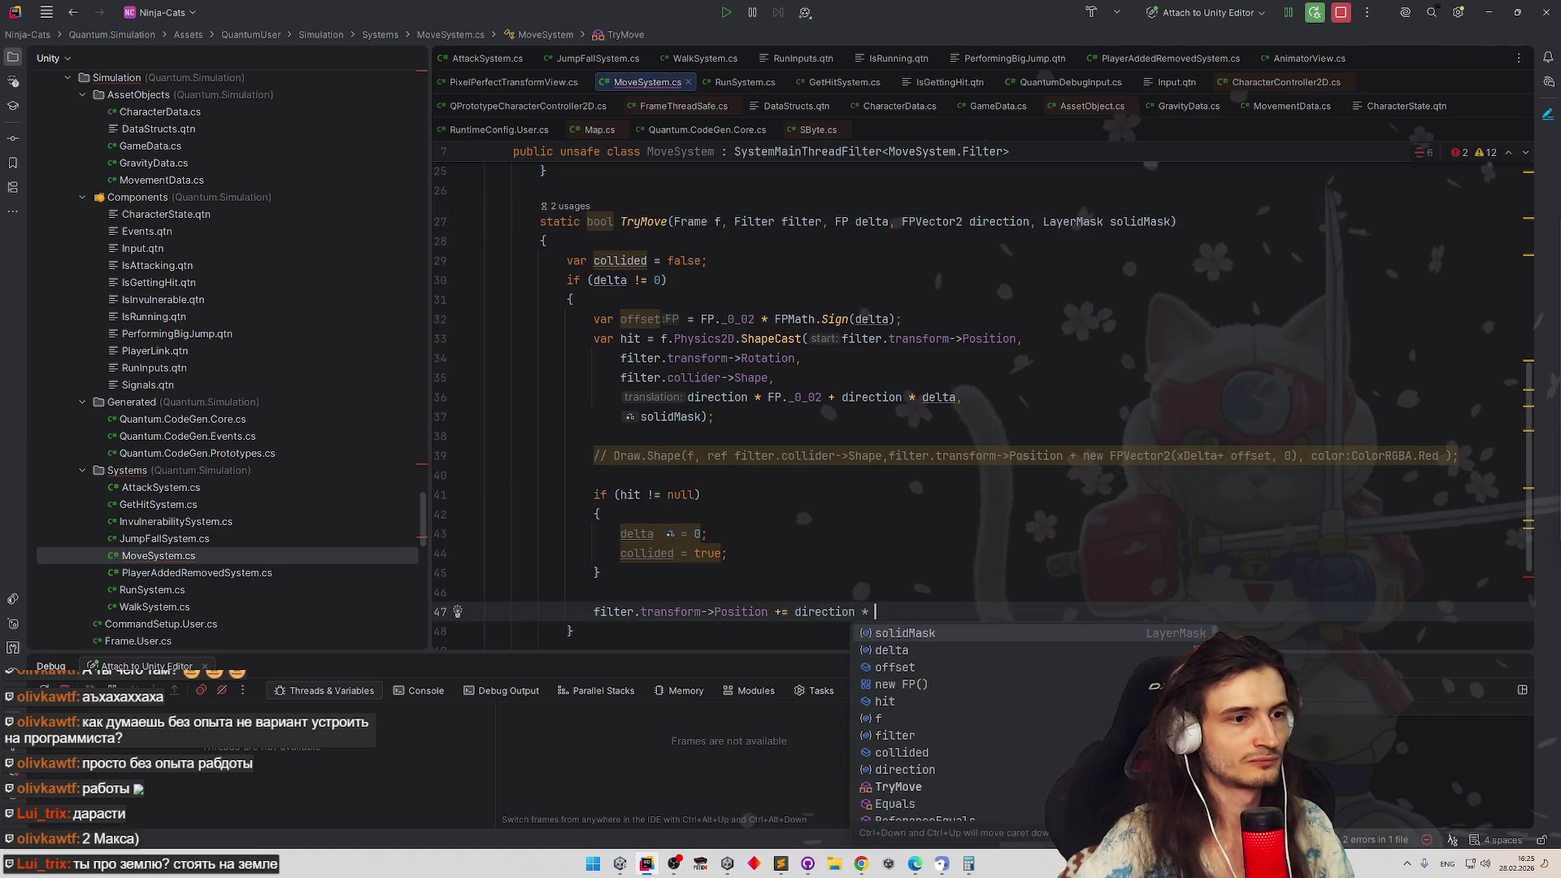
text(* delta;)
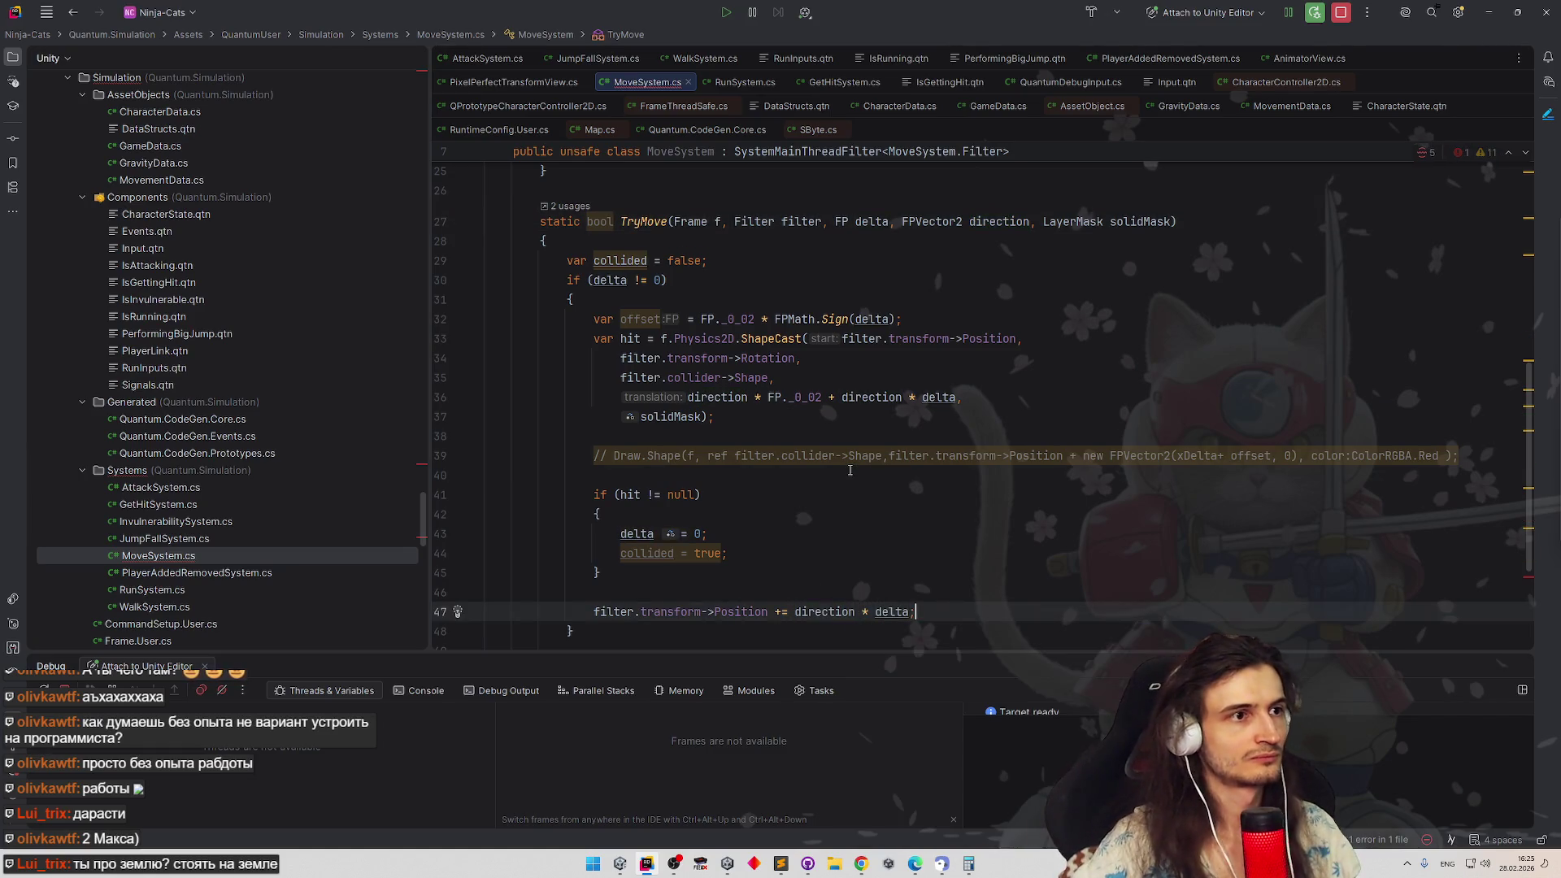
scroll(848, 488, up, 4)
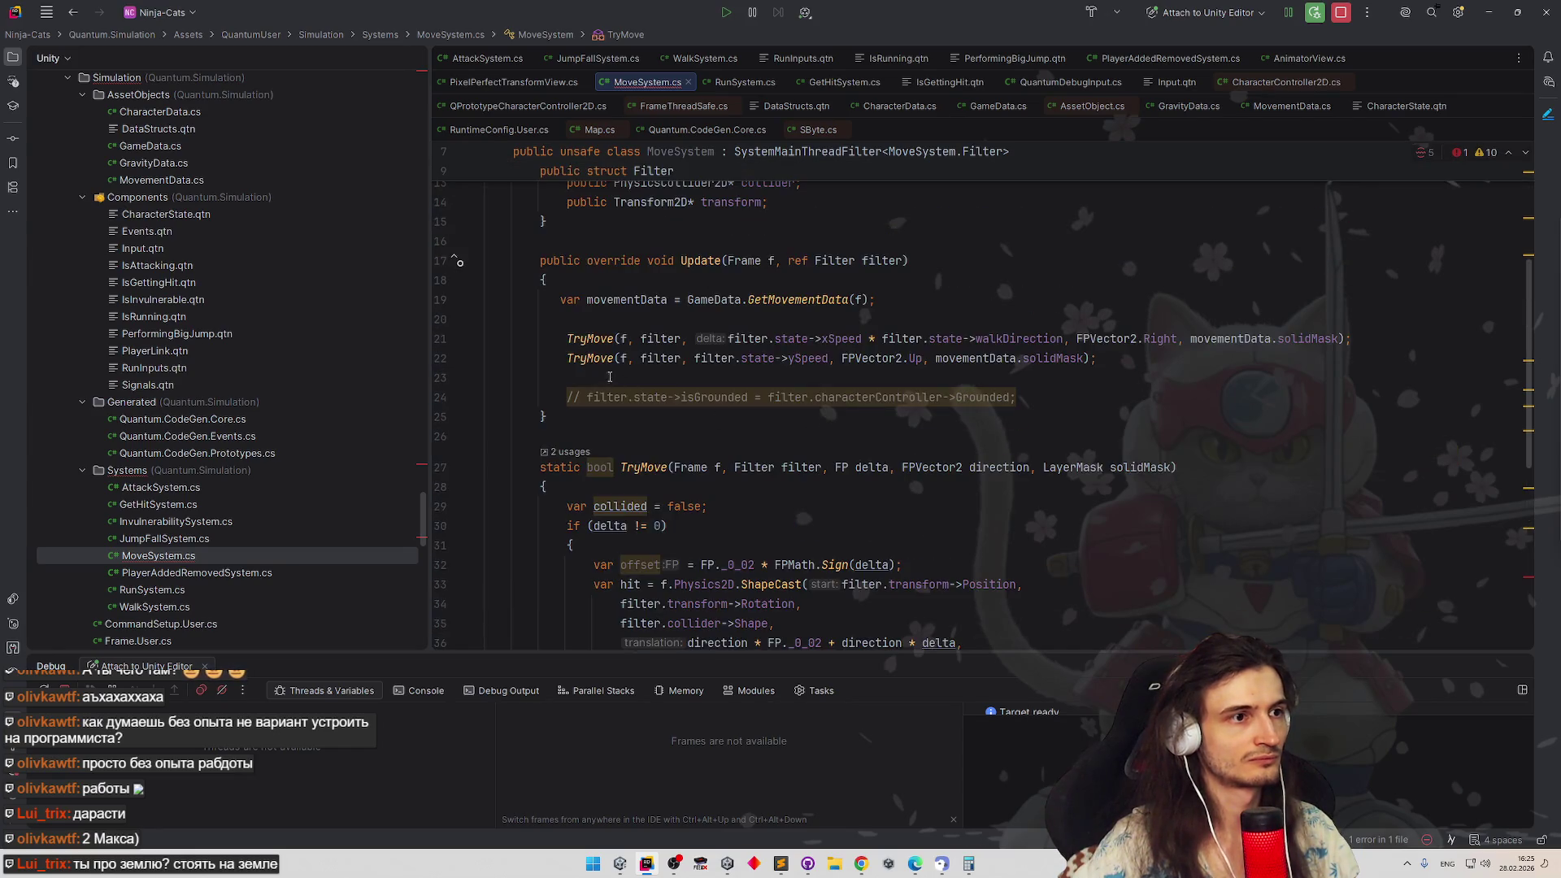
Wrap the vertical TryMove call on line 22 in an if, then undo back to the plain call
click(566, 358)
text(if )
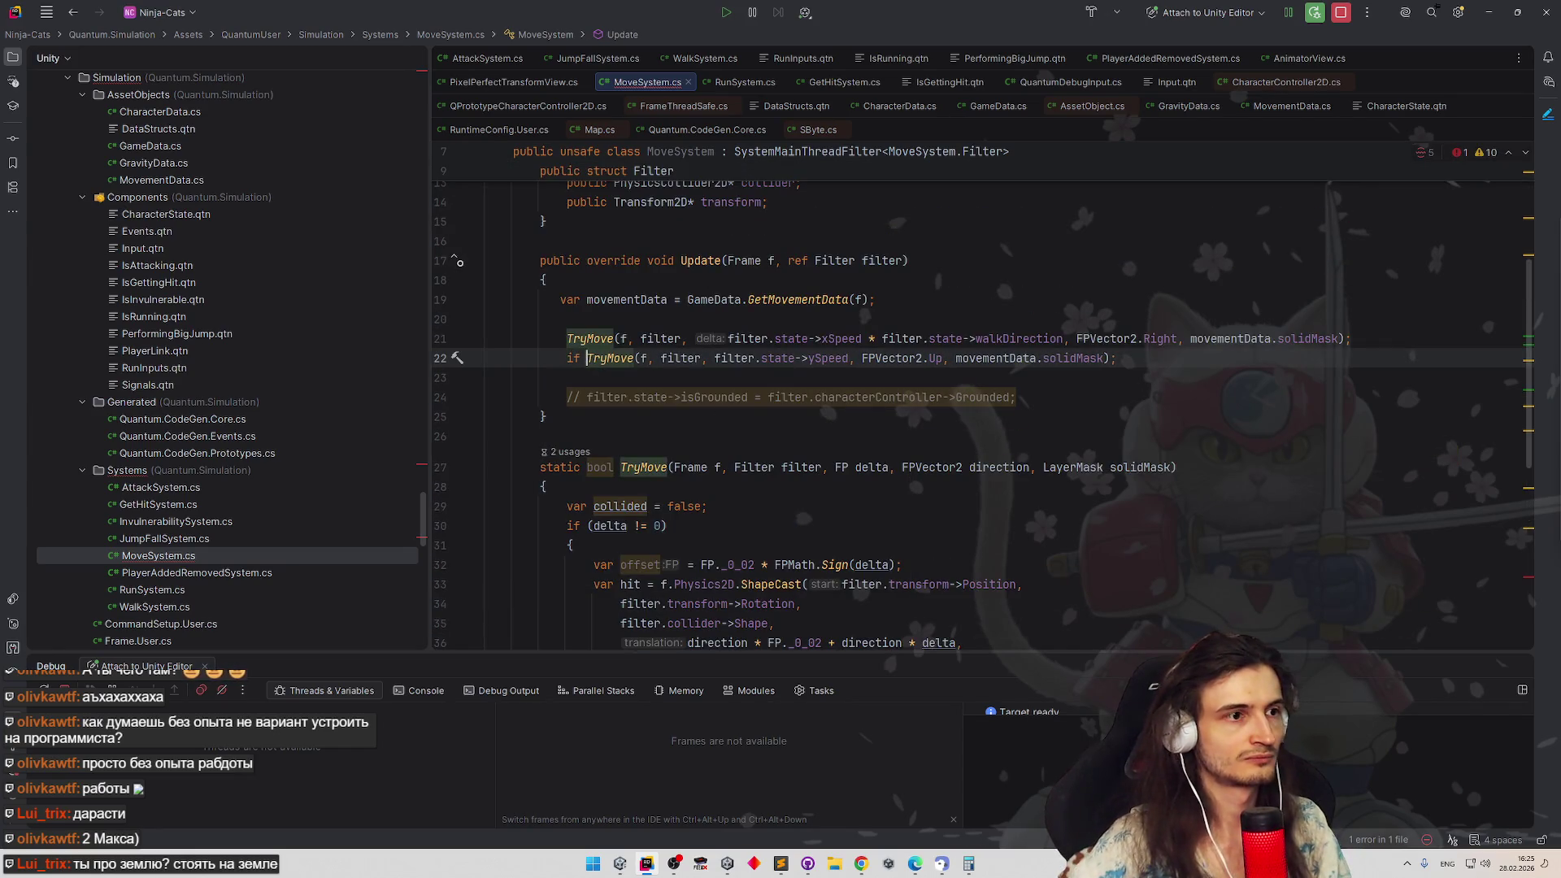
text(()
click(1132, 360)
key(BackSpace)
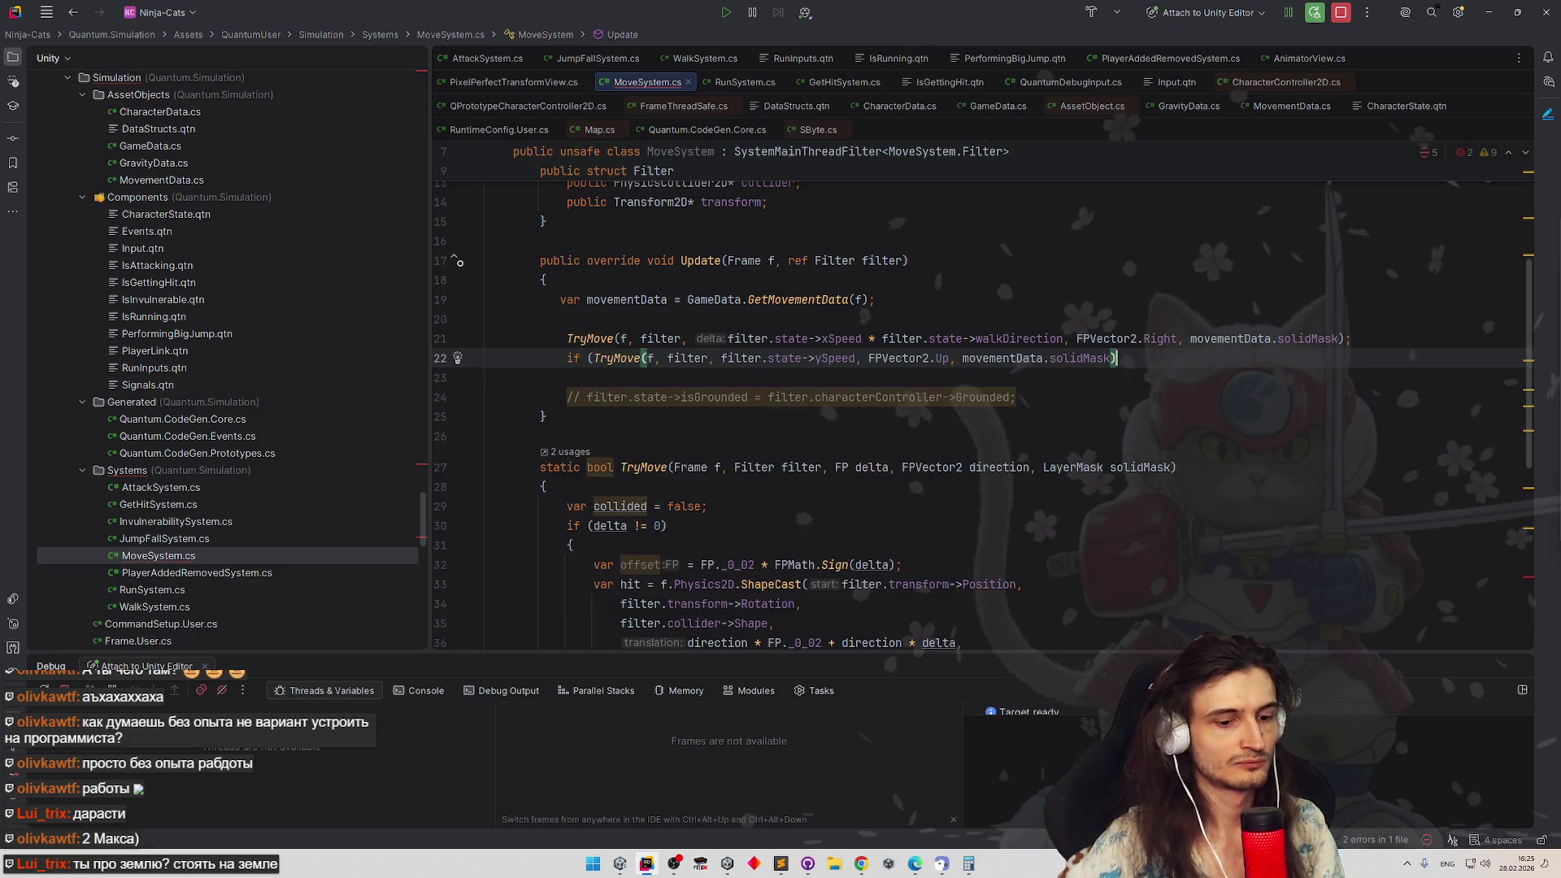
text())
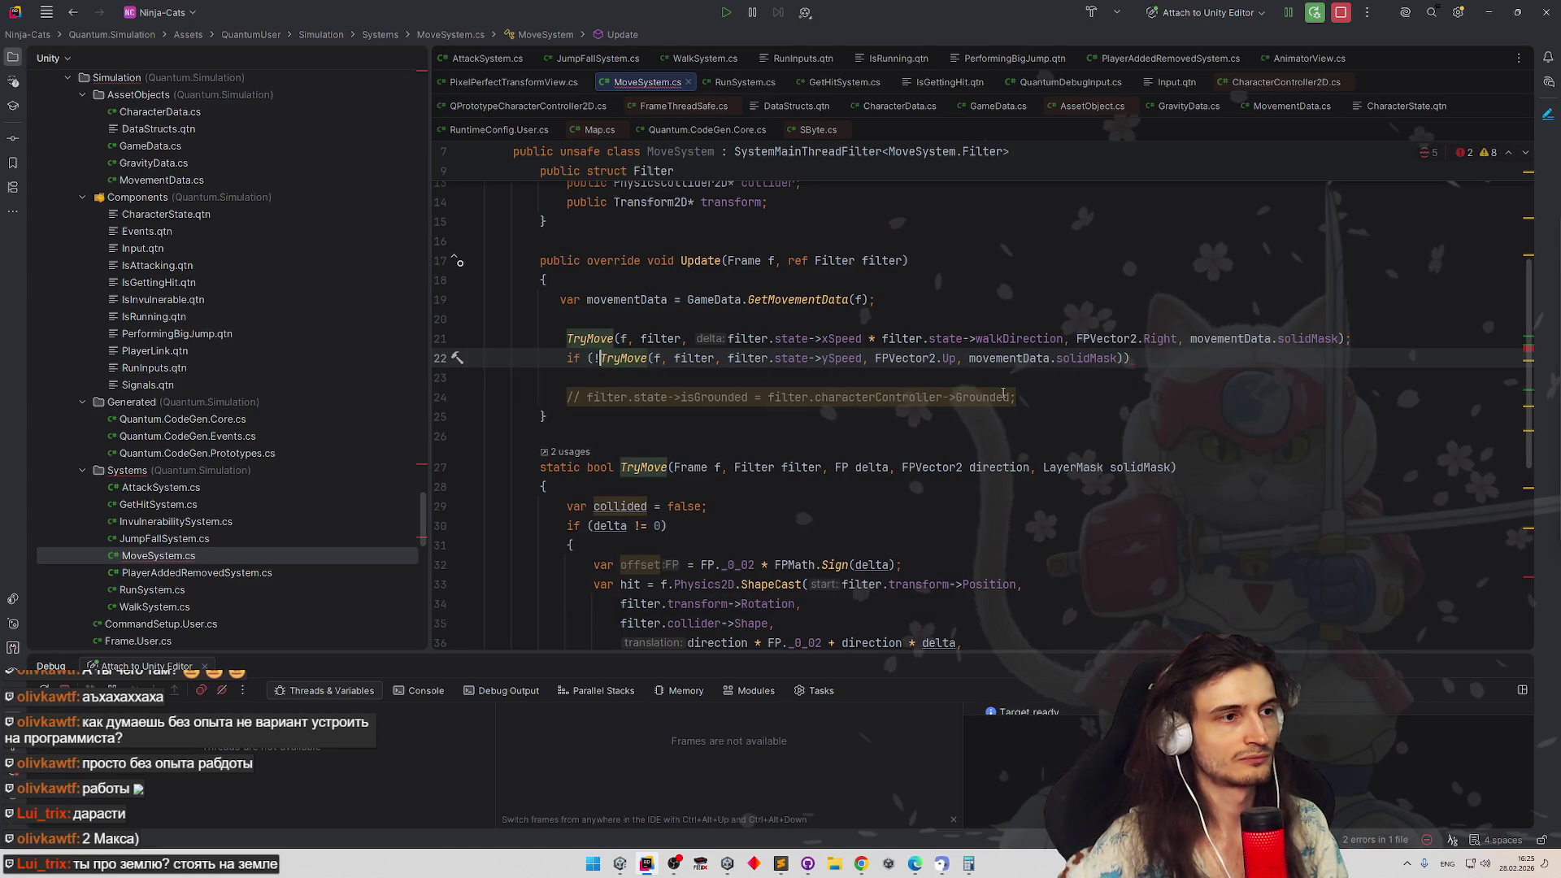
click(1003, 396)
key(ctrl+z)
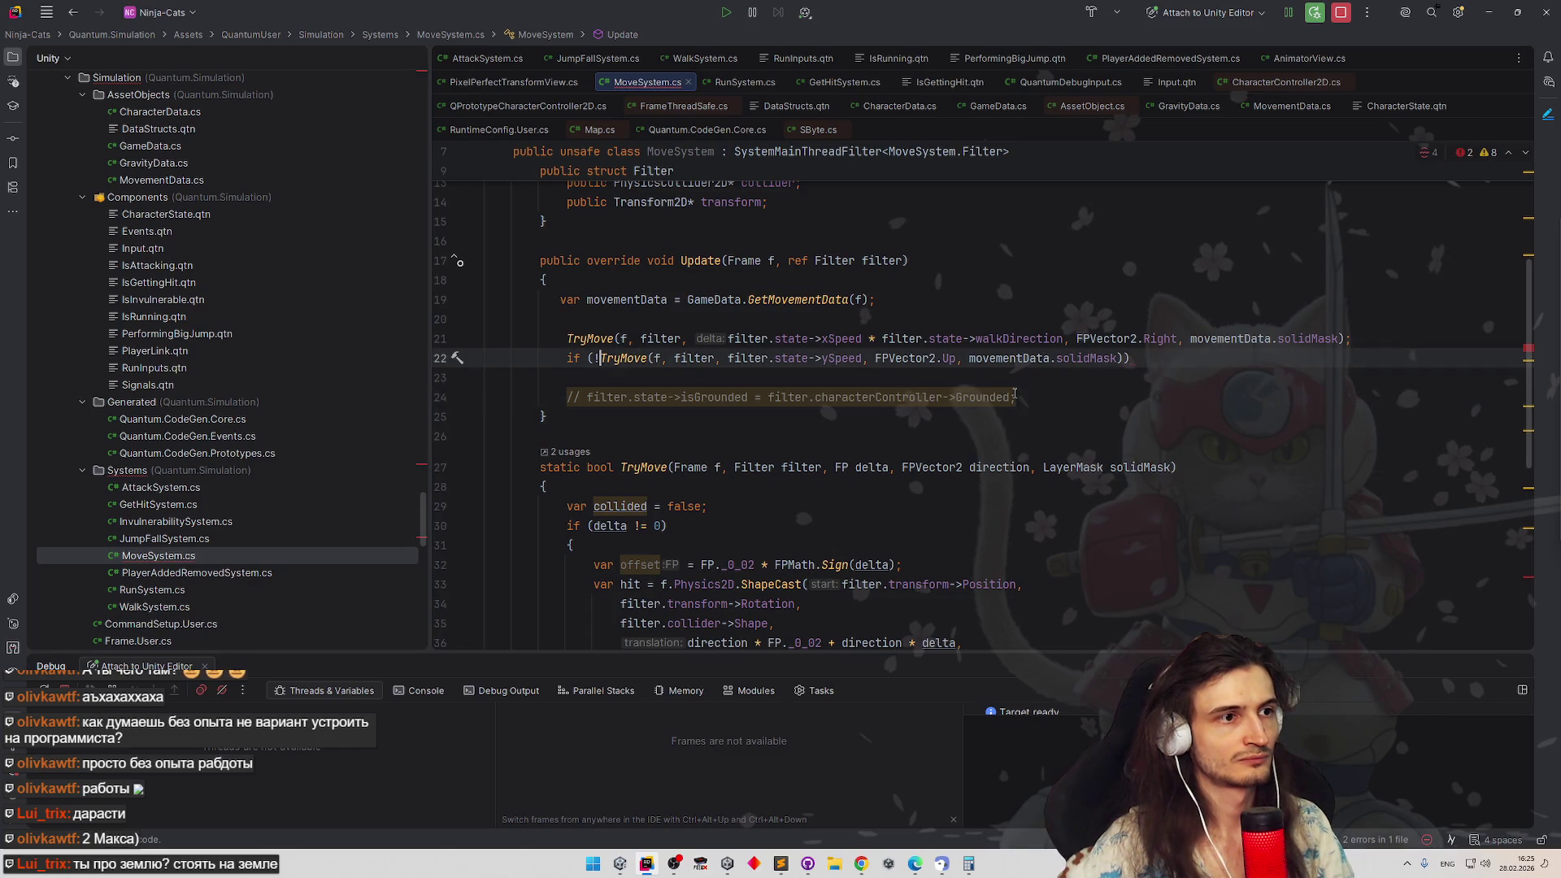
key(ctrl+z)
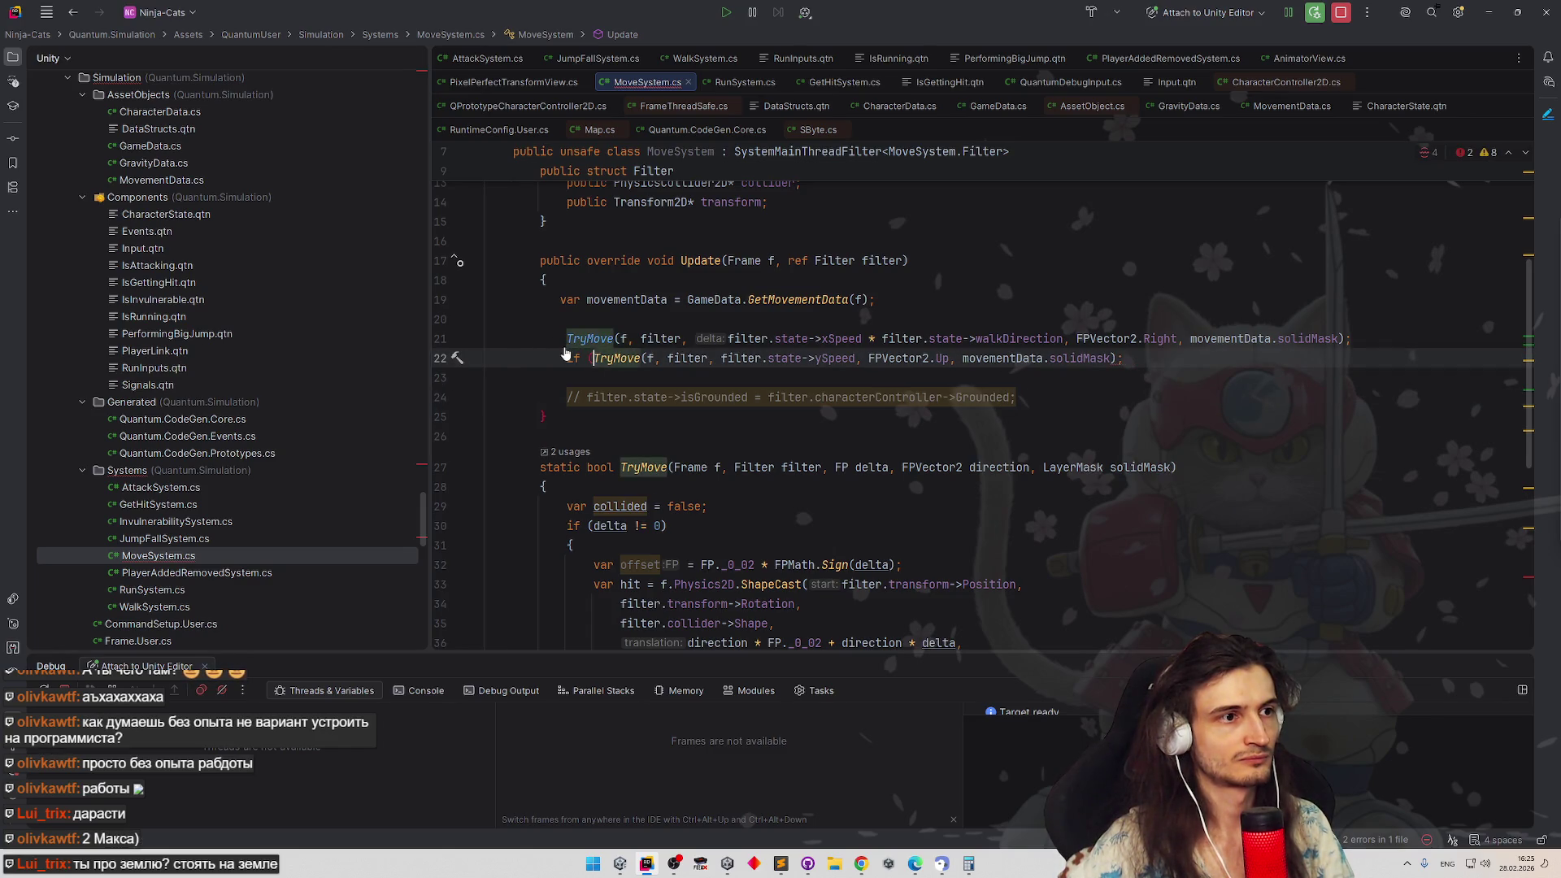
key(ctrl+z)
key(ctrl+z)
scroll(633, 340, up, 1)
scroll(633, 339, up, 4)
scroll(682, 366, up, 2)
scroll(756, 416, down, 3)
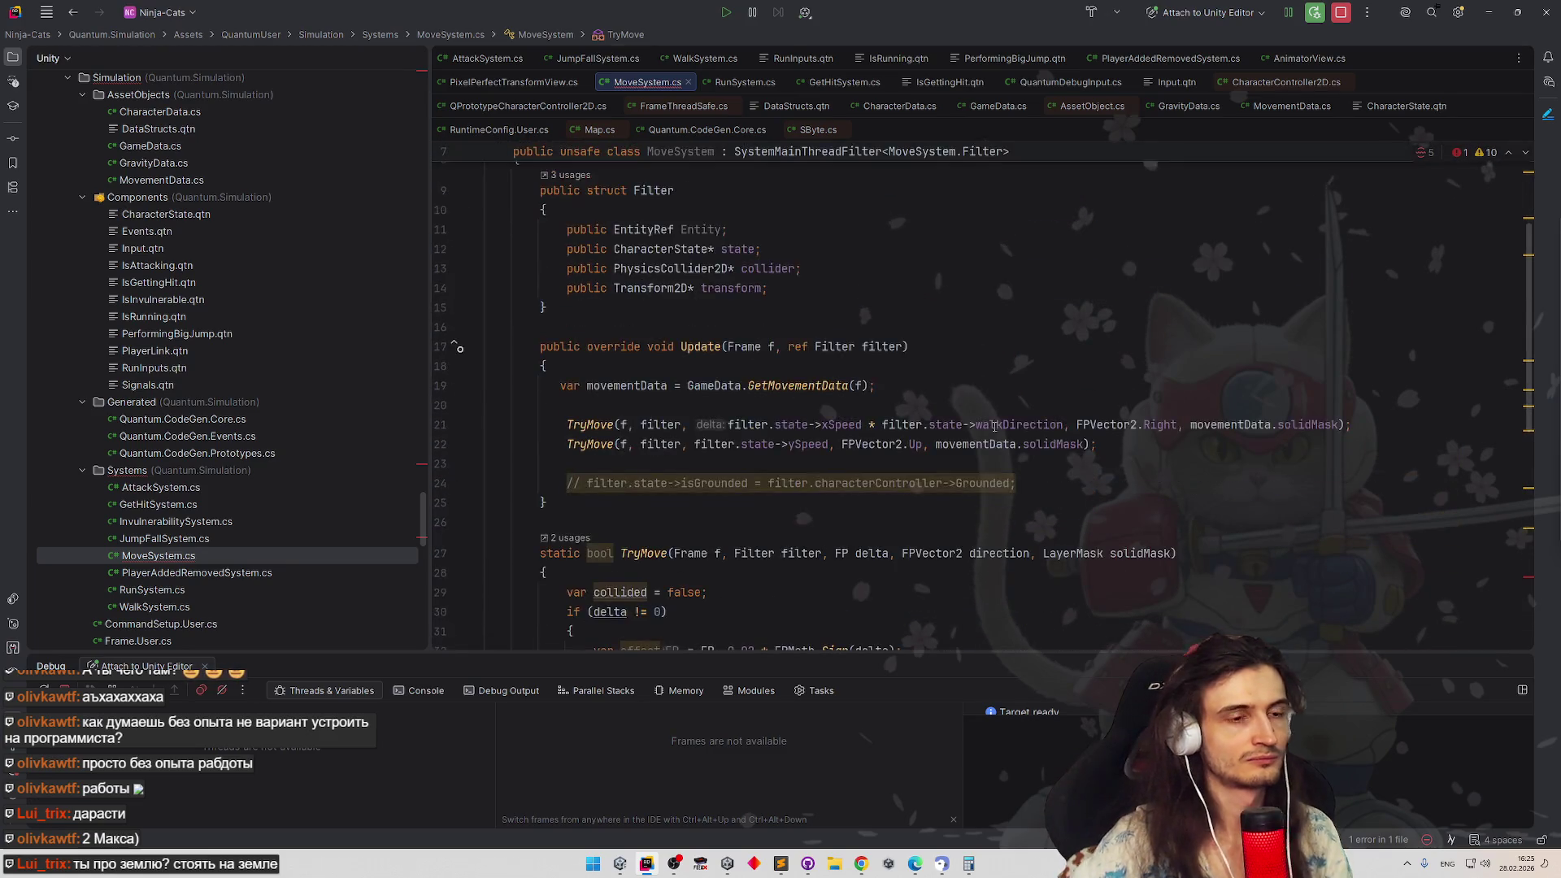
Begin a var declaration before the vertical TryMove call on line 22
click(1110, 440)
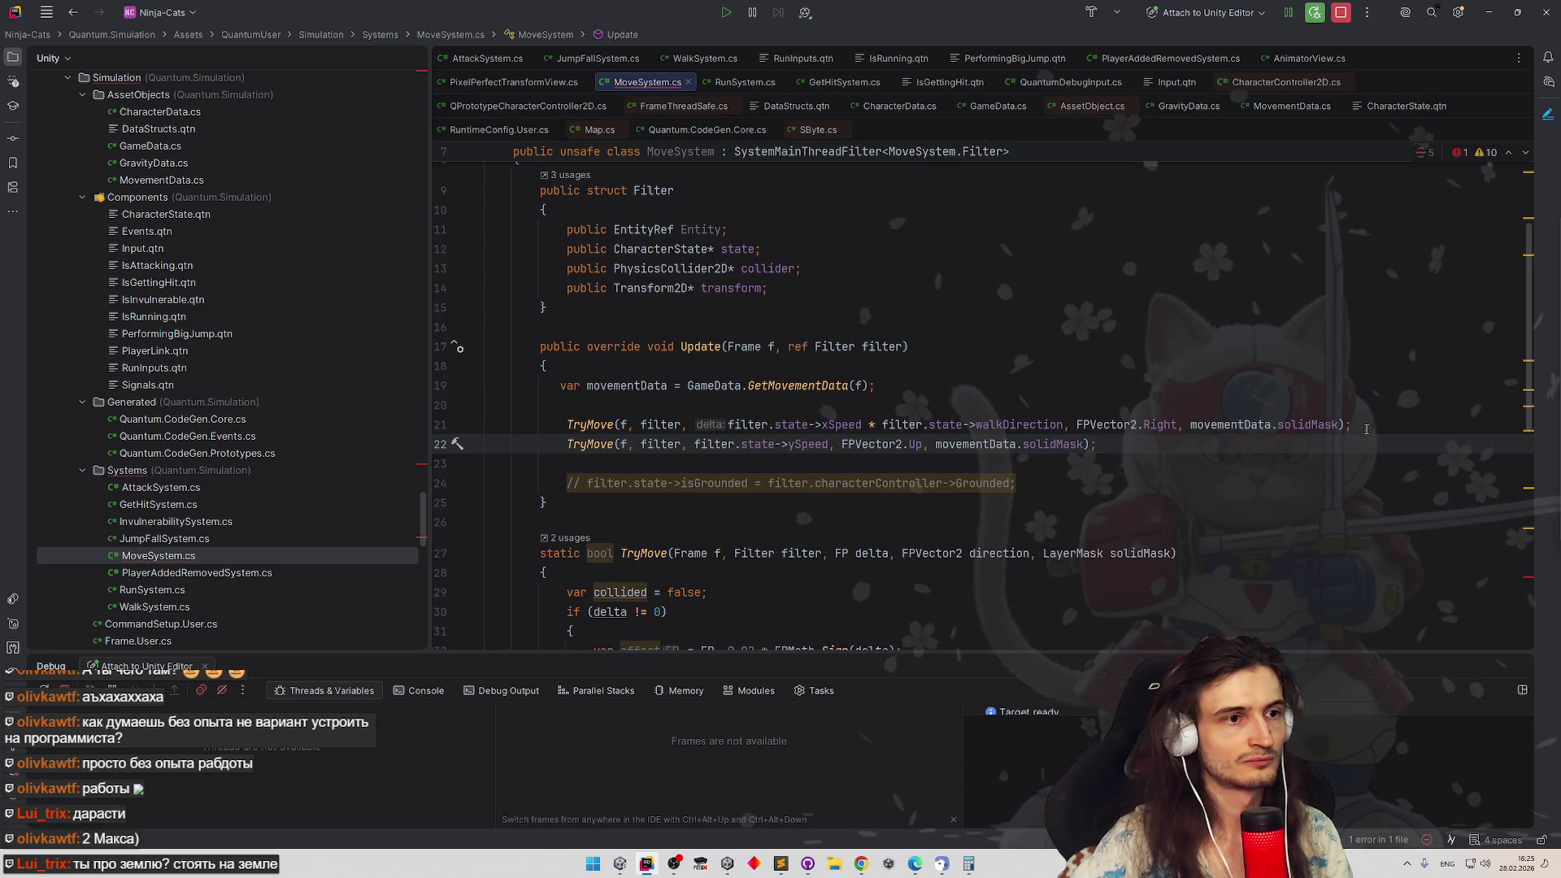
scroll(1354, 428, down, 2)
scroll(1342, 415, down, 3)
scroll(1329, 403, down, 3)
scroll(1316, 390, up, 2)
scroll(1315, 390, up, 2)
scroll(1305, 415, up, 1)
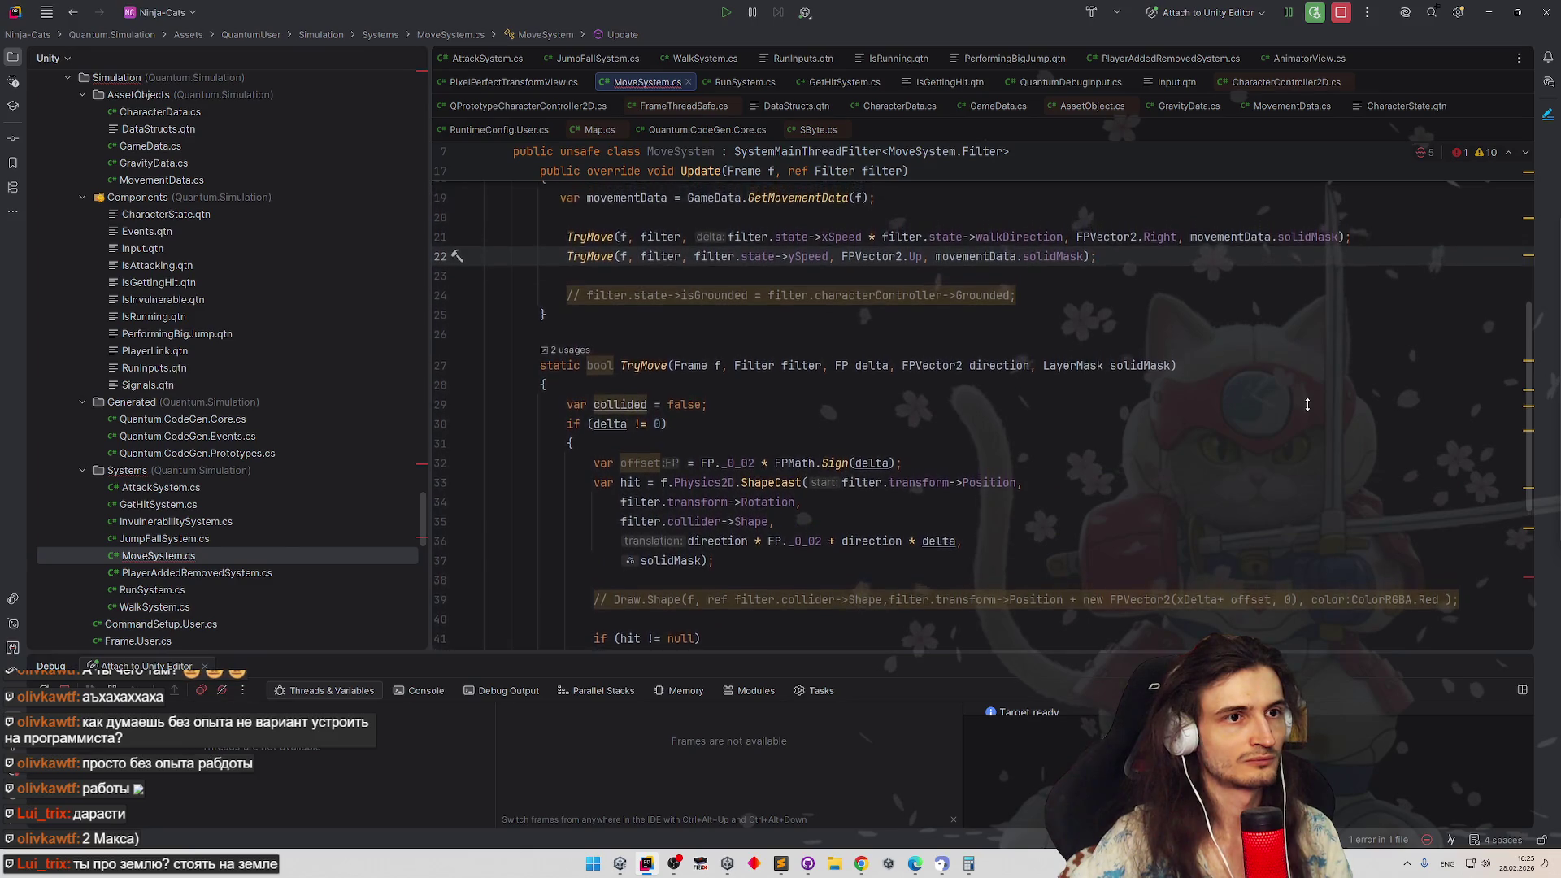
scroll(1302, 426, down, 3)
scroll(1305, 408, up, 2)
scroll(1311, 391, up, 3)
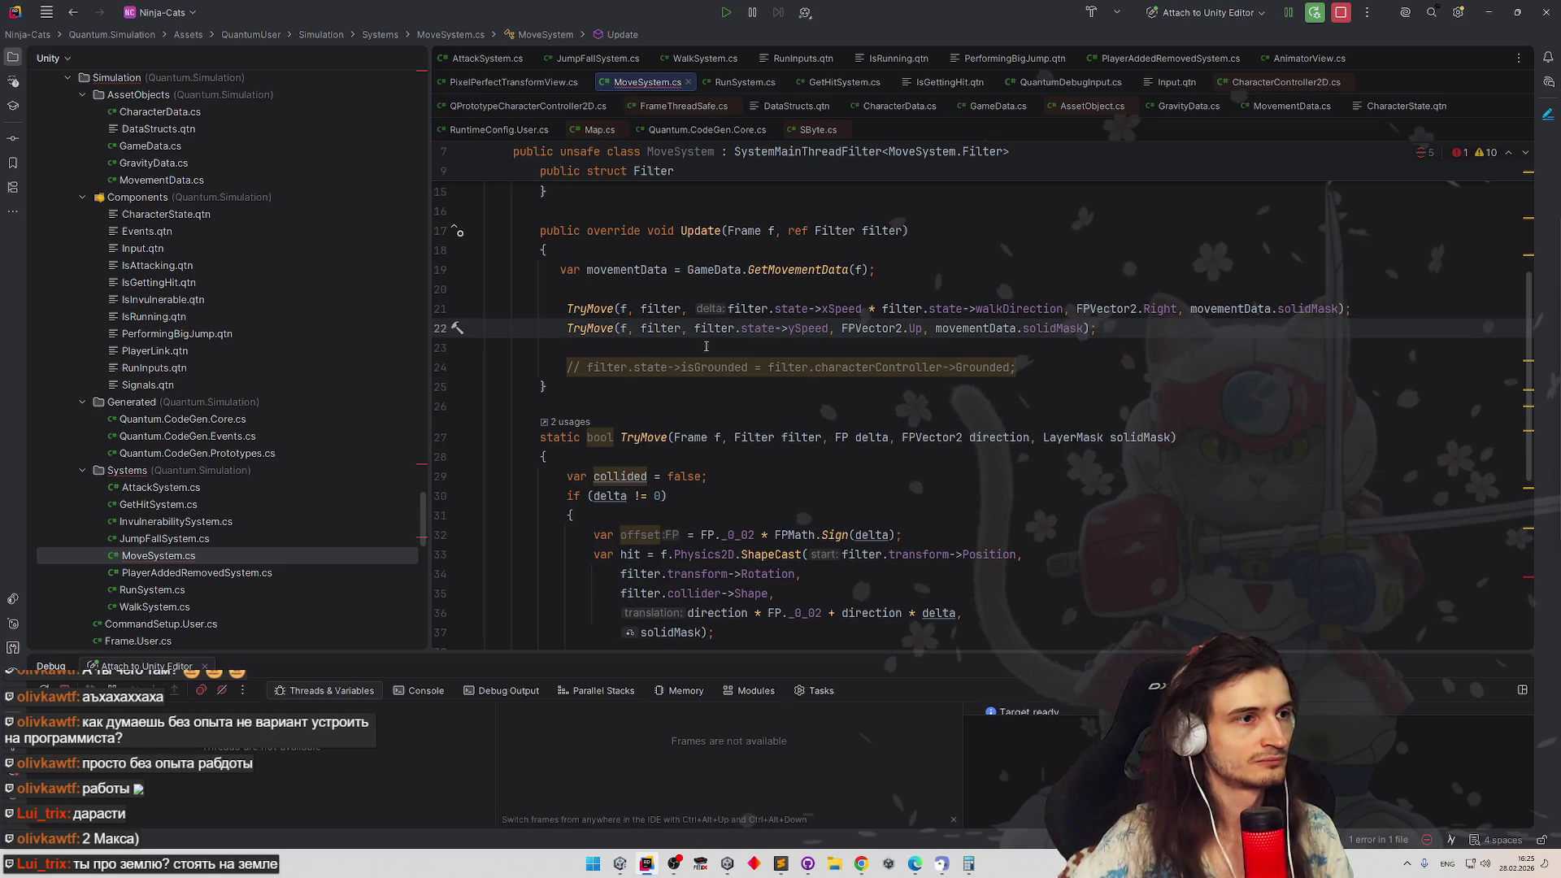
click(567, 328)
text(var collided)
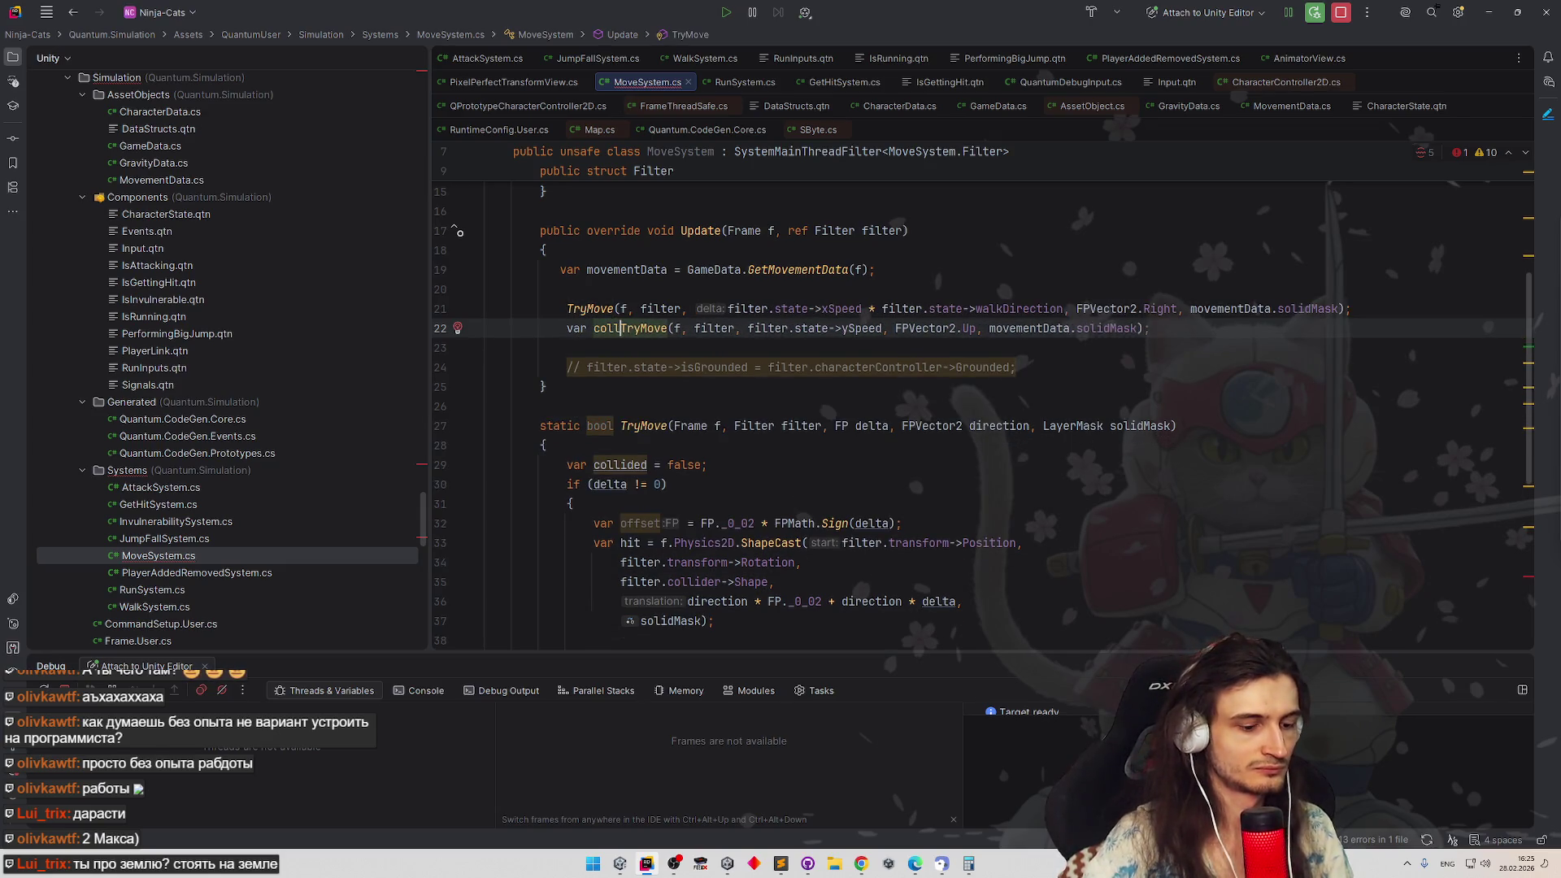
text(Y =)
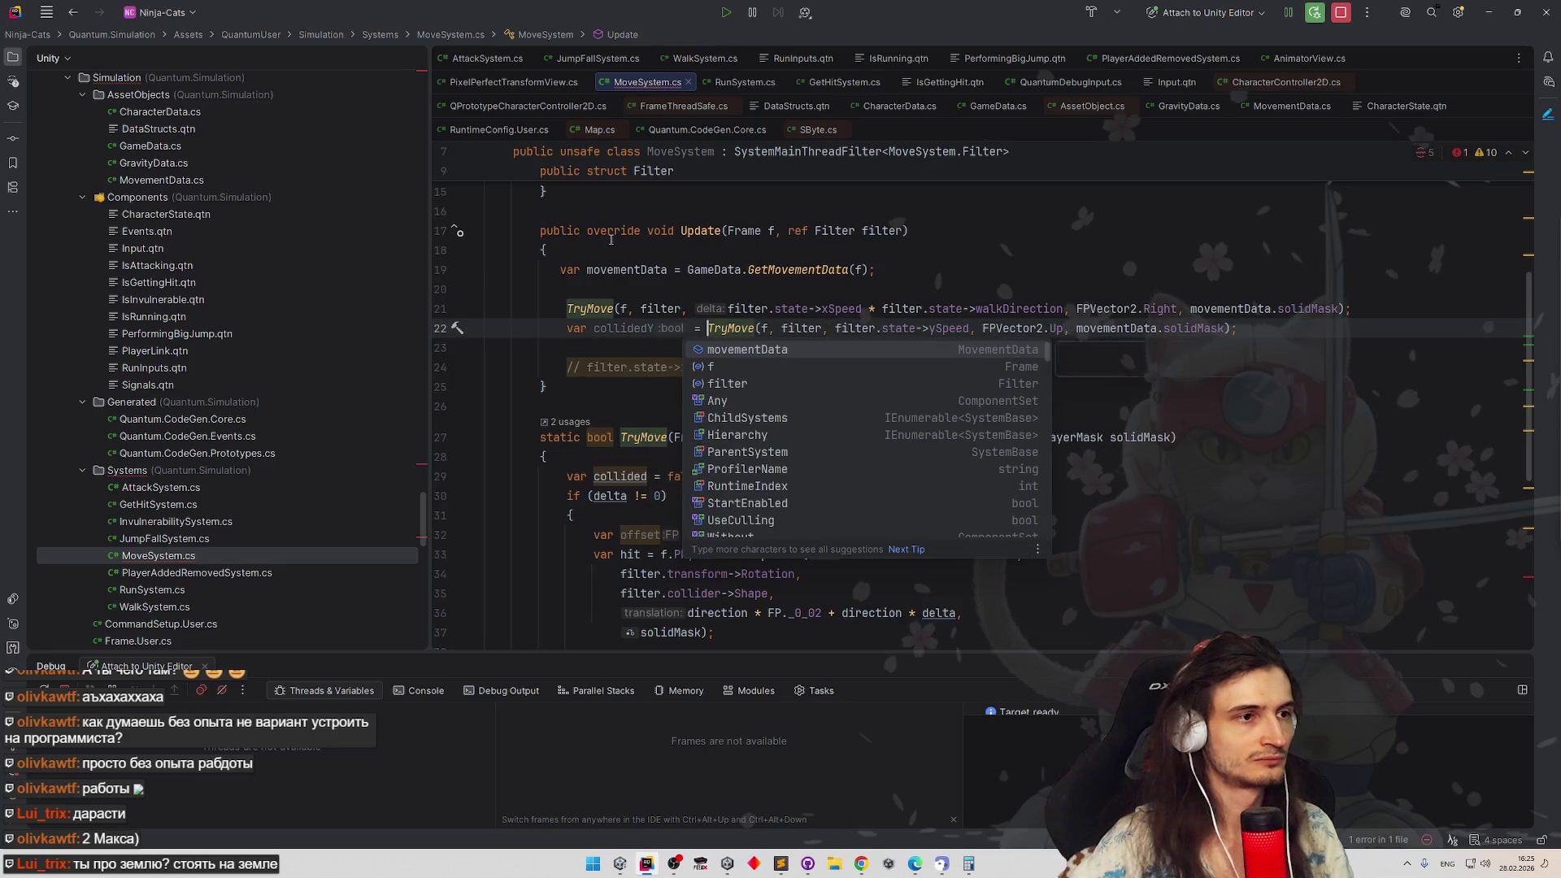
Make the if after the vertical move test filter.state->ySpeed, without the collidedY check
click(582, 352)
text(if ()
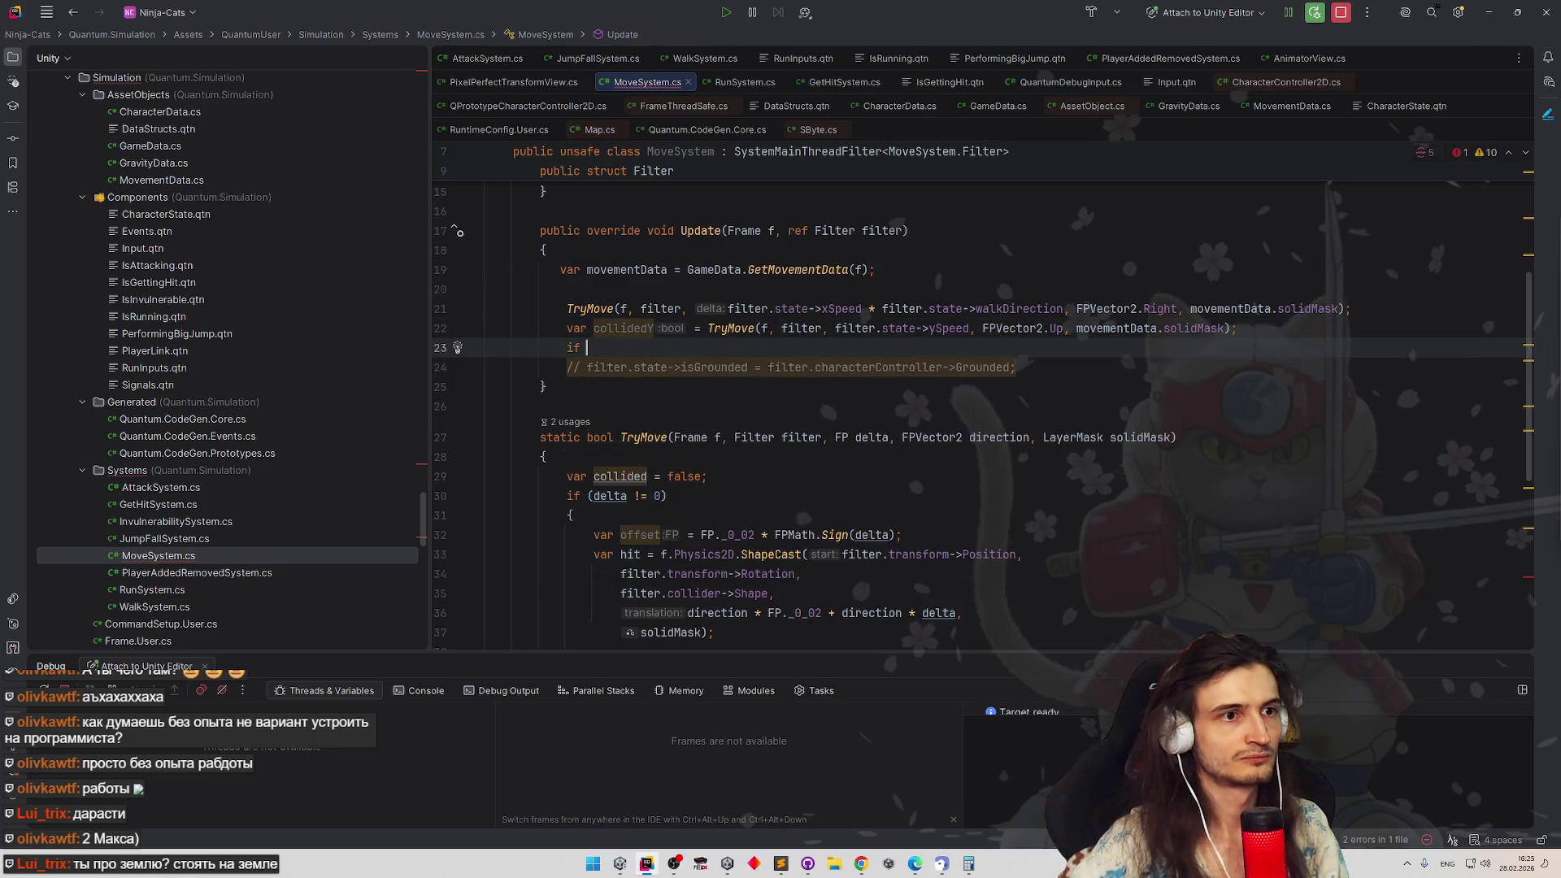
click(948, 328)
key(ctrl+w)
key(ctrl+w)
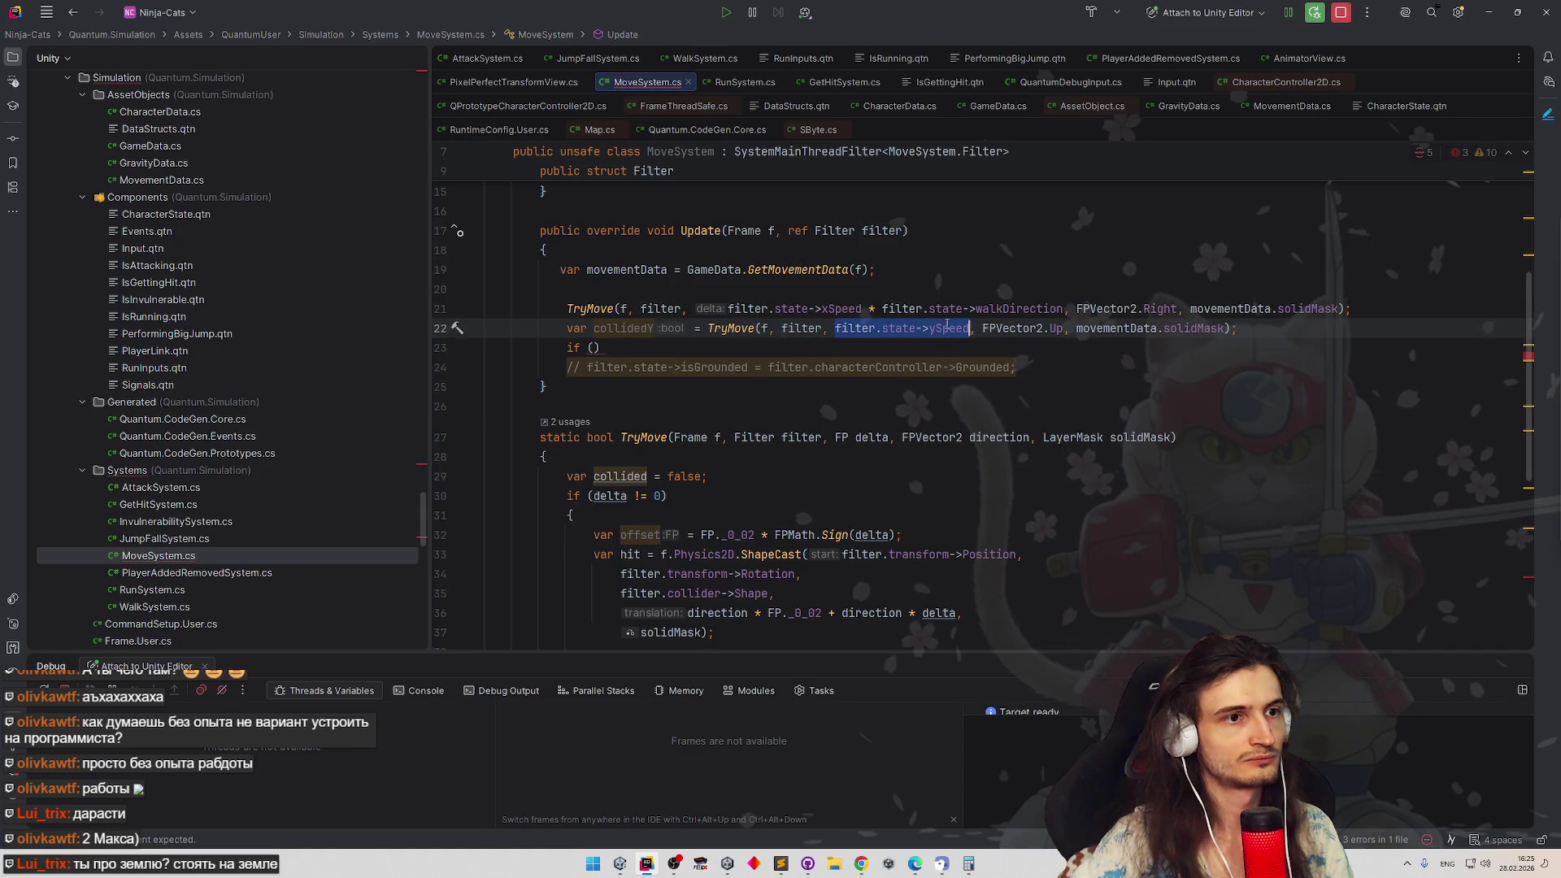
click(590, 348)
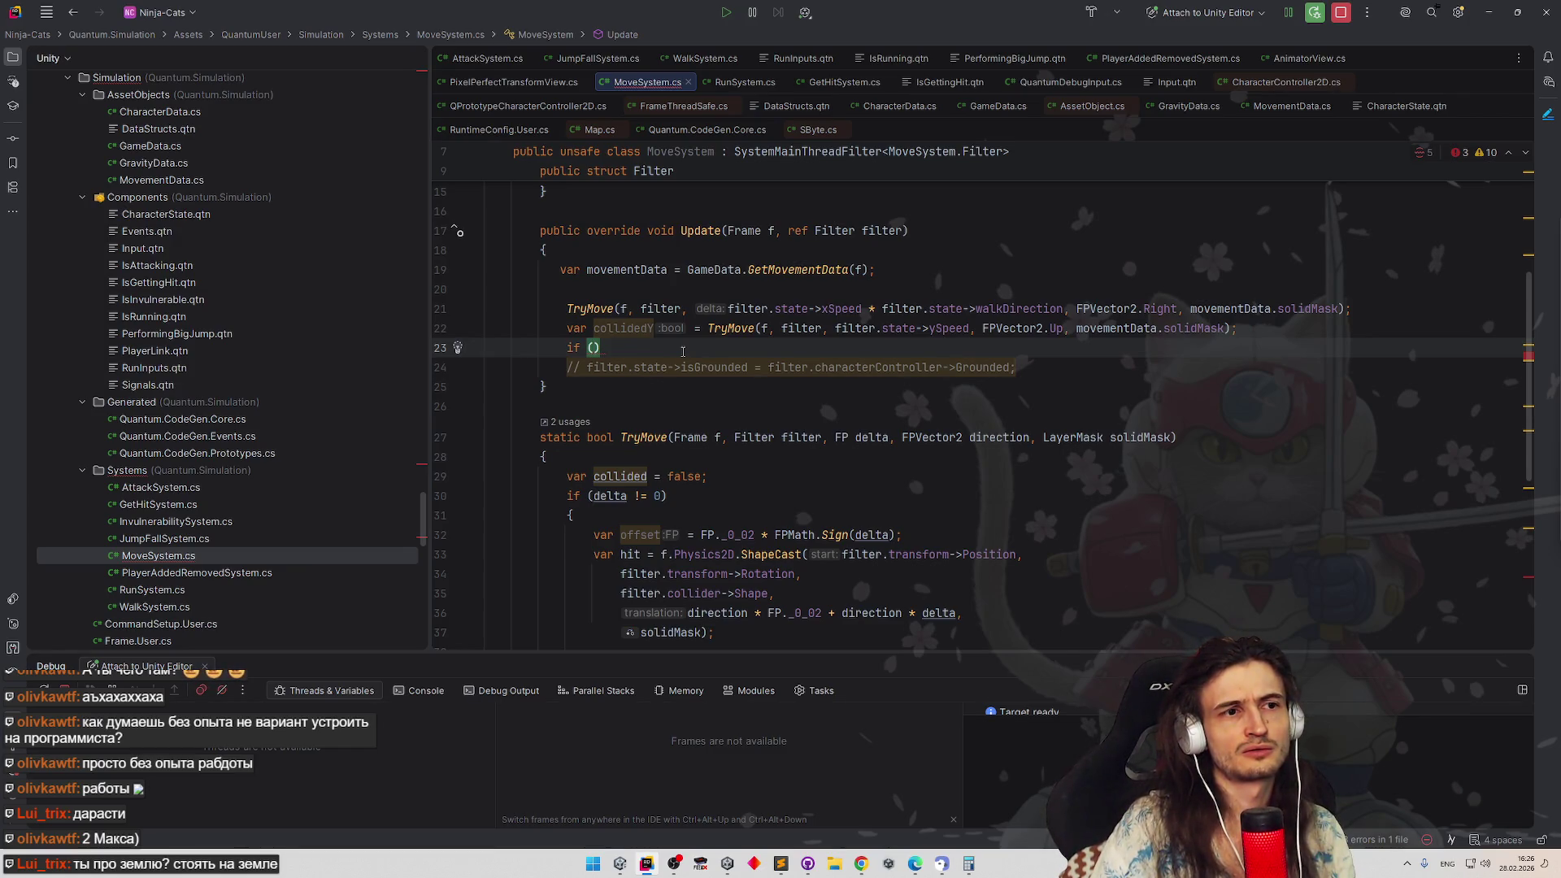
text(filter.state->ySpeed)
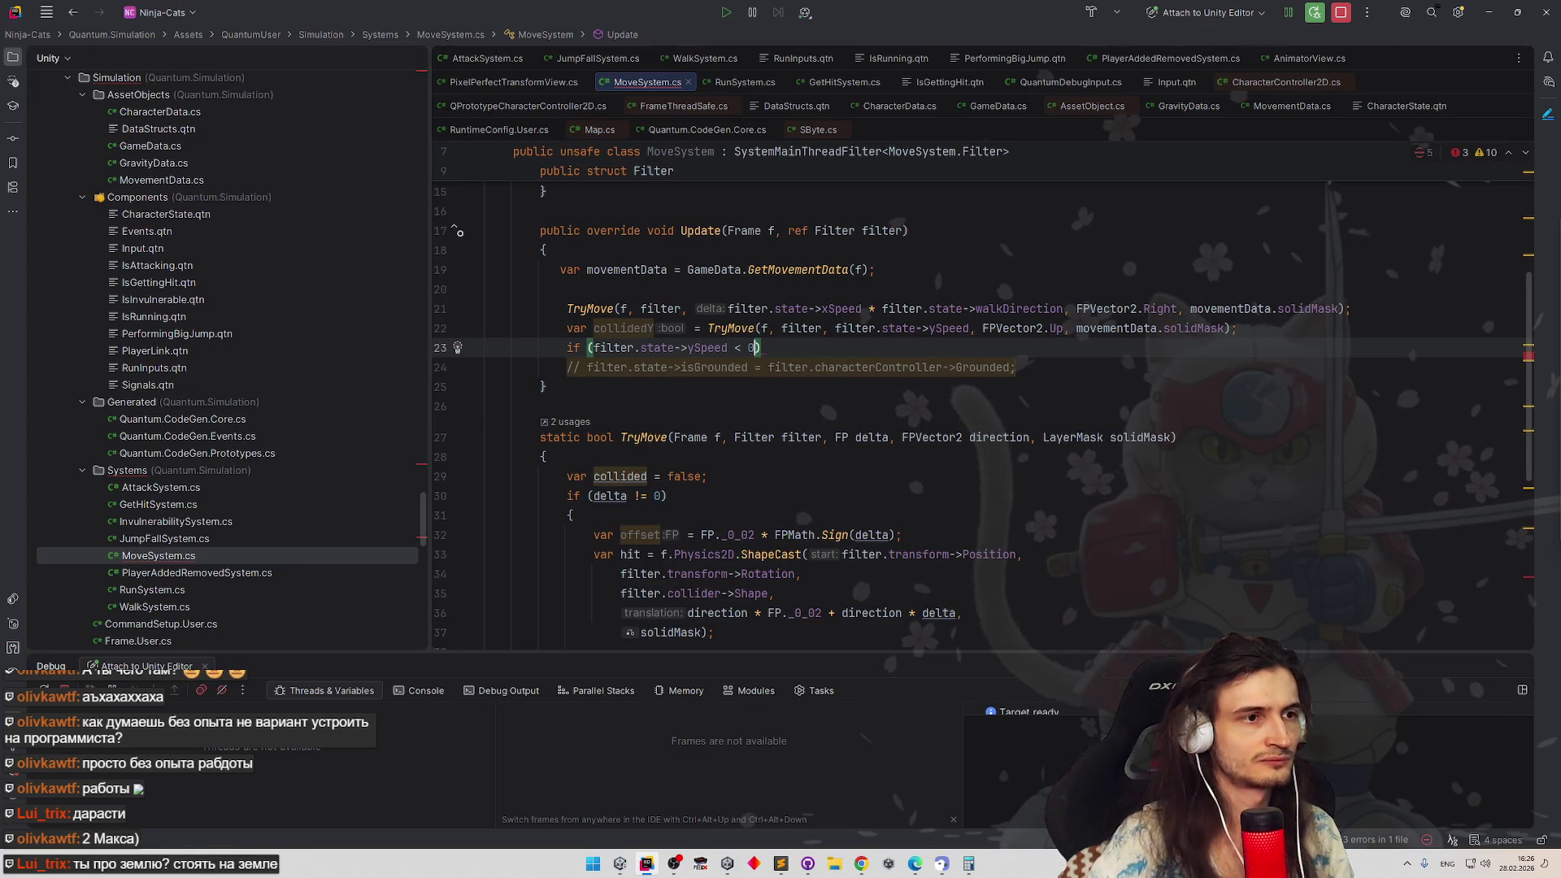
click(799, 350)
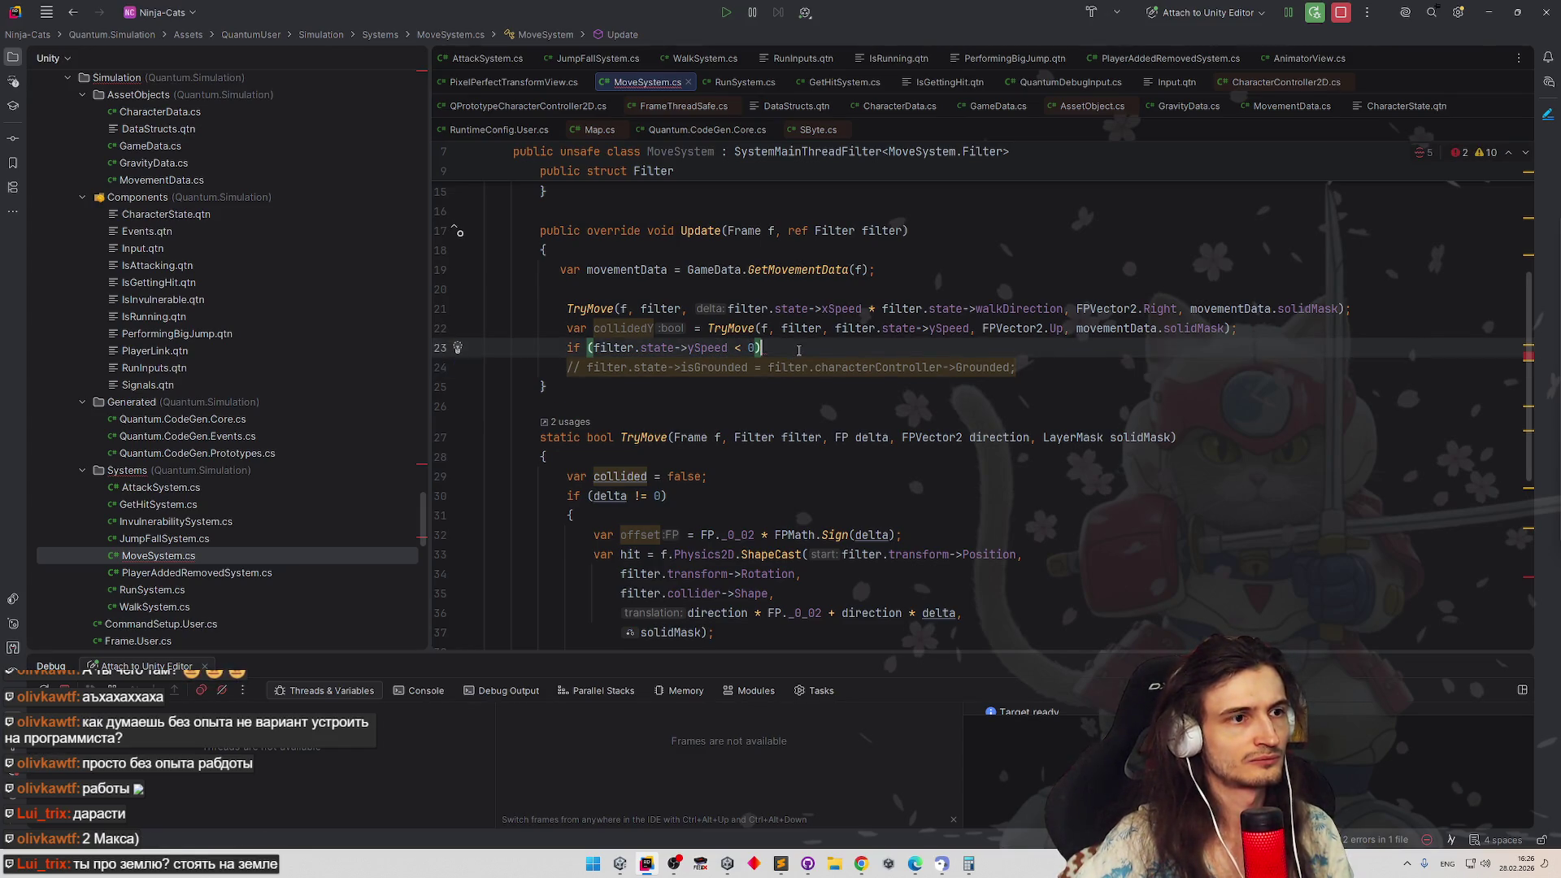
text(&& collidedY)
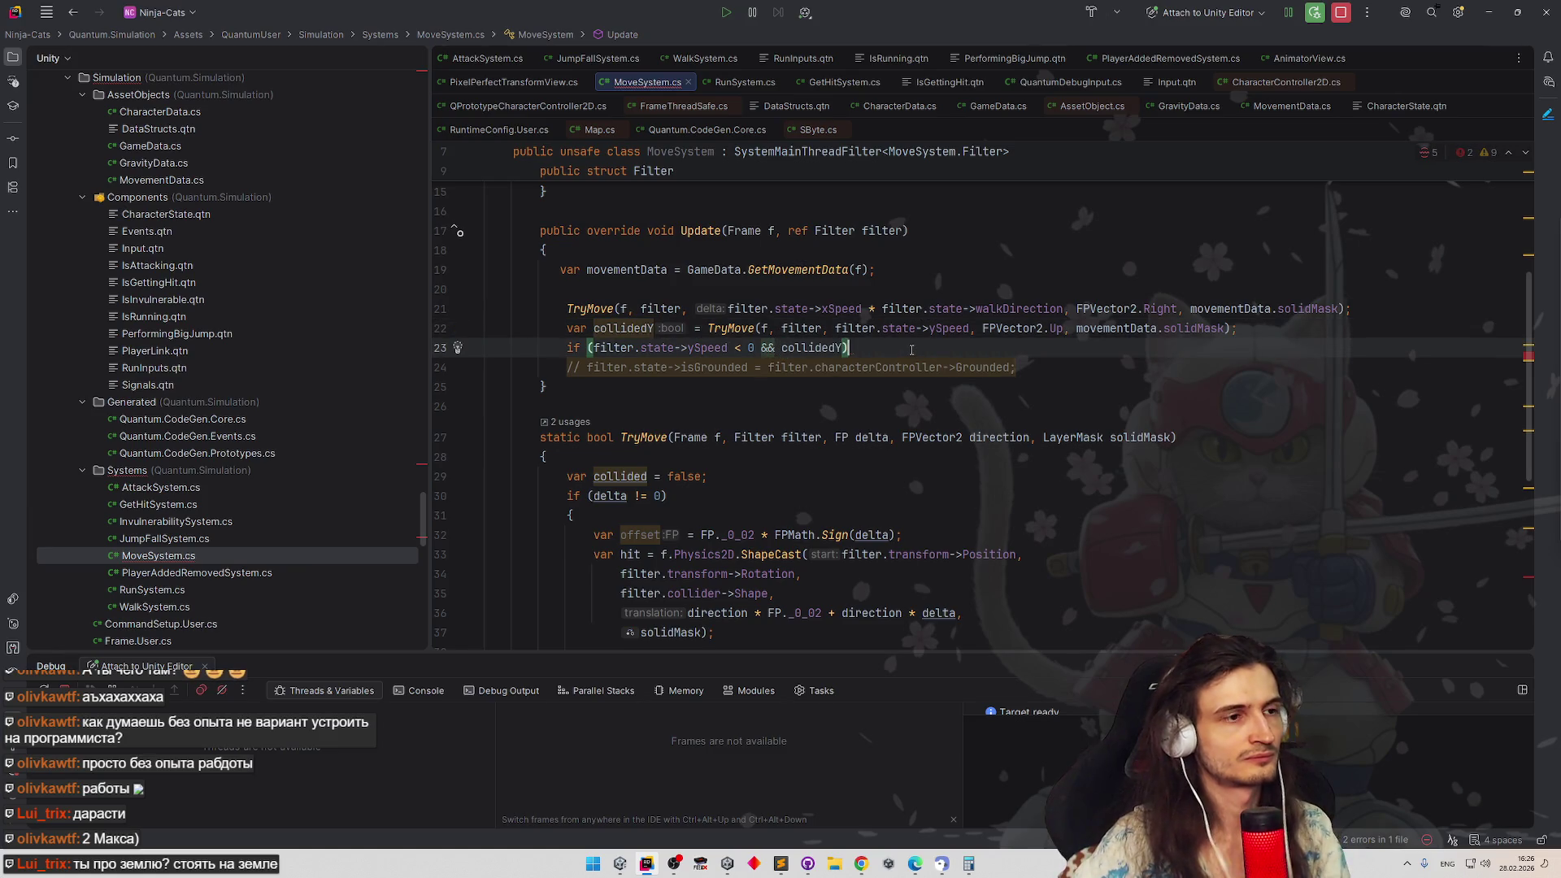
key(ctrl+shift+Left)
key(ctrl+shift+Left)
key(BackSpace)
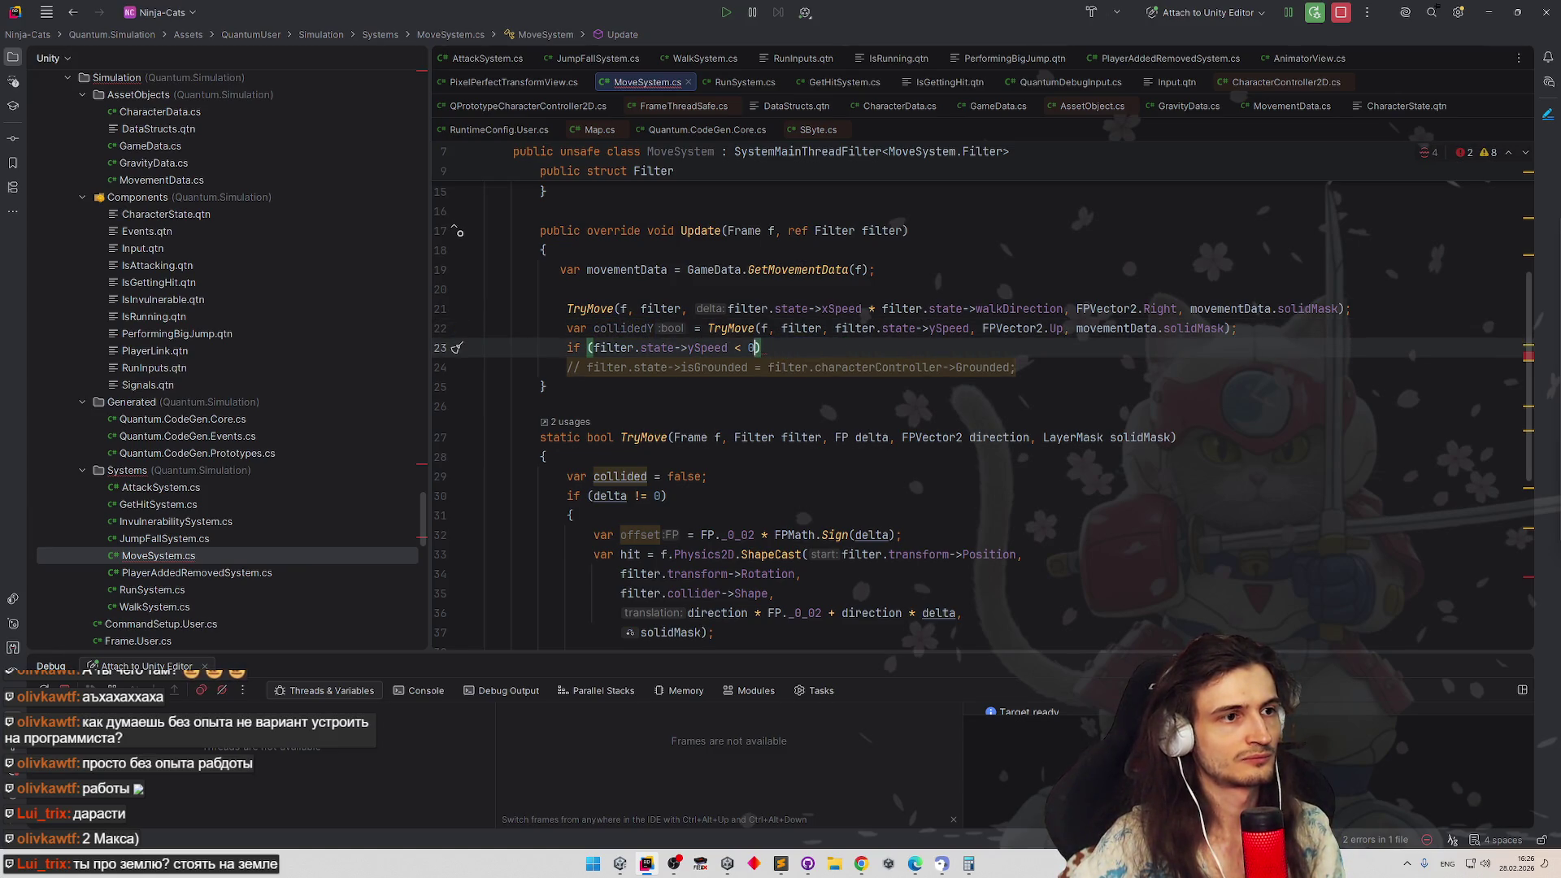
Uncomment the isGrounded assignment under the if and reformat Update
drag(630, 368, 568, 368)
key(BackSpace)
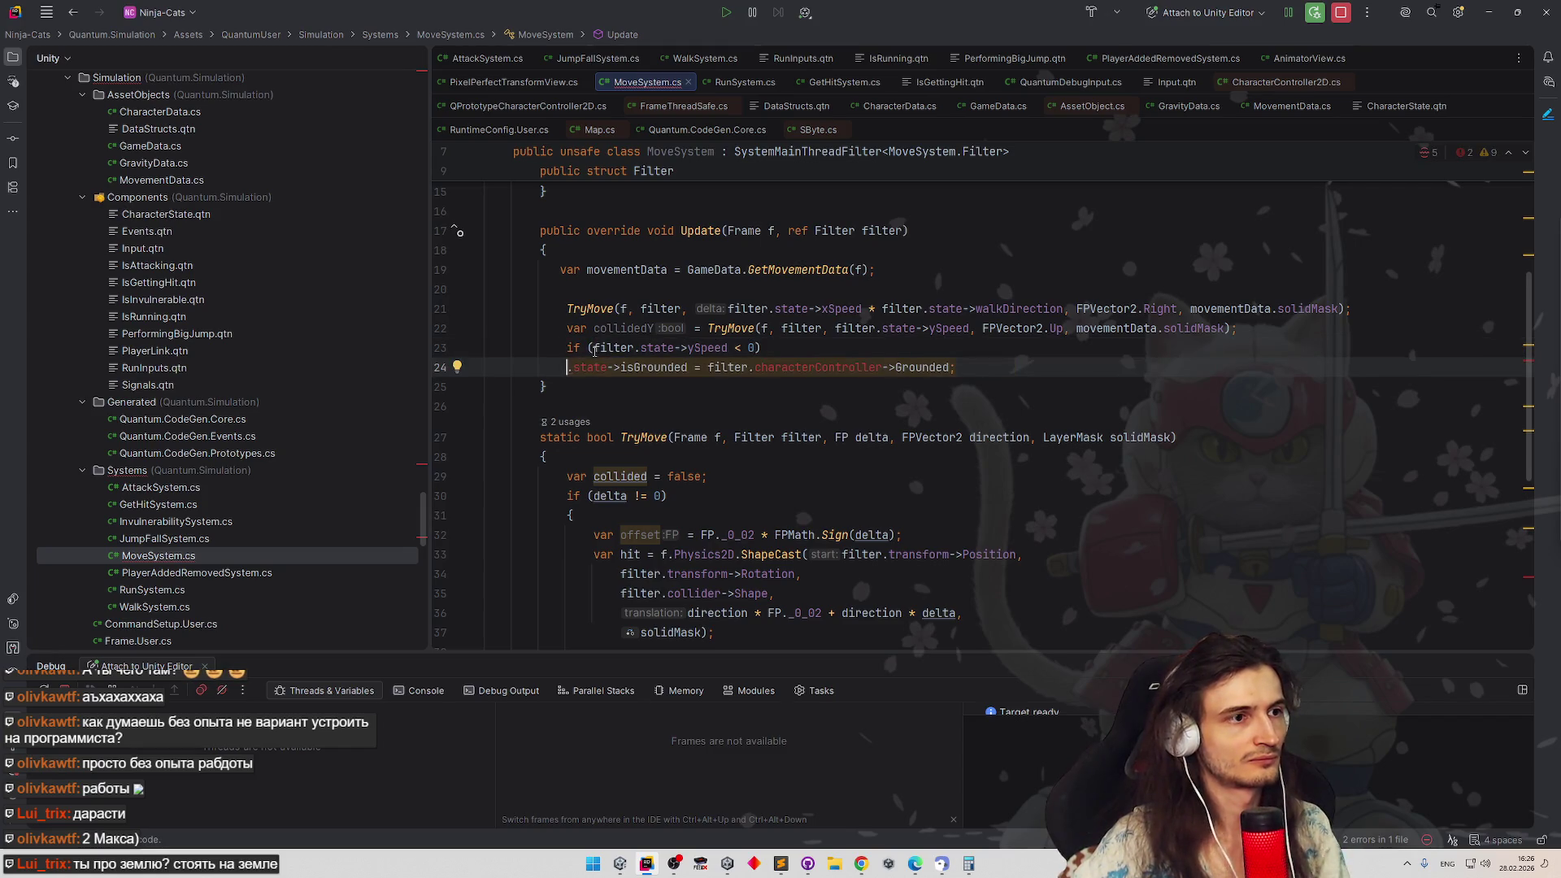
text(fi)
key(Return)
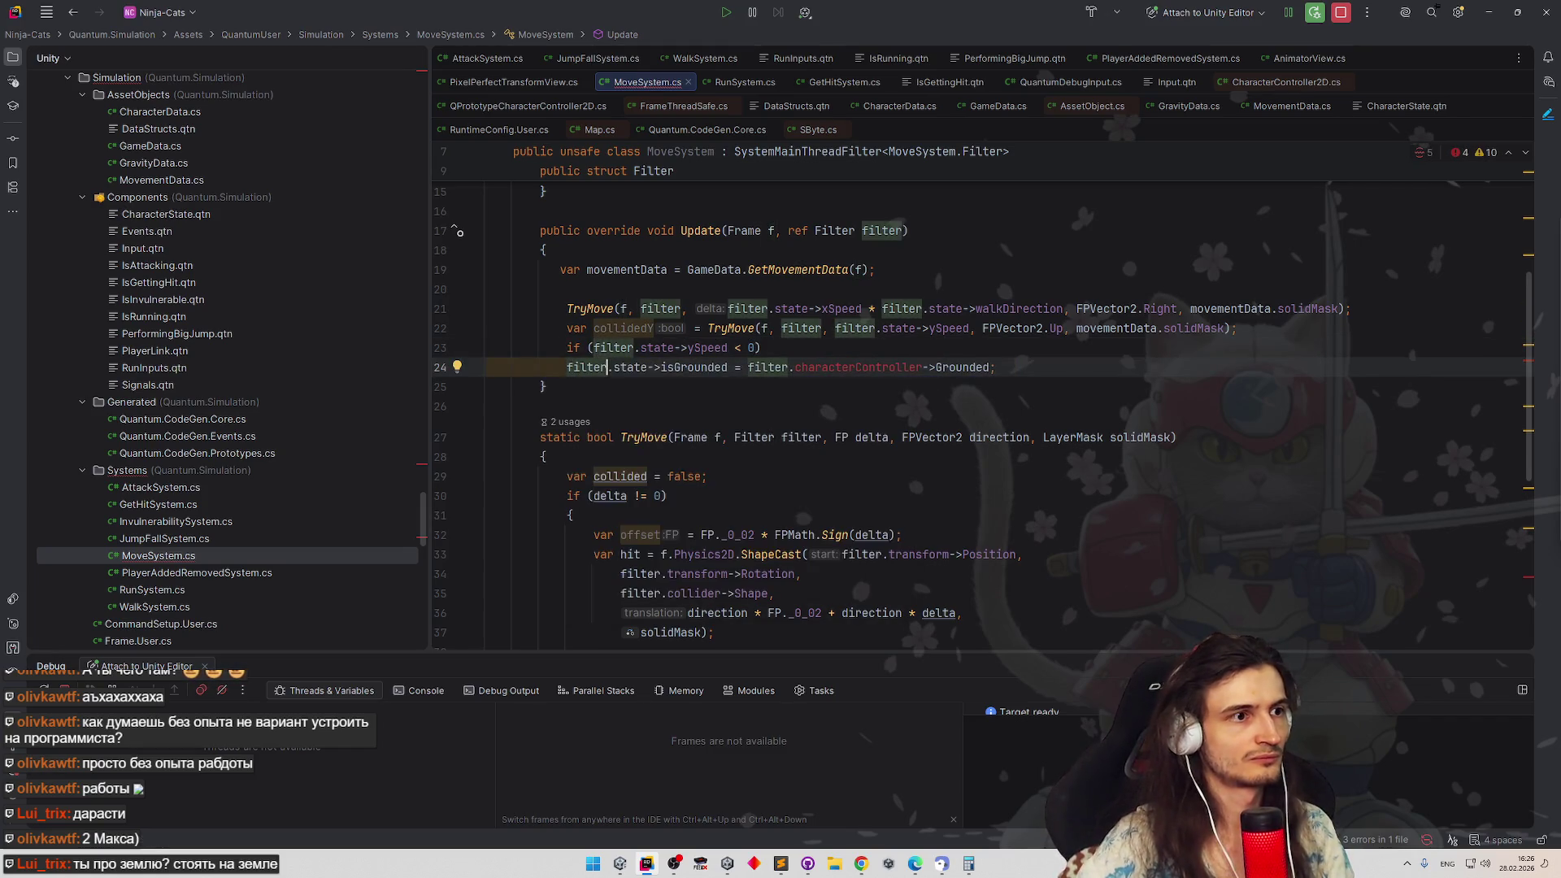
key(Down)
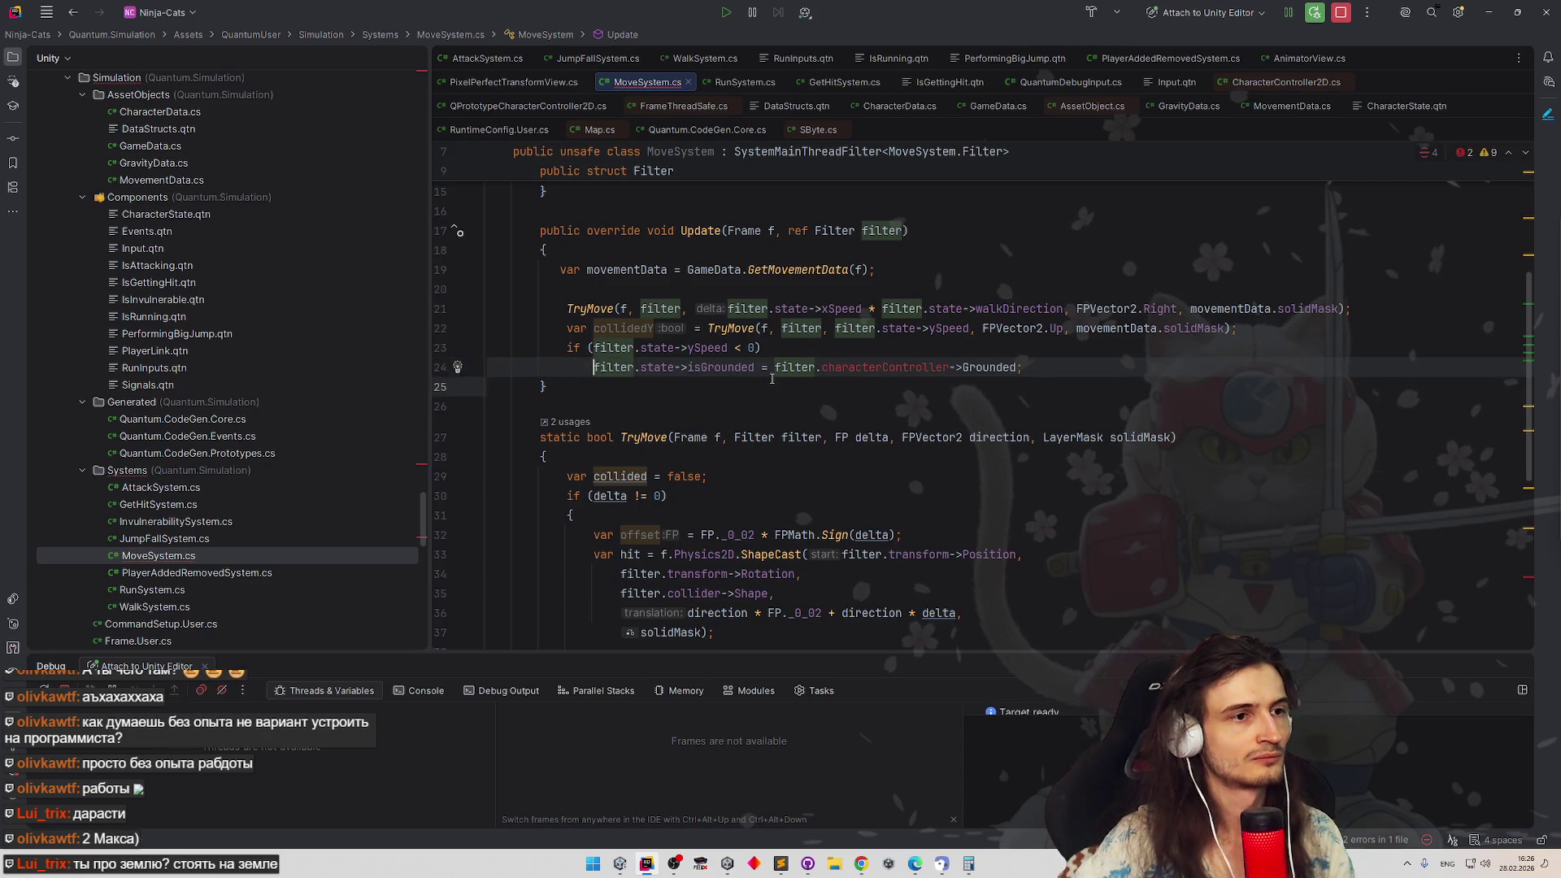
key(ctrl+alt+l)
Replace filter.characterController->Grounded on line 24 with collidedY
double_click(614, 326)
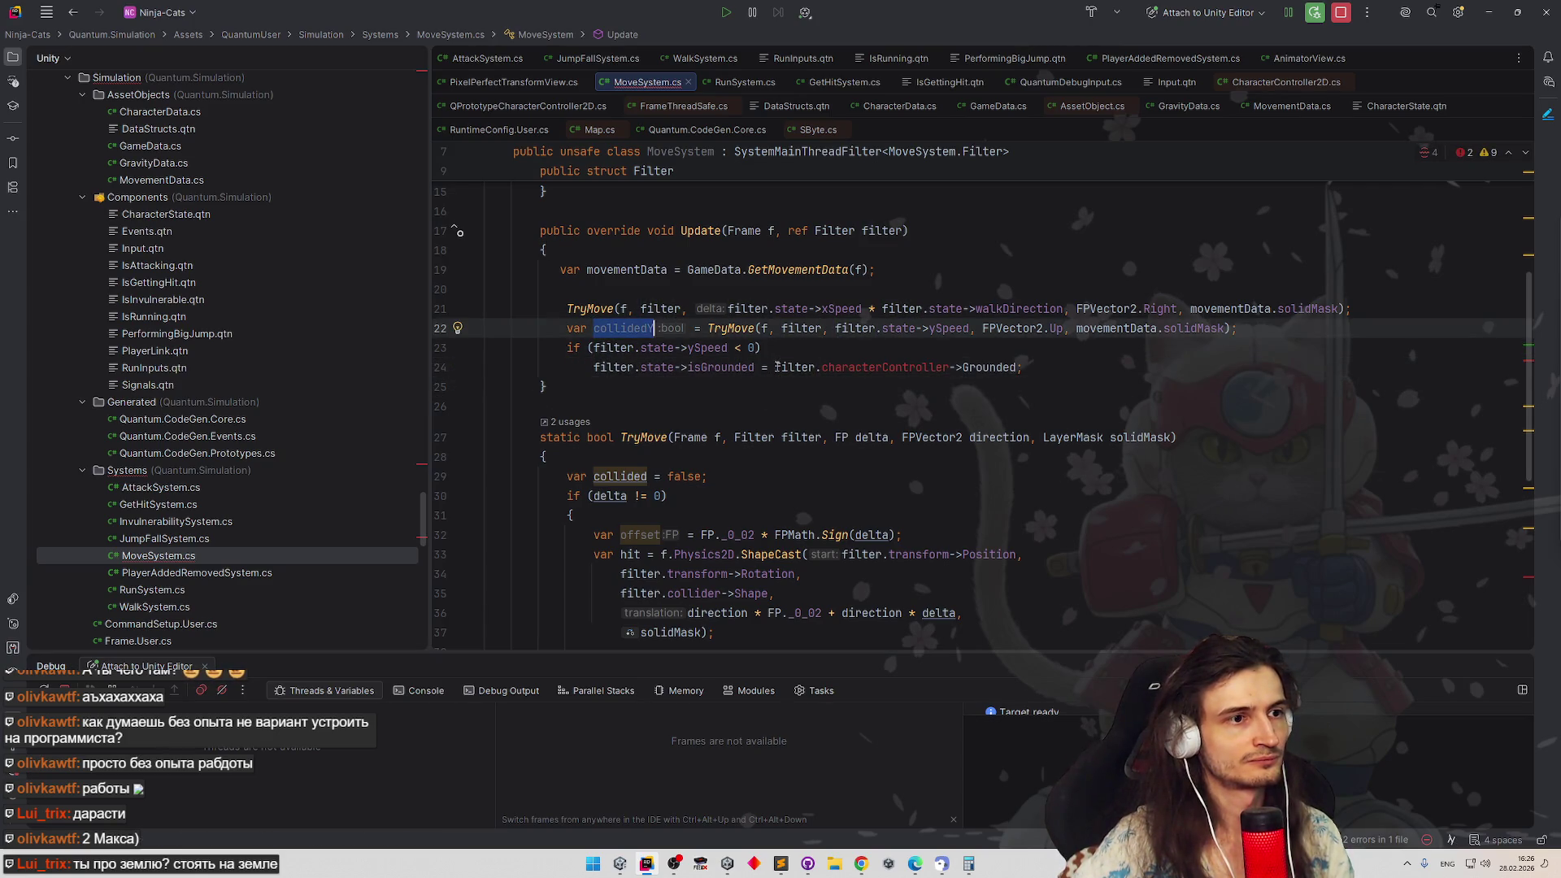
key(ctrl+c)
drag(776, 366, 1019, 366)
key(ctrl+v)
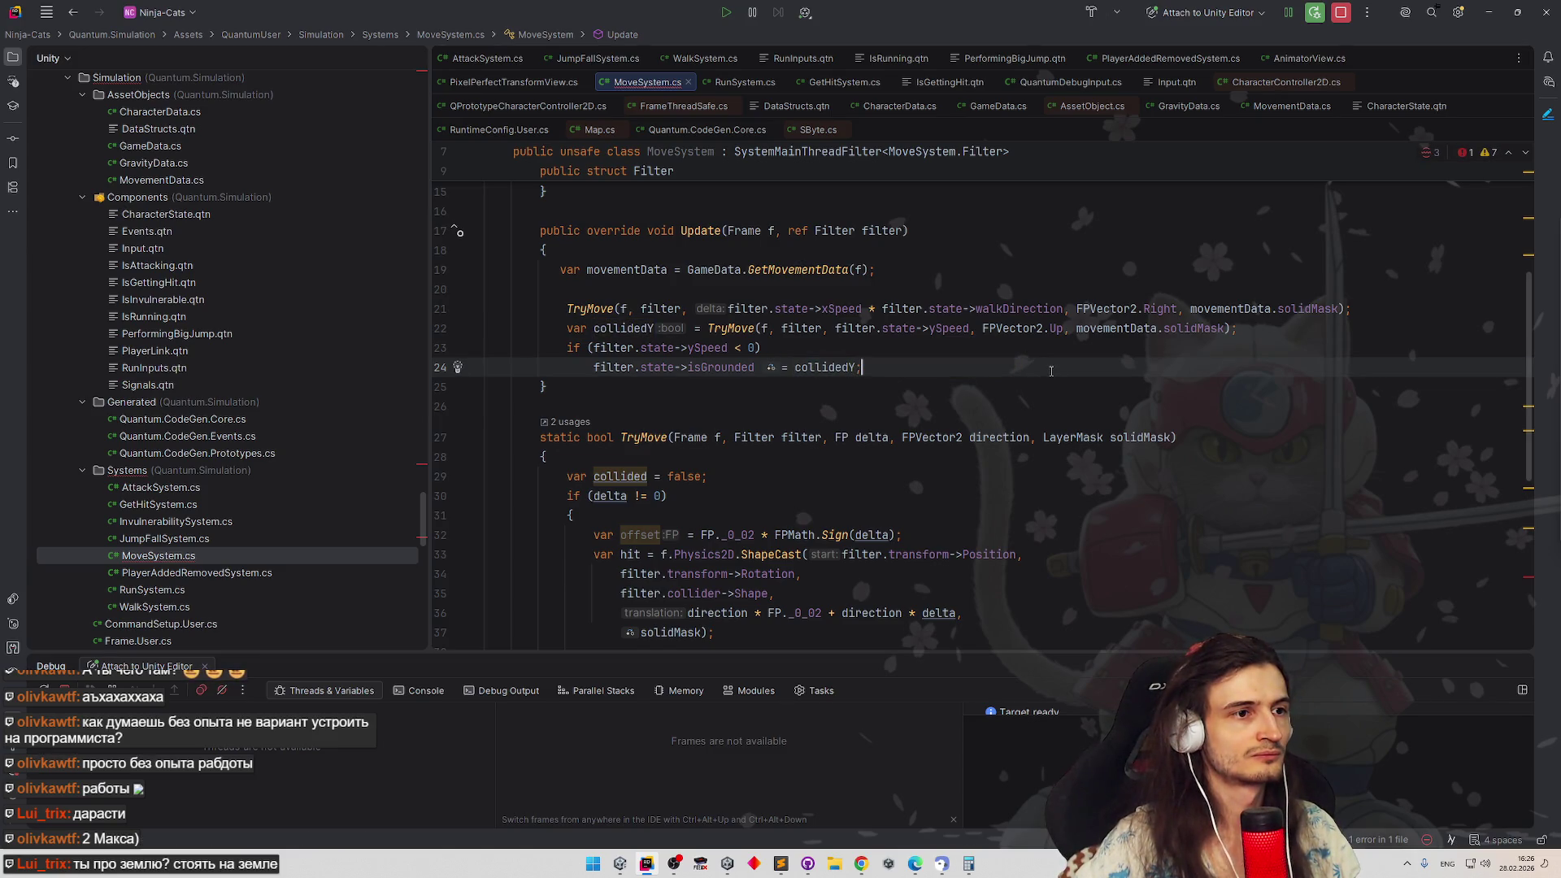
Check Unity's console, jump to the error in MoveSystem.cs and start changing the ySpeed check
click(1489, 13)
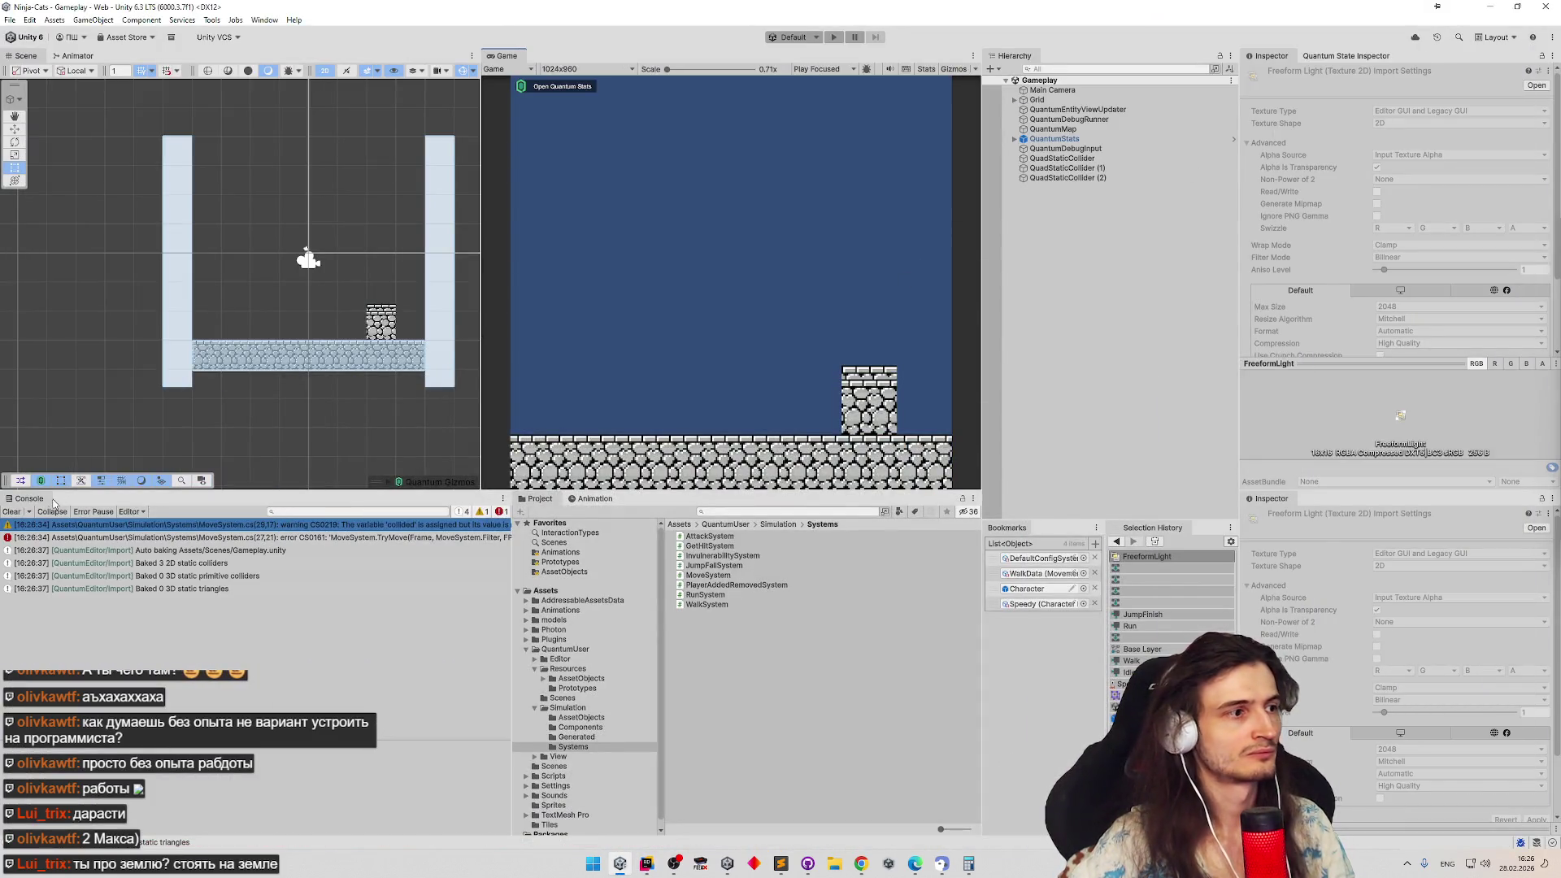
click(12, 511)
double_click(282, 525)
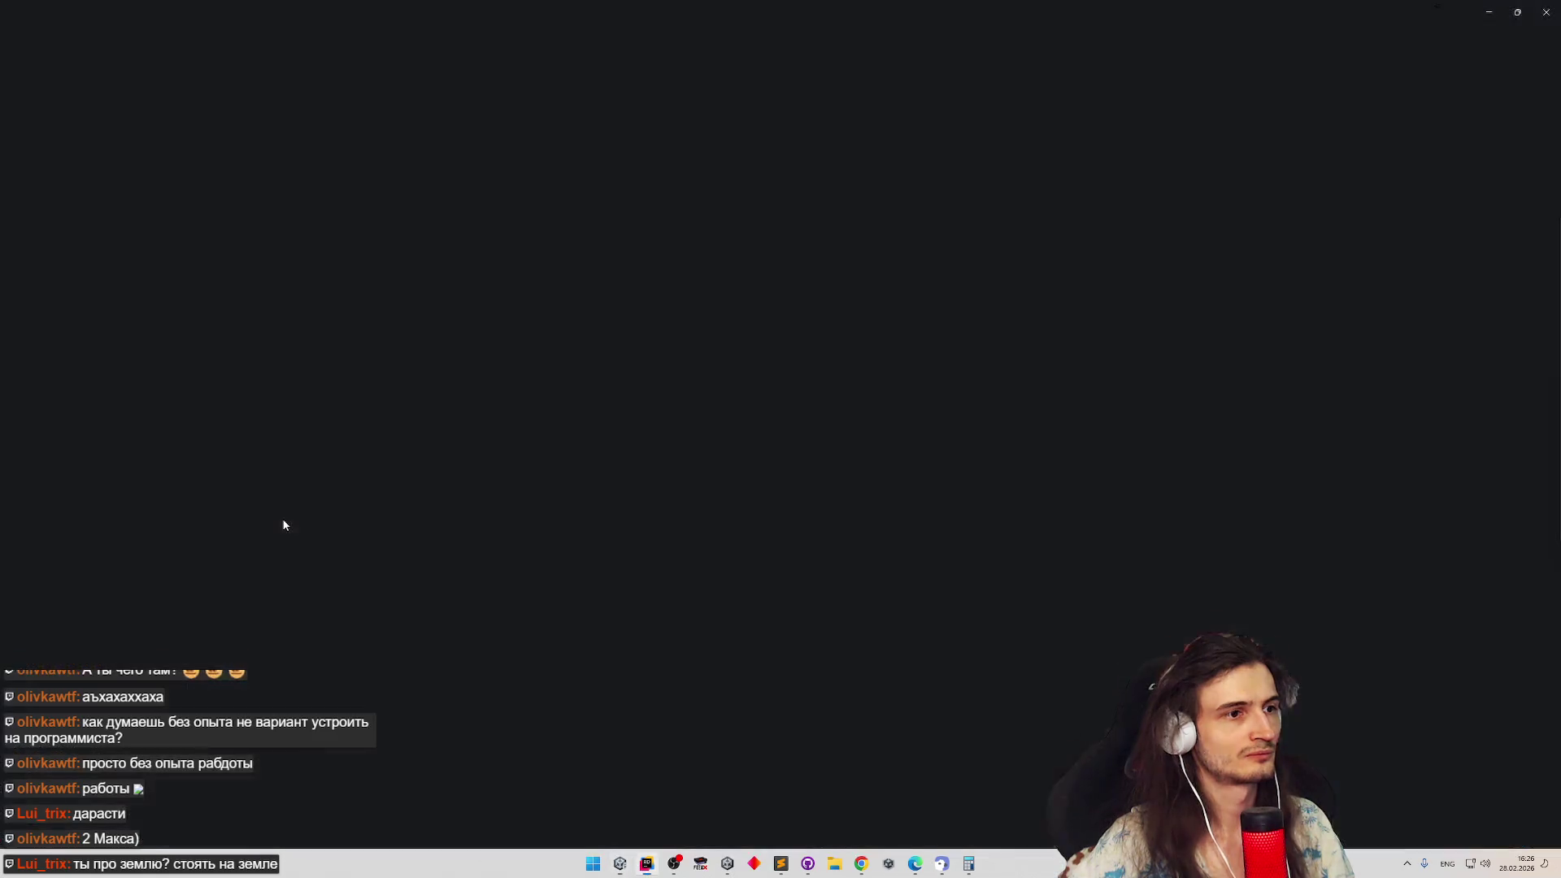
key(Delete)
text(!=)
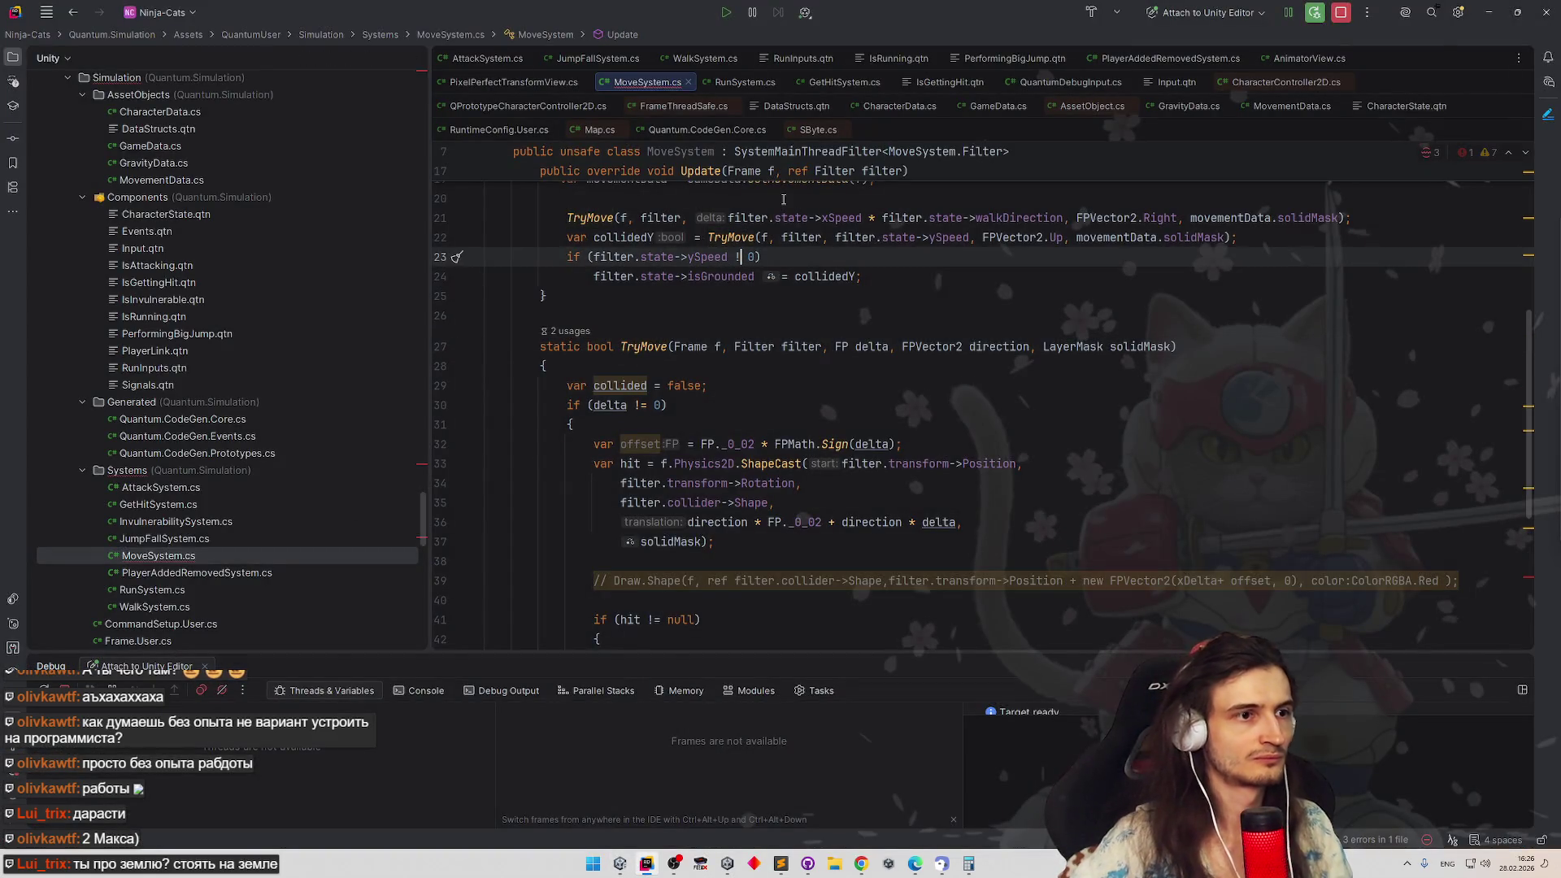
scroll(814, 222, up, 3)
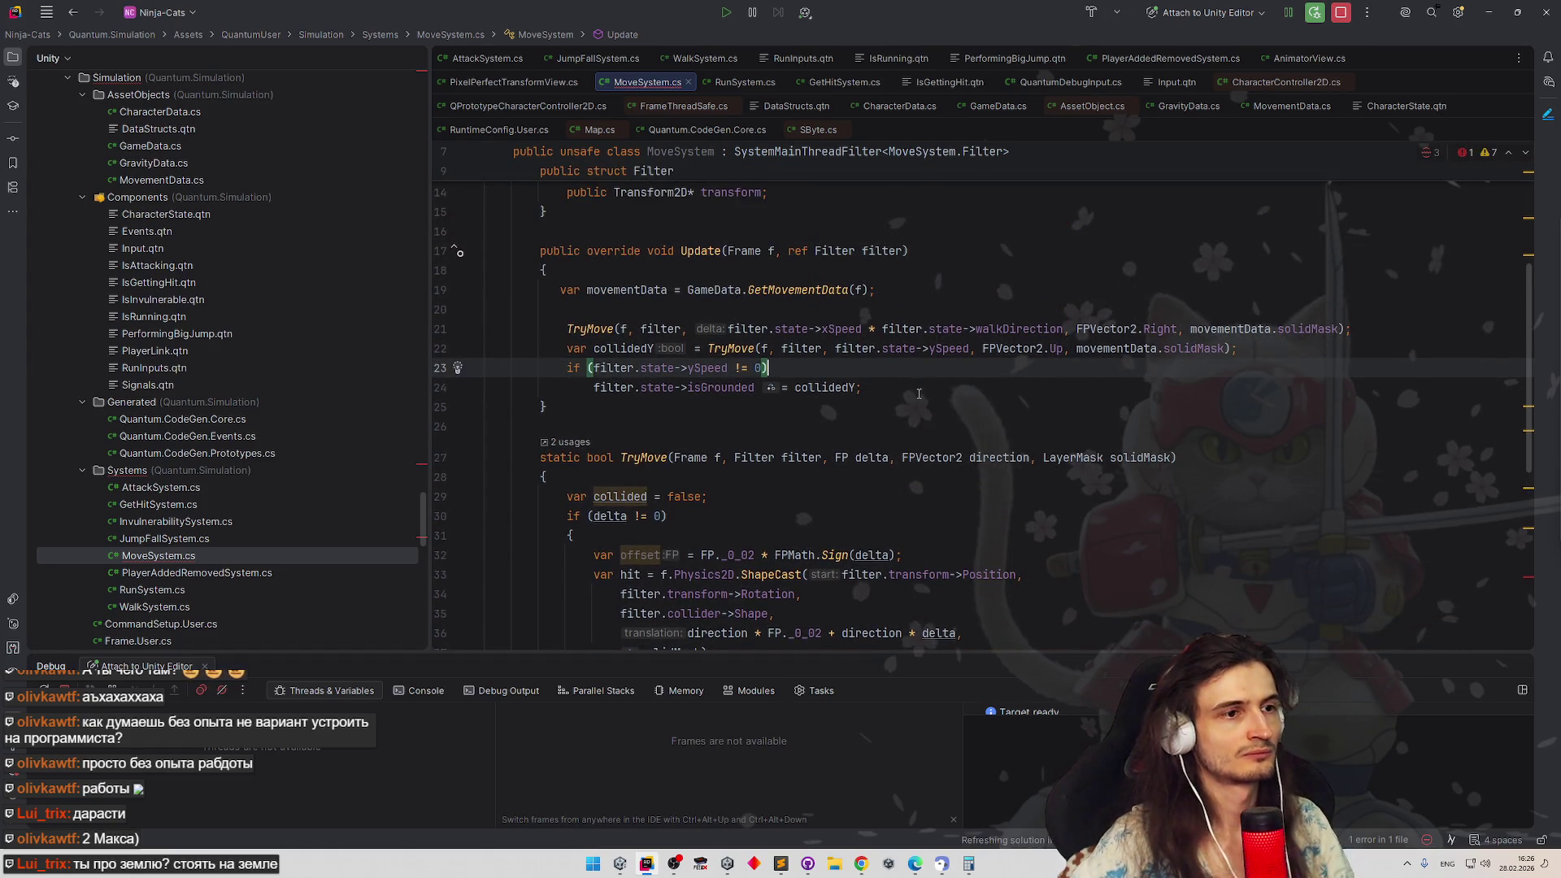
Finish the ySpeed != 0 condition, recompile in Unity and follow the unused collided warning back
click(918, 391)
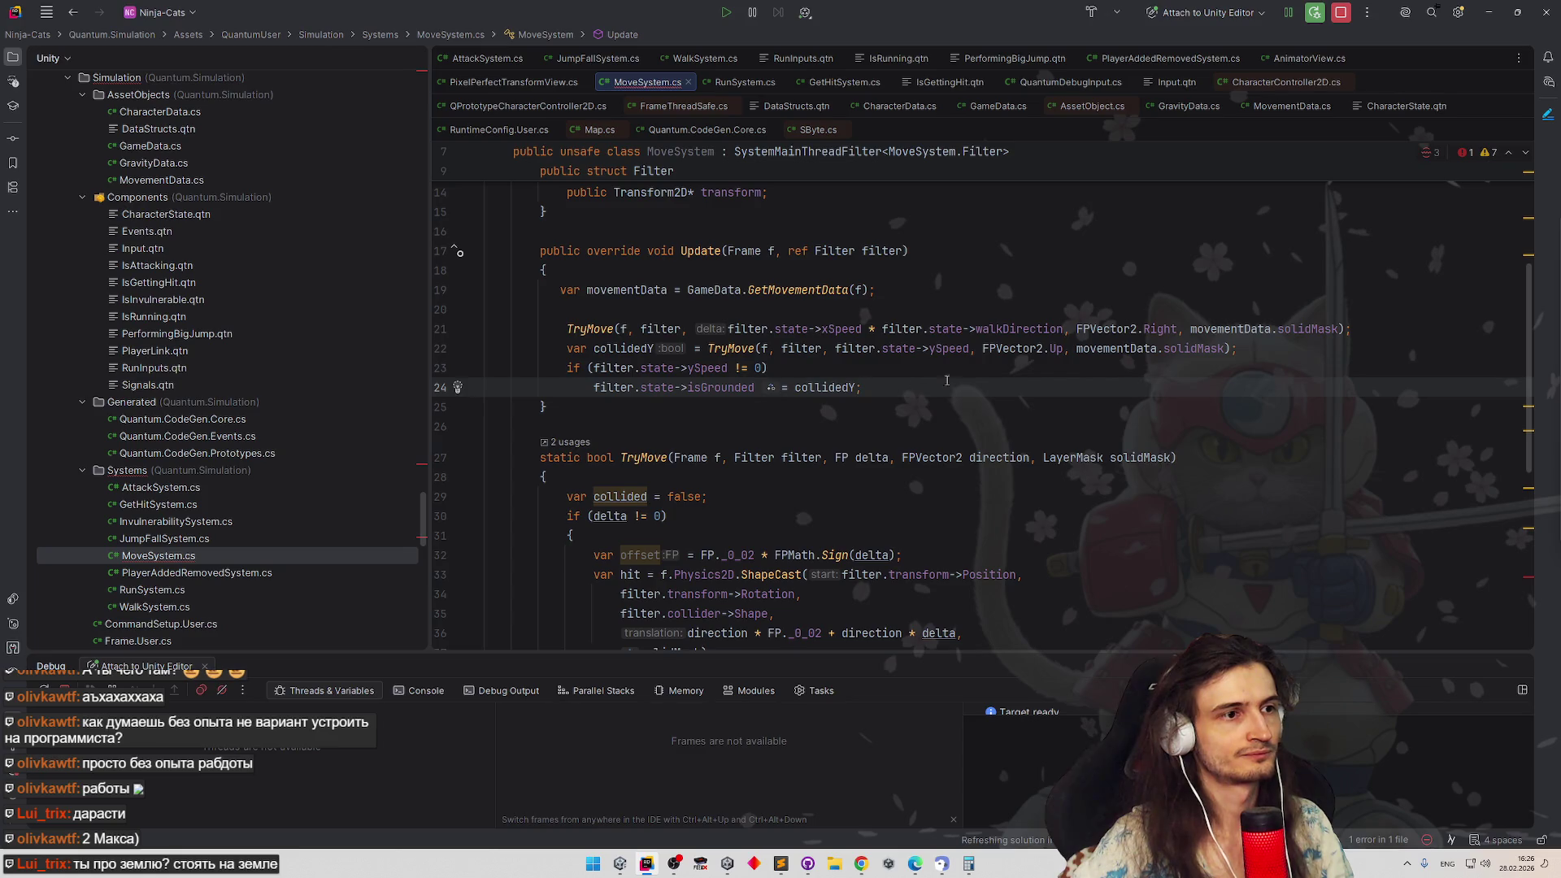
click(1489, 12)
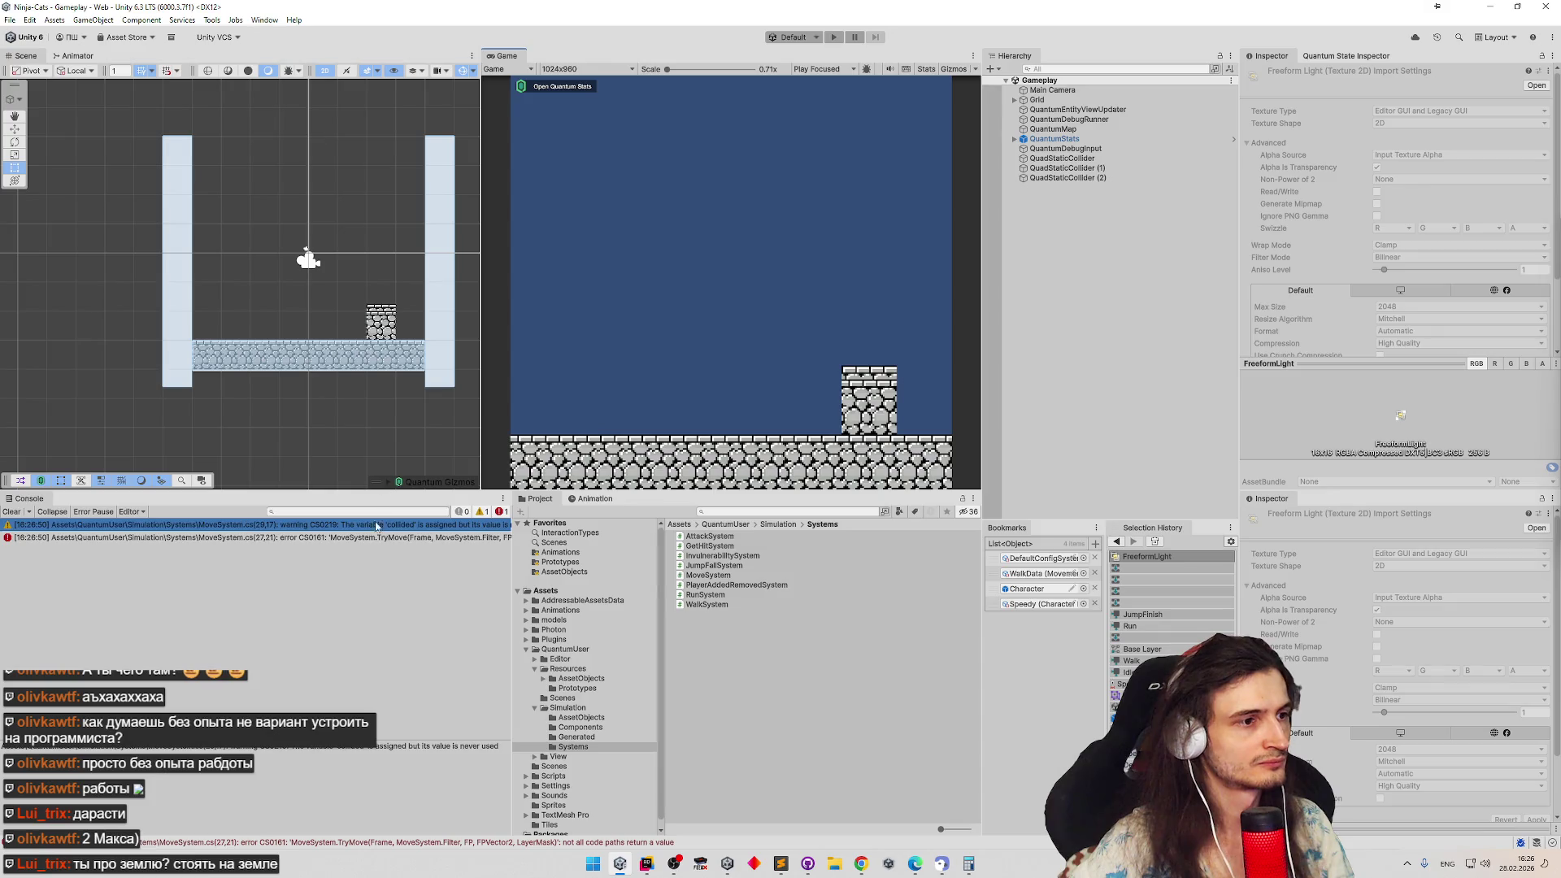
double_click(388, 527)
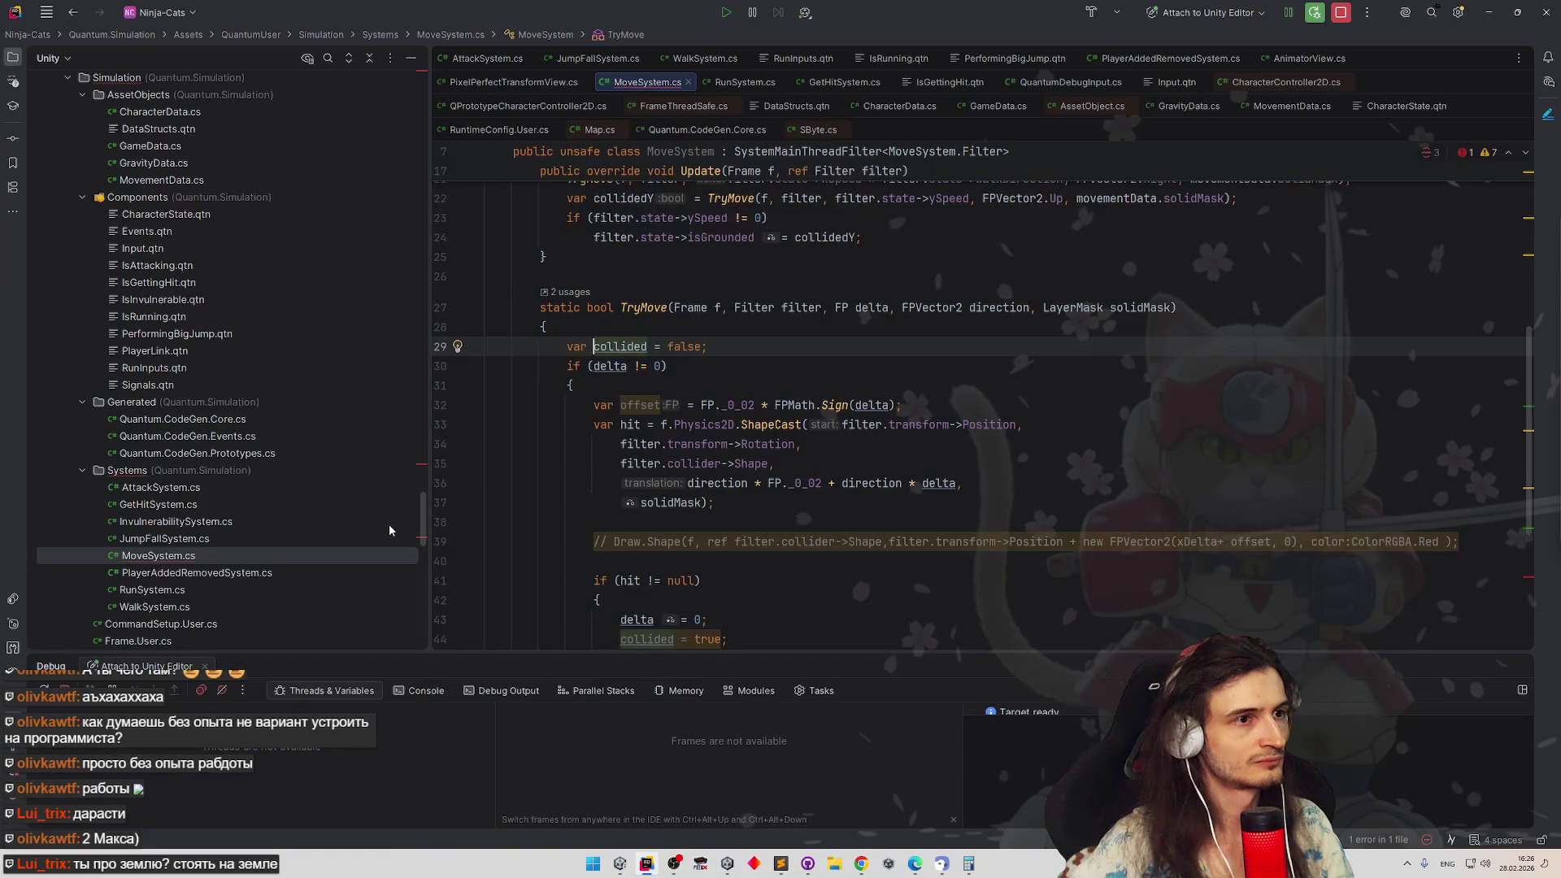
scroll(596, 427, down, 3)
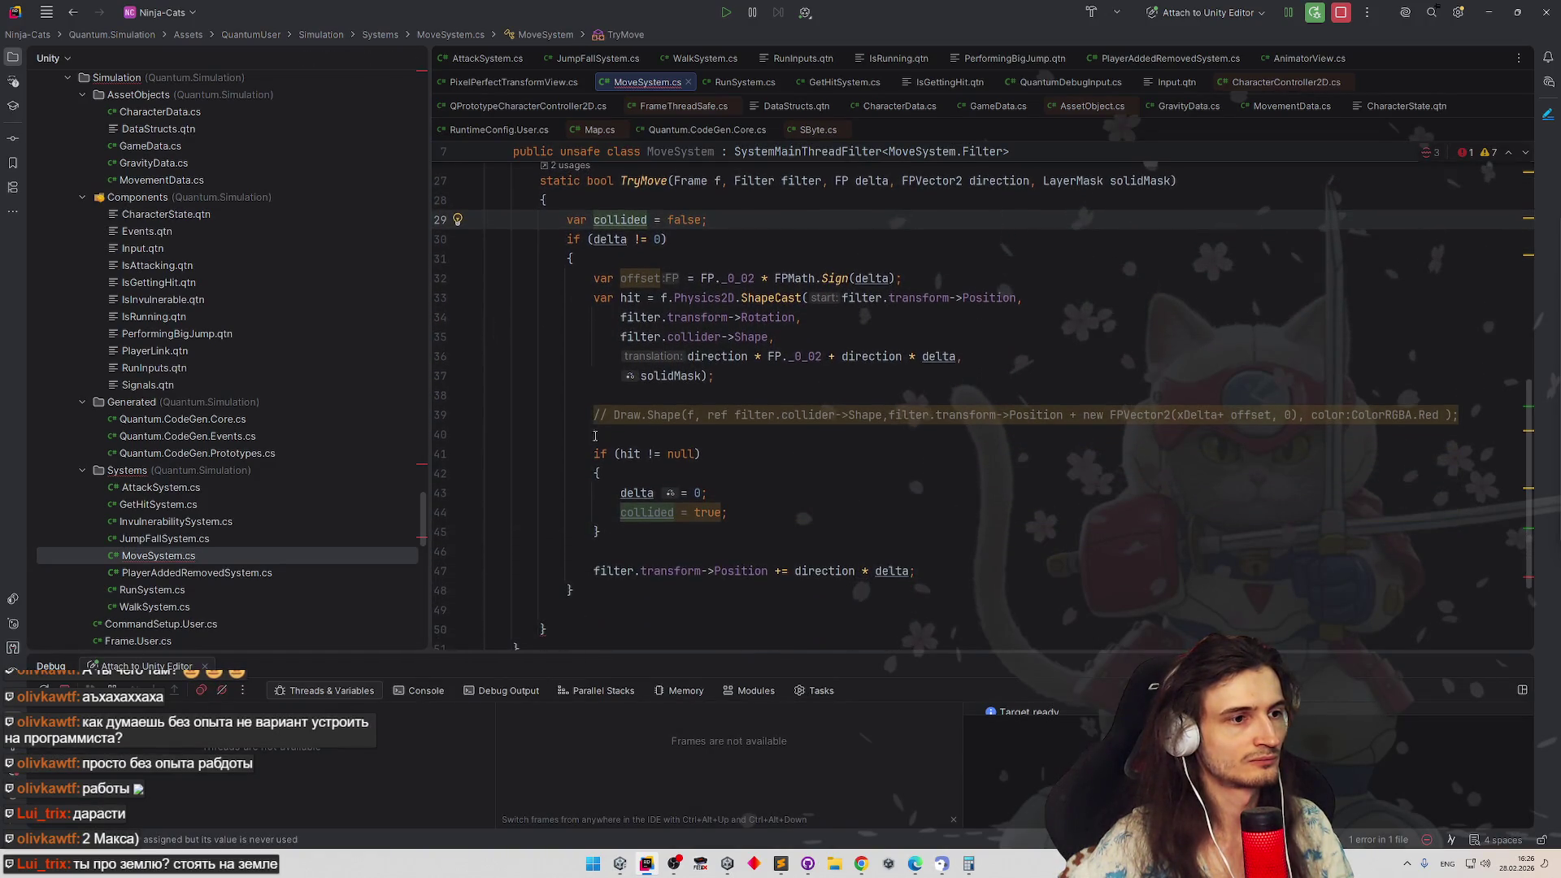
Add 'return collided;' after the position update in TryMove
click(943, 568)
key(Return)
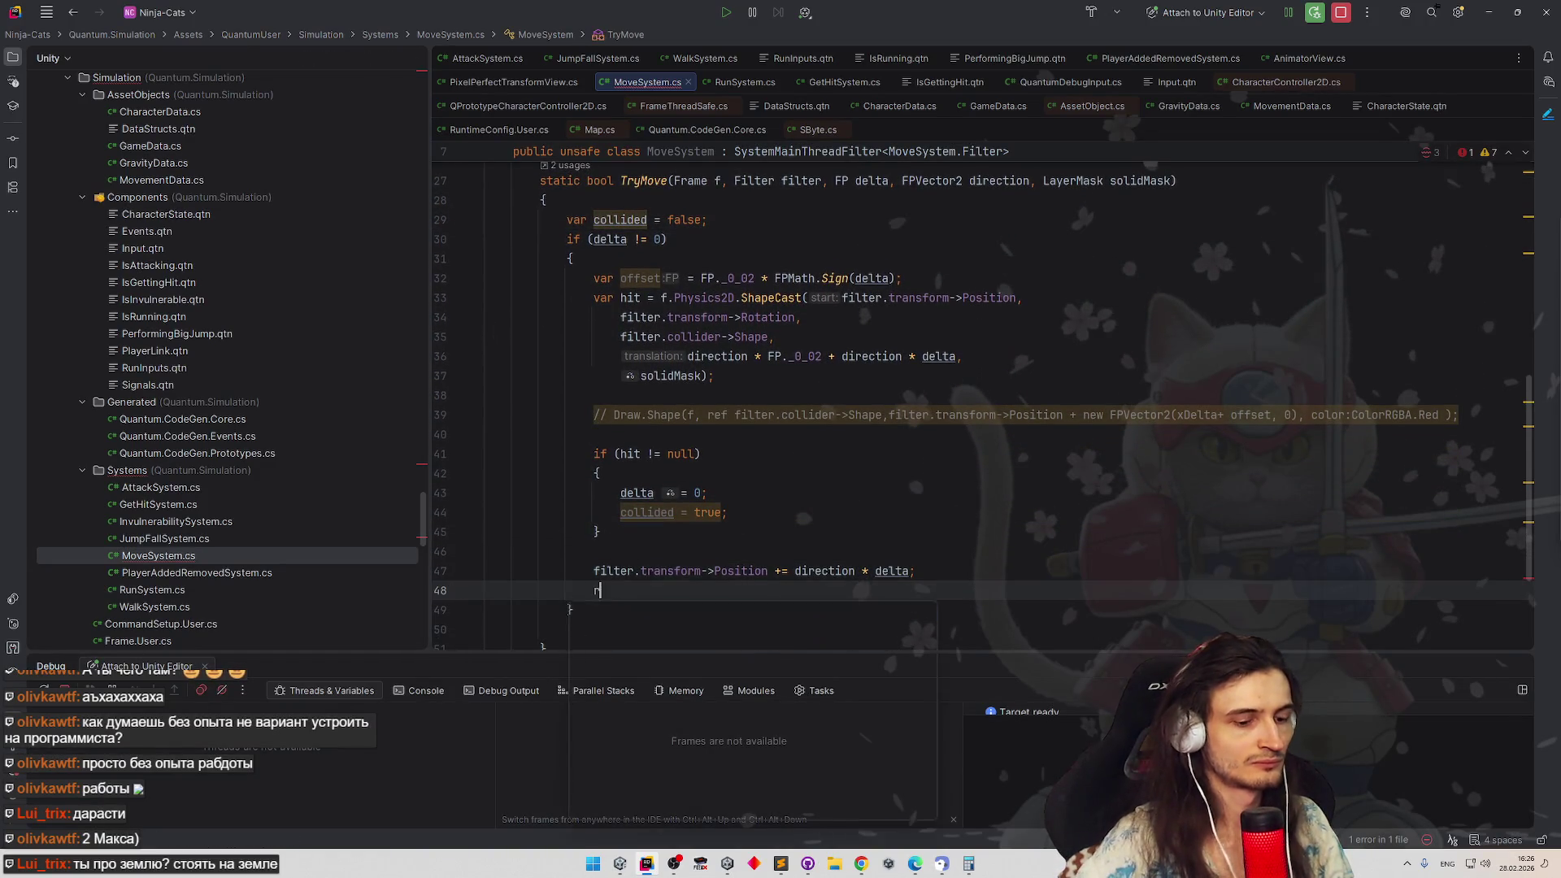
text(return)
key(Escape)
key(Up)
key(Up)
key(Up)
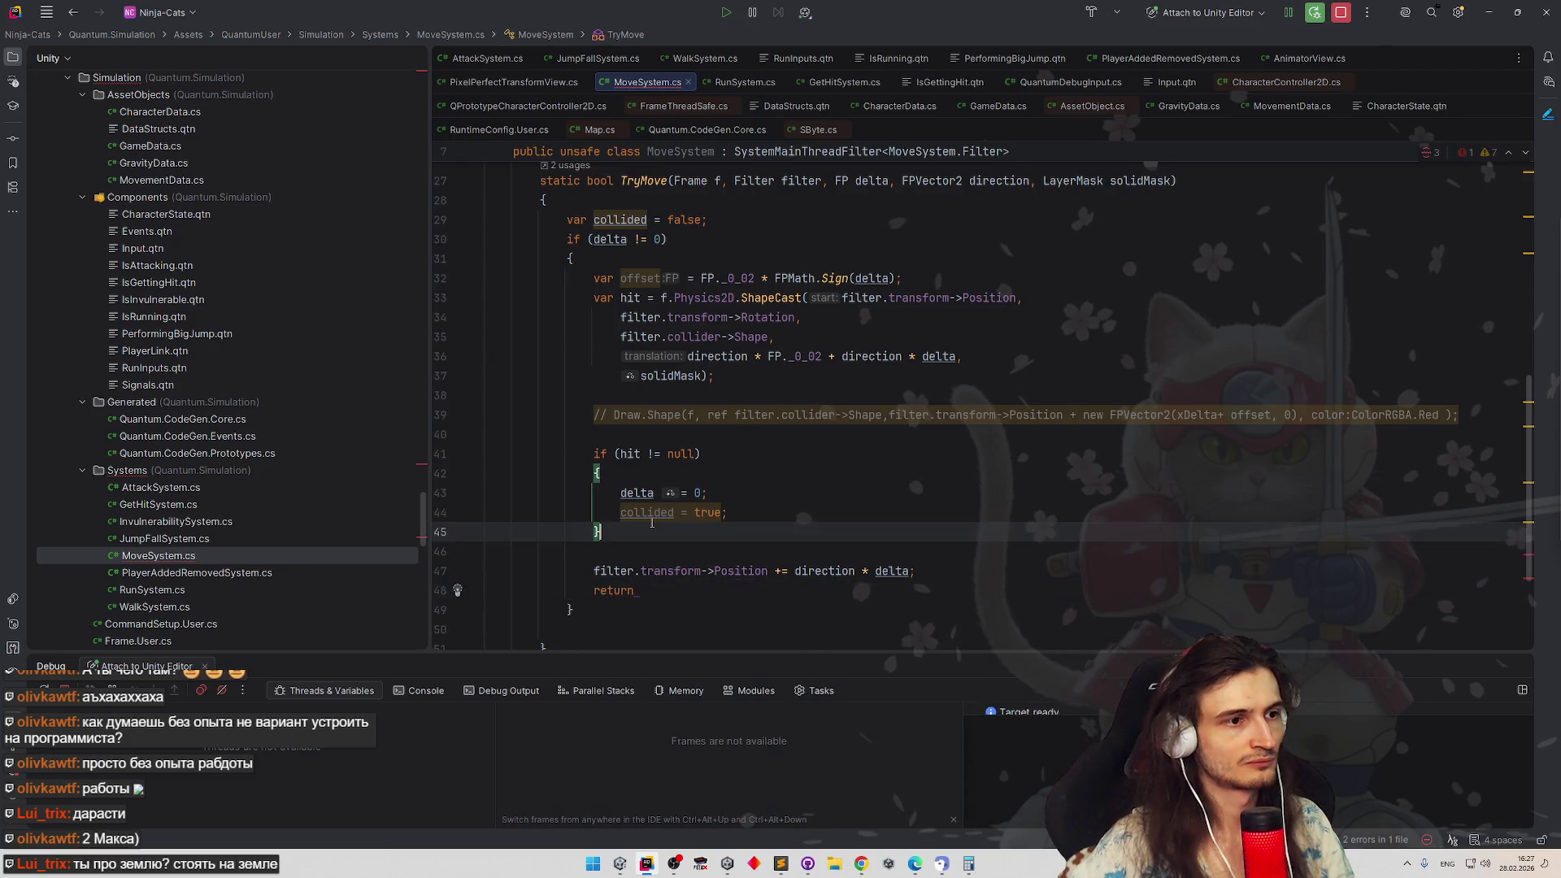
key(Up)
key(ctrl+w)
key(ctrl+c)
click(656, 586)
key(ctrl+v)
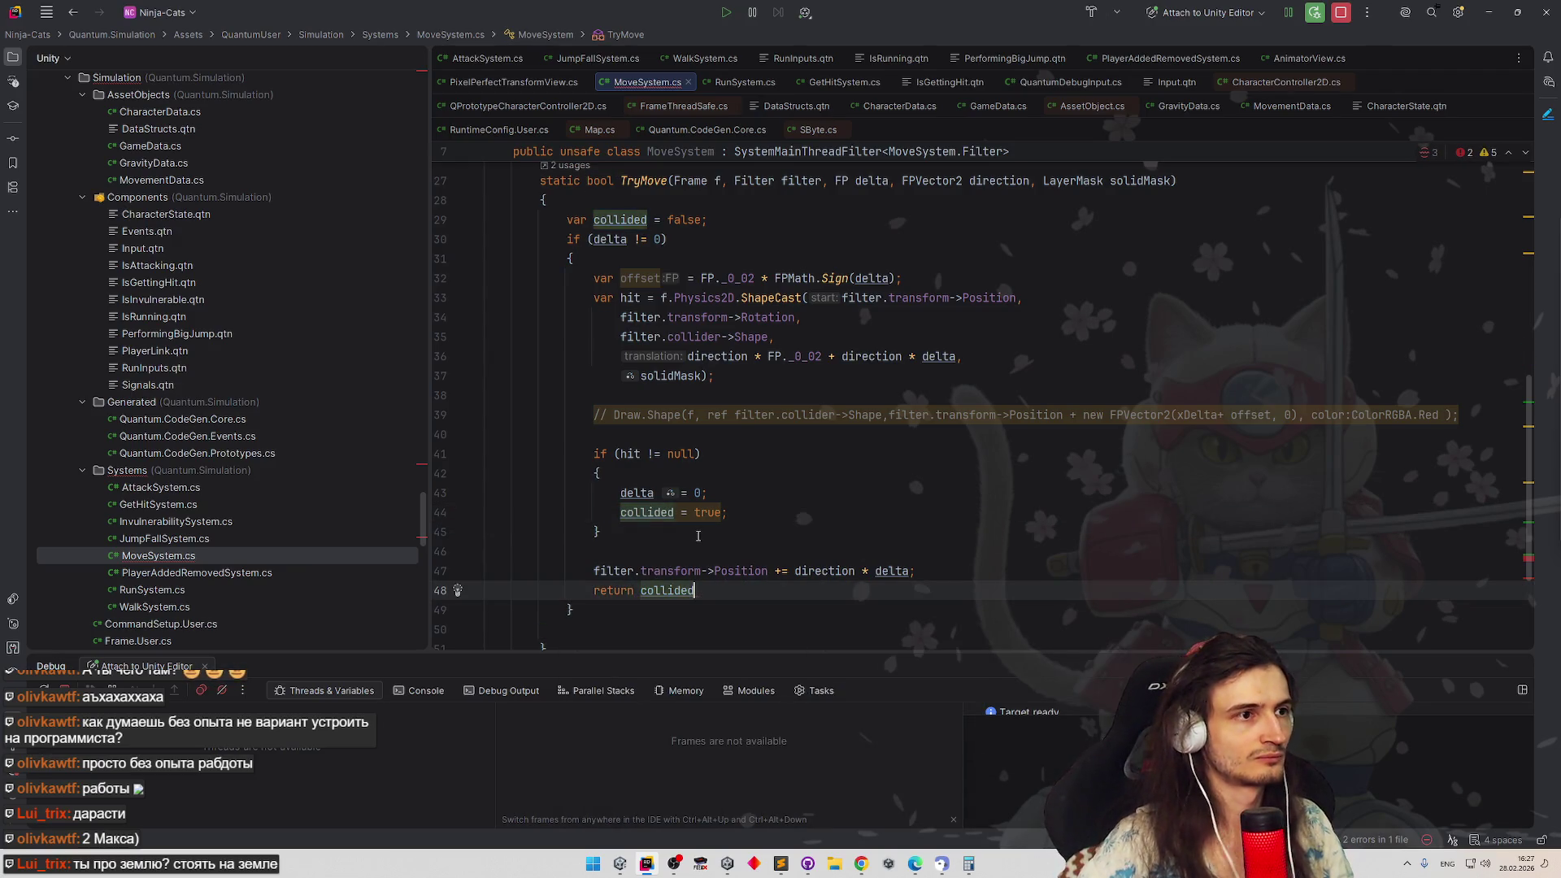
text(;)
Move 'return collided;' below the if block's closing brace to the method end
key(shift+Home)
key(ctrl+x)
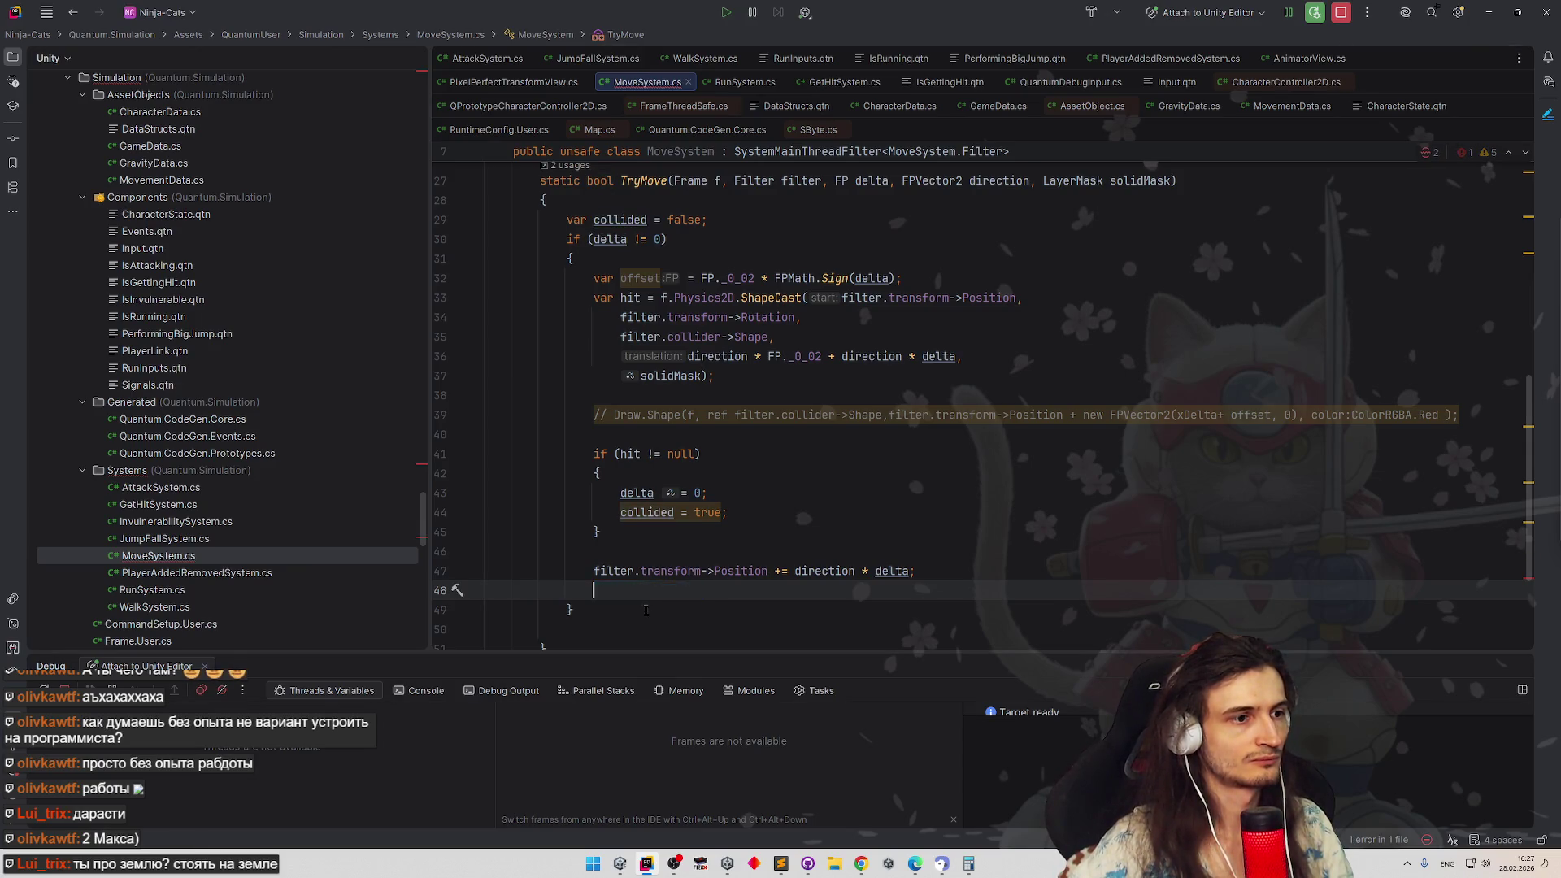
key(Down)
key(End)
key(Return)
scroll(652, 608, down, 3)
key(ctrl+v)
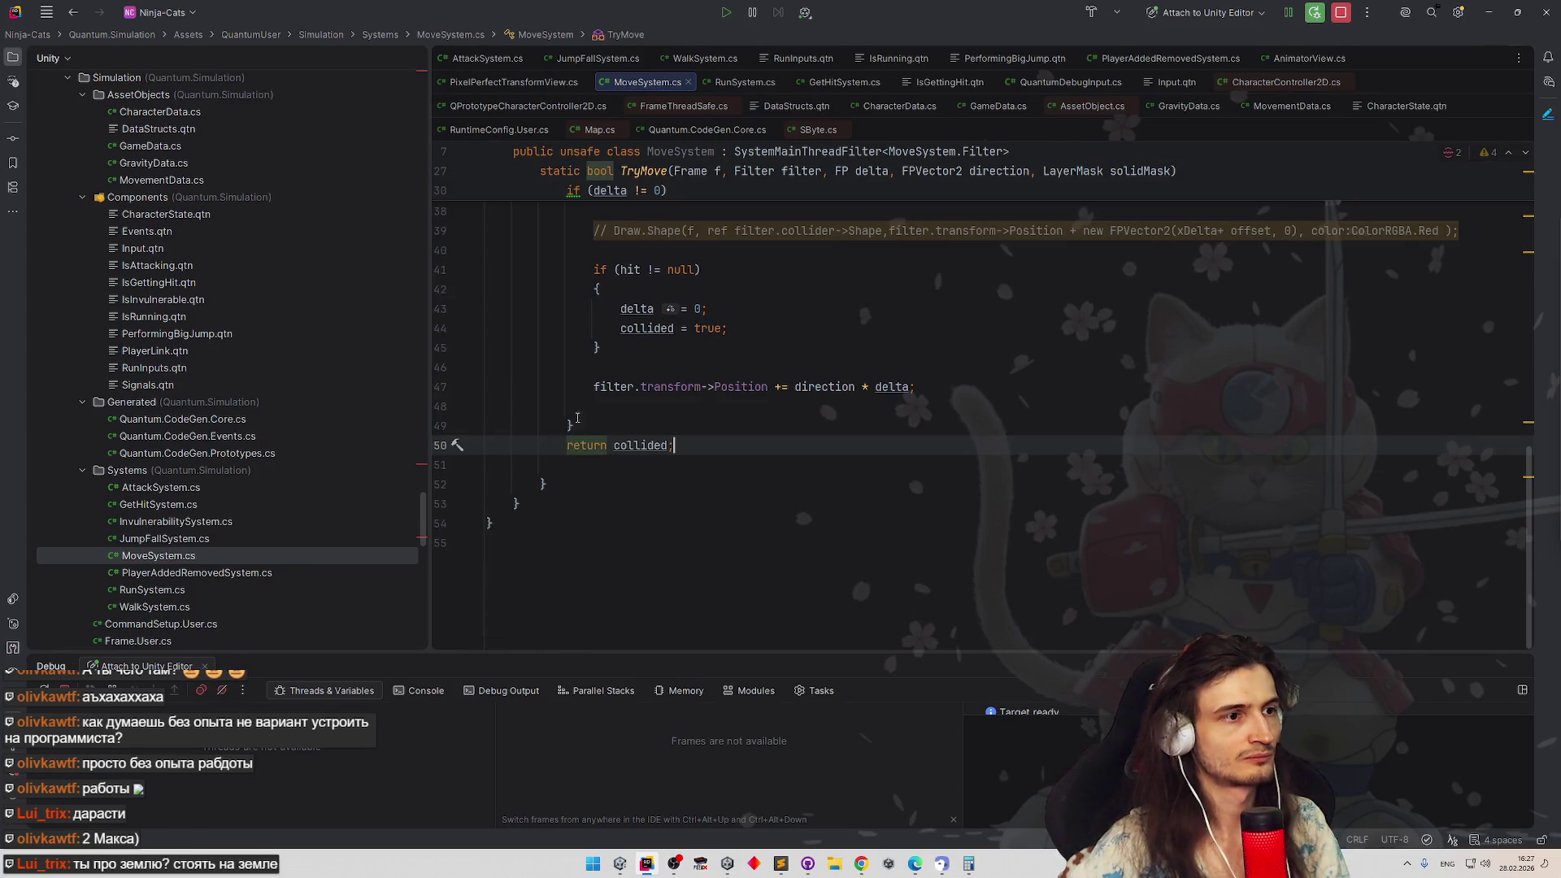
key(Up)
key(Up)
key(BackSpace)
scroll(696, 381, up, 3)
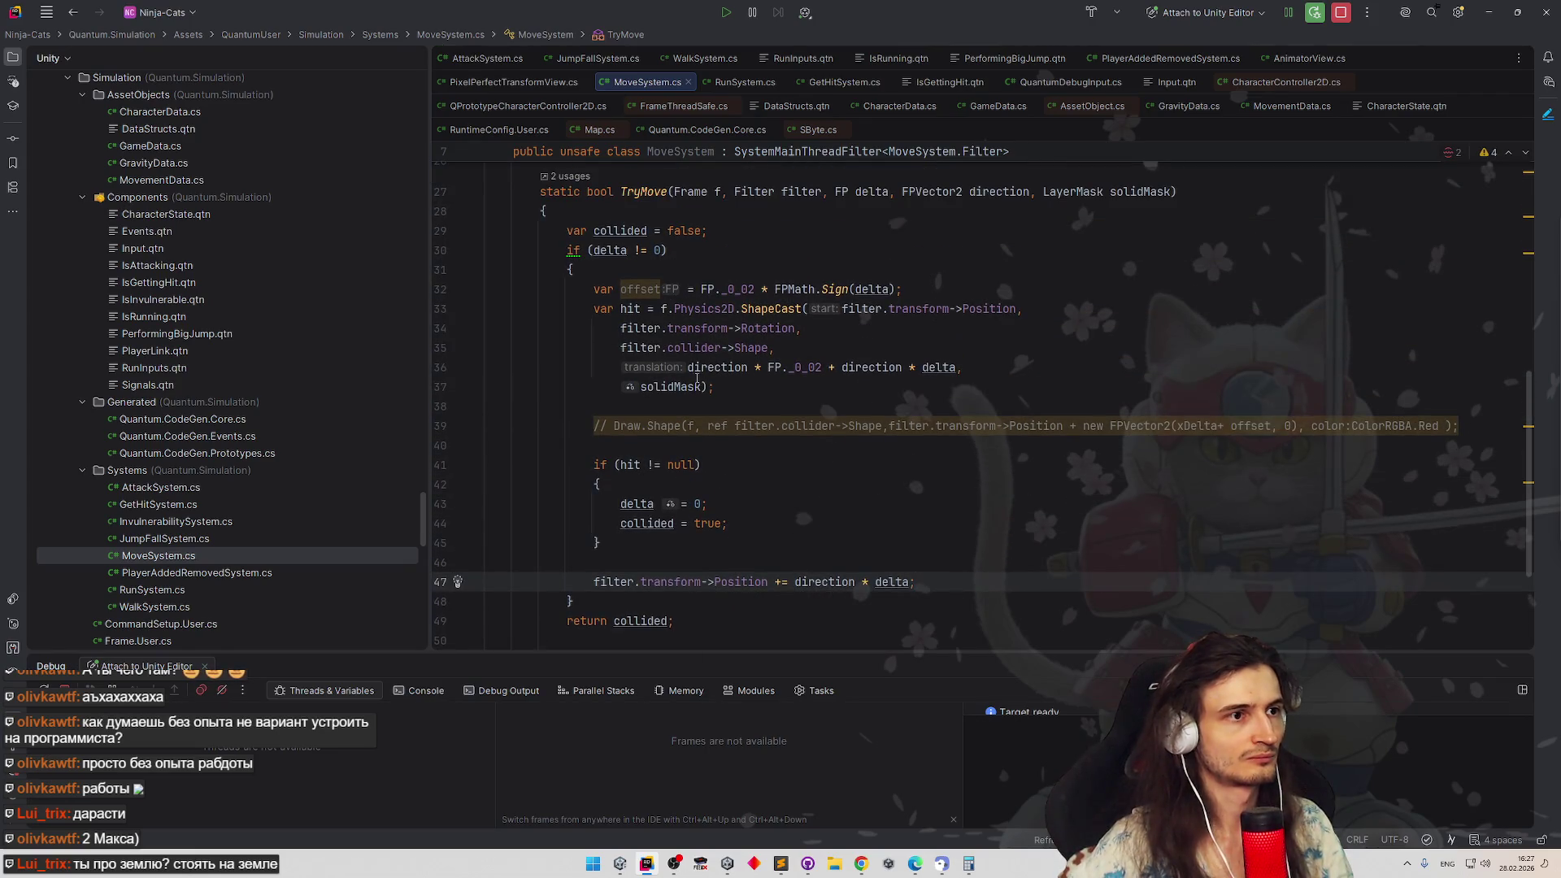
scroll(696, 383, down, 1)
click(571, 243)
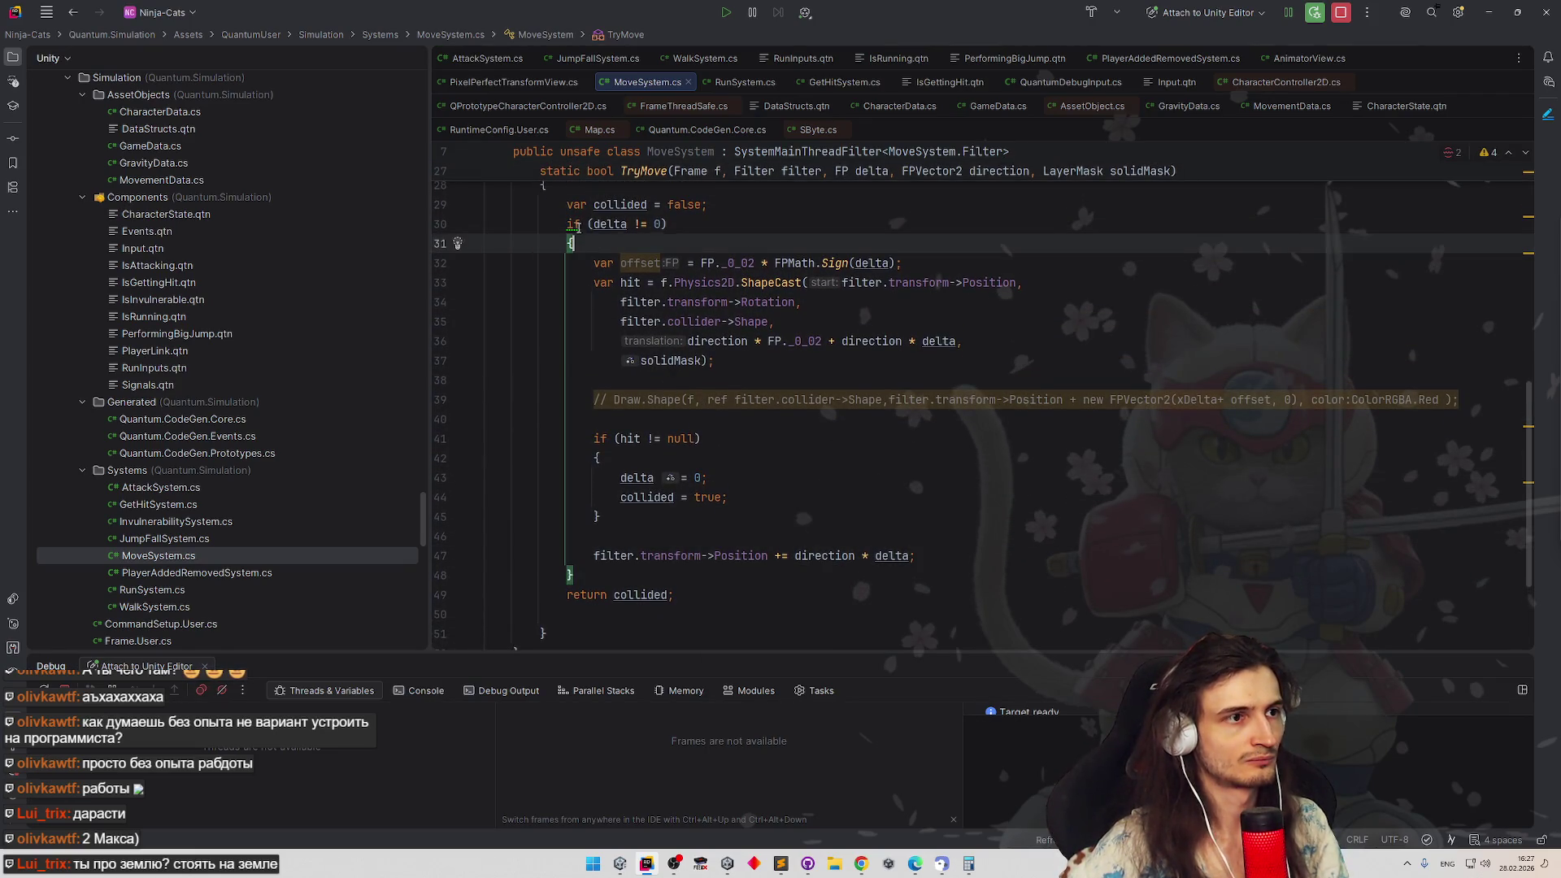
Invert the delta check into an early 'return false;' with the collided declaration below it
key(alt+Return)
key(Return)
click(726, 245)
key(Return)
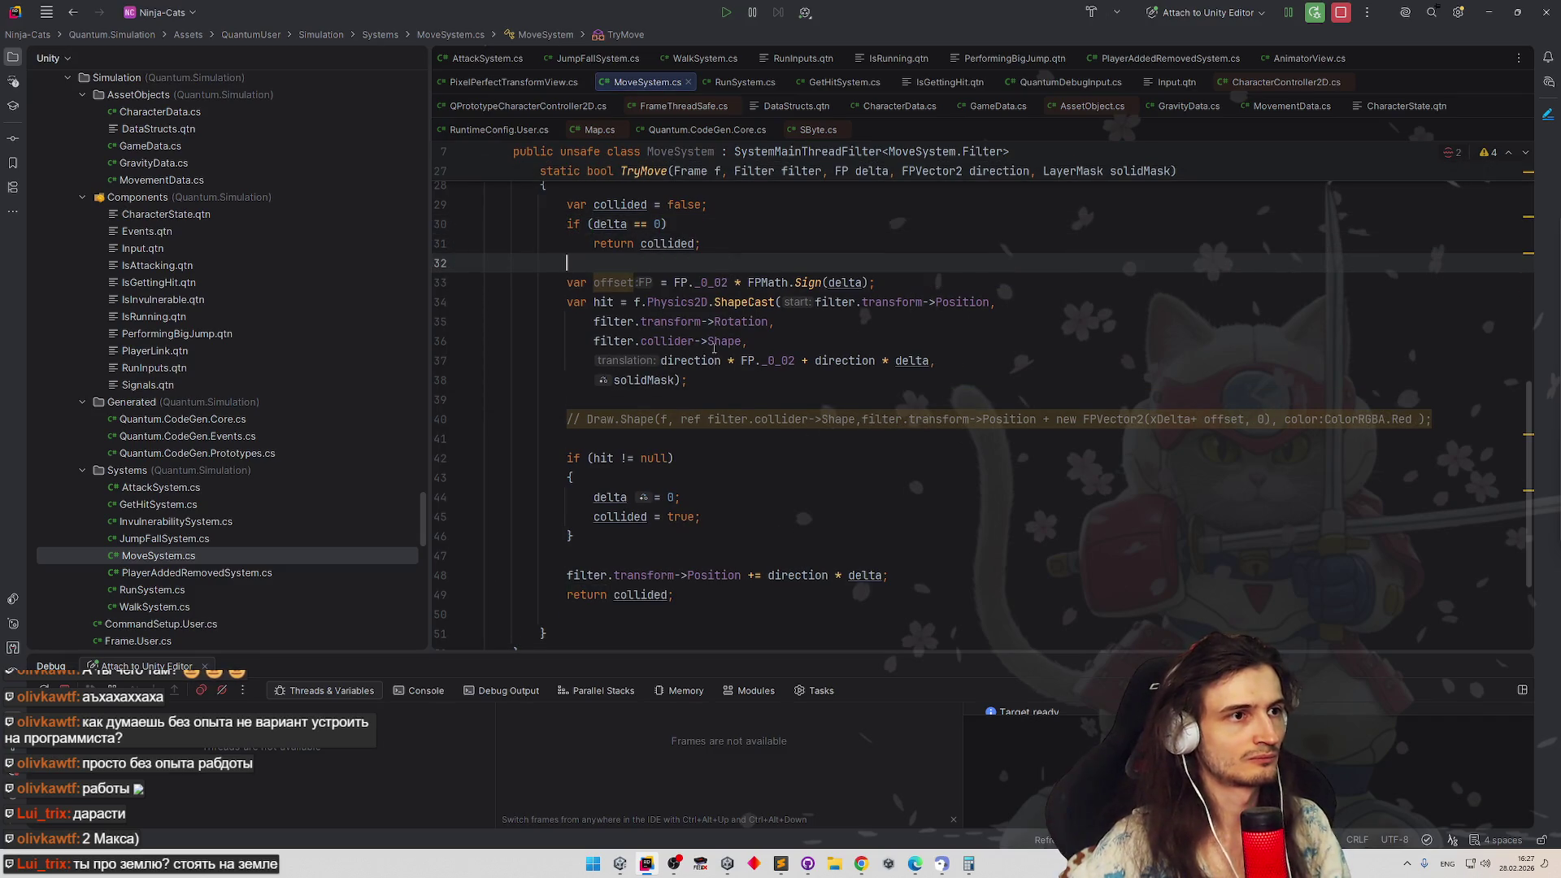
scroll(683, 280, up, 3)
key(Up)
key(Up)
key(Up)
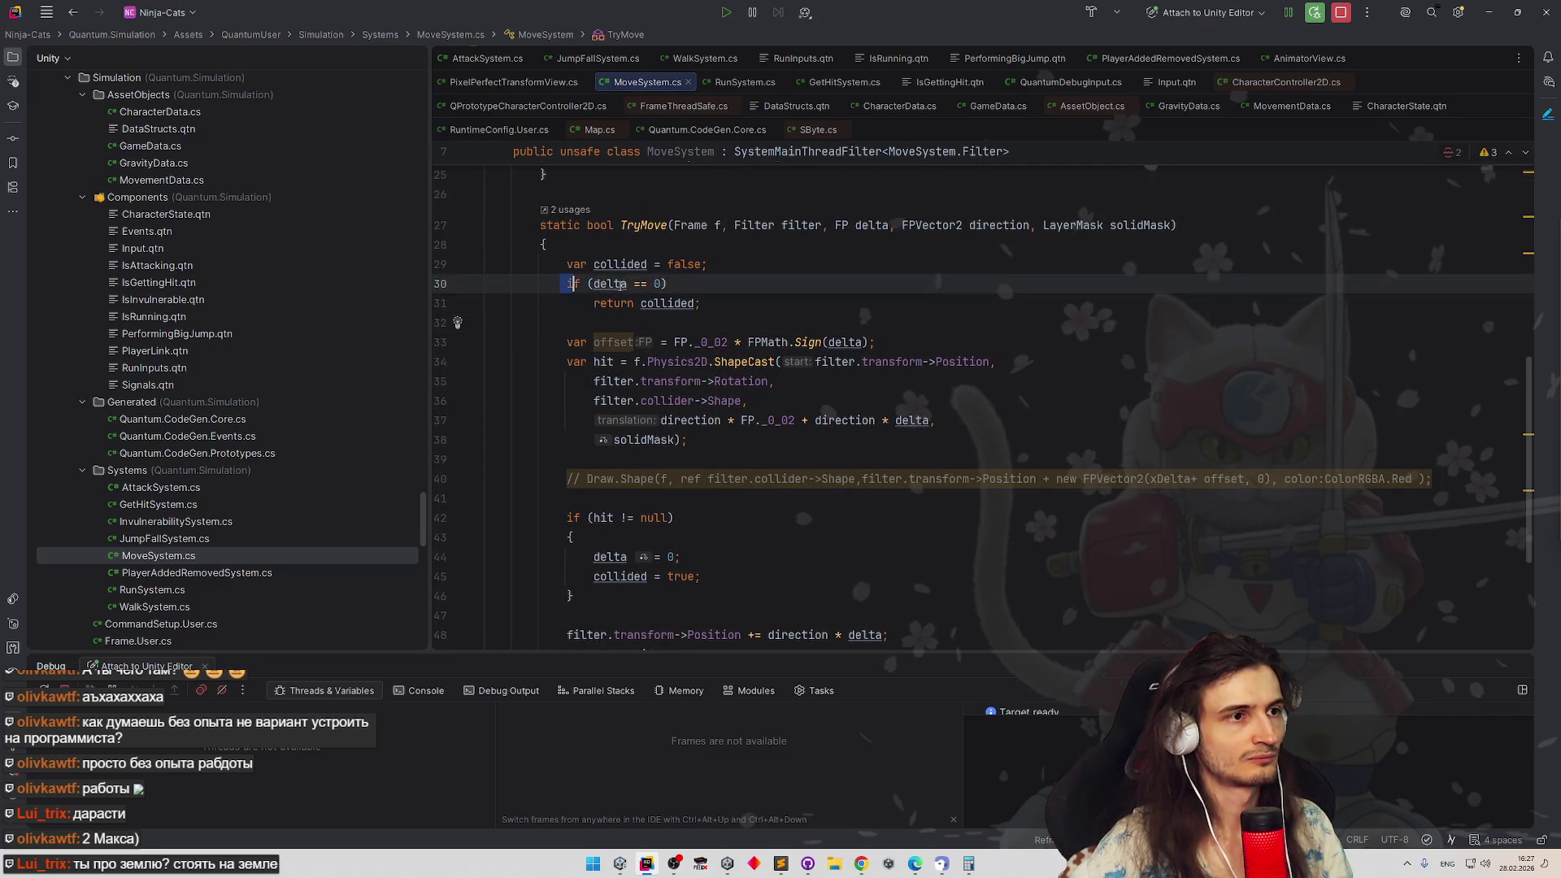
key(ctrl+alt+shift+Down)
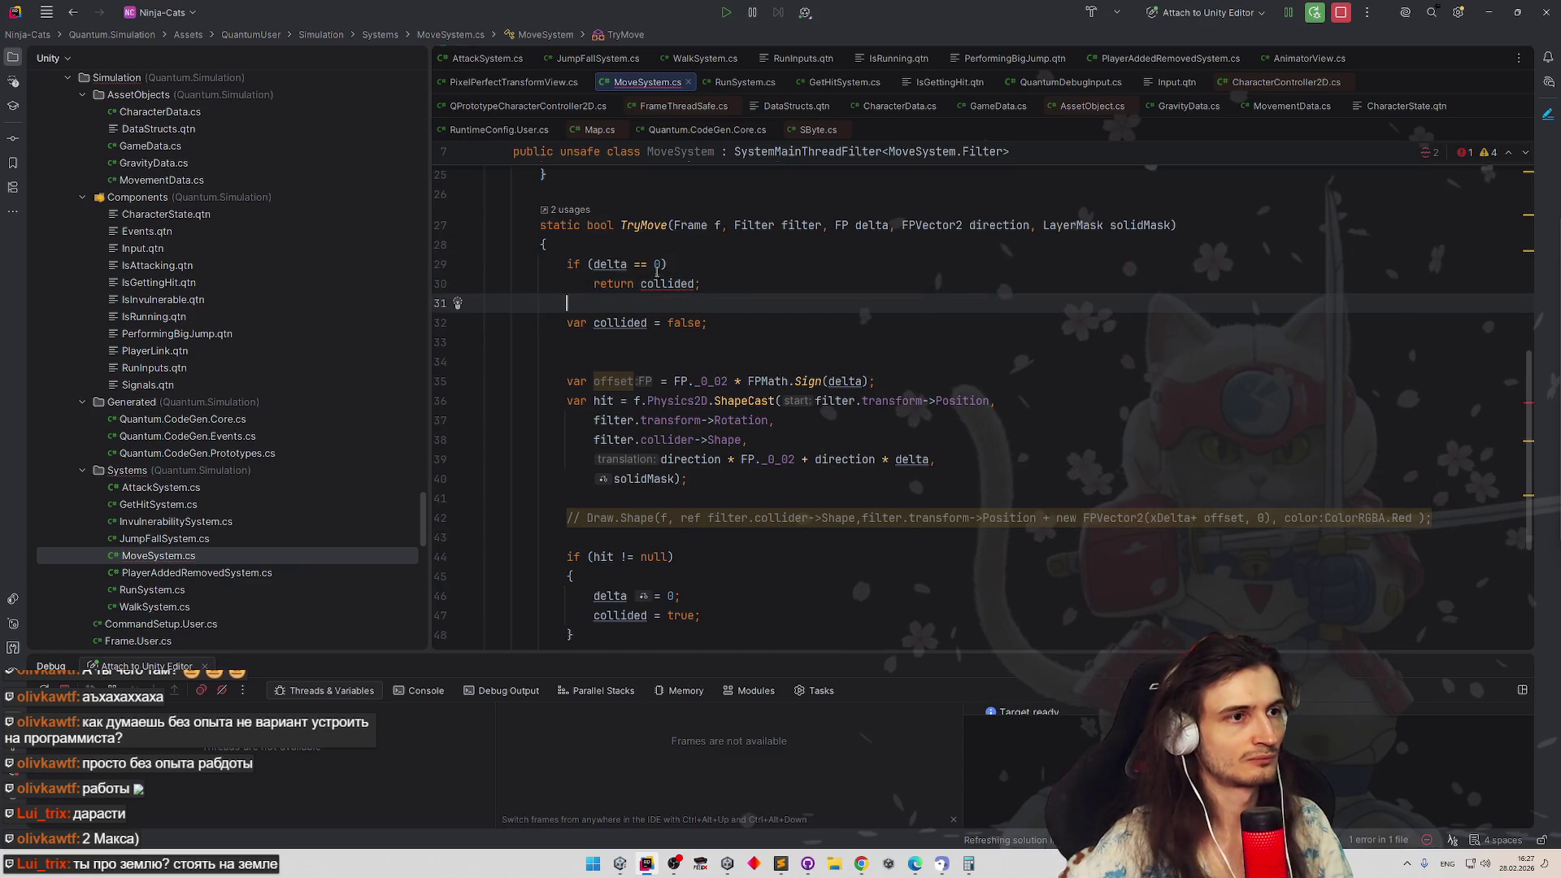
double_click(669, 282)
text(false;)
click(675, 270)
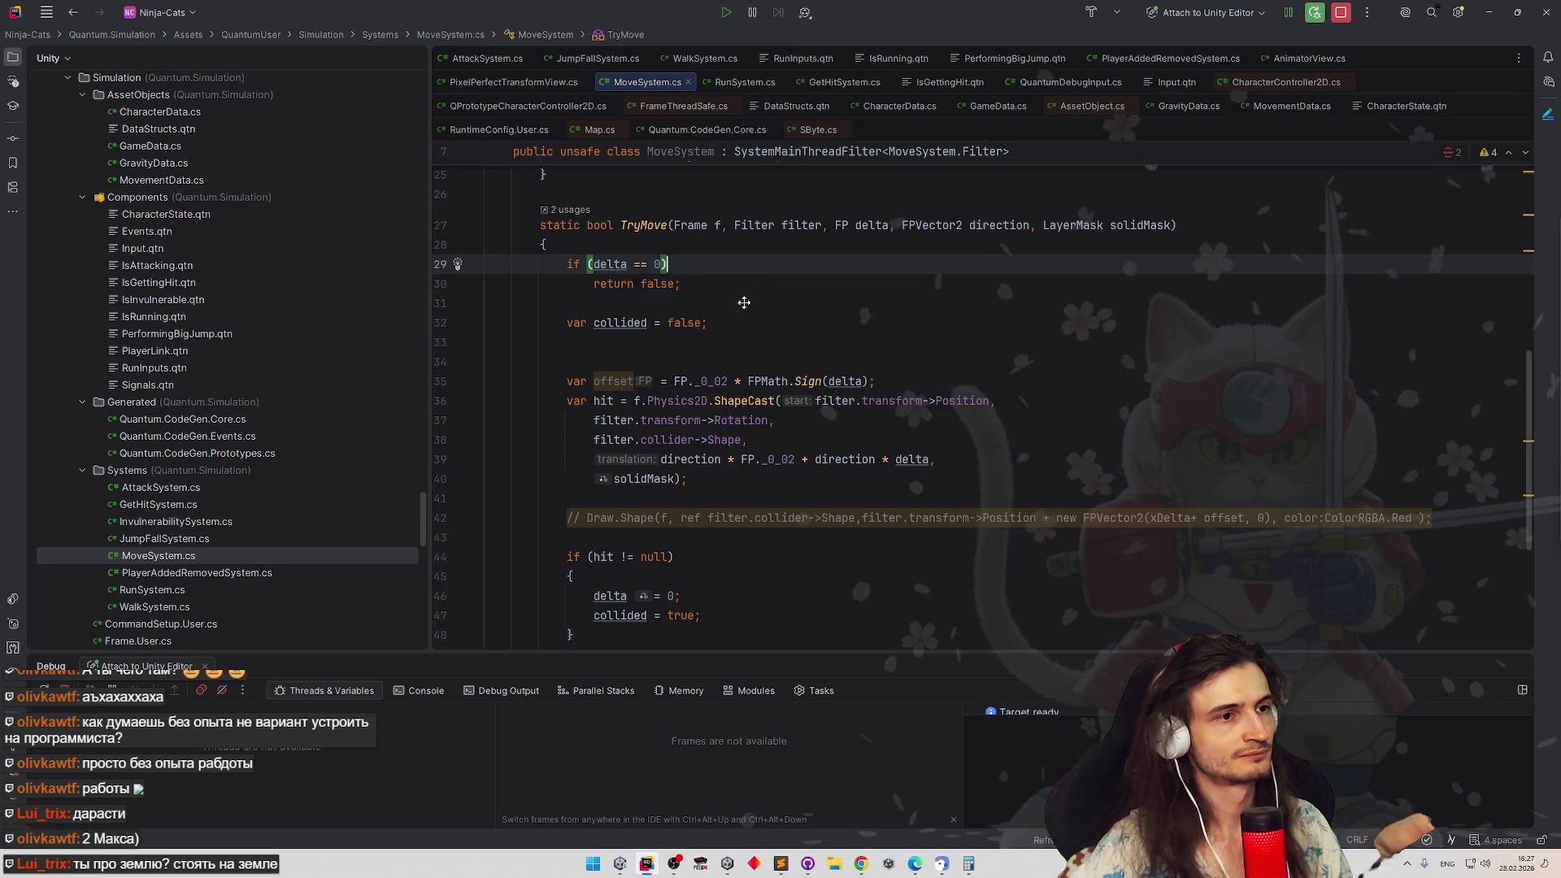
scroll(635, 345, down, 1)
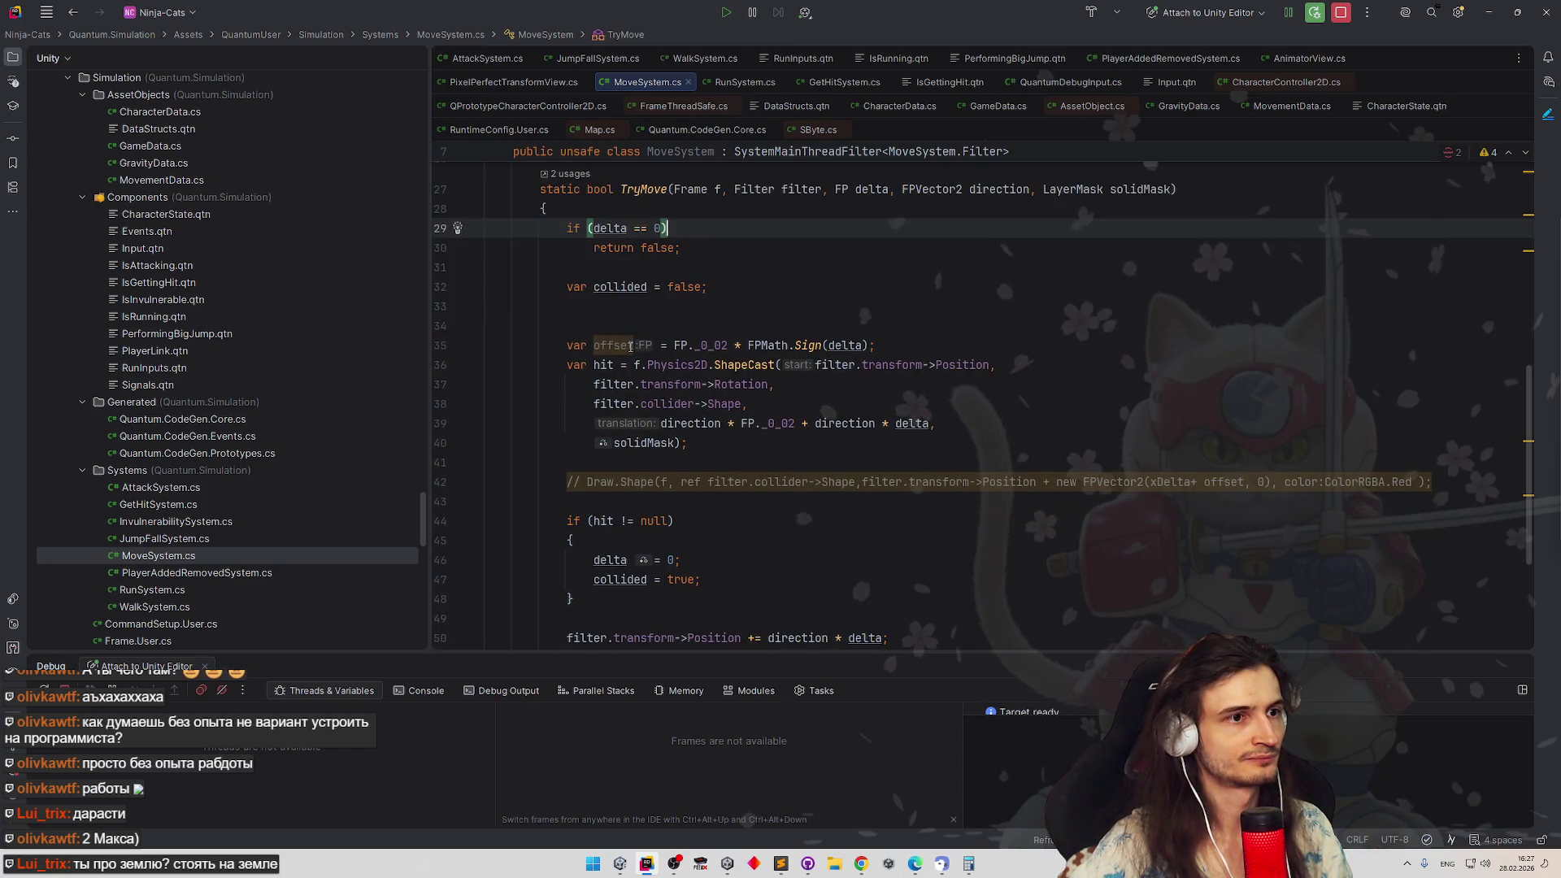
Replace FP._0_02 with offset in the ShapeCast translation and switch to Unity to recompile
double_click(631, 346)
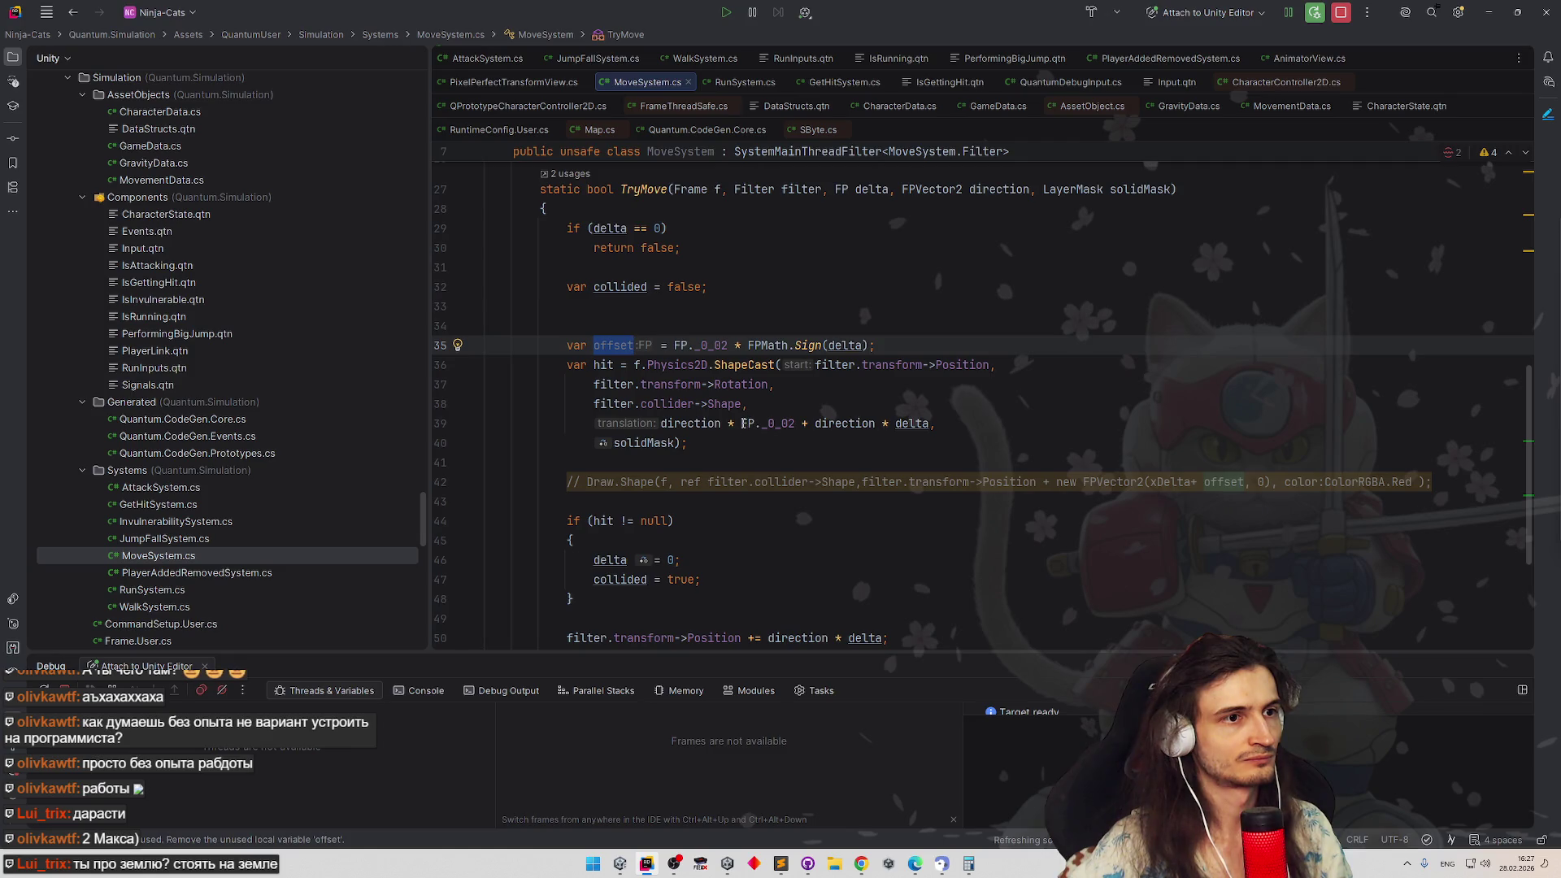
drag(741, 424, 796, 423)
text(offset)
click(806, 387)
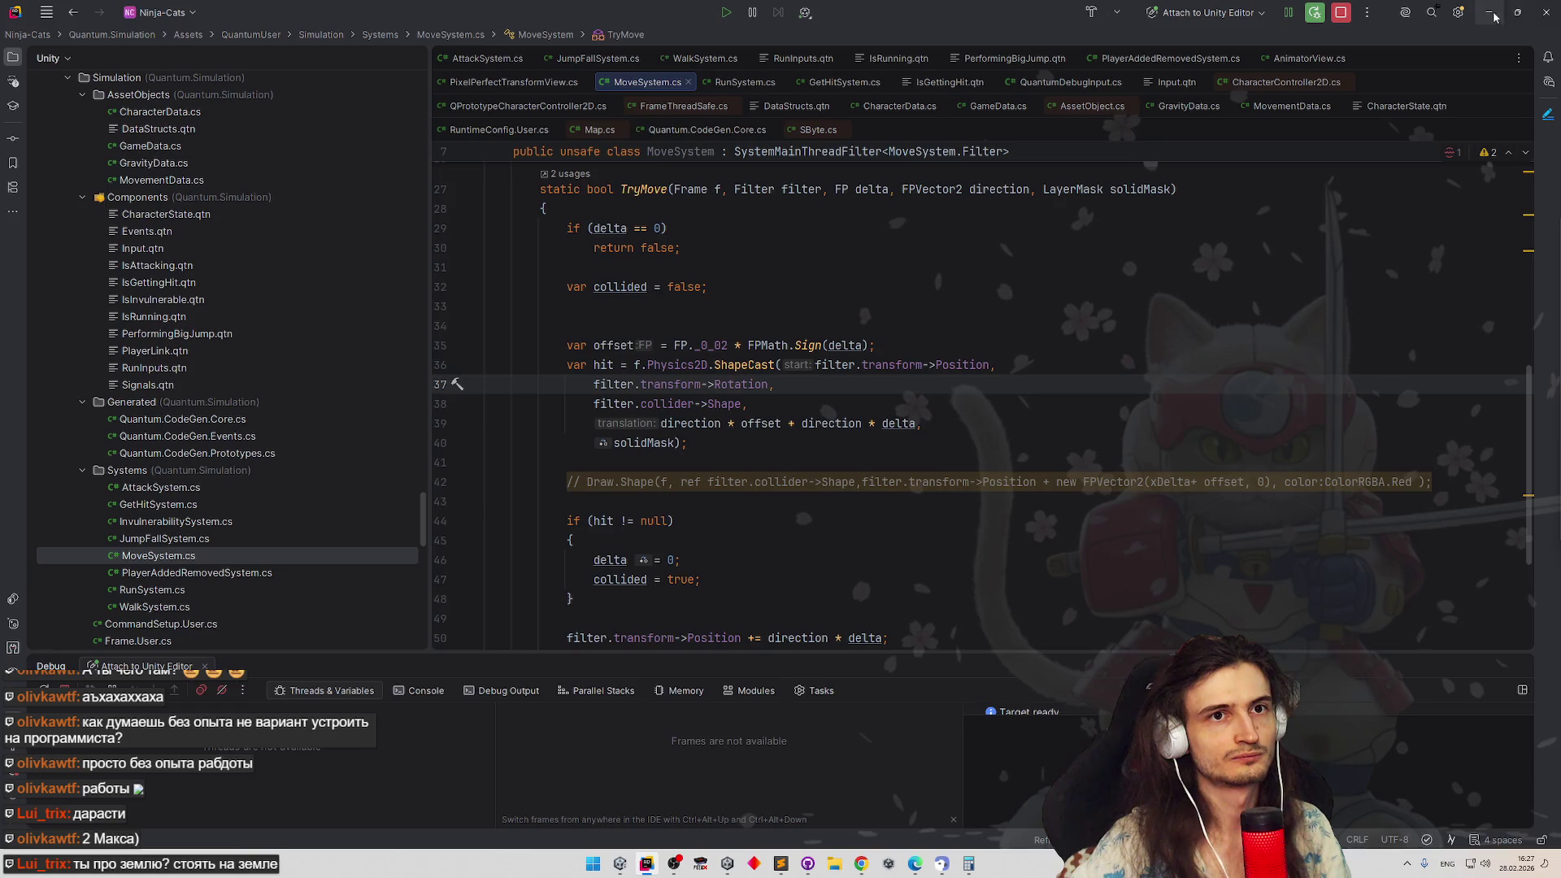
key(alt+Tab)
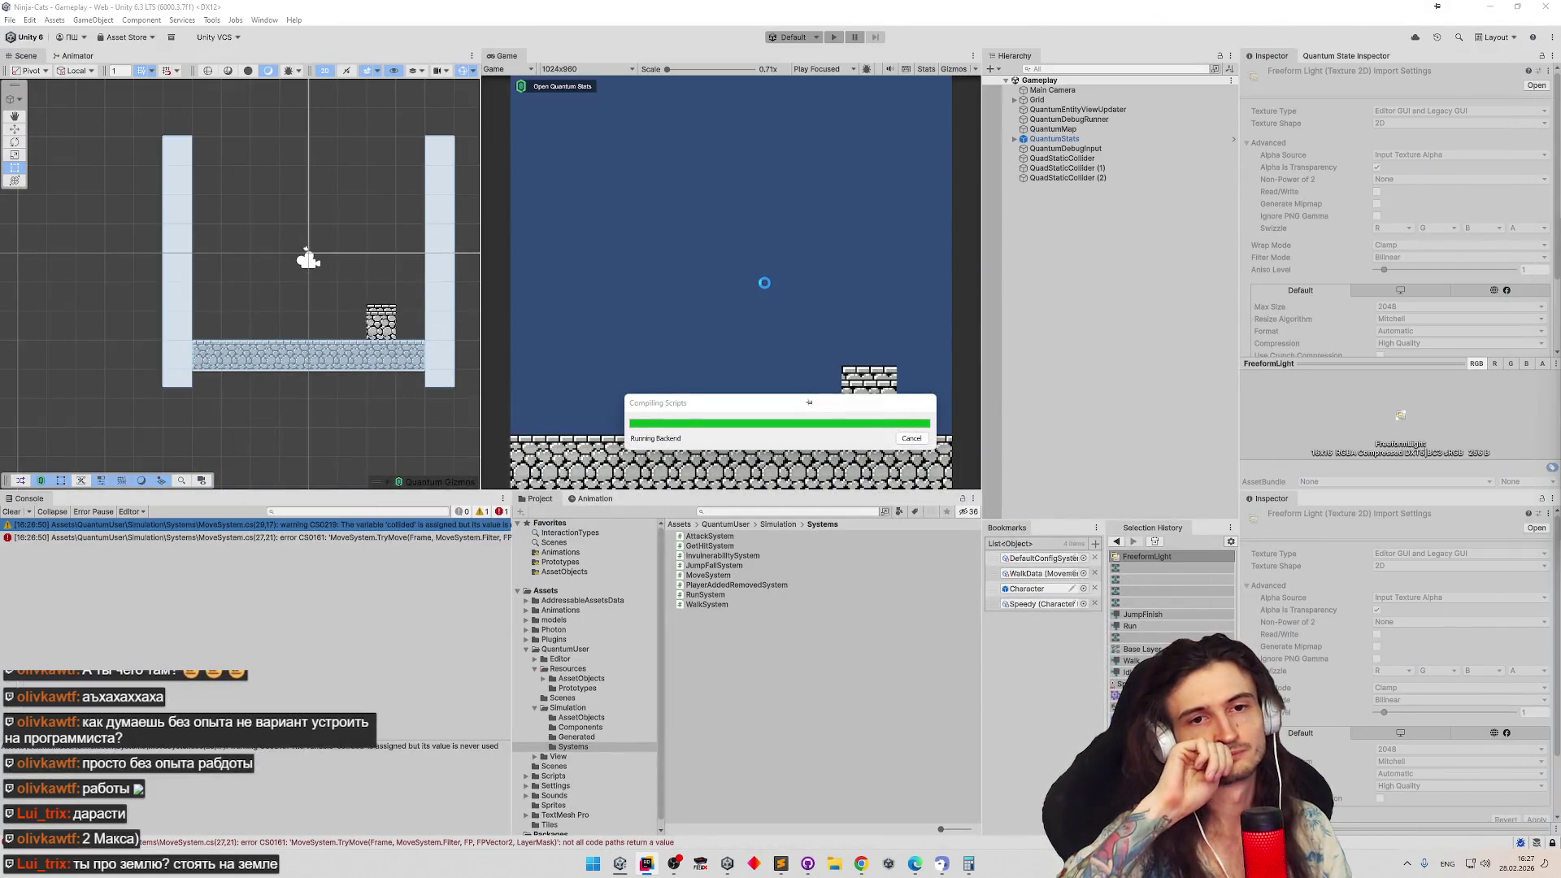
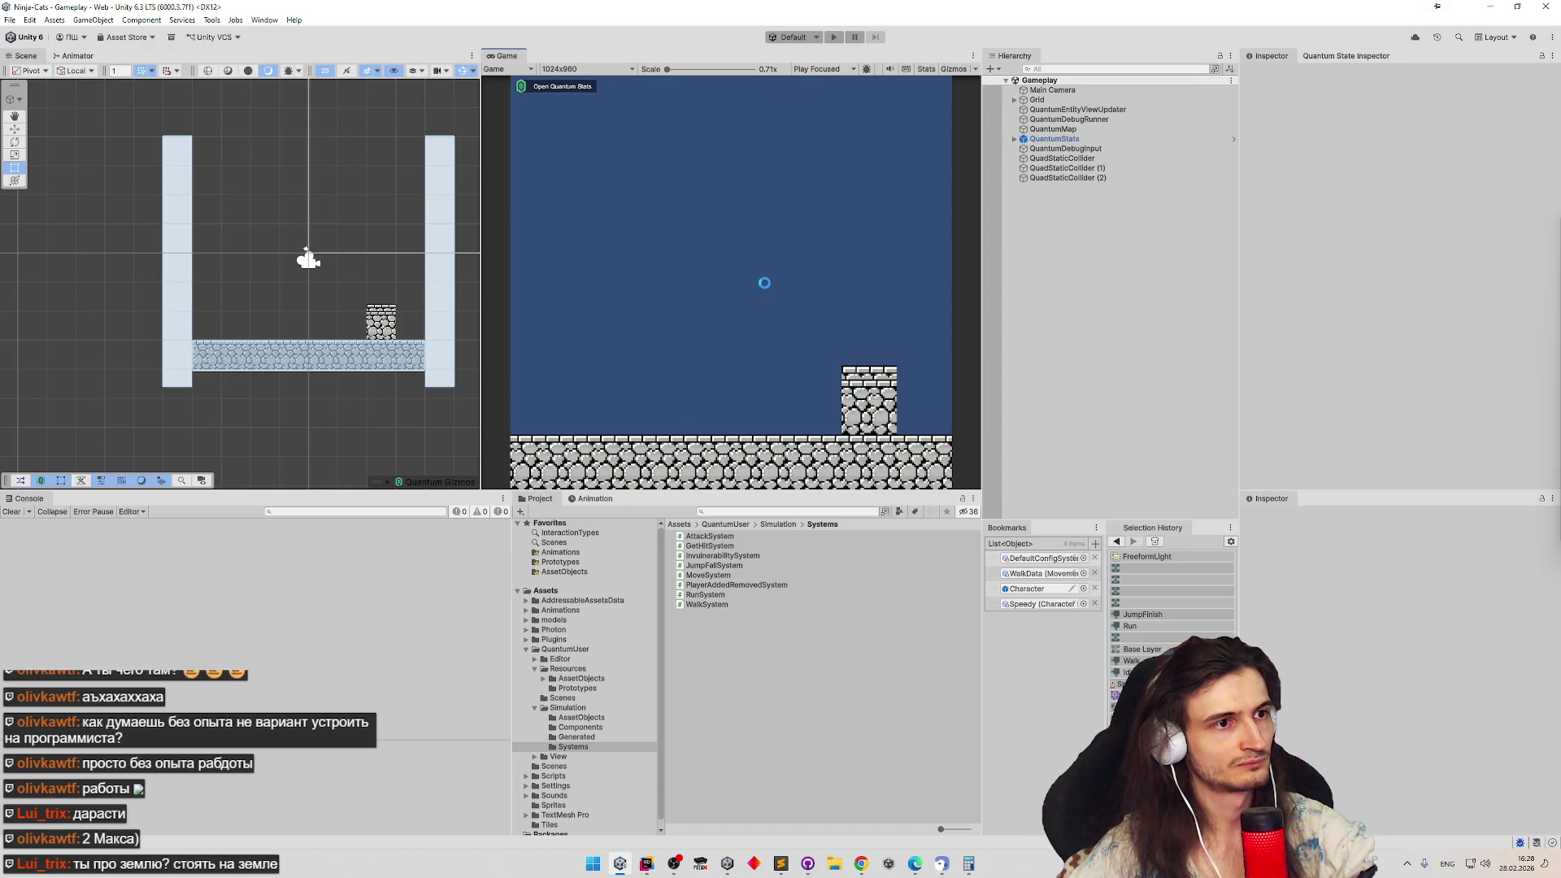
Run the game and expand the live CharacterState of entity E.00001.001 under LOCALDEBUG
key(ctrl+p)
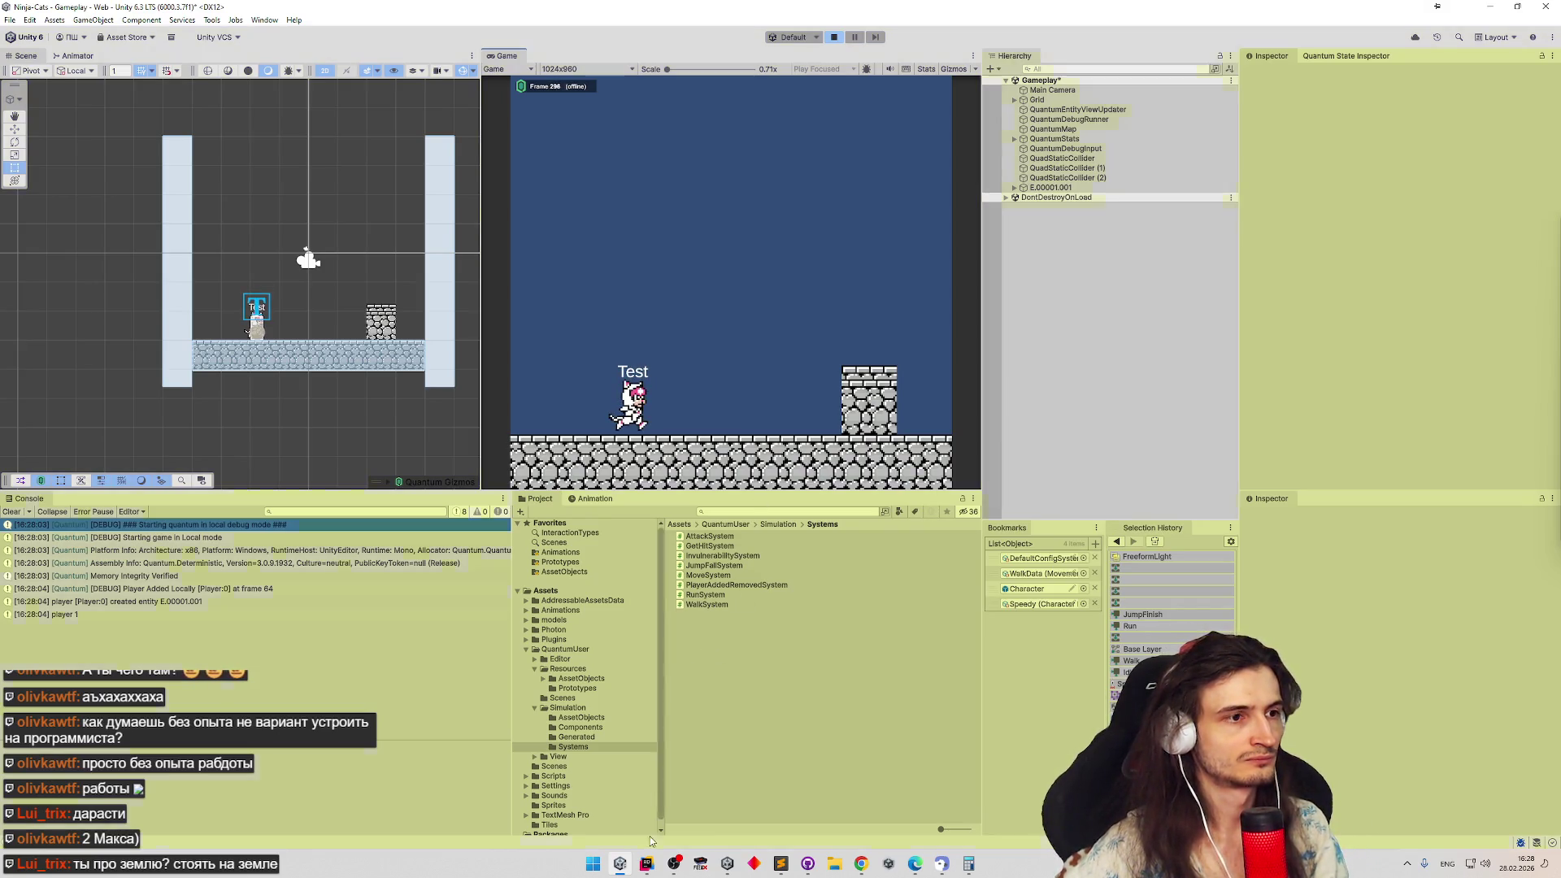
key(ctrl+p)
key(ctrl+p)
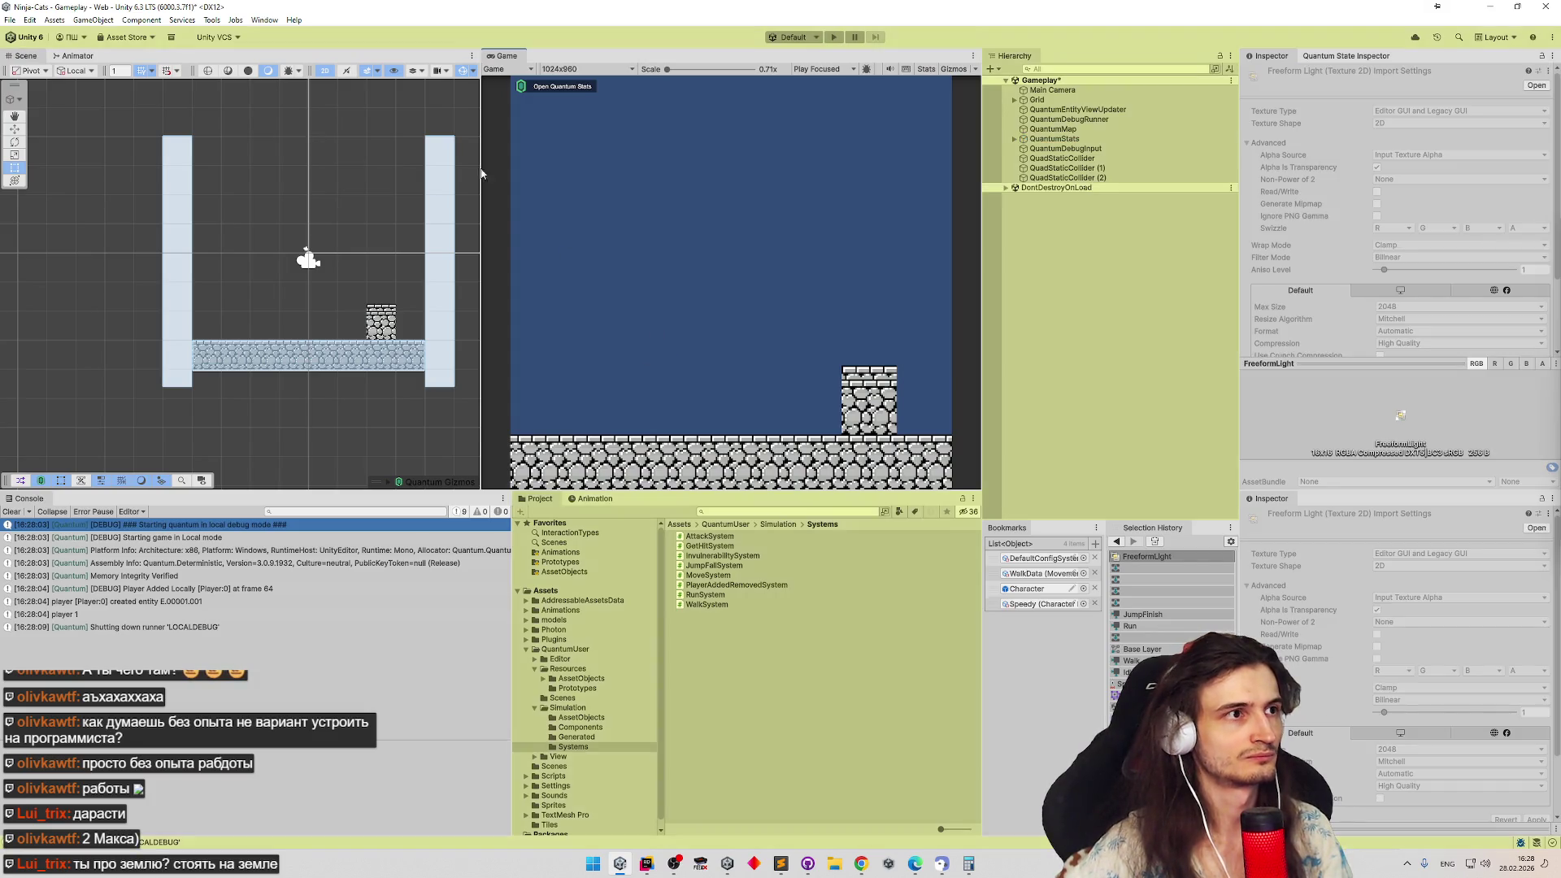
click(1312, 58)
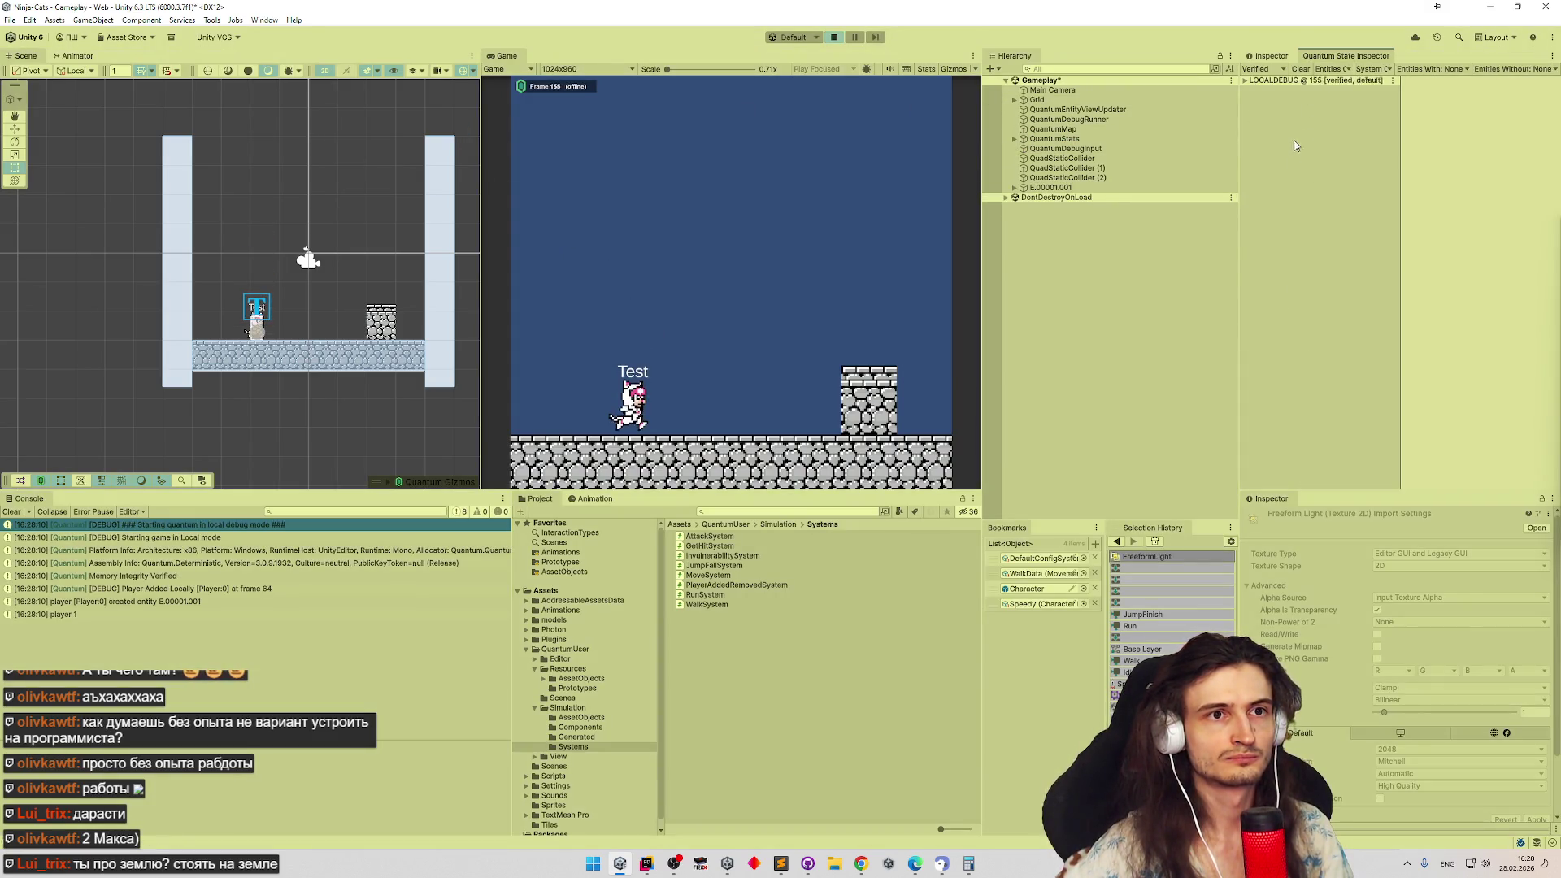
click(1246, 81)
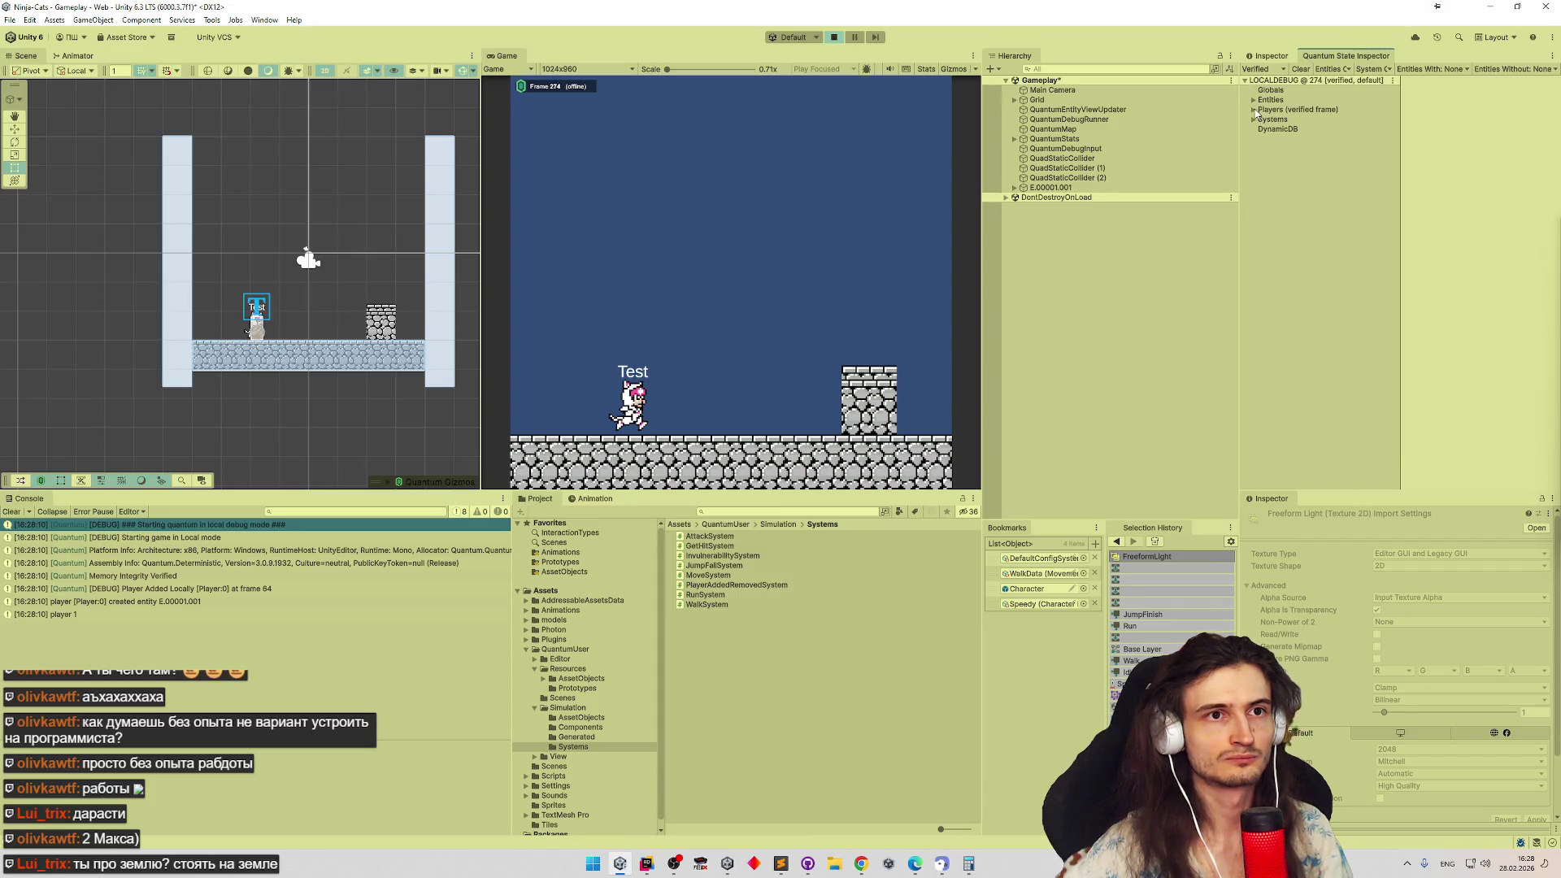
click(1255, 100)
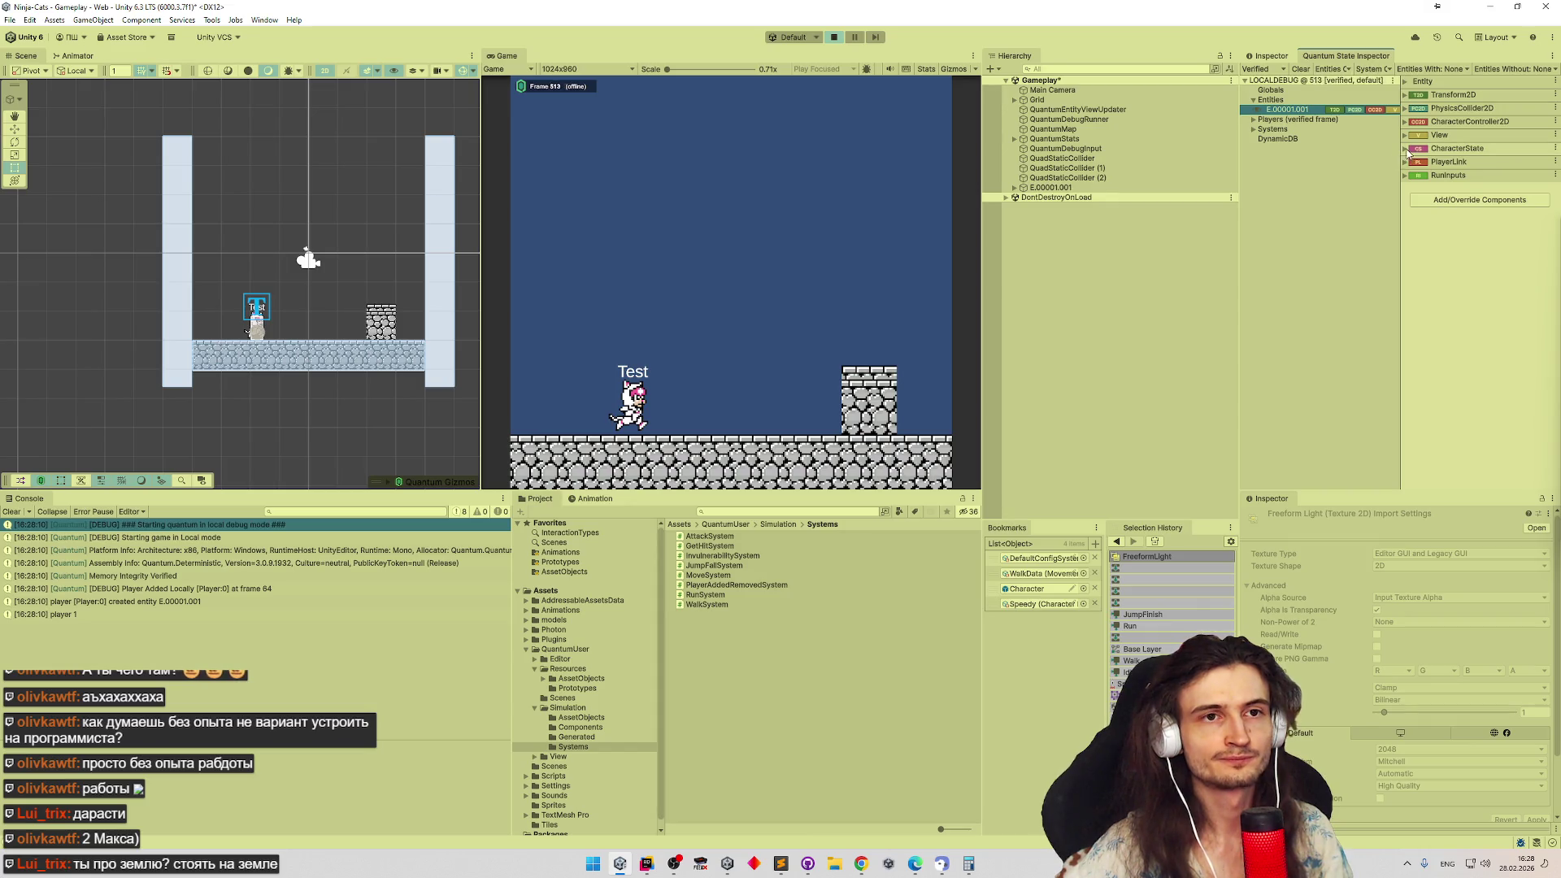
click(1405, 149)
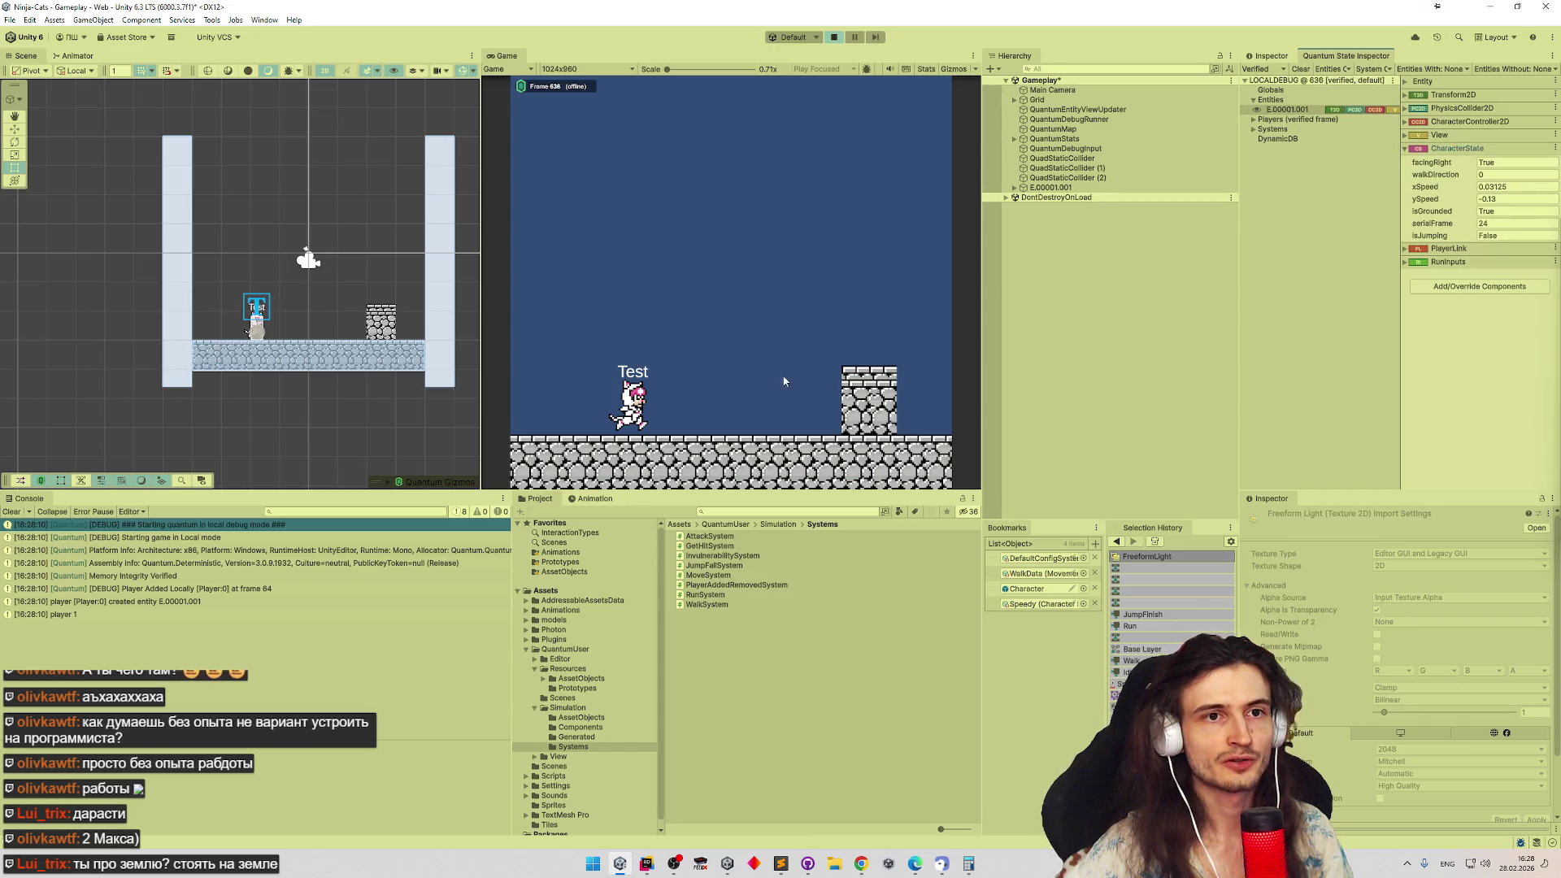
Return focus to the running game and stop the play session
click(802, 266)
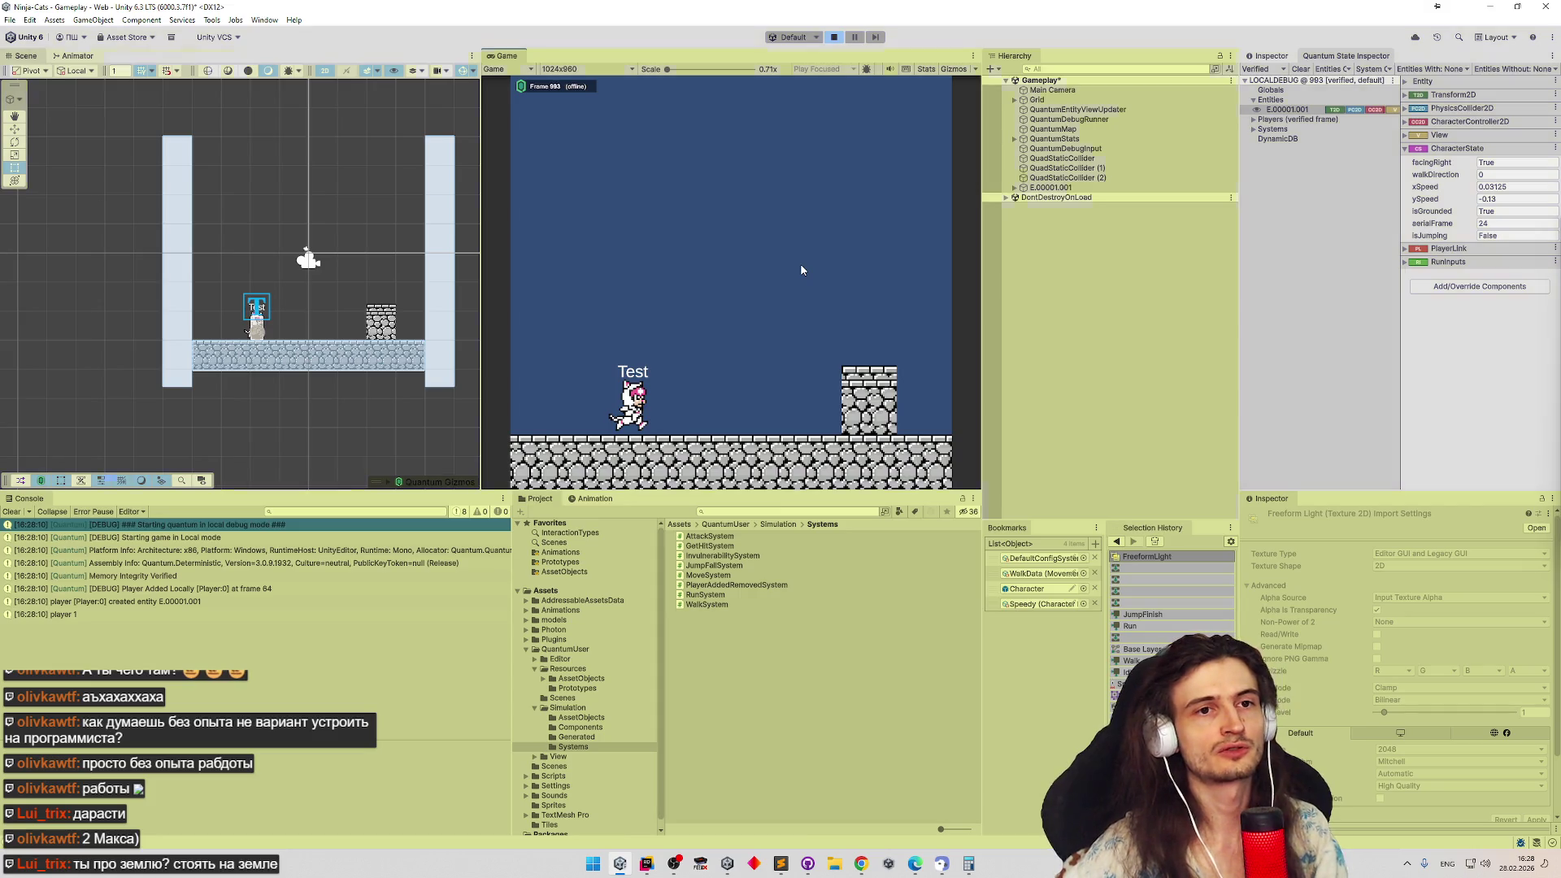
key(ctrl+p)
Open AnimatorView.cs in Rider via Search Everywhere
click(644, 864)
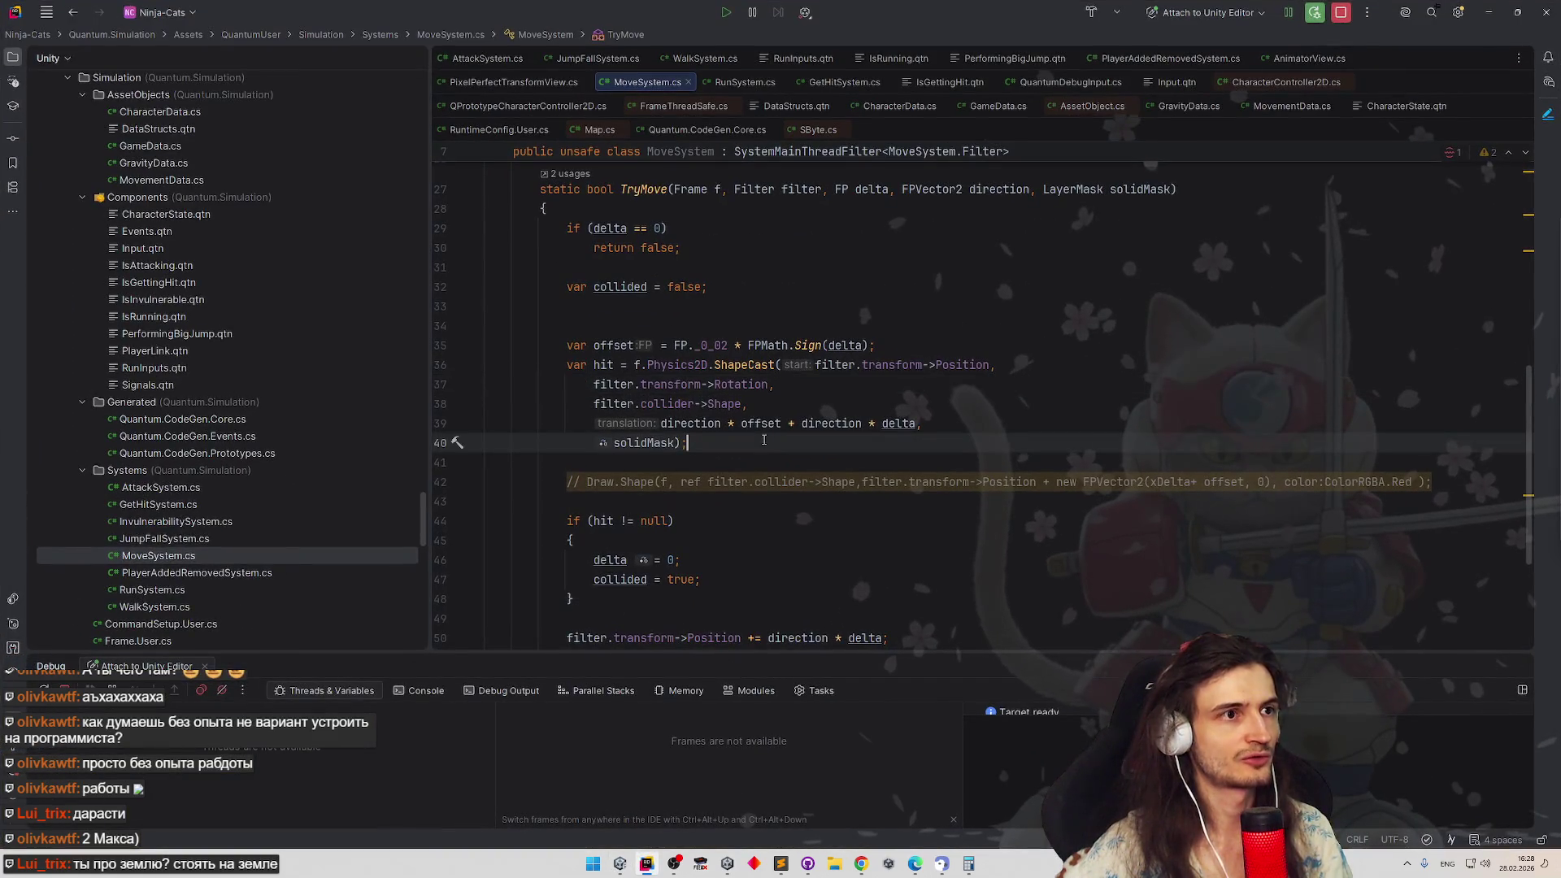
key(shift)
key(shift)
text(dra)
key(BackSpace)
key(BackSpace)
key(BackSpace)
text(animator)
key(Return)
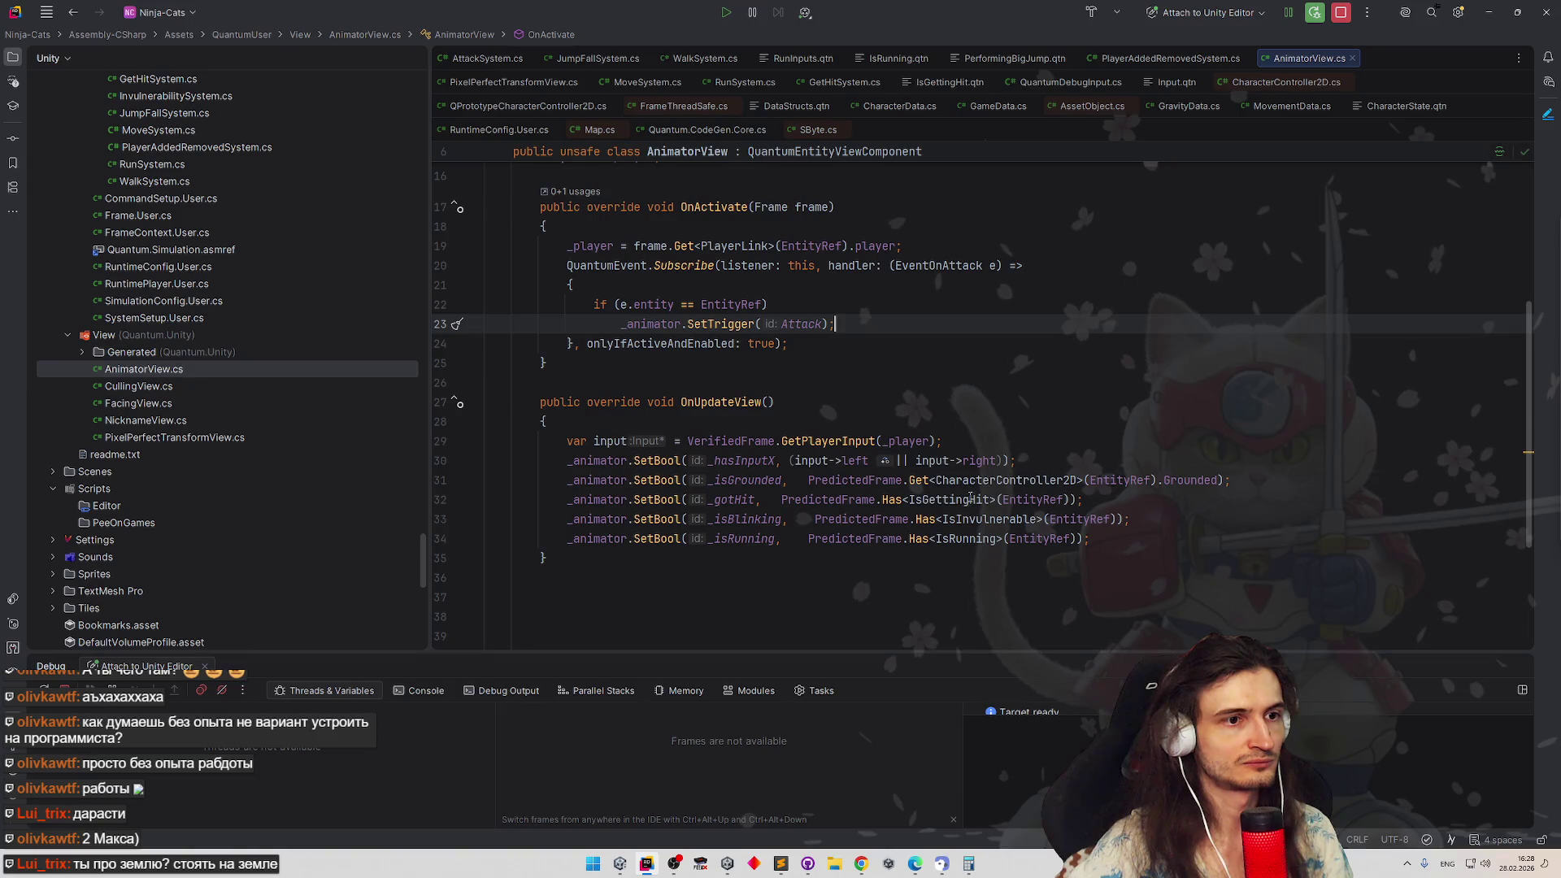
Change line 31 to read Get<CharacterState>(EntityRef).isGrounded and return to Unity to recompile
double_click(966, 487)
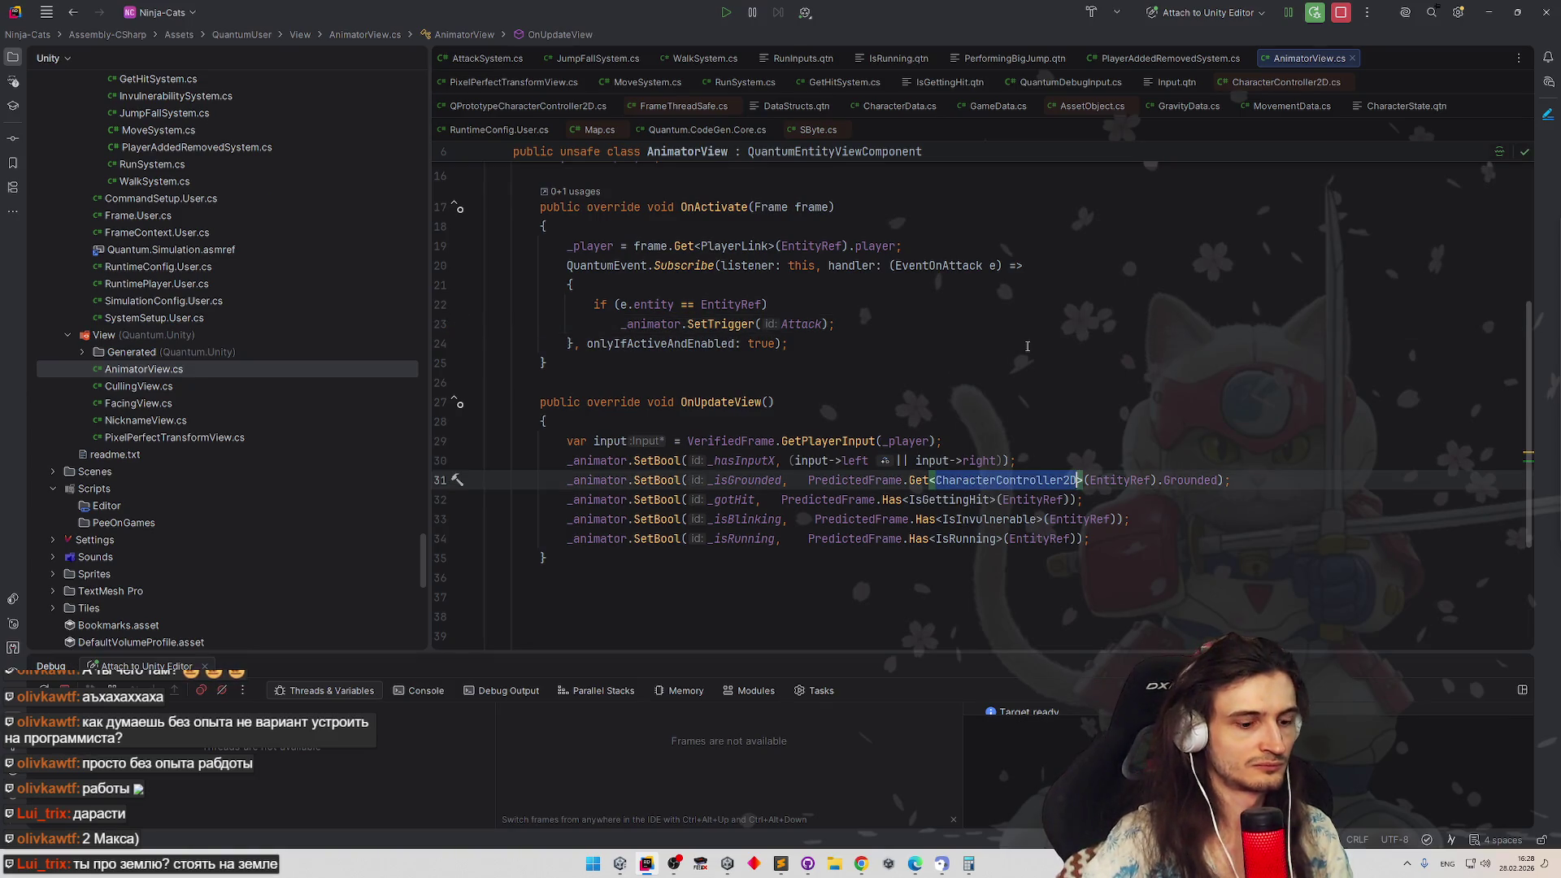
text(Chara)
key(Return)
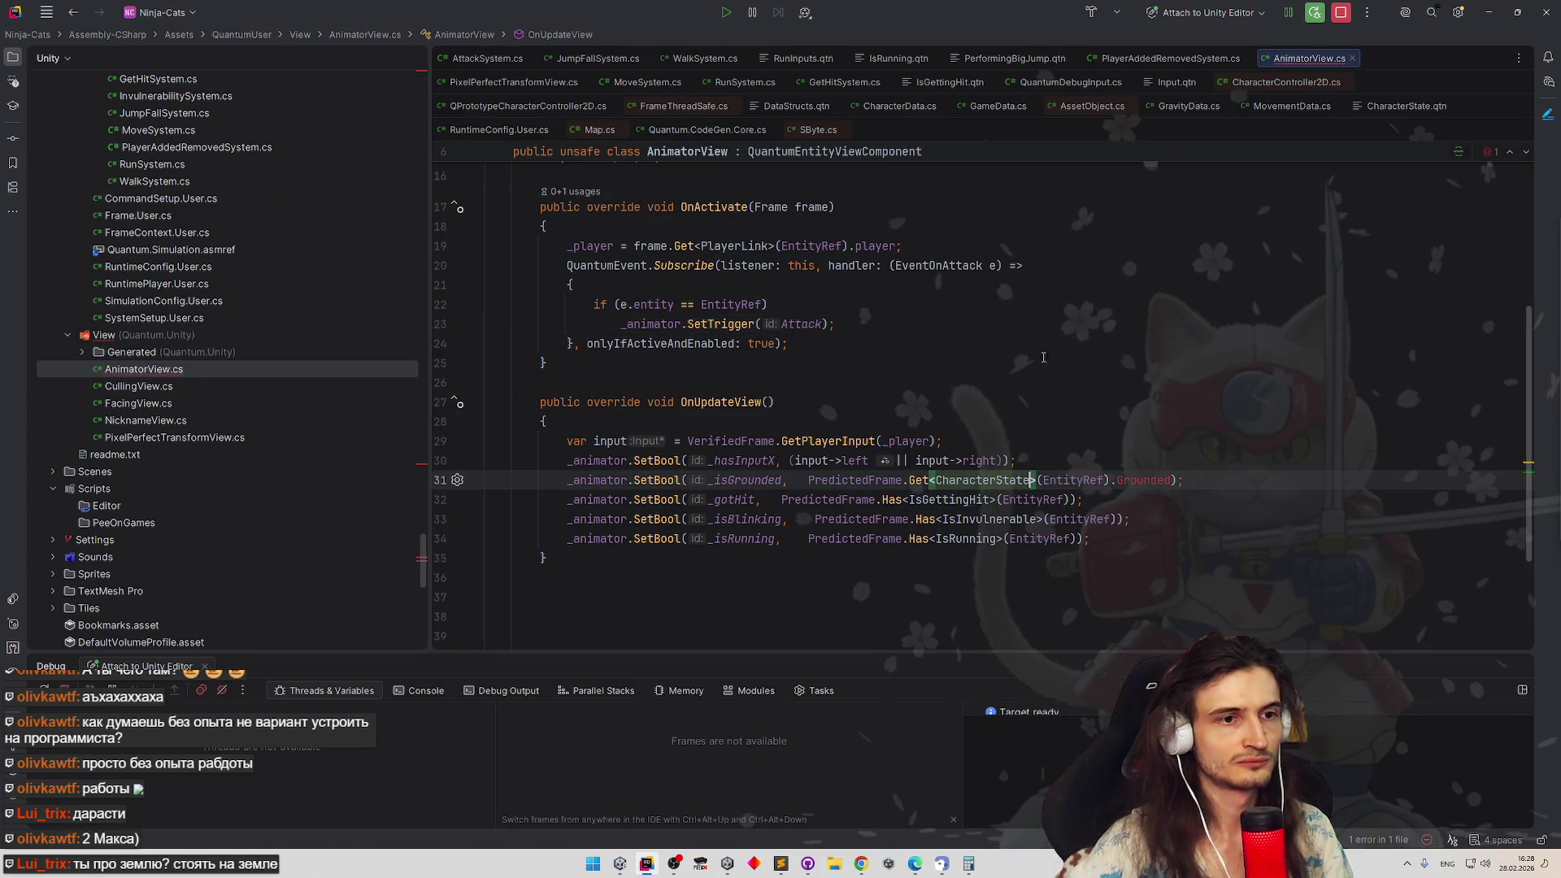
double_click(1146, 480)
text(gr)
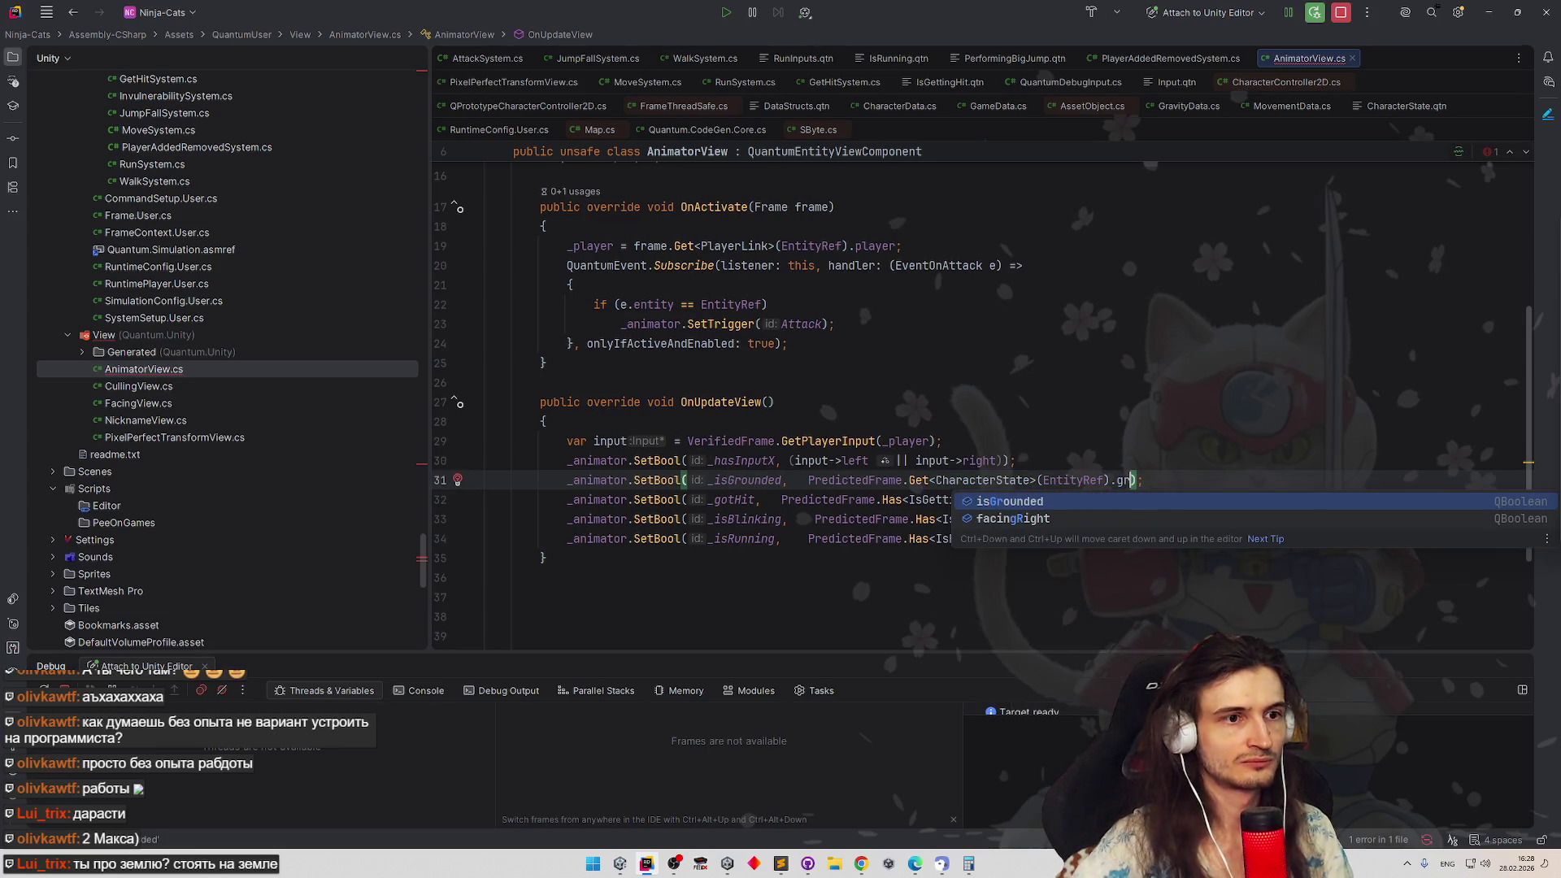
key(Return)
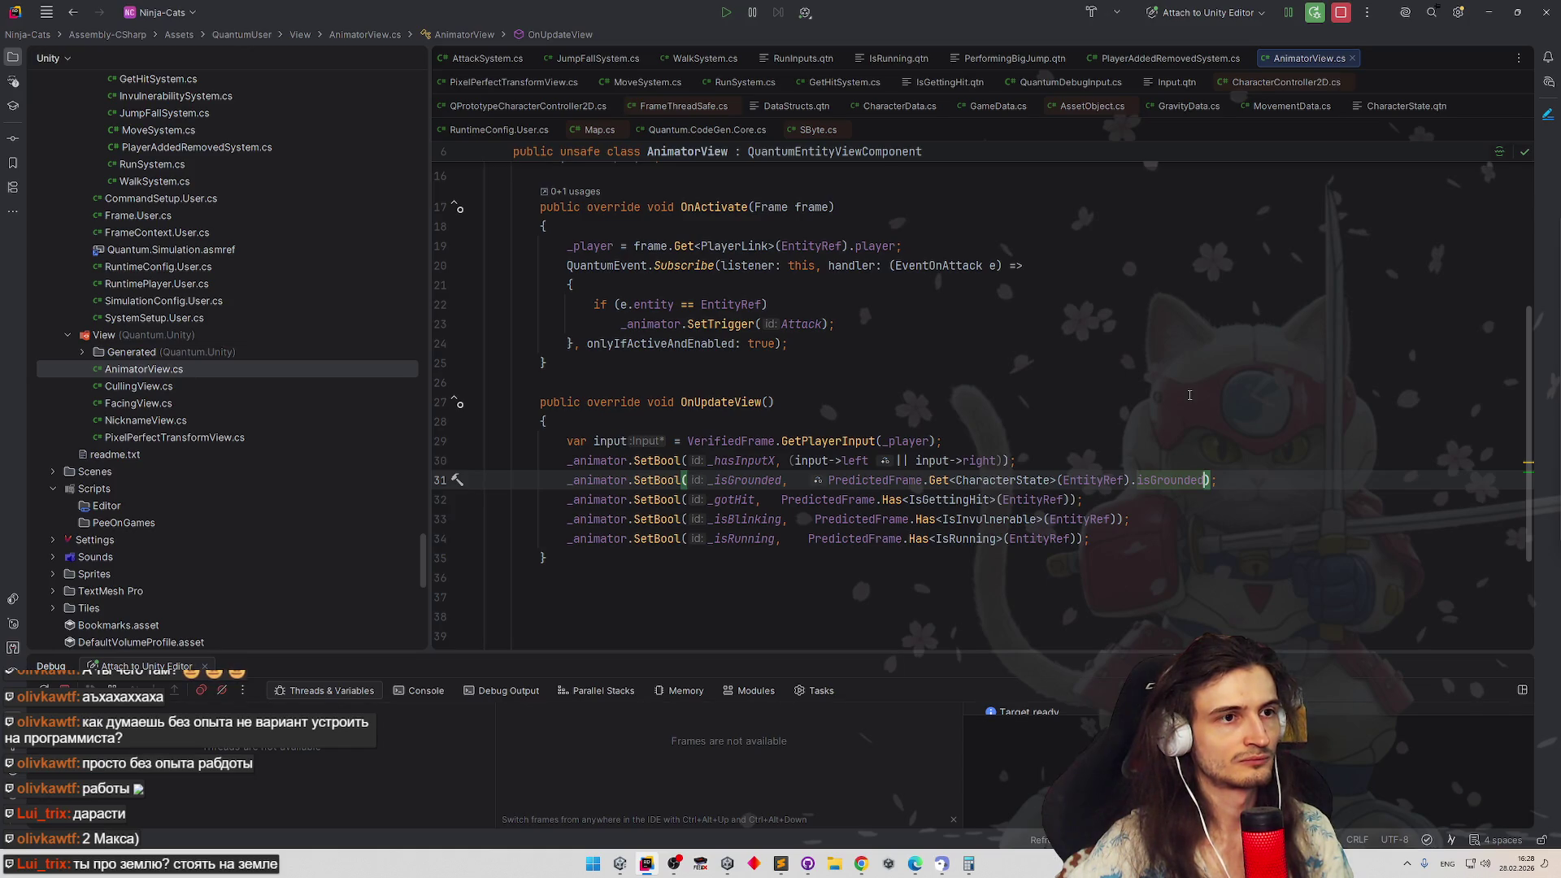
click(1489, 13)
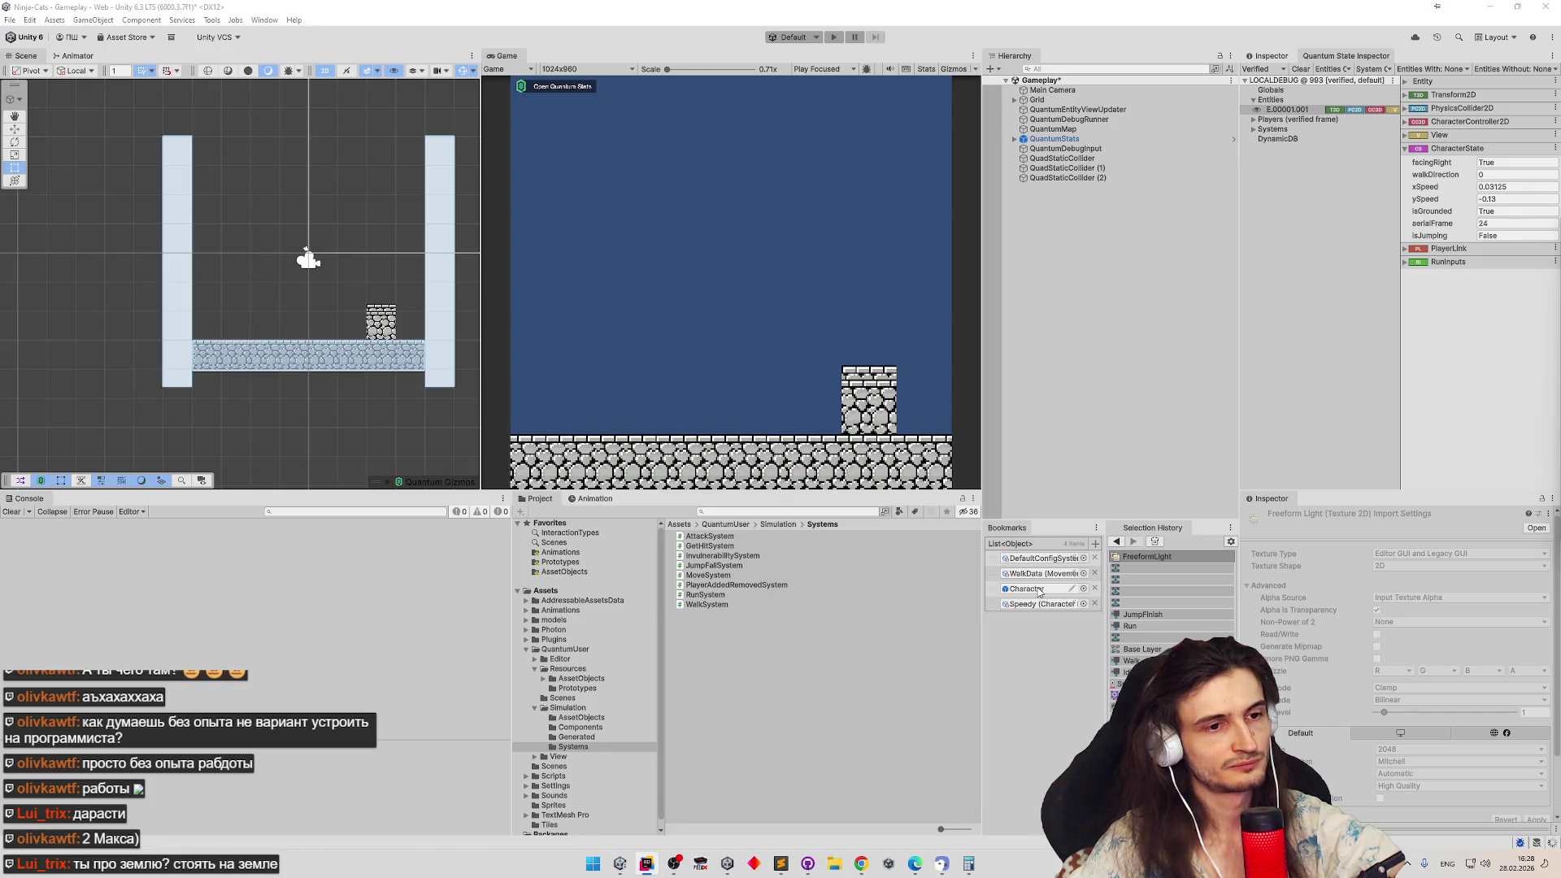
Open the Character prefab in Prefab Mode and bring its character controller component options into view
click(1039, 588)
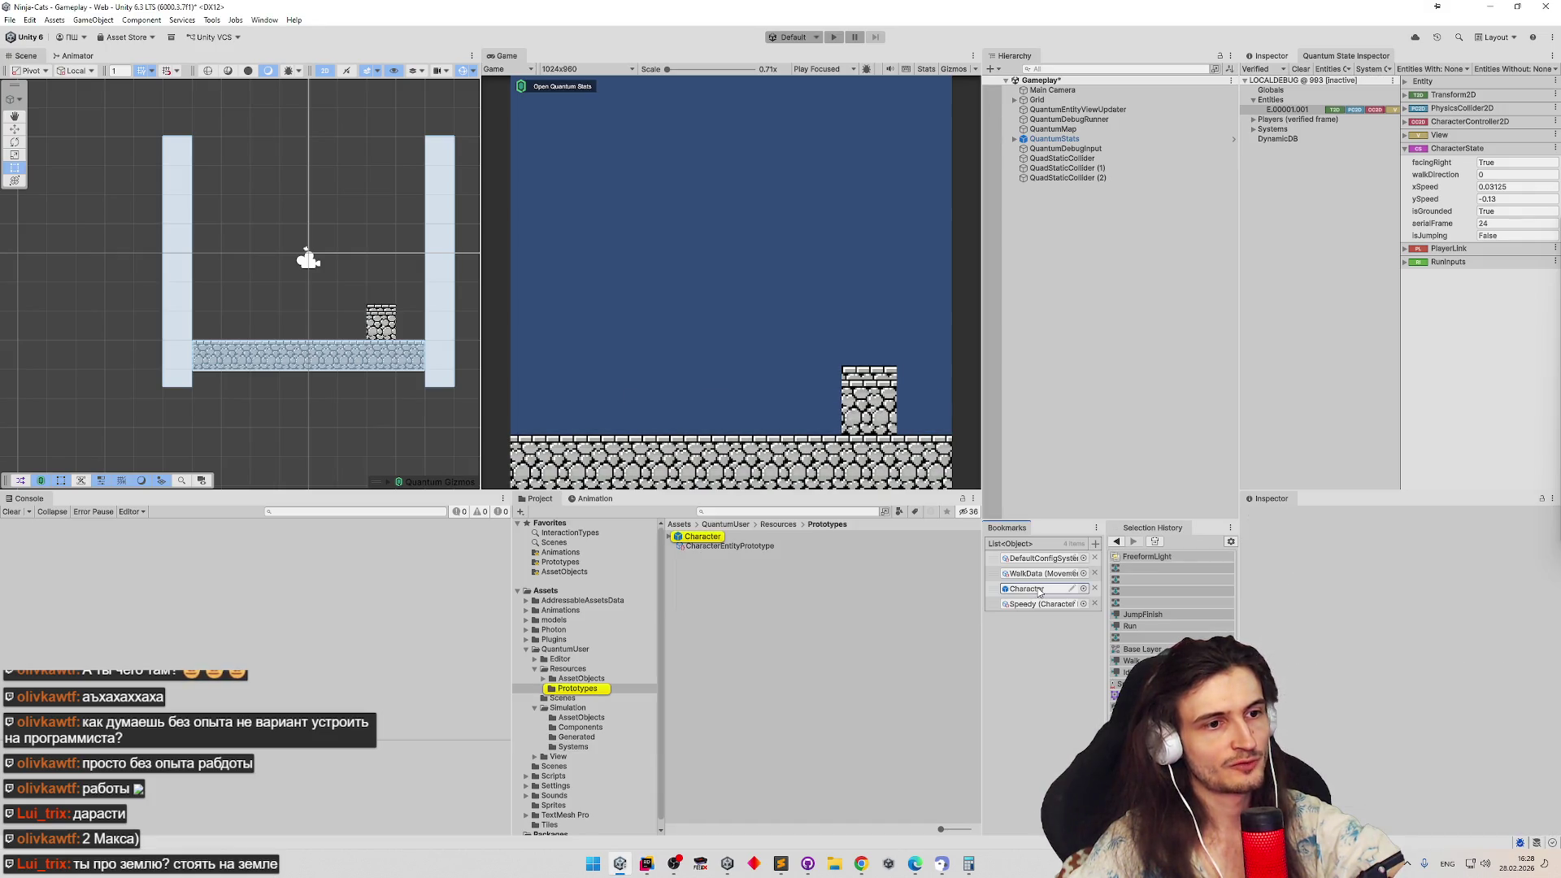
double_click(1038, 589)
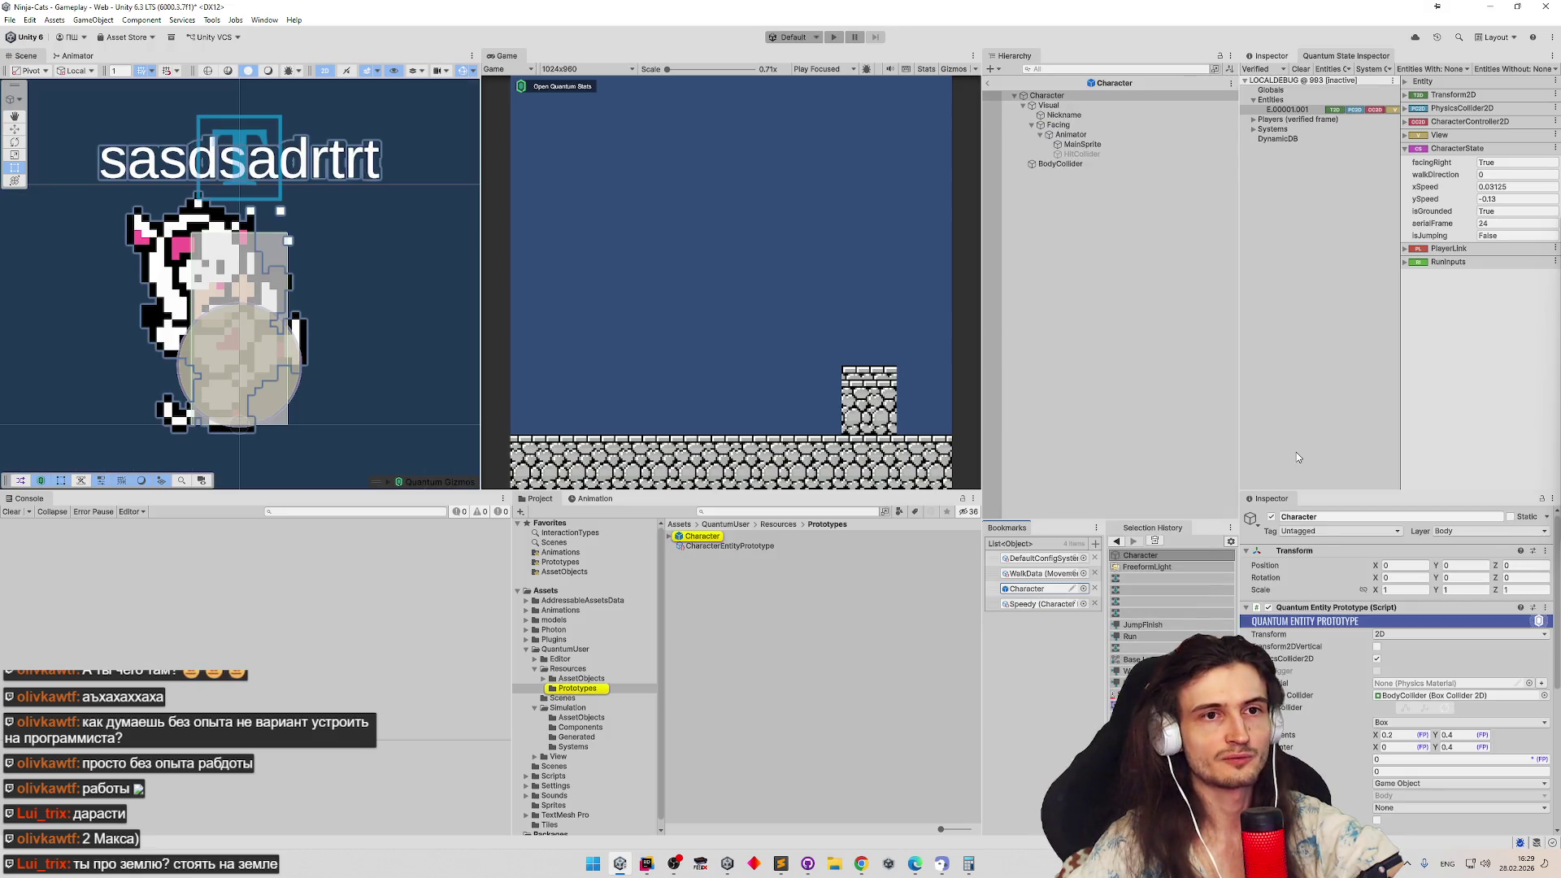
scroll(1420, 636, down, 1)
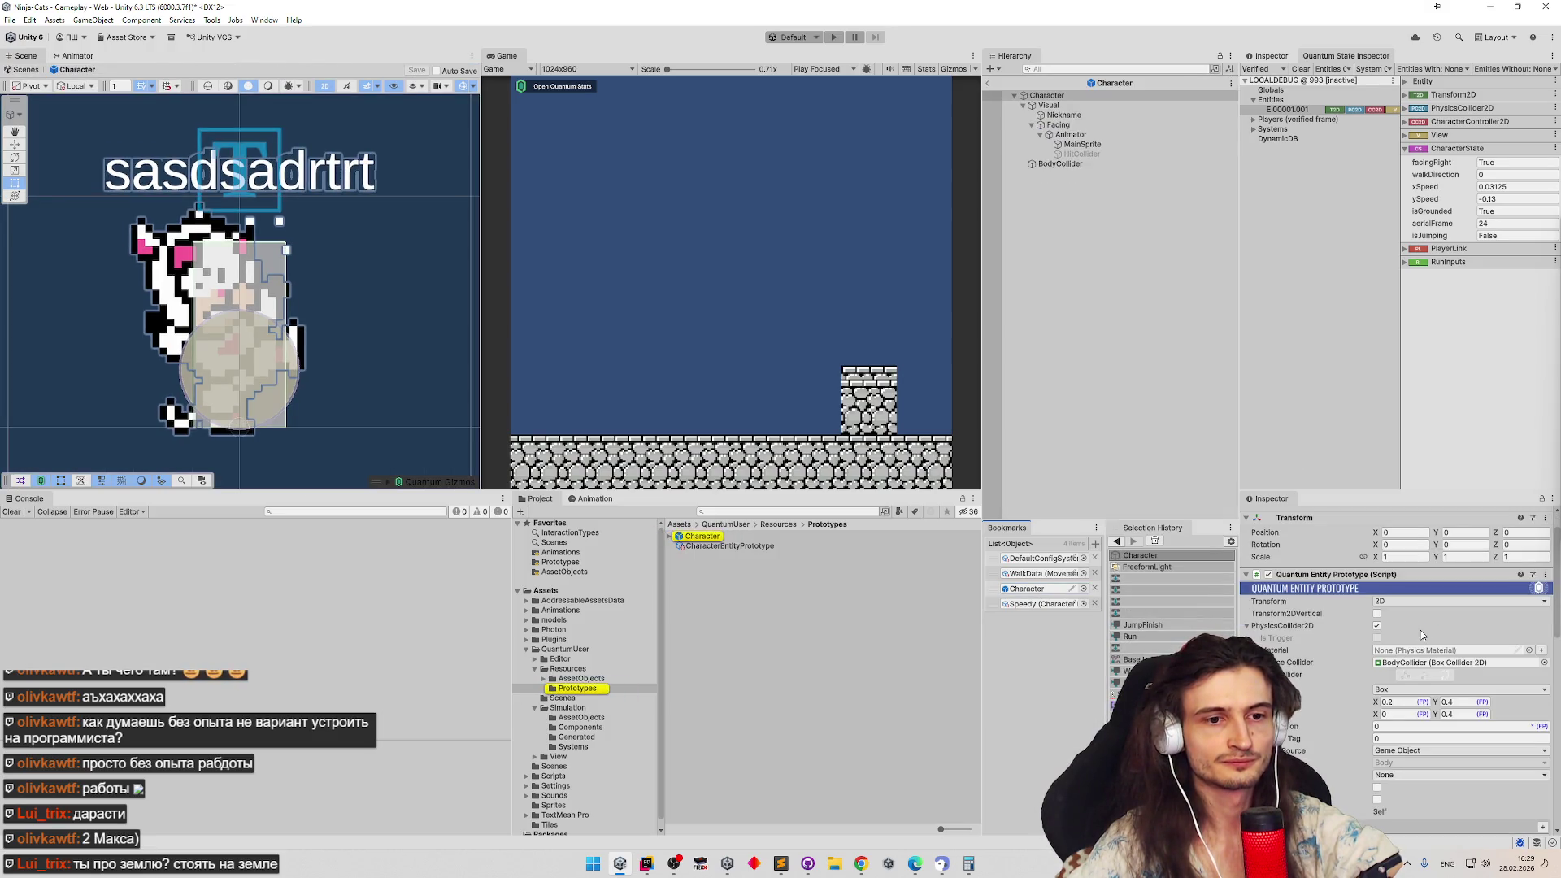
scroll(1421, 630, down, 2)
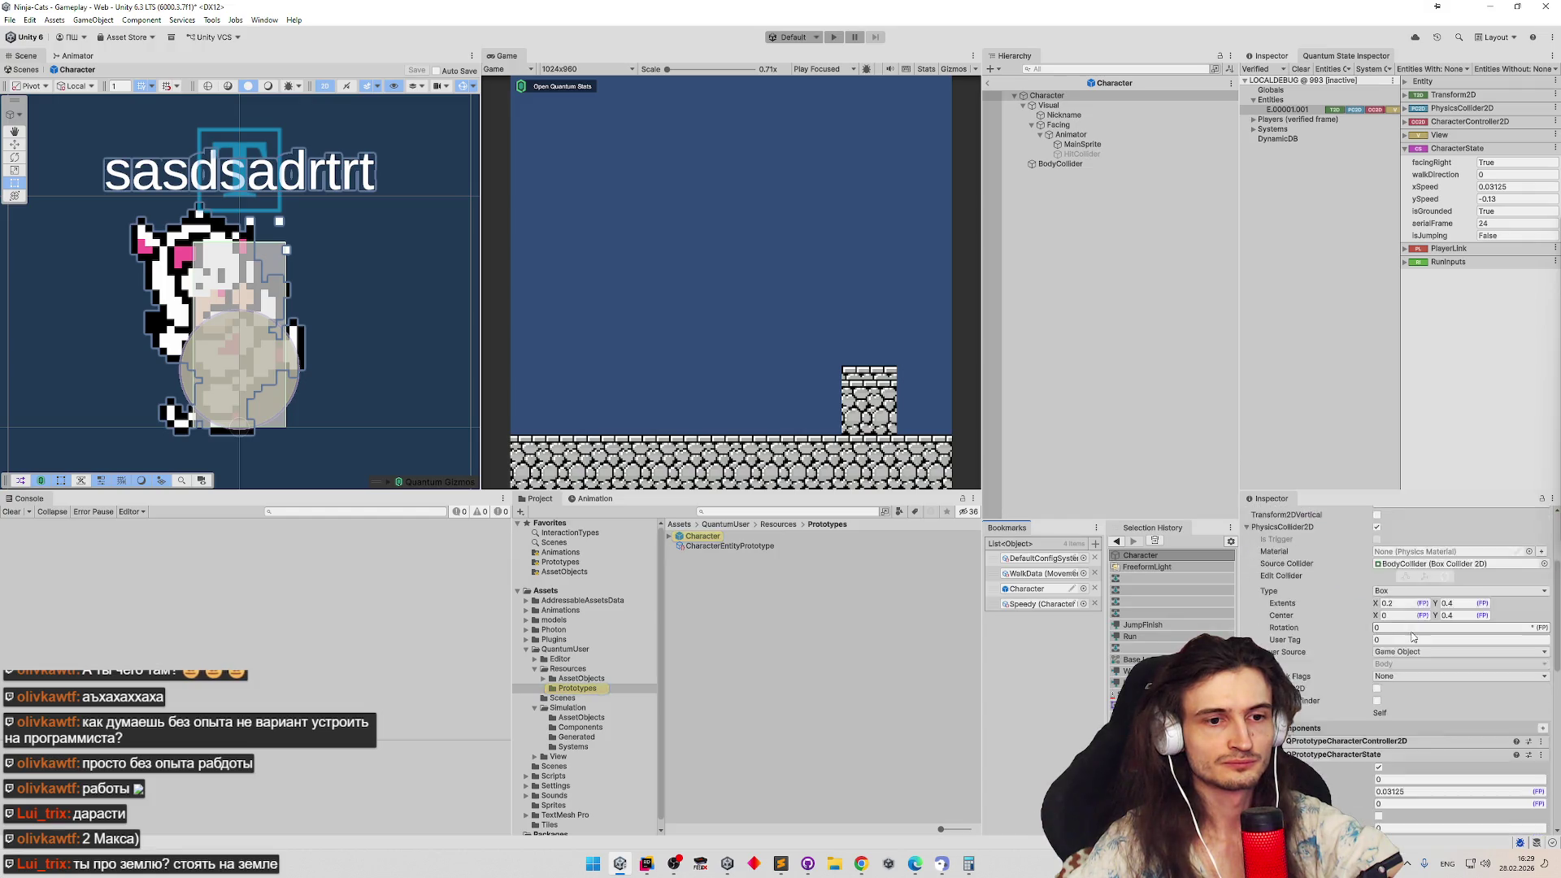
scroll(1413, 637, down, 1)
scroll(1414, 637, down, 2)
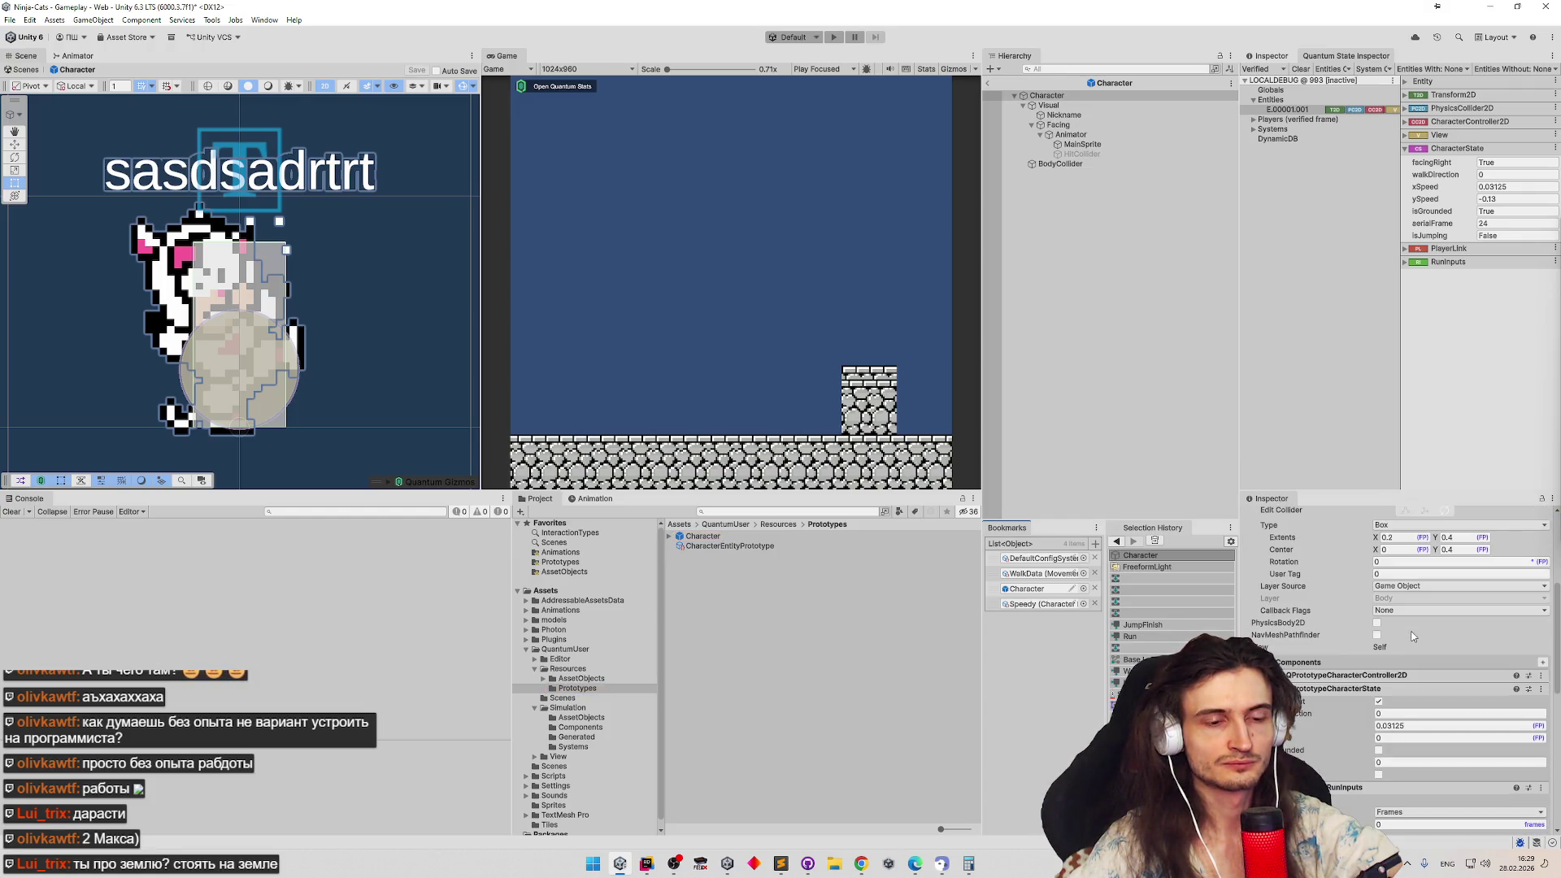
scroll(1412, 636, down, 2)
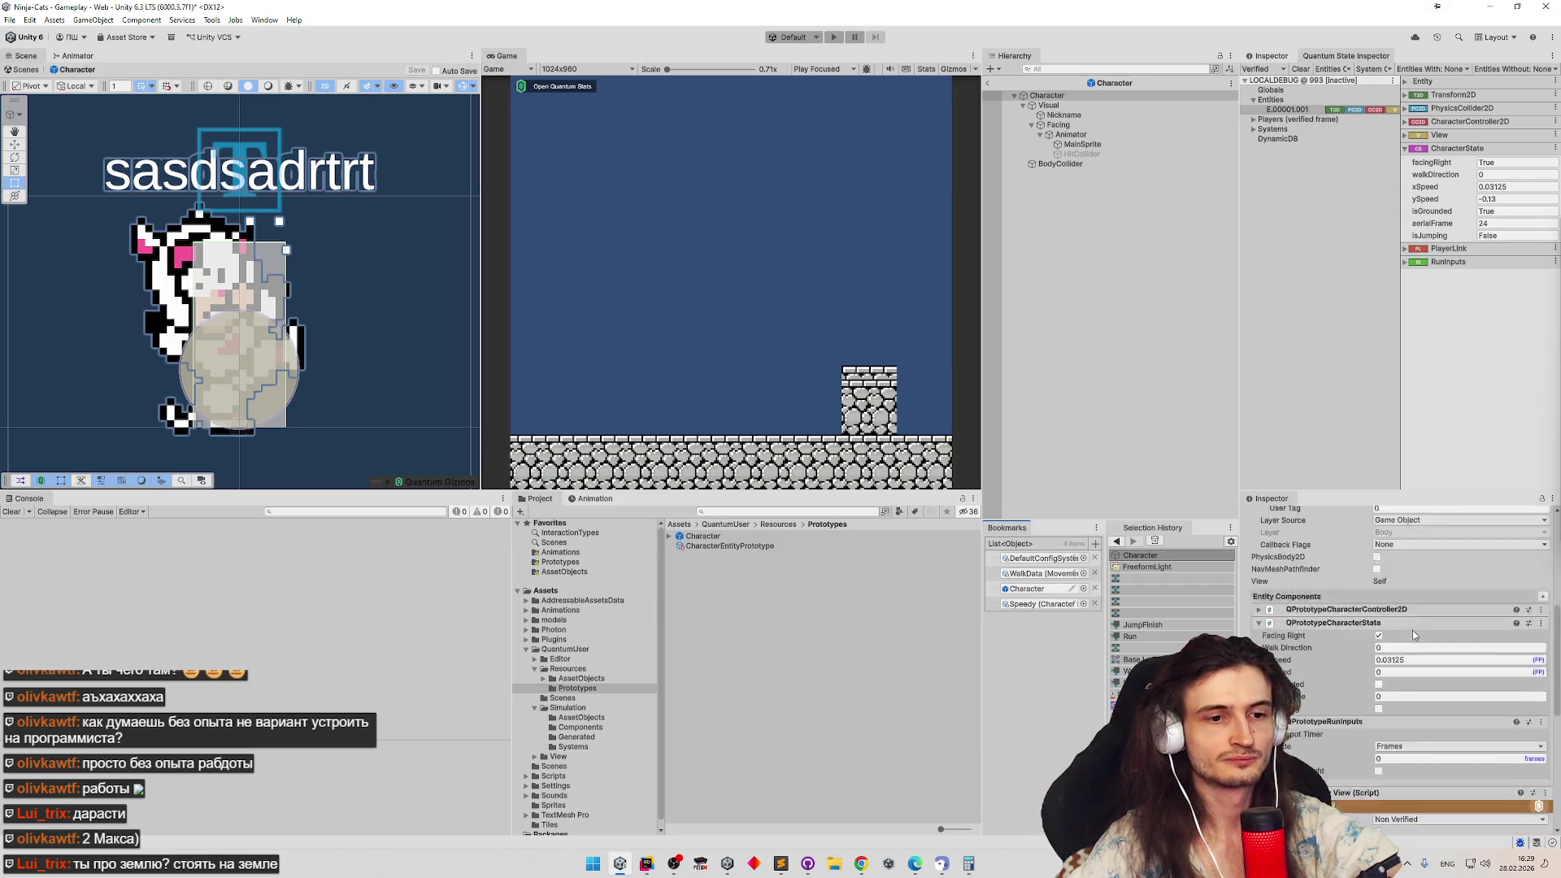
scroll(1551, 640, down, 3)
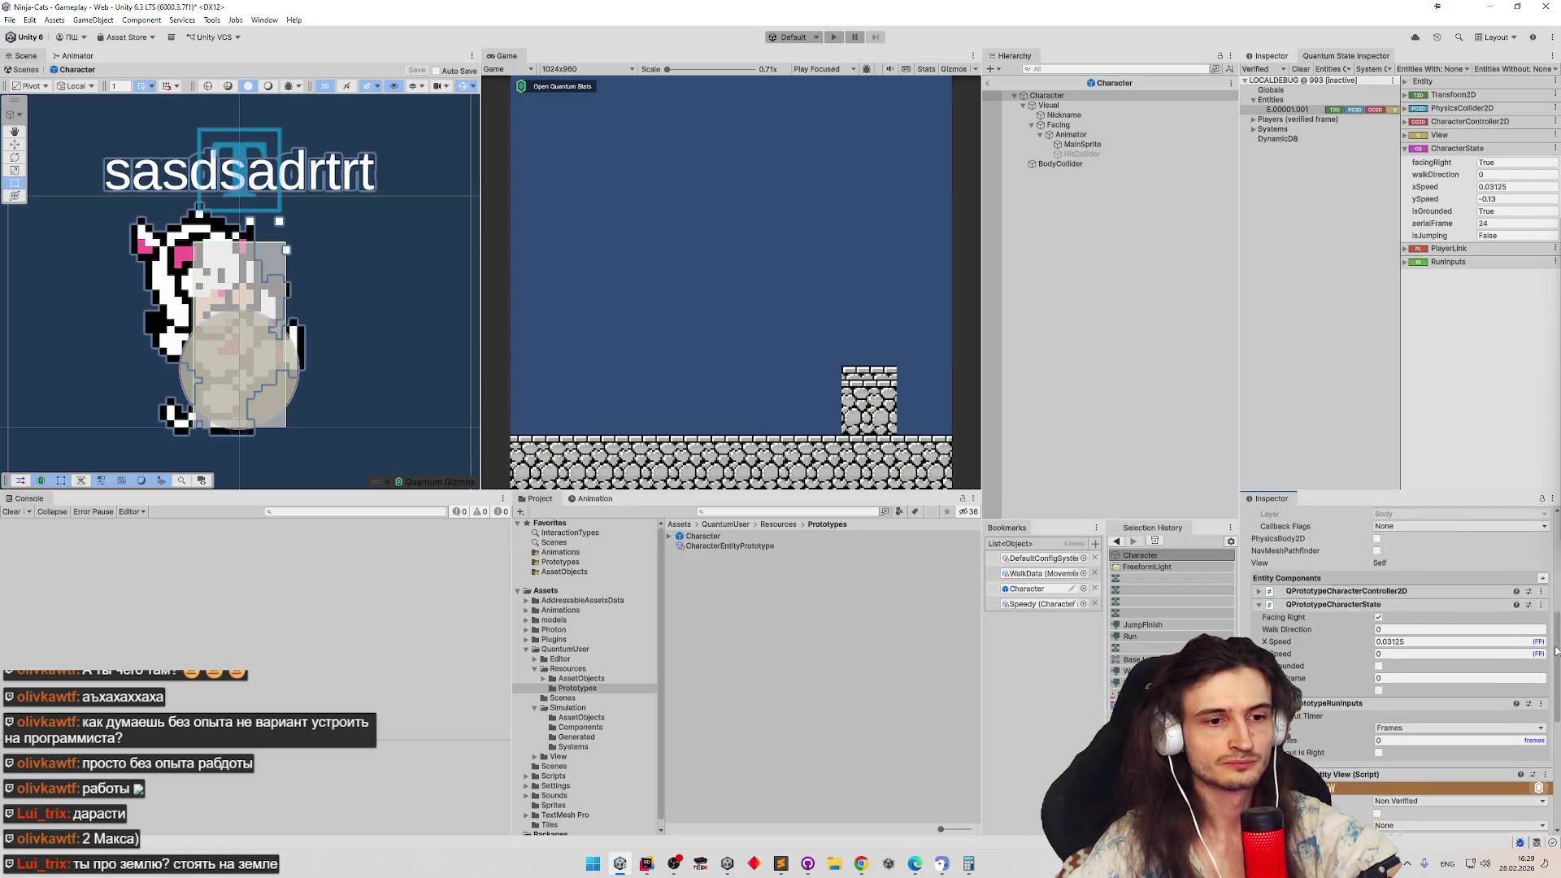
scroll(1550, 639, up, 2)
drag(1549, 640, 1549, 603)
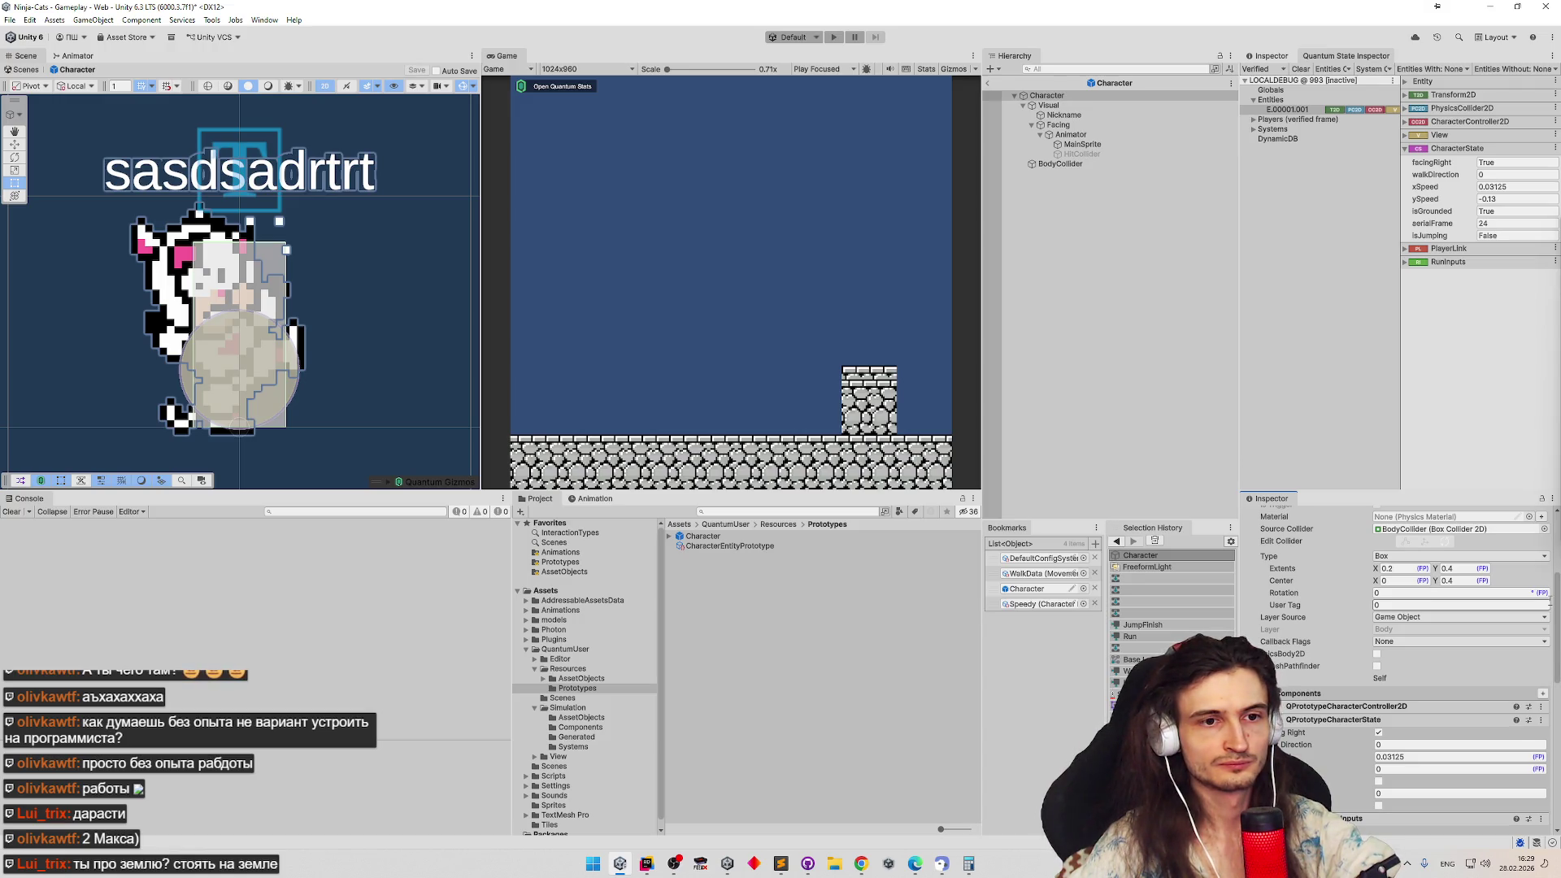
drag(1549, 605, 1554, 593)
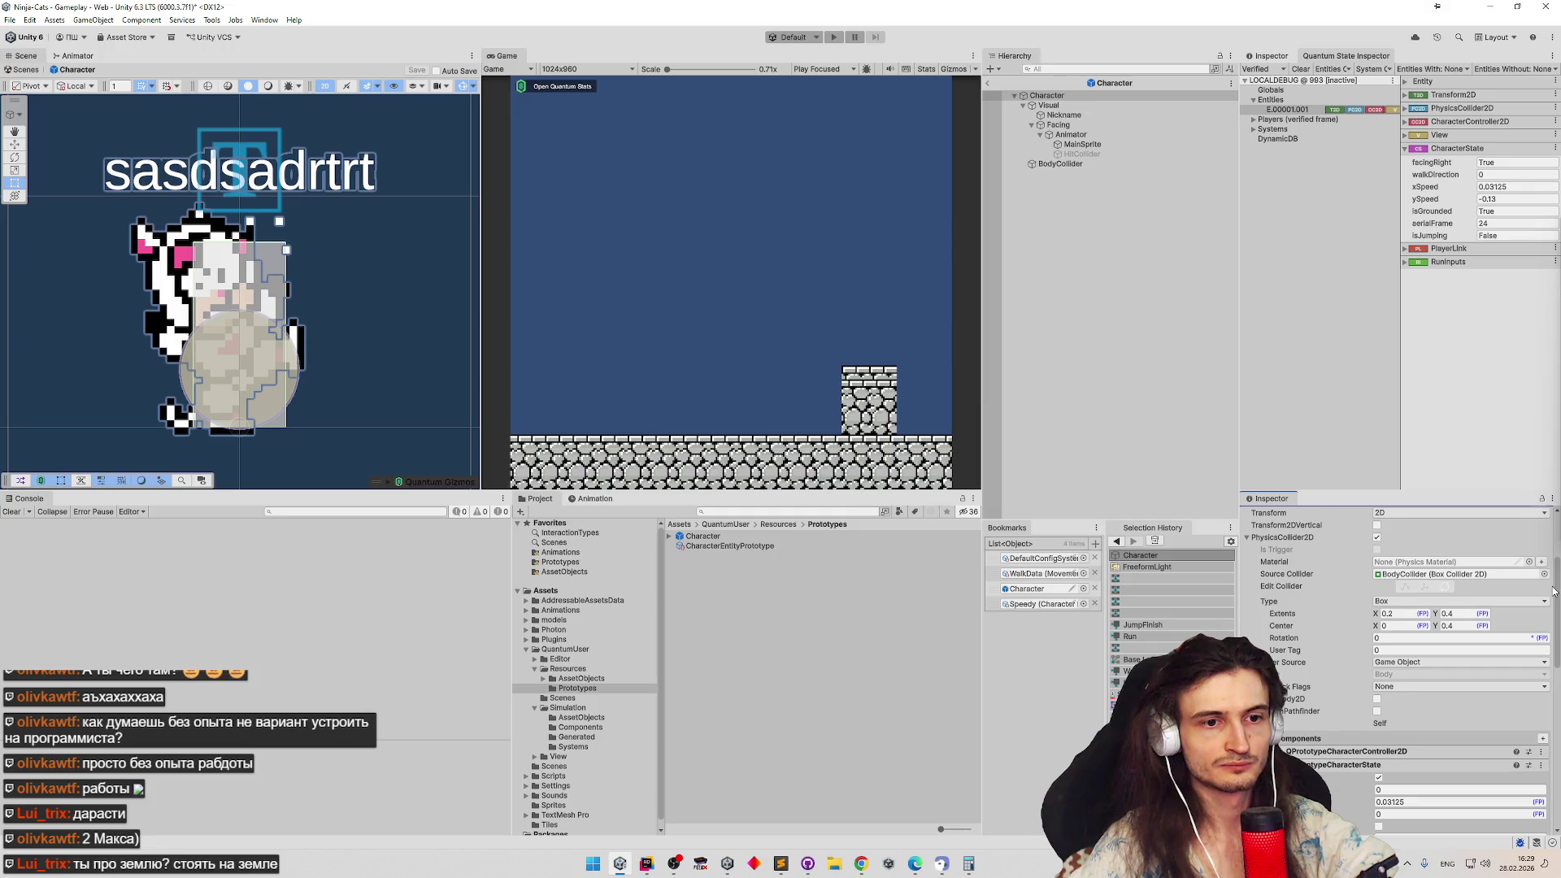
scroll(1554, 590, up, 3)
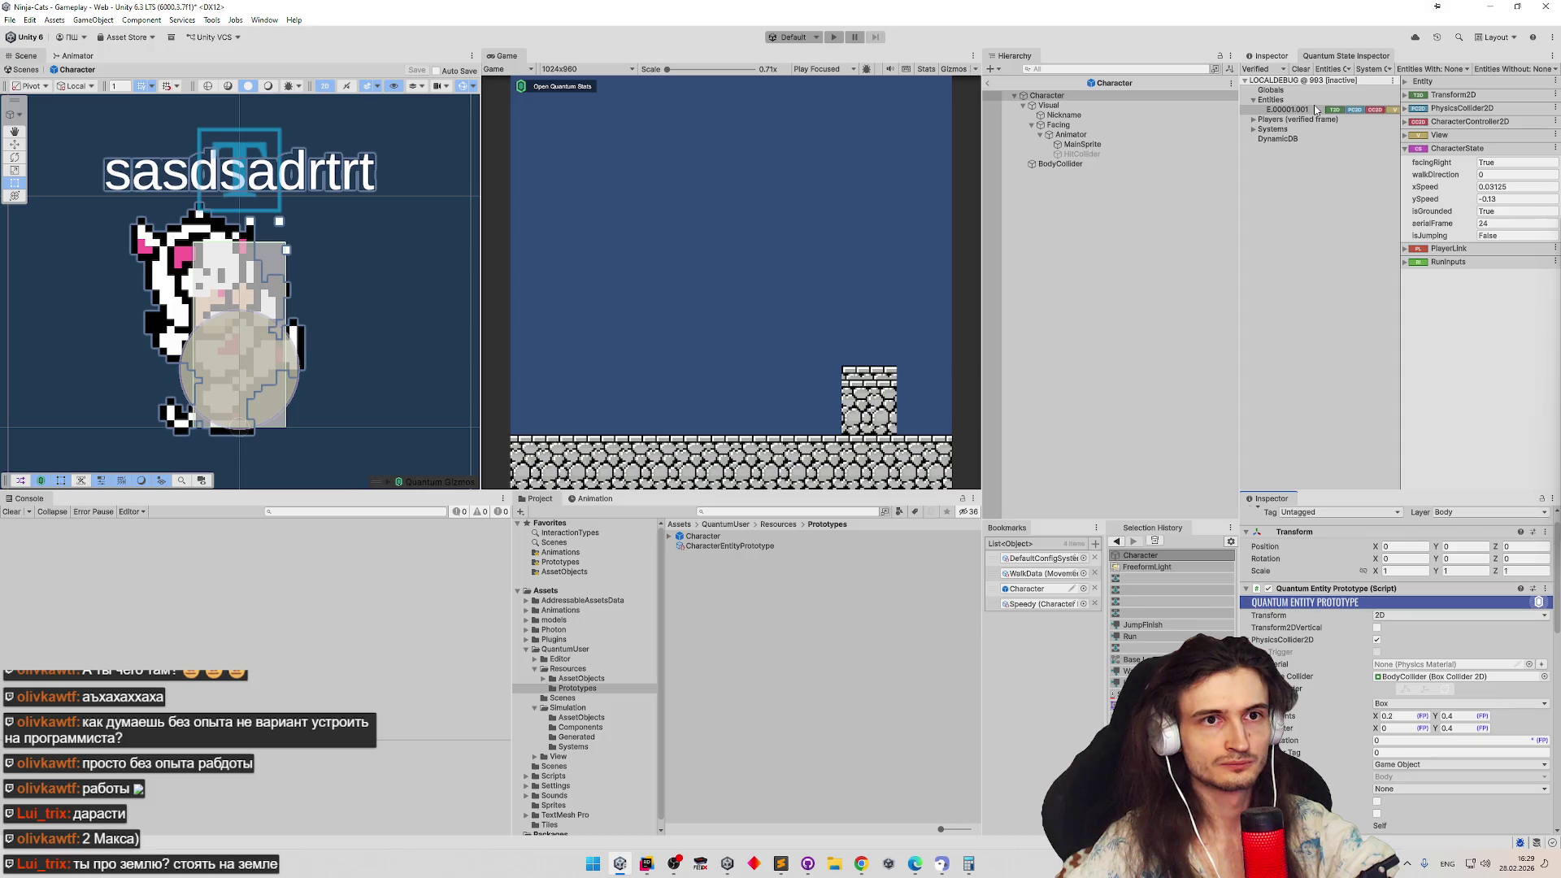
click(1269, 55)
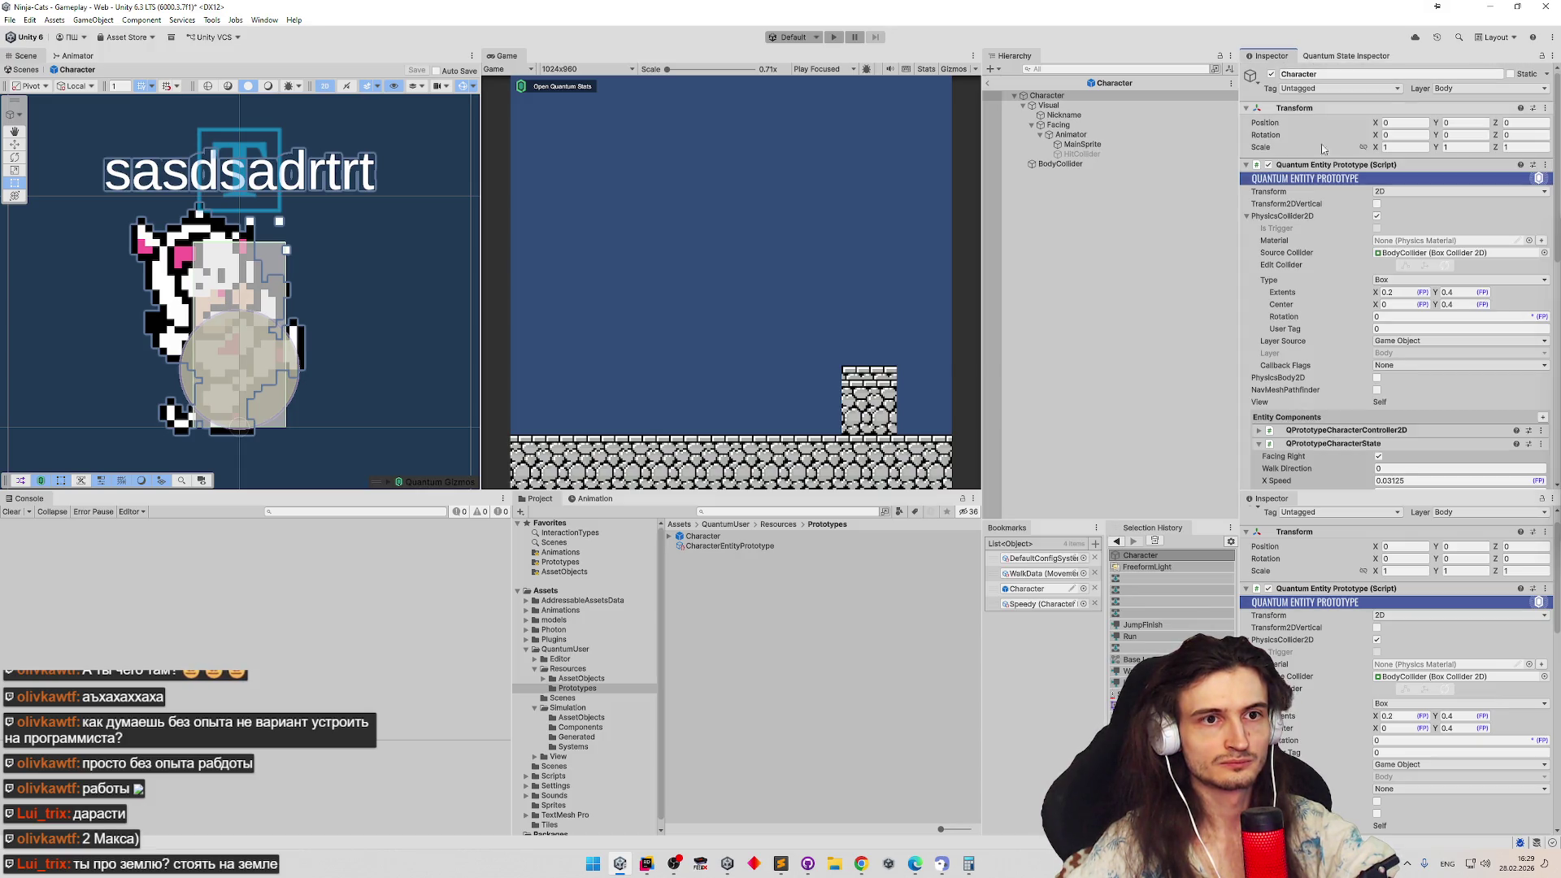
scroll(1343, 349, down, 2)
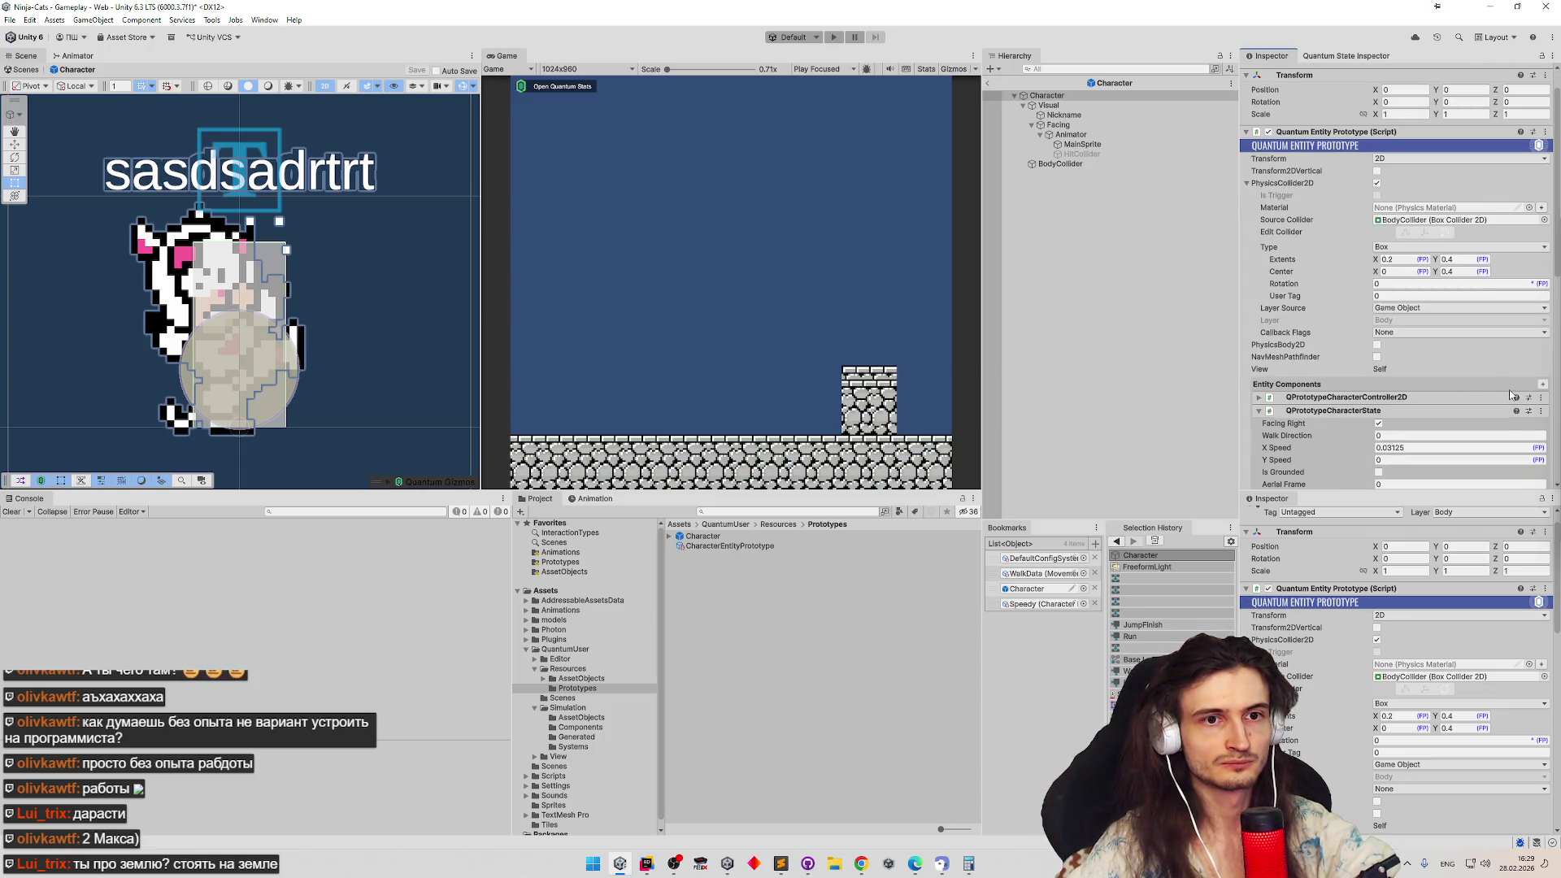
click(1543, 398)
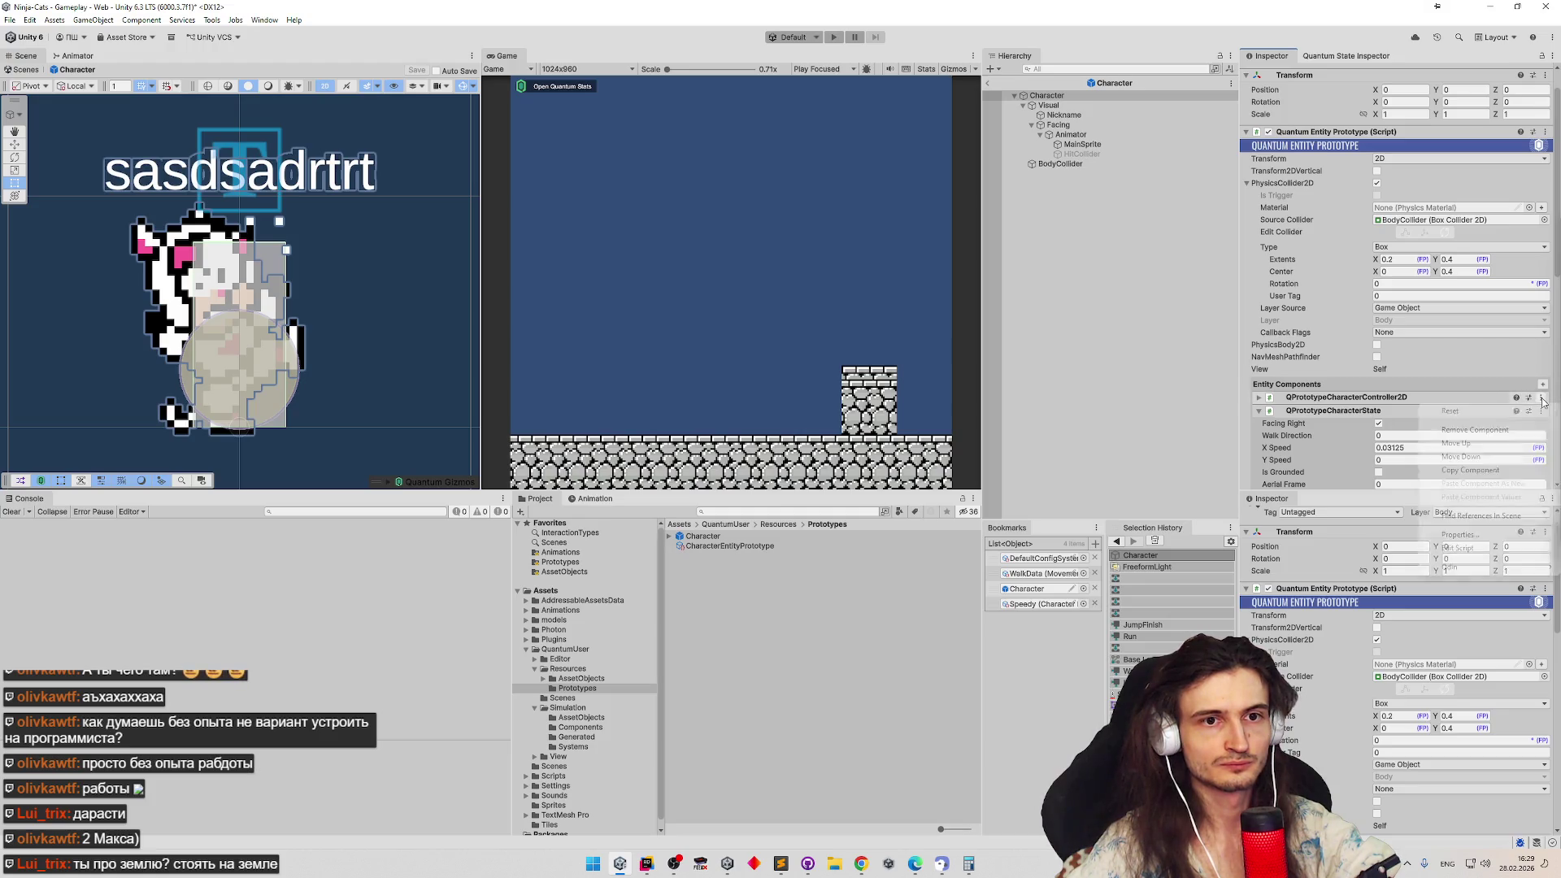
Remove the character controller component from the prefab and collapse CharacterState
click(1469, 433)
click(1261, 399)
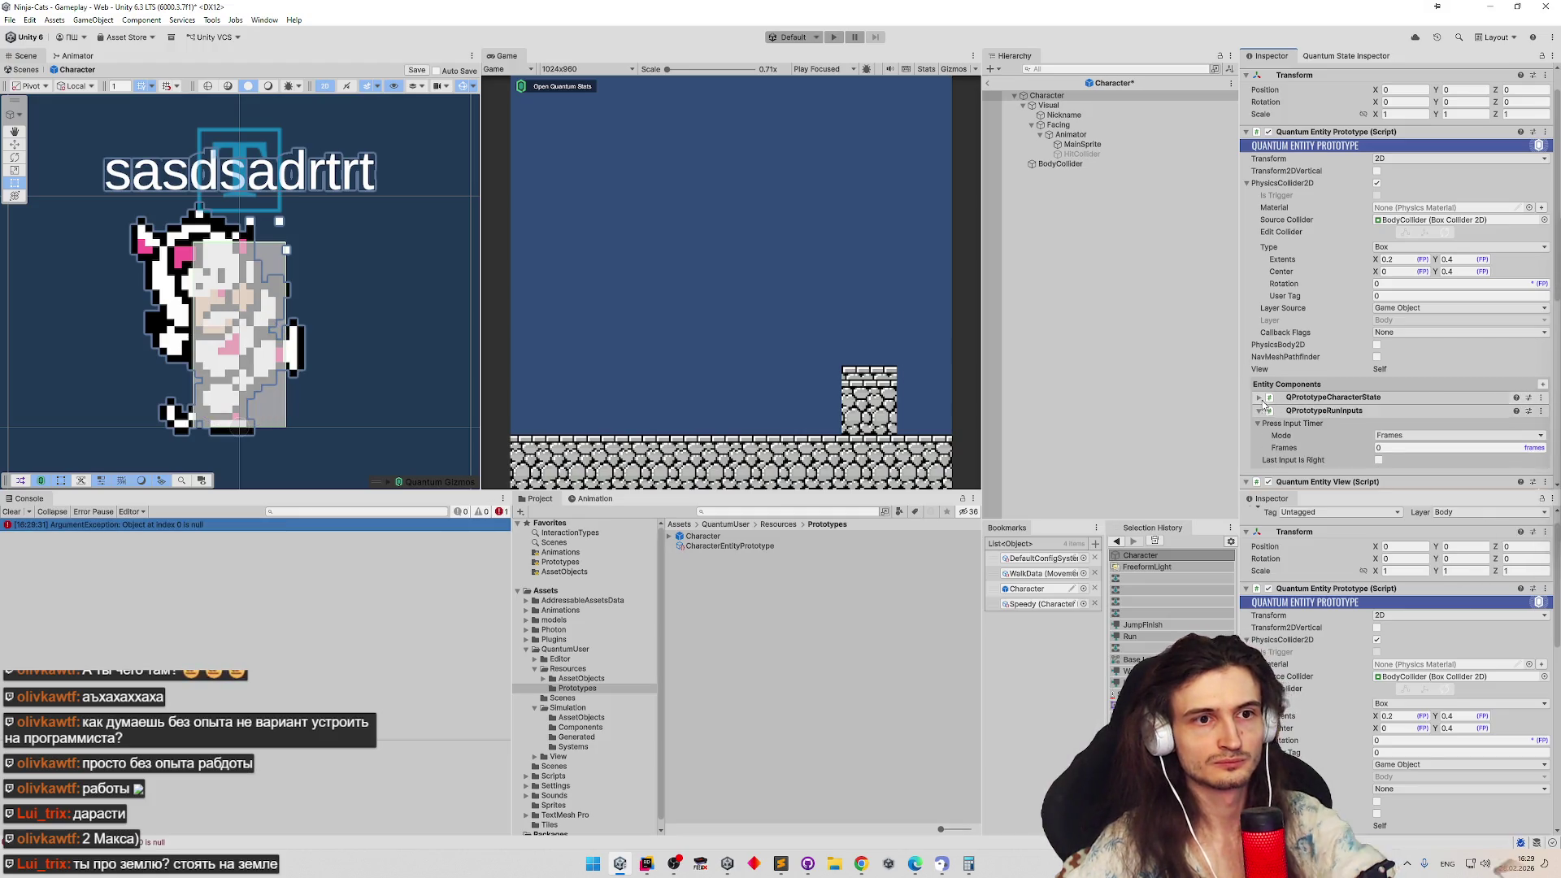
scroll(1361, 348, down, 1)
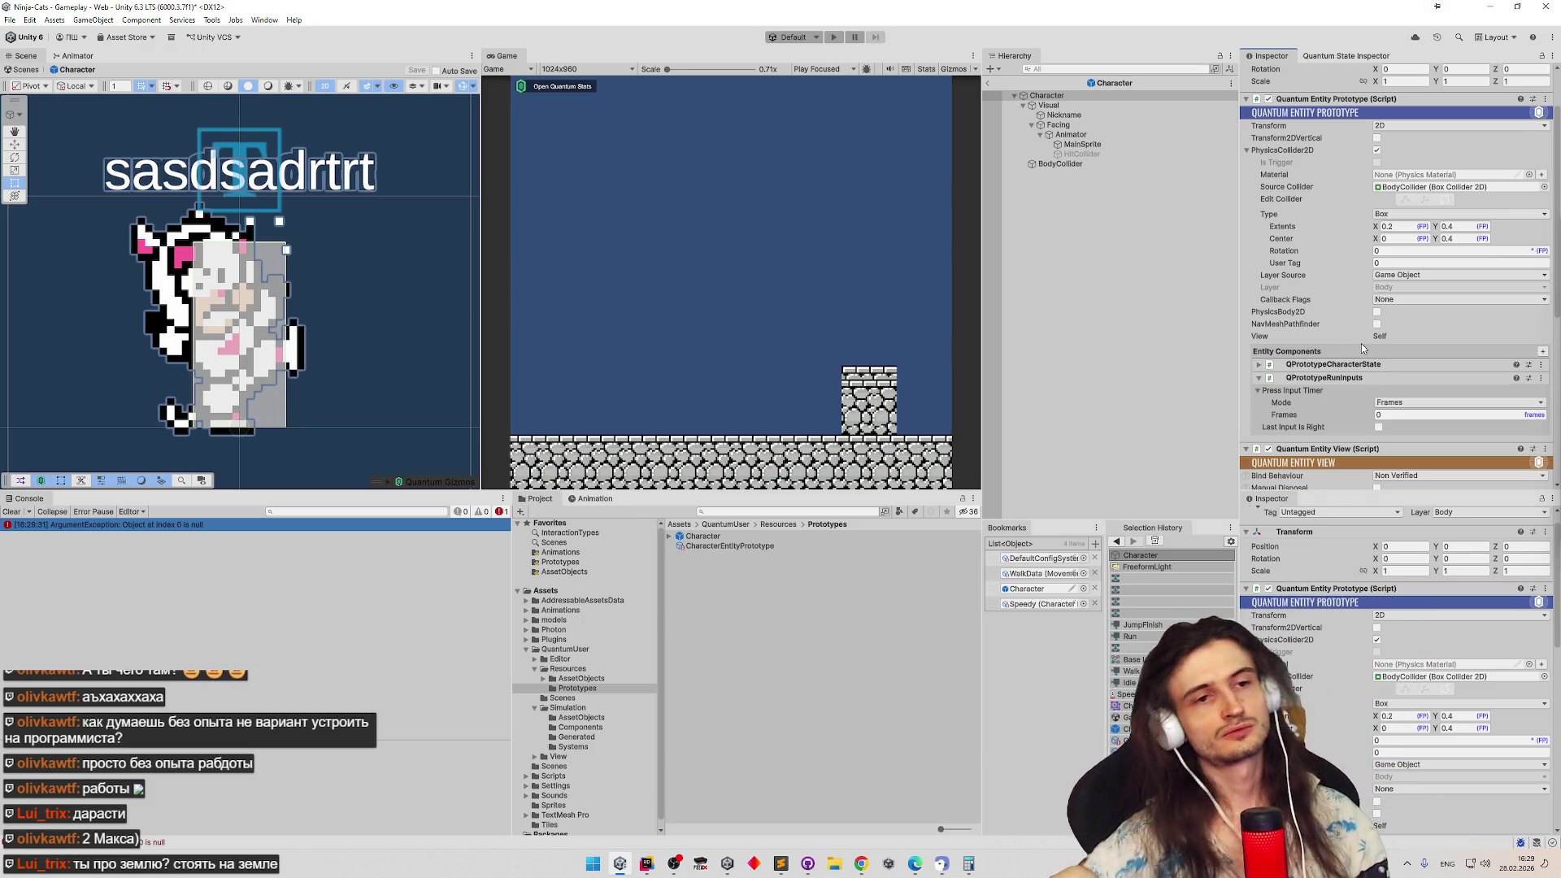
Start Play Mode, dismissing the unwanted-modifications warning
click(864, 236)
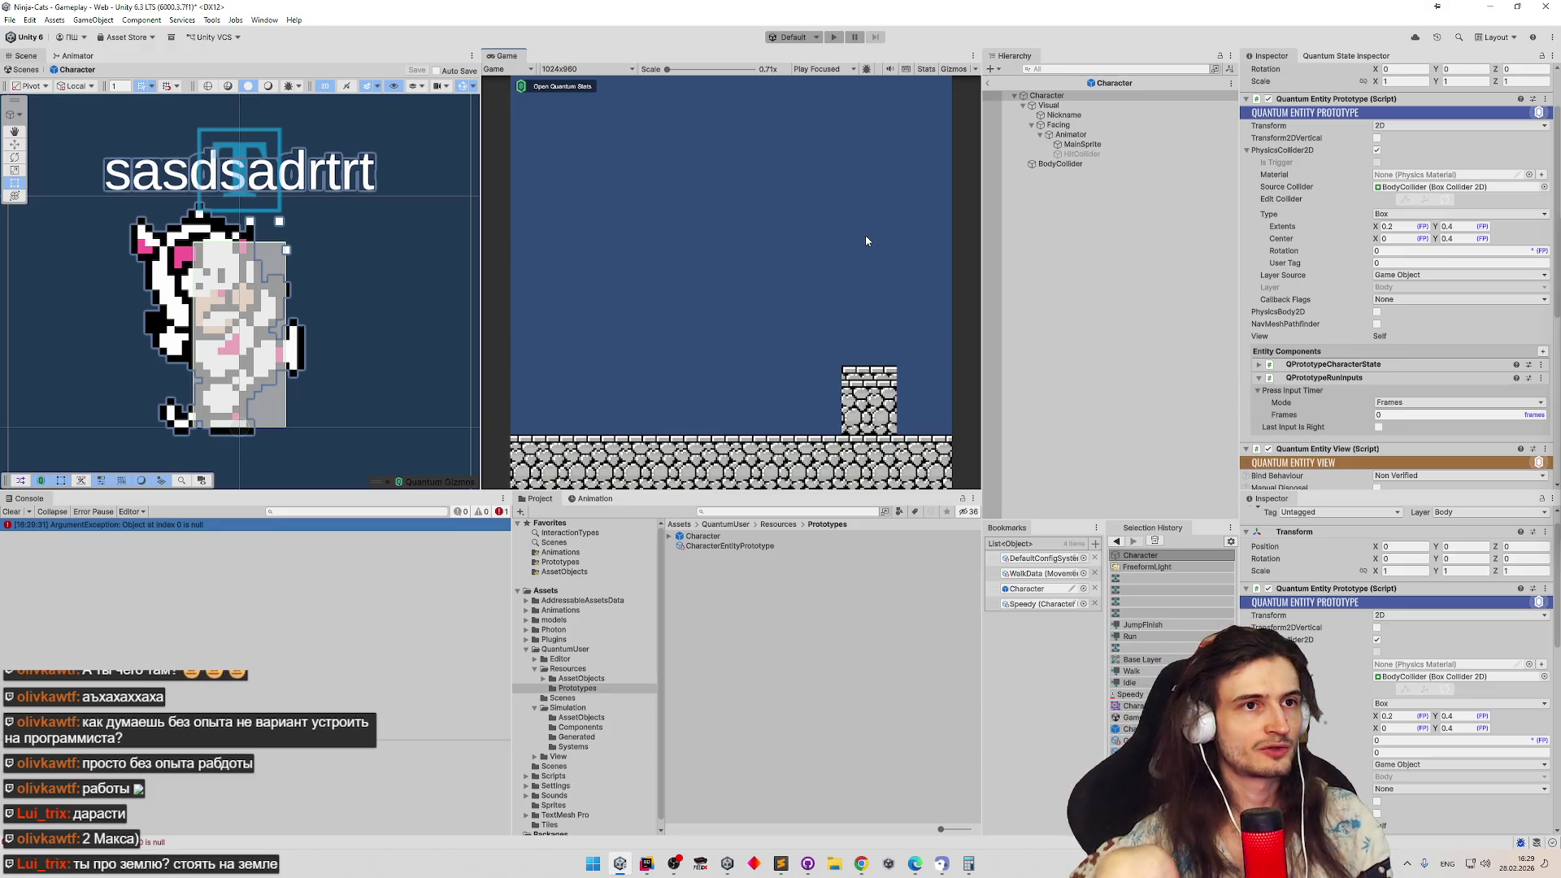
key(ctrl+p)
click(809, 473)
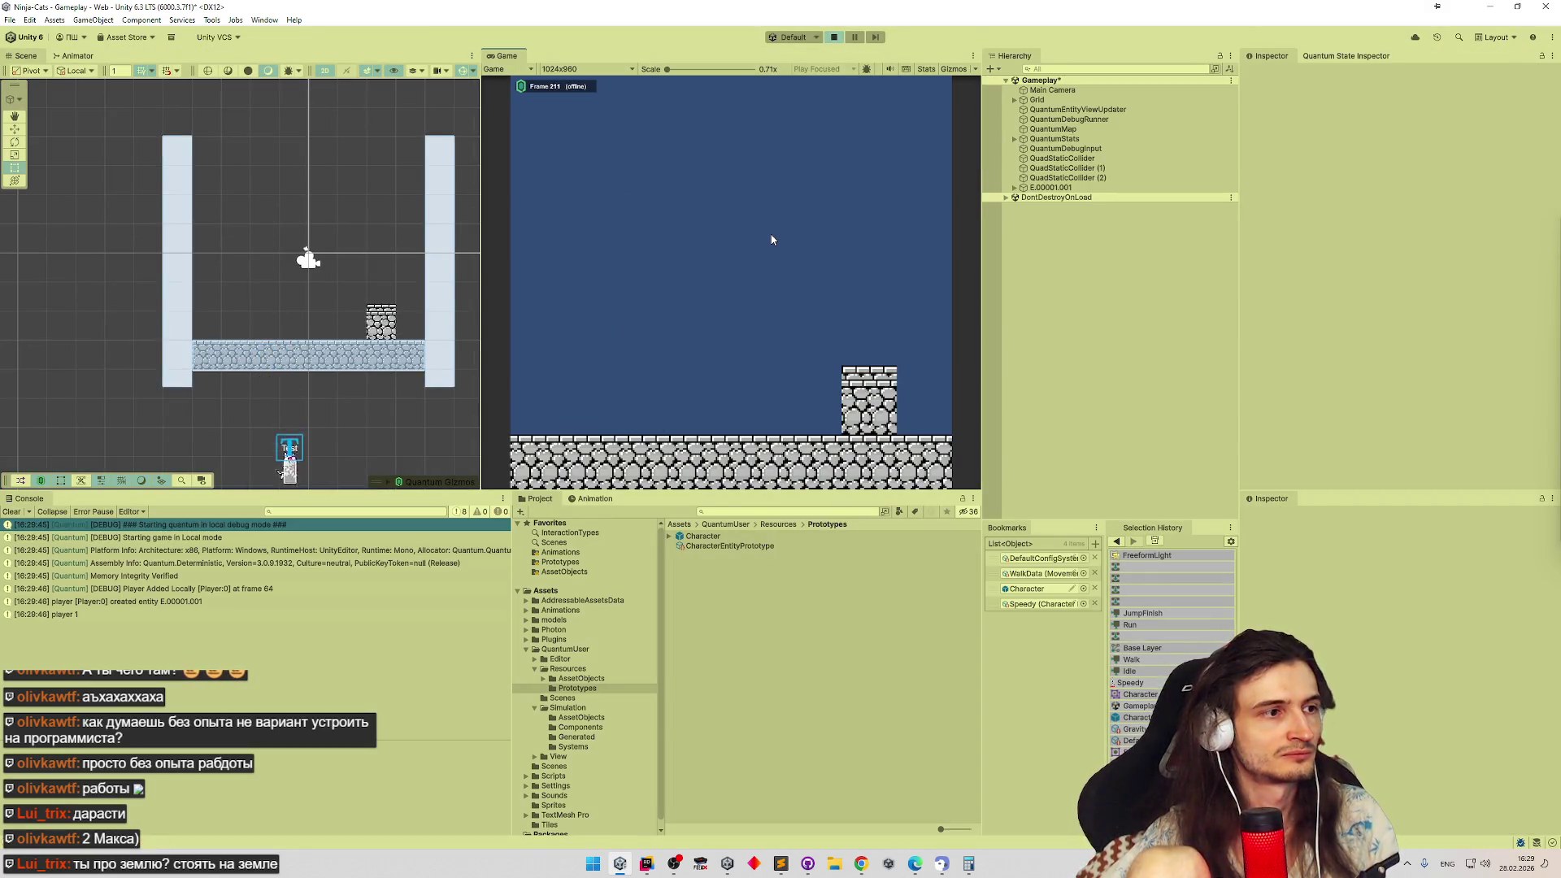
Restart Play Mode, select entity E.00001.001 and show its live CharacterState in the Quantum State Inspector
key(ctrl+p)
key(ctrl+p)
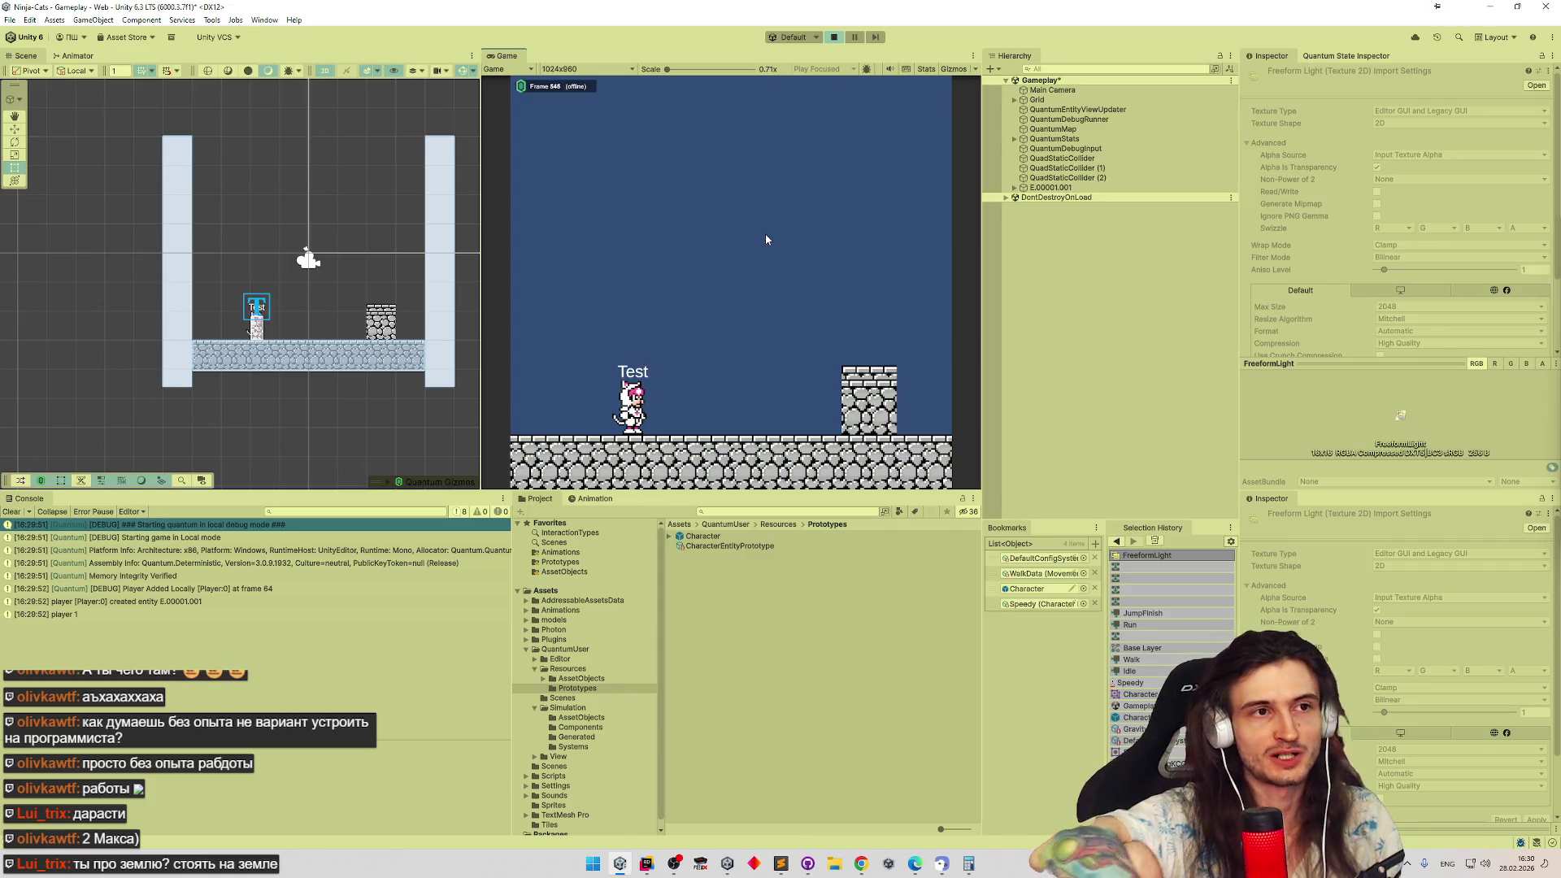
click(1052, 187)
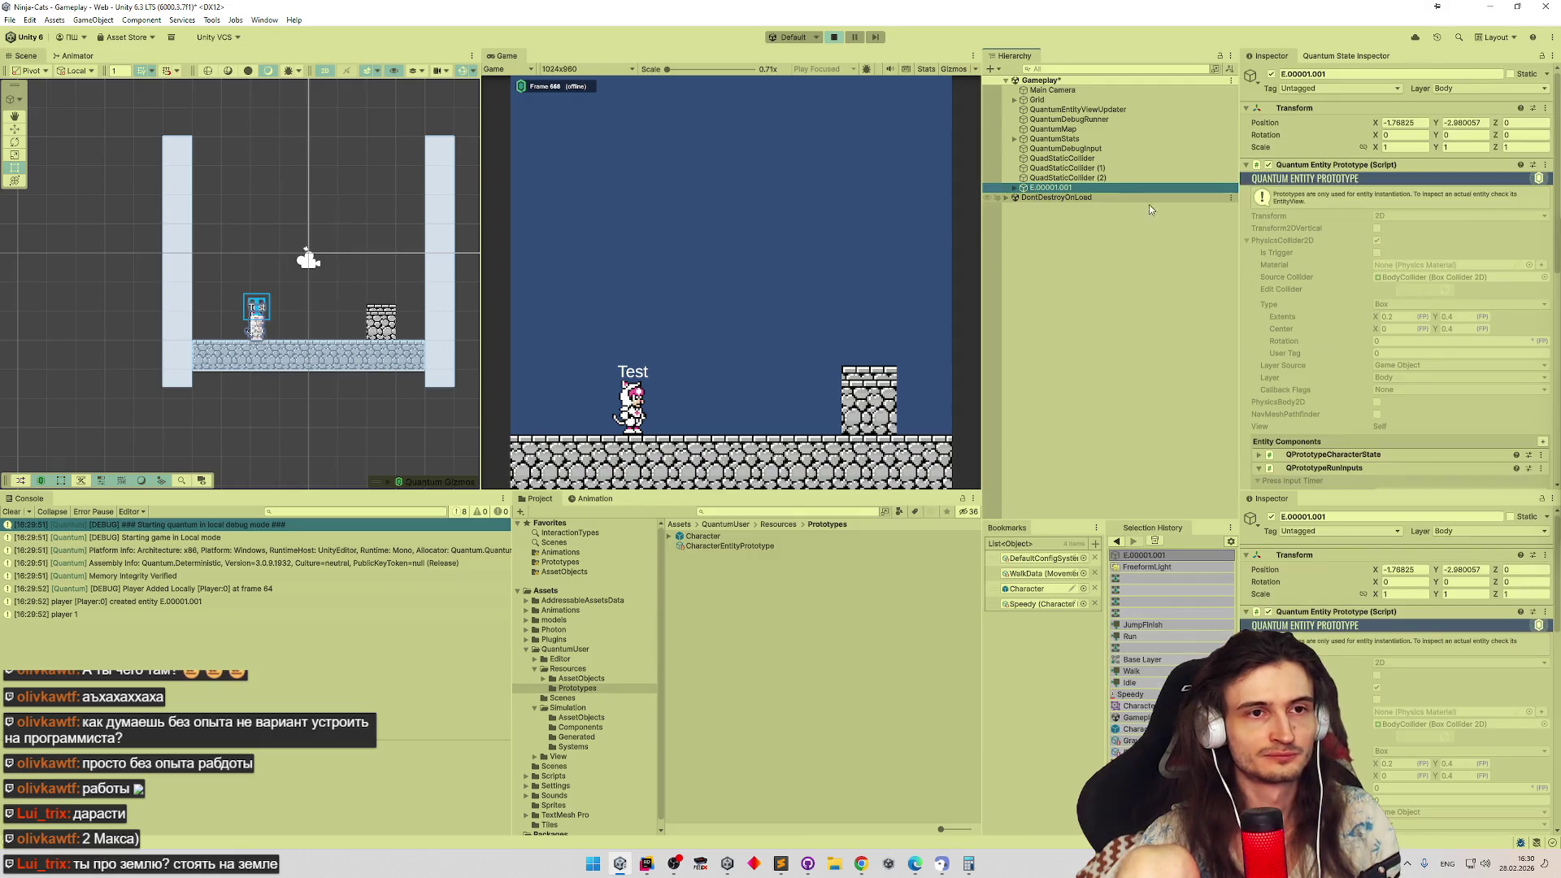
click(1463, 195)
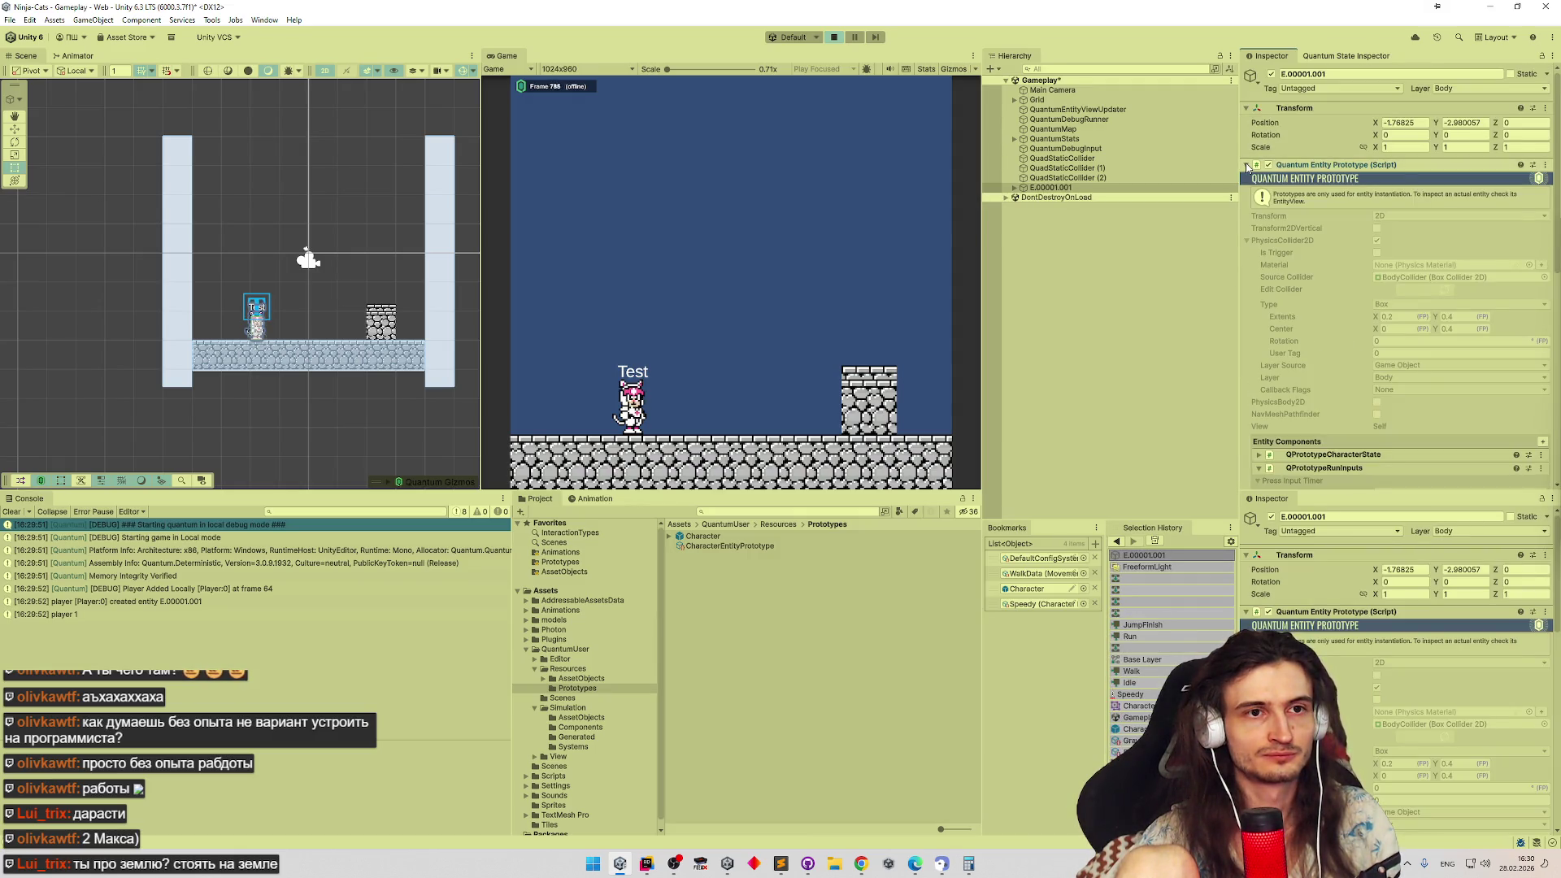
scroll(1543, 280, down, 5)
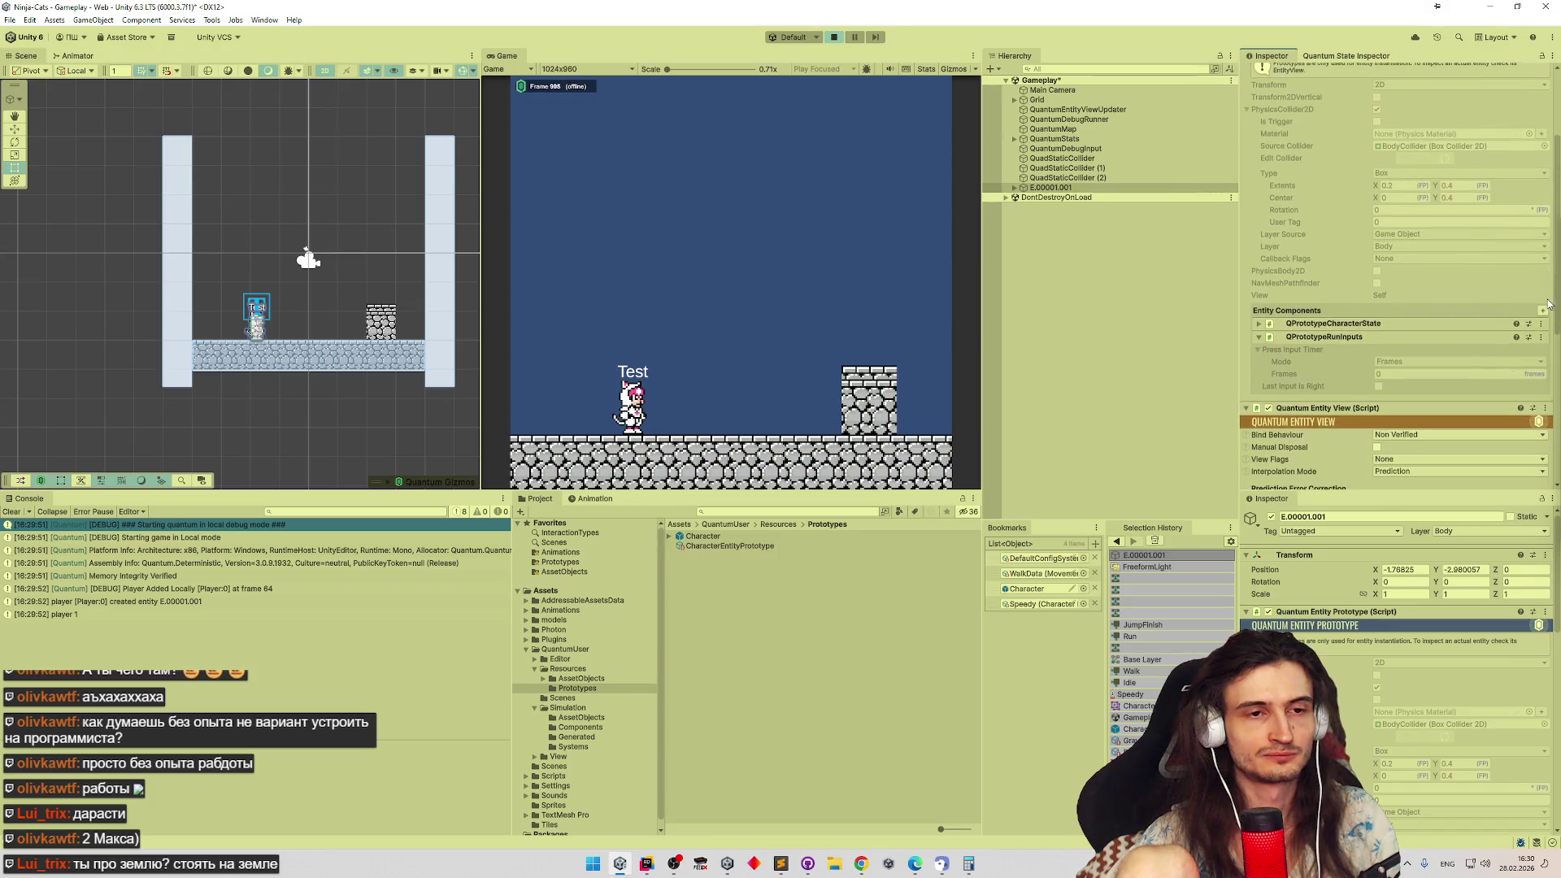
scroll(1545, 322, down, 1)
click(1259, 248)
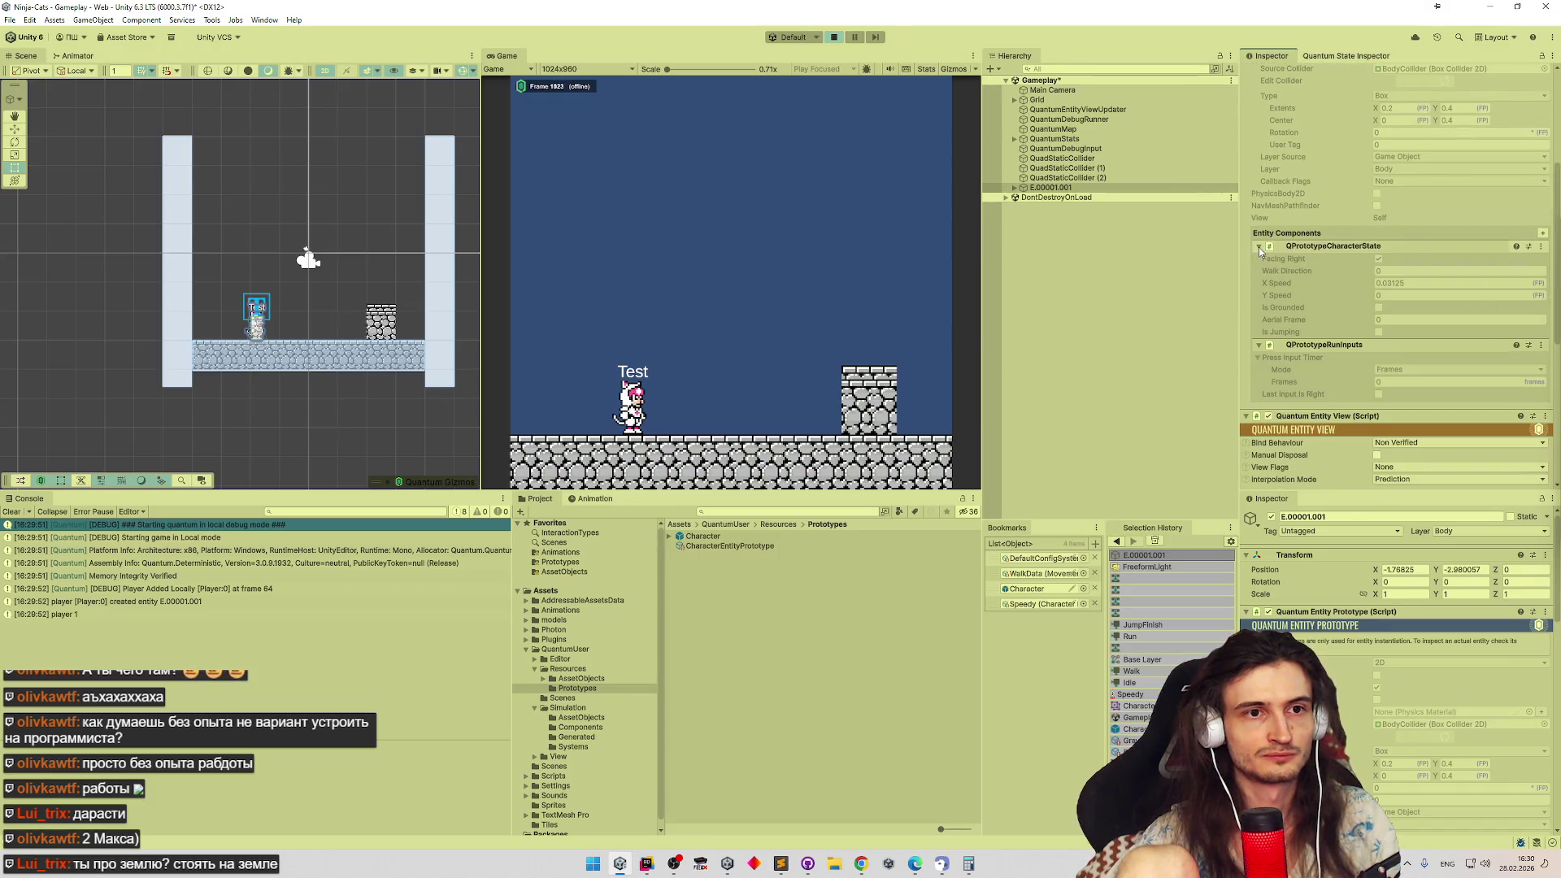
click(1329, 54)
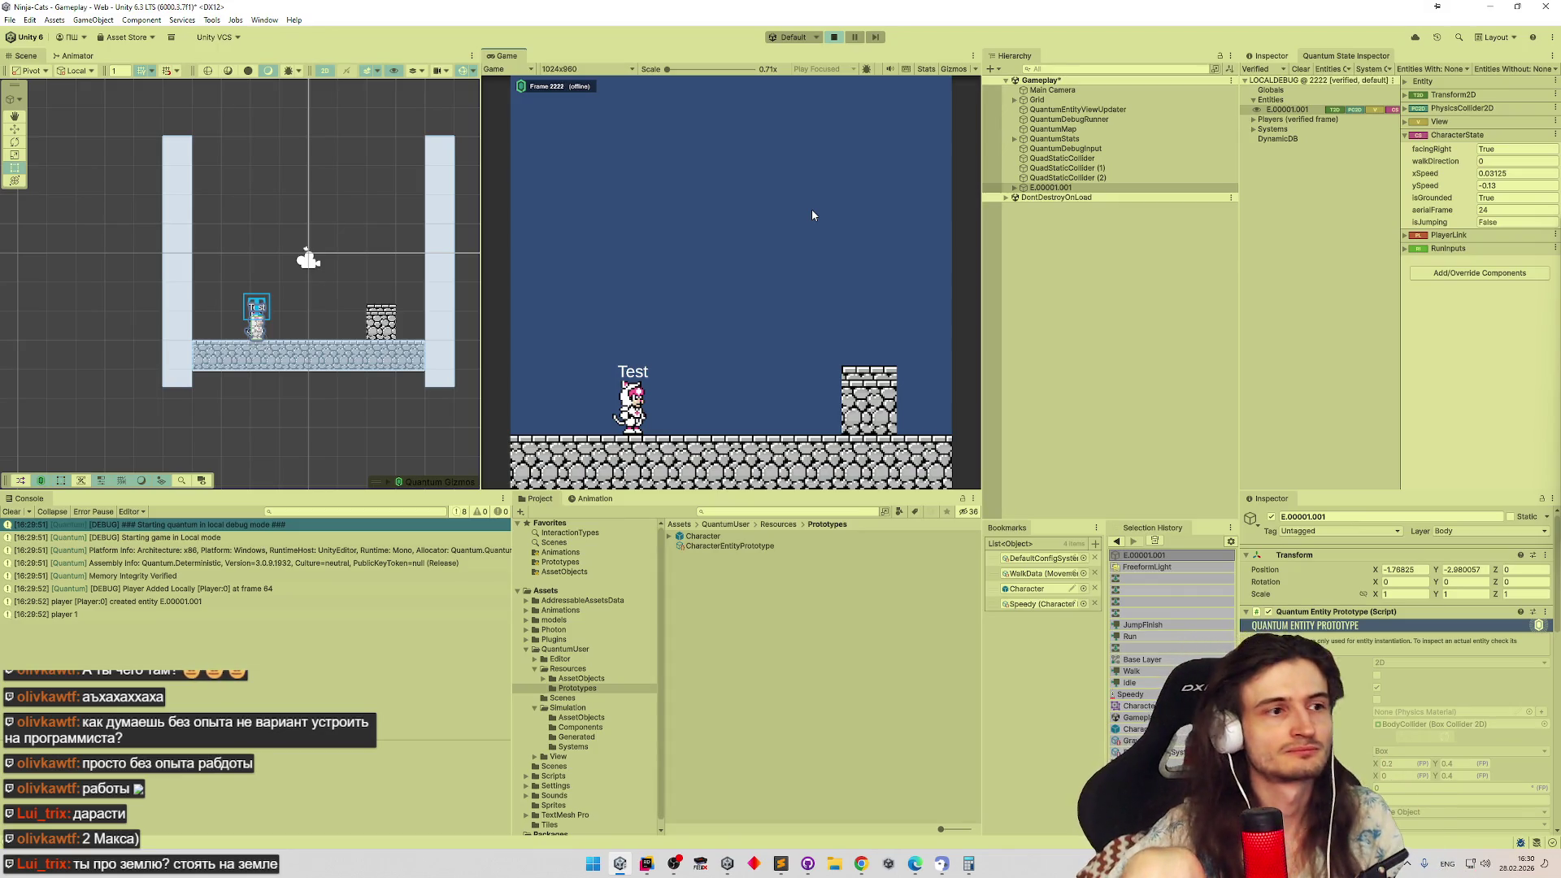
Walk the cat left and right and jump it repeatedly, including beside the pillar
key(Right)
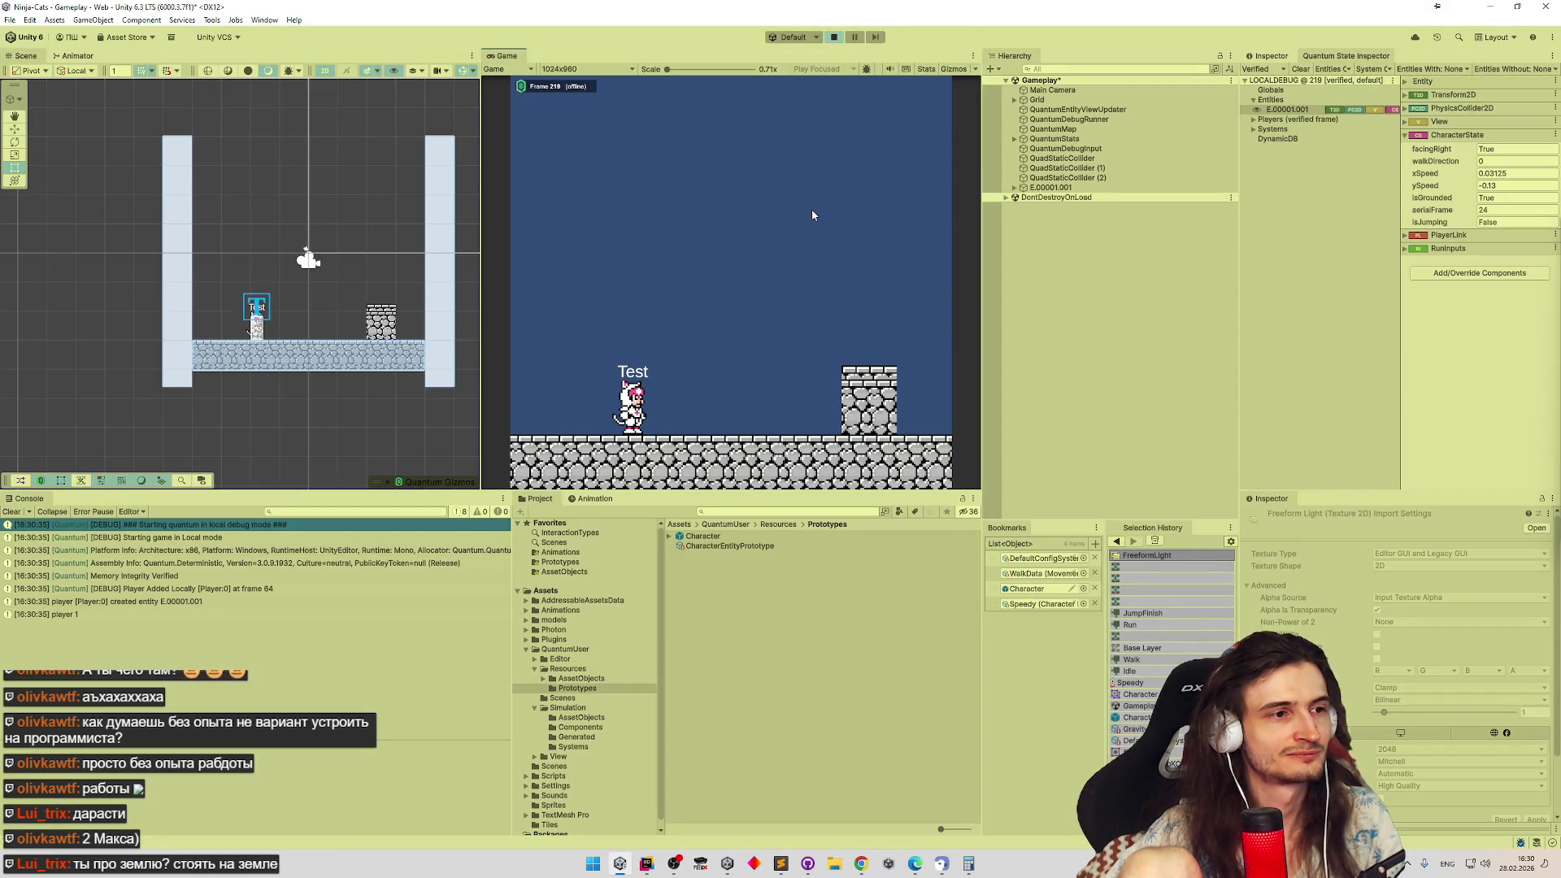
key(space)
key(space)
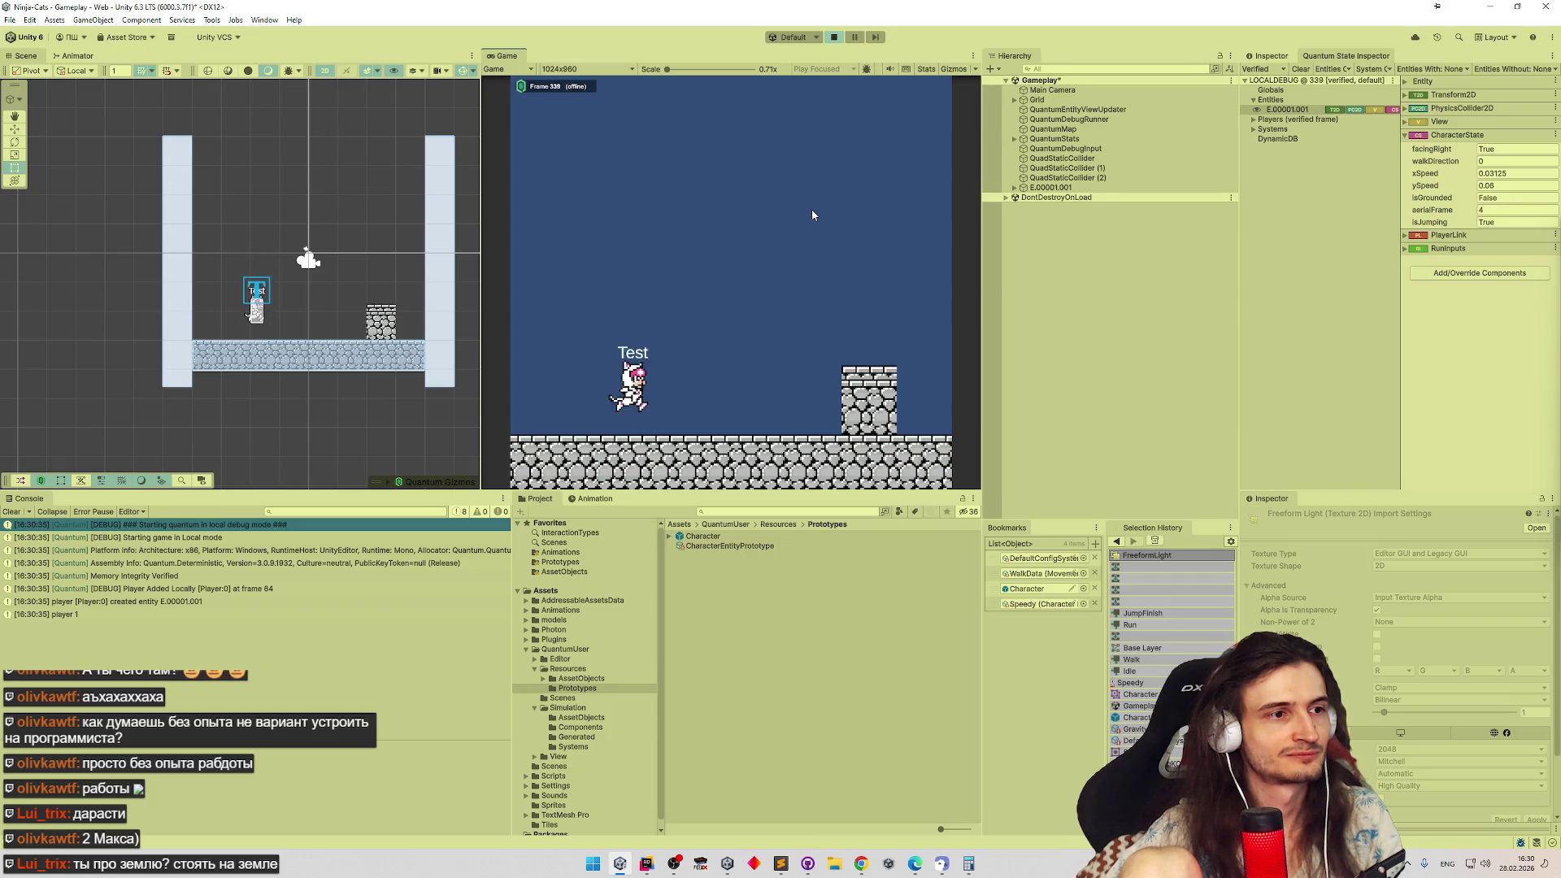
key(space)
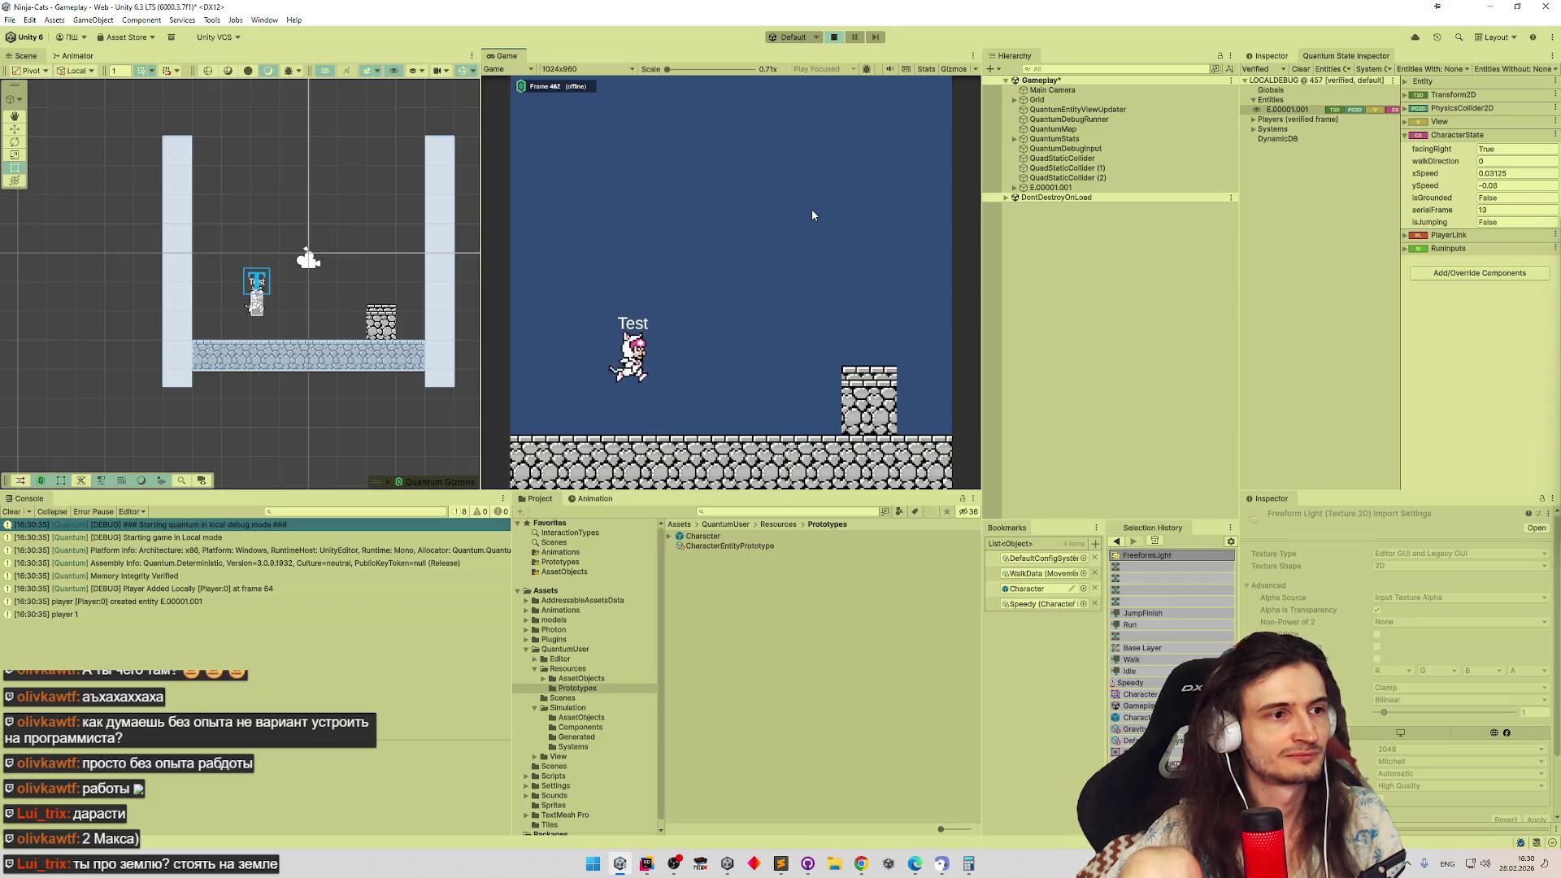
key(space)
key(space)
key(space)
key(space)
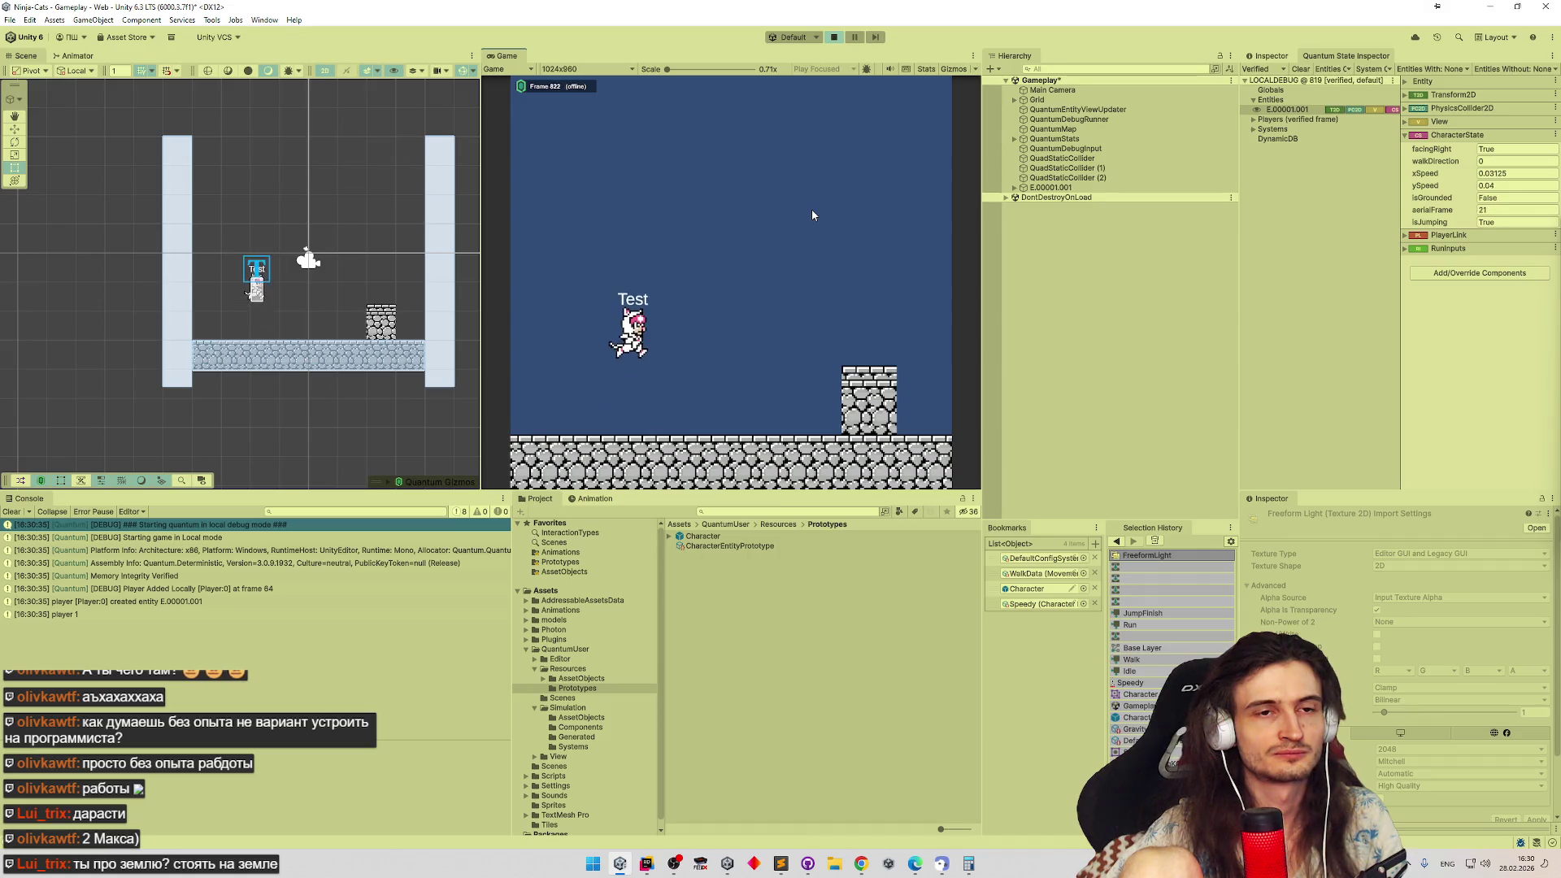
key(space)
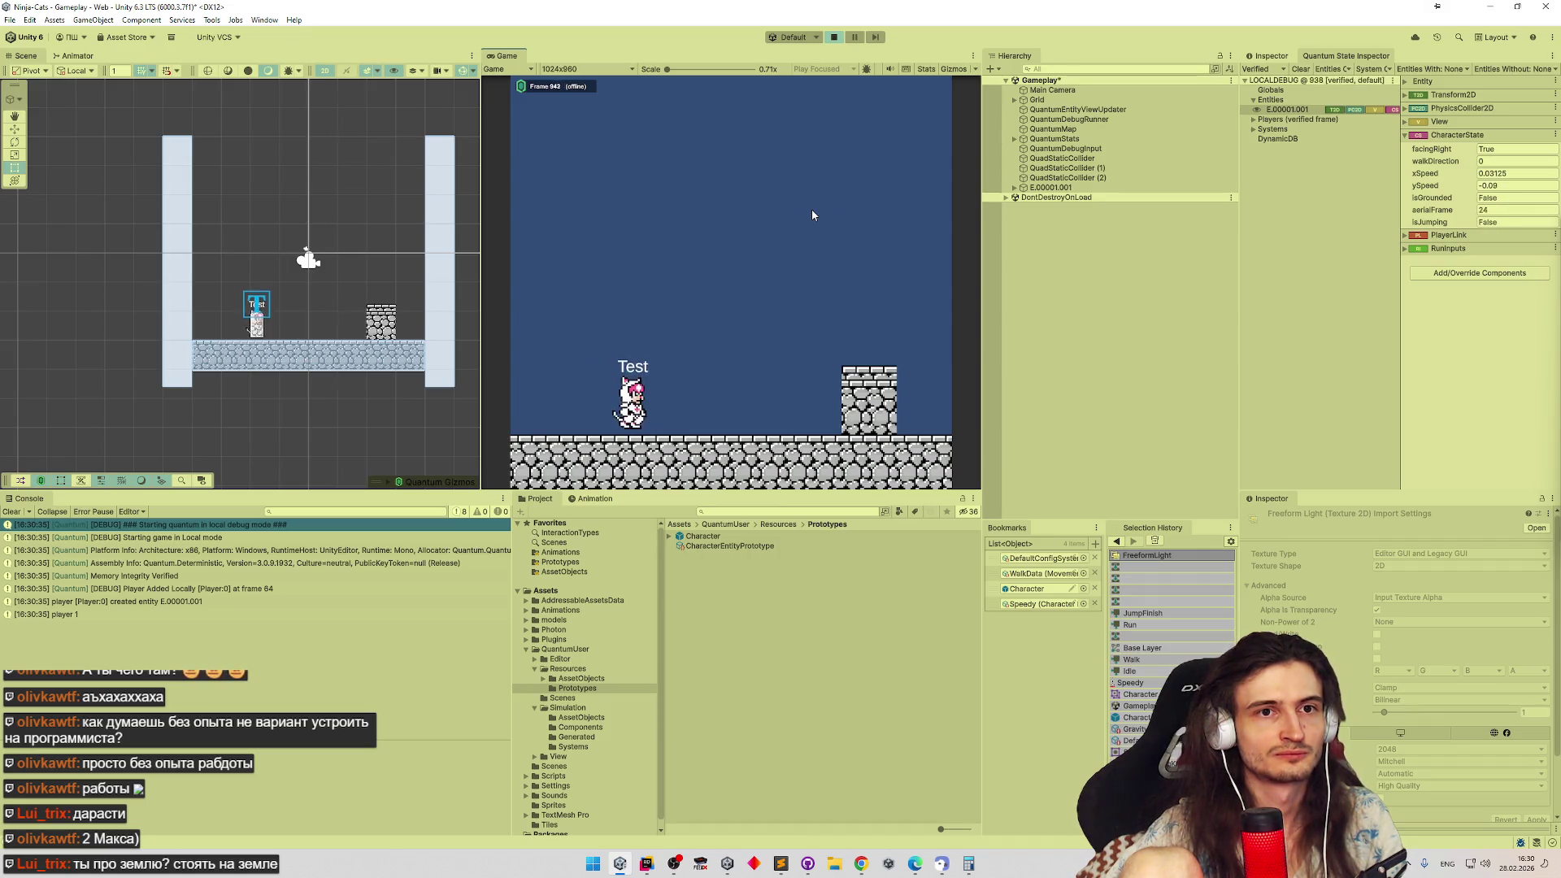
key(d)
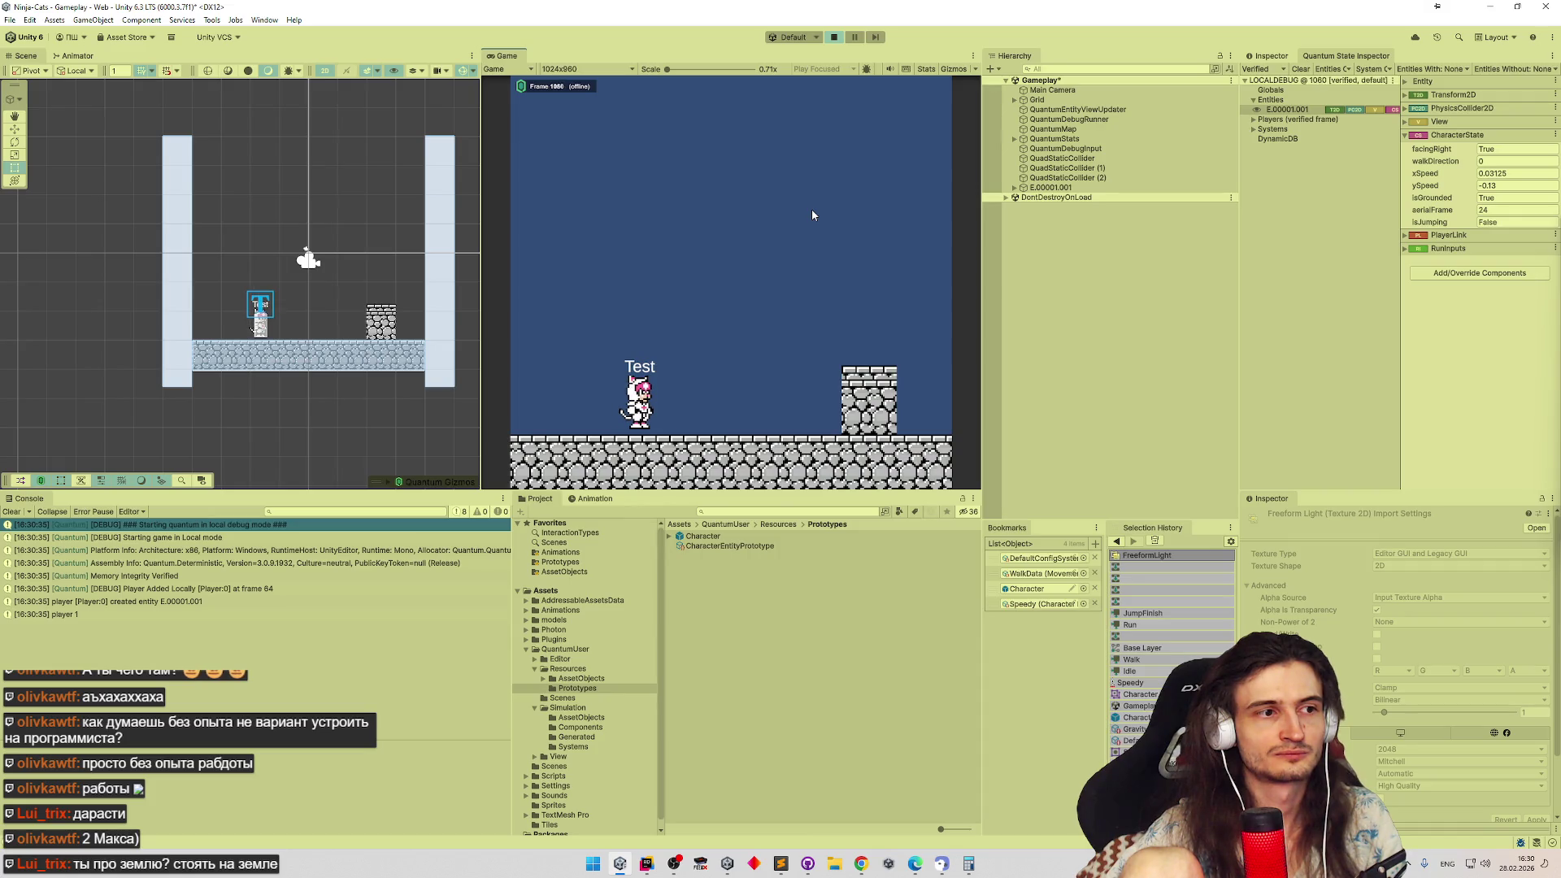
key(d)
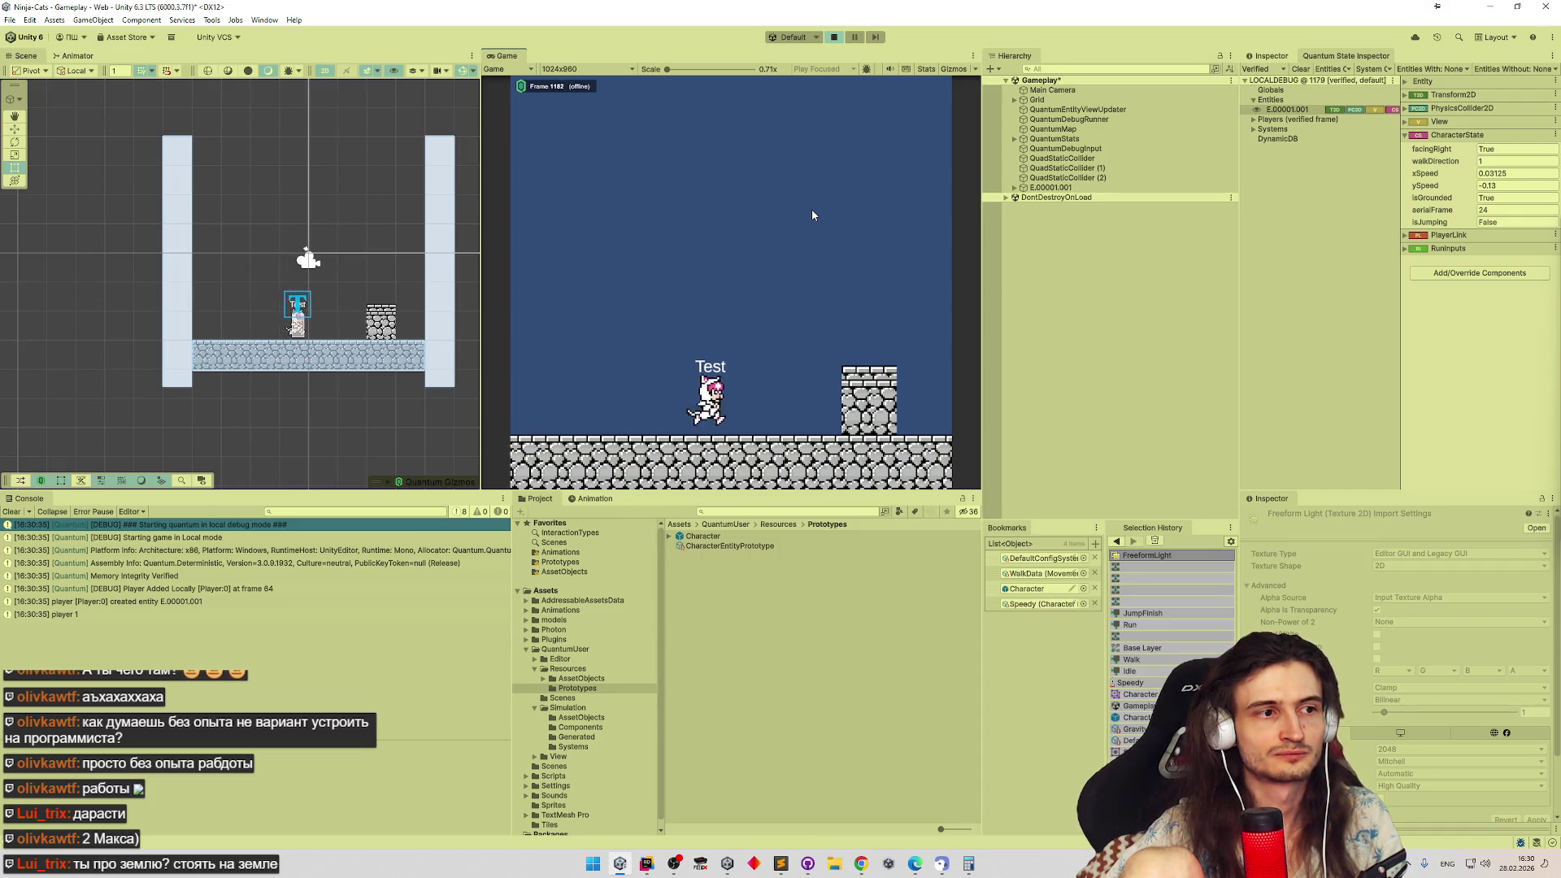
key(a)
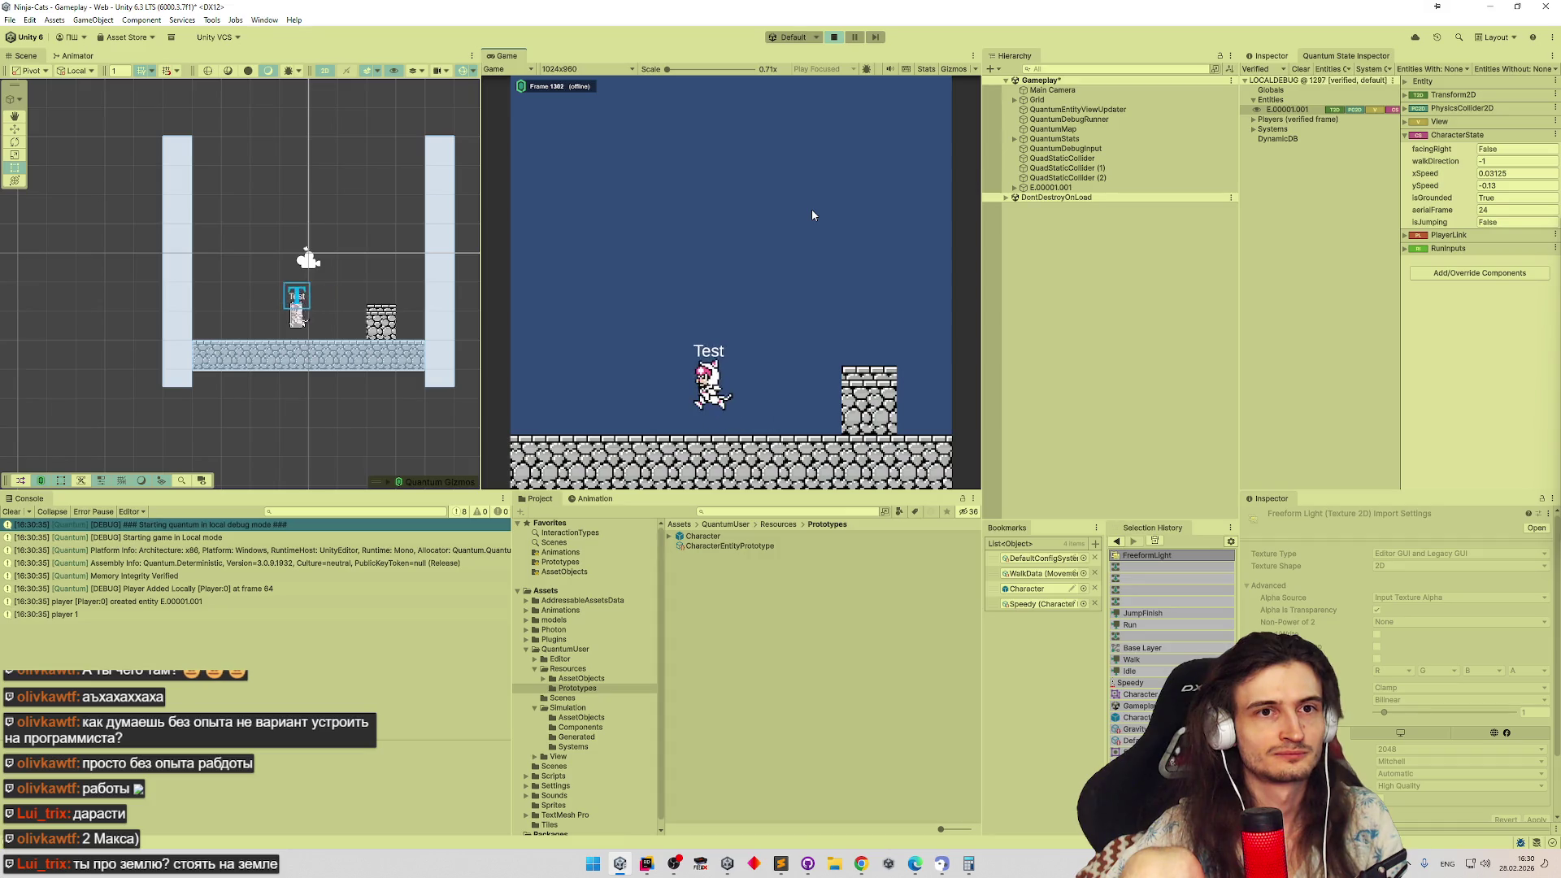
key(space)
key(d)
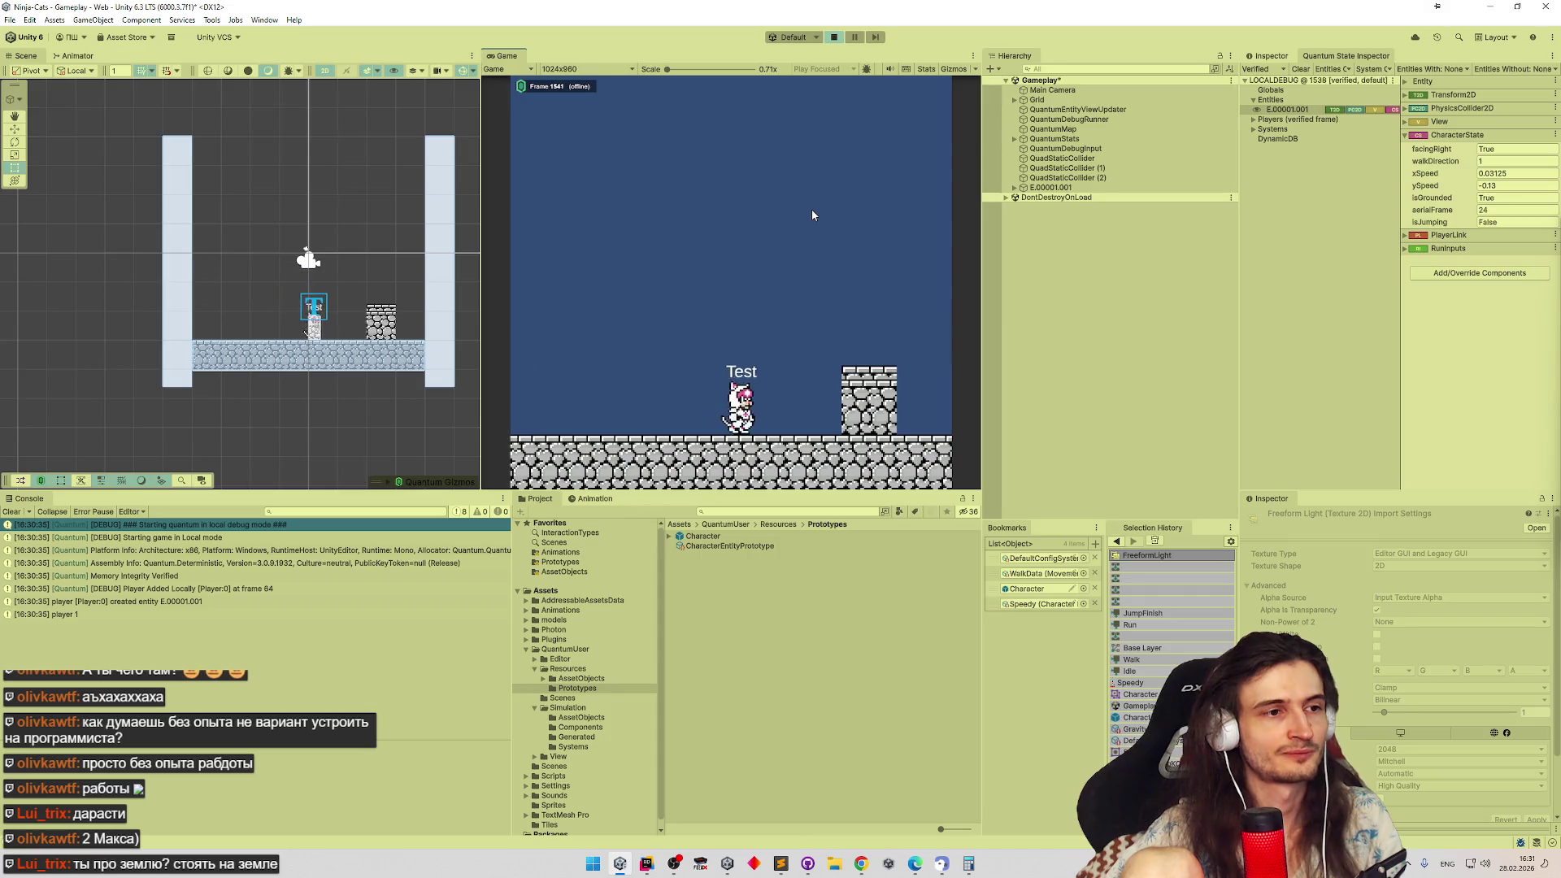
key(space)
key(a)
Maximize the Game view, restore the layout and stop the play session
key(shift+space)
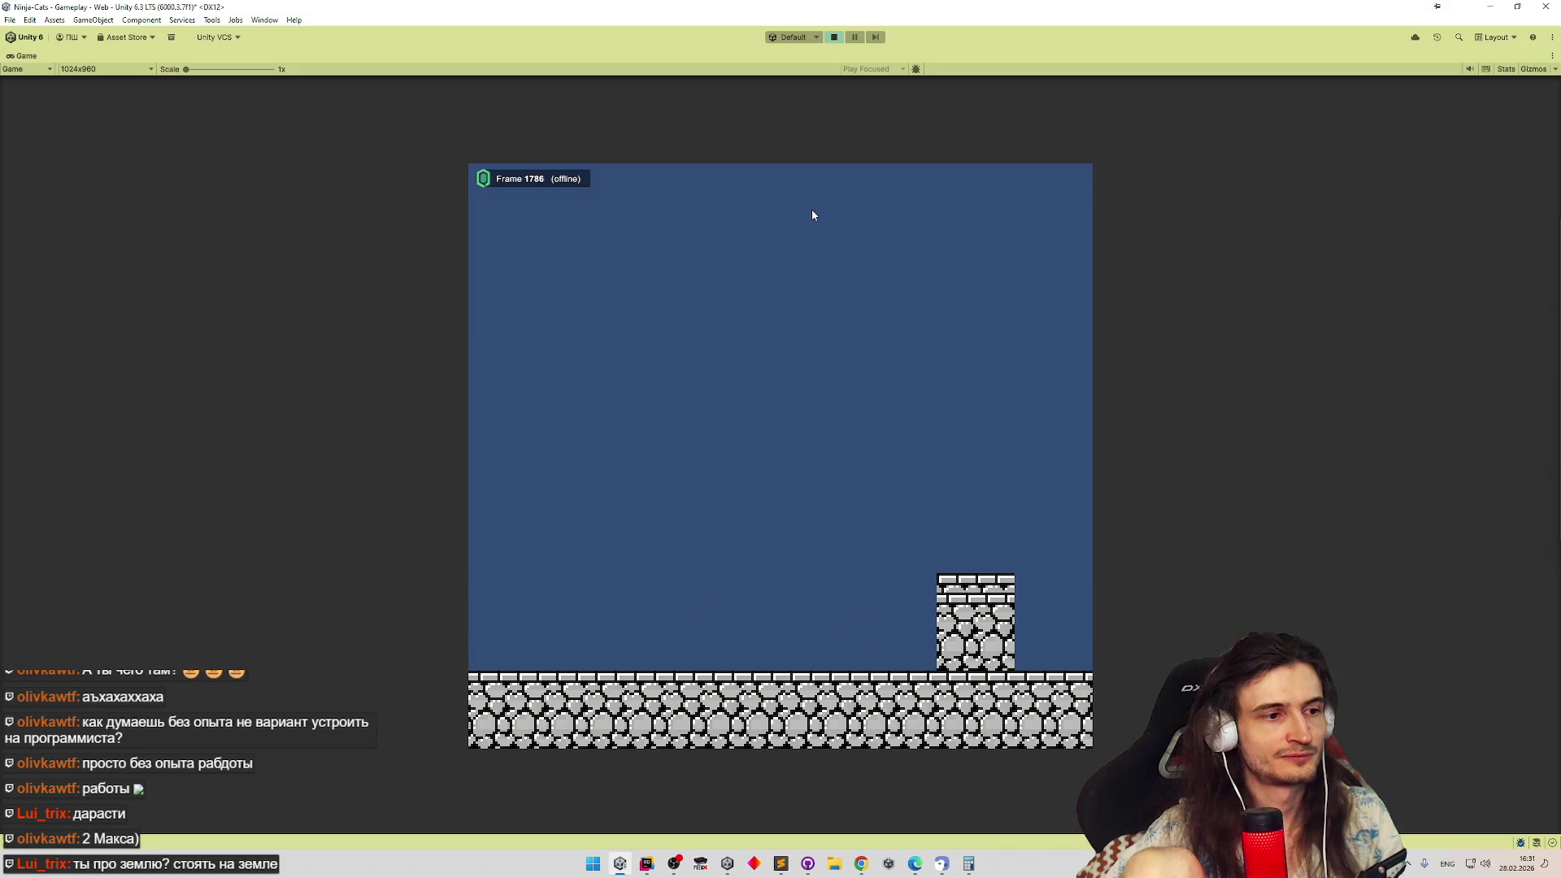
key(shift+space)
key(ctrl+p)
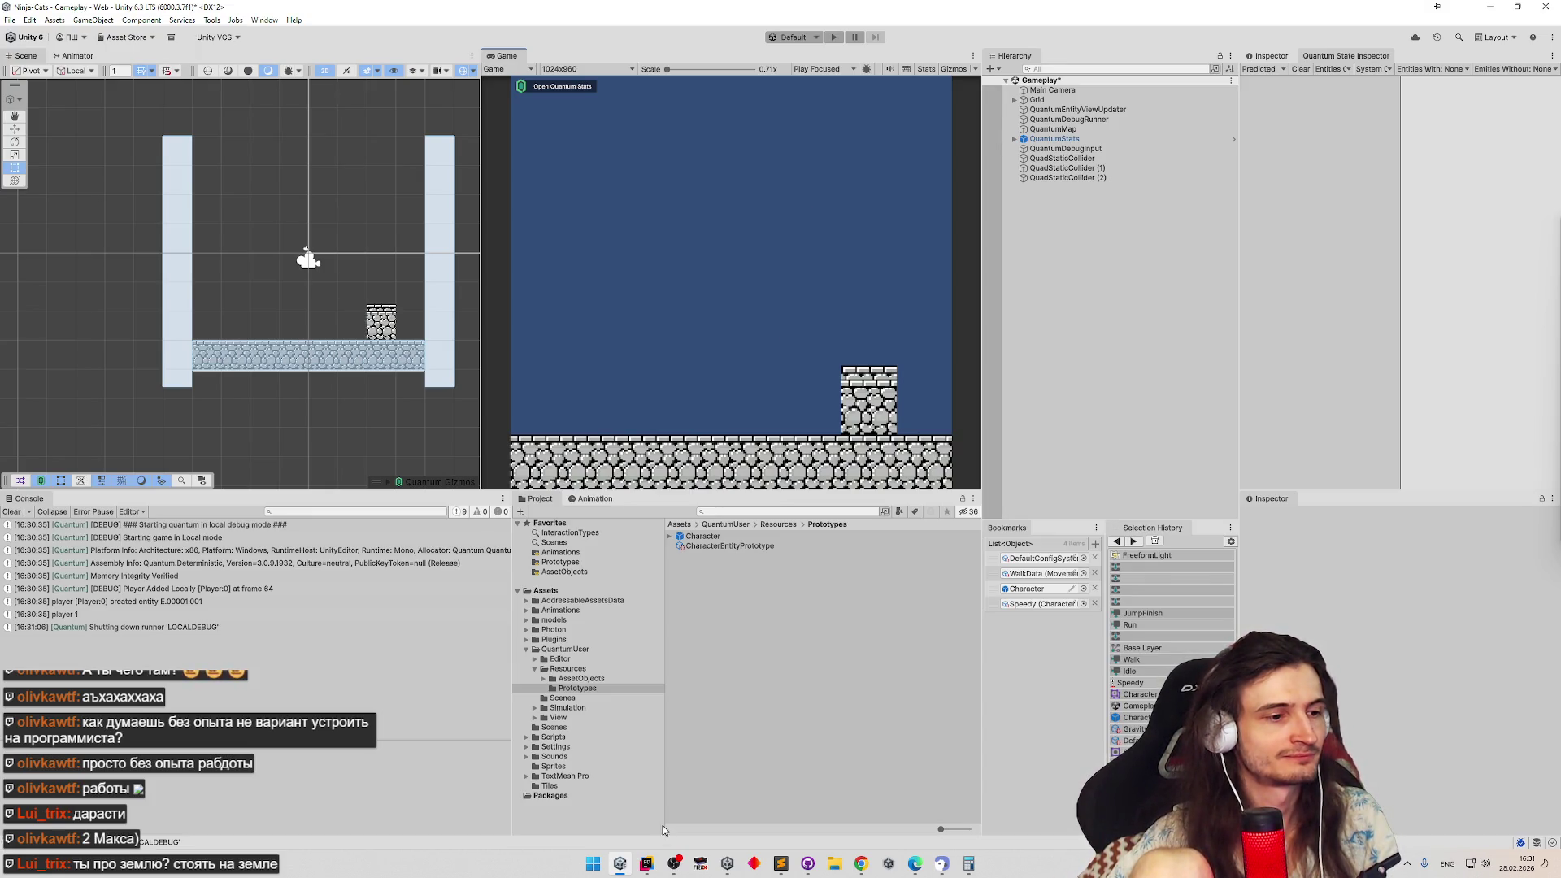
Search 'phy' in the Project window and view the DefaultConfigPhysicsMaterial asset settings
click(647, 863)
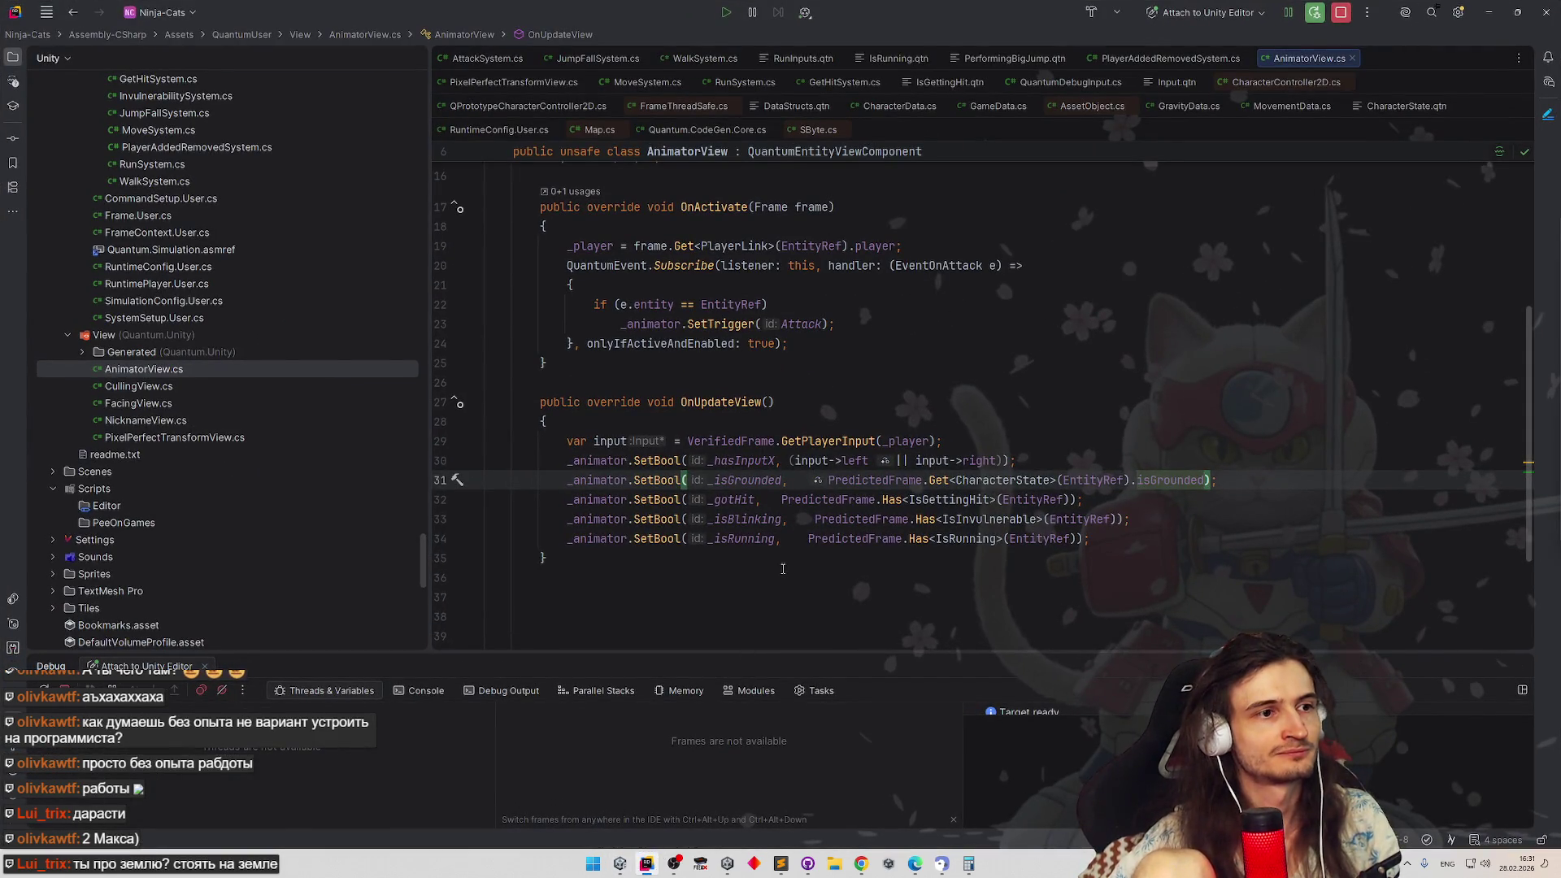
click(646, 864)
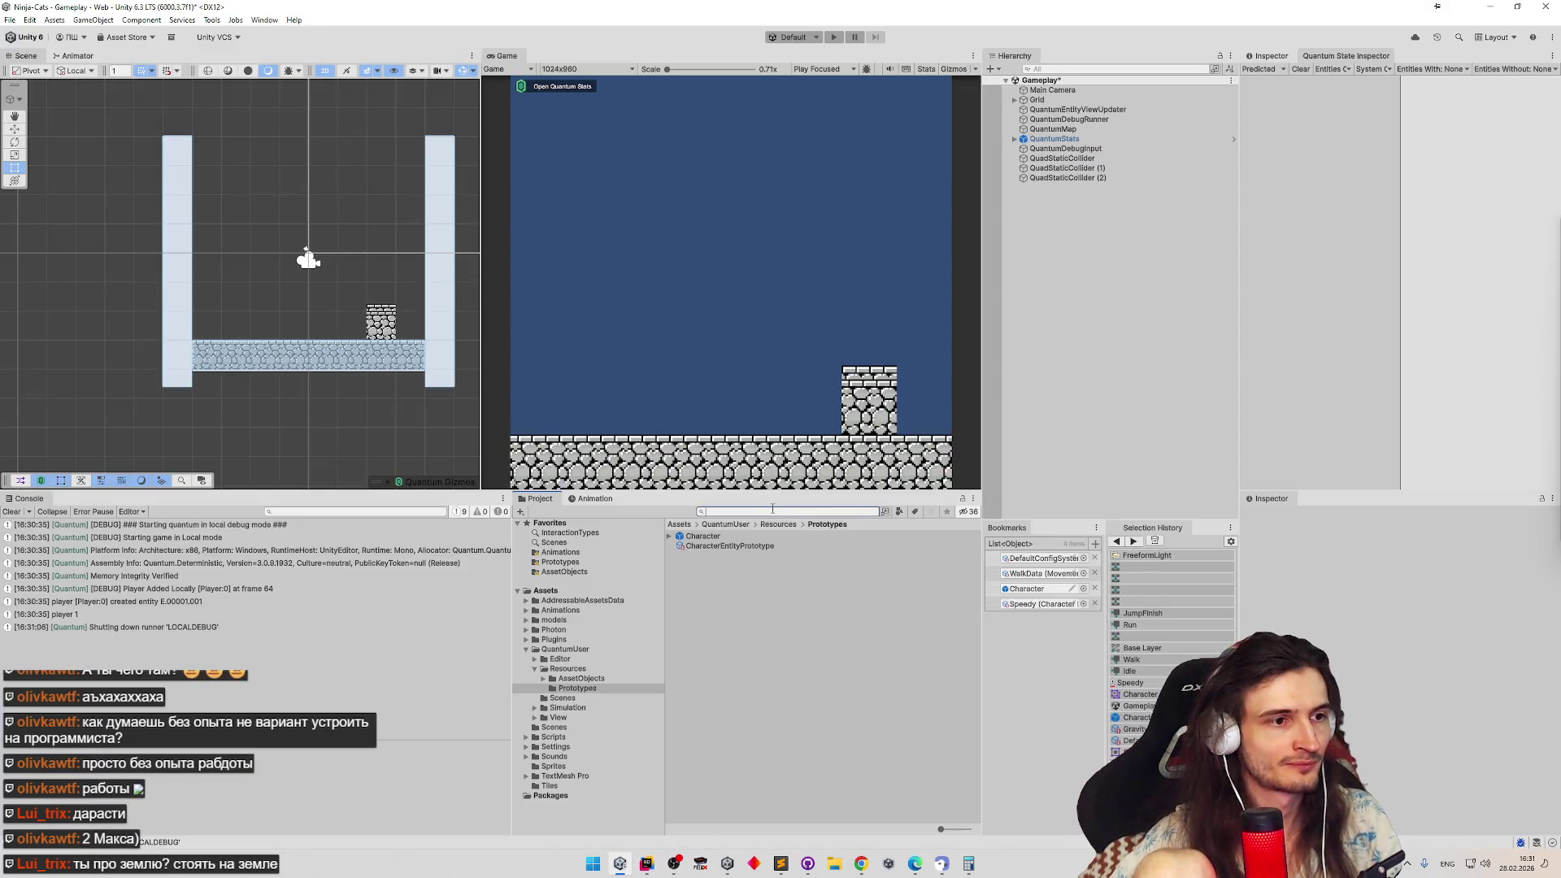
text(phy)
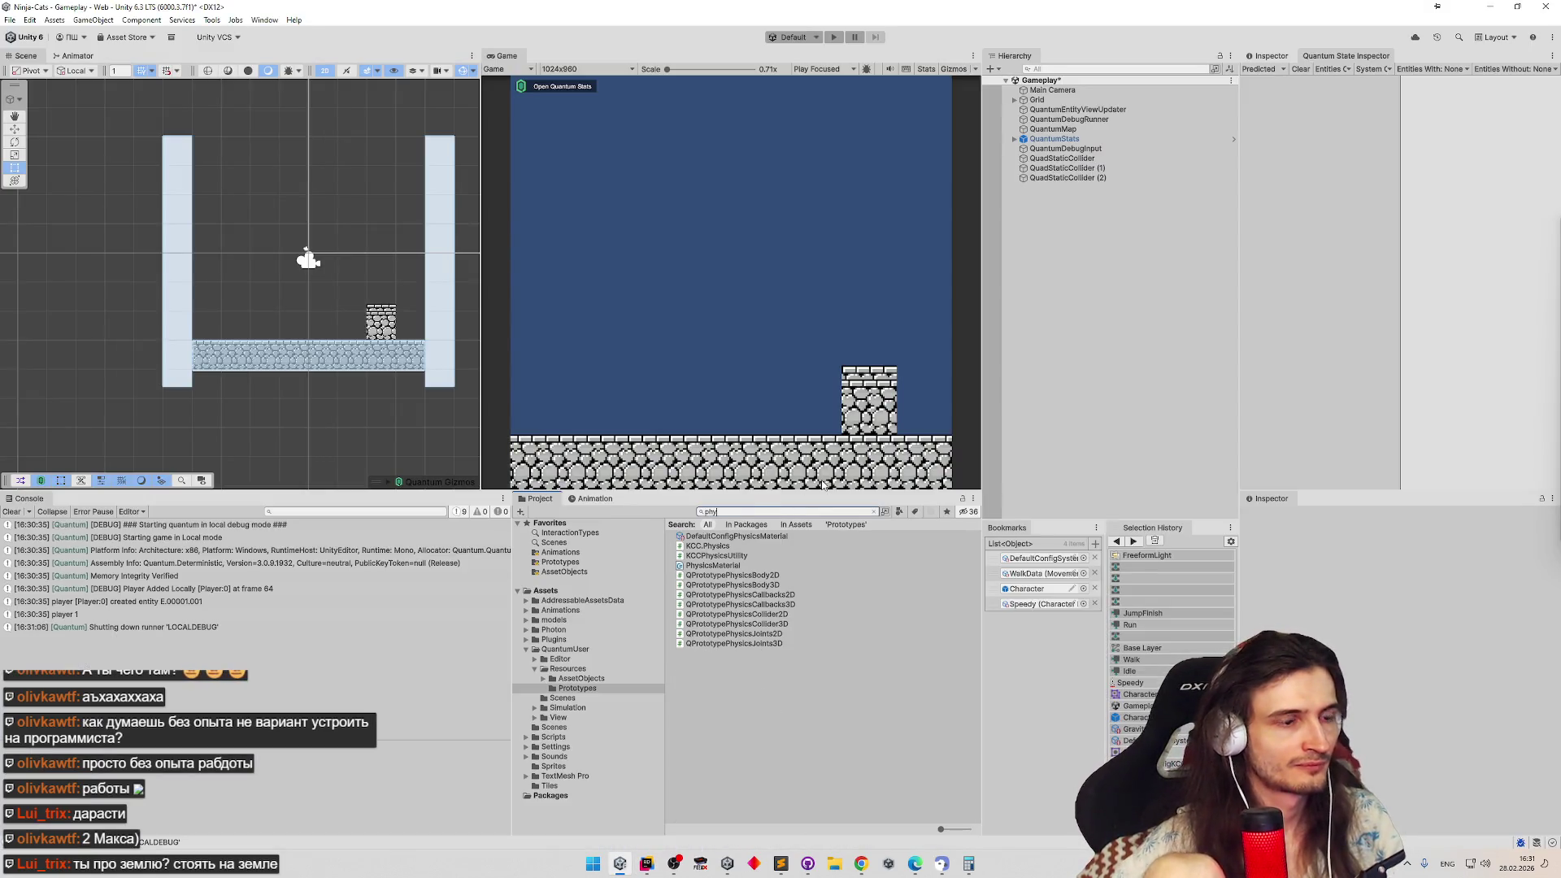
click(780, 536)
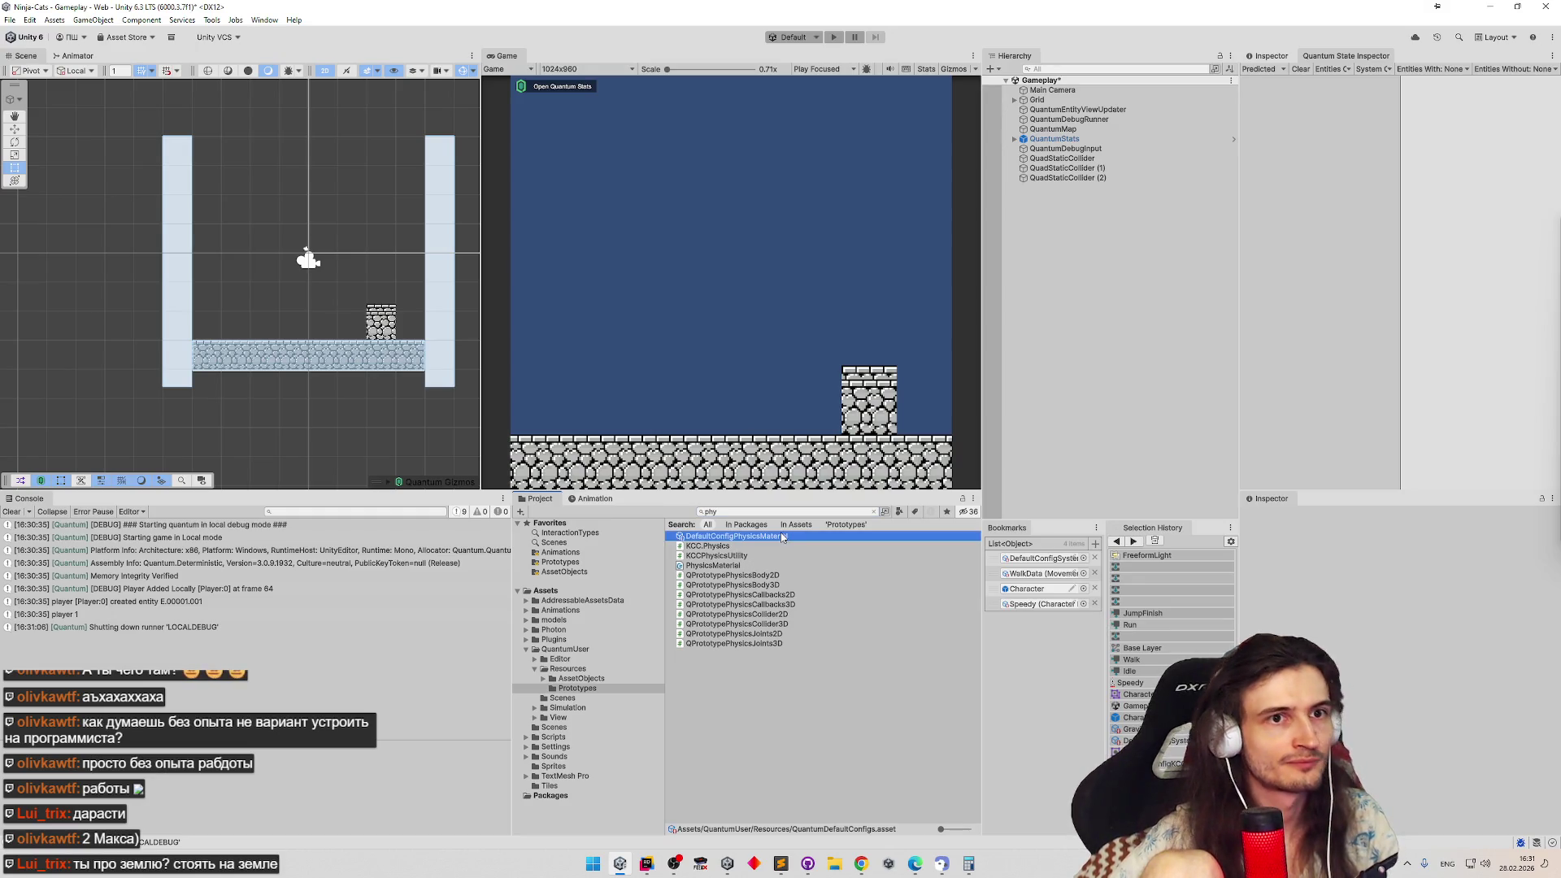
key(Down)
key(Up)
click(1278, 56)
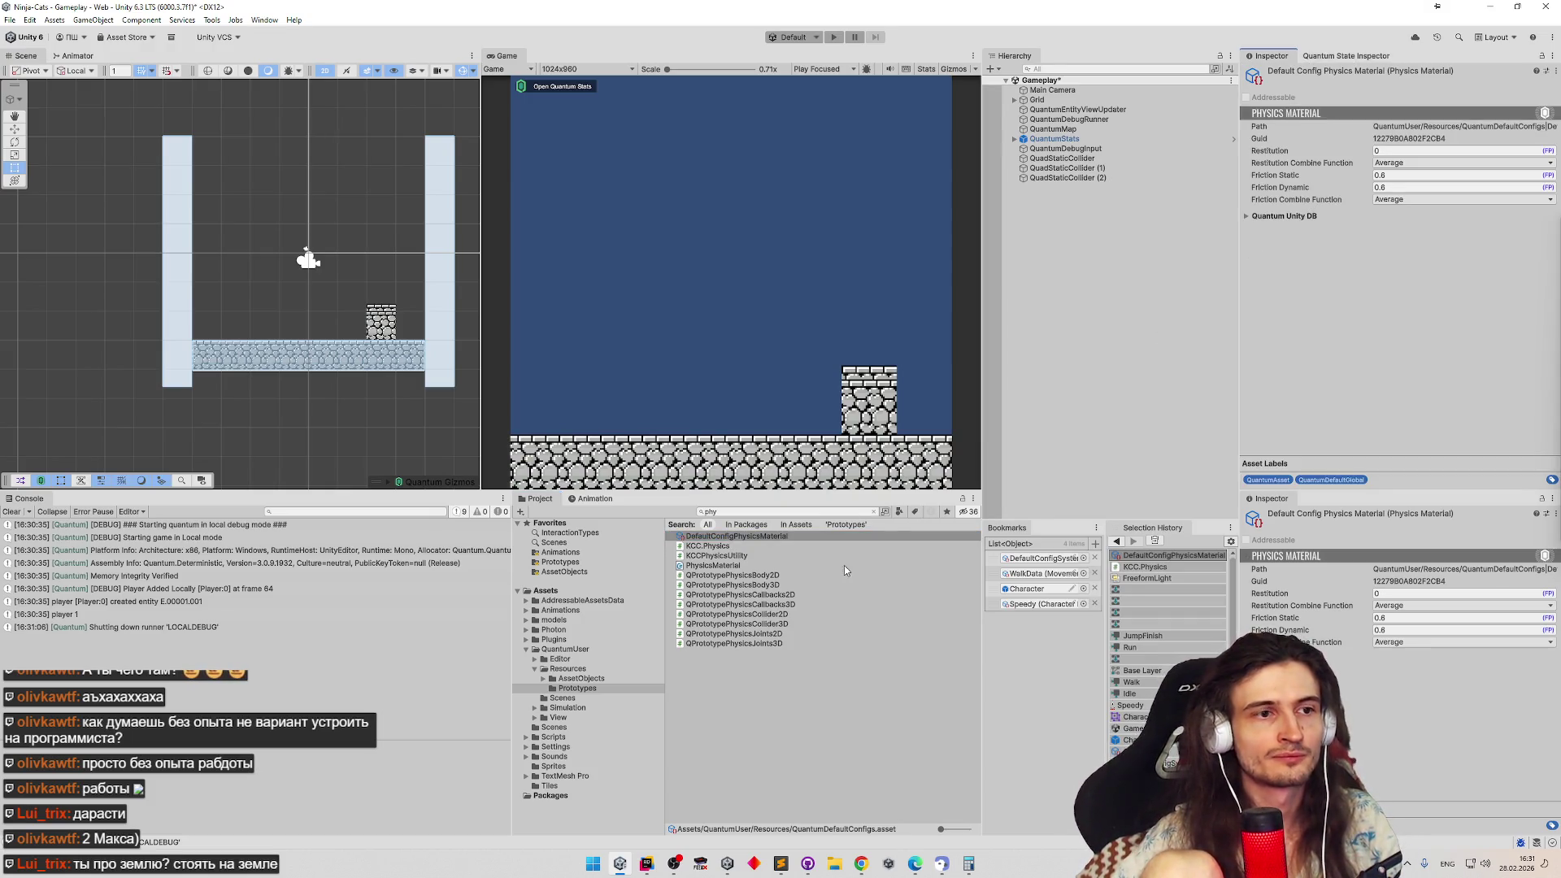
Clear the search, select DefaultConfigSimulation under Resources and expand its Physics settings
key(BackSpace)
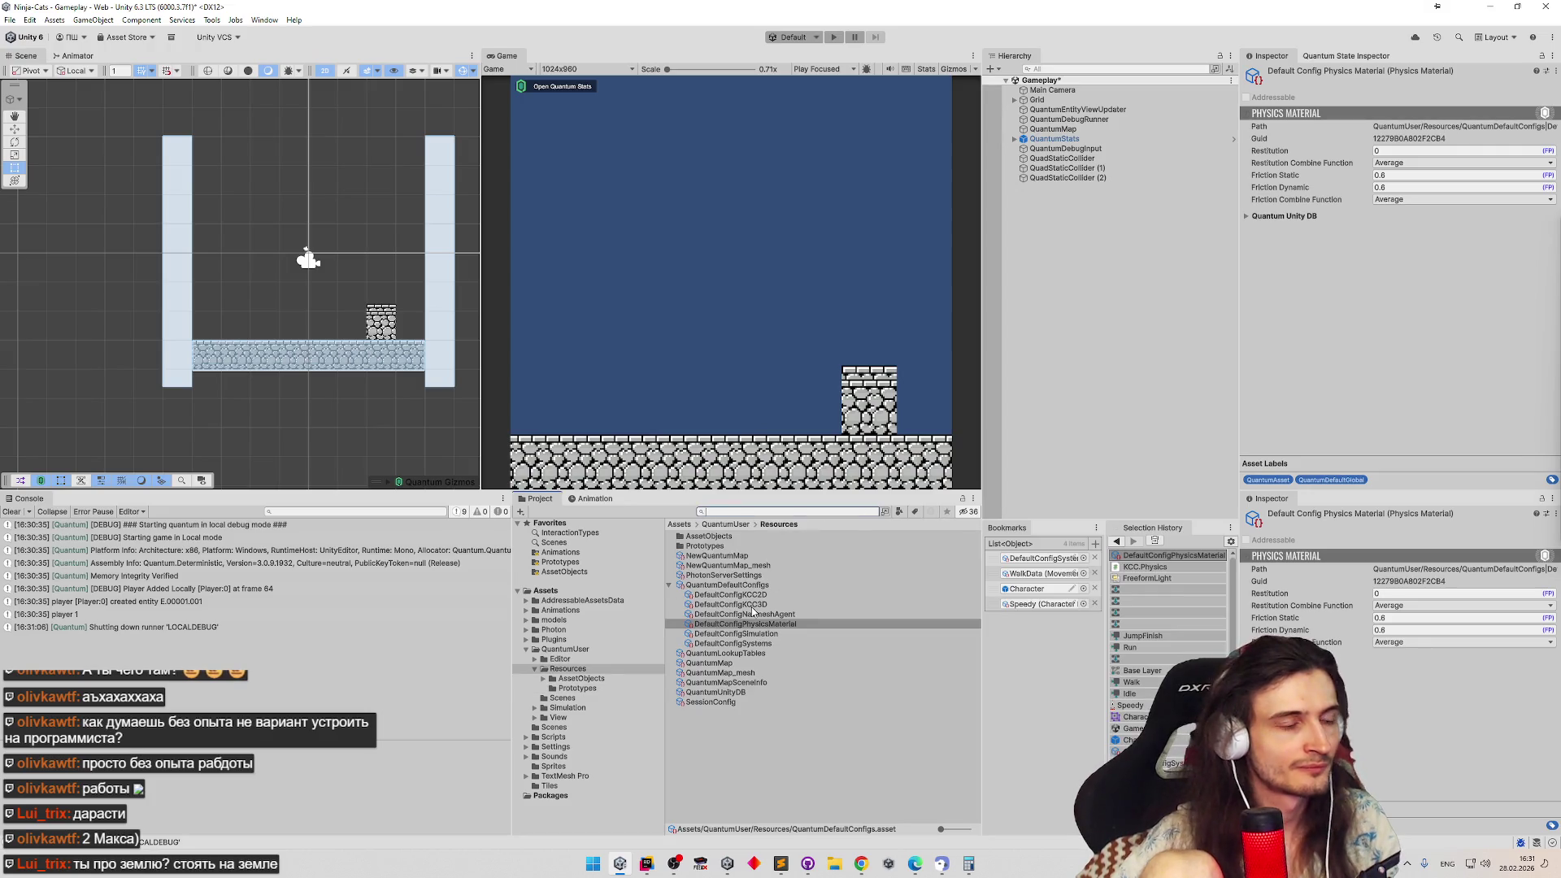
click(799, 578)
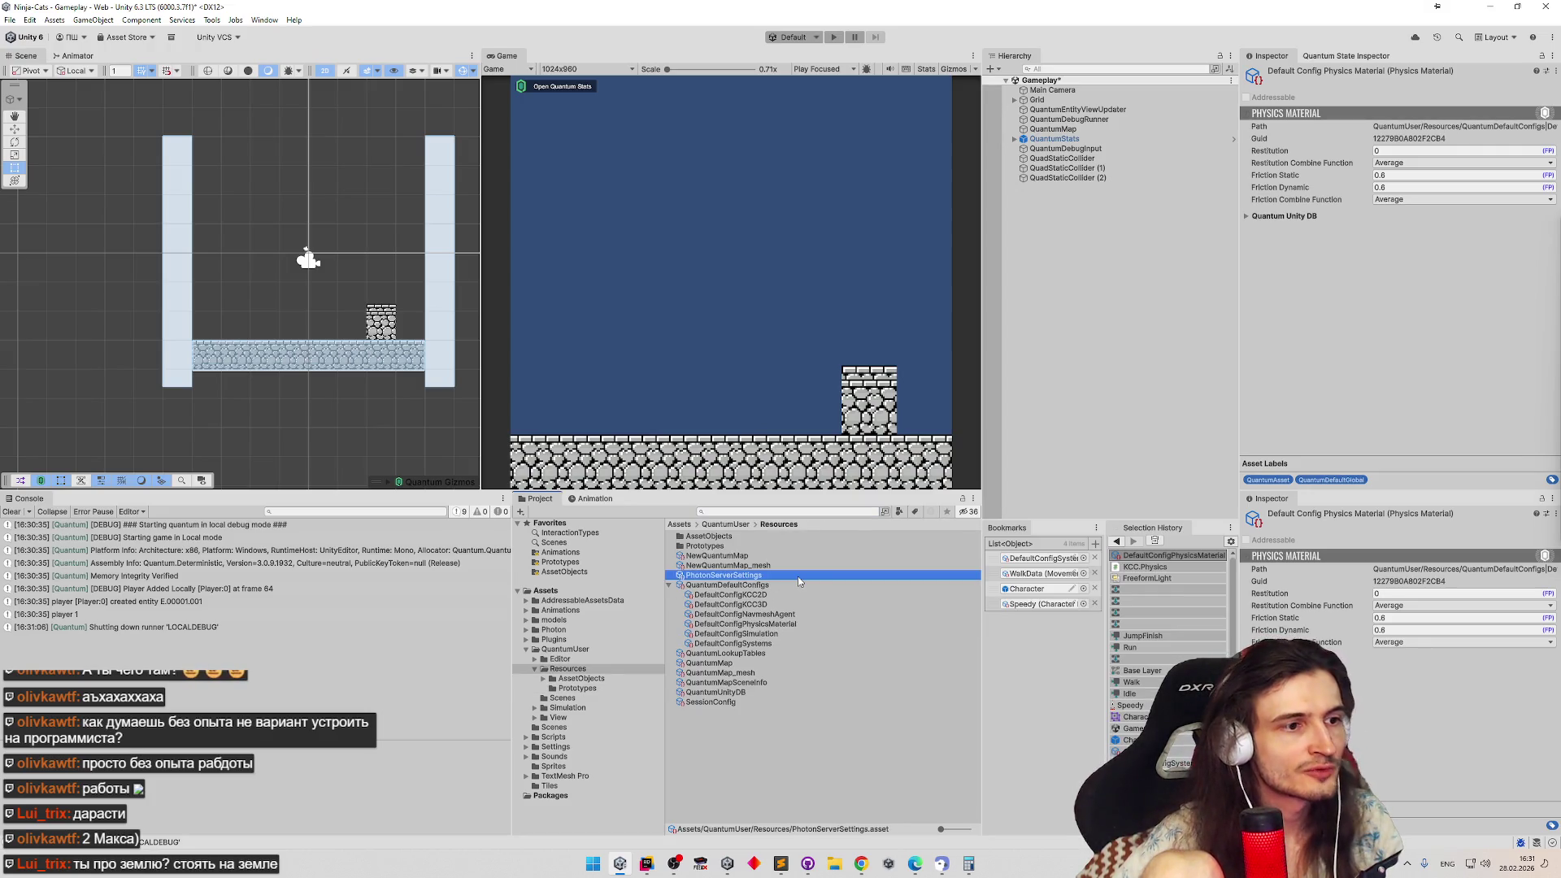
click(773, 632)
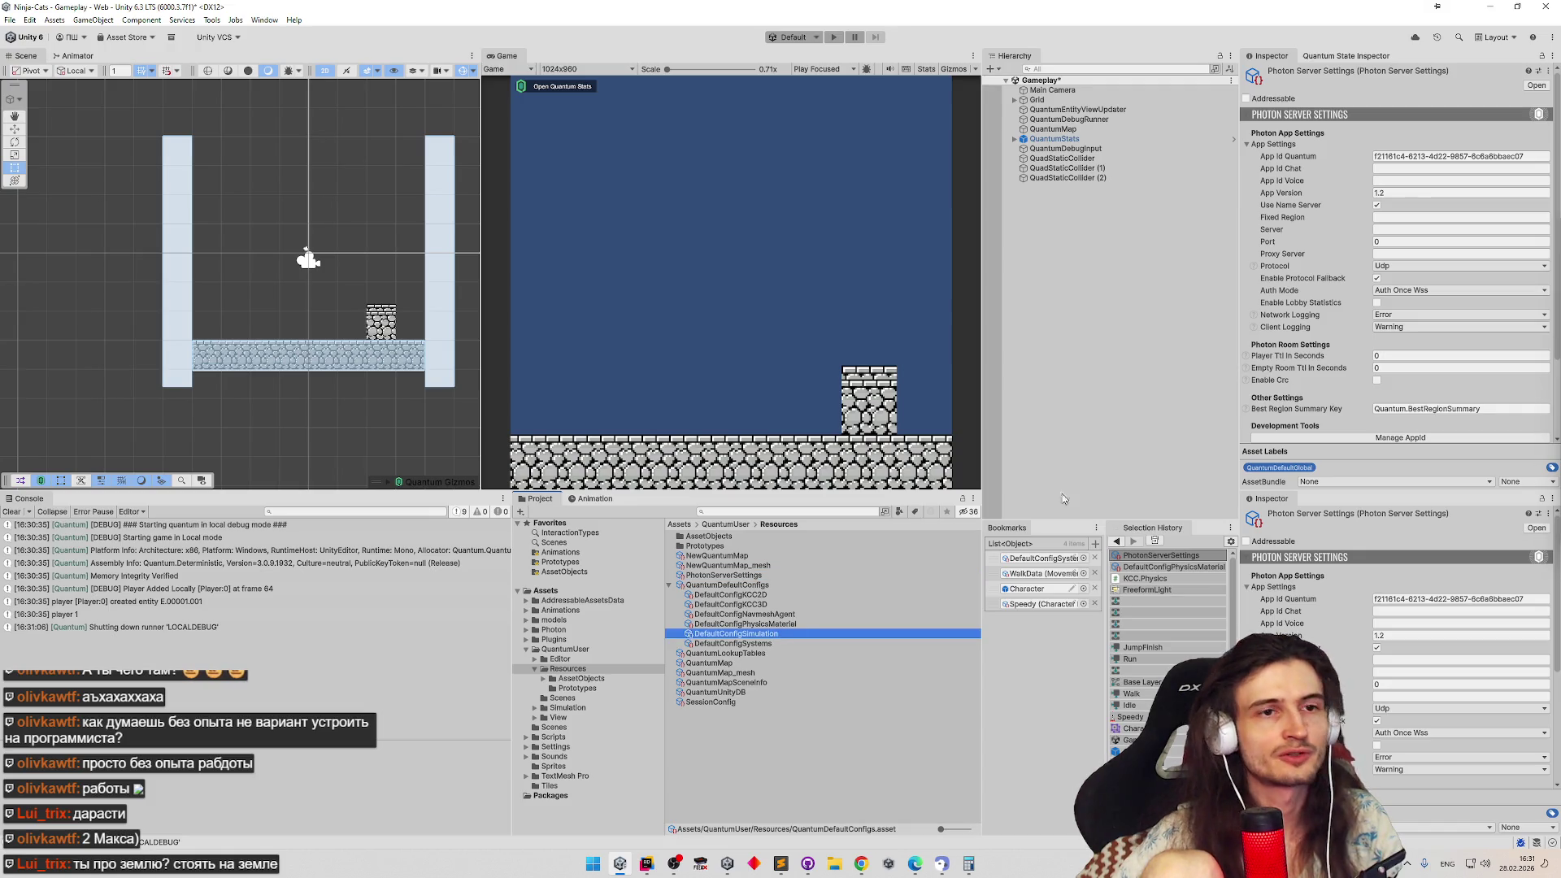
click(1250, 175)
click(1248, 174)
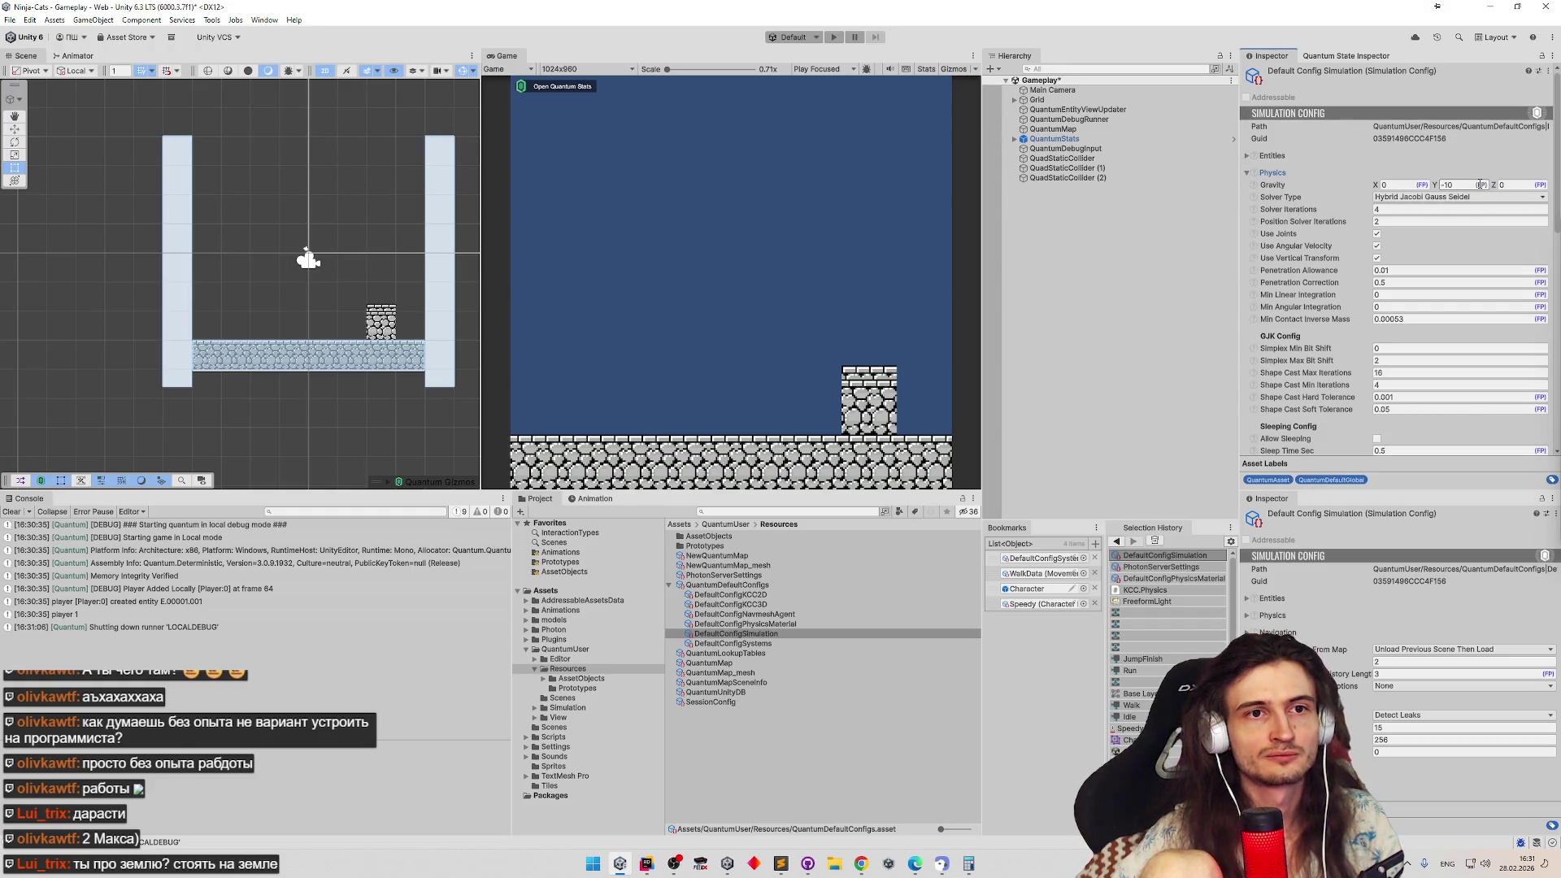
scroll(1556, 207, down, 1)
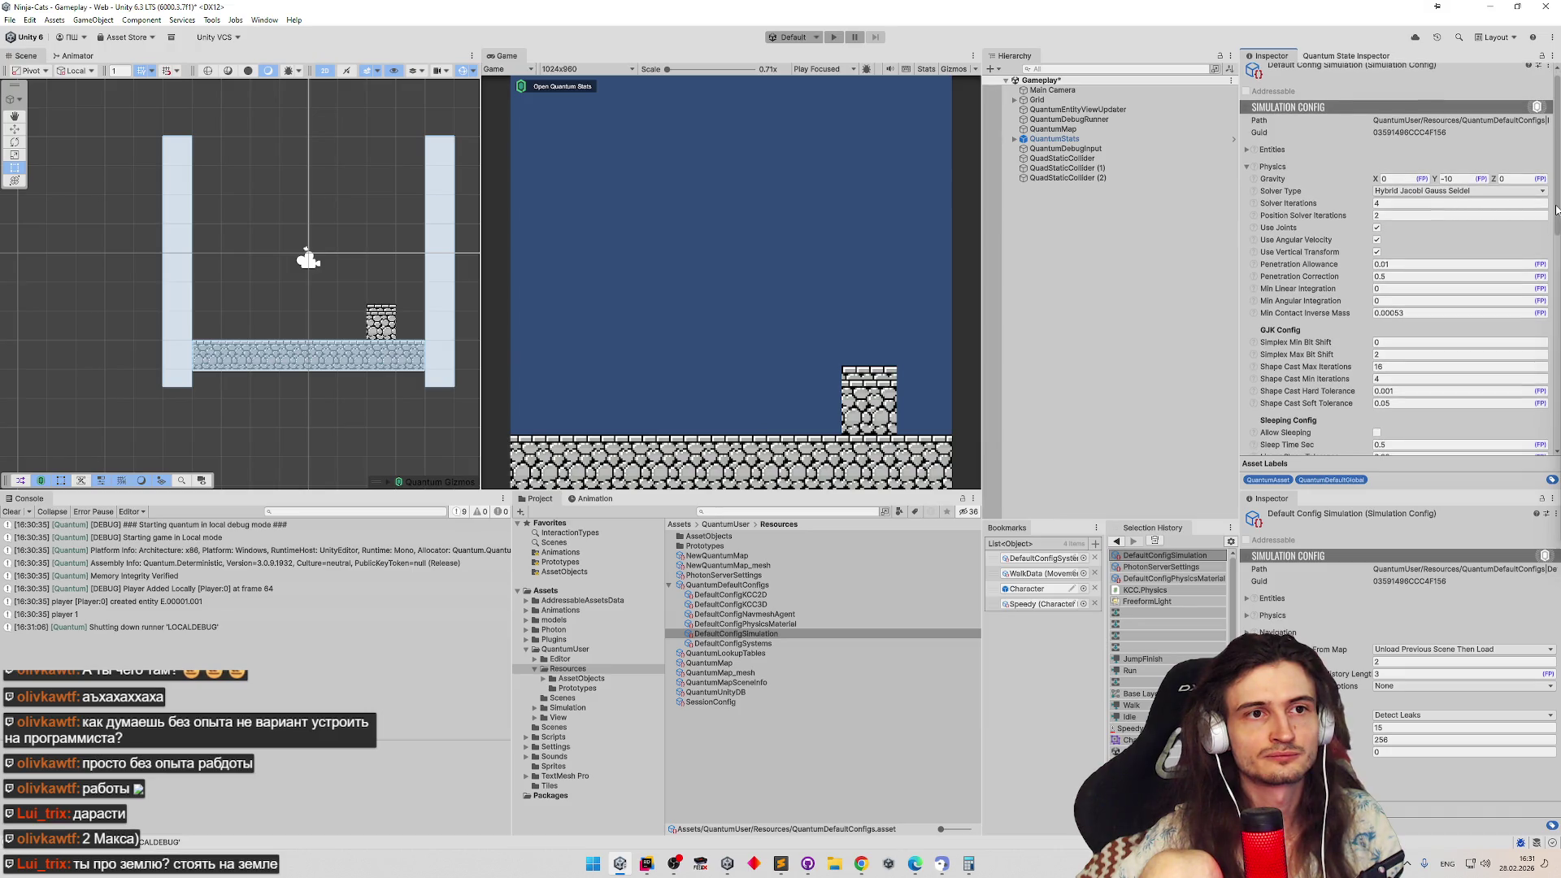
drag(1556, 209, 1557, 213)
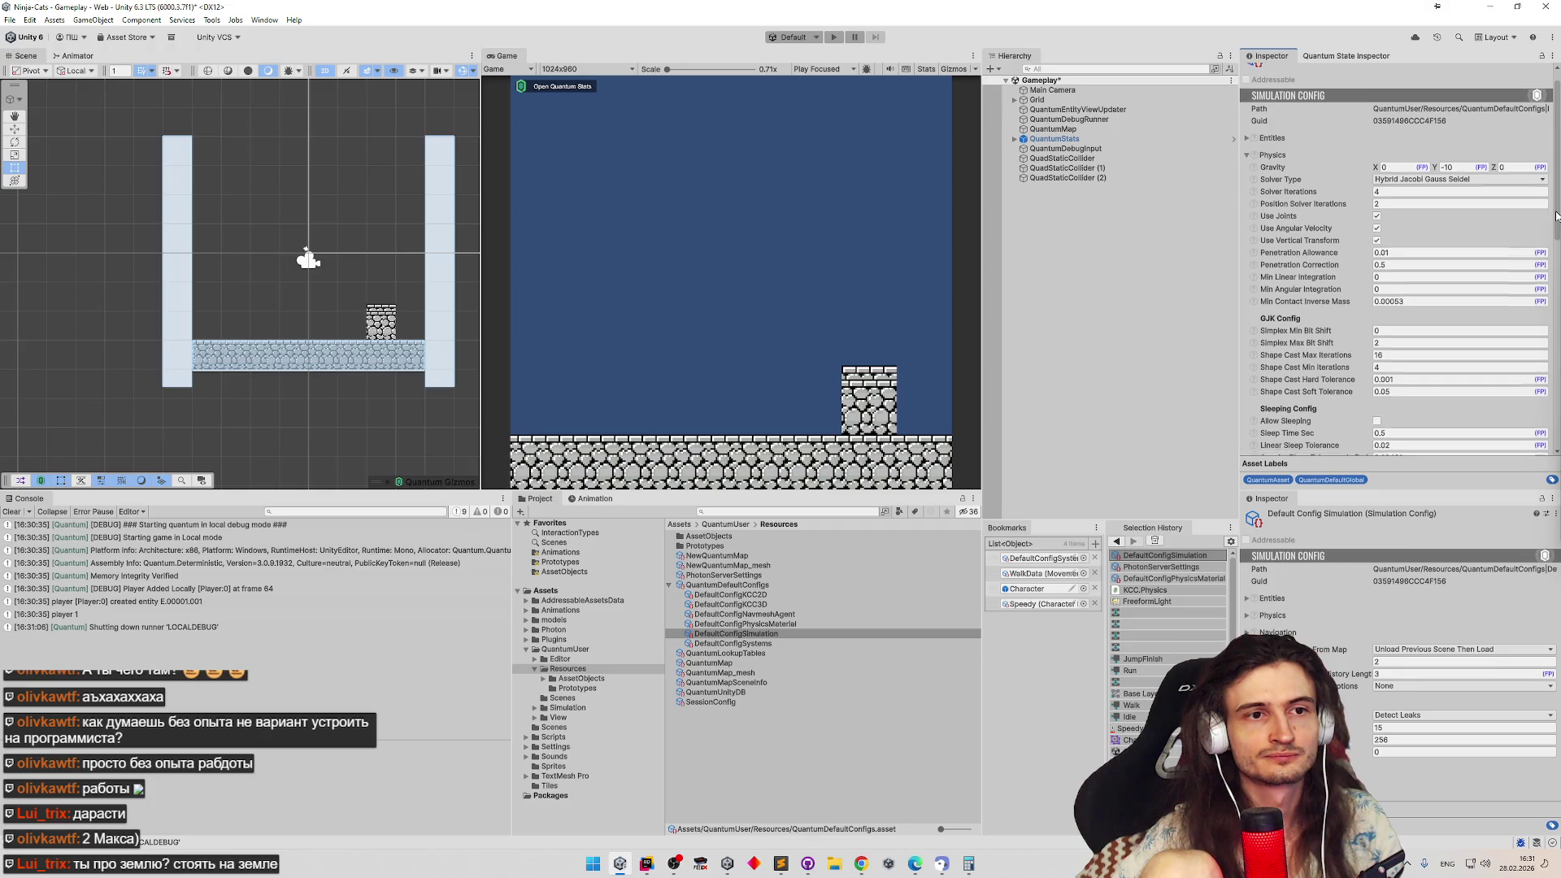
drag(1557, 209, 1545, 430)
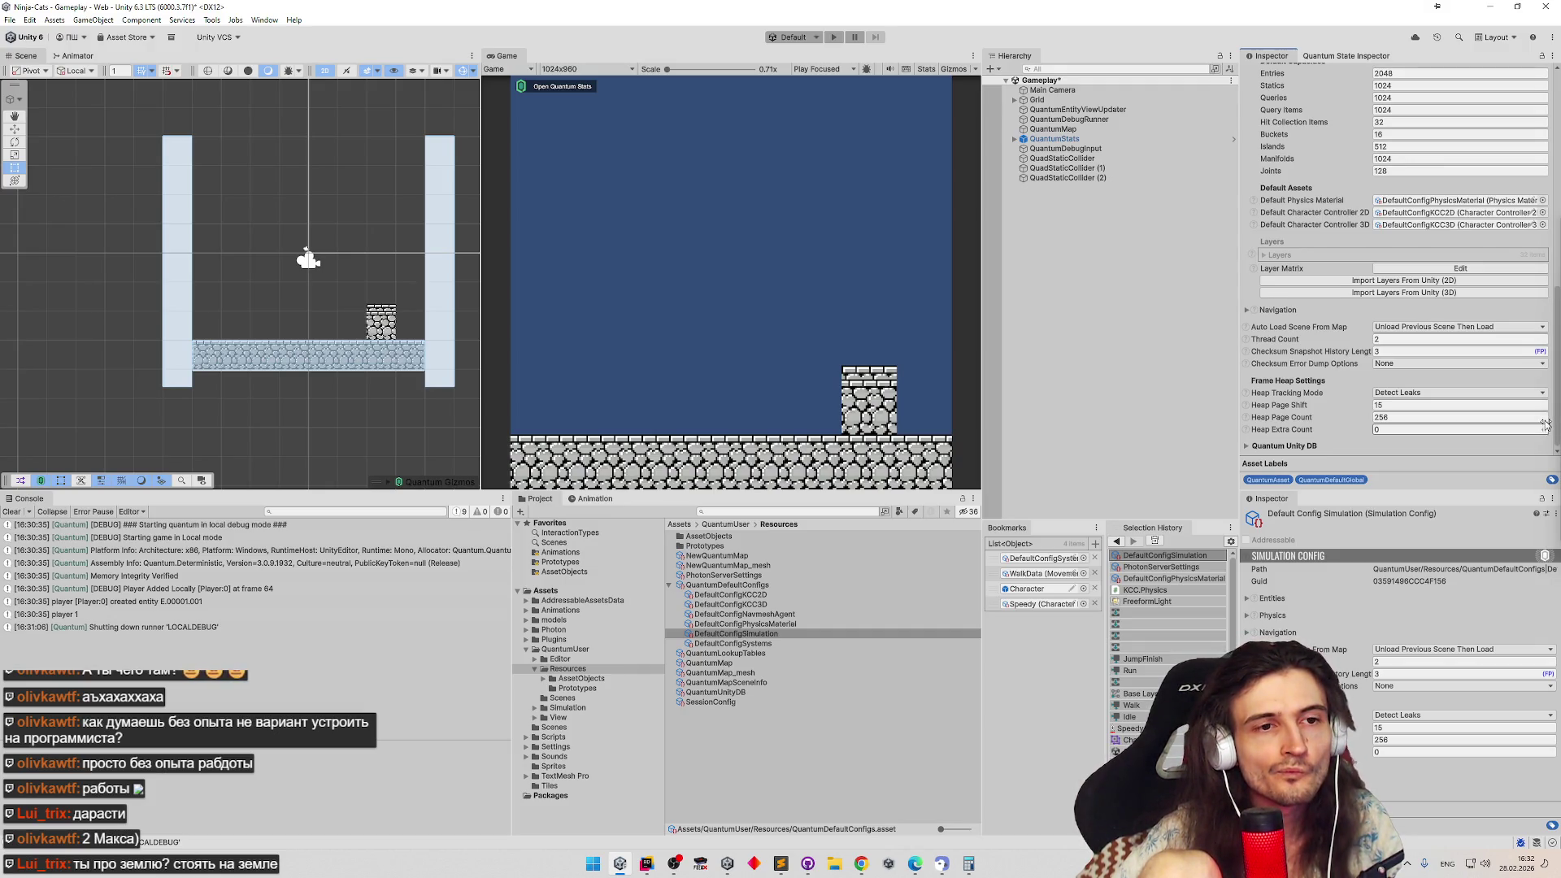
drag(1545, 426, 1546, 406)
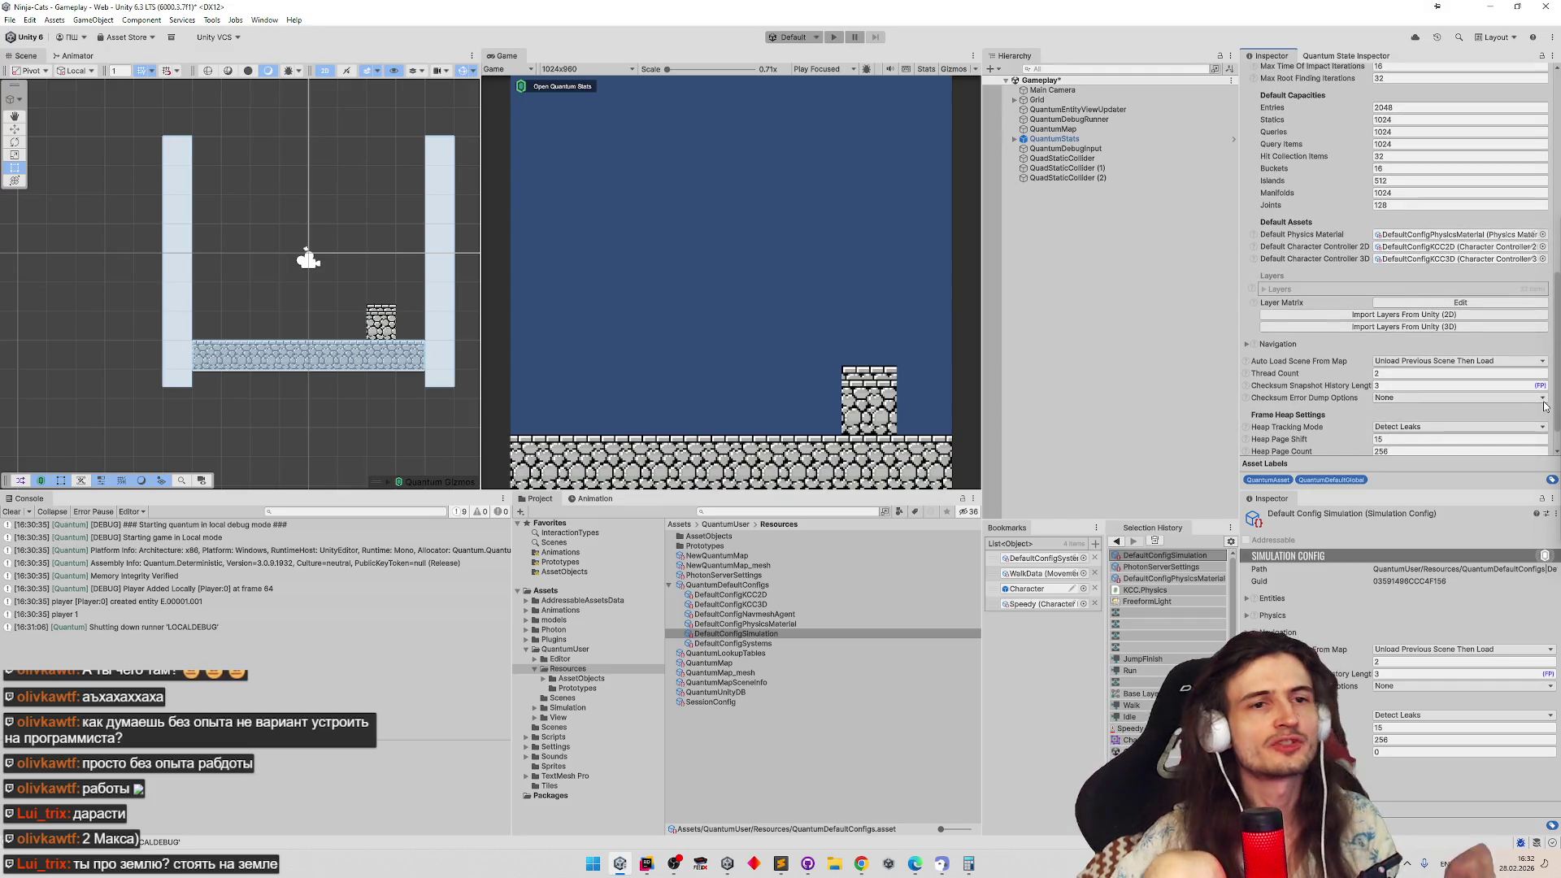
drag(1545, 406, 1545, 417)
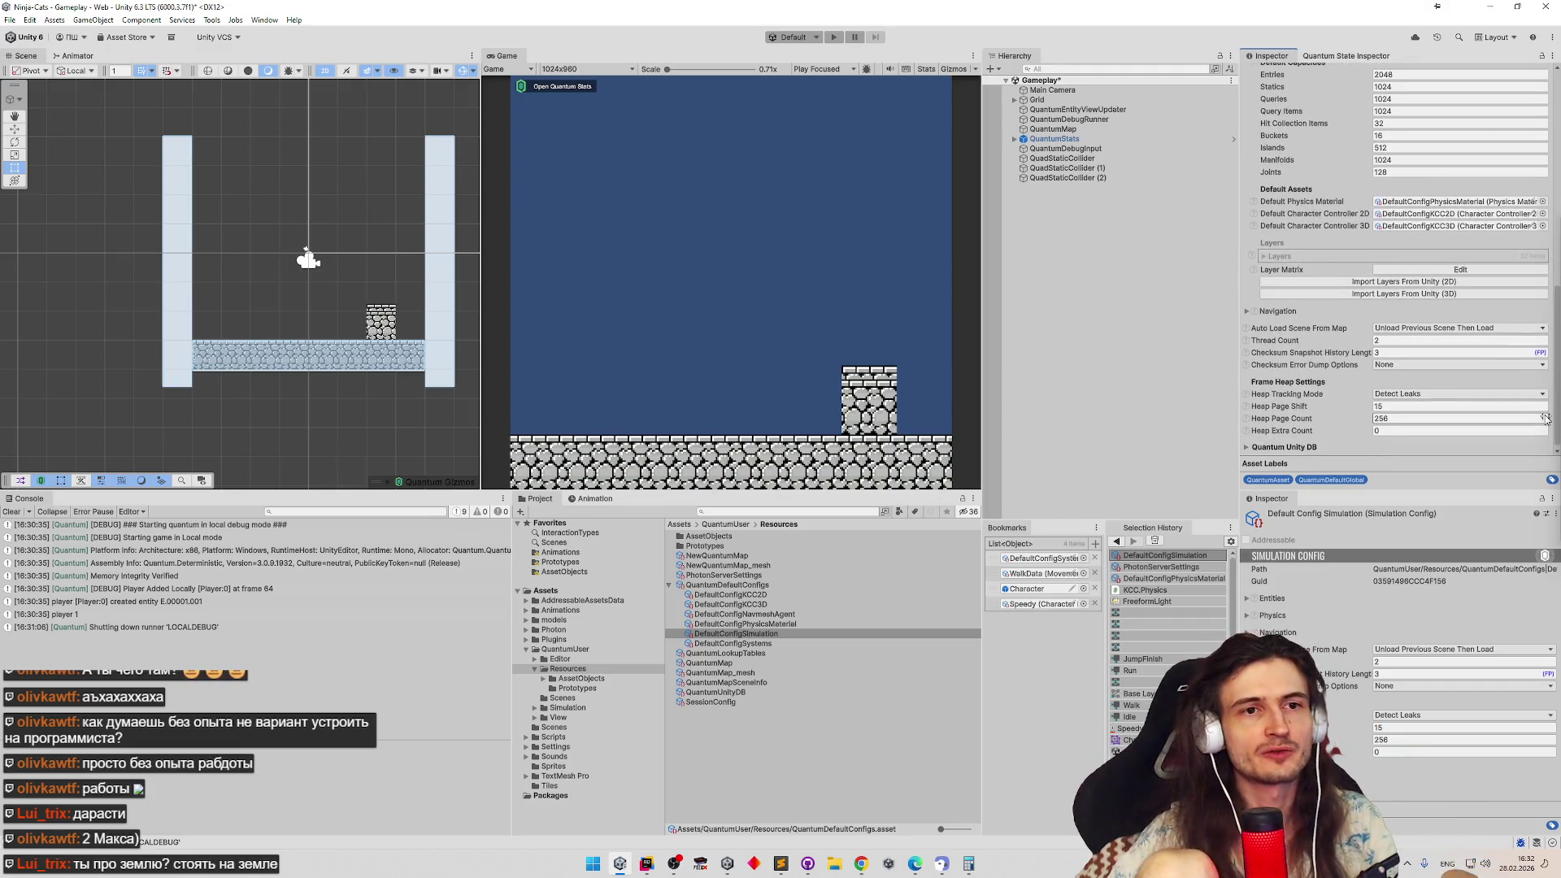
Show the simulation config's layer collision matrix via Edit next to Layer Matrix
click(1268, 257)
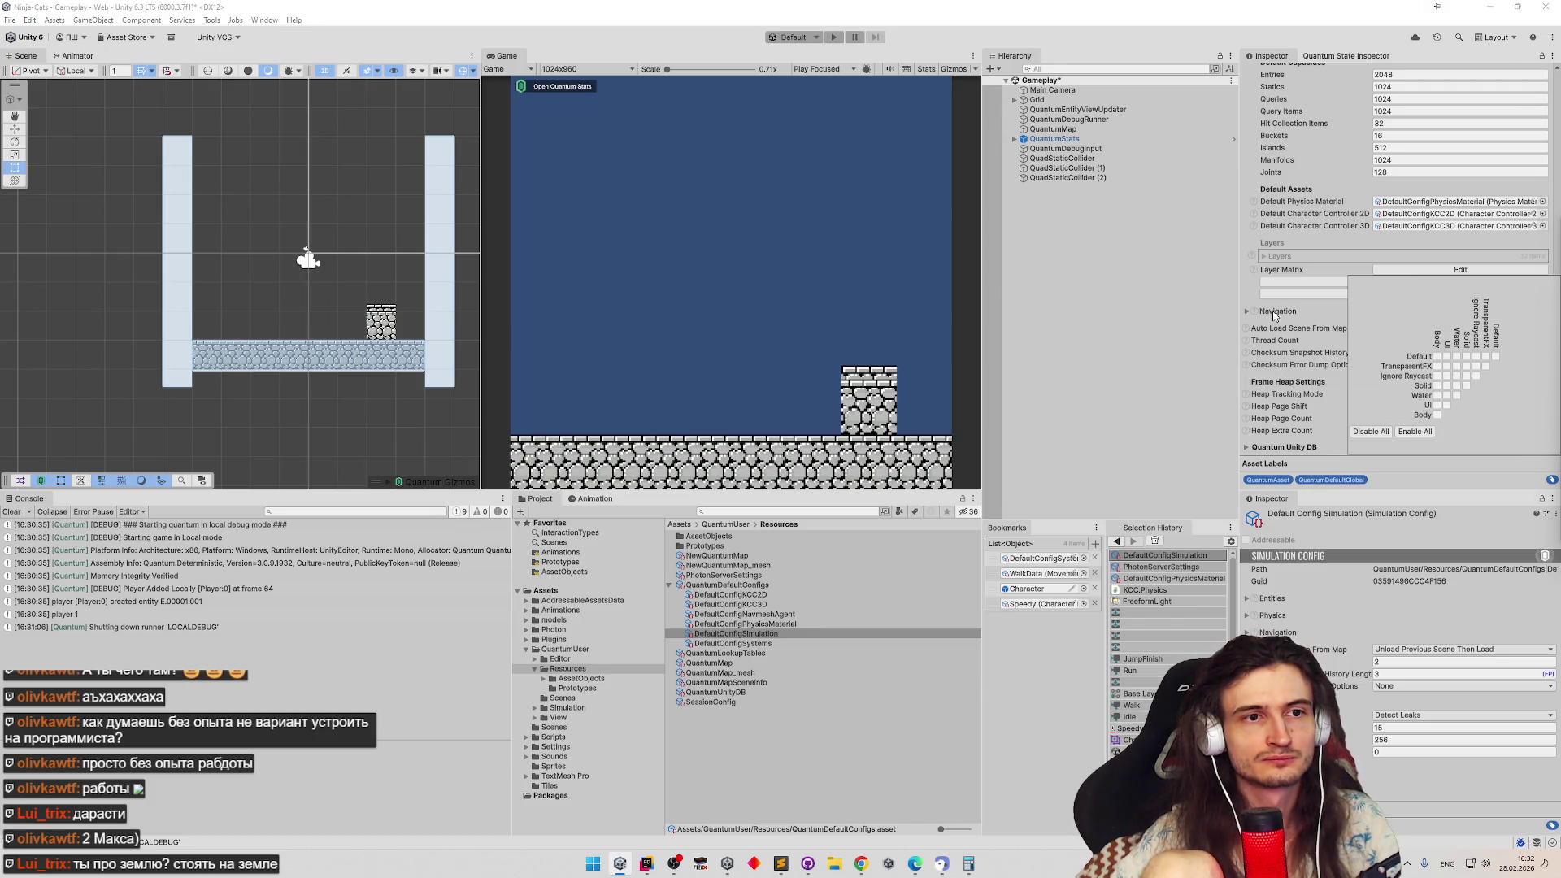
Close the layer collision matrix popup to return to the physics settings
click(1324, 312)
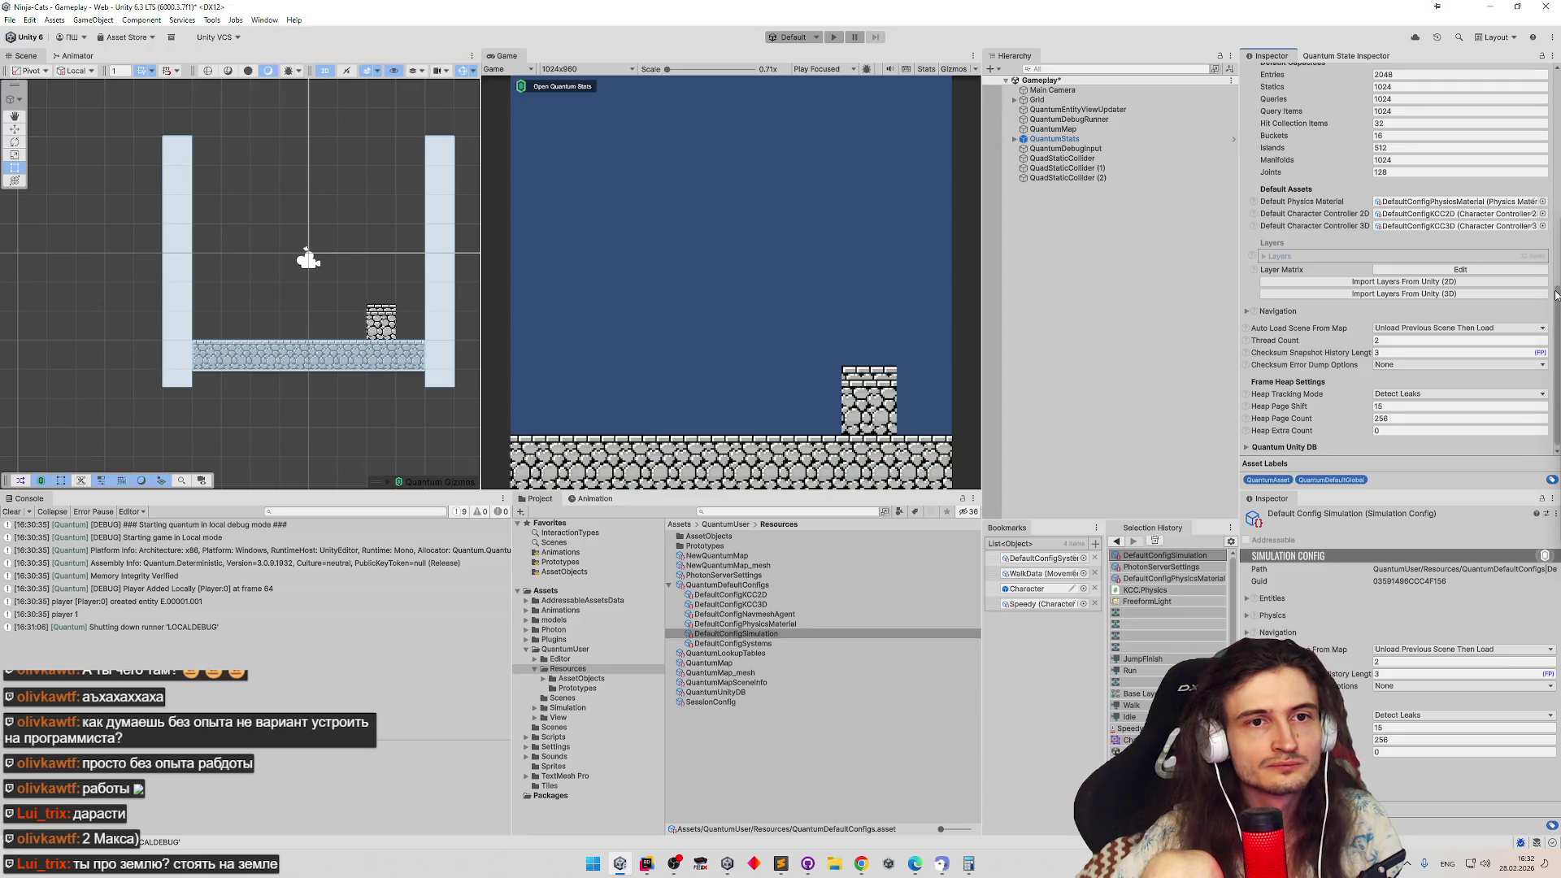
drag(1554, 305, 1553, 239)
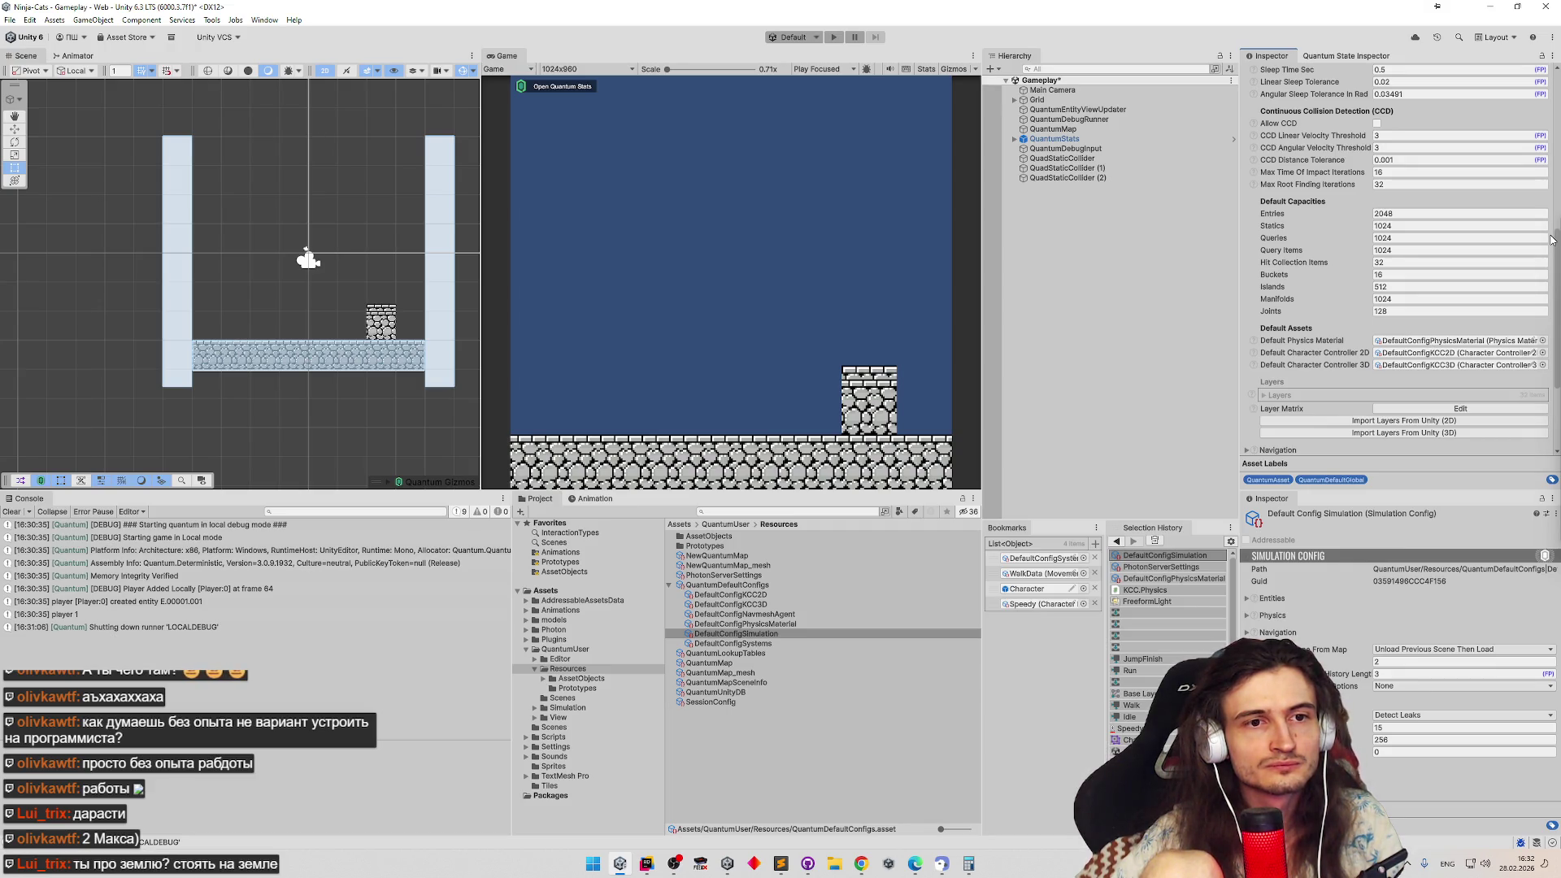
drag(1551, 239, 1552, 210)
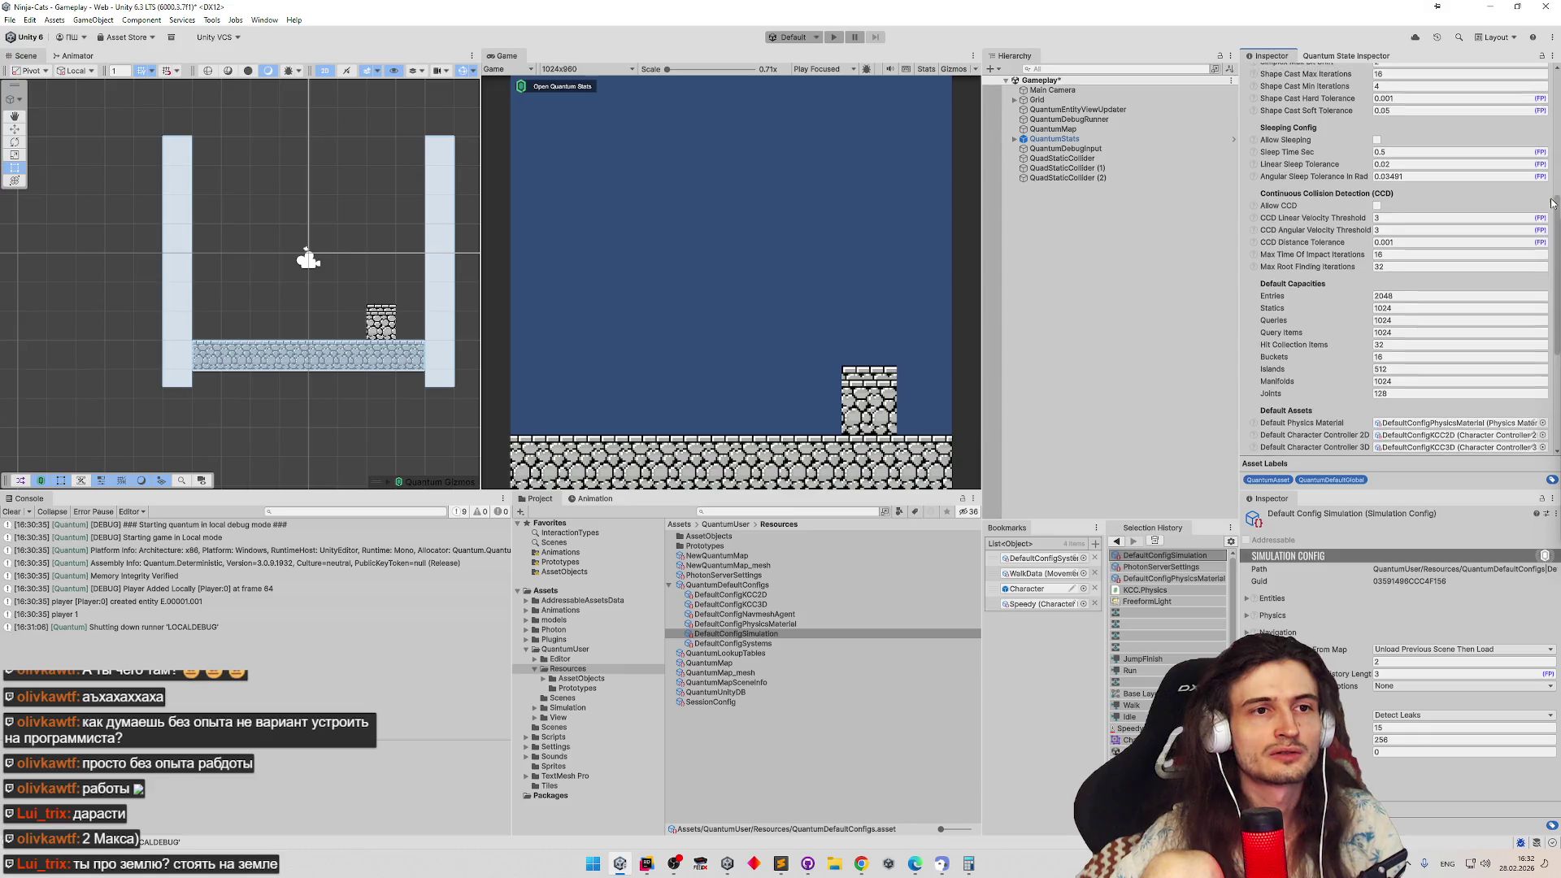
drag(1556, 210, 1537, 198)
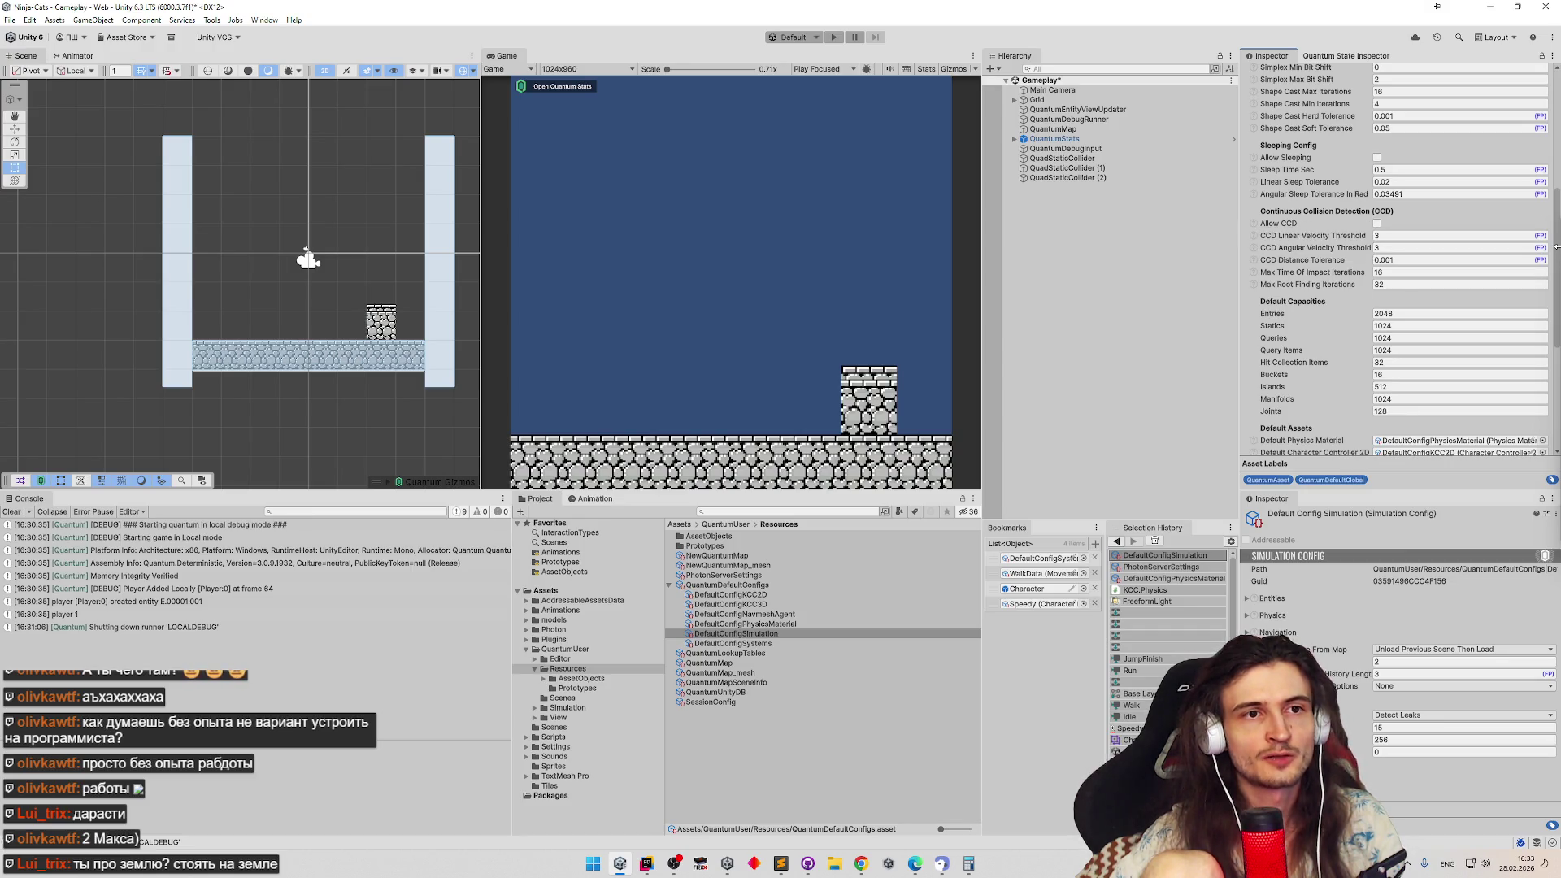
scroll(1556, 243, up, 1)
drag(1557, 243, 1556, 189)
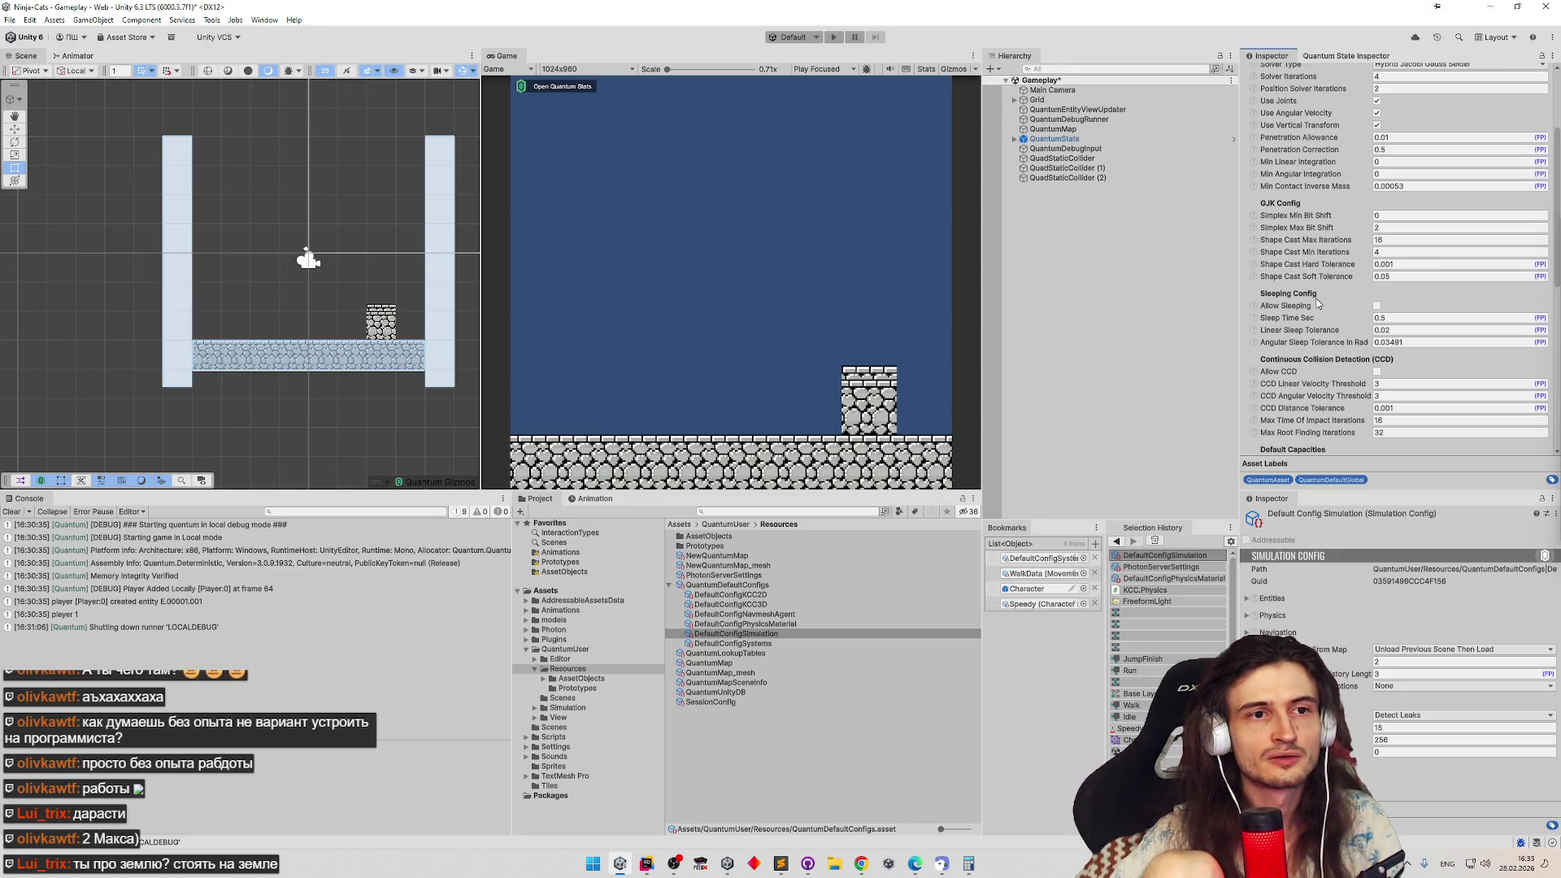
mouse_move(1305, 276)
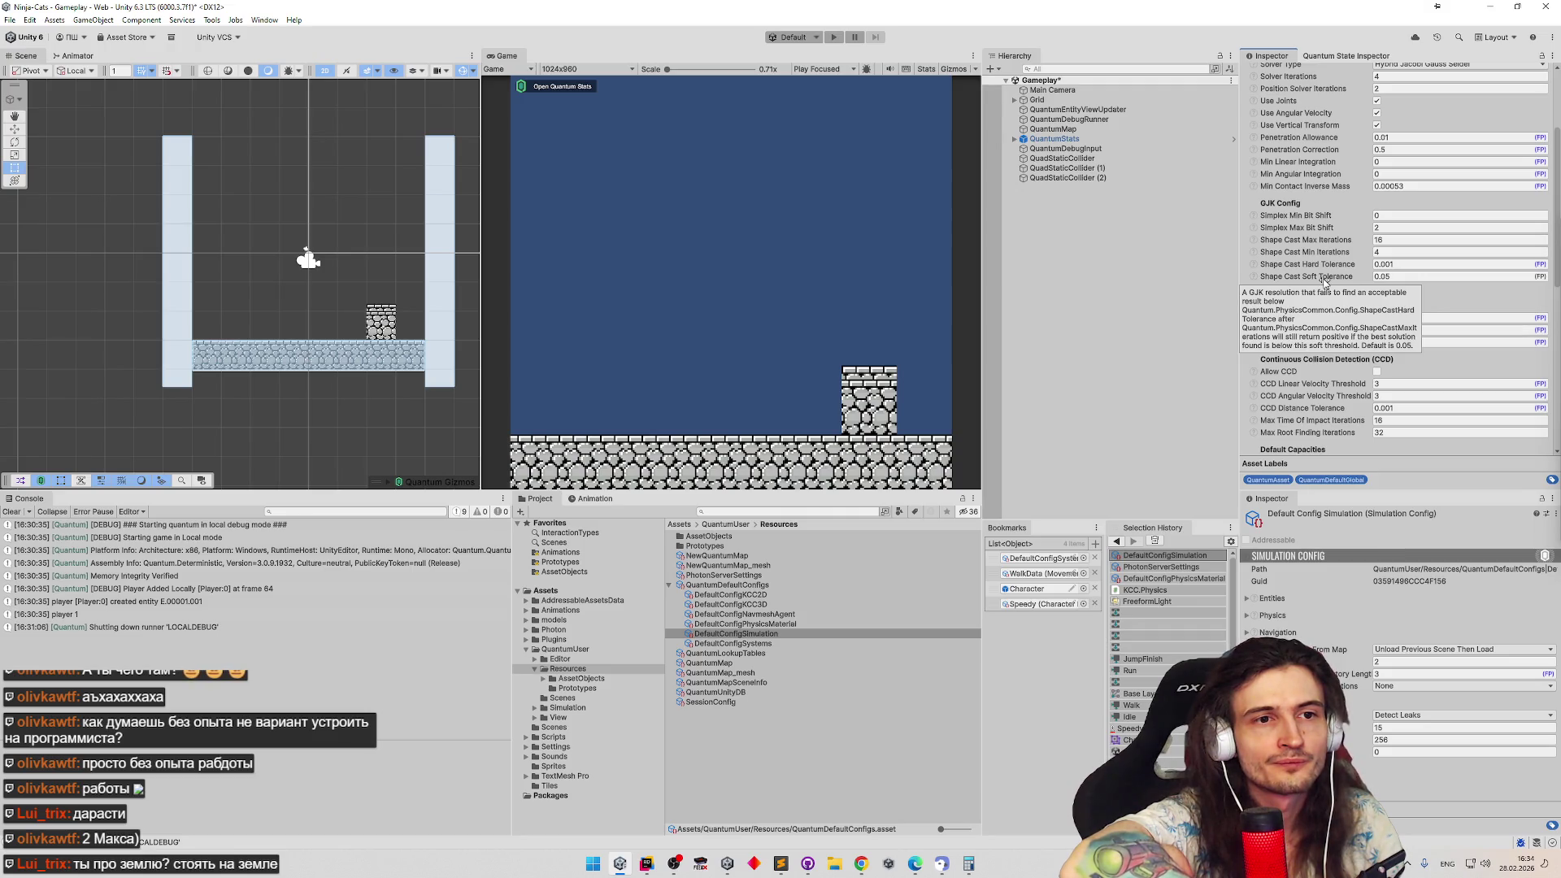
Set Shape Cast Soft Tolerance to 0.01, run the game to test it, then switch to Rider
click(1387, 278)
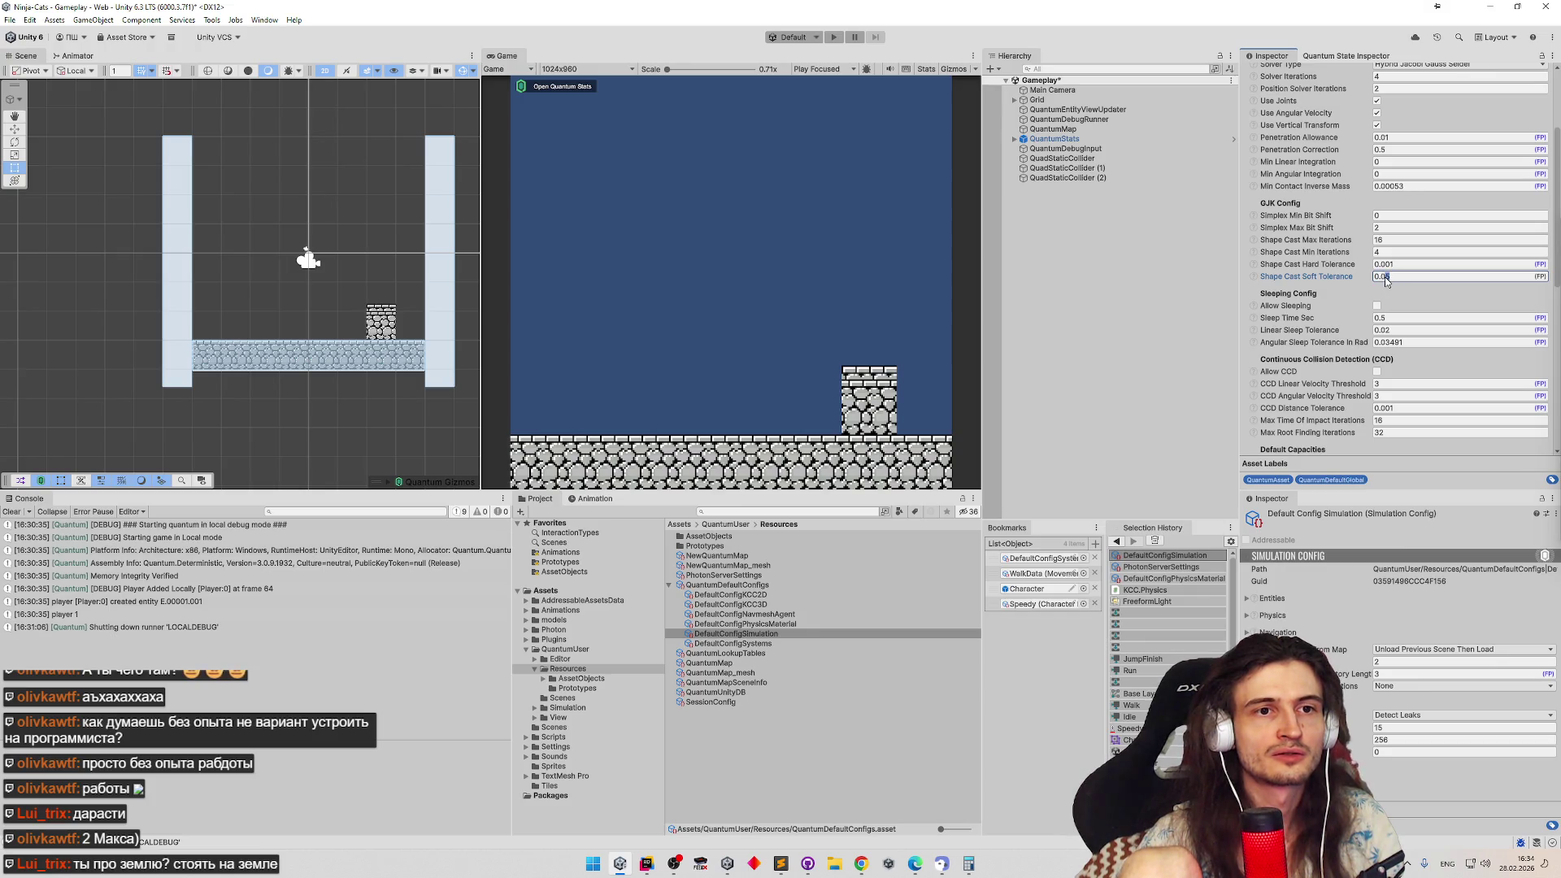
text(1)
key(Return)
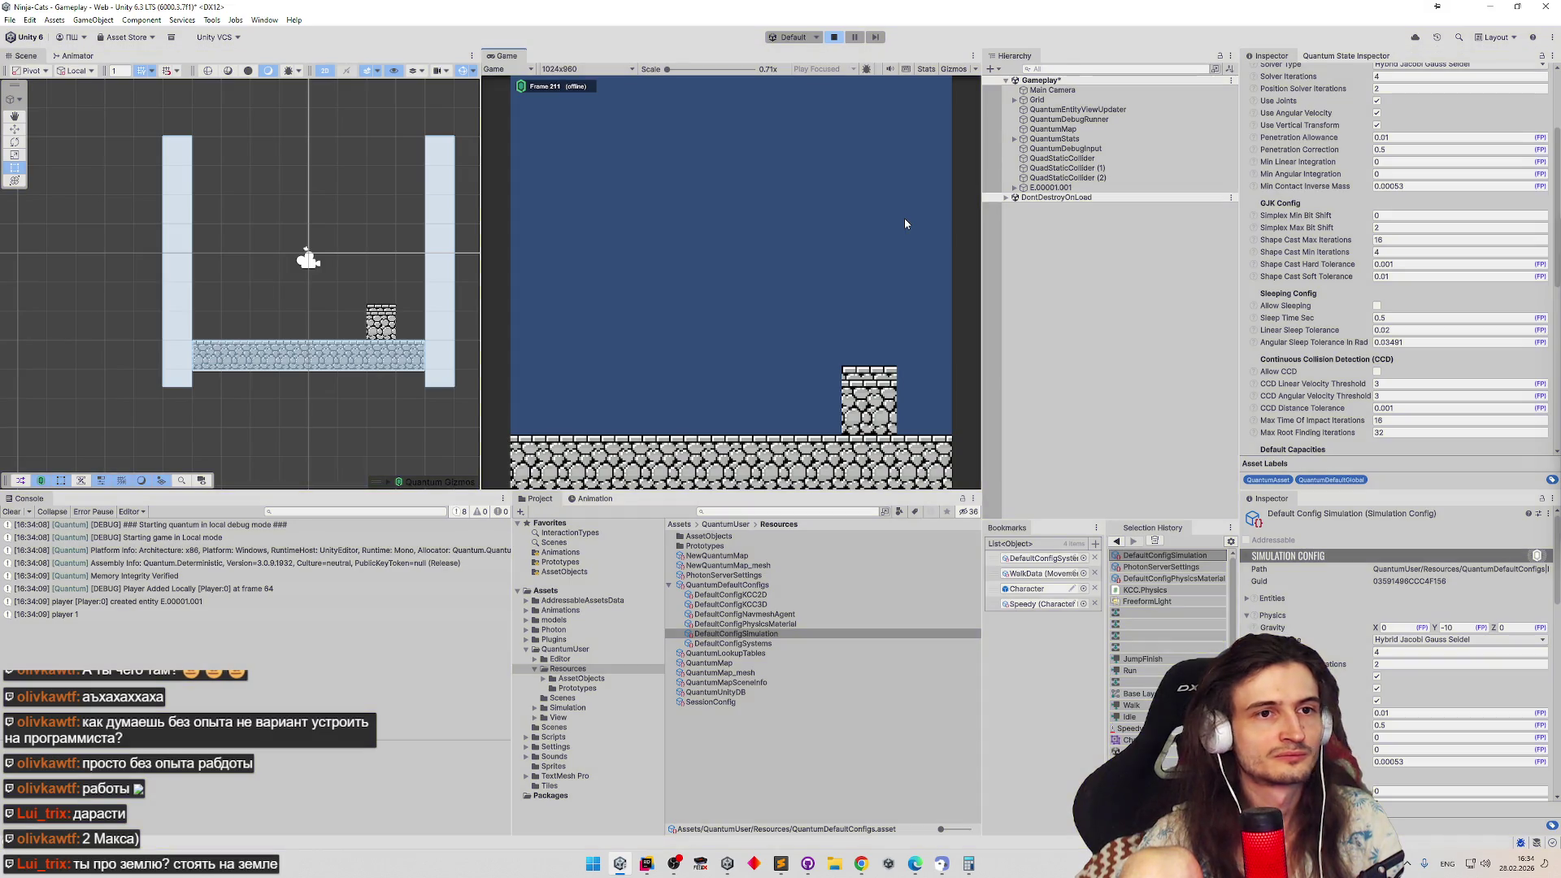
key(ctrl+p)
key(ctrl+p)
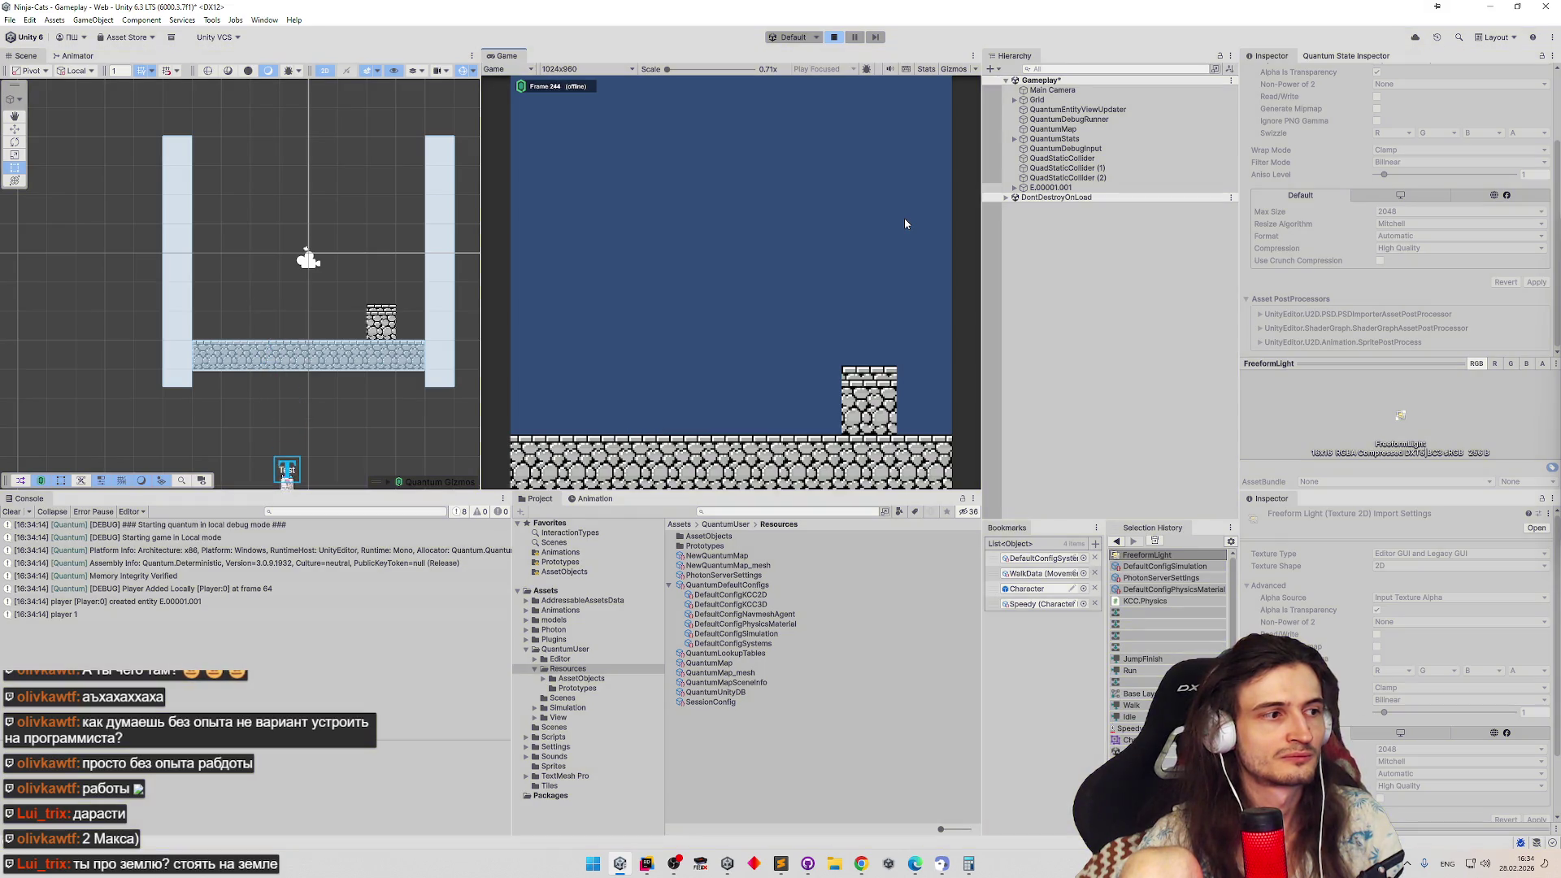
key(ctrl+p)
key(ctrl+p)
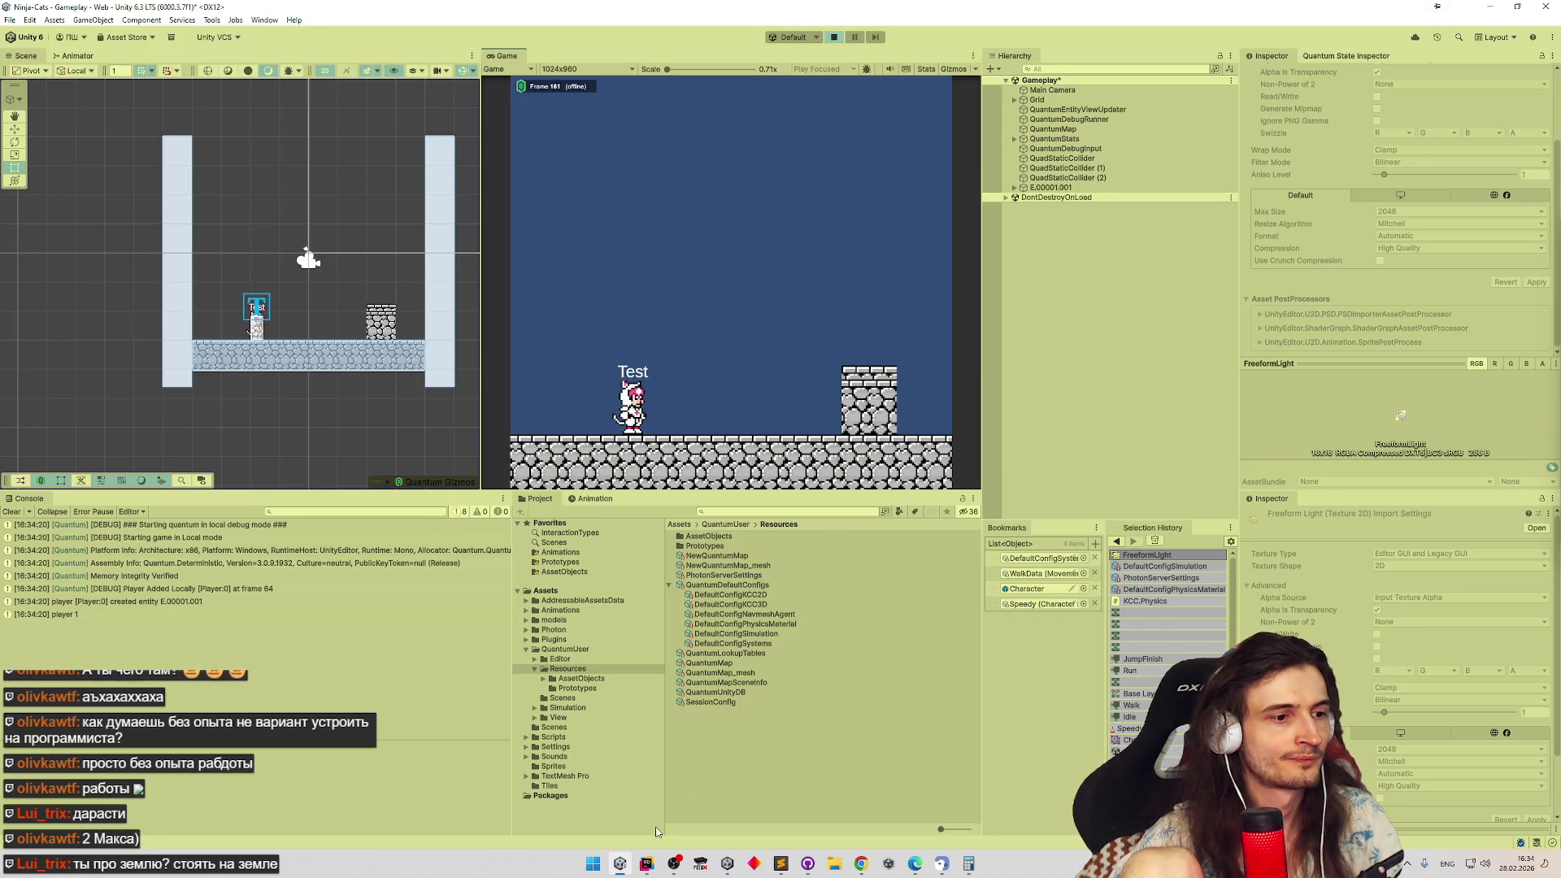
click(646, 864)
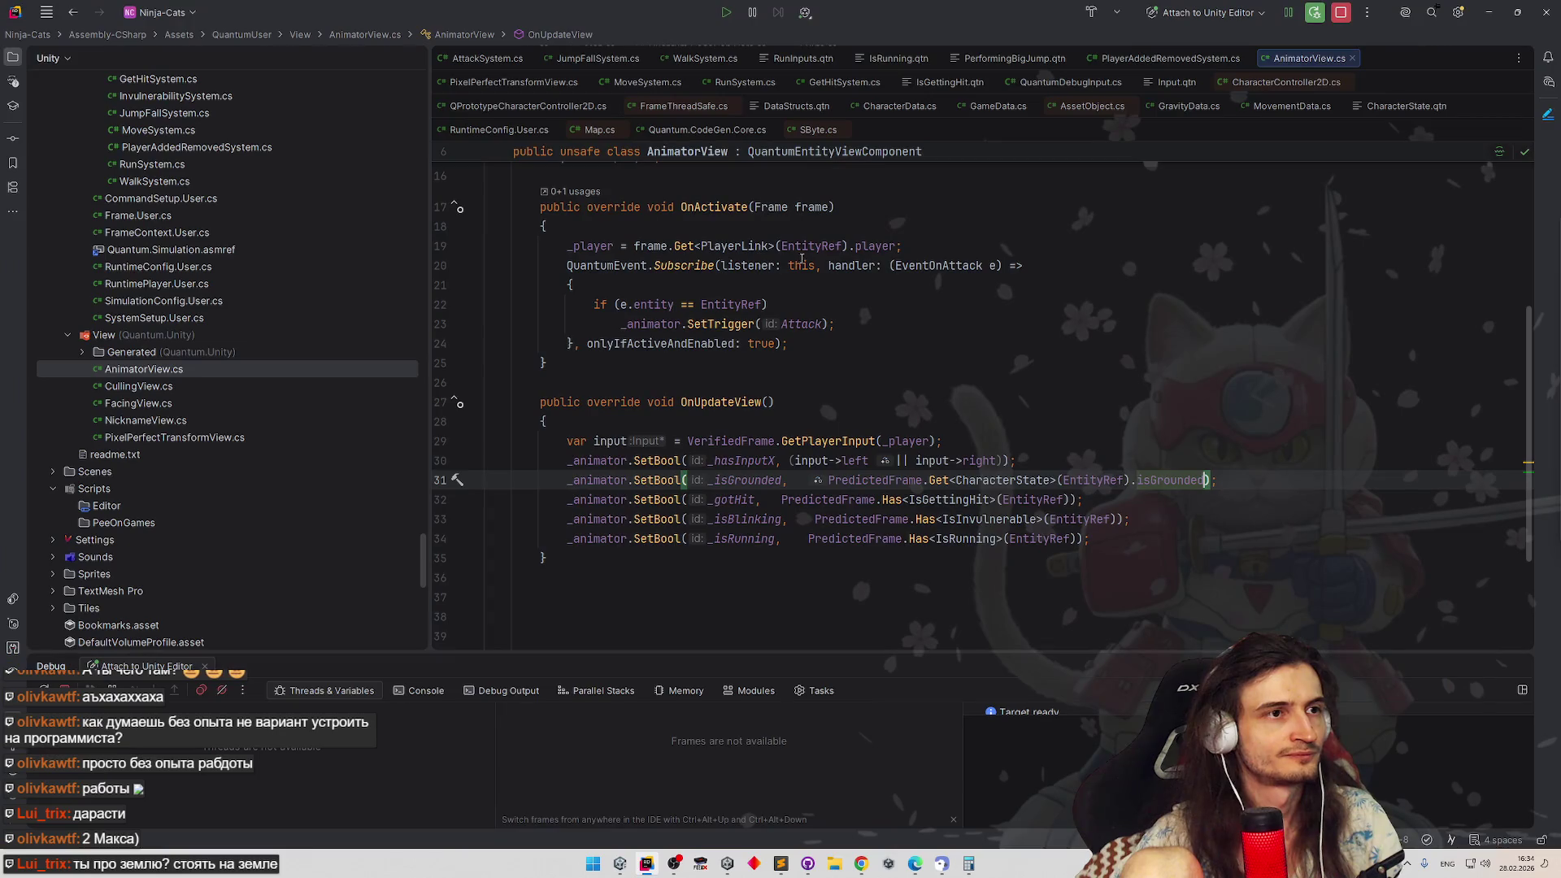
scroll(850, 289, up, 5)
scroll(890, 245, up, 3)
scroll(939, 180, down, 1)
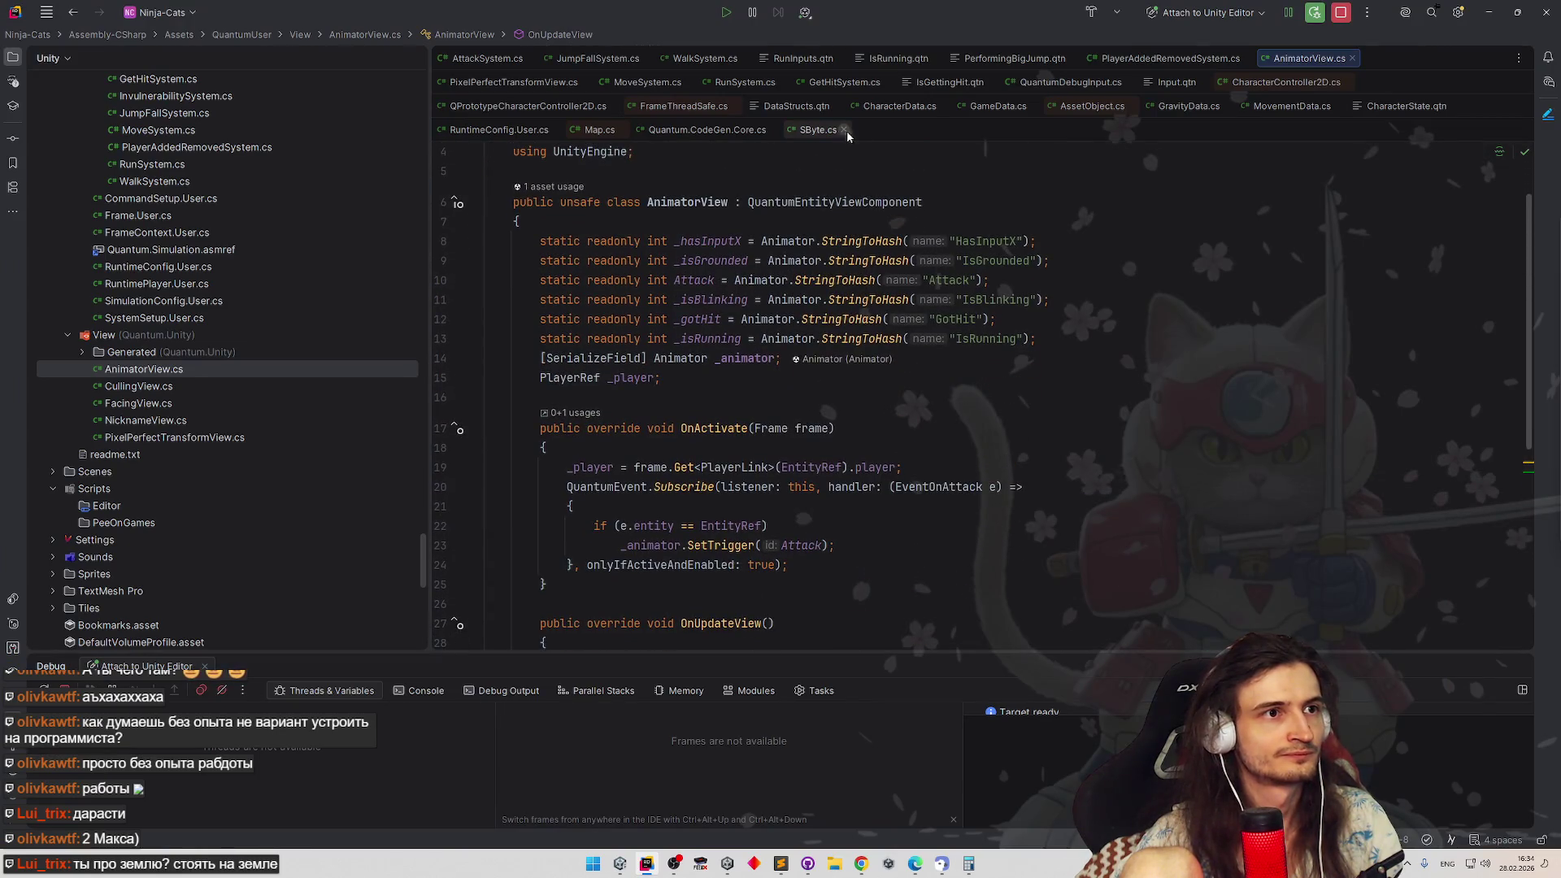
scroll(940, 180, up, 1)
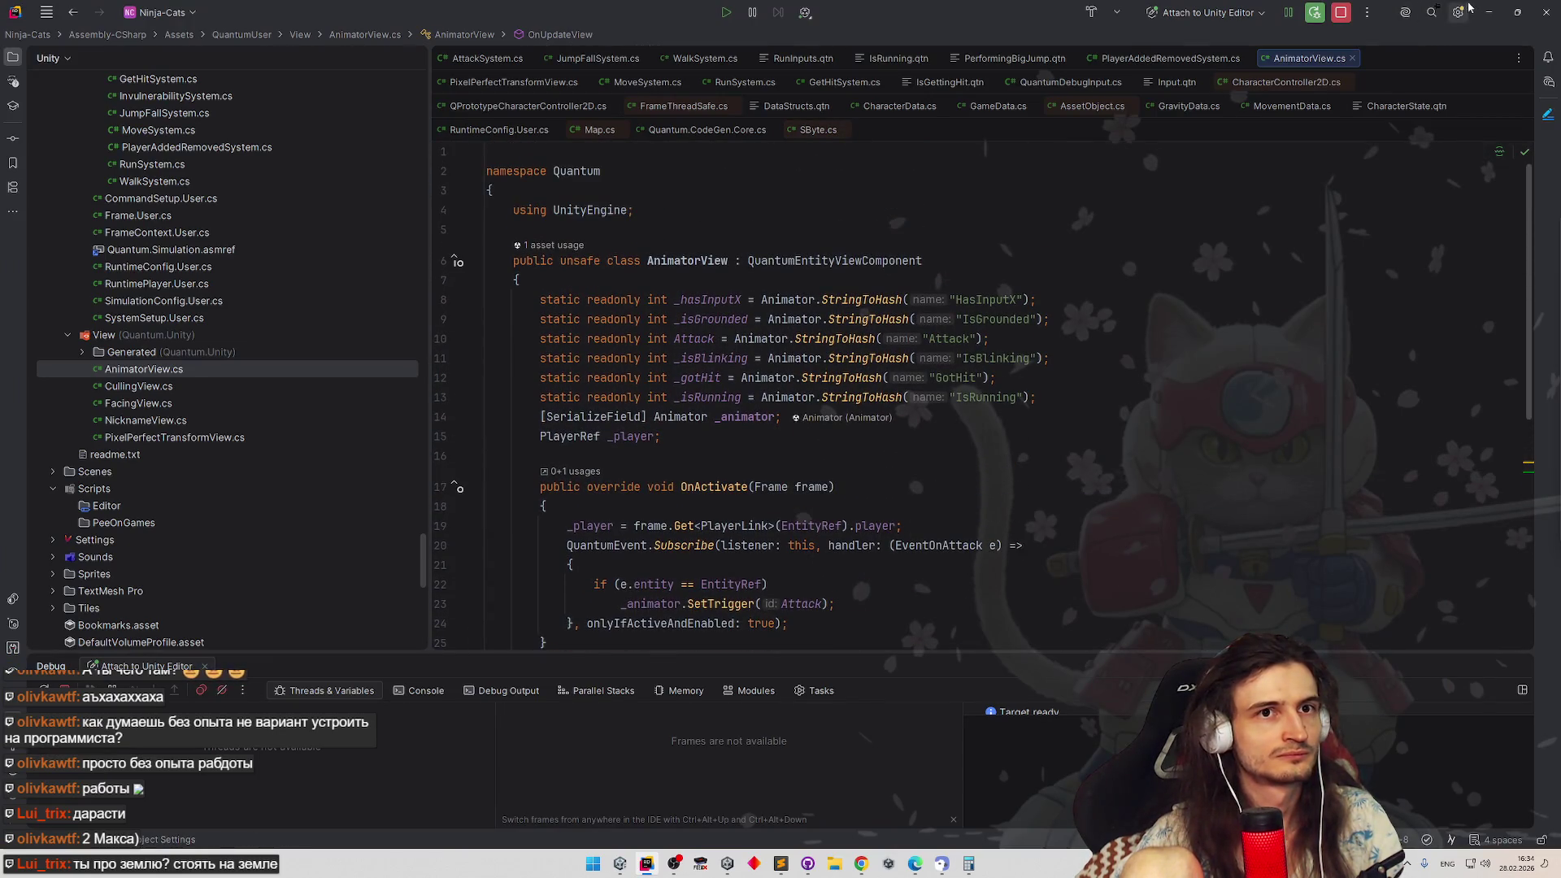
Stop the running game in Unity and return to AnimatorView.cs in Rider
key(alt+Tab)
click(833, 36)
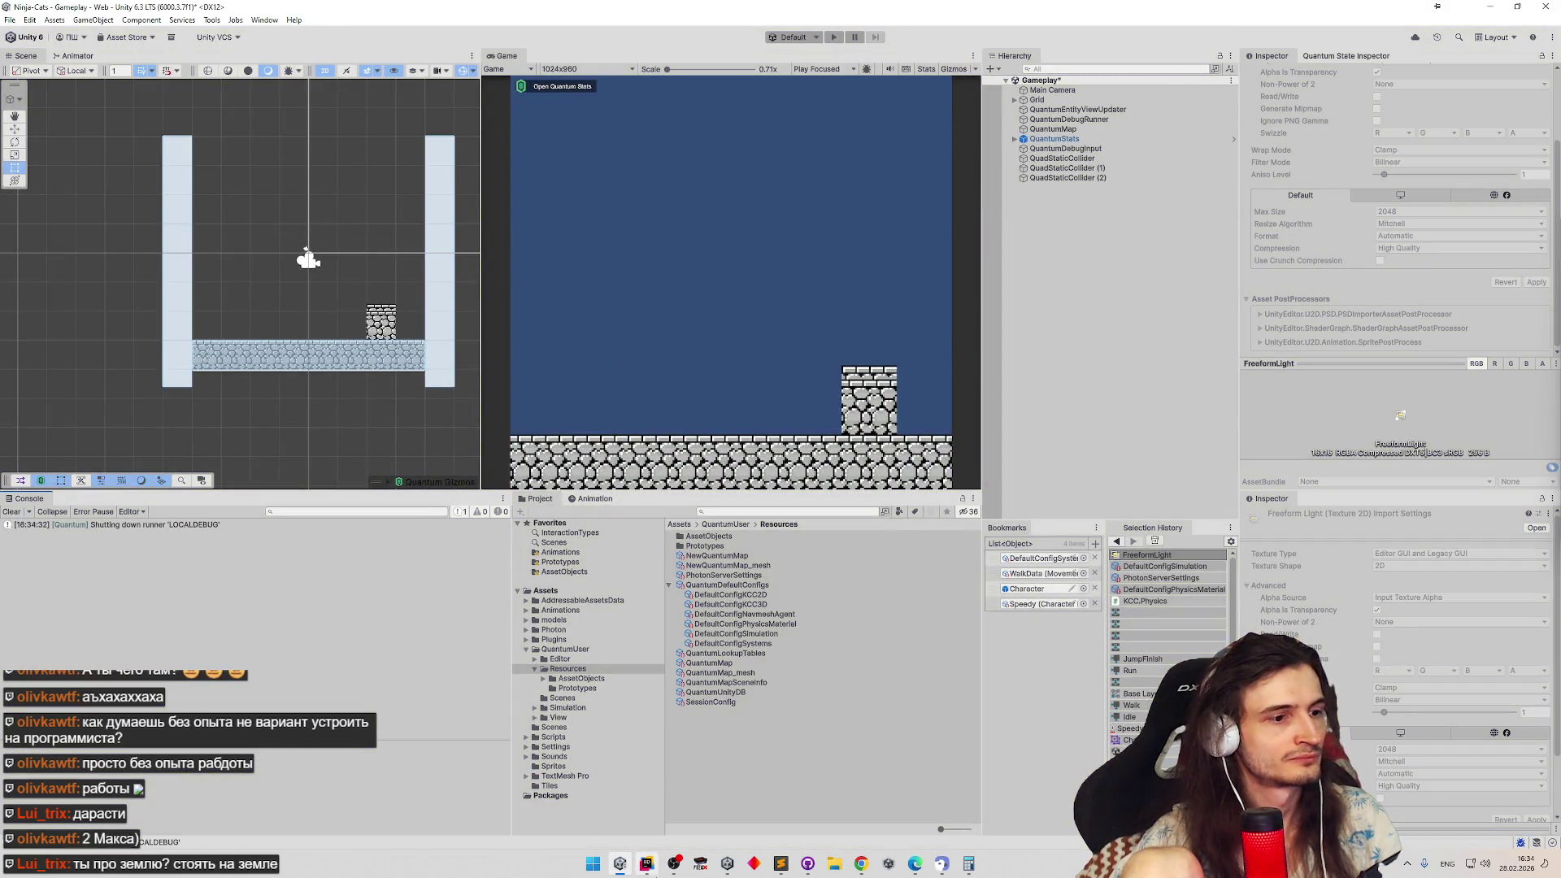
key(alt+Tab)
scroll(803, 331, down, 2)
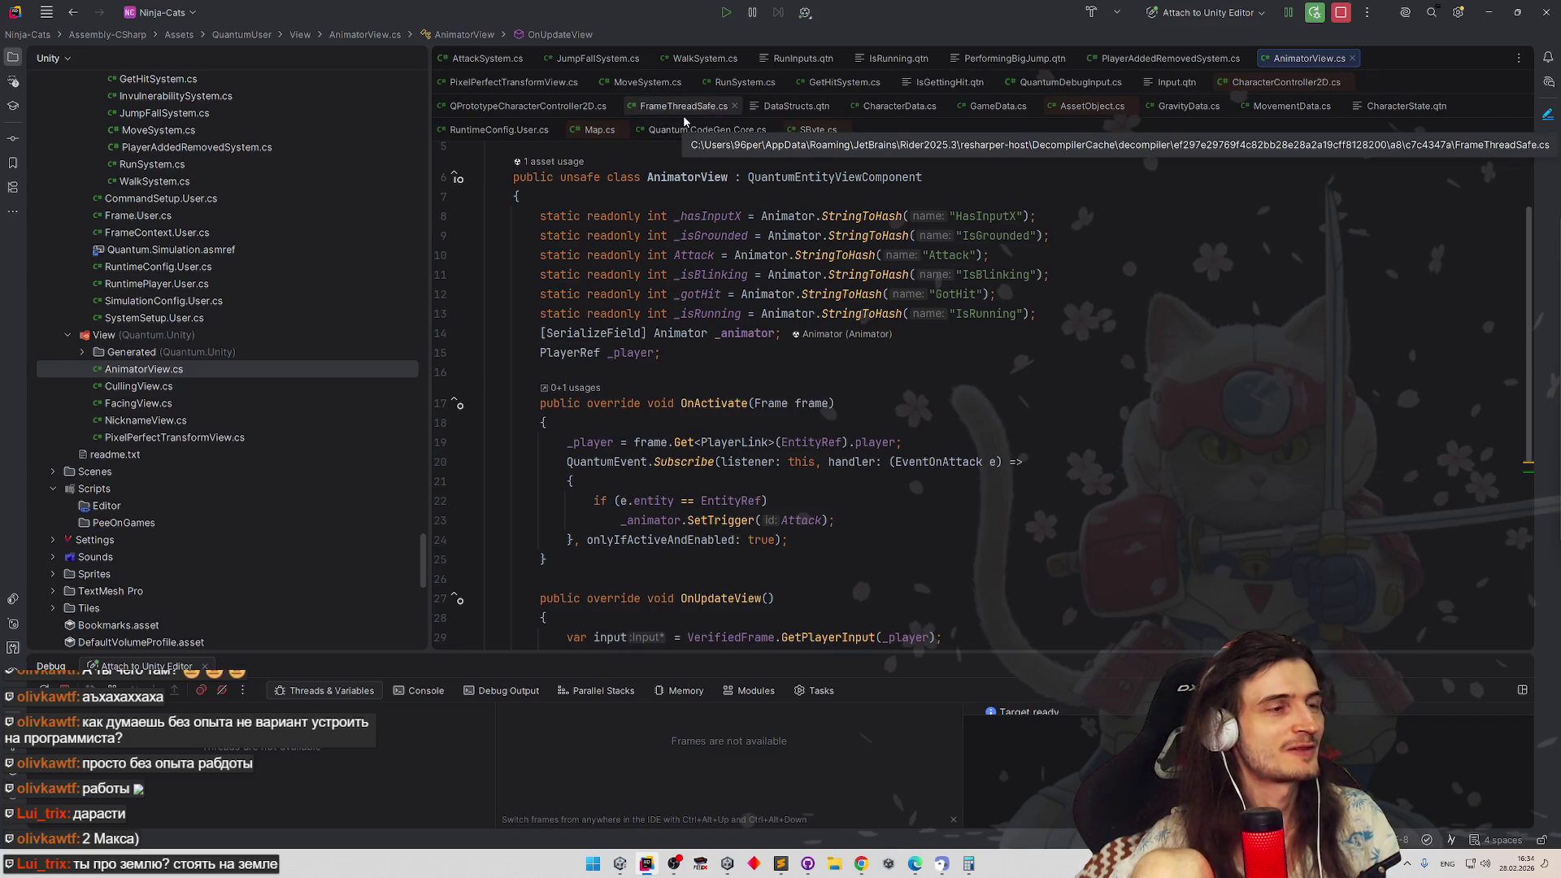
Review CharacterData.cs and CharacterController2D.cs, then close the CharacterController2D tab
click(880, 106)
scroll(953, 325, down, 5)
scroll(977, 243, down, 2)
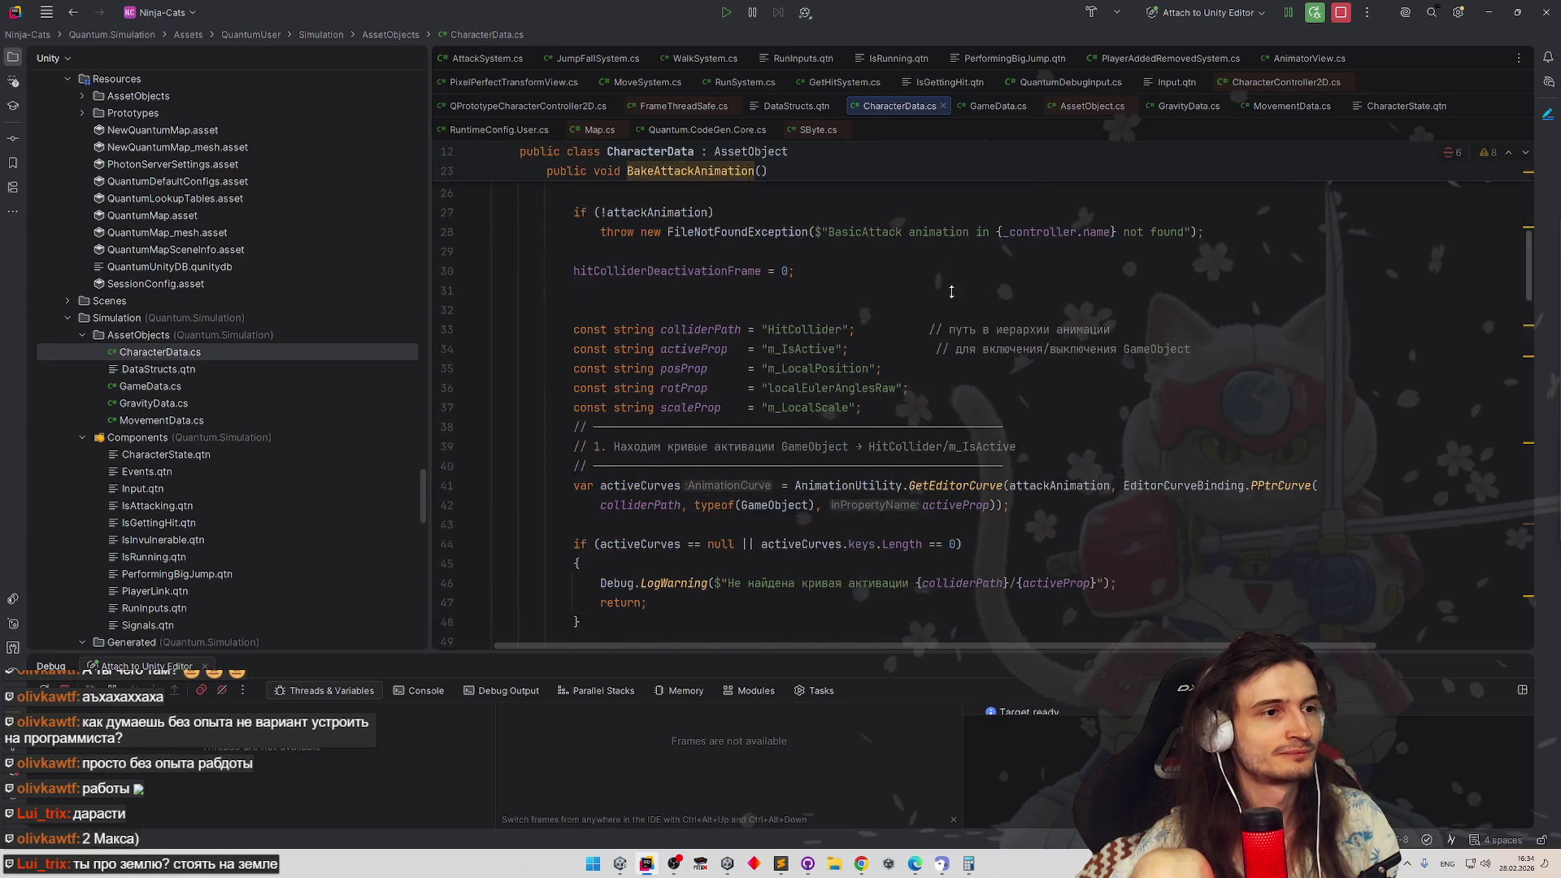
scroll(987, 196, down, 3)
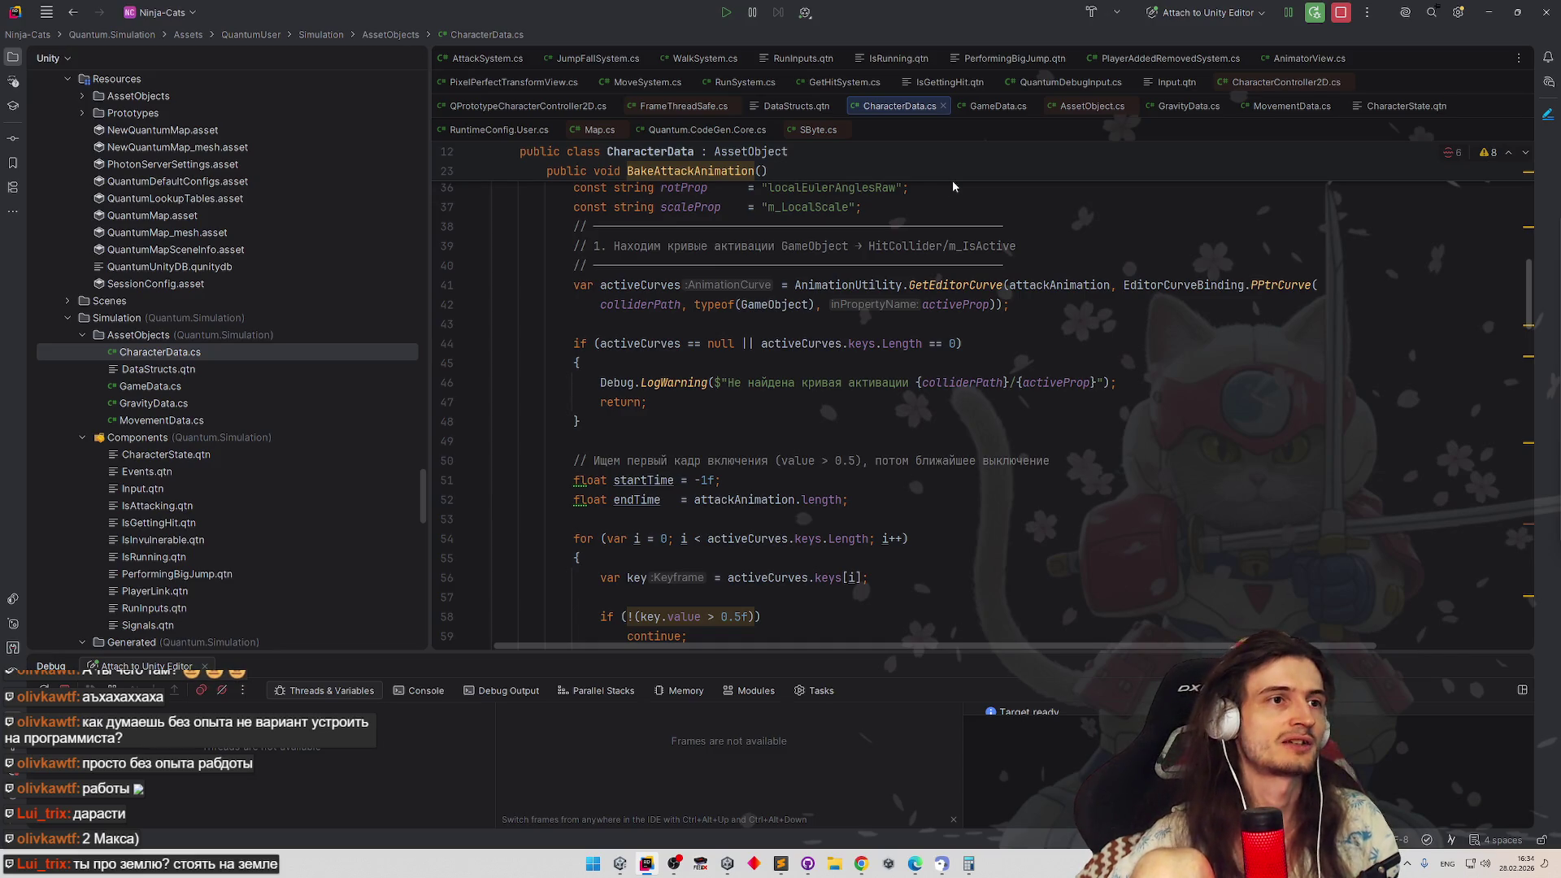
click(1280, 82)
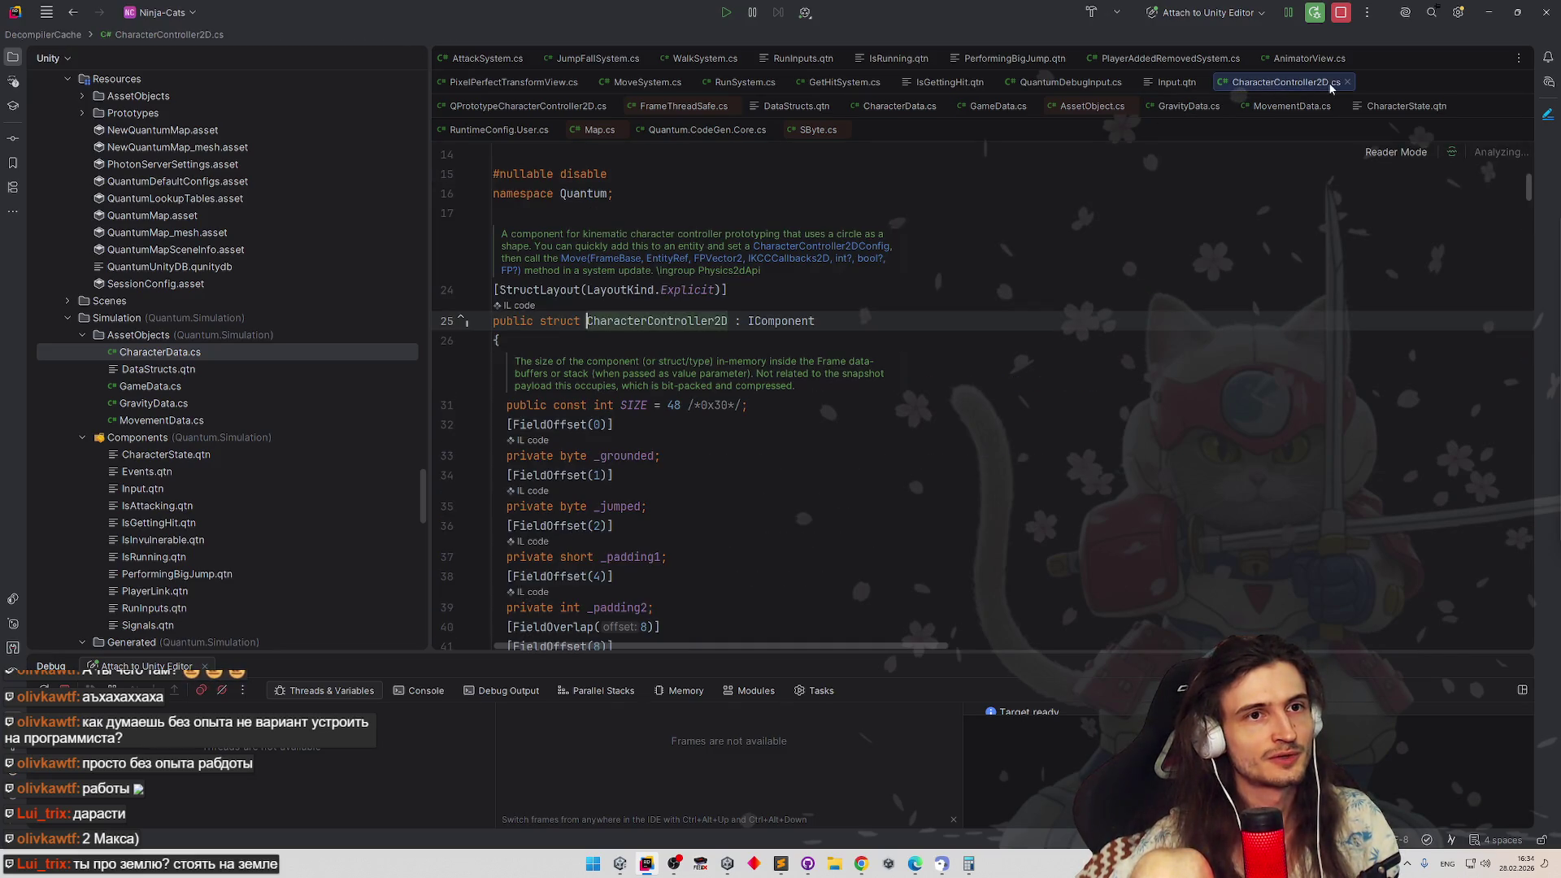
click(1347, 82)
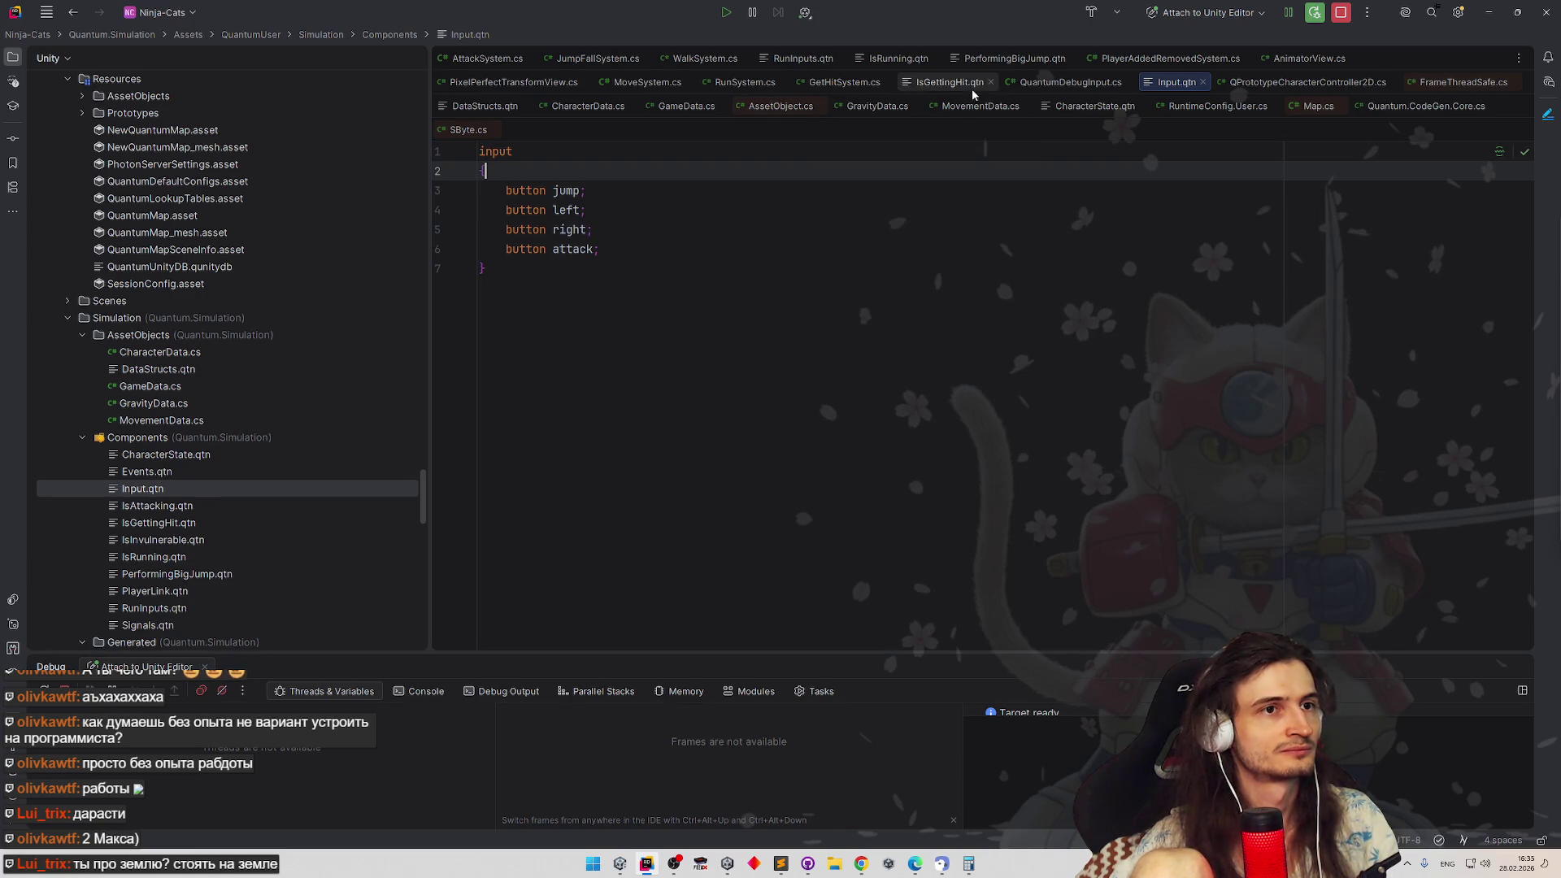
In MoveSystem.cs TryMove, add an else branch after the hit check with a Debug.Log printing the direction
click(663, 82)
scroll(905, 258, down, 2)
scroll(904, 258, down, 1)
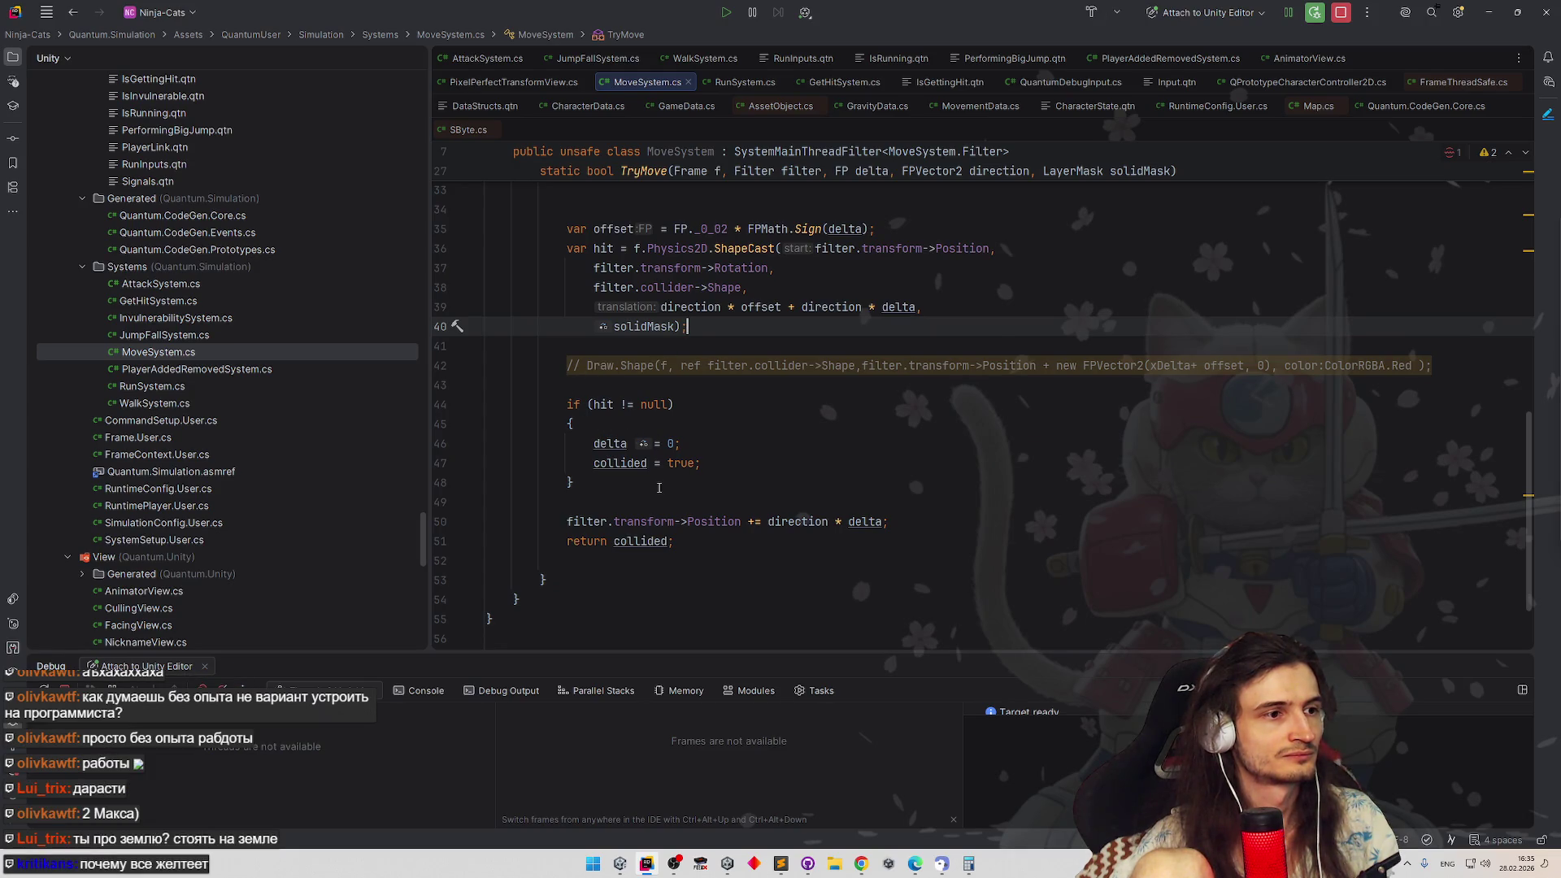
click(657, 486)
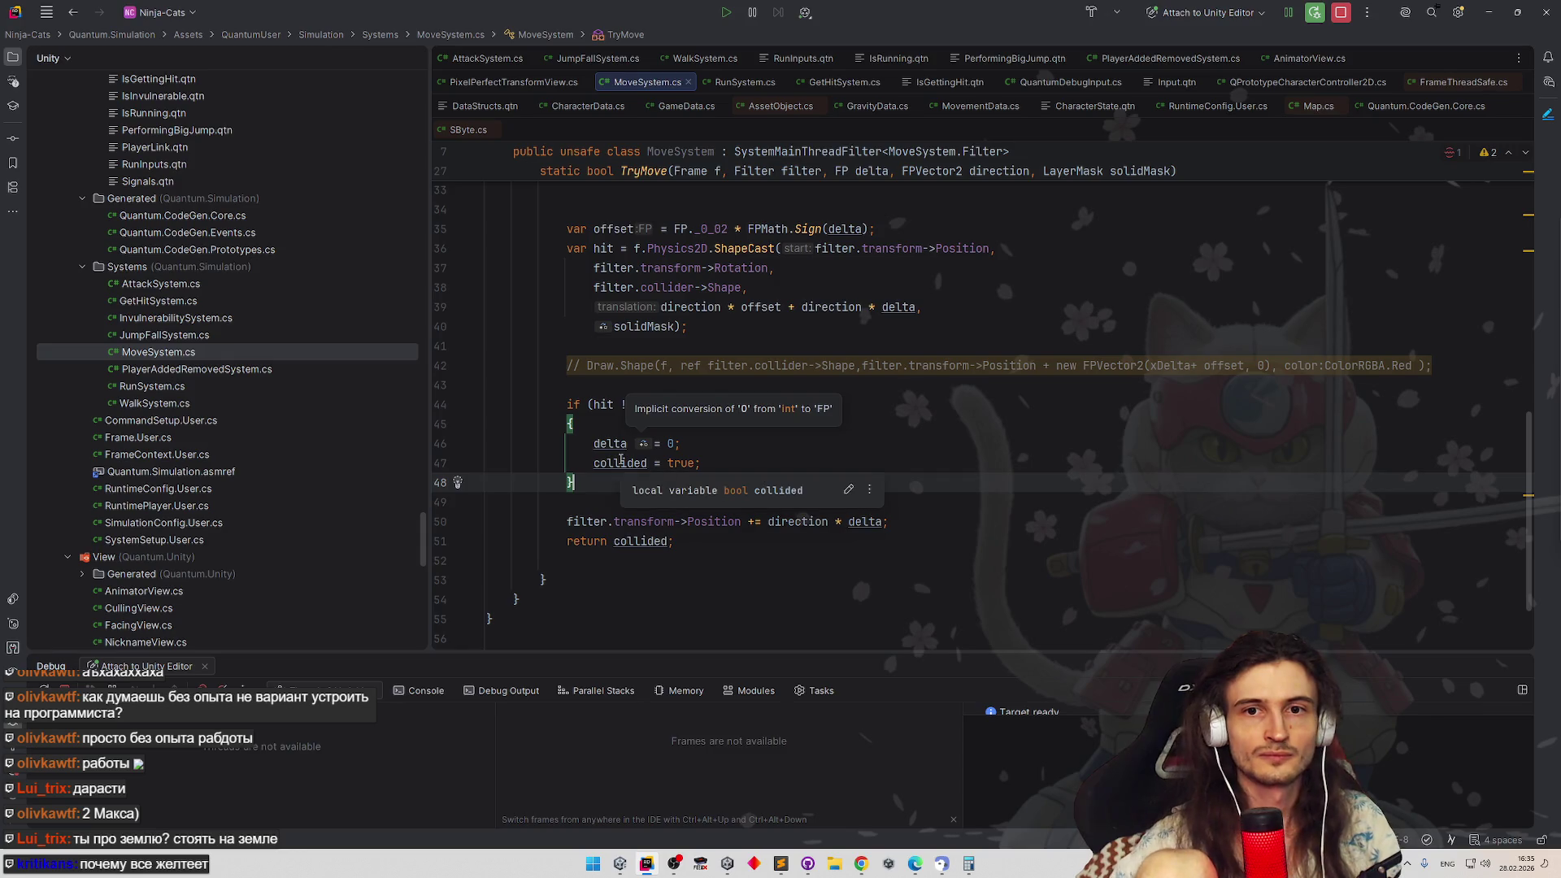
key(Return)
key(Return)
text(if )
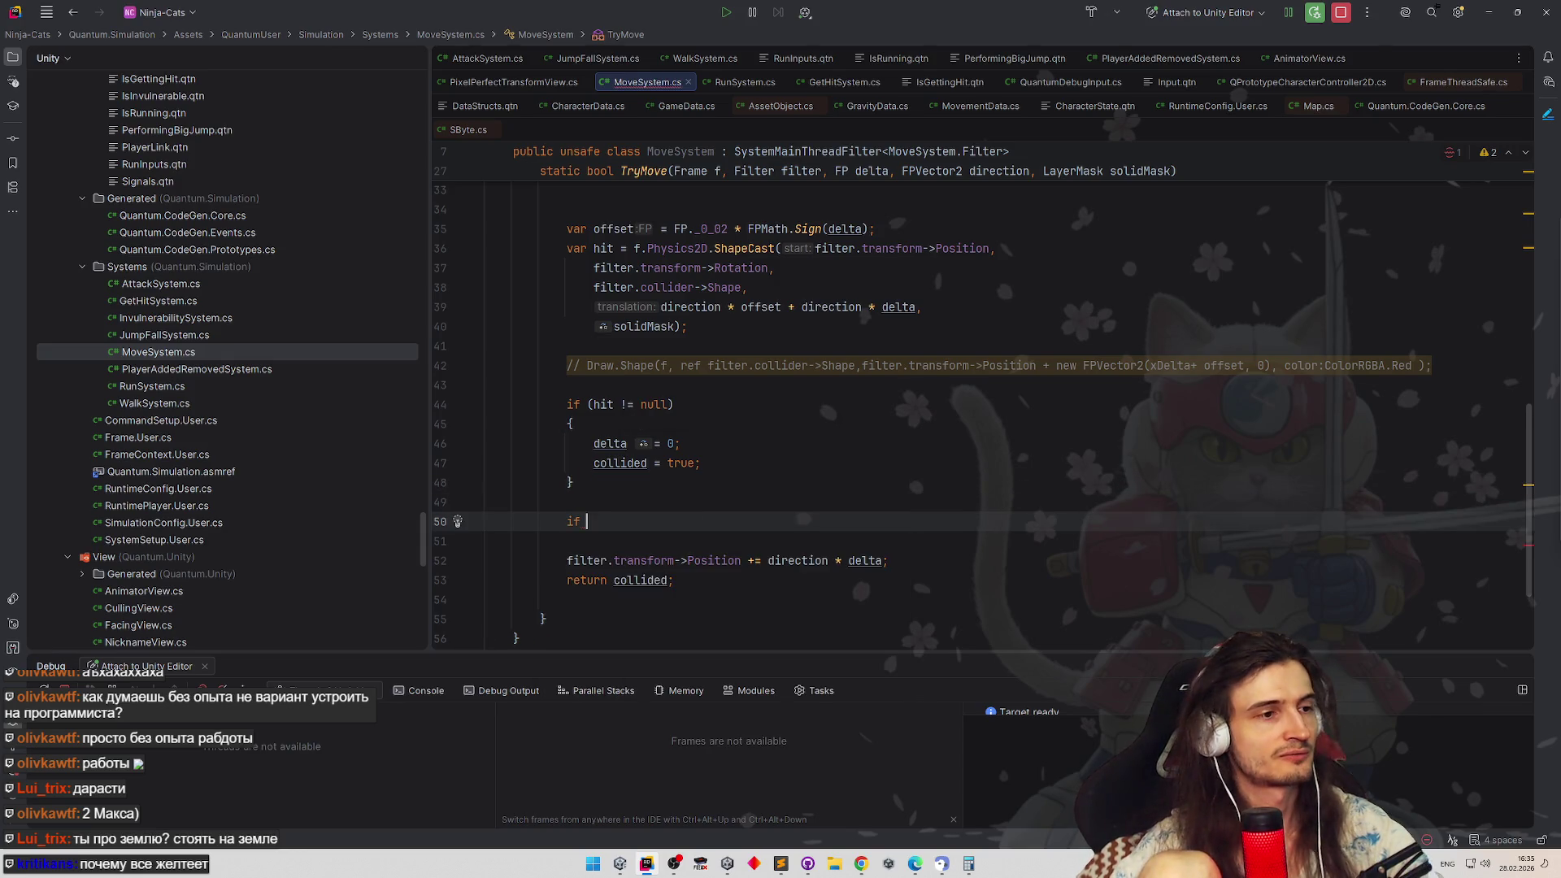
text(()
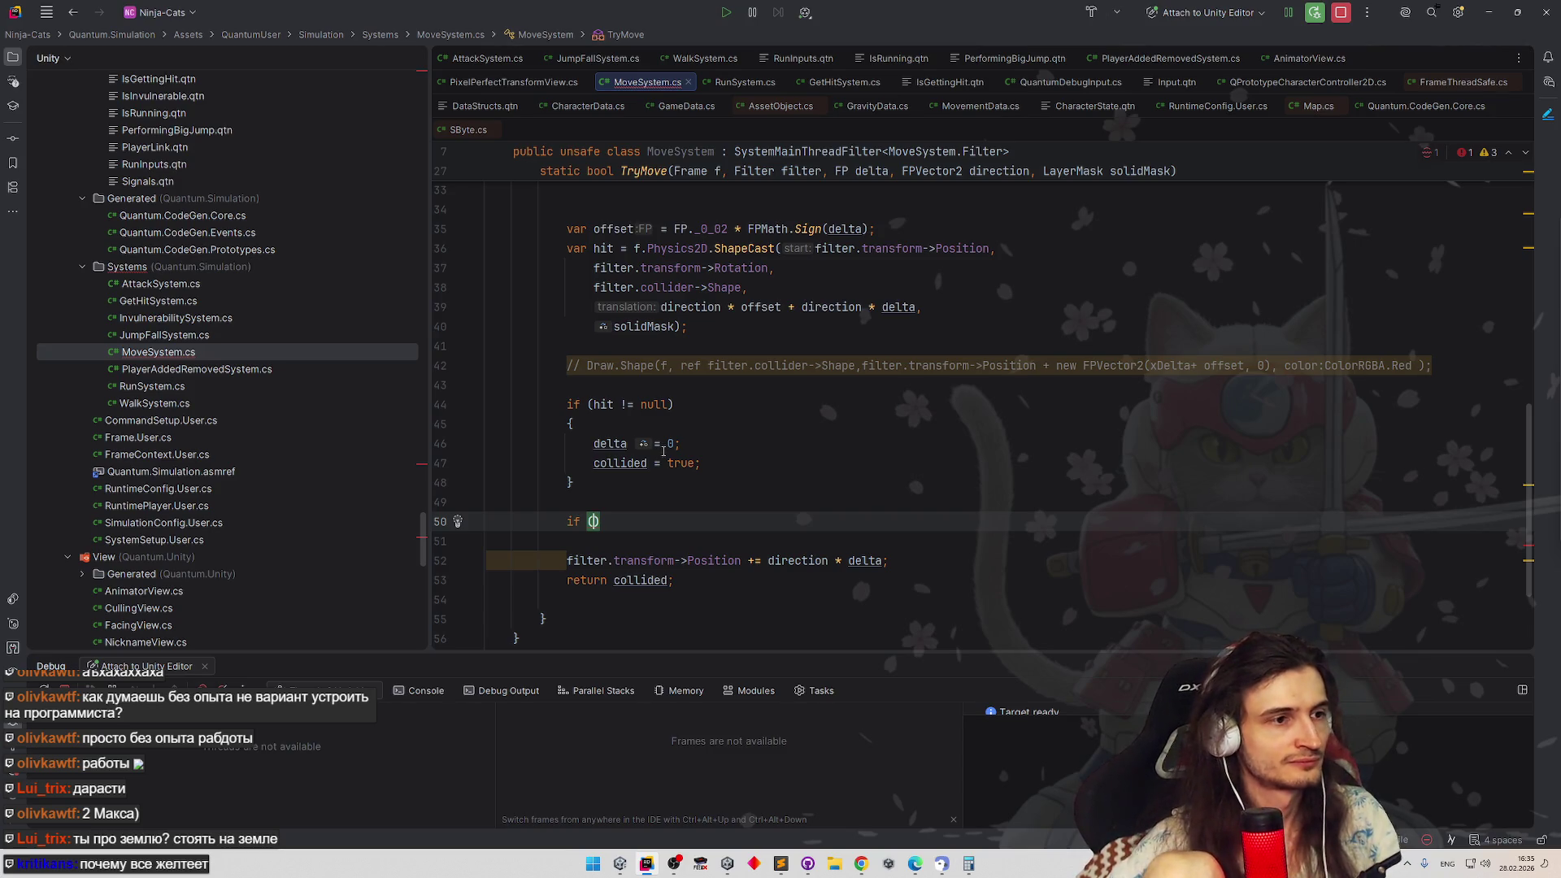
key(BackSpace)
key(BackSpace)
key(BackSpace)
key(BackSpace)
key(BackSpace)
text(else)
key(Return)
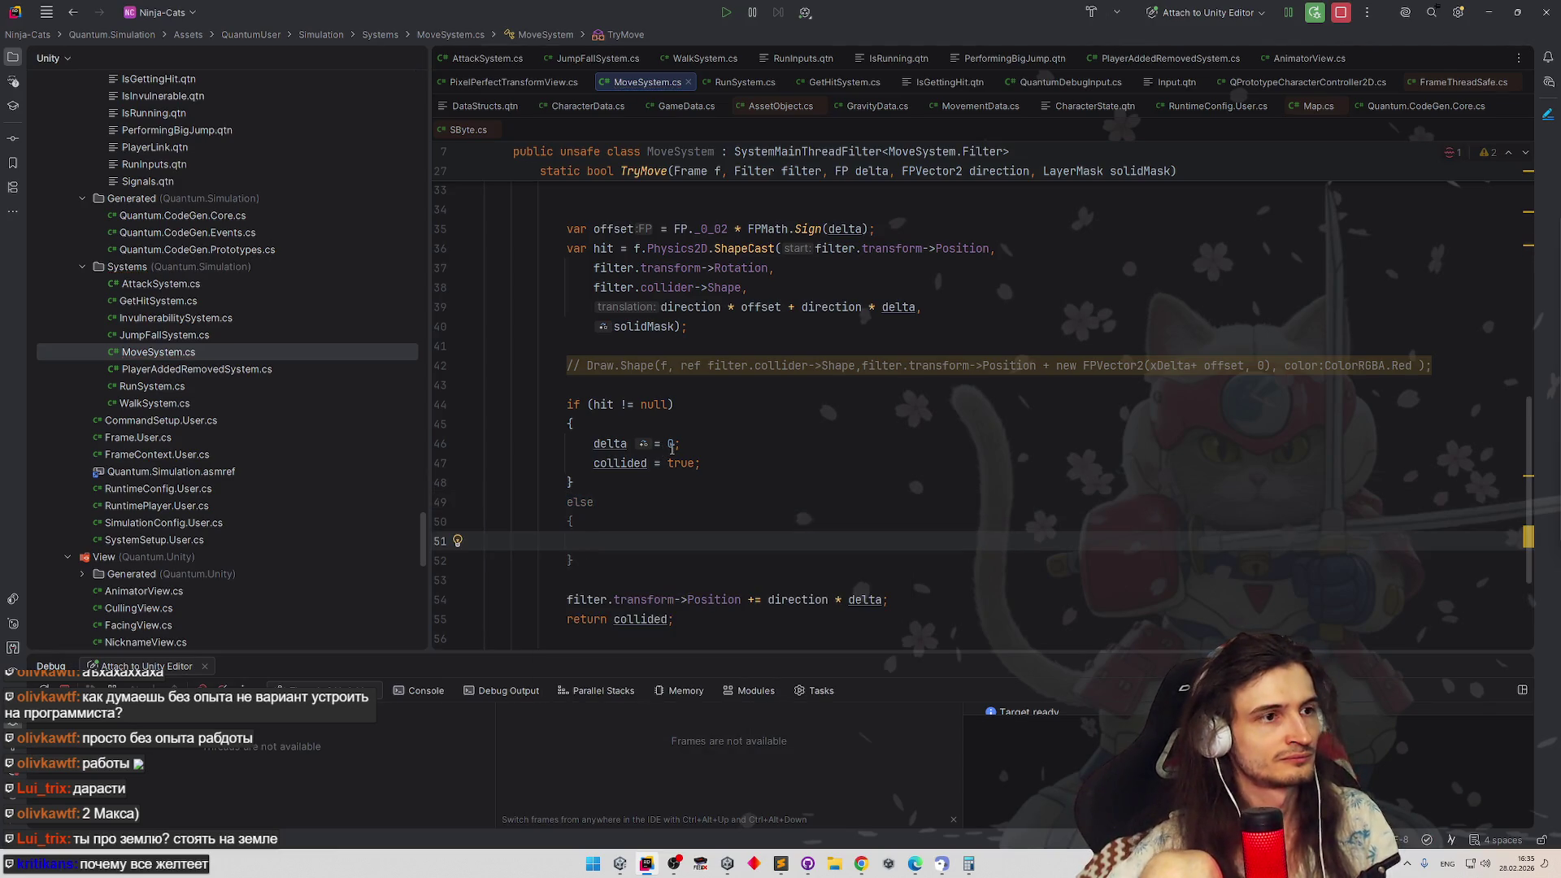
text(Debug.lo)
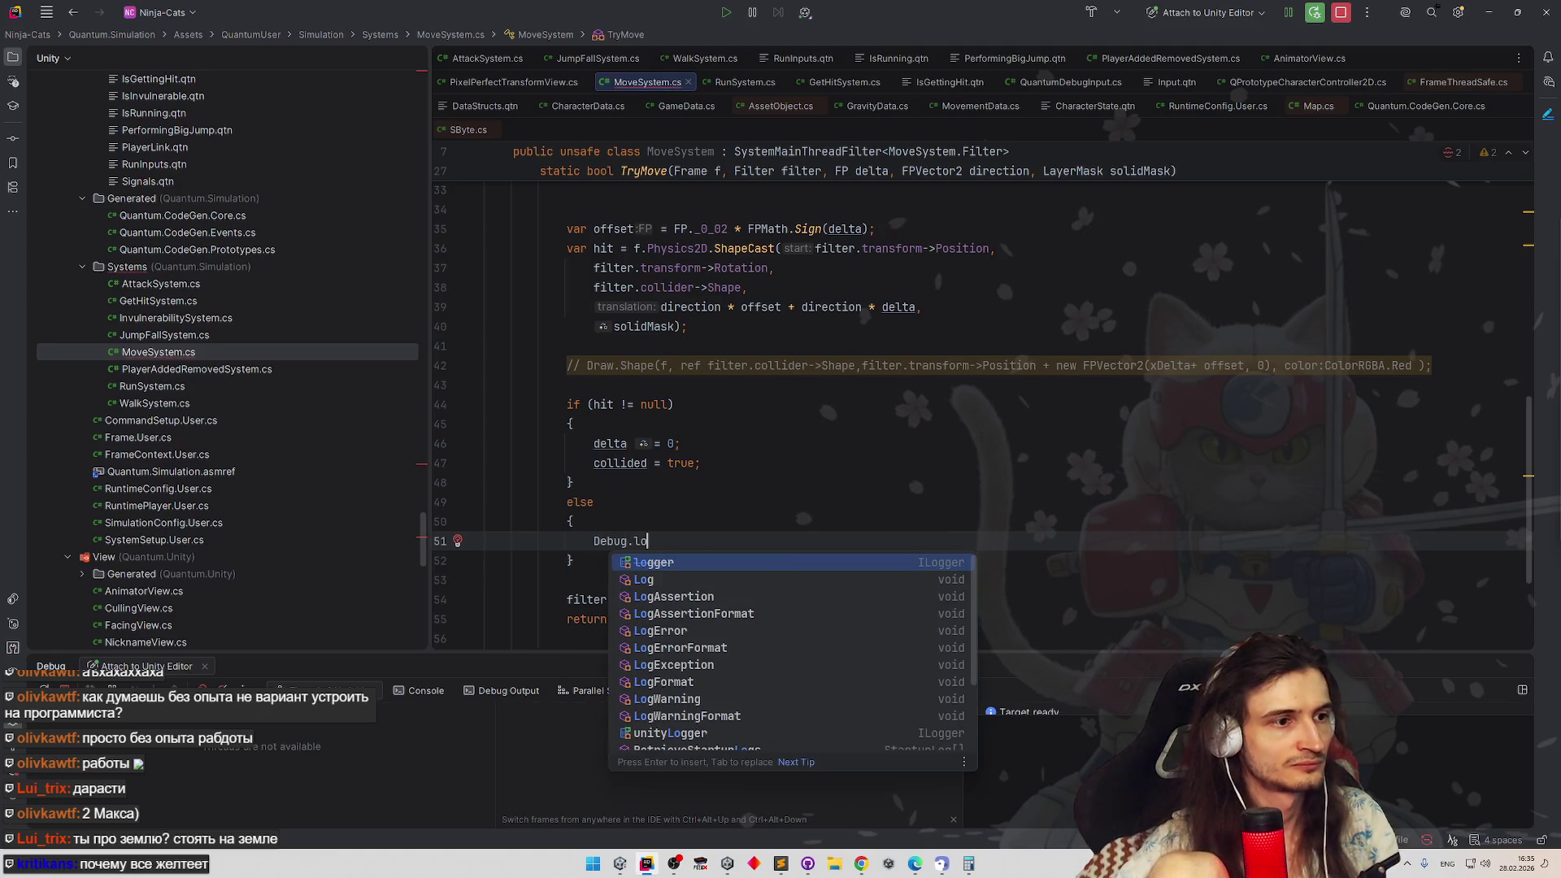
key(Down)
key(Return)
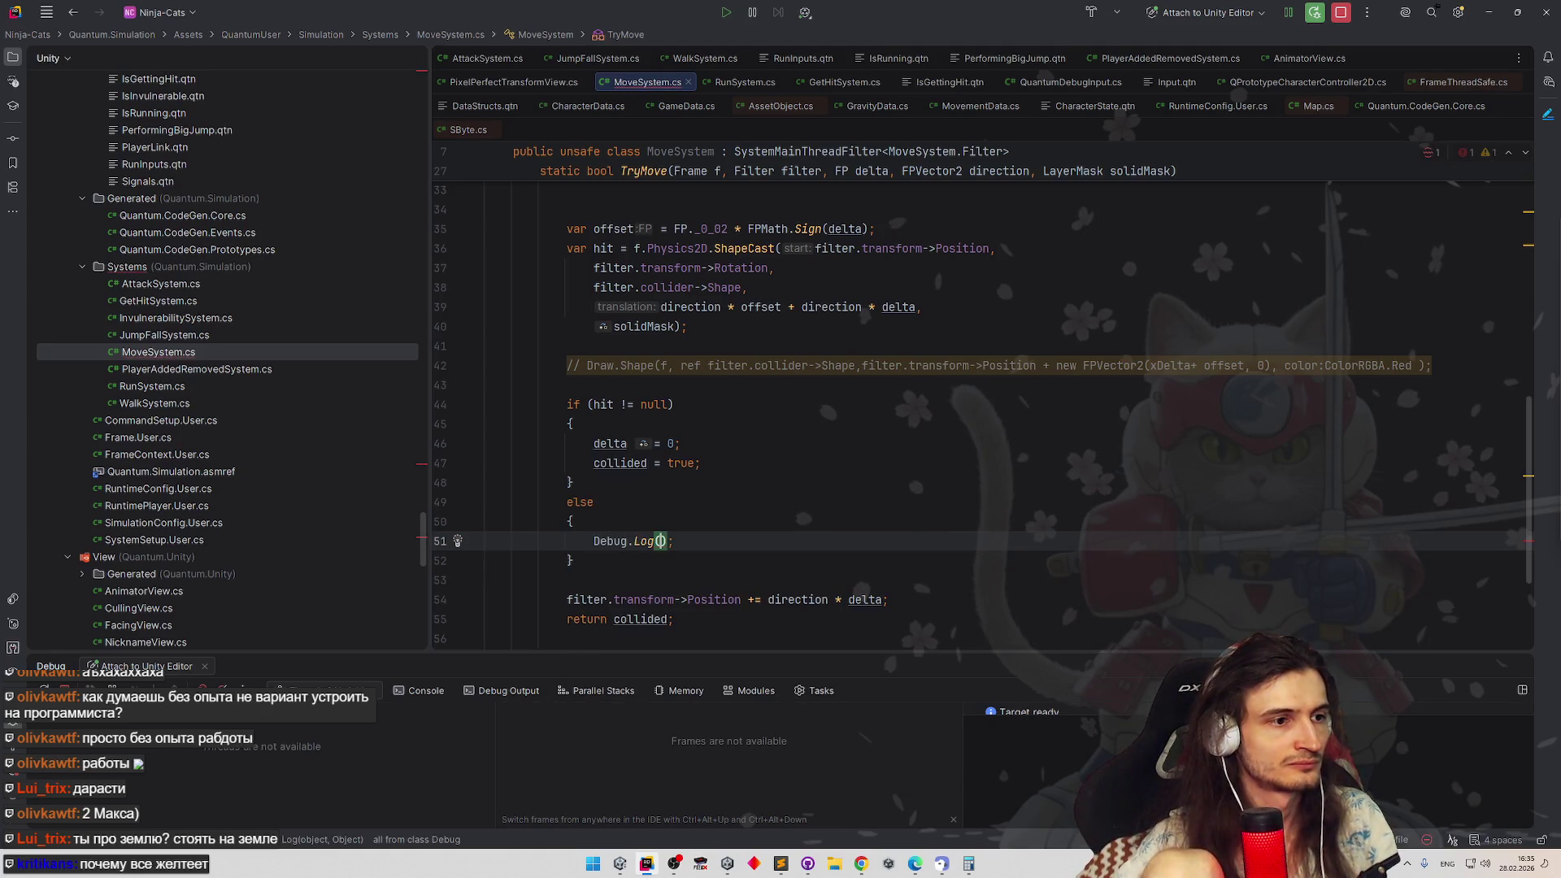
text($")
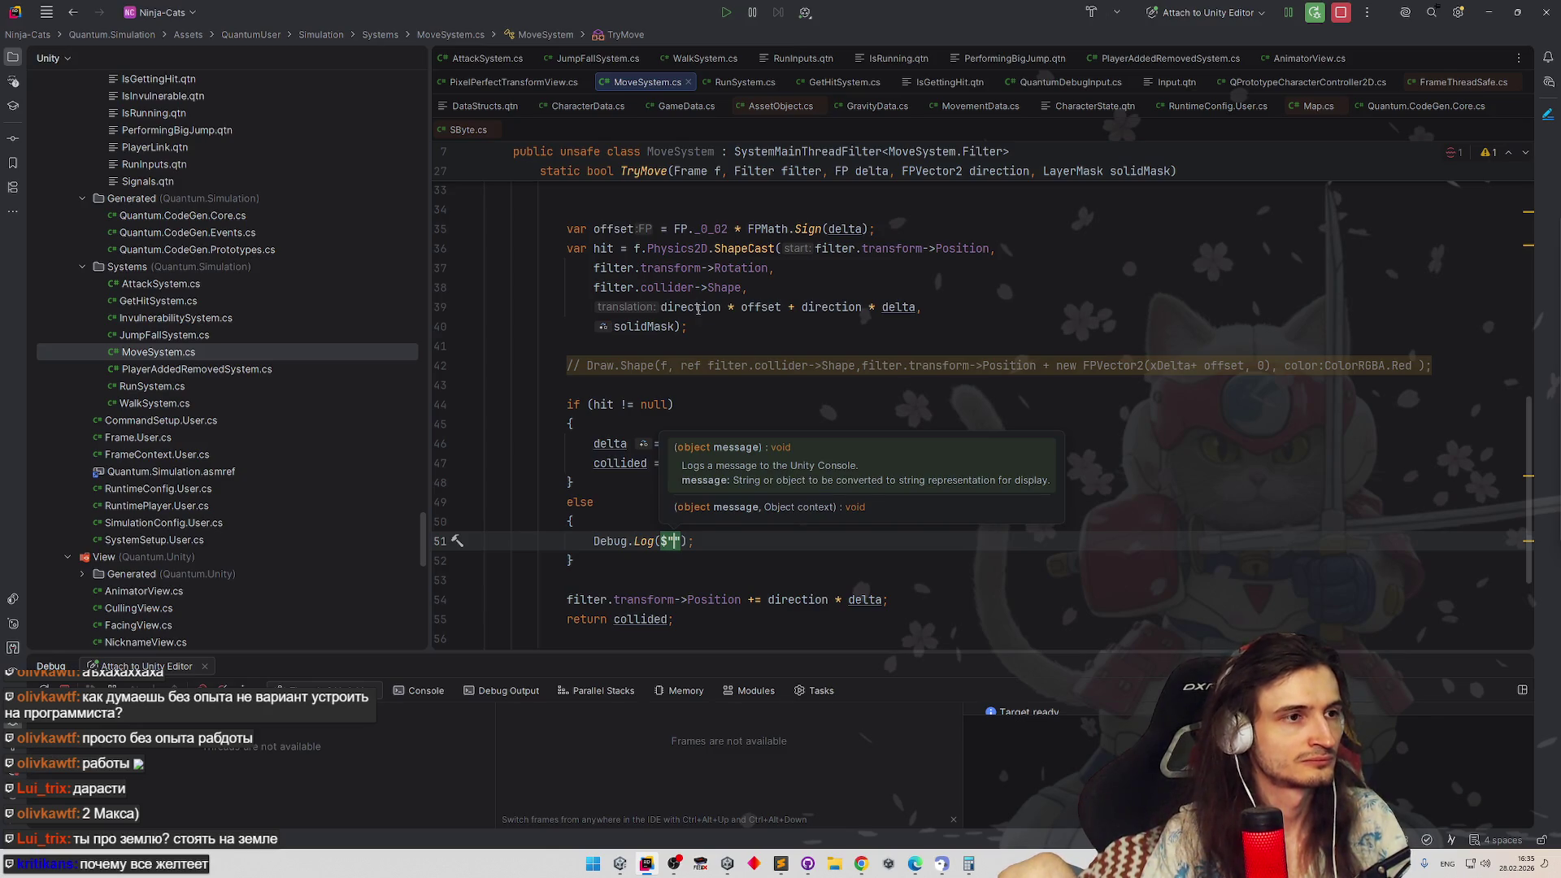
text({)
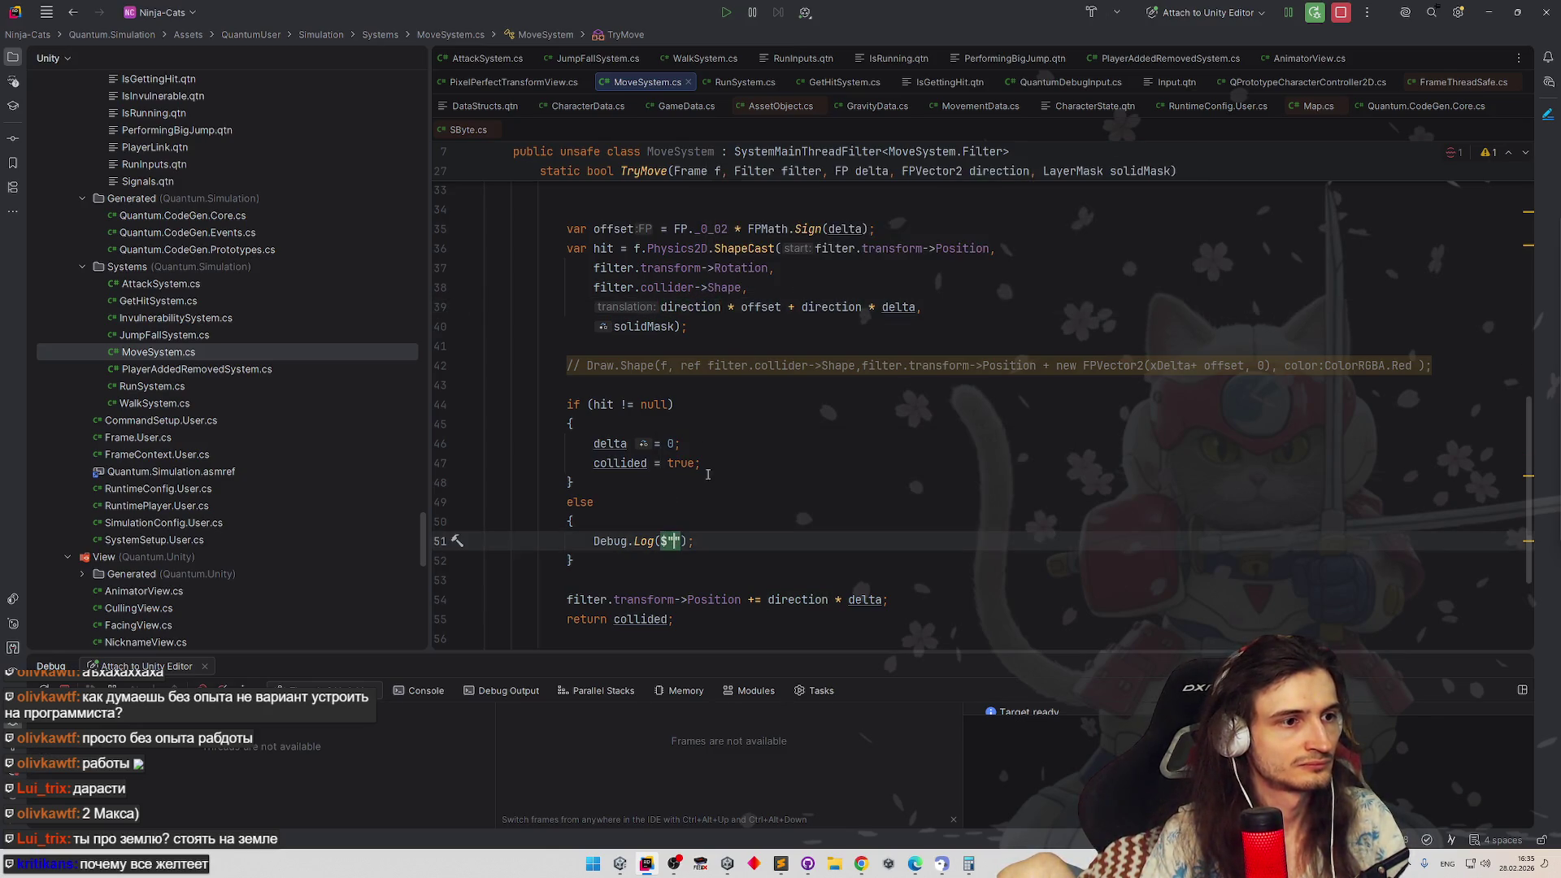
text(ir direction)
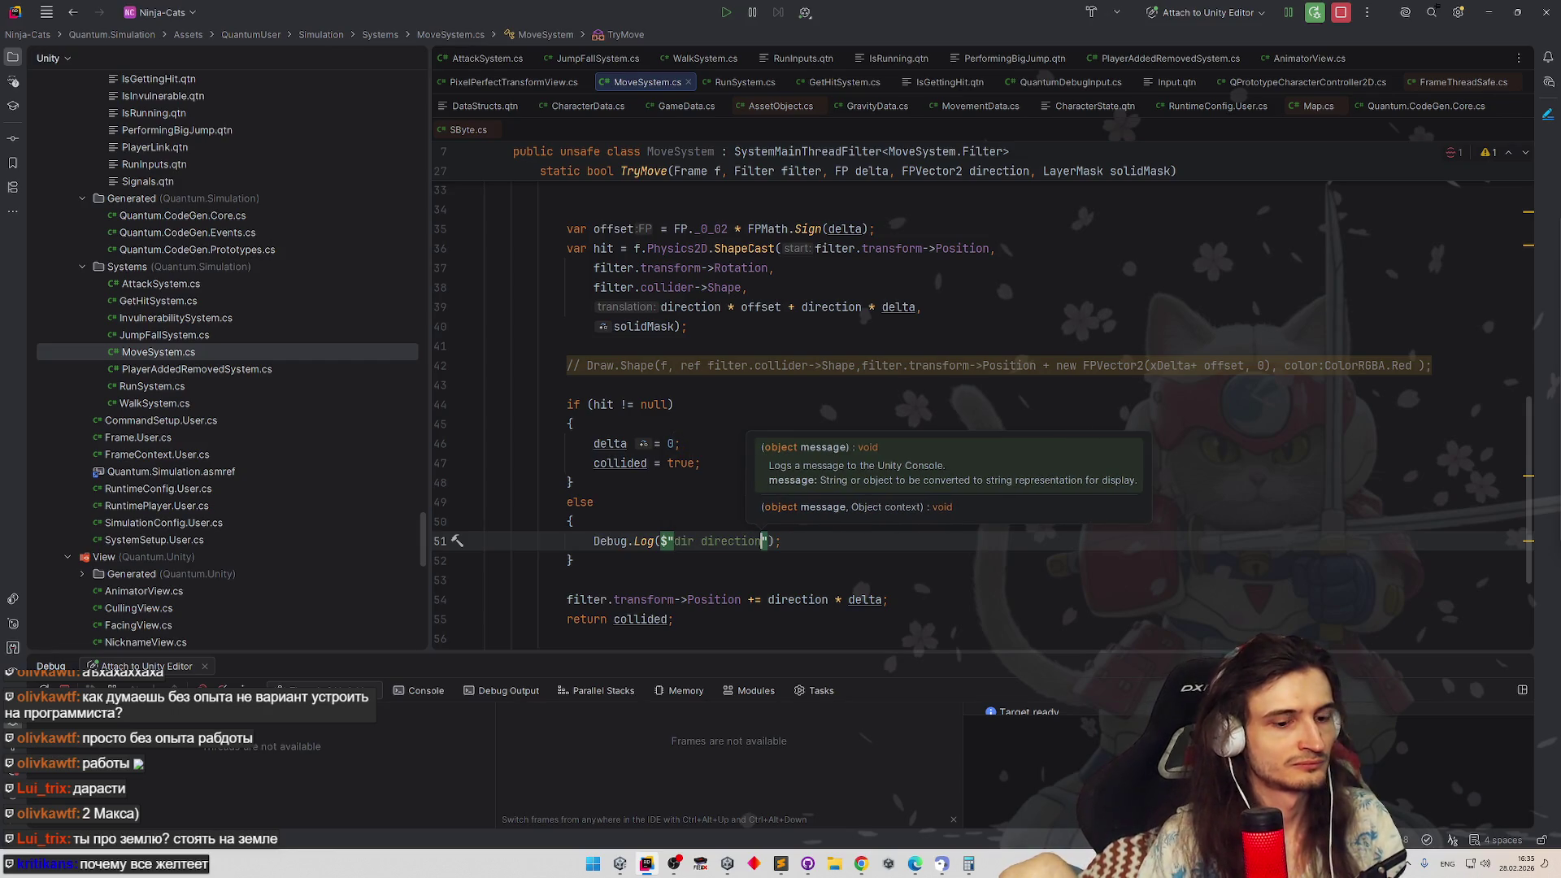
text( {direction})
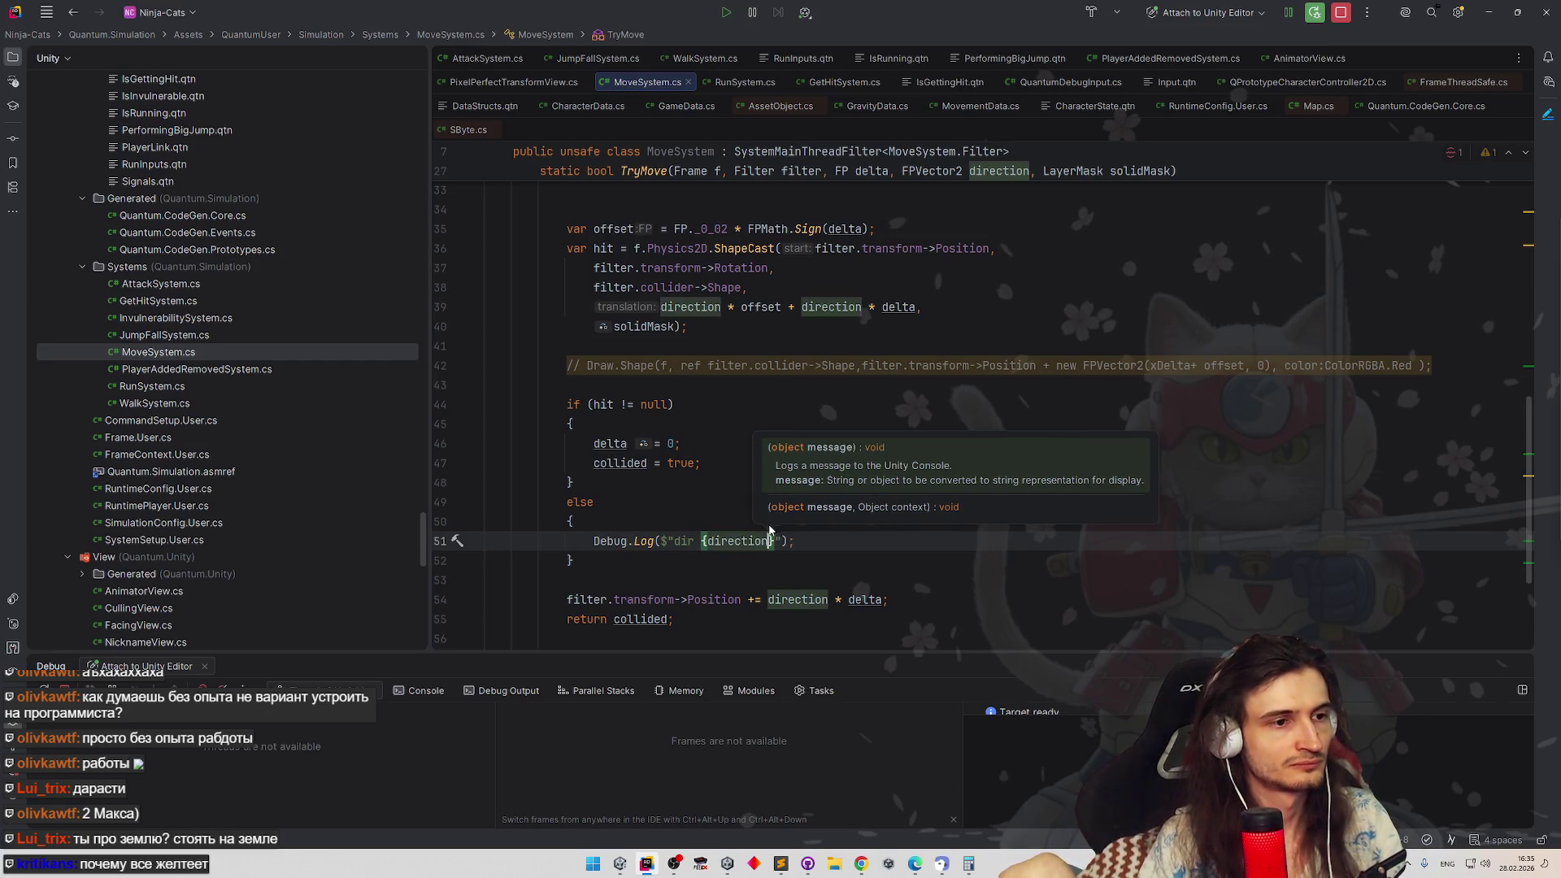
key(Up)
click(775, 540)
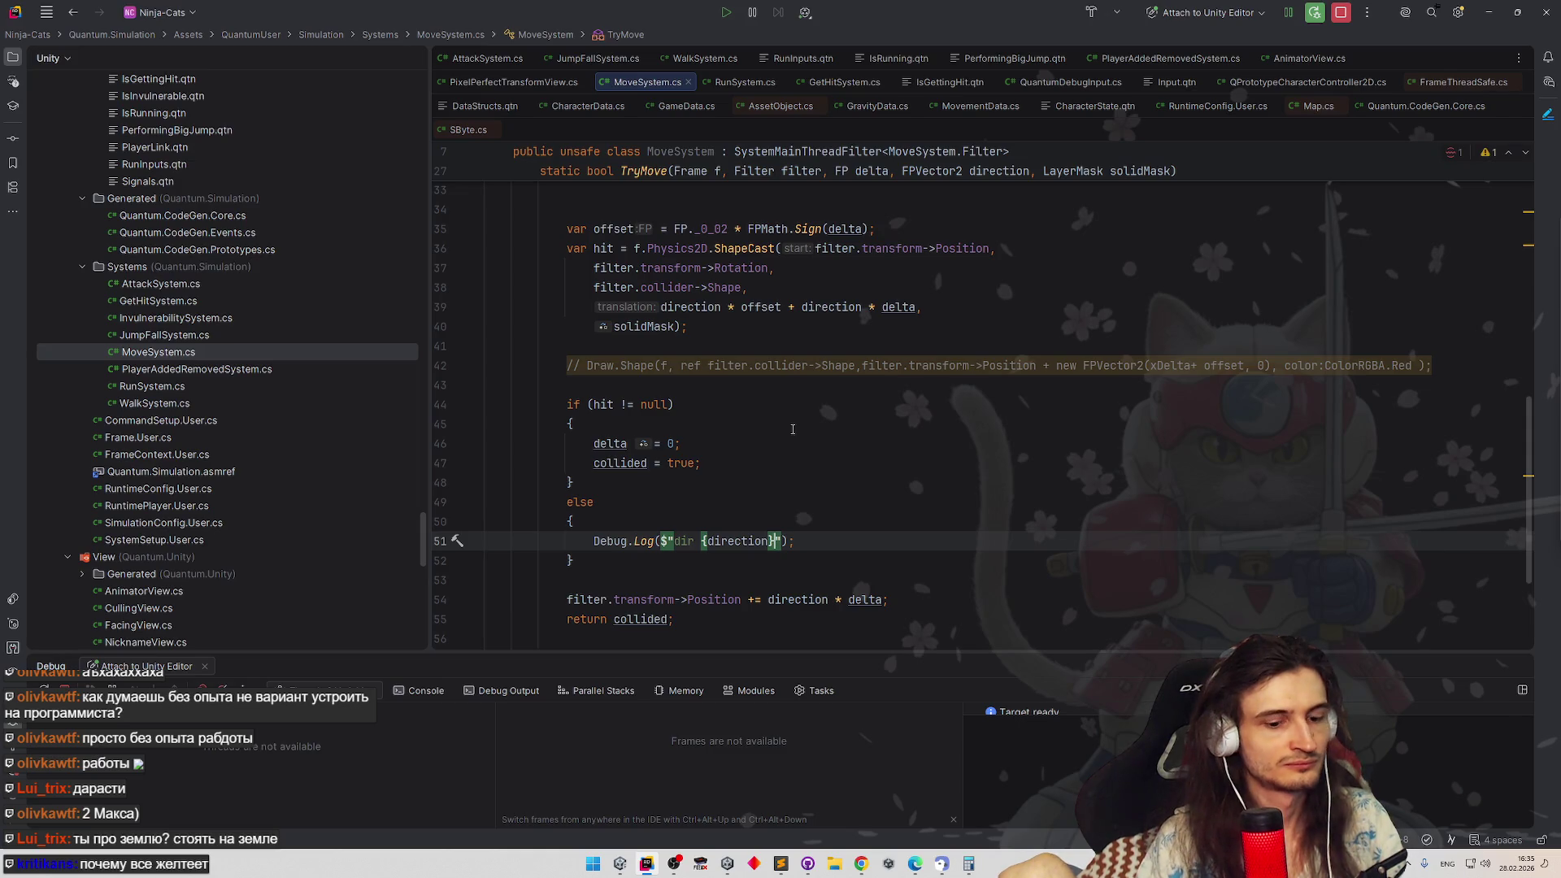
text(pos {)
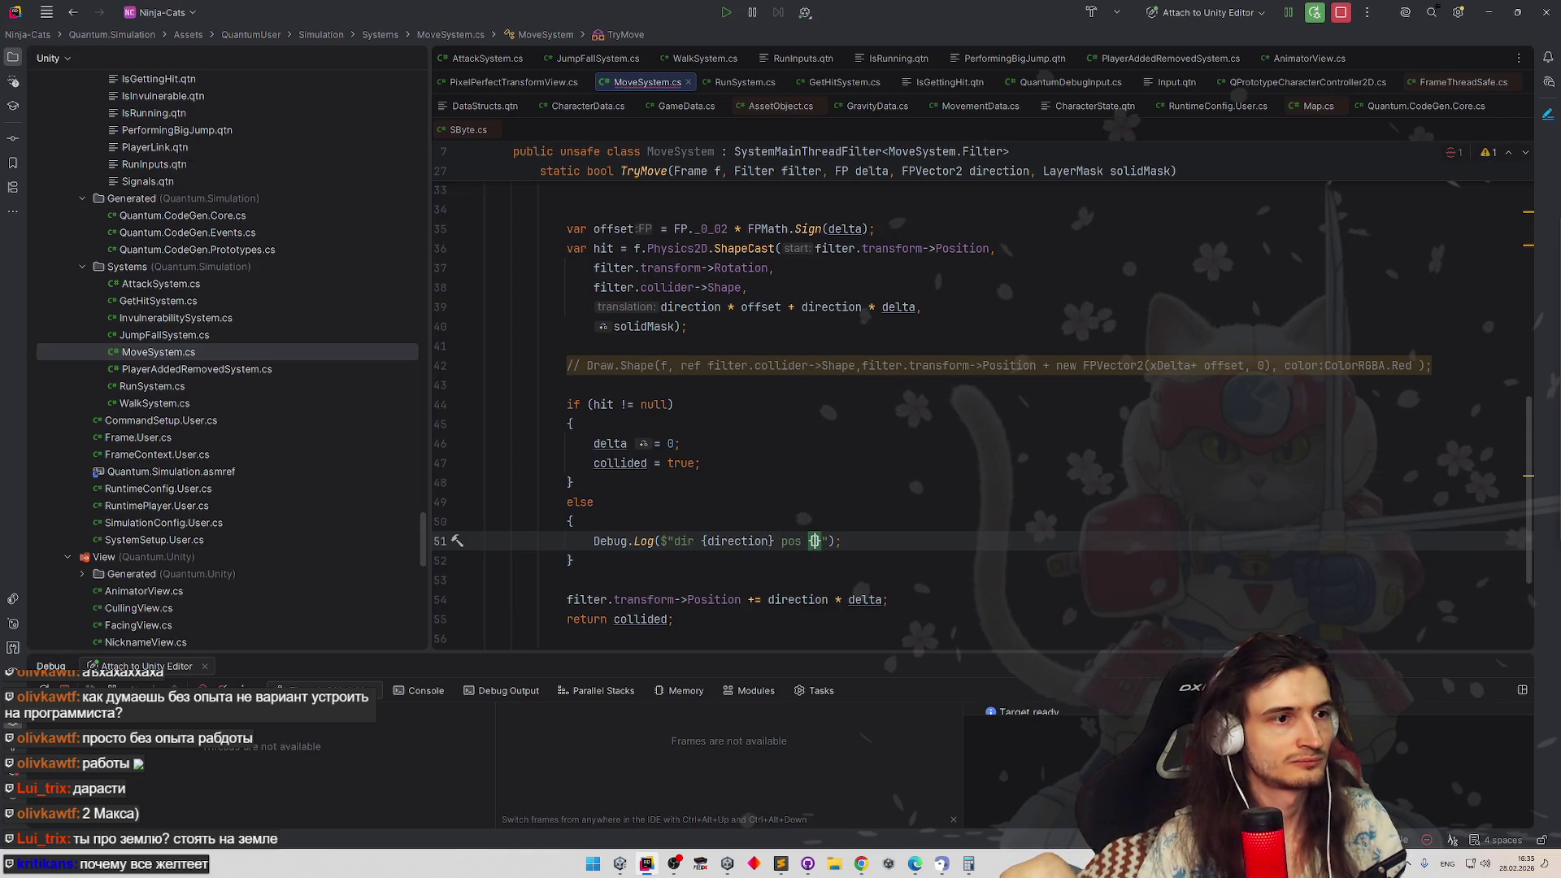
Extend the log with the cast start position and the direction * offset + direction * delta translation
drag(816, 249, 992, 249)
key(ctrl+c)
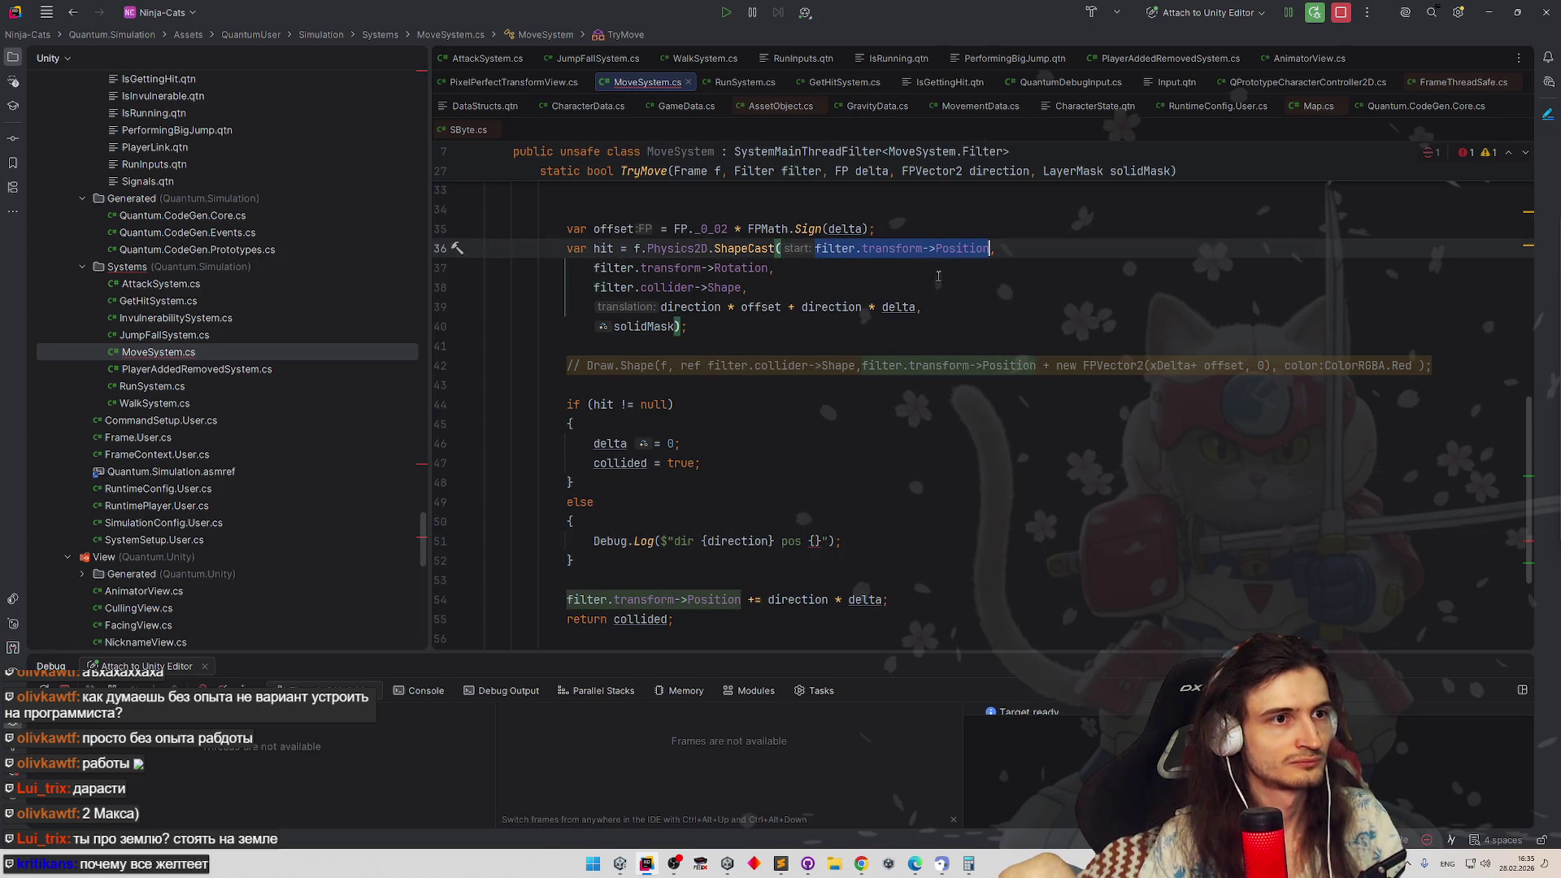
click(815, 541)
key(ctrl+v)
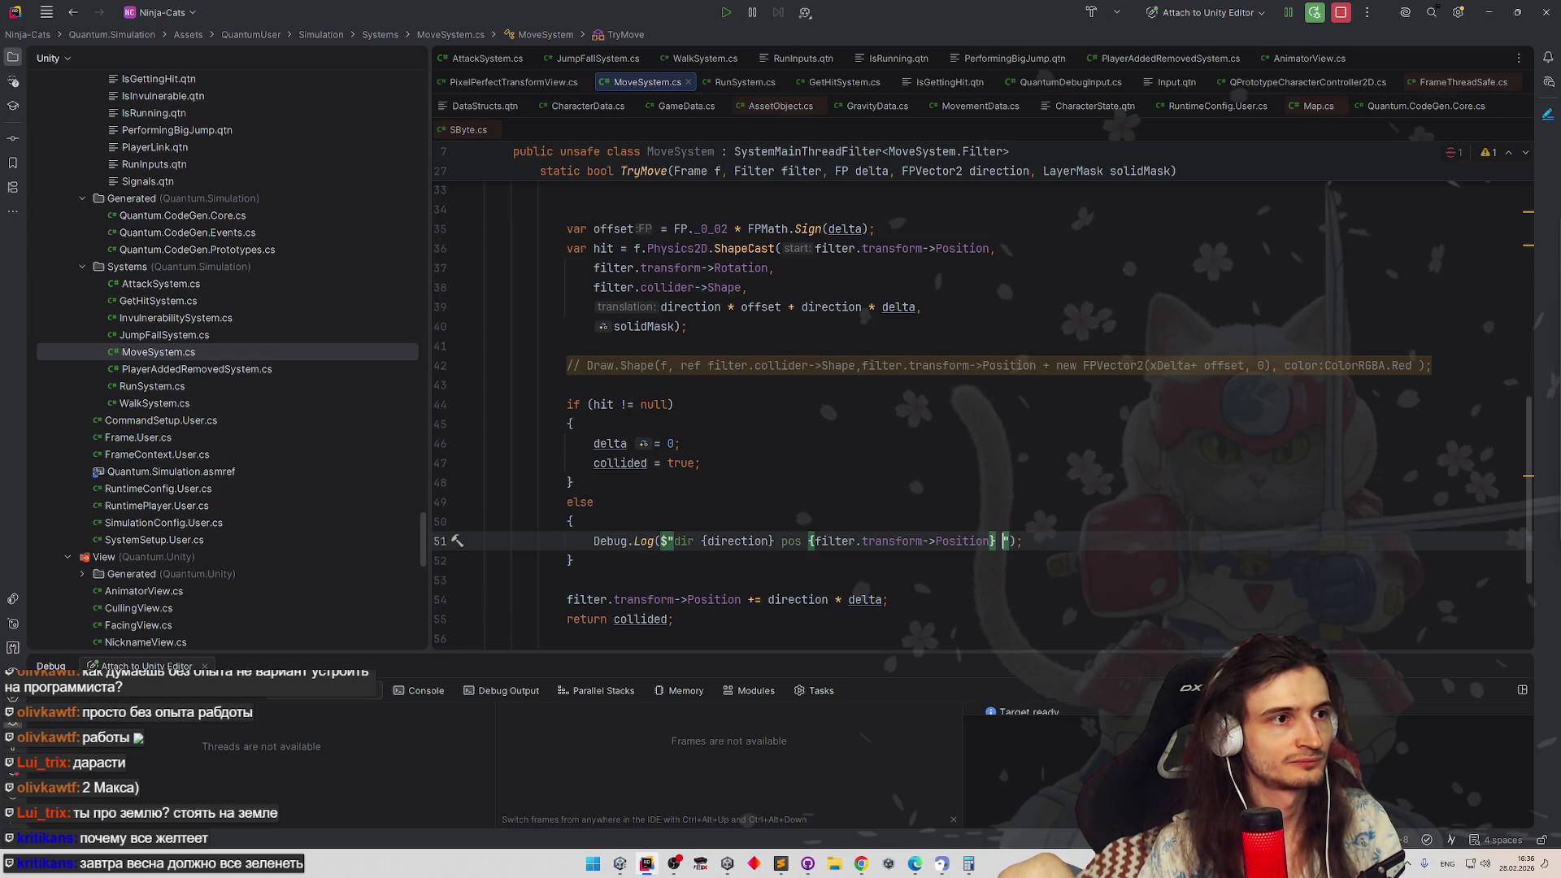
text(trans {)
drag(661, 306, 916, 306)
key(ctrl+c)
click(1050, 540)
key(ctrl+v)
Check the else block's selection and closing brace, then leave Rider for Unity
key(ctrl+w)
key(ctrl+w)
key(ctrl+shift+w)
key(ctrl+shift+w)
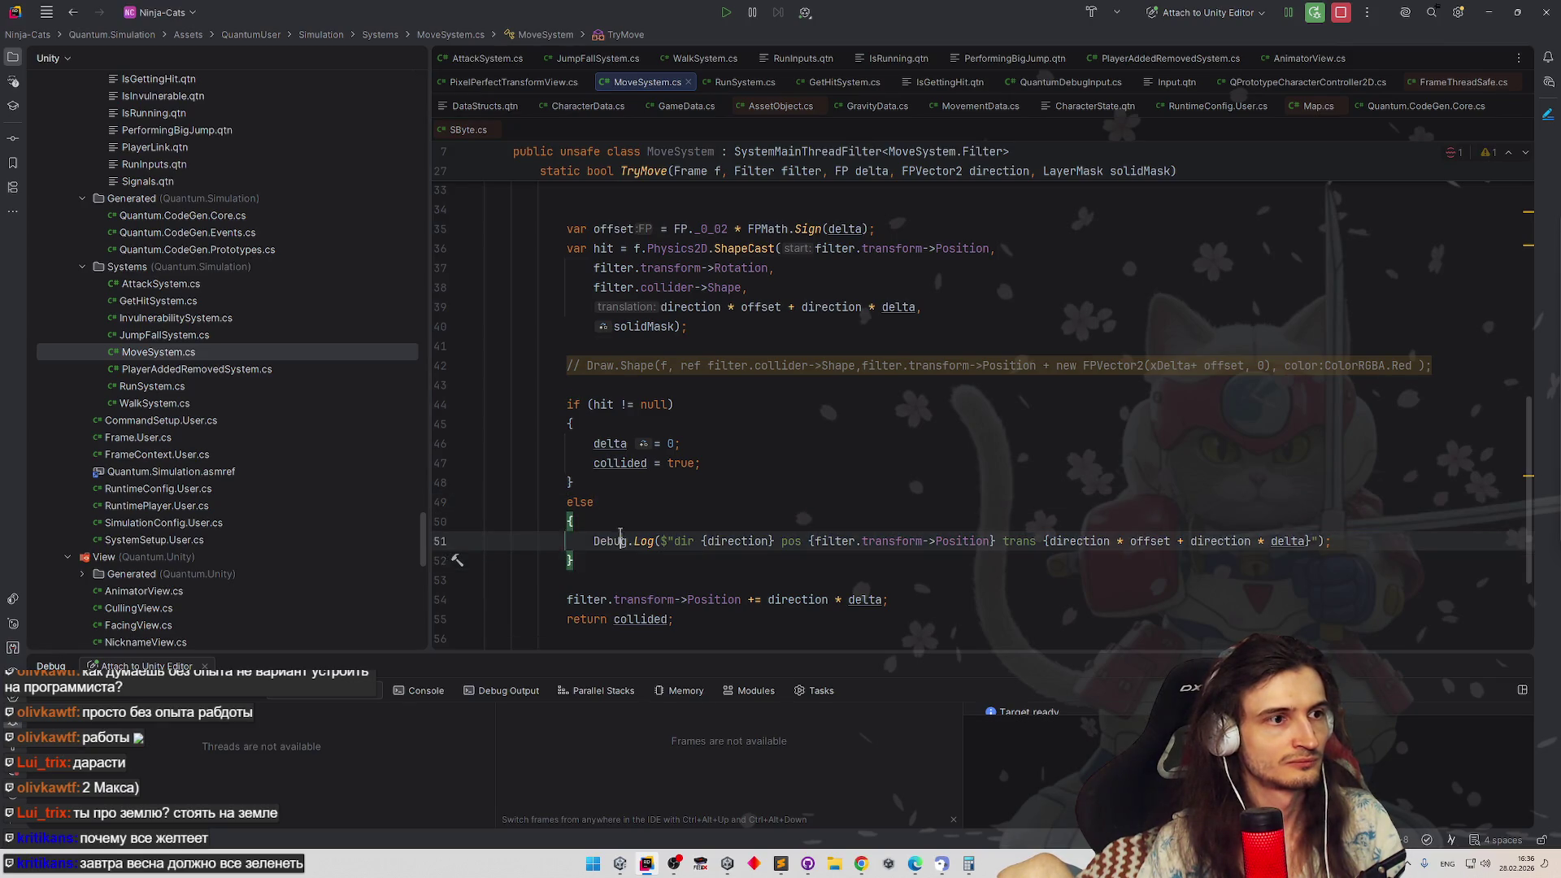
key(ctrl+shift+w)
click(1308, 541)
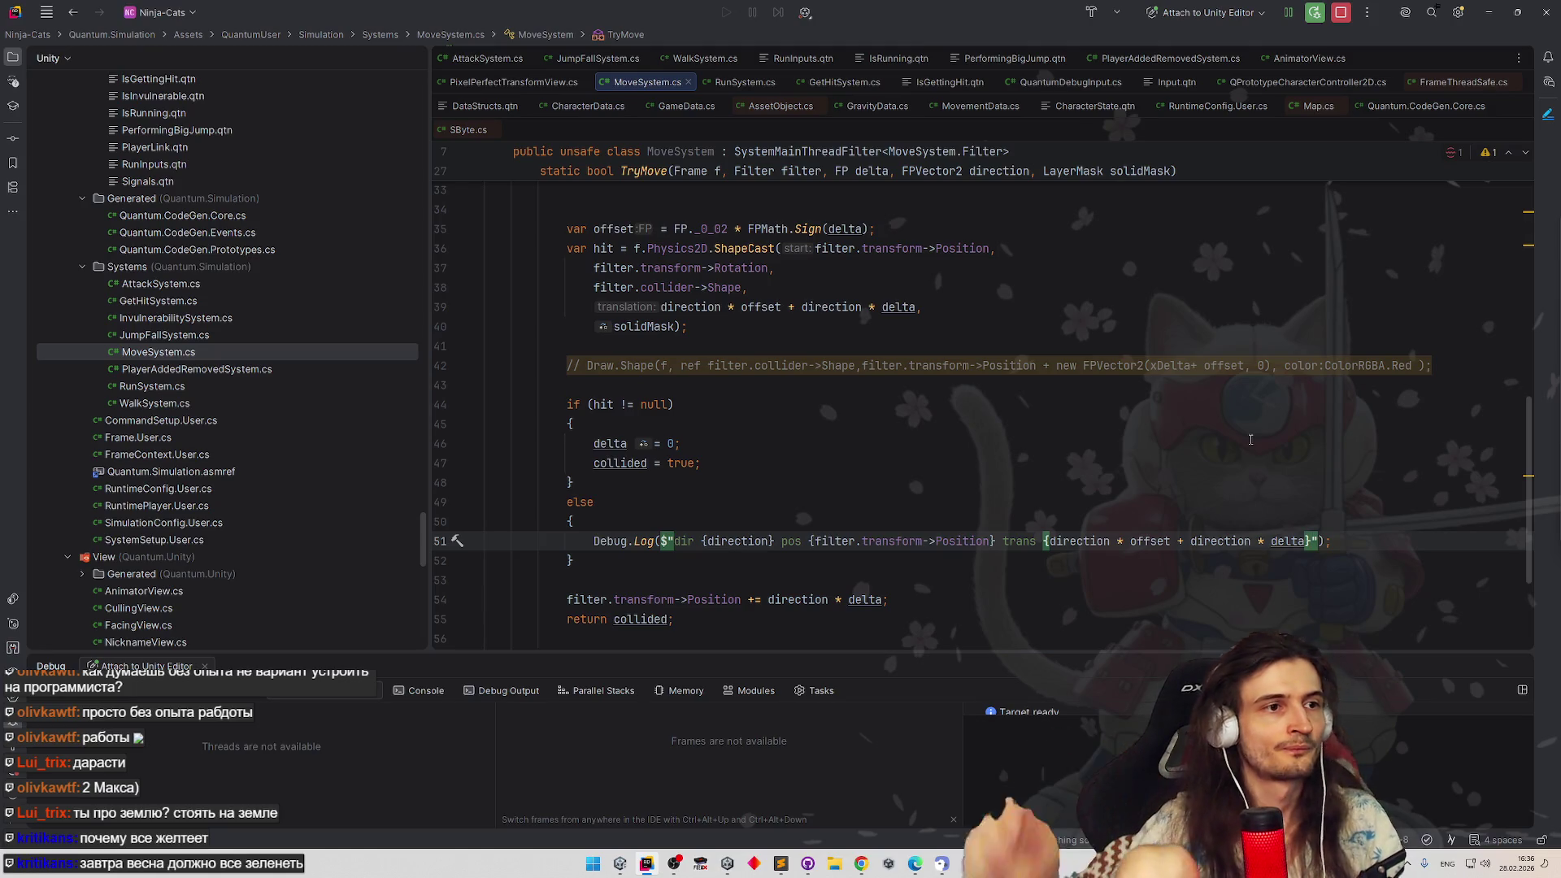
click(1499, 15)
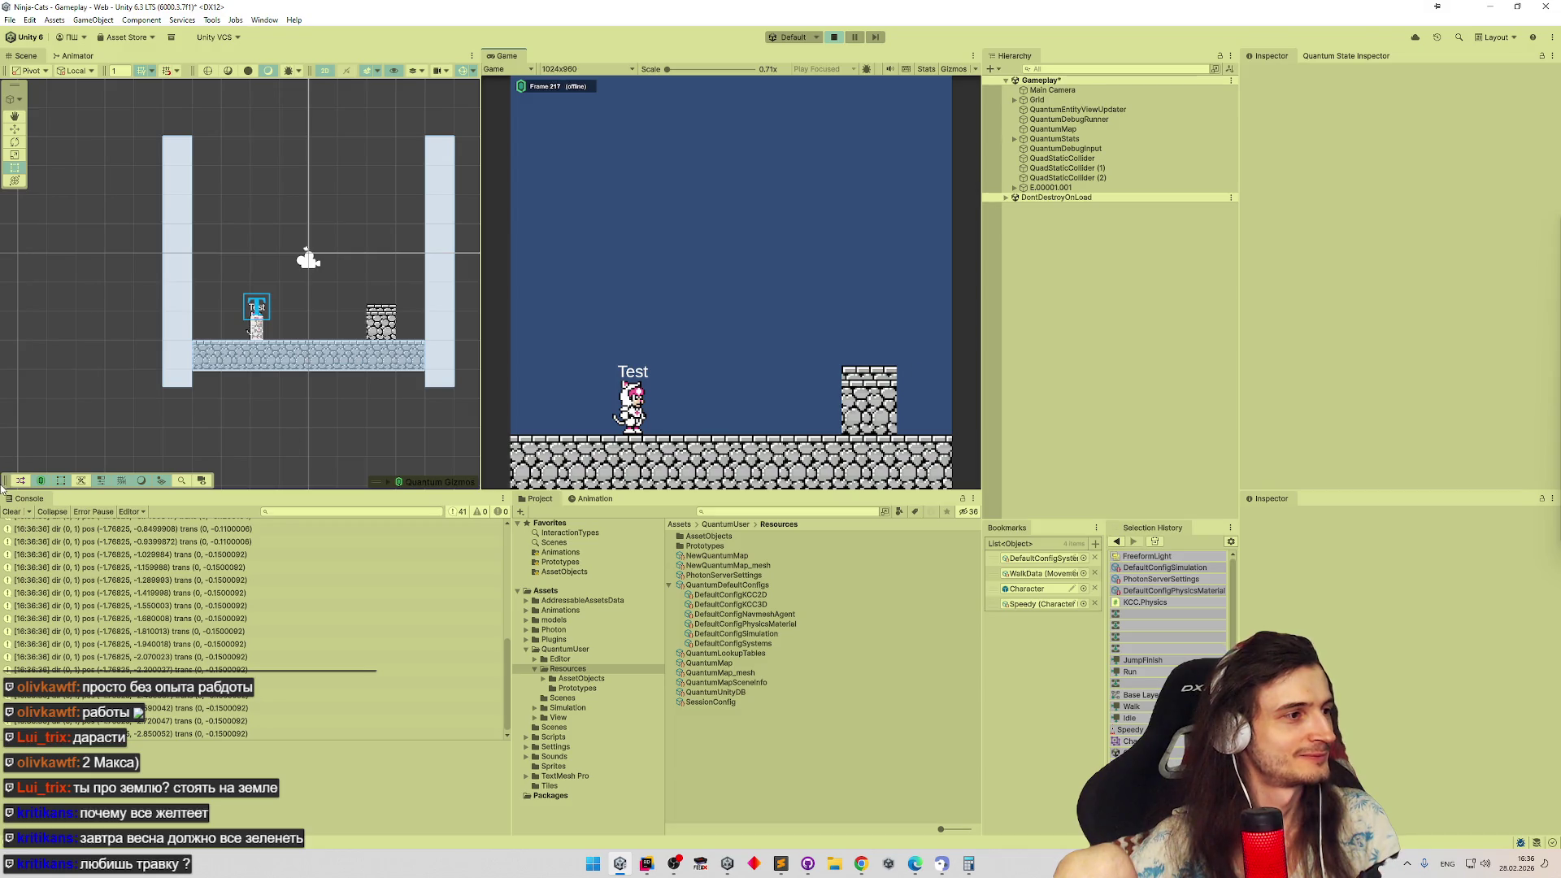
Clear the console, run the game and step through the new direction/position log entries down to -1.612, -2.980057
click(10, 513)
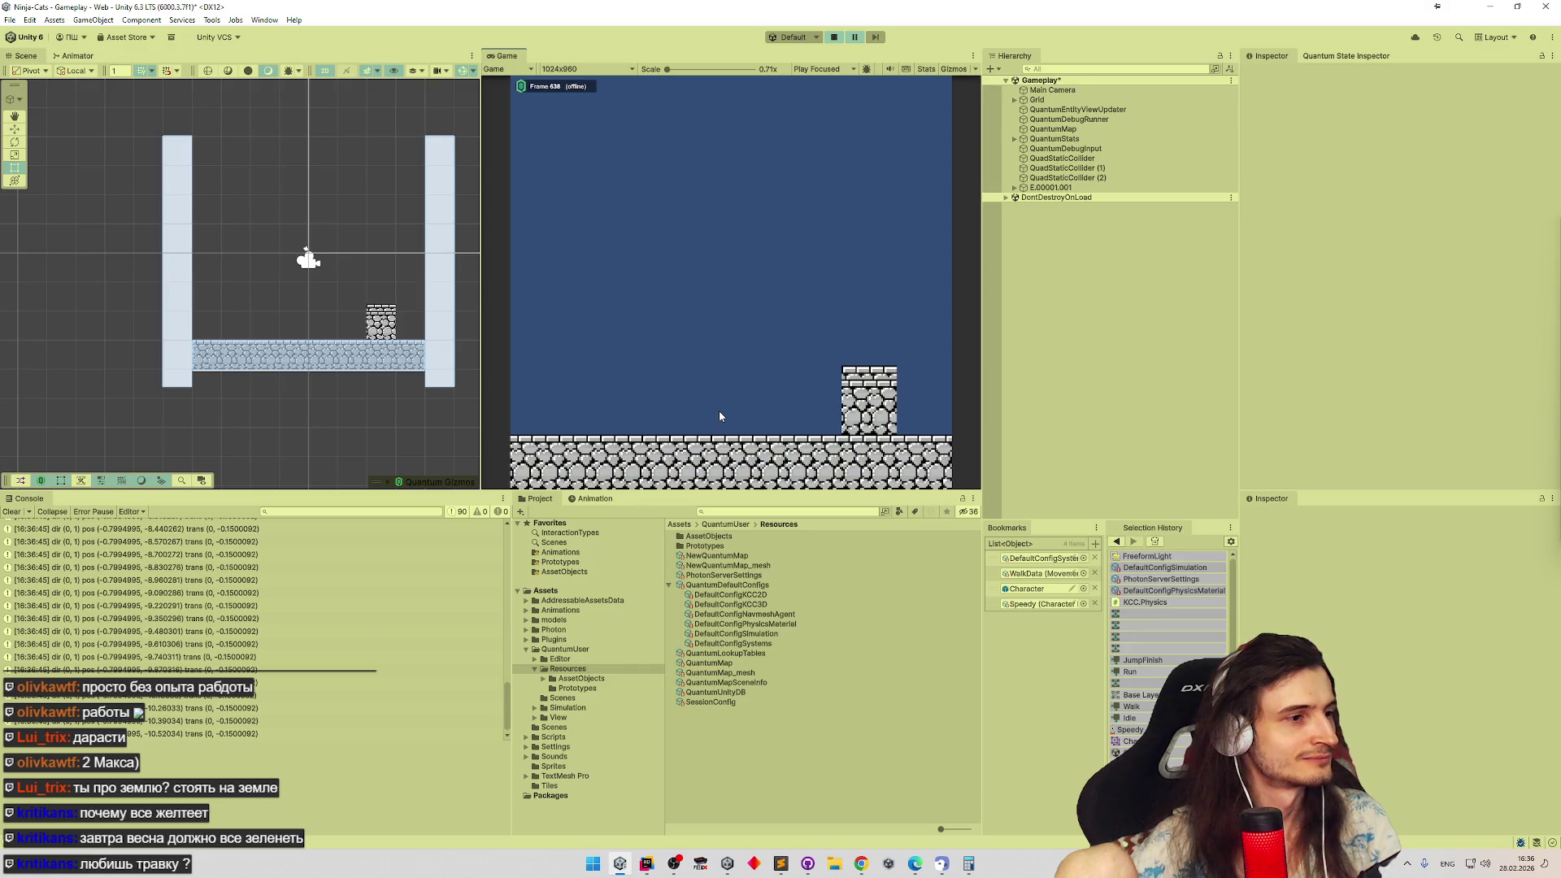
drag(506, 692, 506, 537)
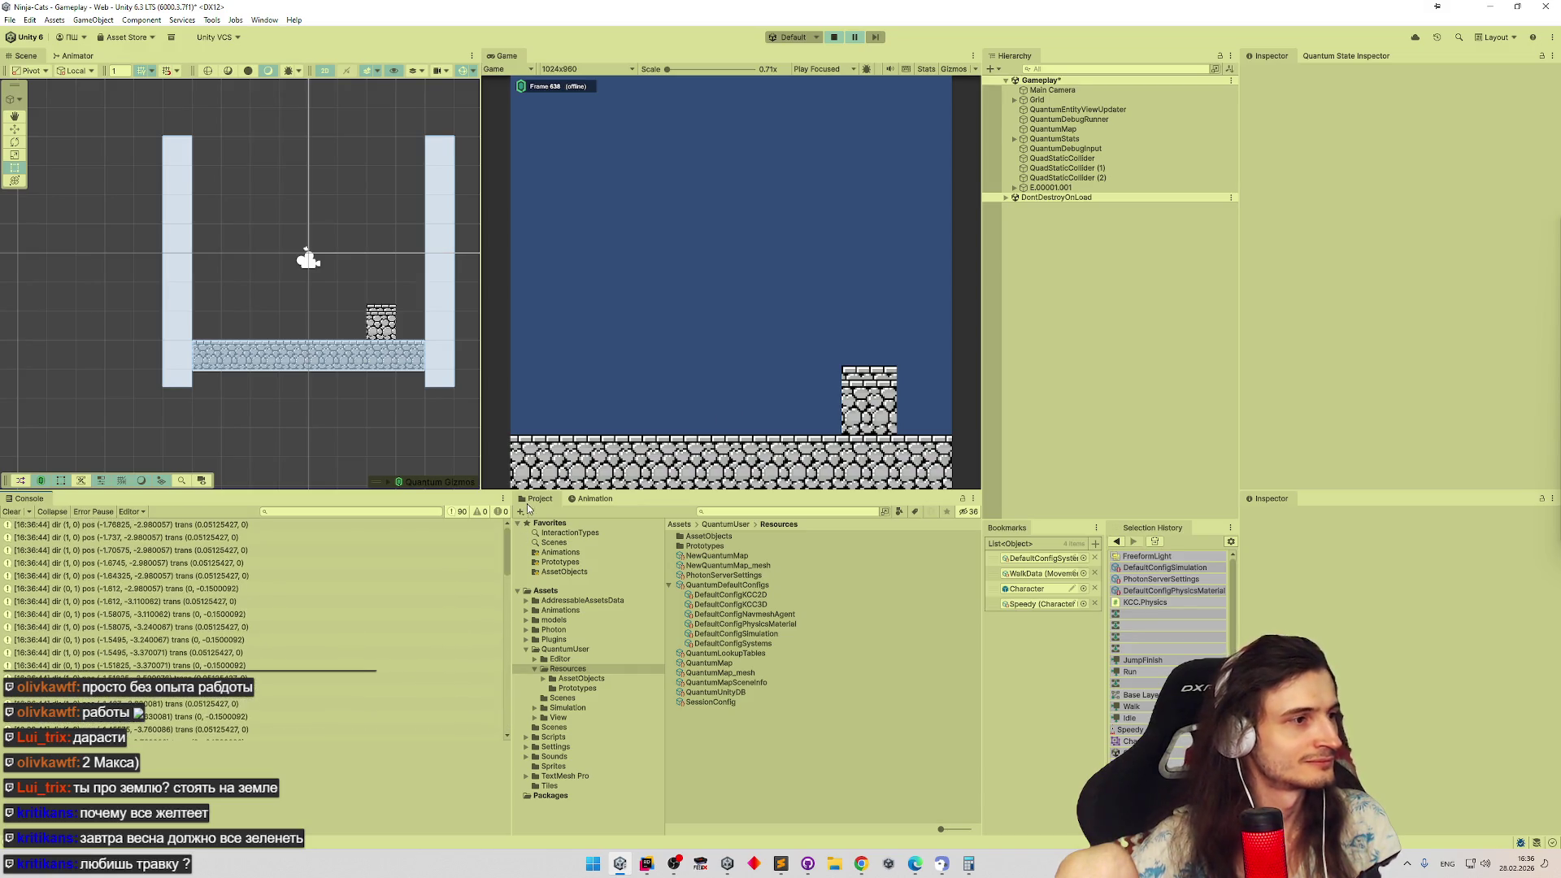
click(319, 526)
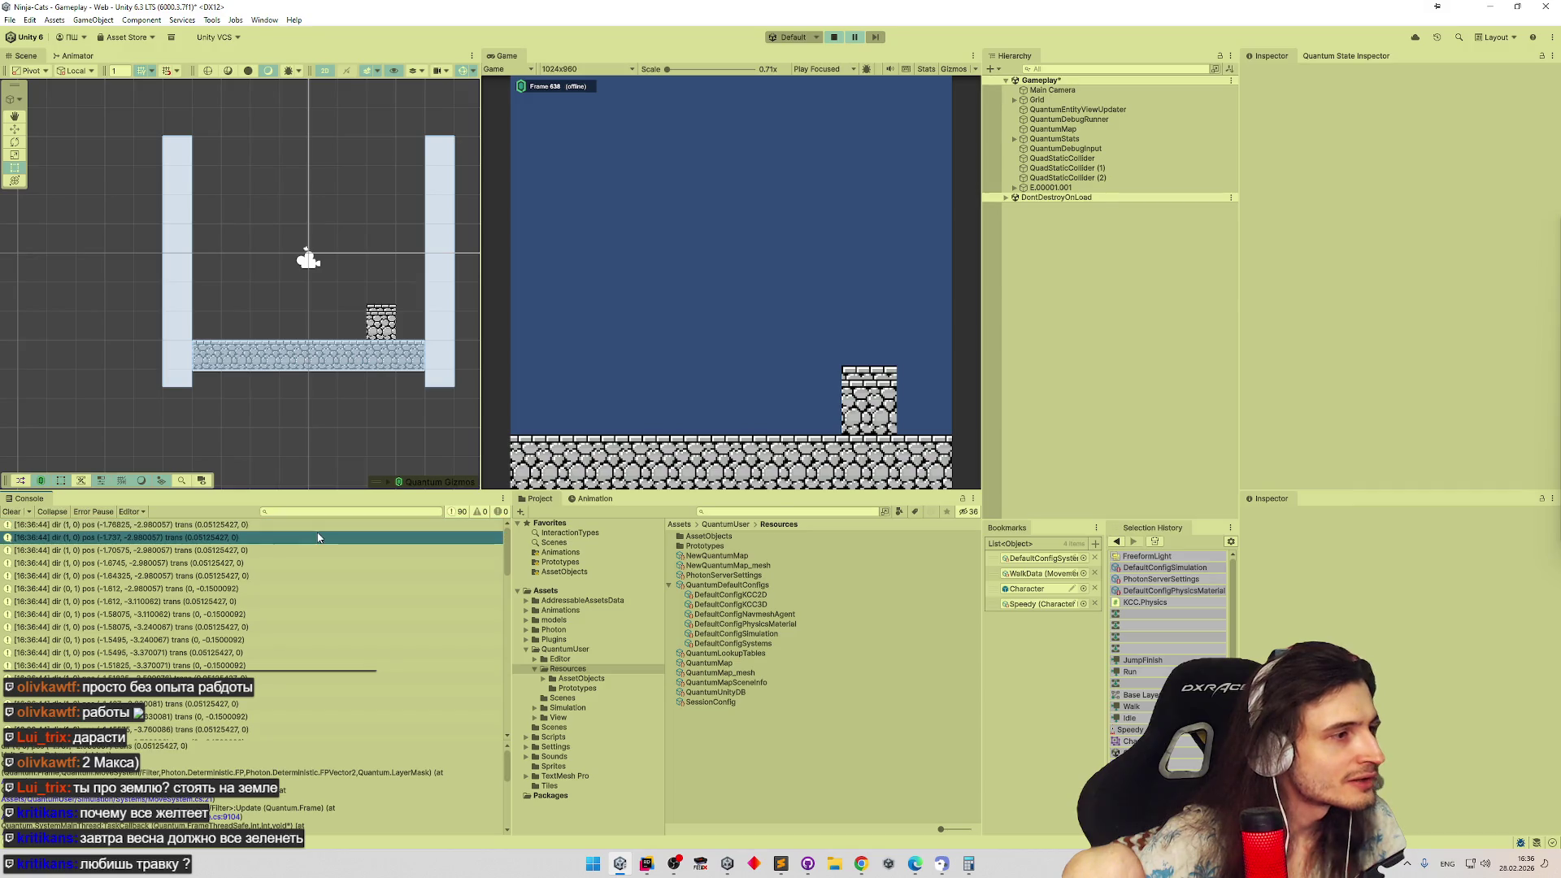
click(316, 536)
click(303, 575)
click(300, 601)
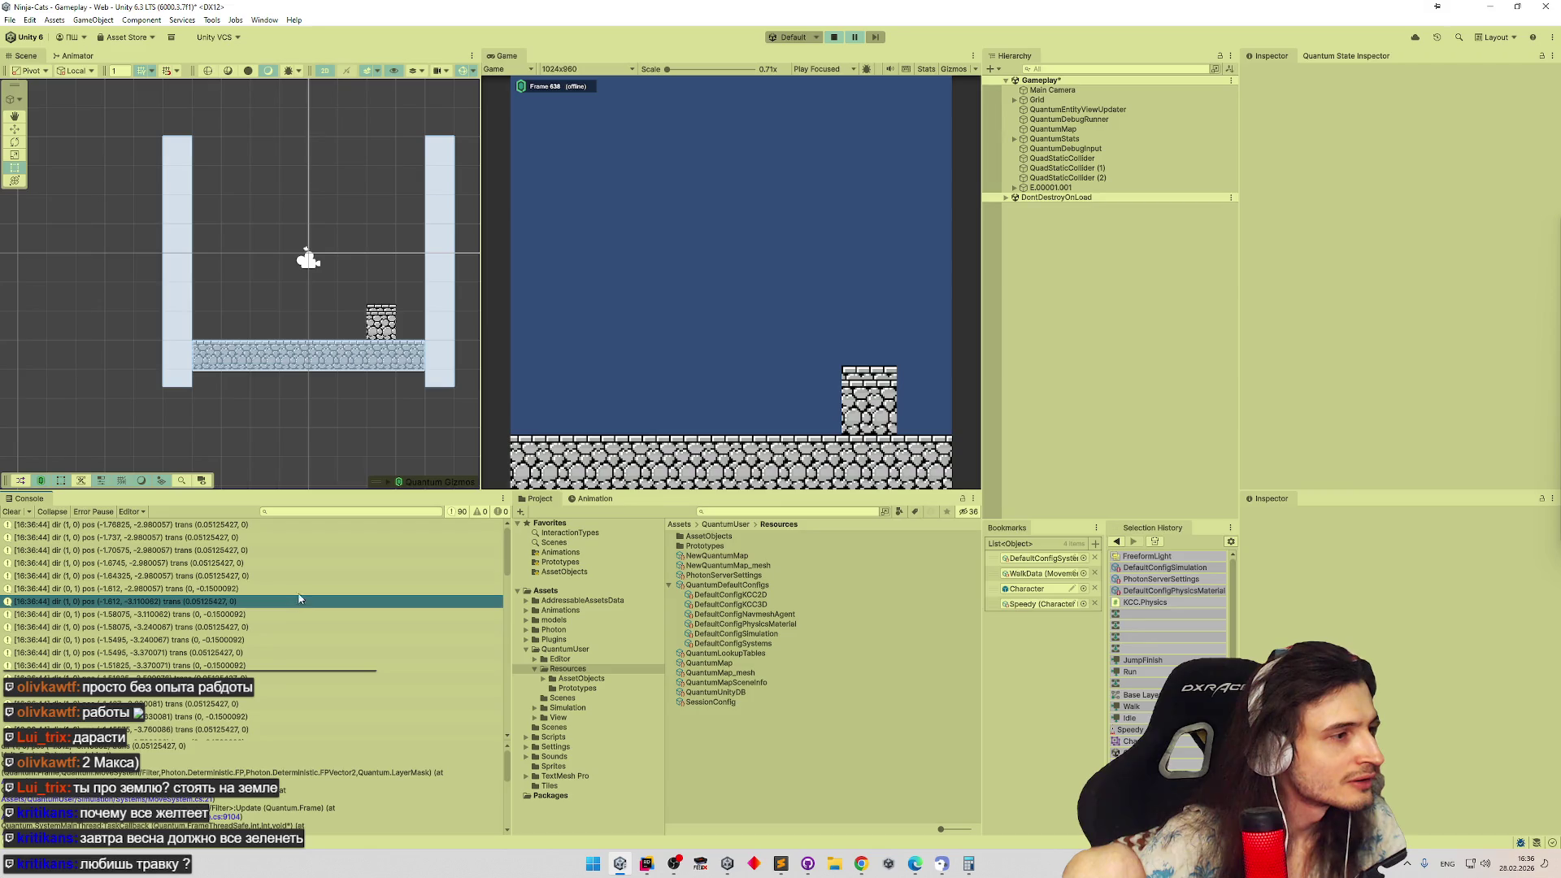
click(308, 588)
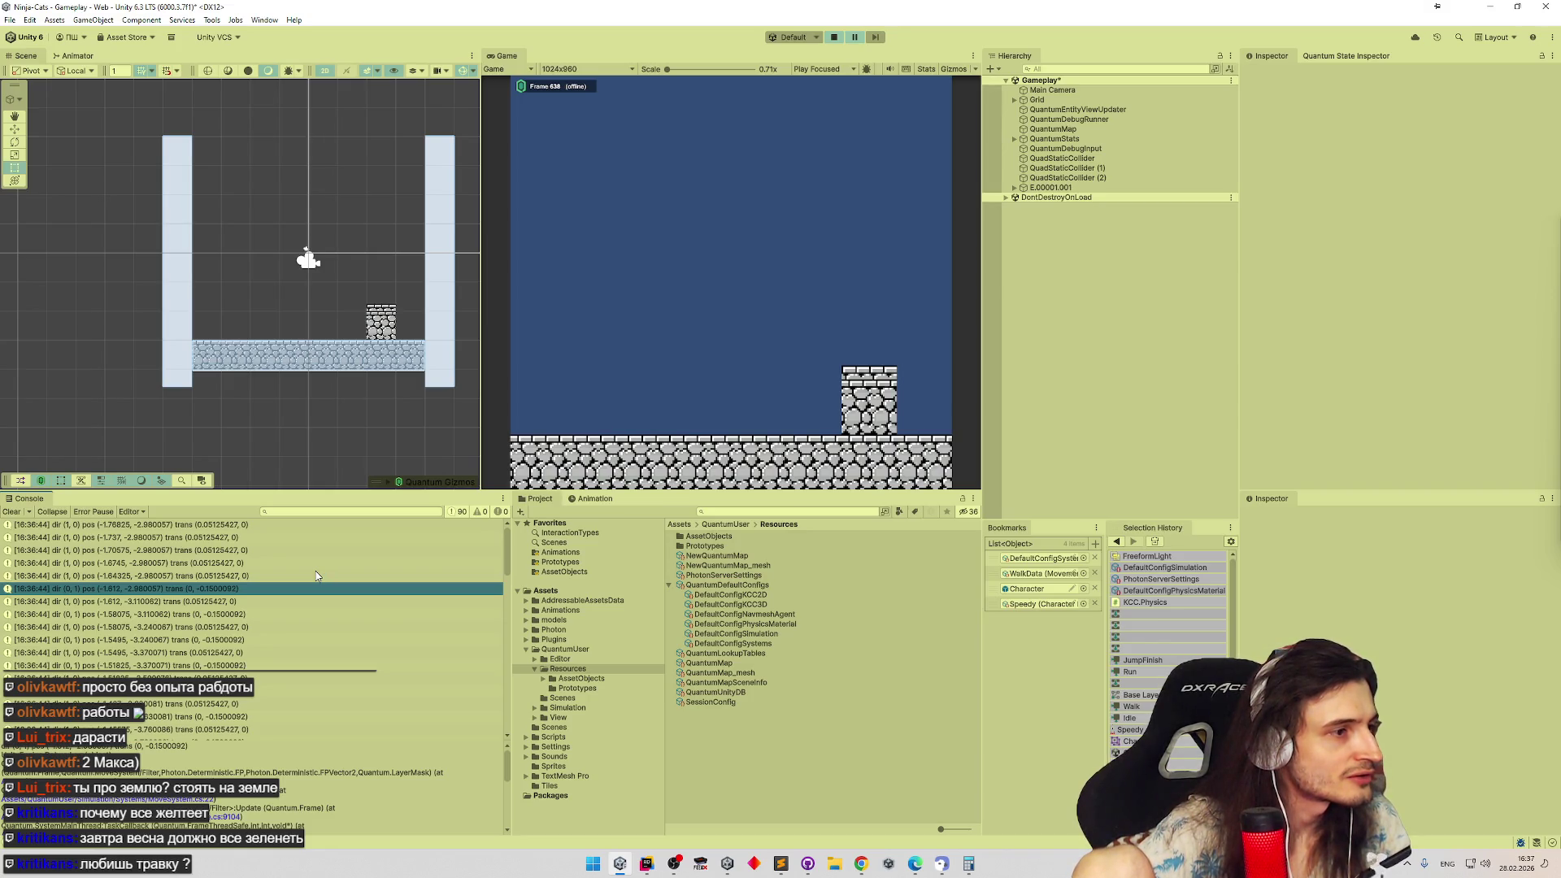
Snip the screen region around the -1.612, -2.980057 log entry and bring up the Sublime Text notes
key(super+shift+s)
drag(278, 575, 3, 610)
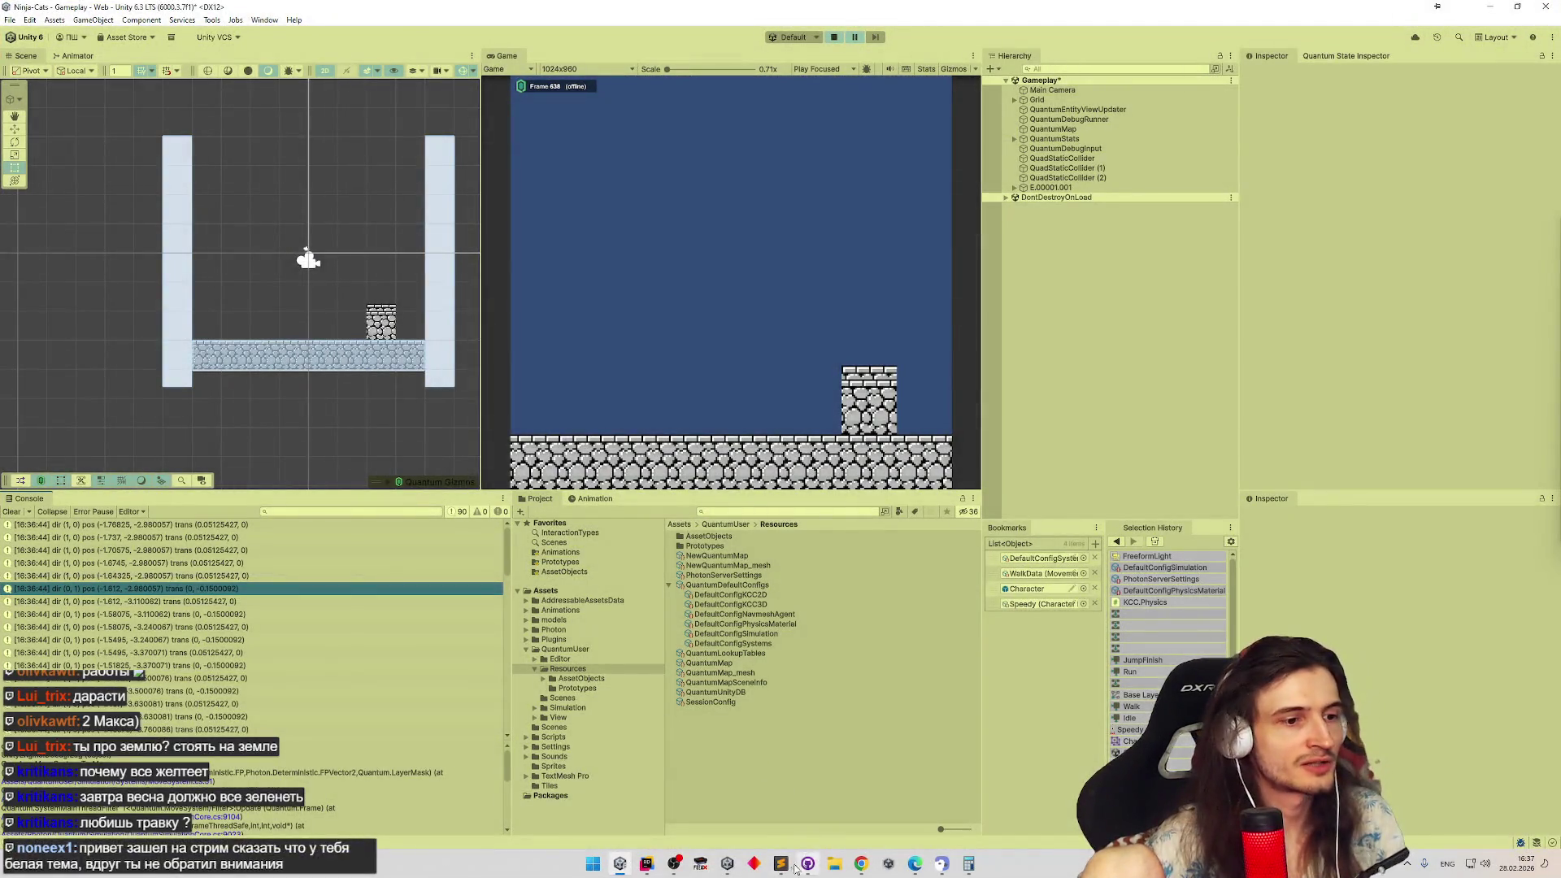
click(780, 864)
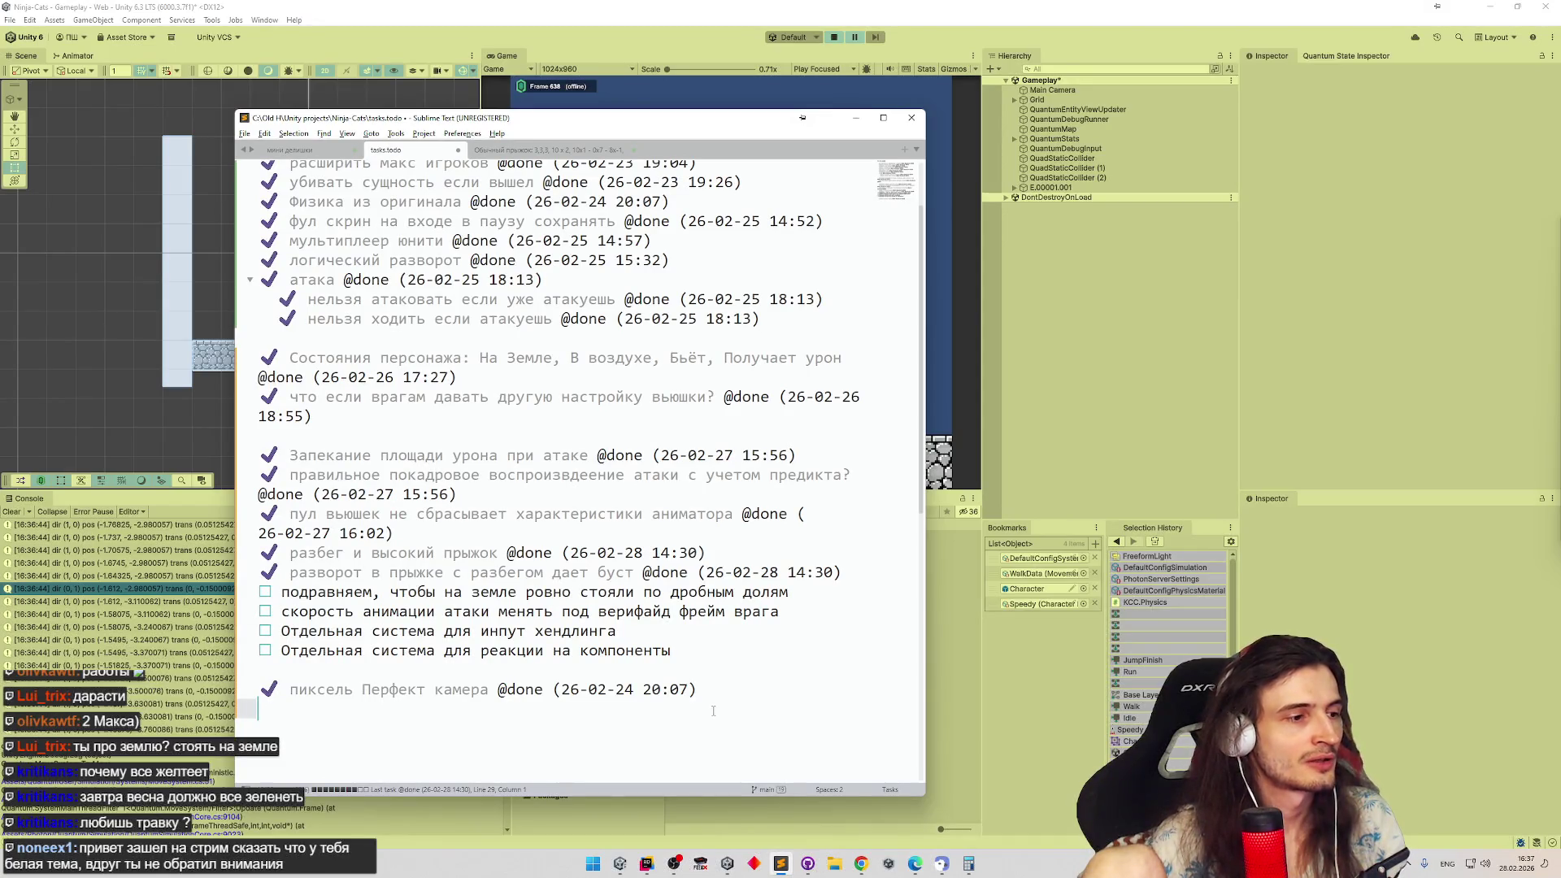
Prepare a new empty Sublime Text tab beside the todo notes and go back to Unity
click(858, 119)
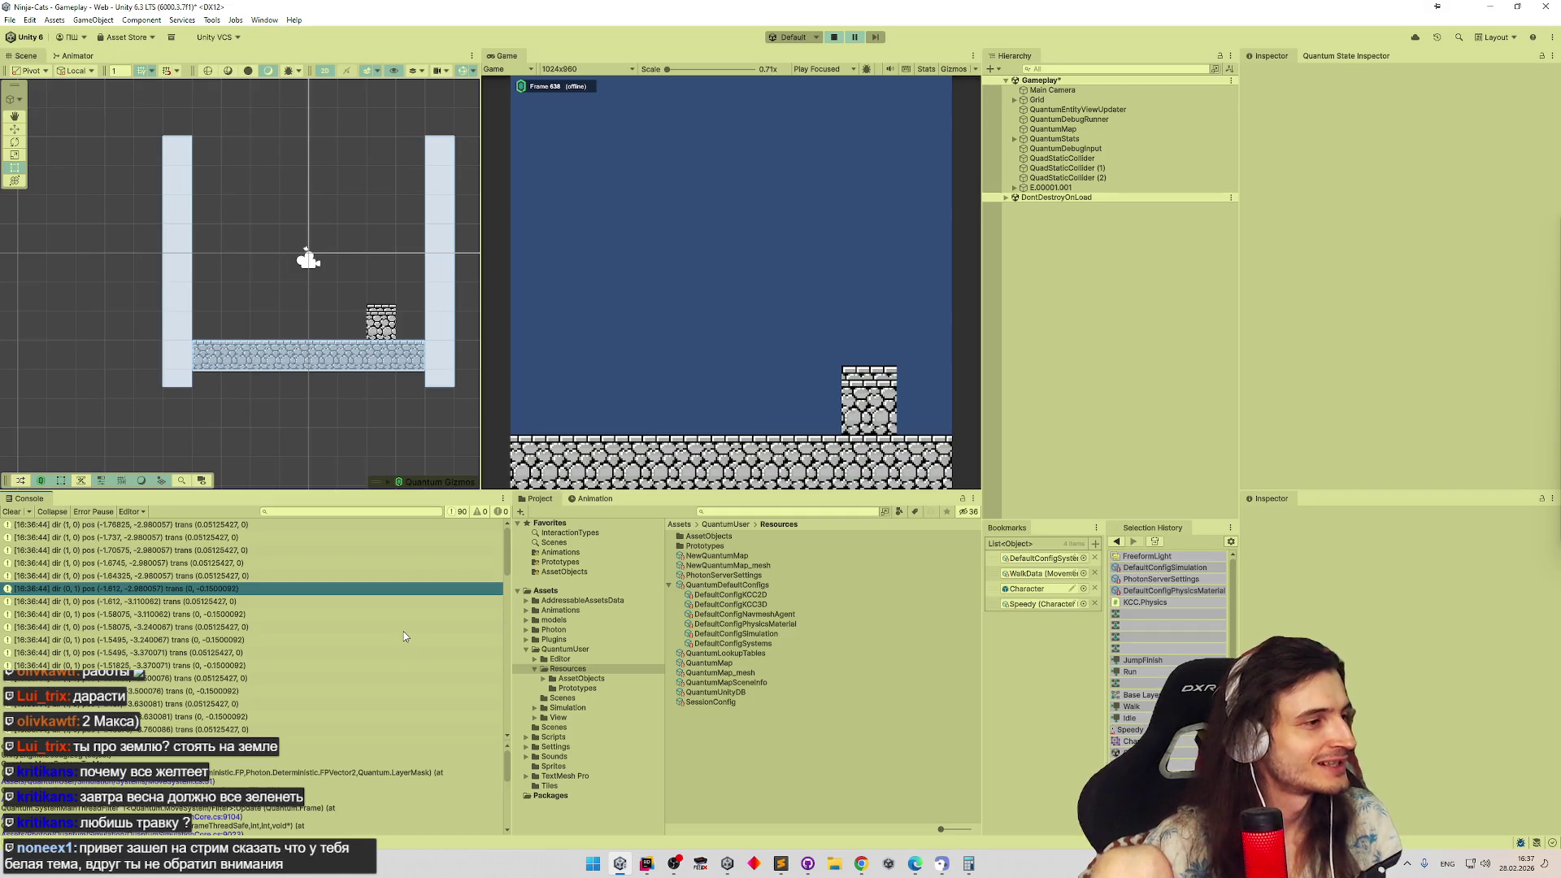
click(780, 863)
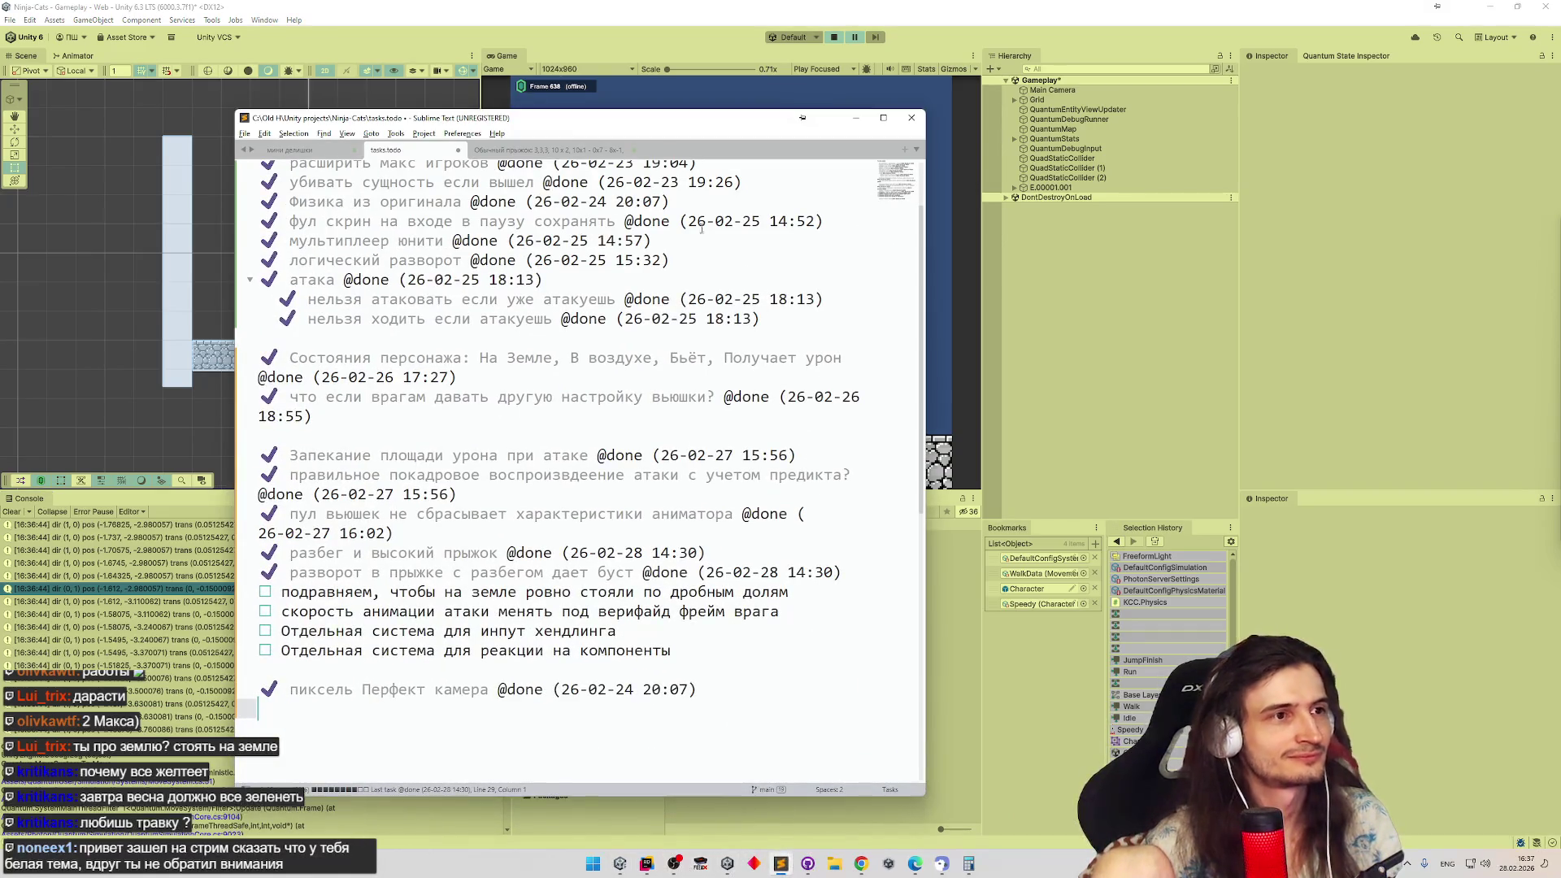
double_click(676, 150)
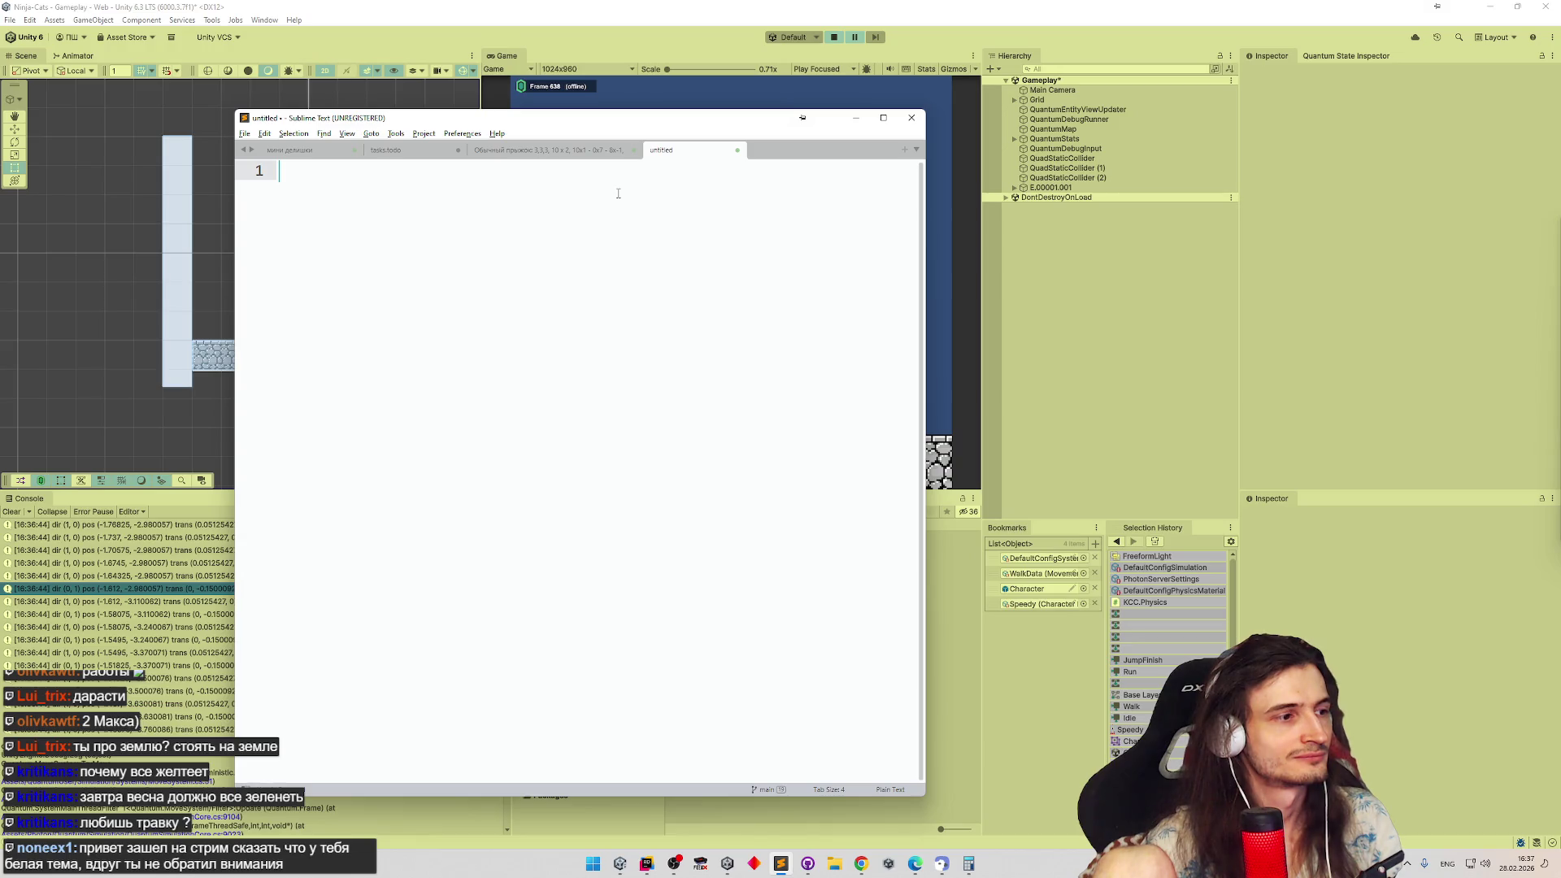
click(854, 117)
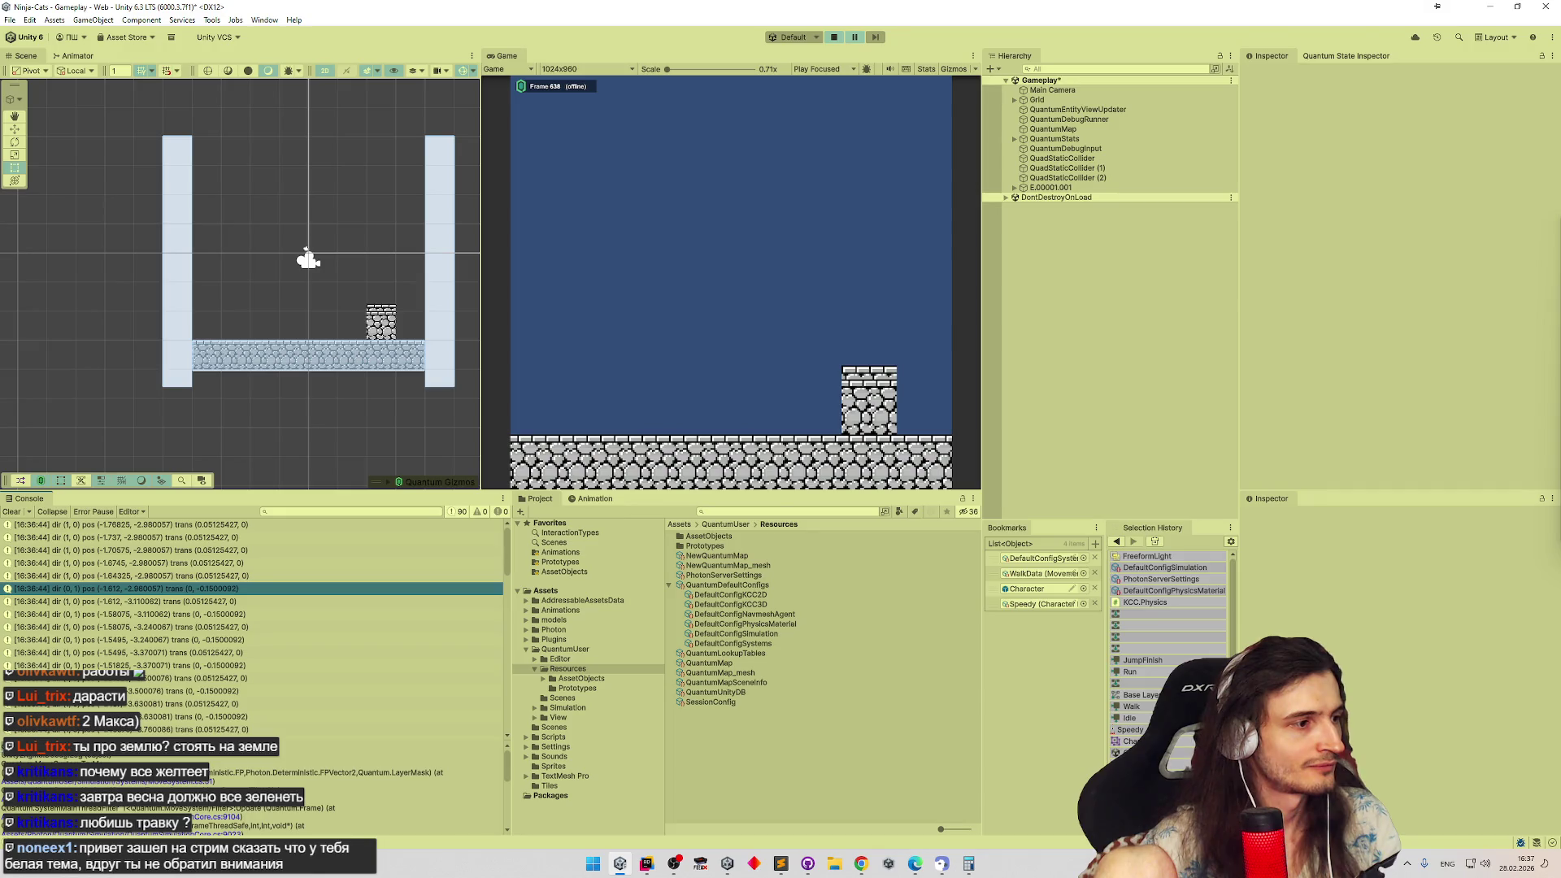
Save the copied log line with pos (-1.612, -2.980057) into the new Sublime tab and return to Unity
key(alt+Tab)
key(ctrl+n)
text(dir (0, 1) pos (-1.612, -2.980057) trans (0, -0.1500092))
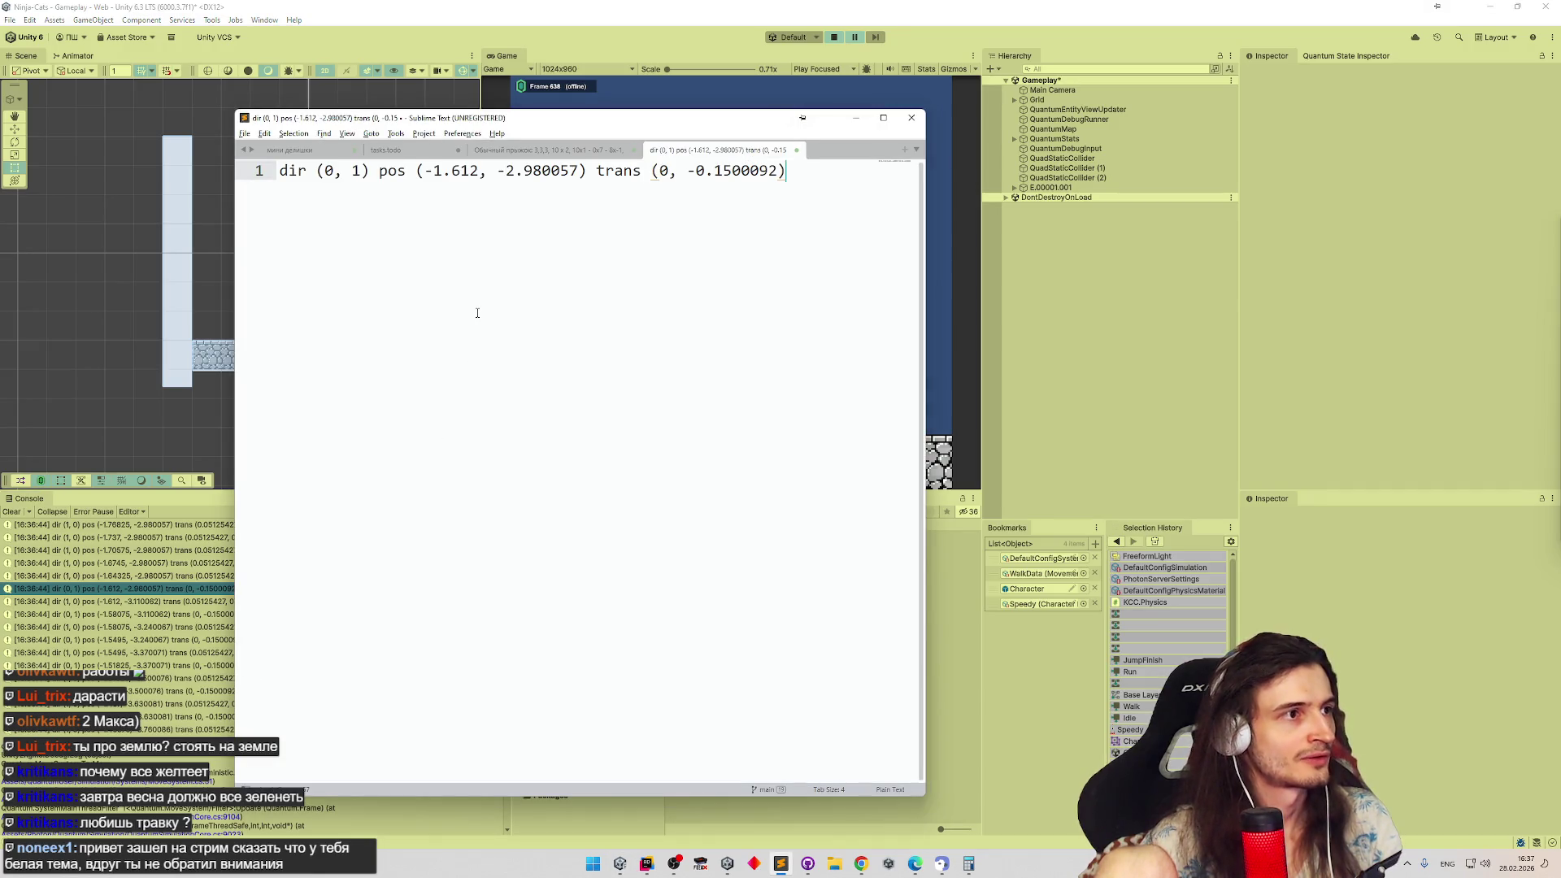
click(854, 117)
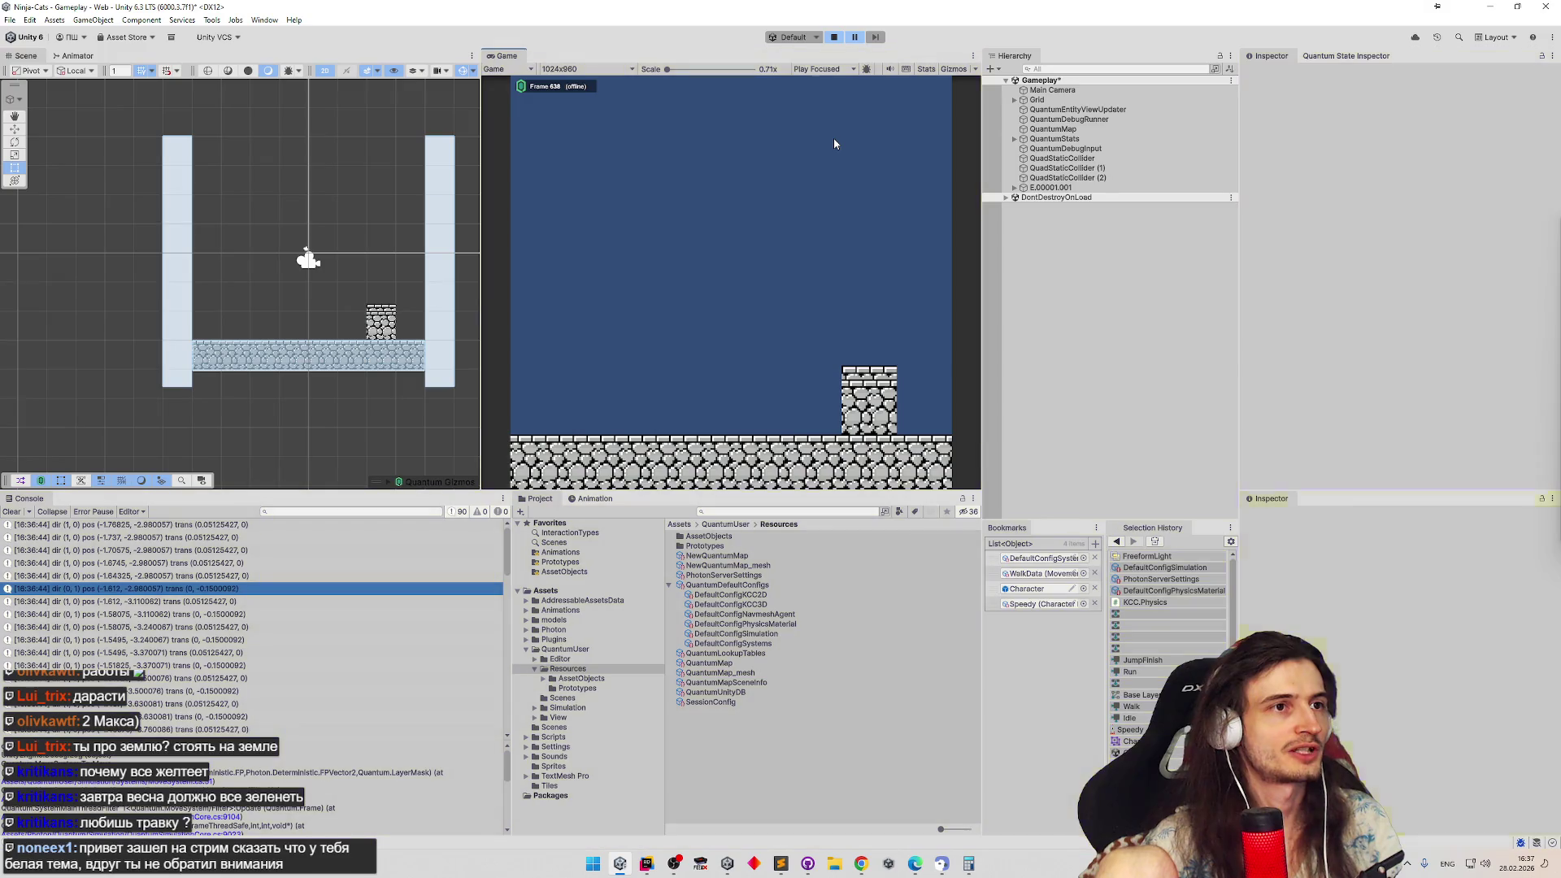
Copy a newer console log line and paste it under the saved one in Sublime Text for comparison
key(ctrl+p)
key(ctrl+p)
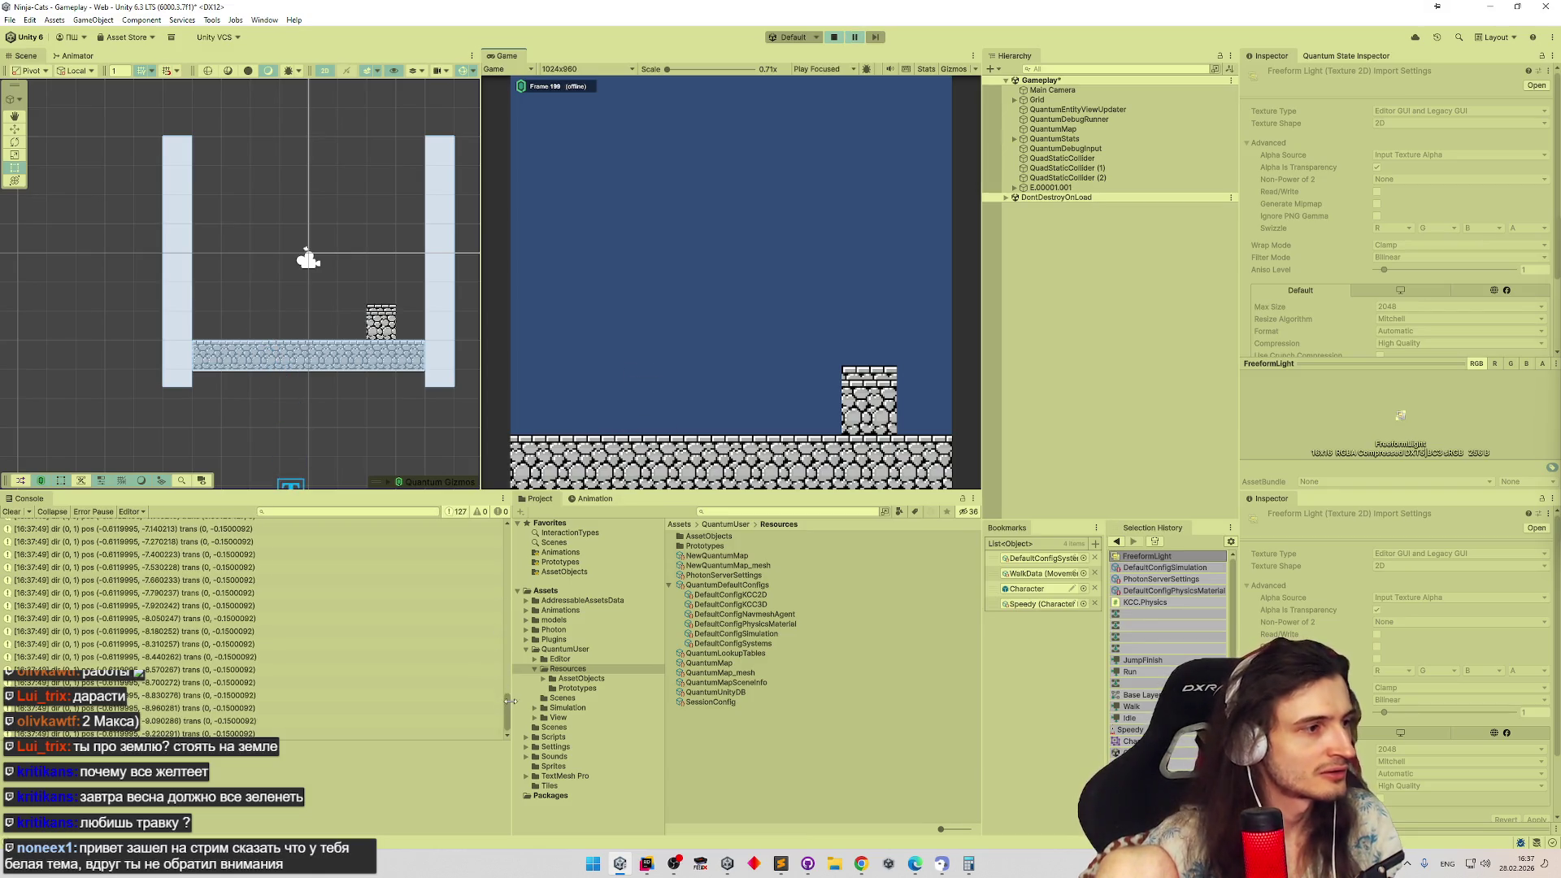
drag(508, 714, 494, 596)
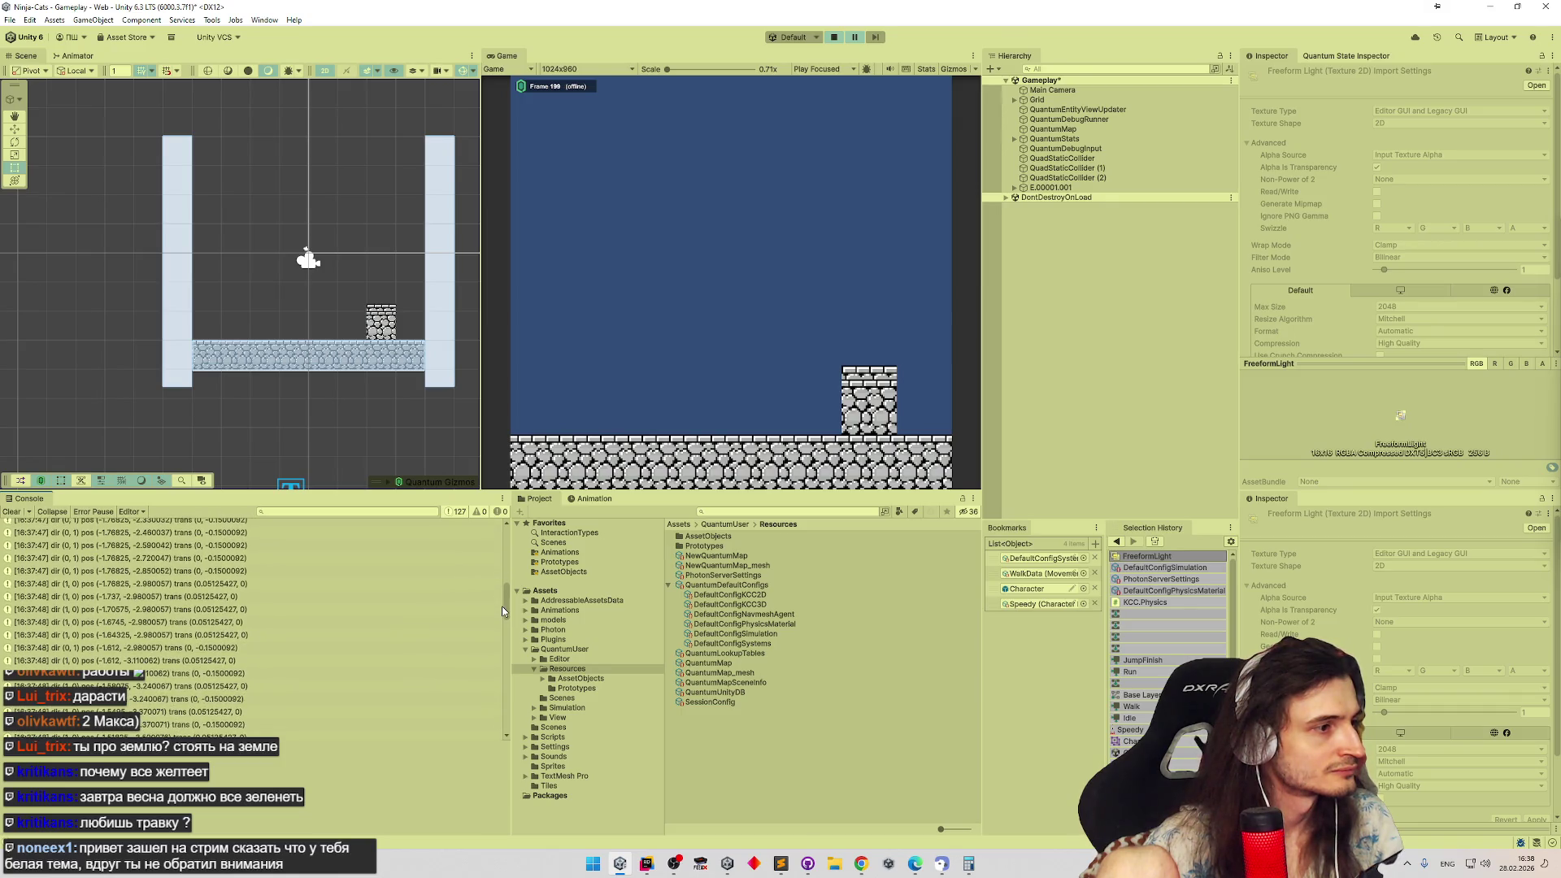
click(228, 642)
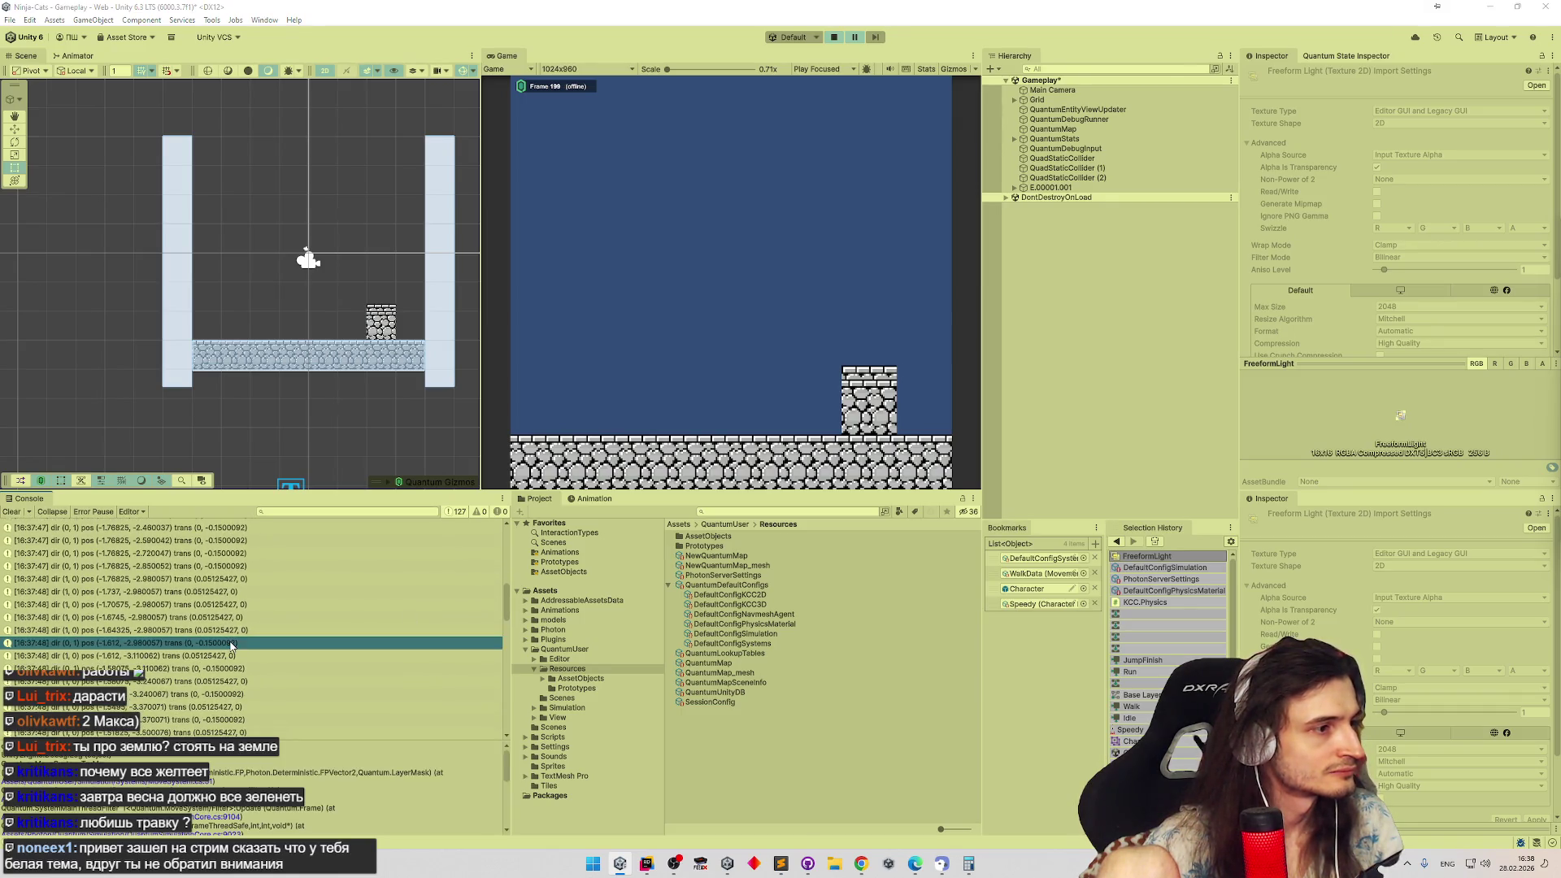
key(ctrl+c)
key(alt+Tab)
key(ctrl+v)
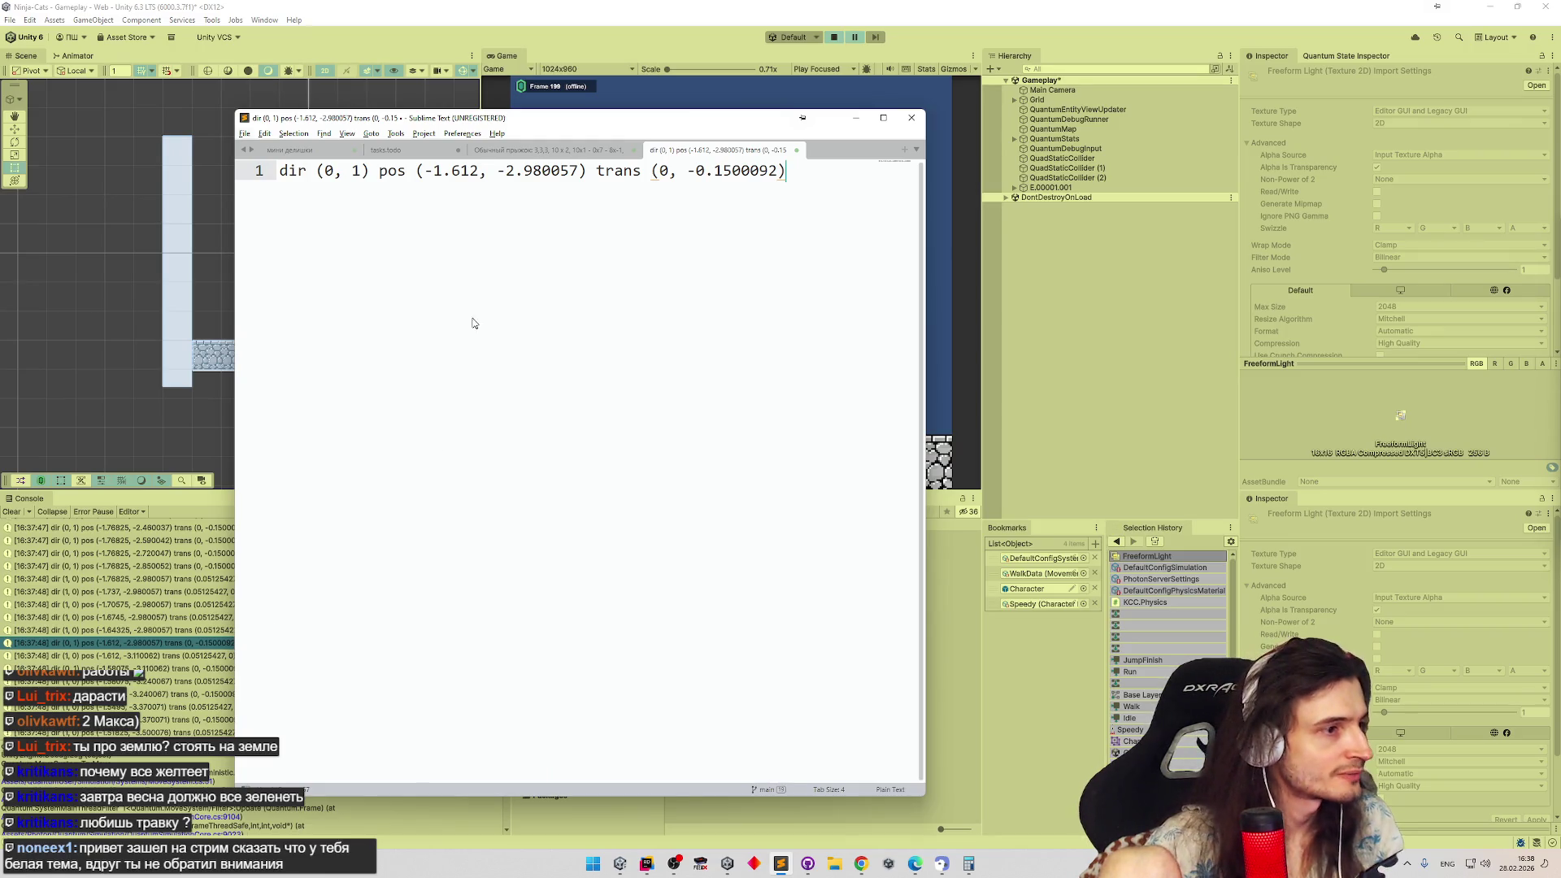
Stop the play session in Unity and switch to the MoveSystem code in Rider
click(802, 117)
key(ctrl+p)
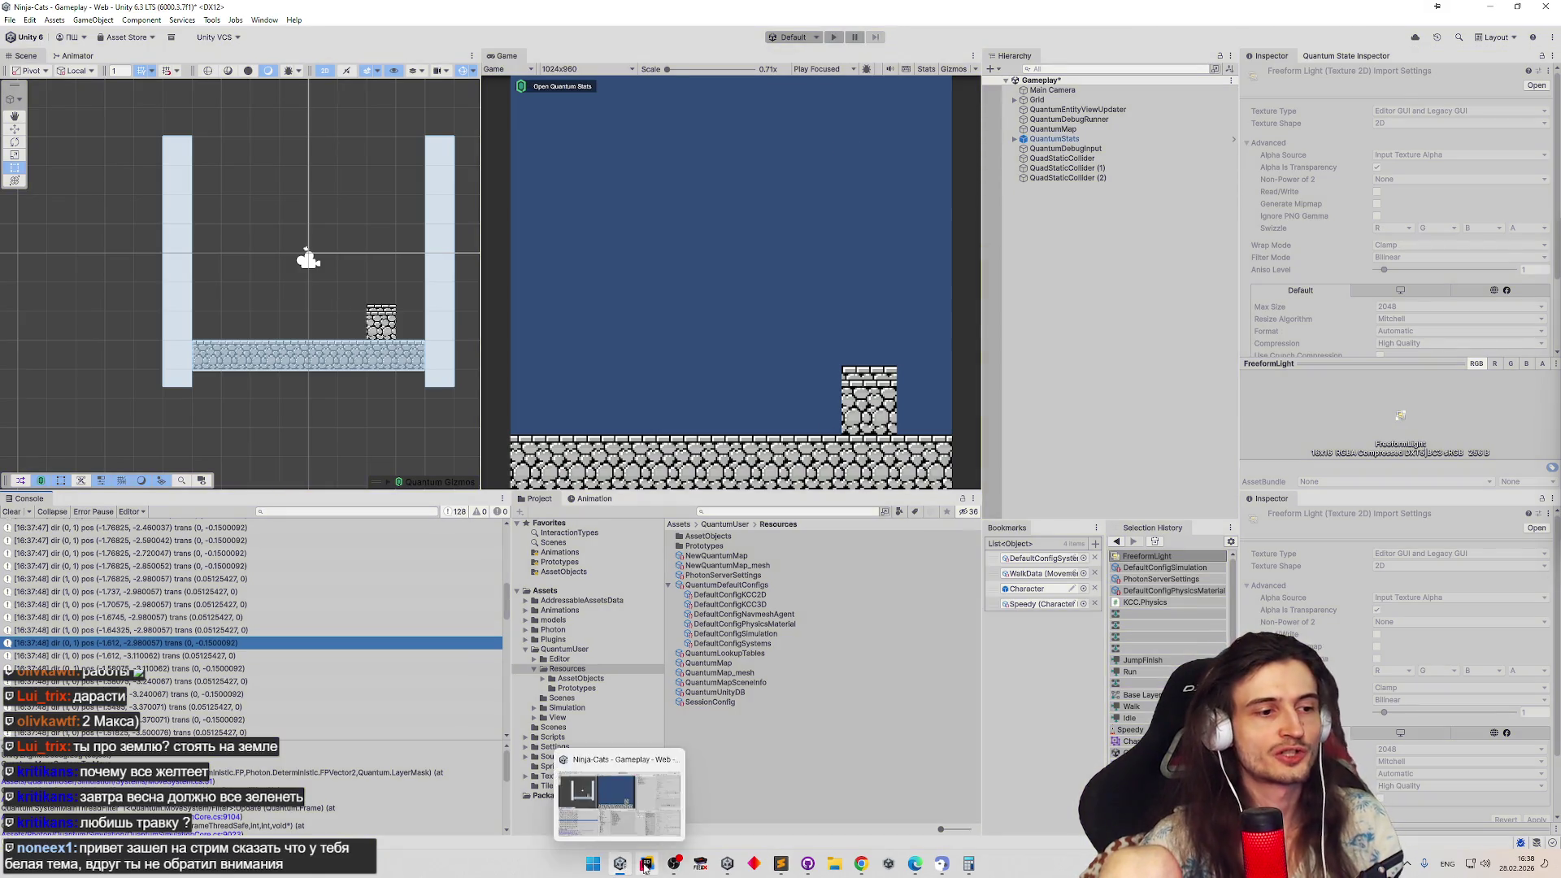
click(646, 864)
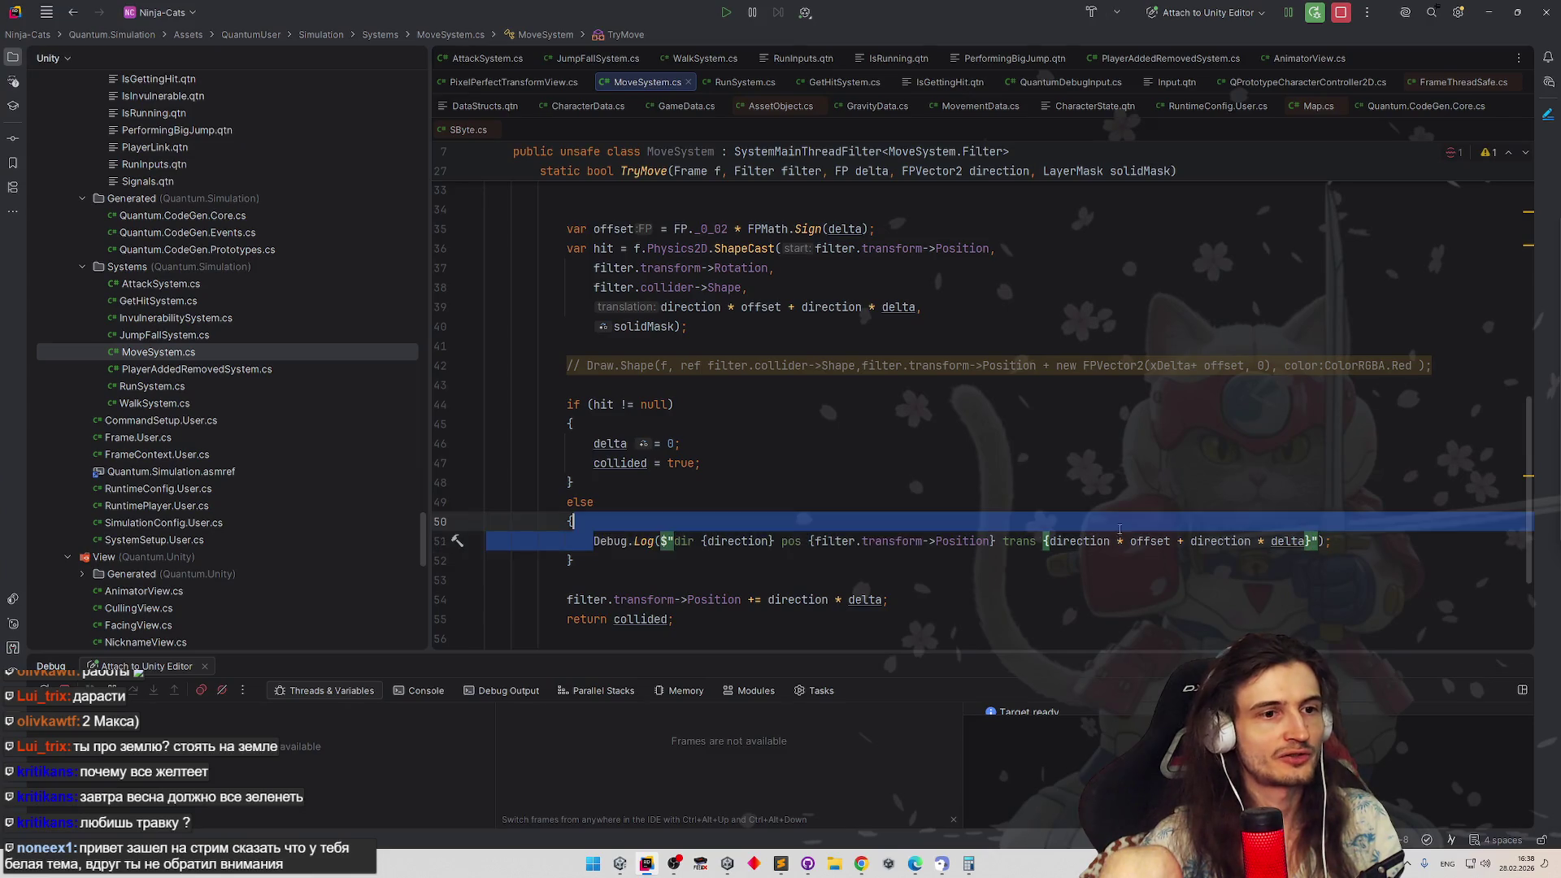
Paste the same direction/position/translation Debug.Log into the hit branch at line 48 and return to Unity
click(785, 465)
key(Return)
key(ctrl+v)
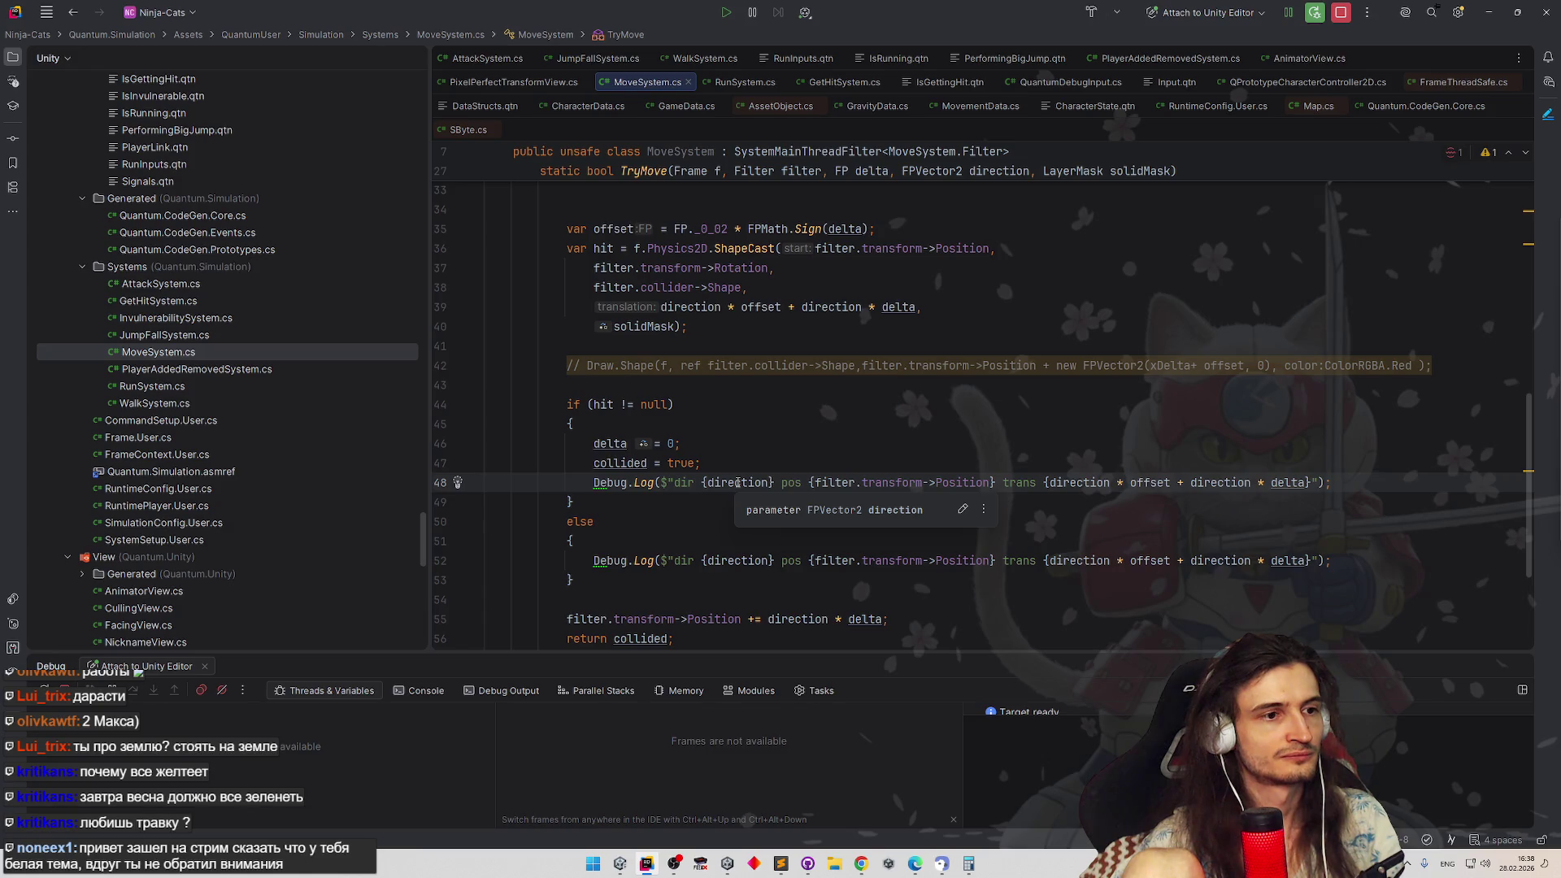
click(1489, 10)
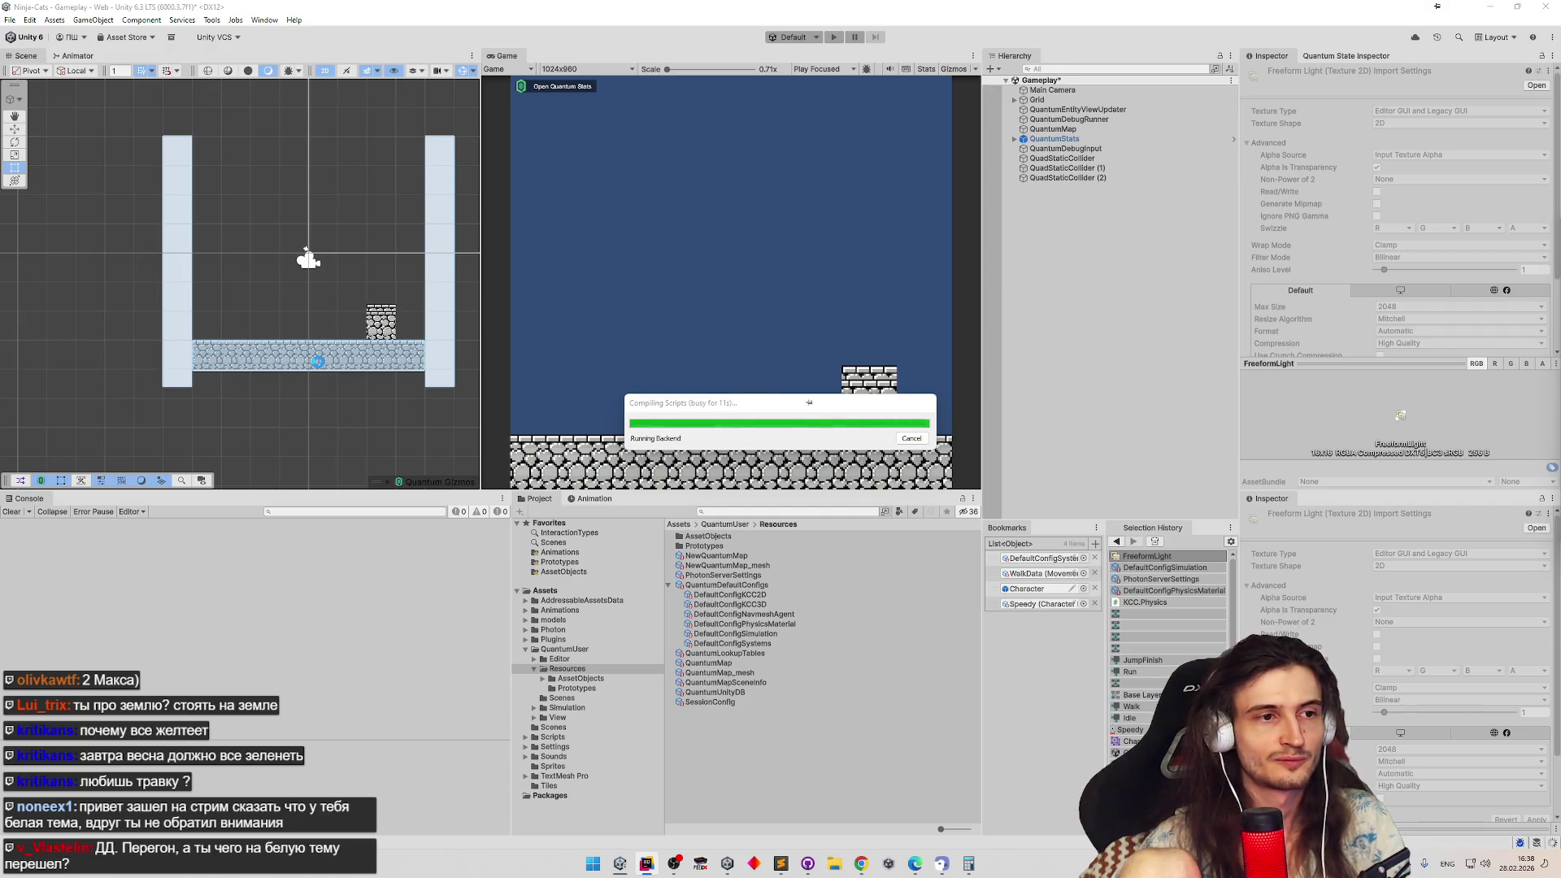
Select the ground Tilemap and QuadStaticCollider, run the game and check the output against the saved log note
click(318, 368)
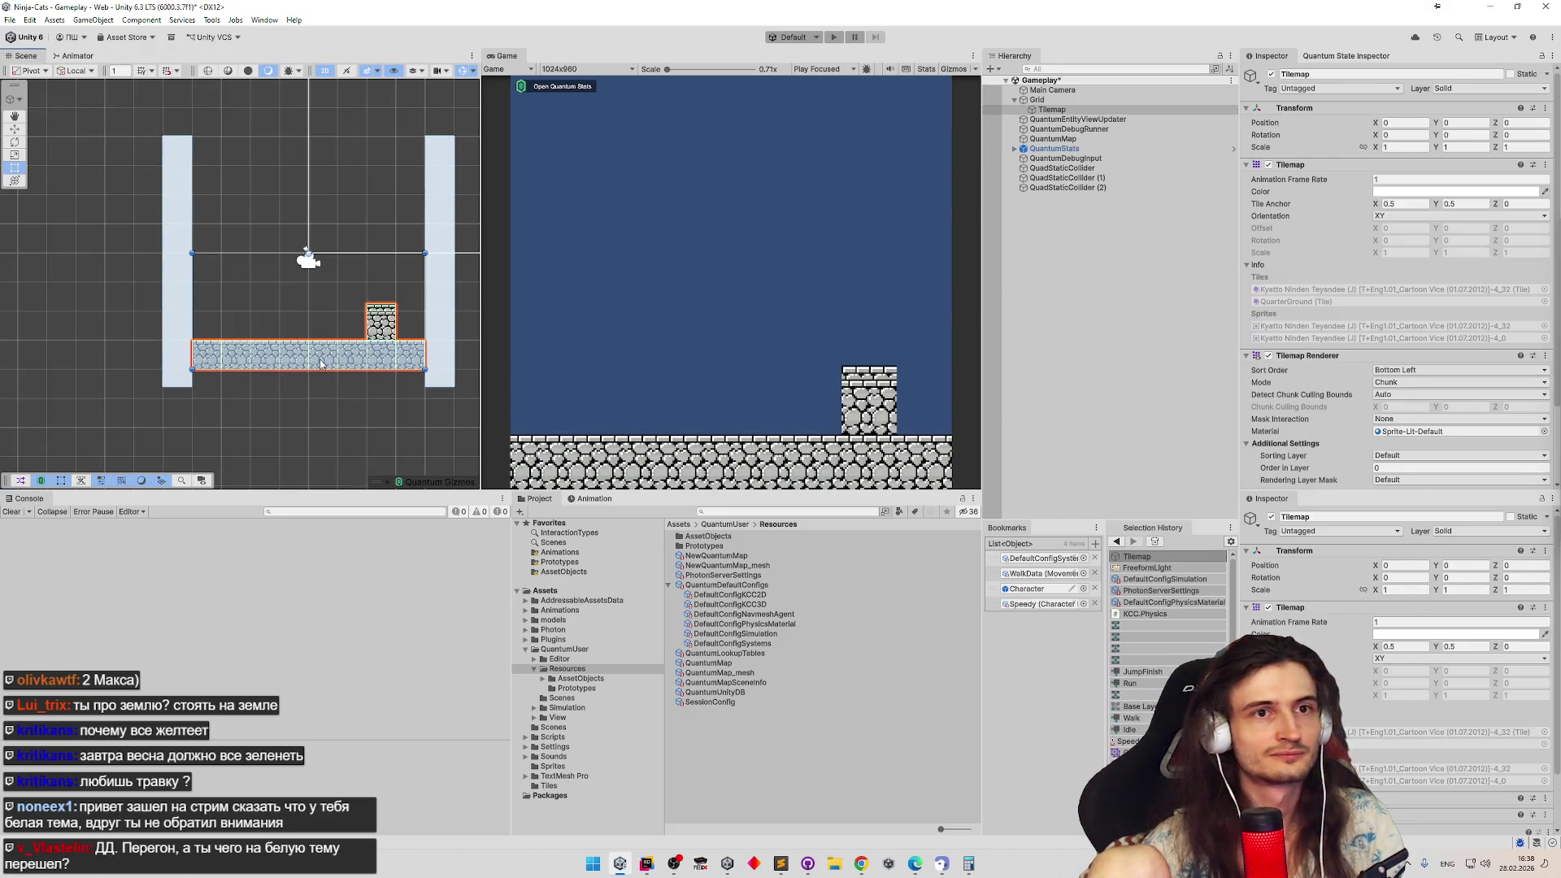
click(321, 363)
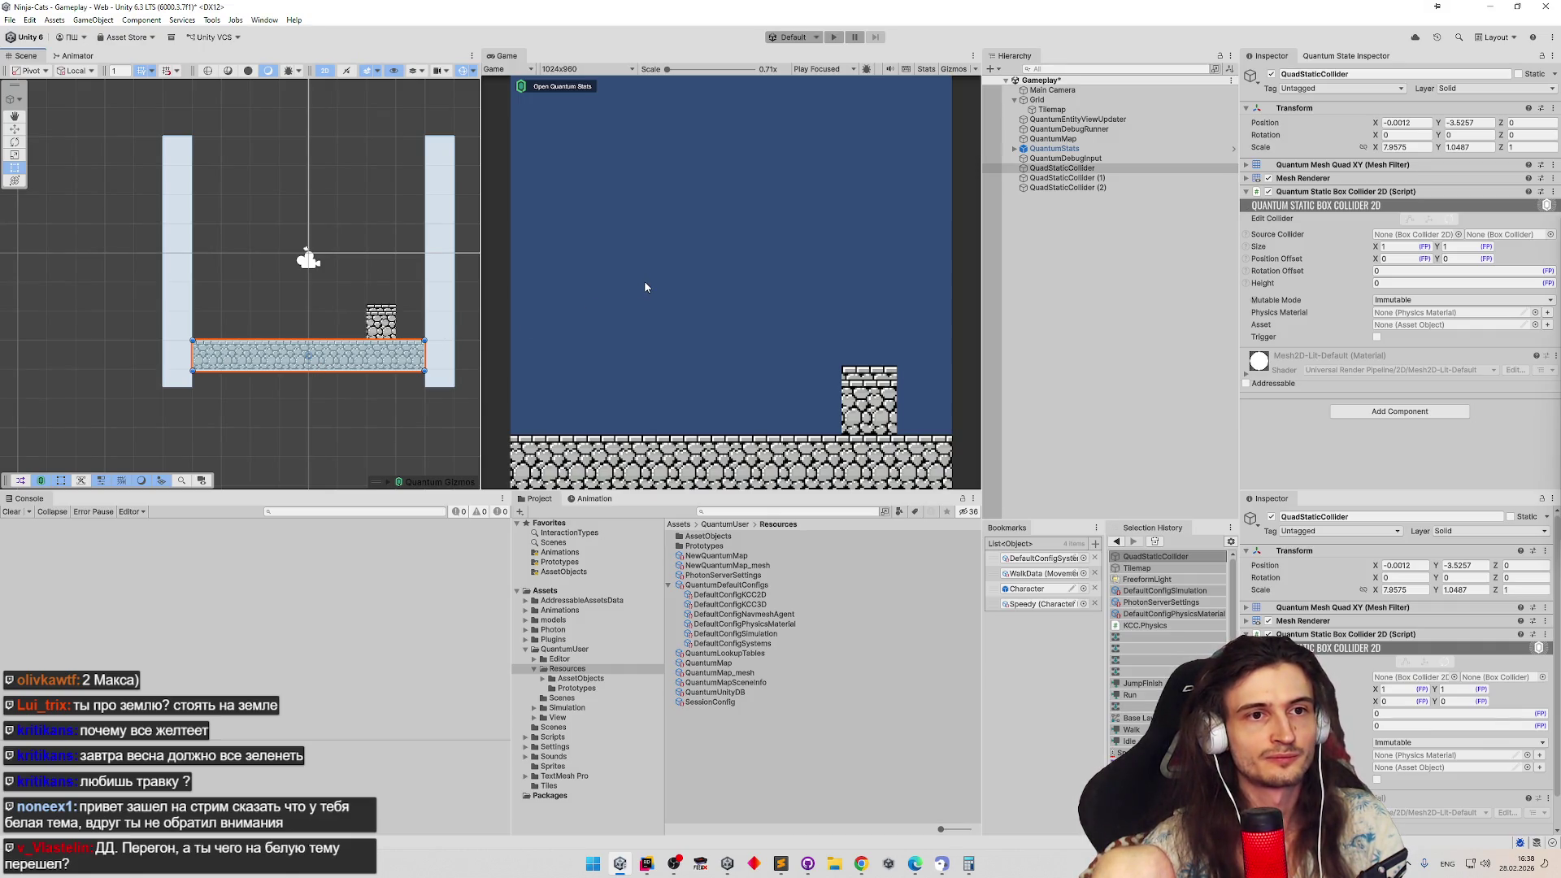
key(ctrl+p)
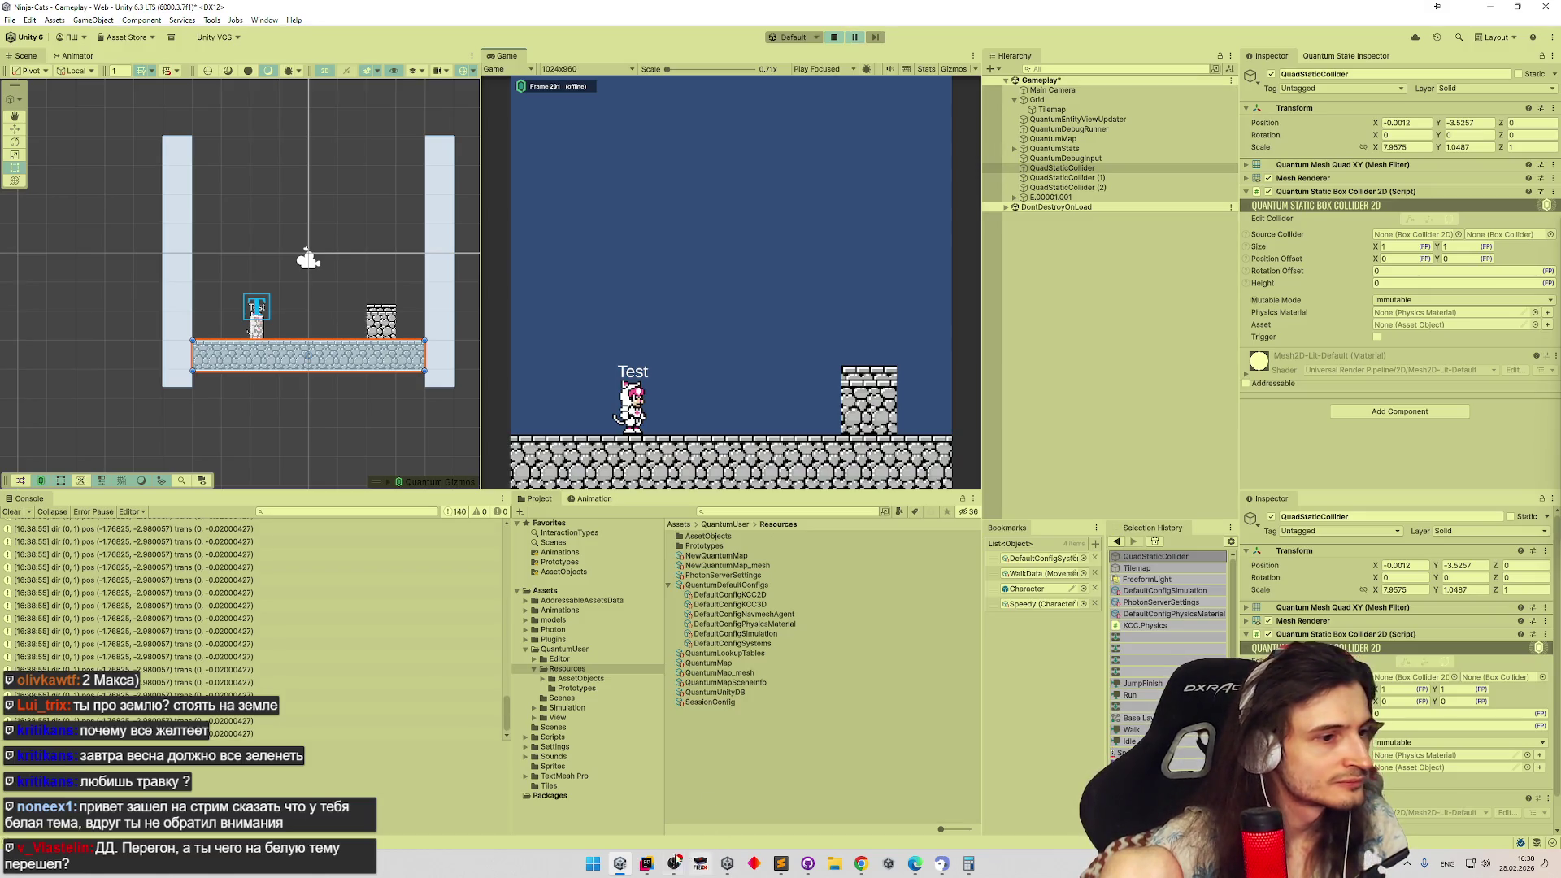
click(782, 864)
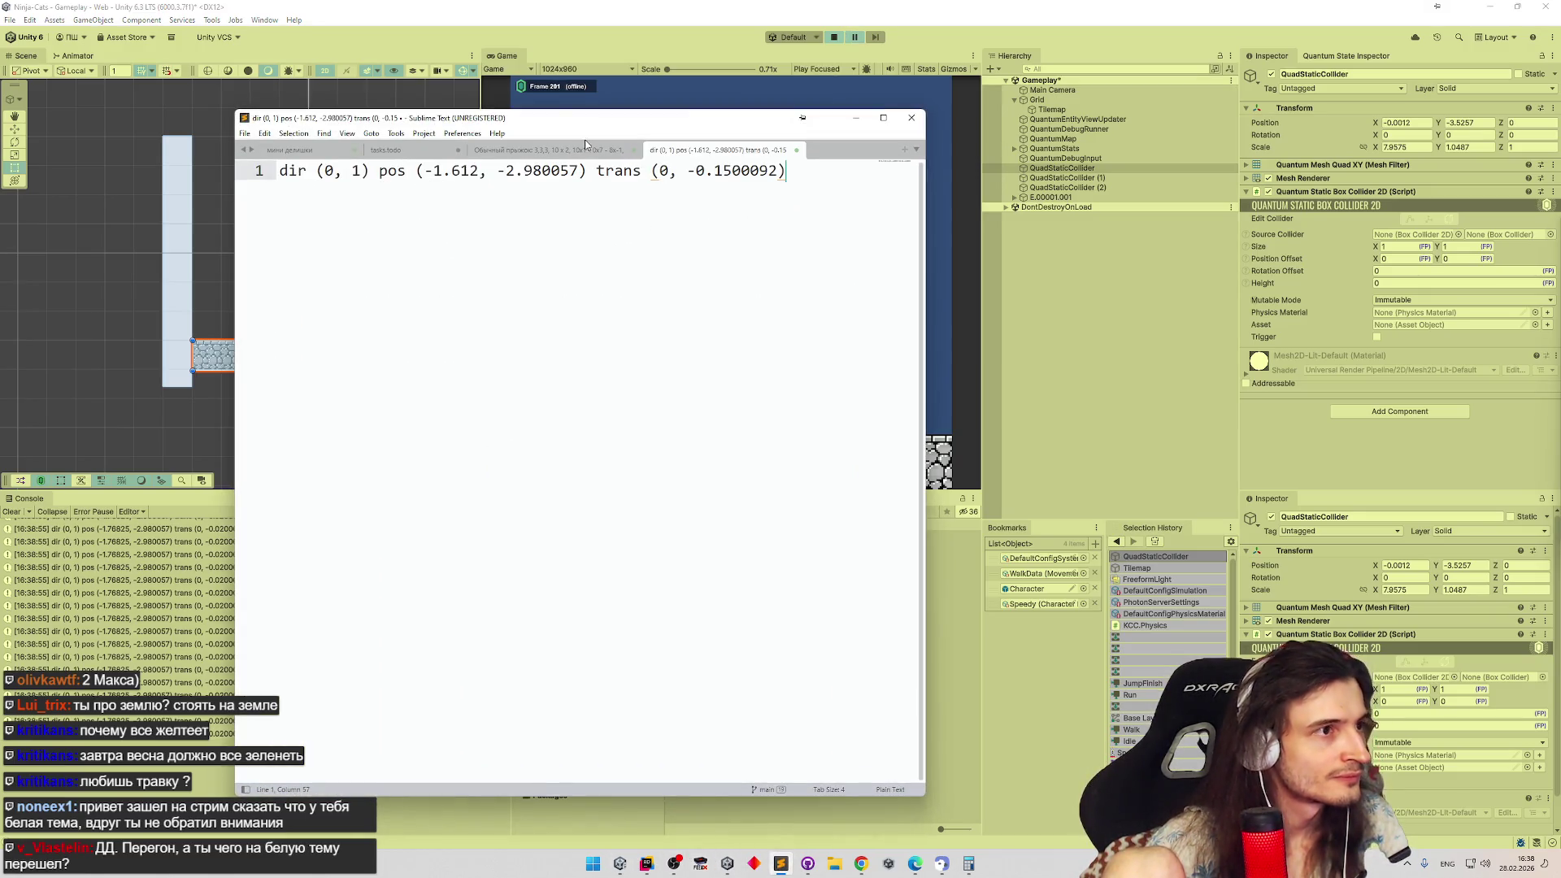
drag(563, 122, 652, 129)
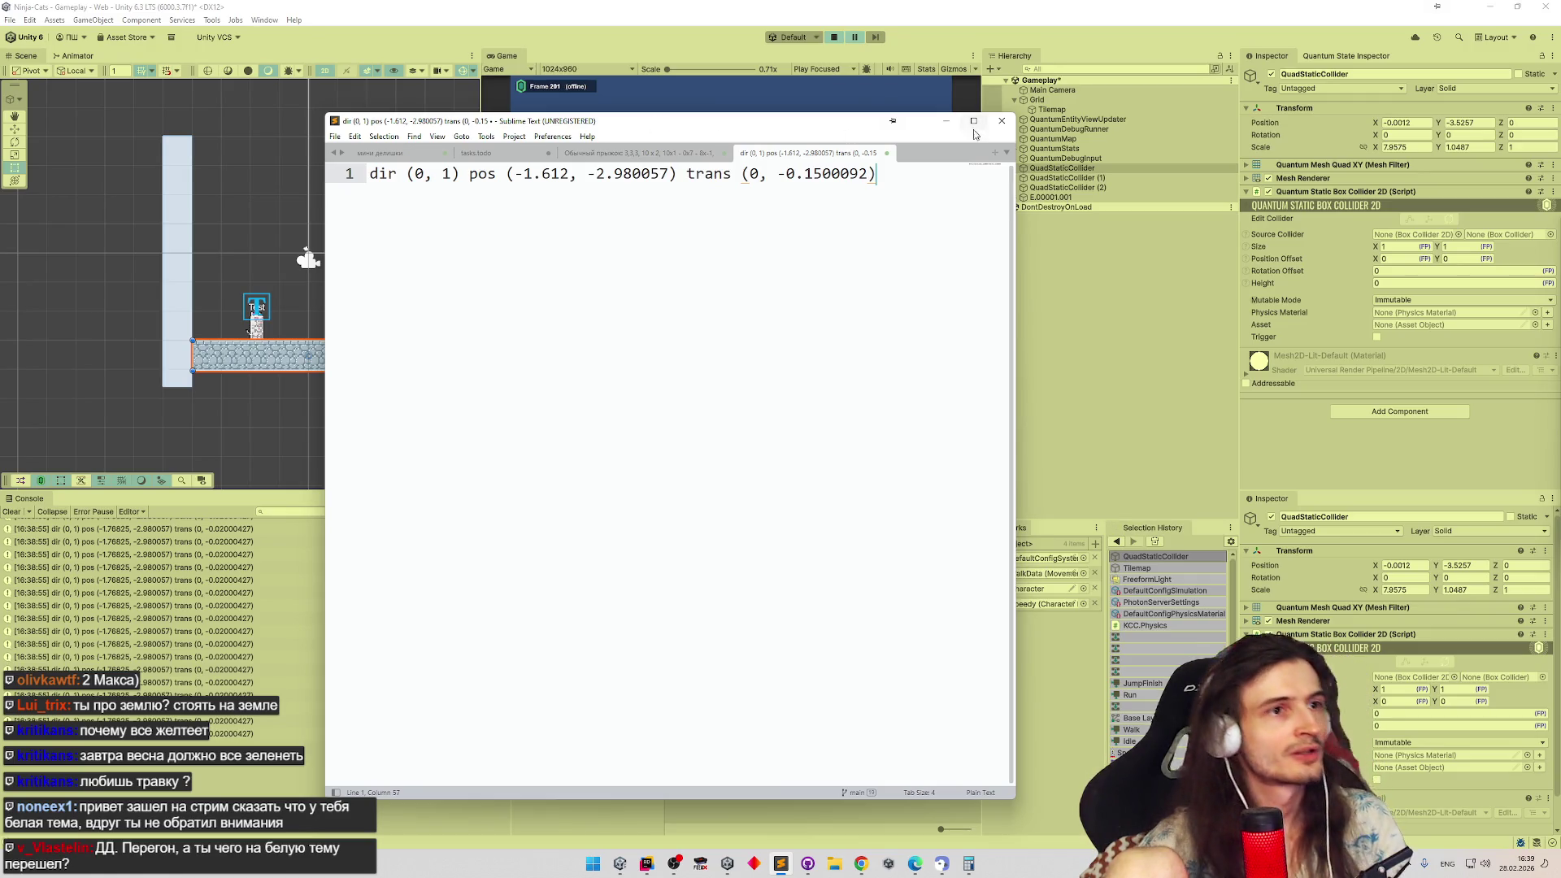
key(alt+Tab)
Stop the game, recheck the saved note and switch over to MoveSystem in Rider
key(ctrl+p)
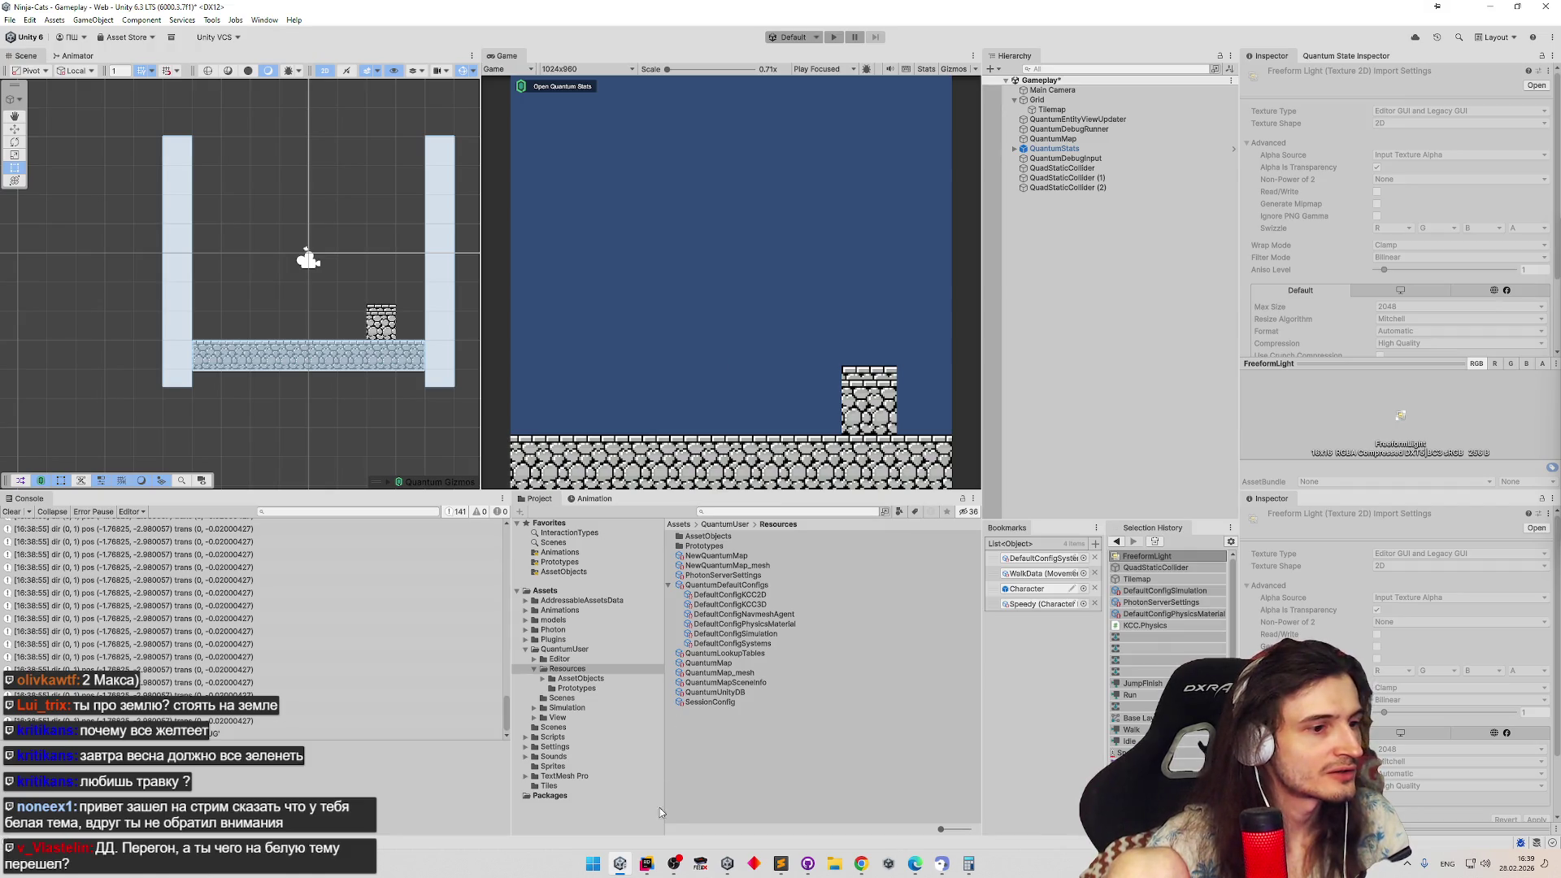
click(781, 864)
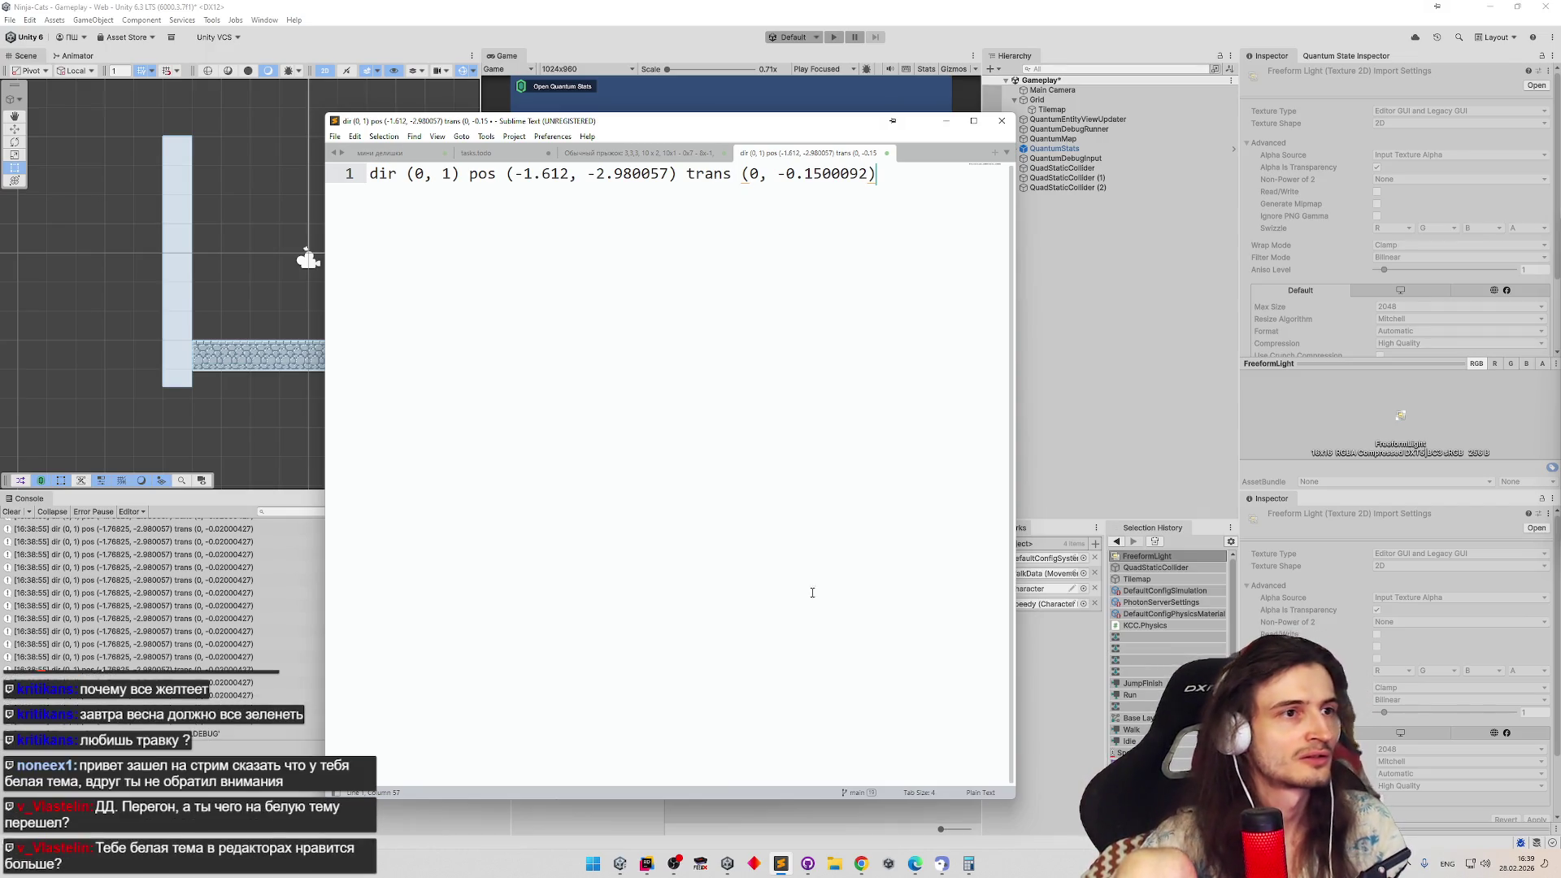
click(954, 125)
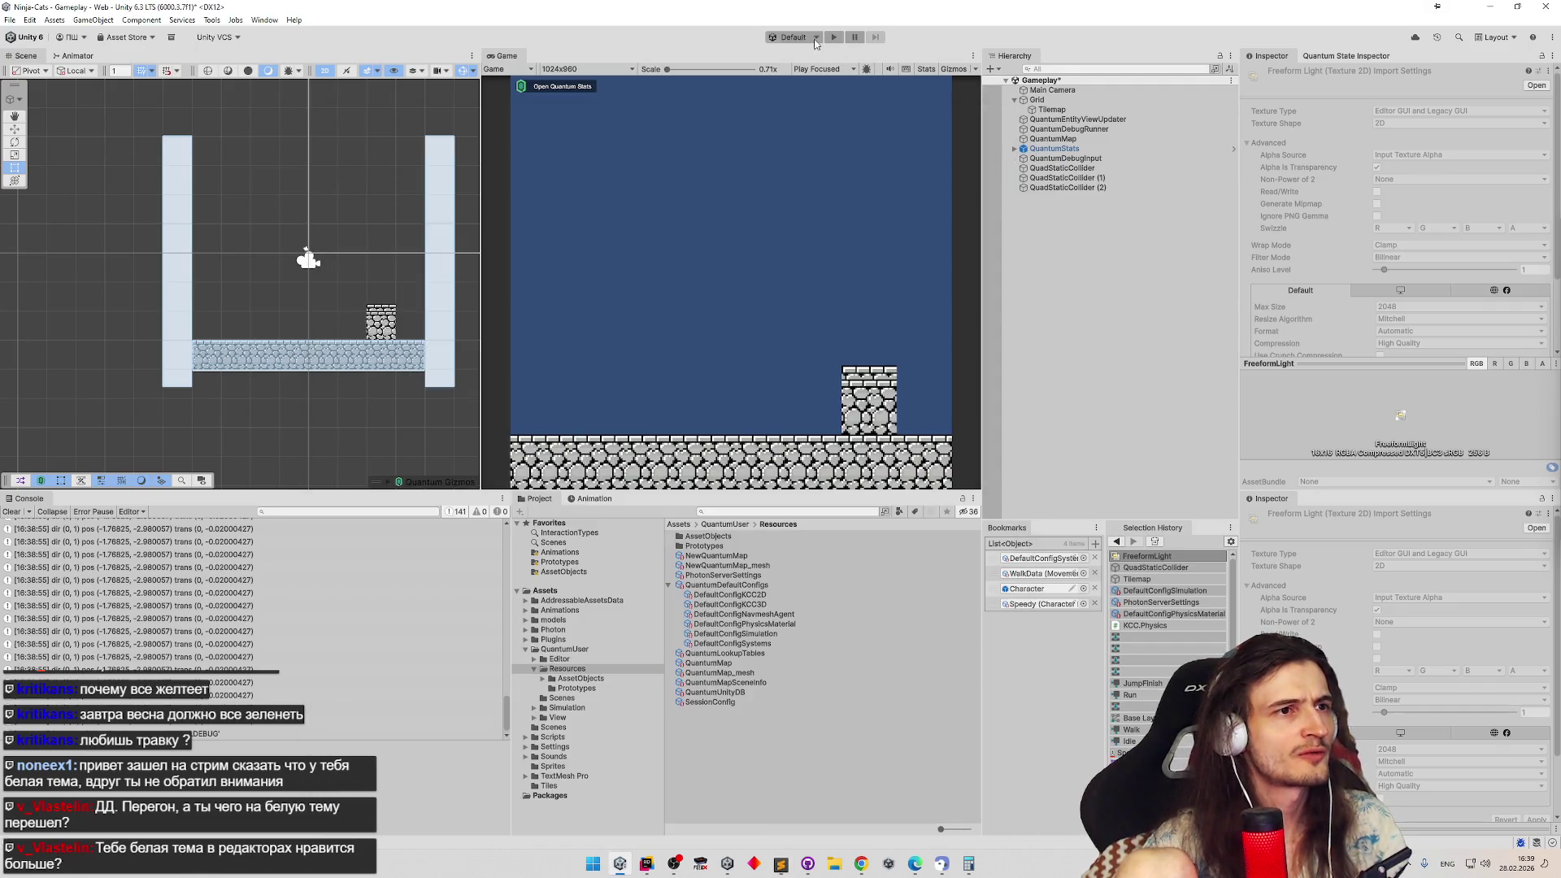
click(674, 860)
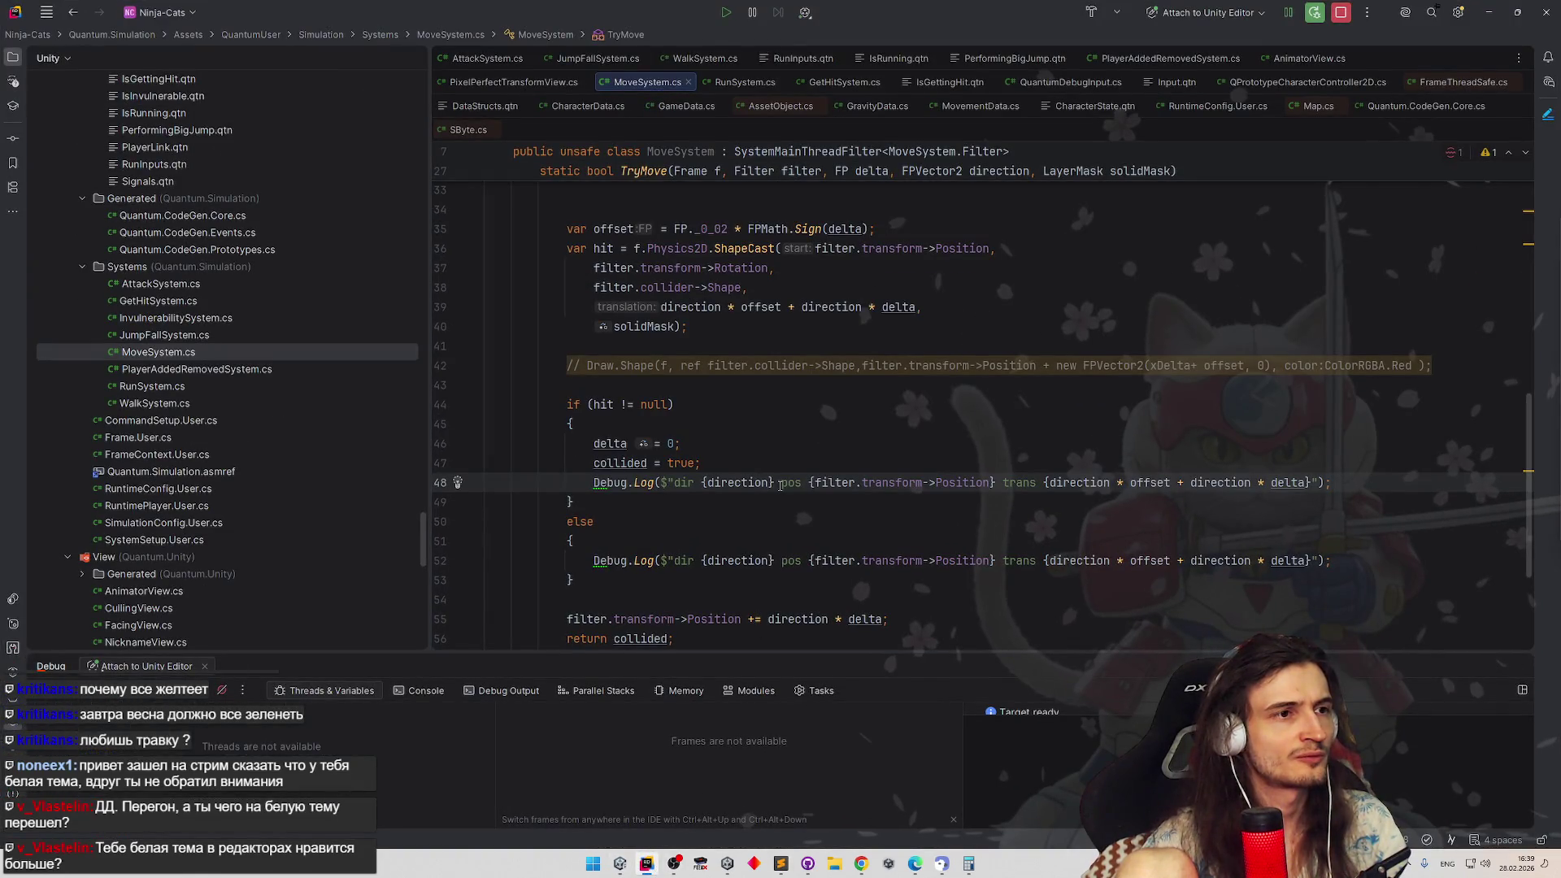
Settle back in the Unity editor and clear all console entries
click(647, 862)
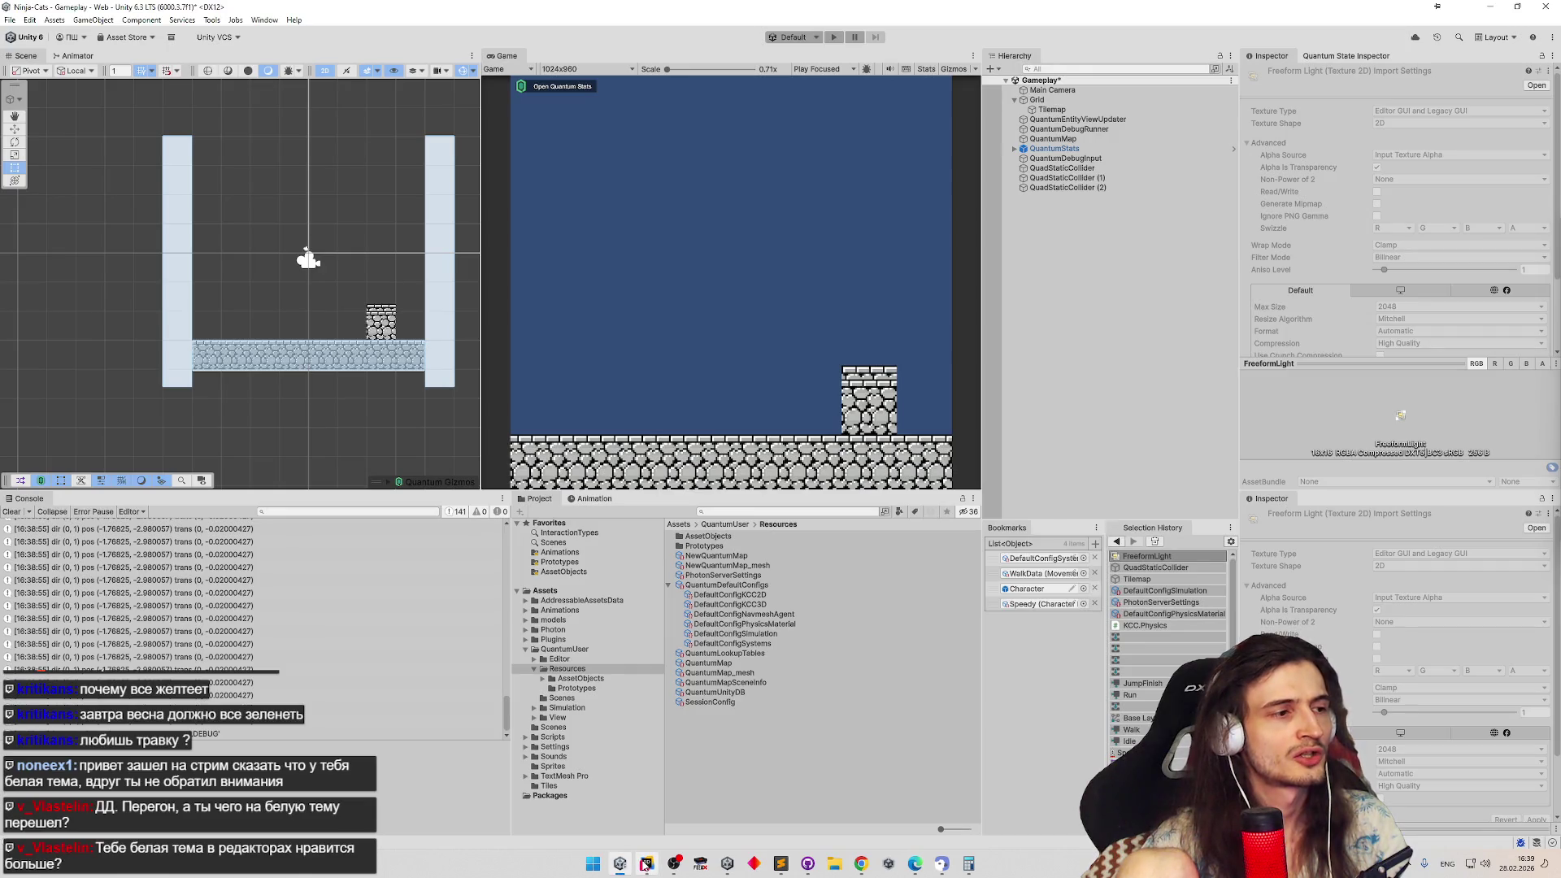
click(646, 863)
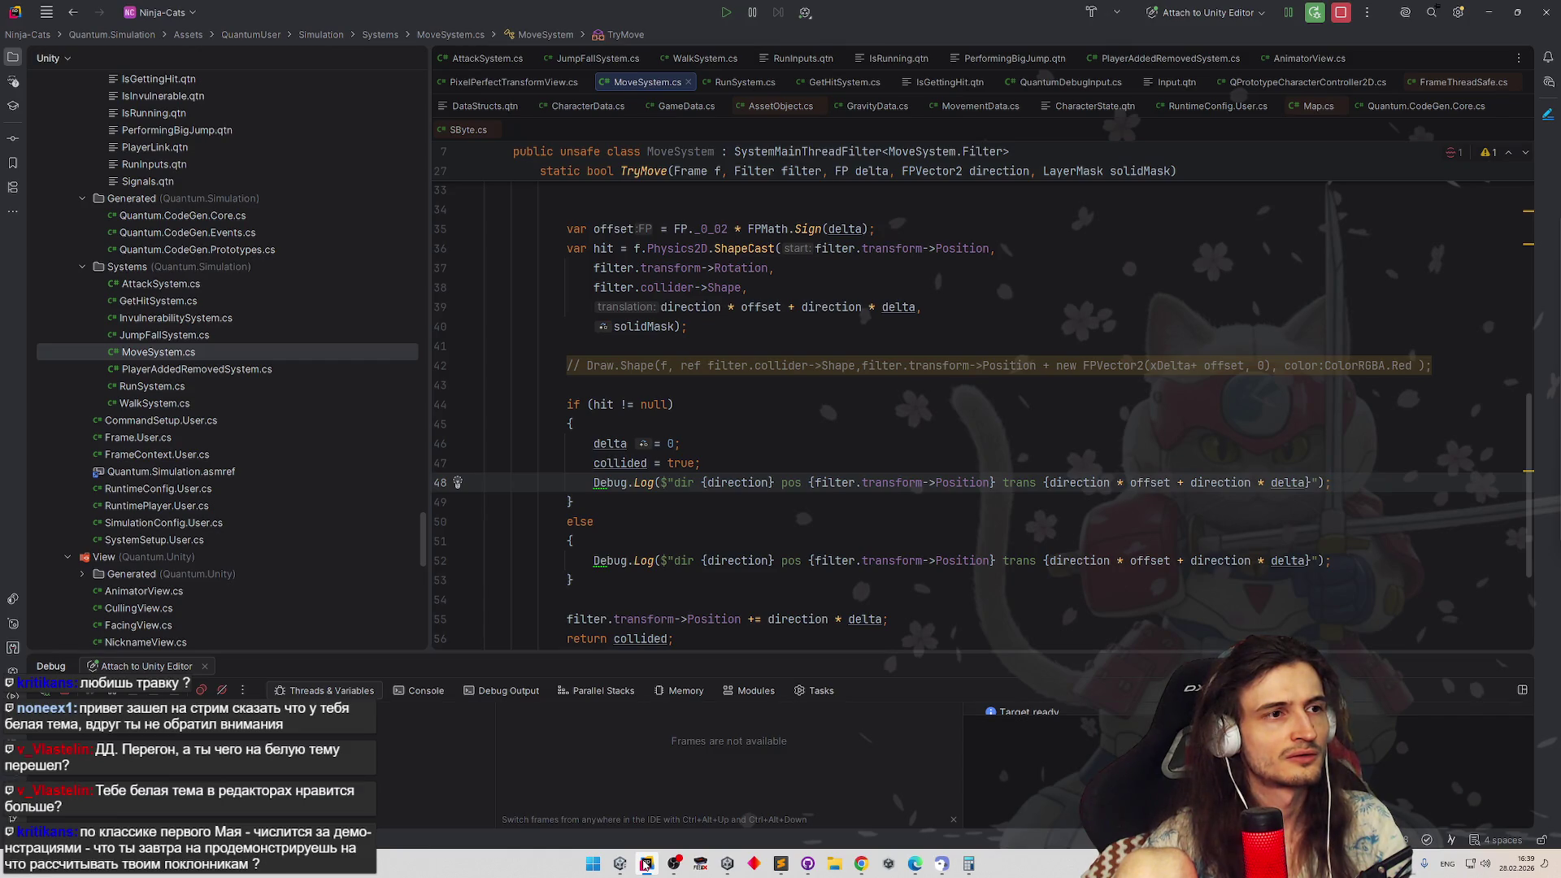
click(647, 862)
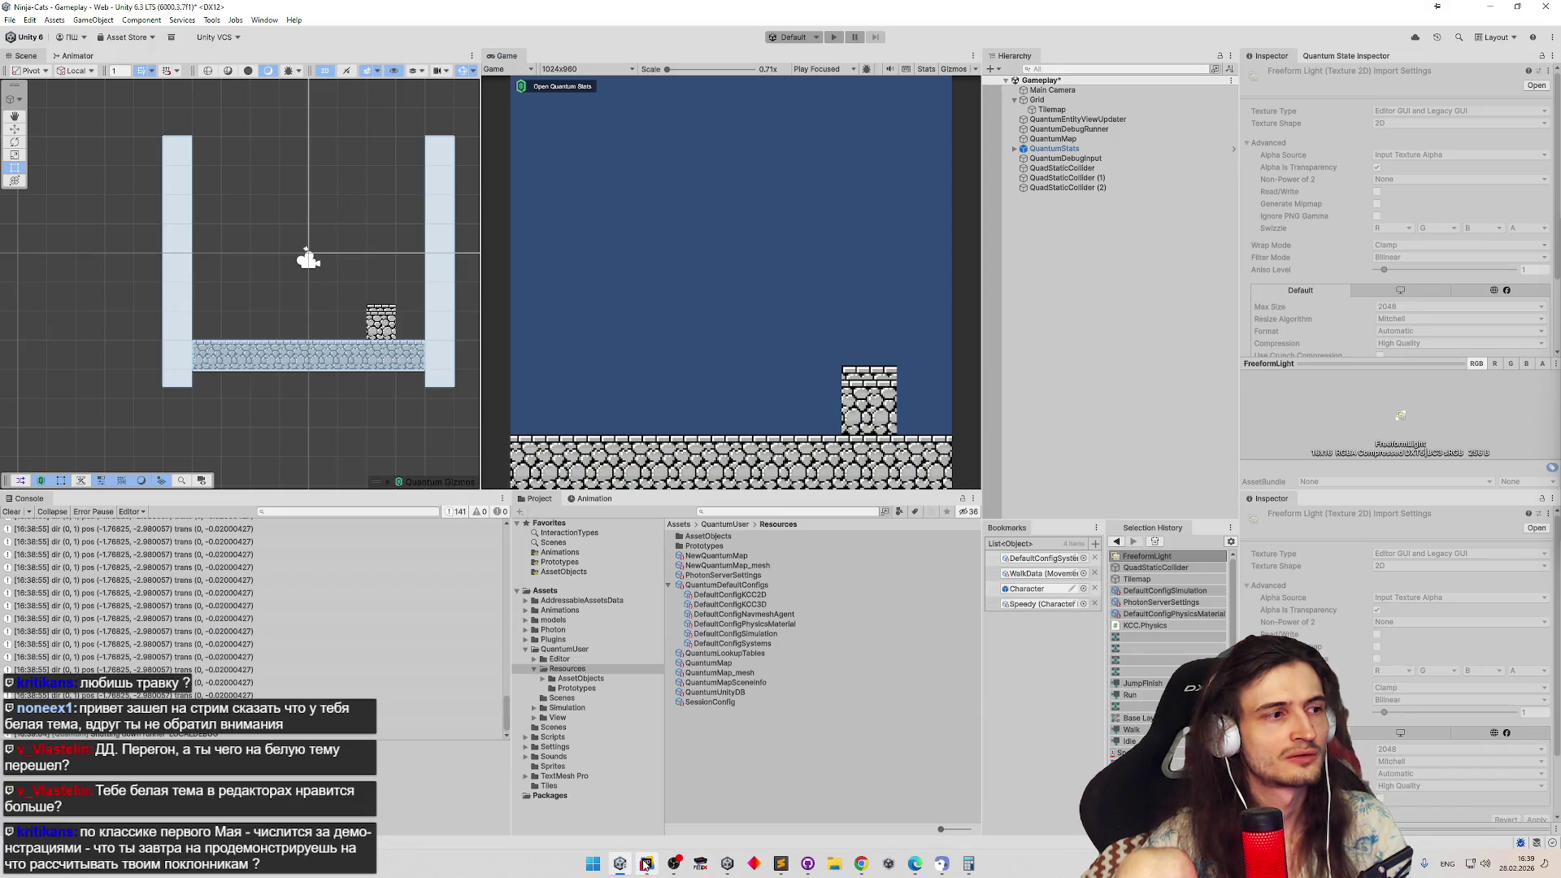
click(11, 511)
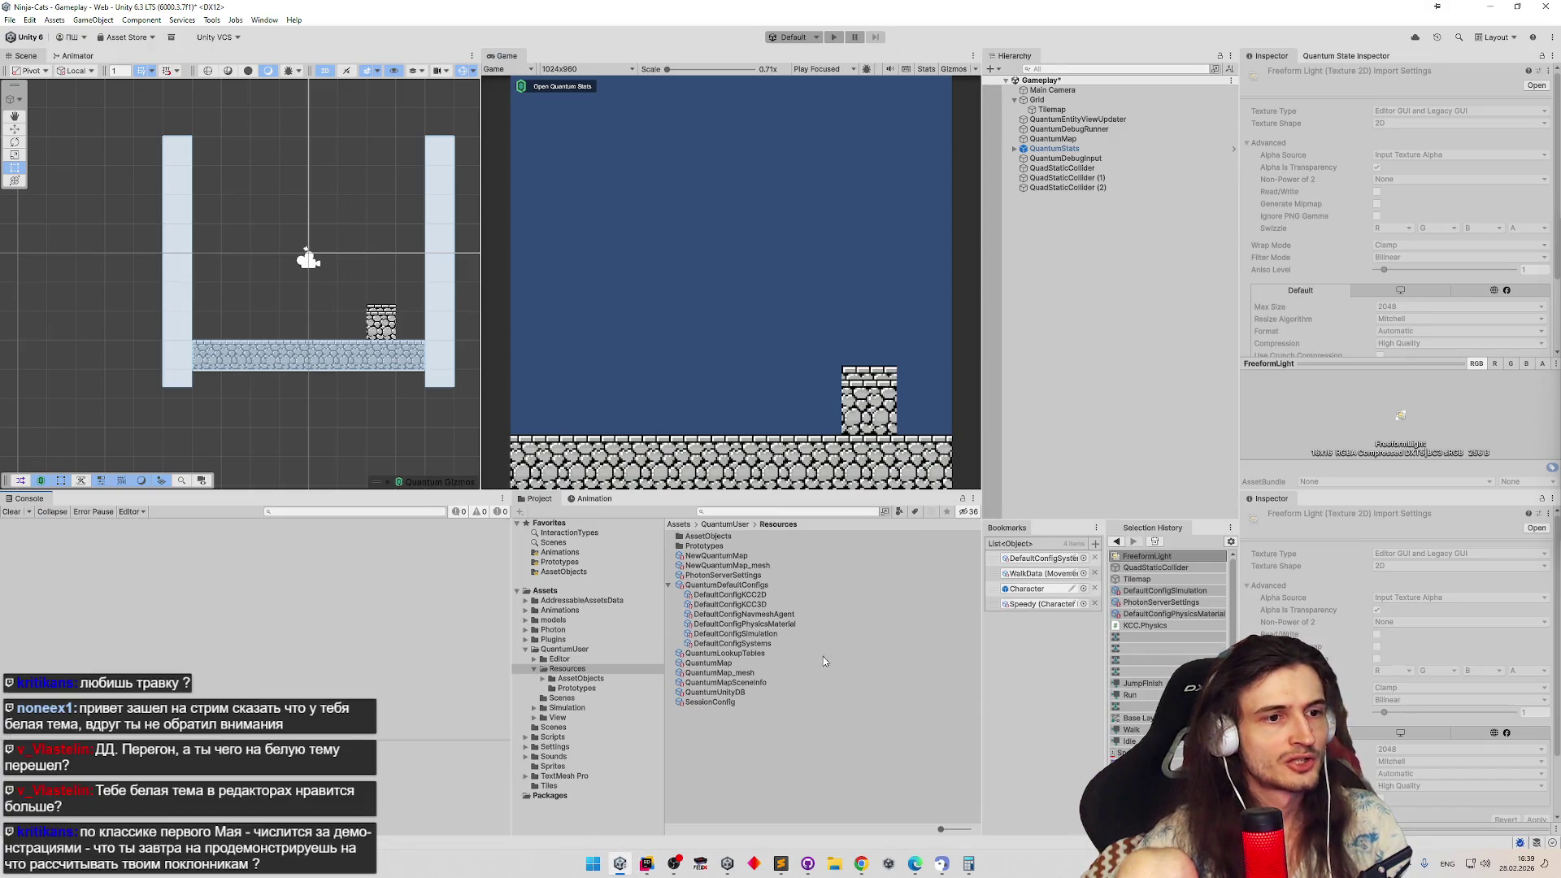
In DefaultConfigSimulation's GJK Config, raise Shape Cast Soft Tolerance from 0.01 to 0.05 and start the game
click(769, 637)
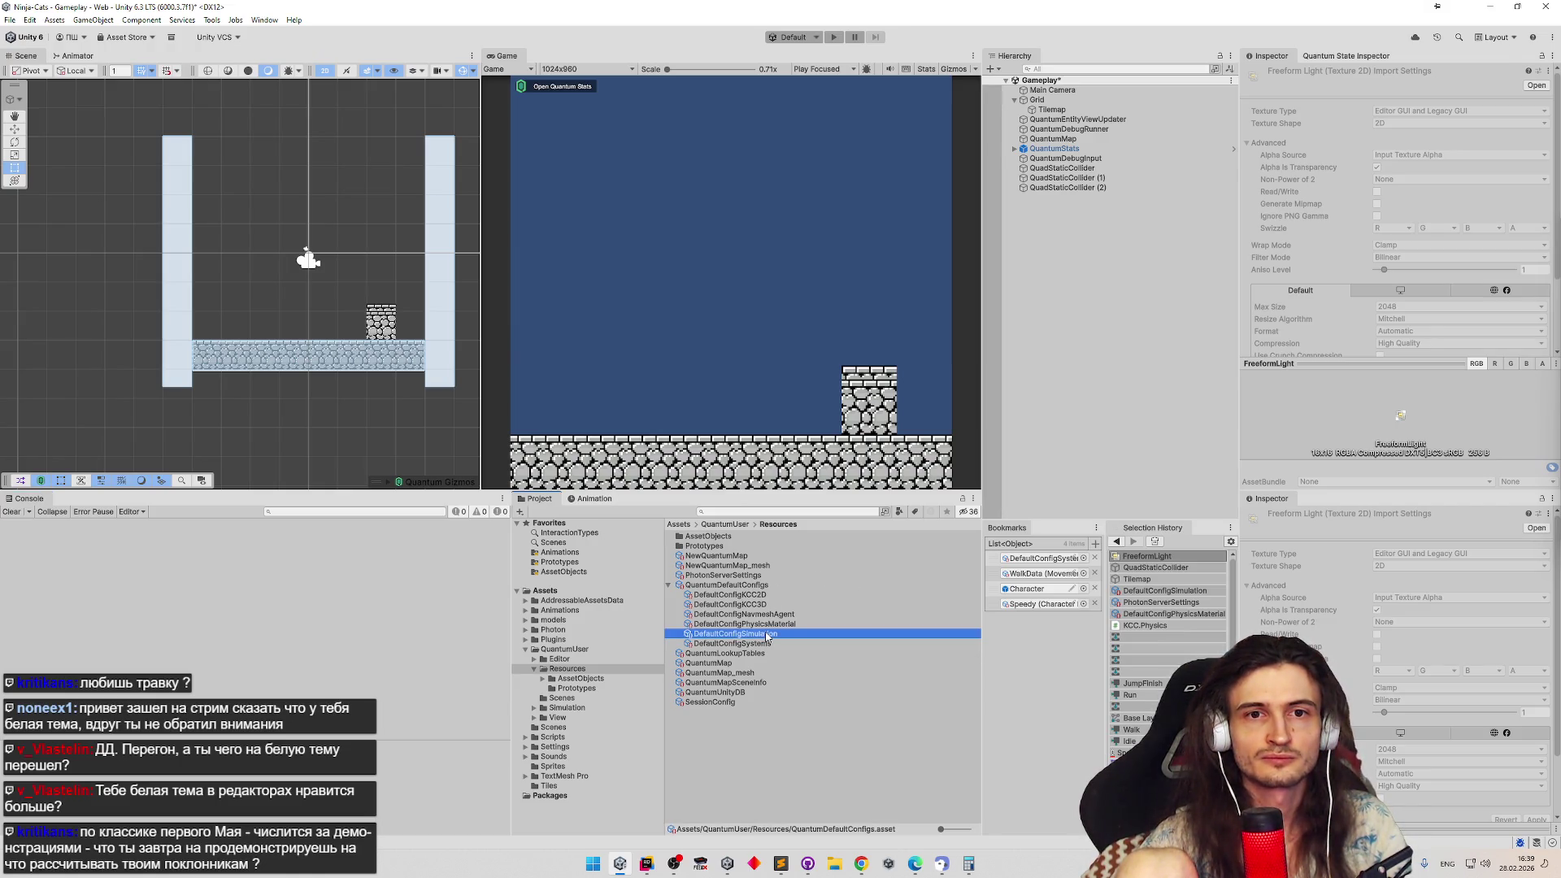
click(1358, 290)
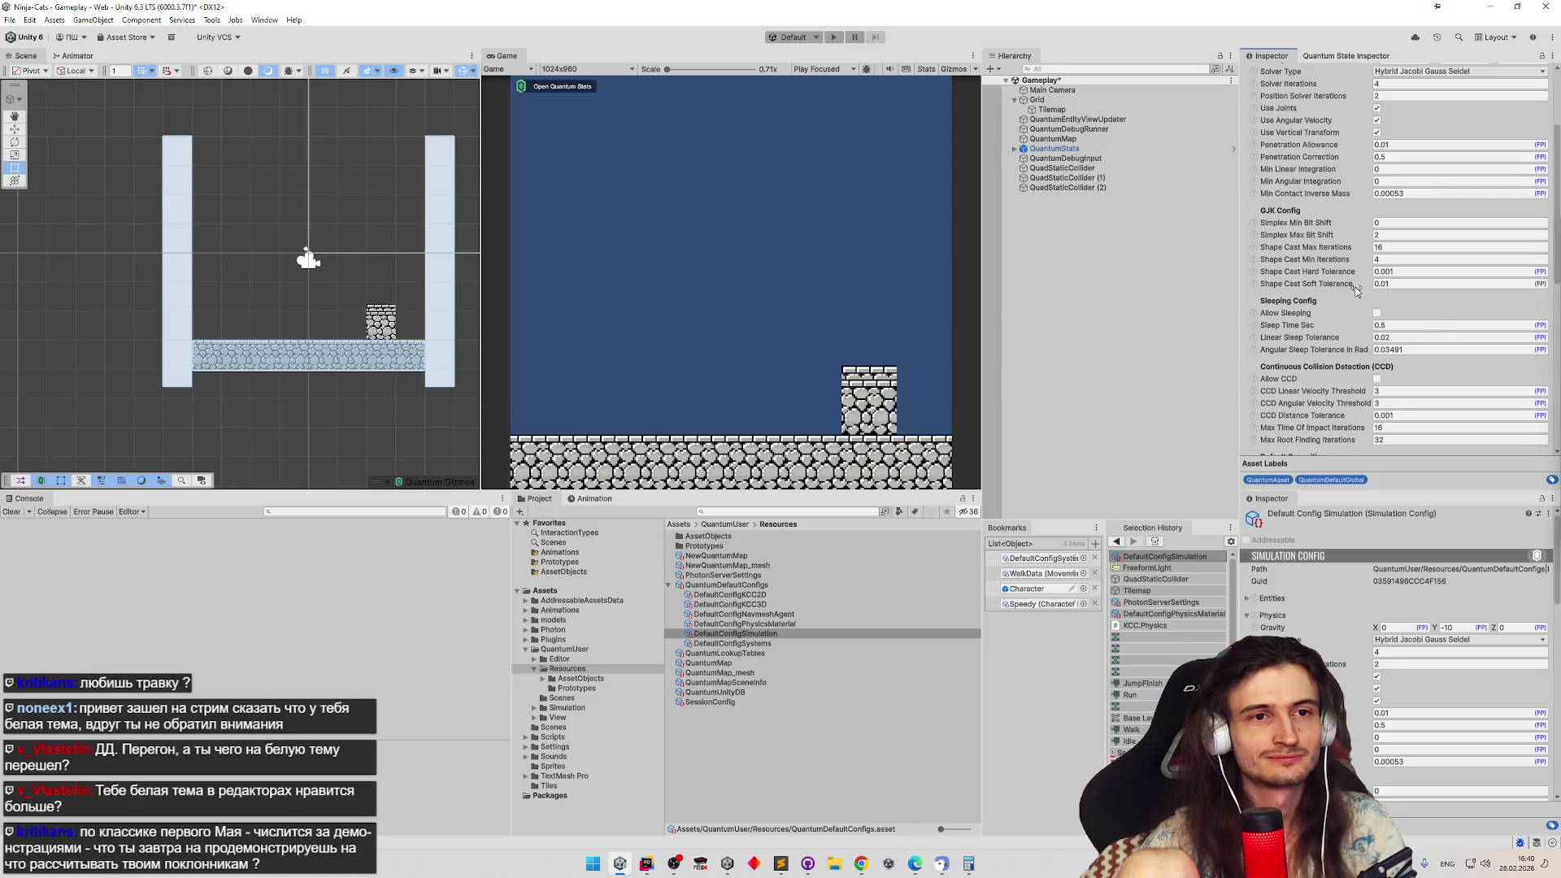
click(1389, 285)
text(0.05)
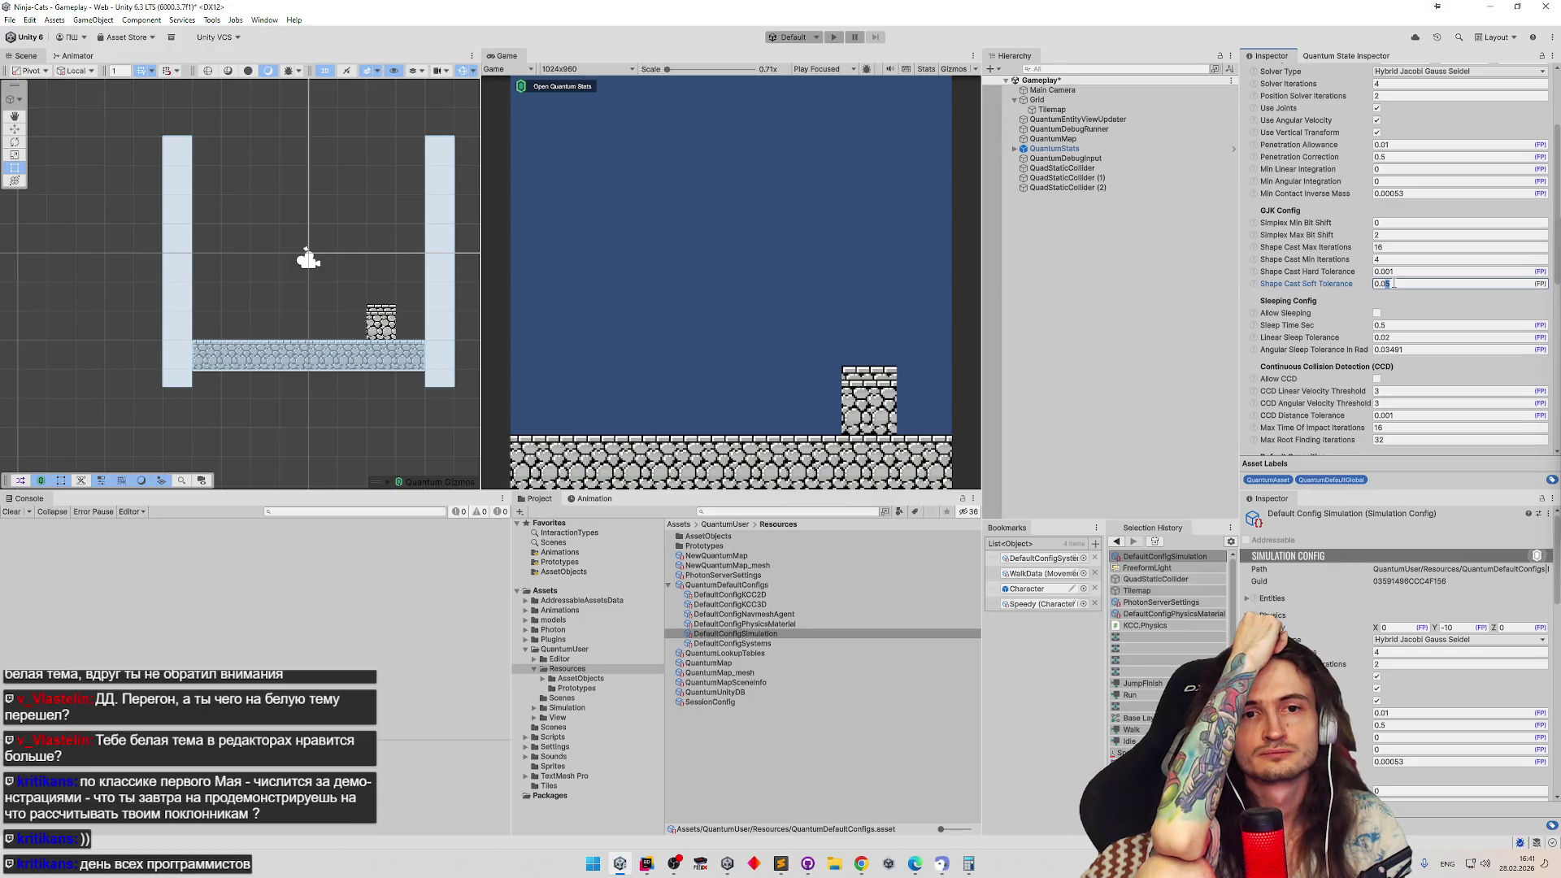
click(907, 225)
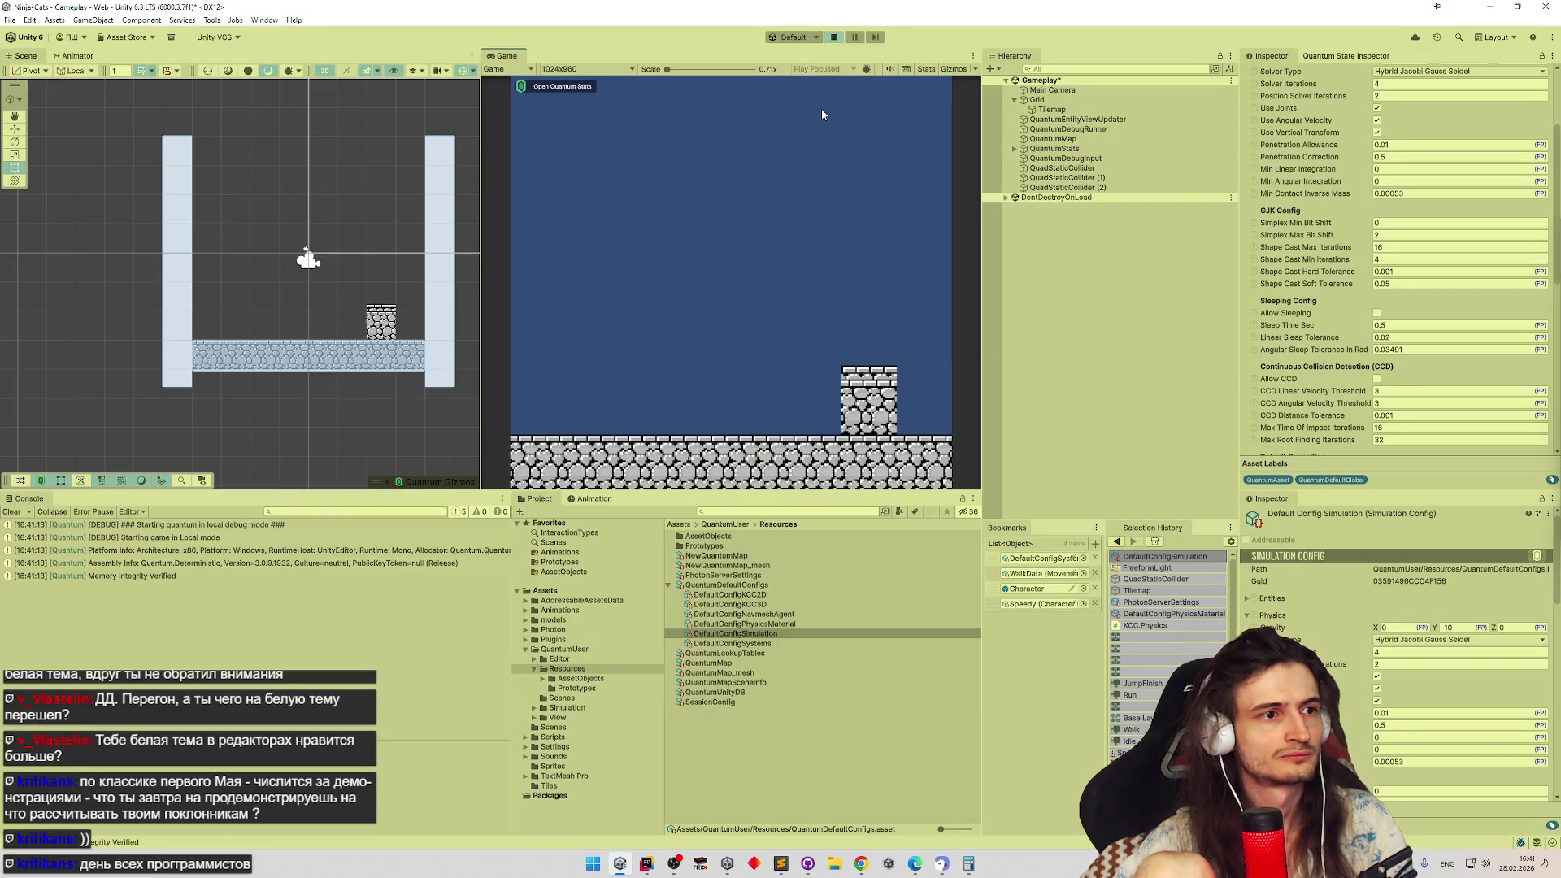
In the Quantum State Inspector, select entity E.00001.001 and expand its CharacterState values
click(1338, 56)
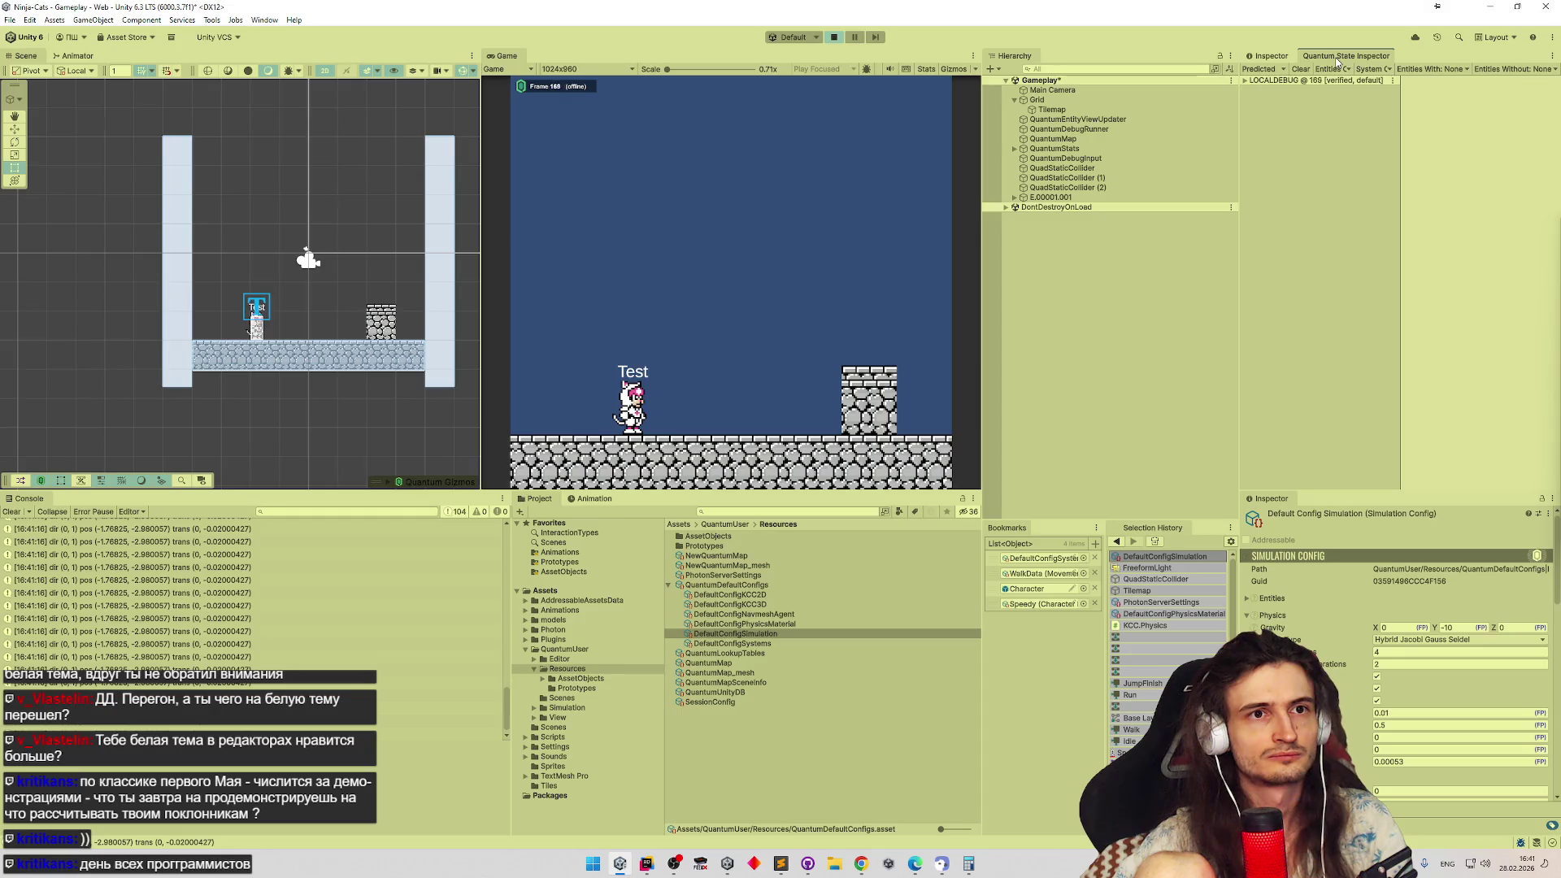
click(1254, 98)
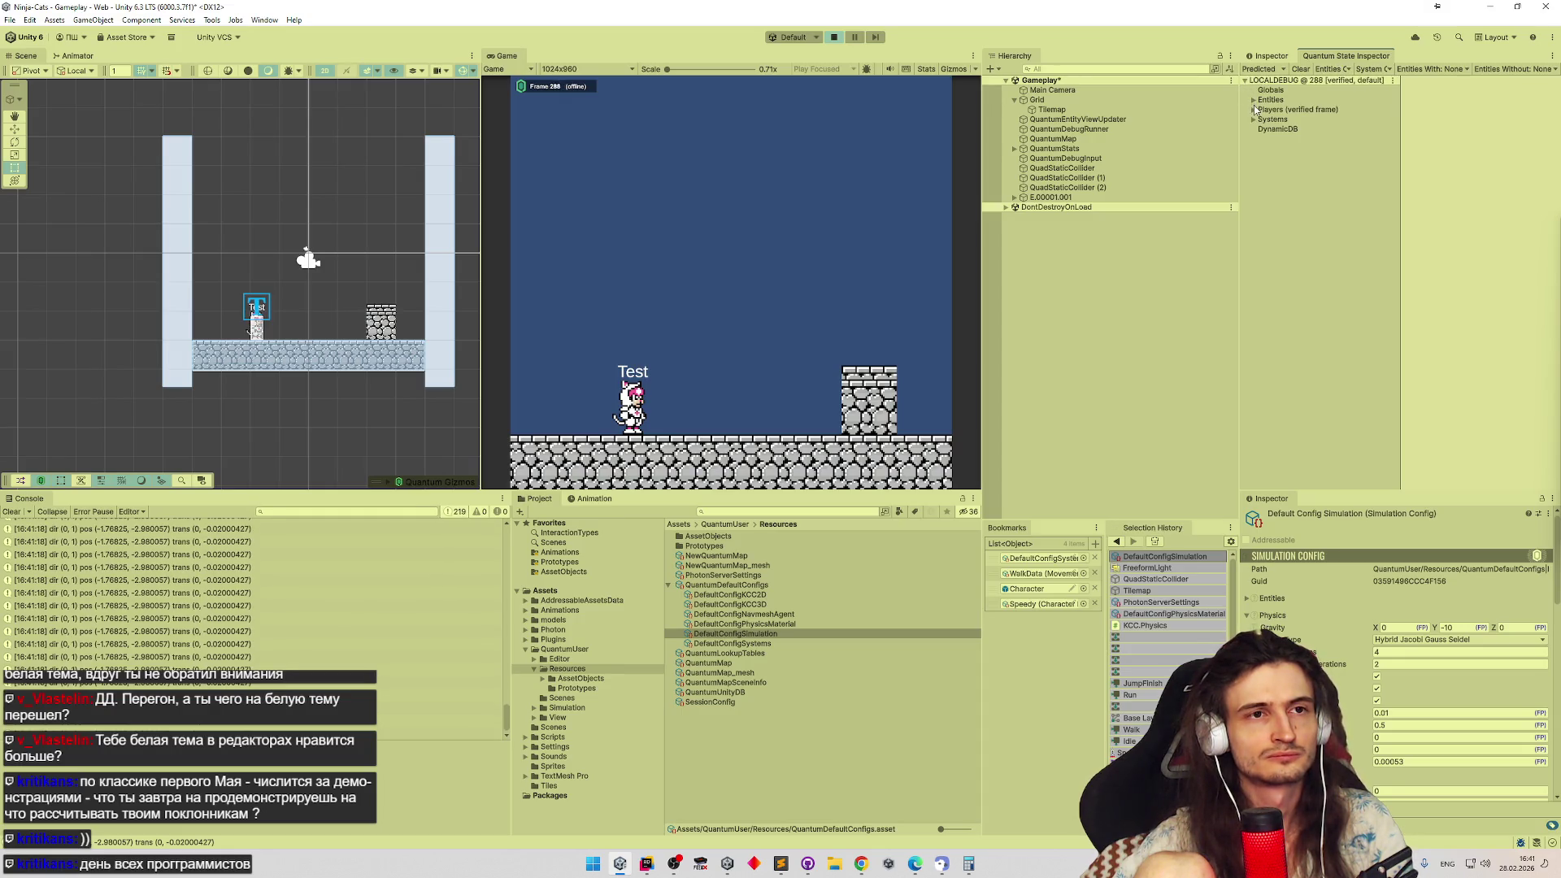
click(1260, 109)
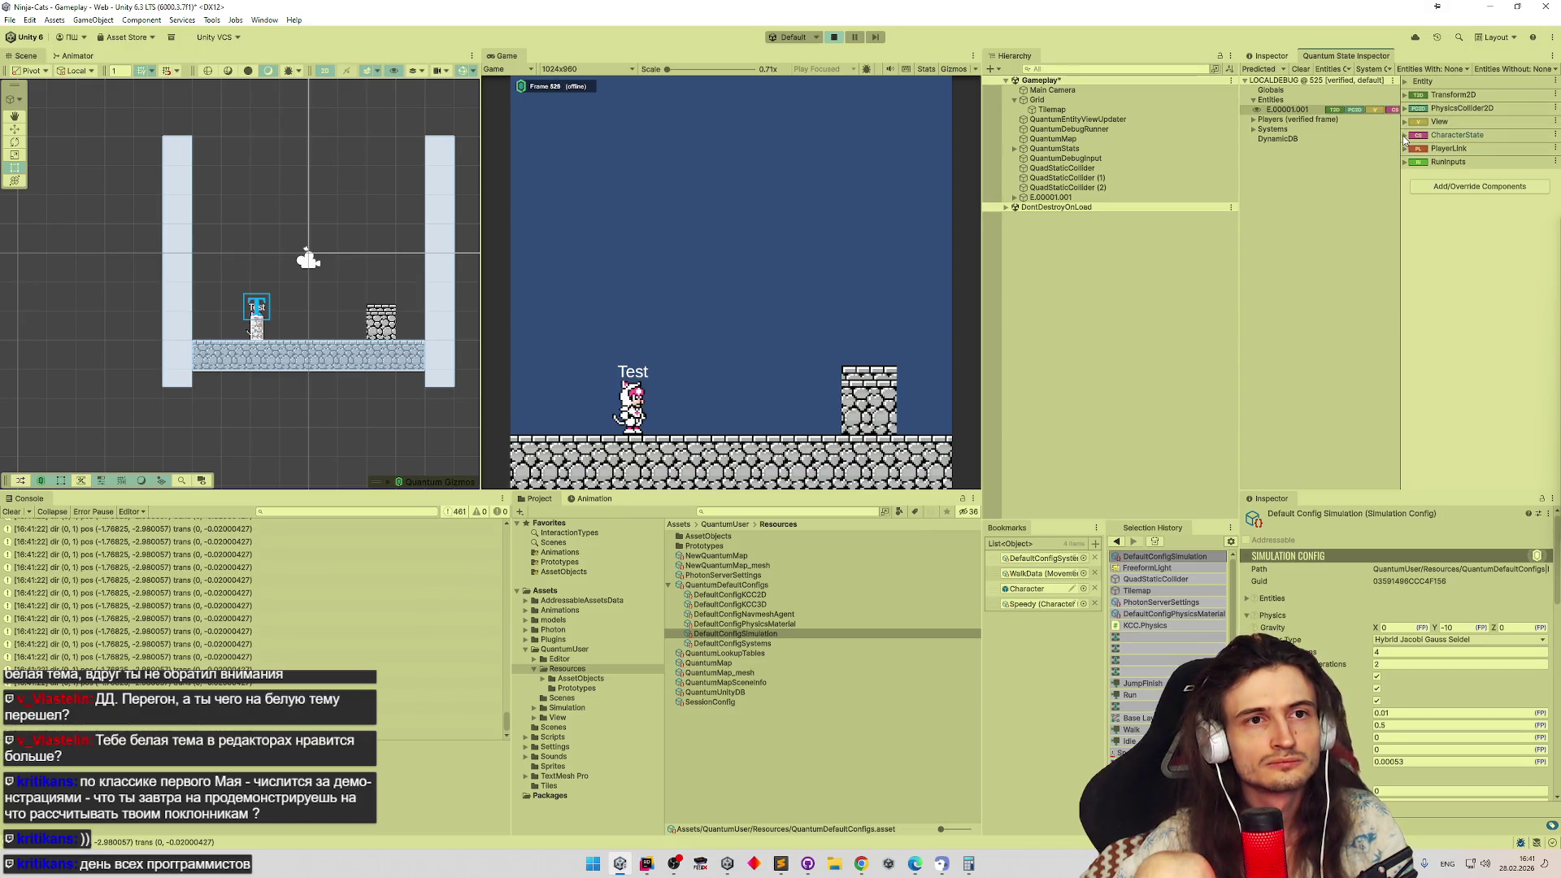
click(1405, 134)
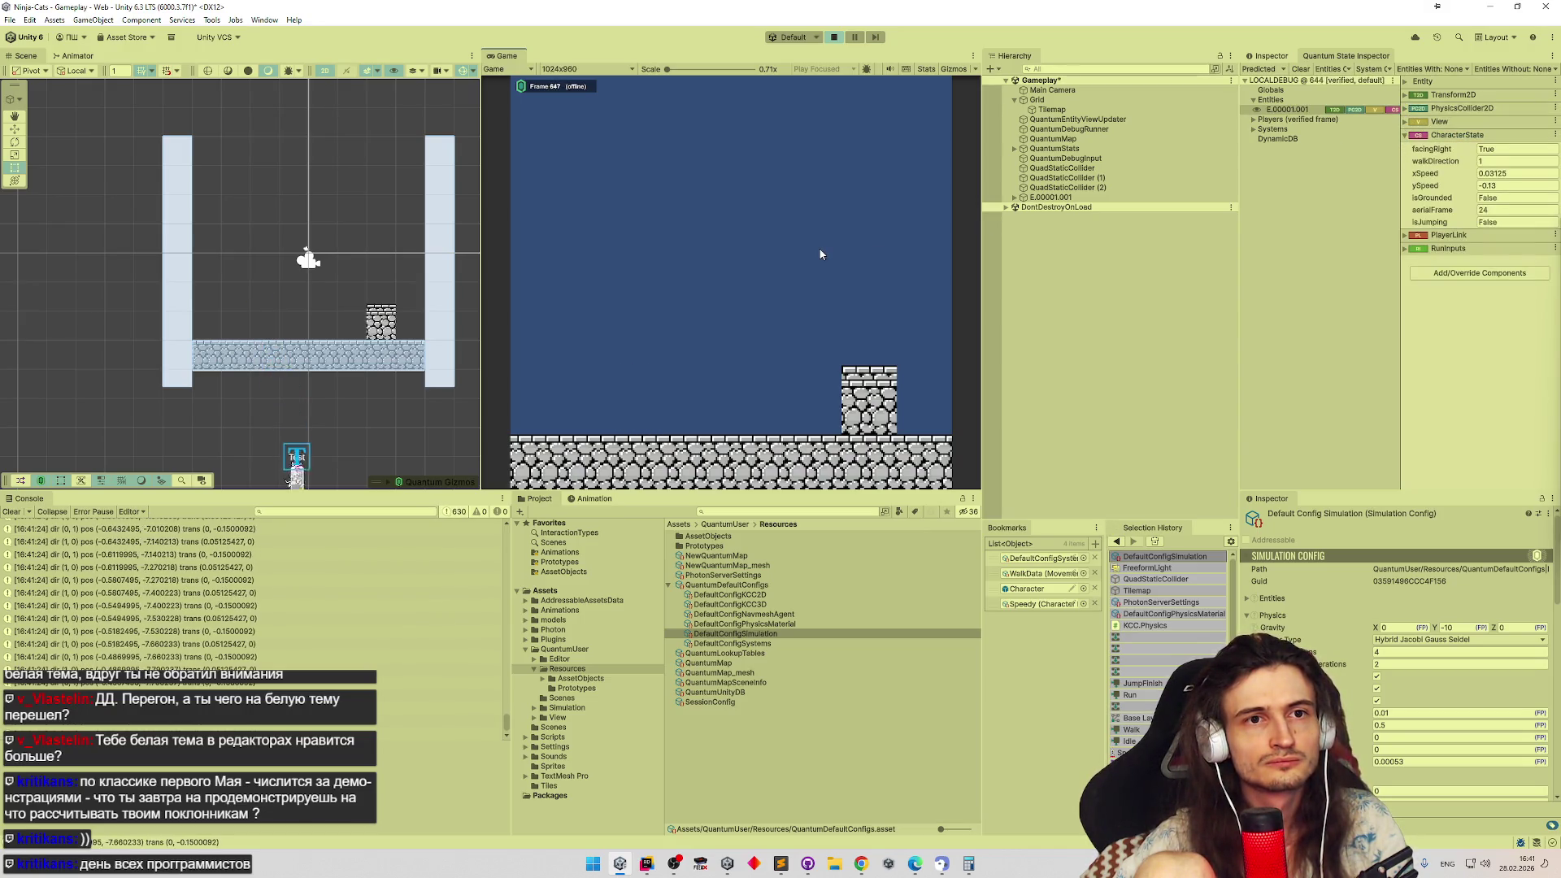
Stop the running game and switch to MoveSystem.cs in Rider
key(ctrl+p)
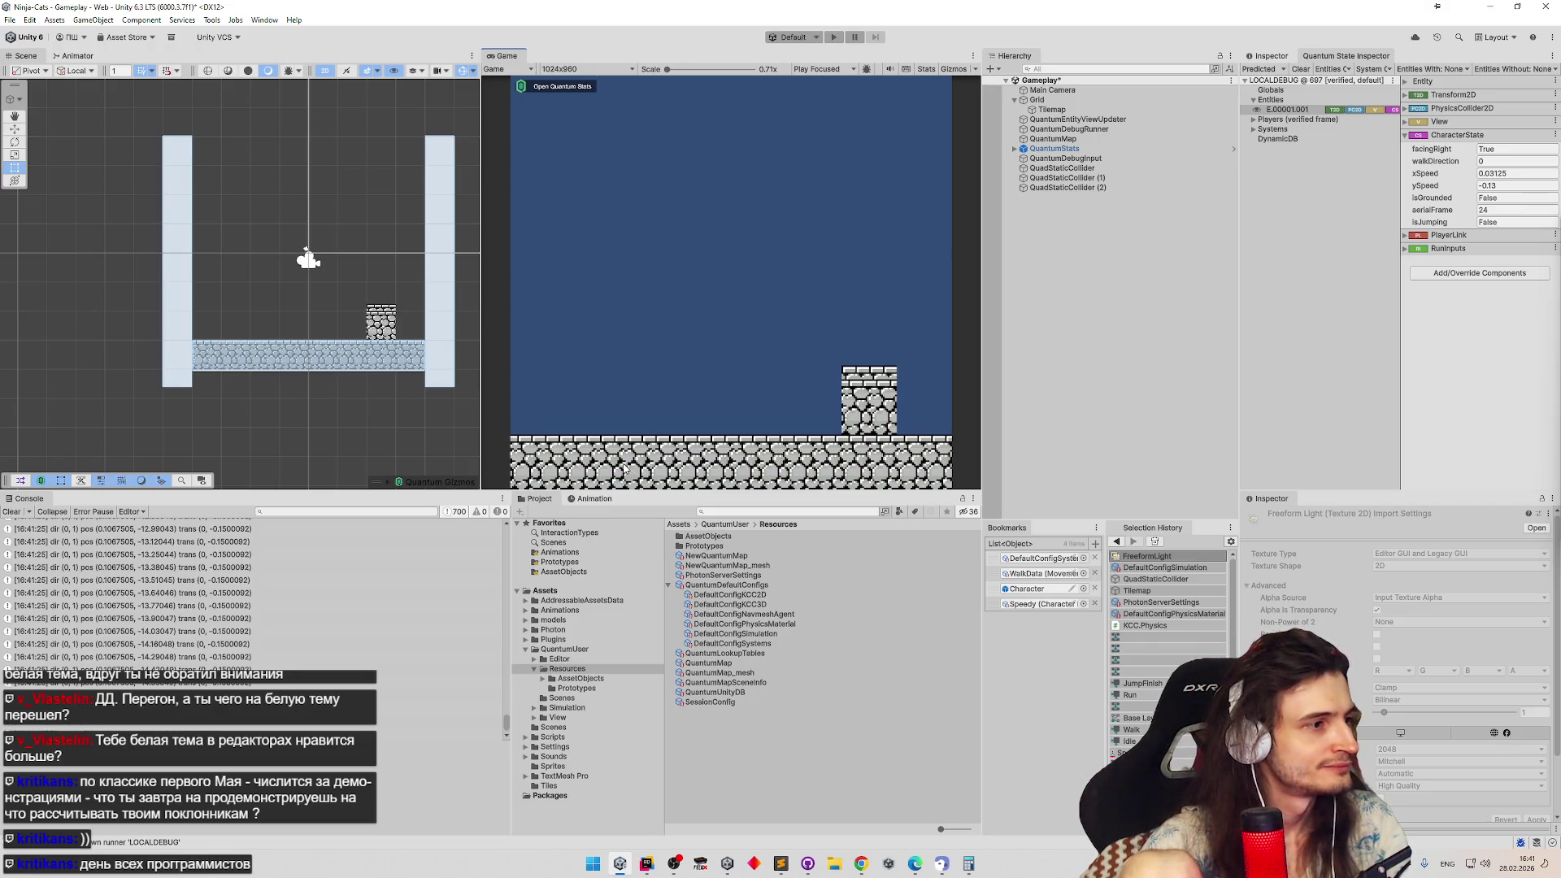
click(647, 864)
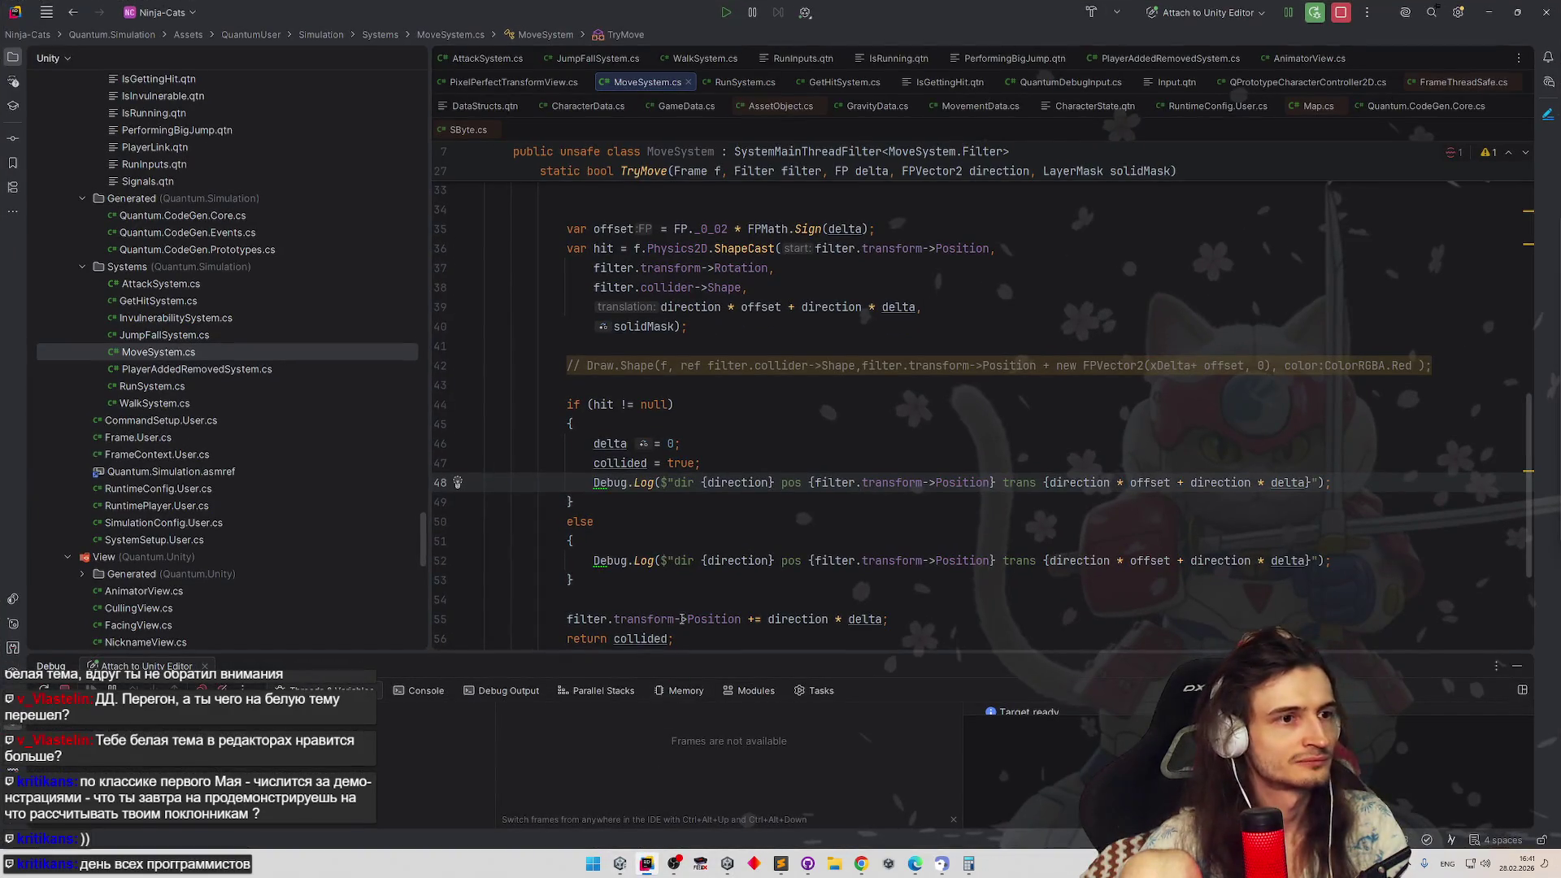
scroll(686, 569, up, 8)
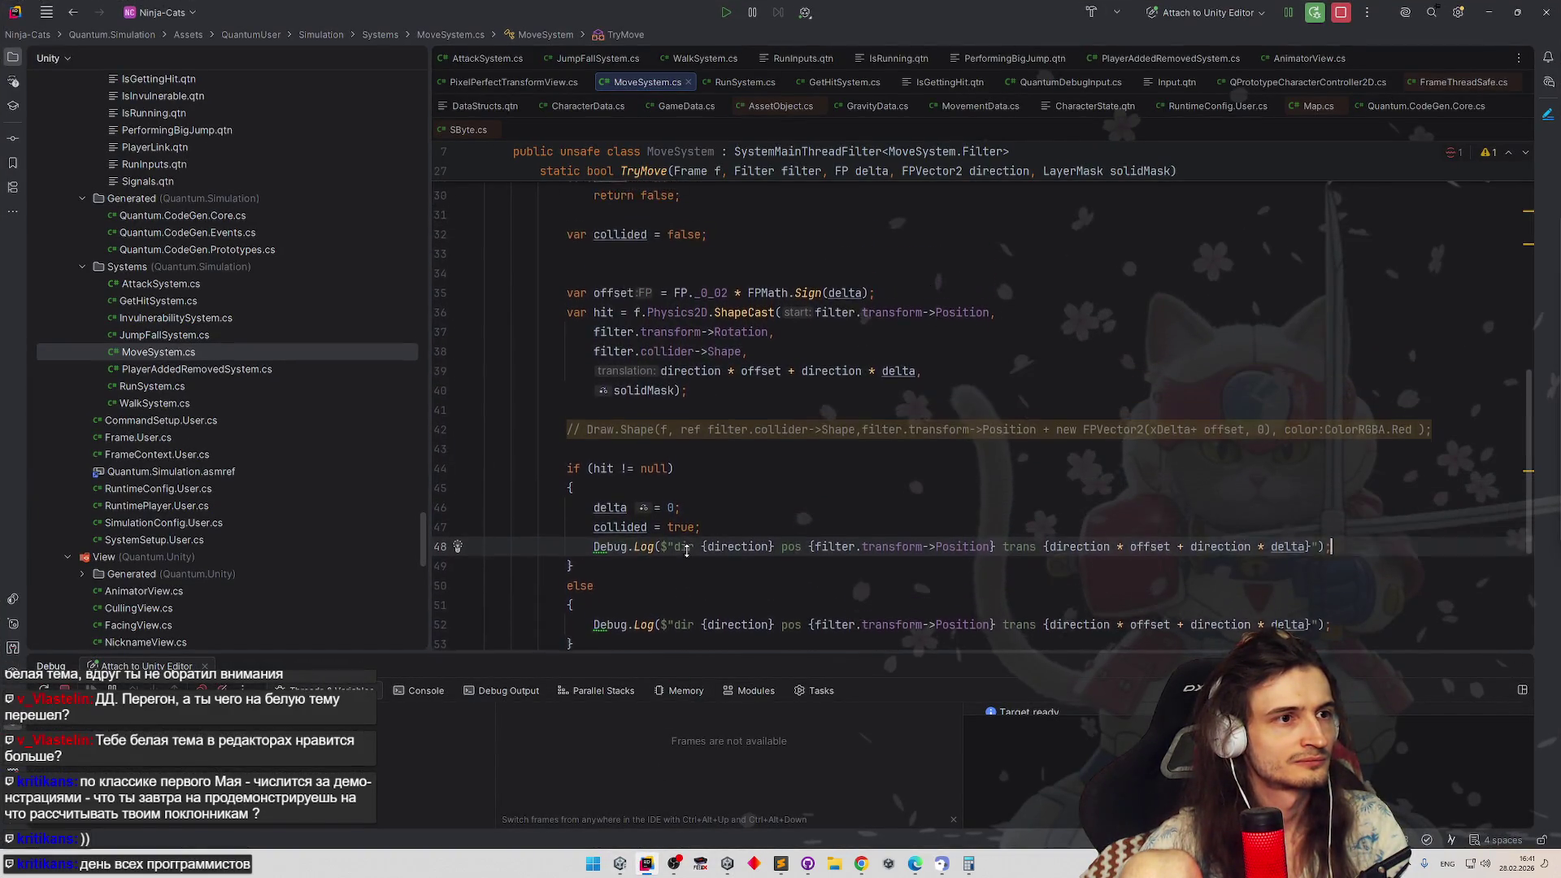
scroll(698, 493, up, 1)
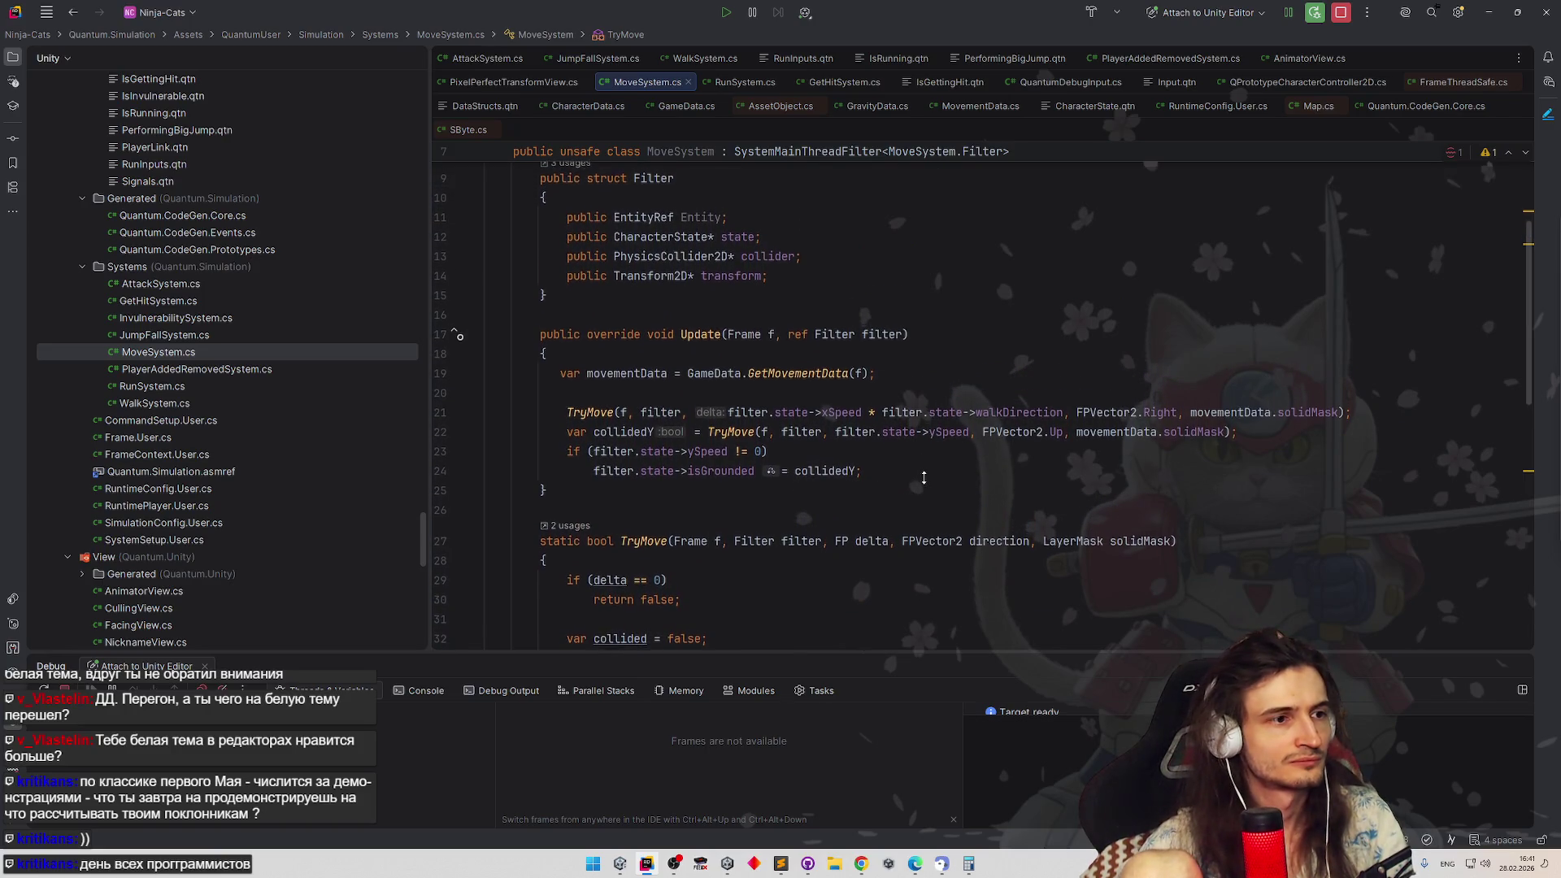
scroll(929, 437, down, 1)
mouse_move(930, 472)
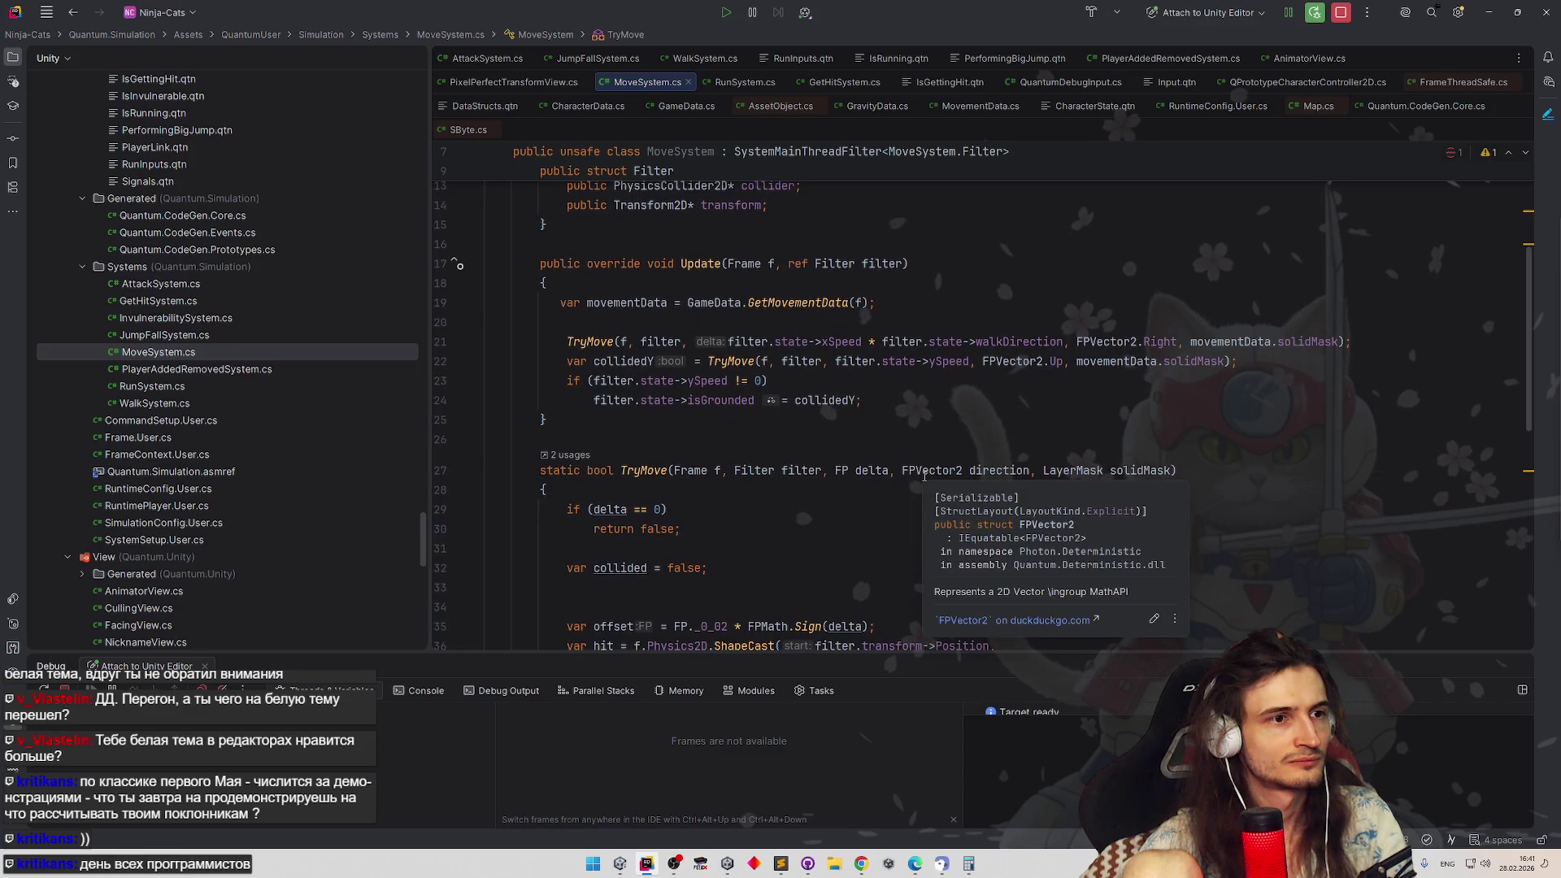
scroll(923, 473, down, 4)
scroll(902, 500, down, 2)
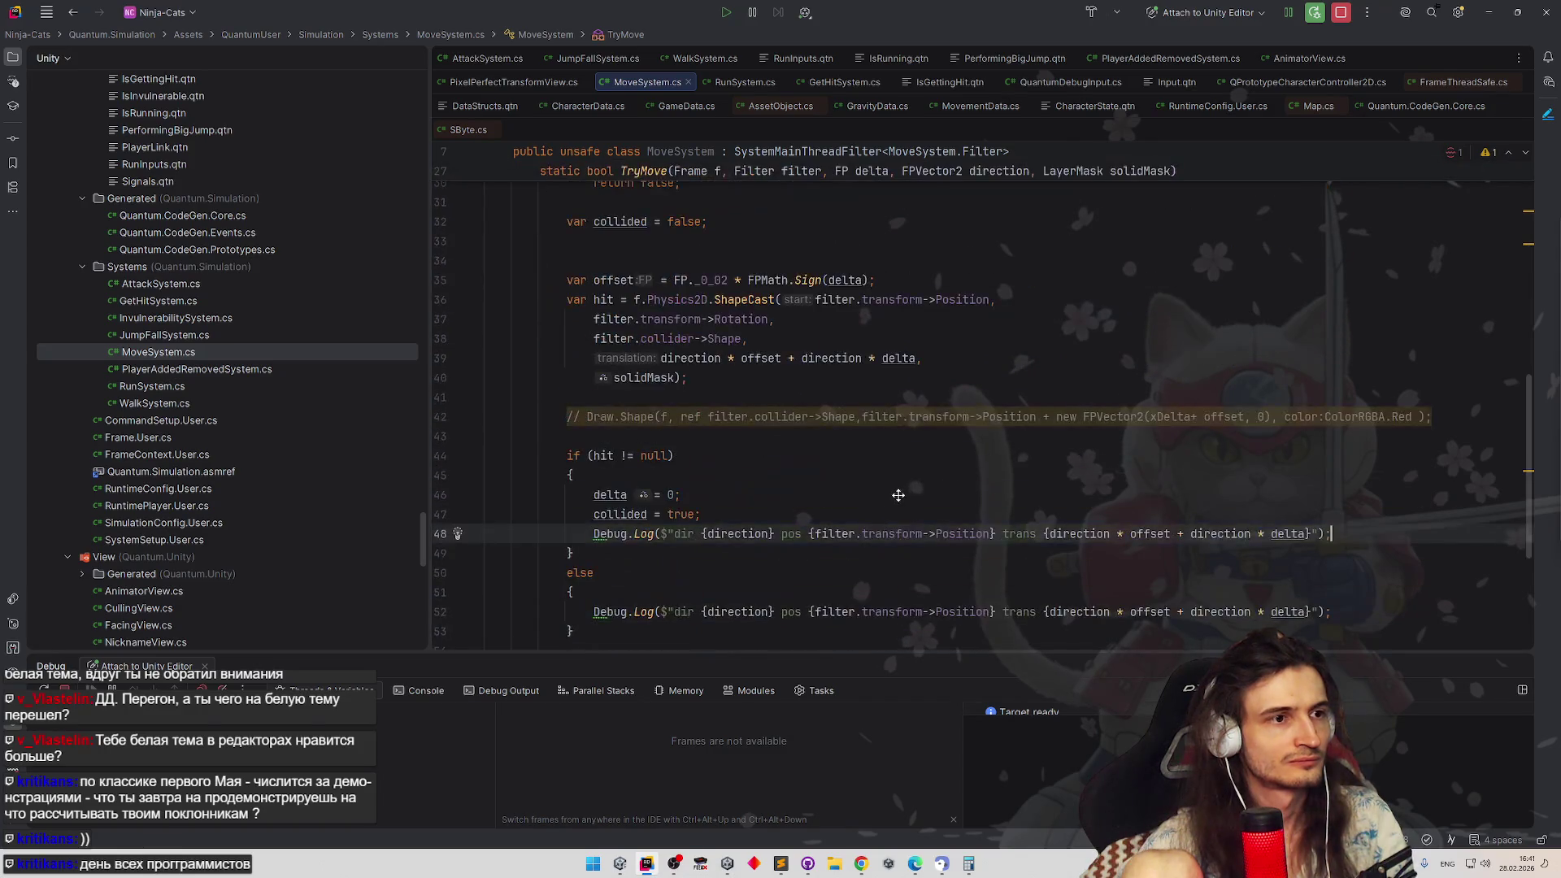
scroll(897, 510, down, 1)
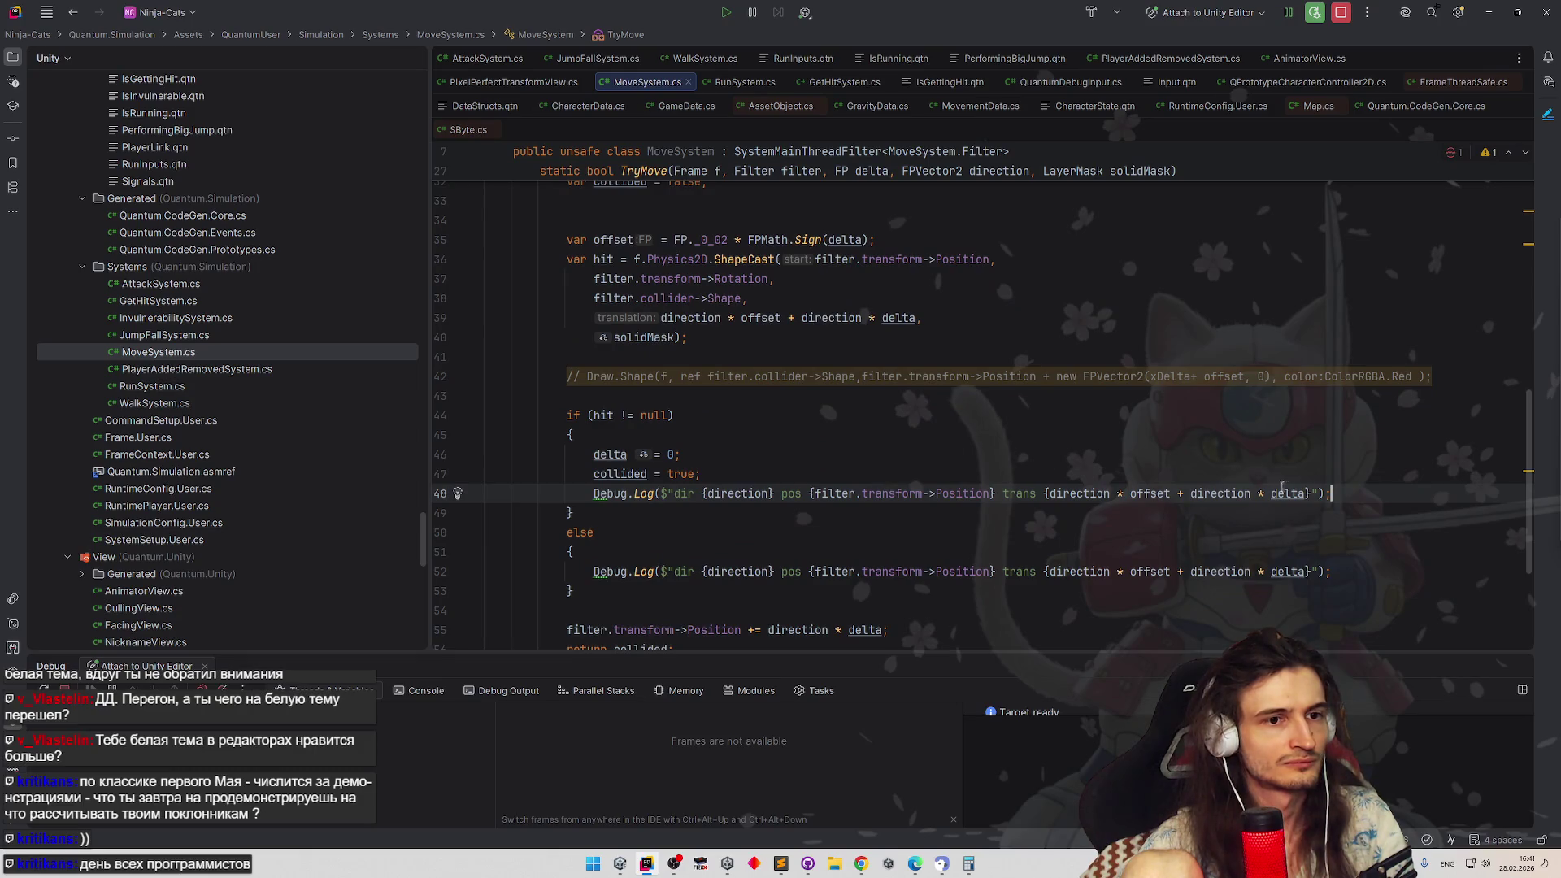
Relabel the hit-branch log's 'trans' value as 'delta' and tidy the end of the log text
click(1311, 494)
text(de)
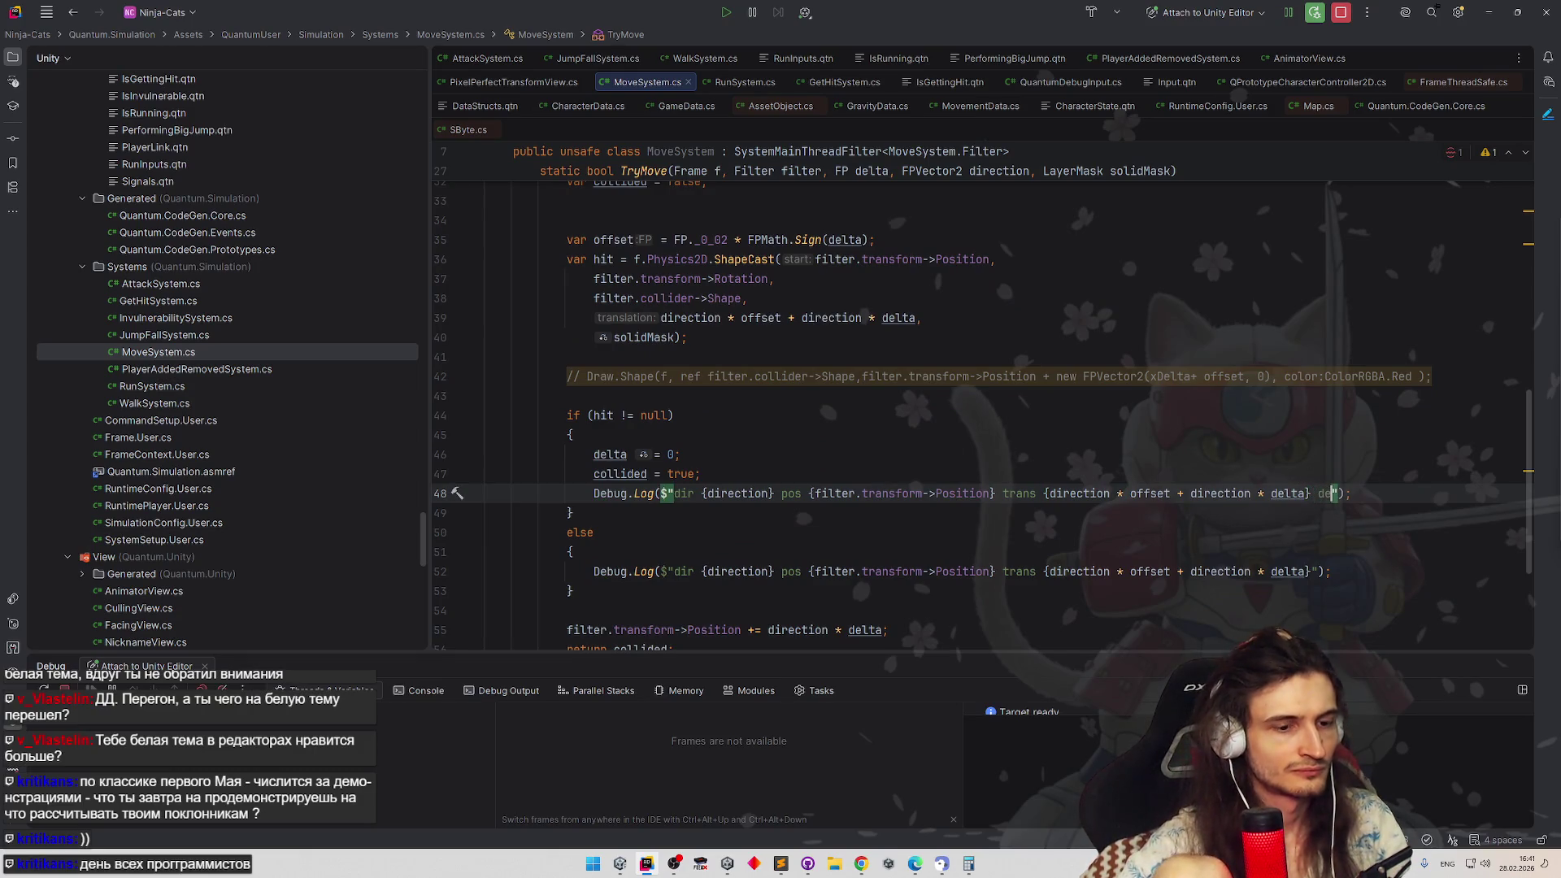
key(BackSpace)
key(BackSpace)
key(BackSpace)
key(BackSpace)
key(BackSpace)
key(BackSpace)
key(BackSpace)
key(BackSpace)
key(BackSpace)
key(BackSpace)
key(BackSpace)
key(BackSpace)
key(BackSpace)
key(BackSpace)
key(BackSpace)
key(ctrl+z)
key(ctrl+z)
click(1081, 551)
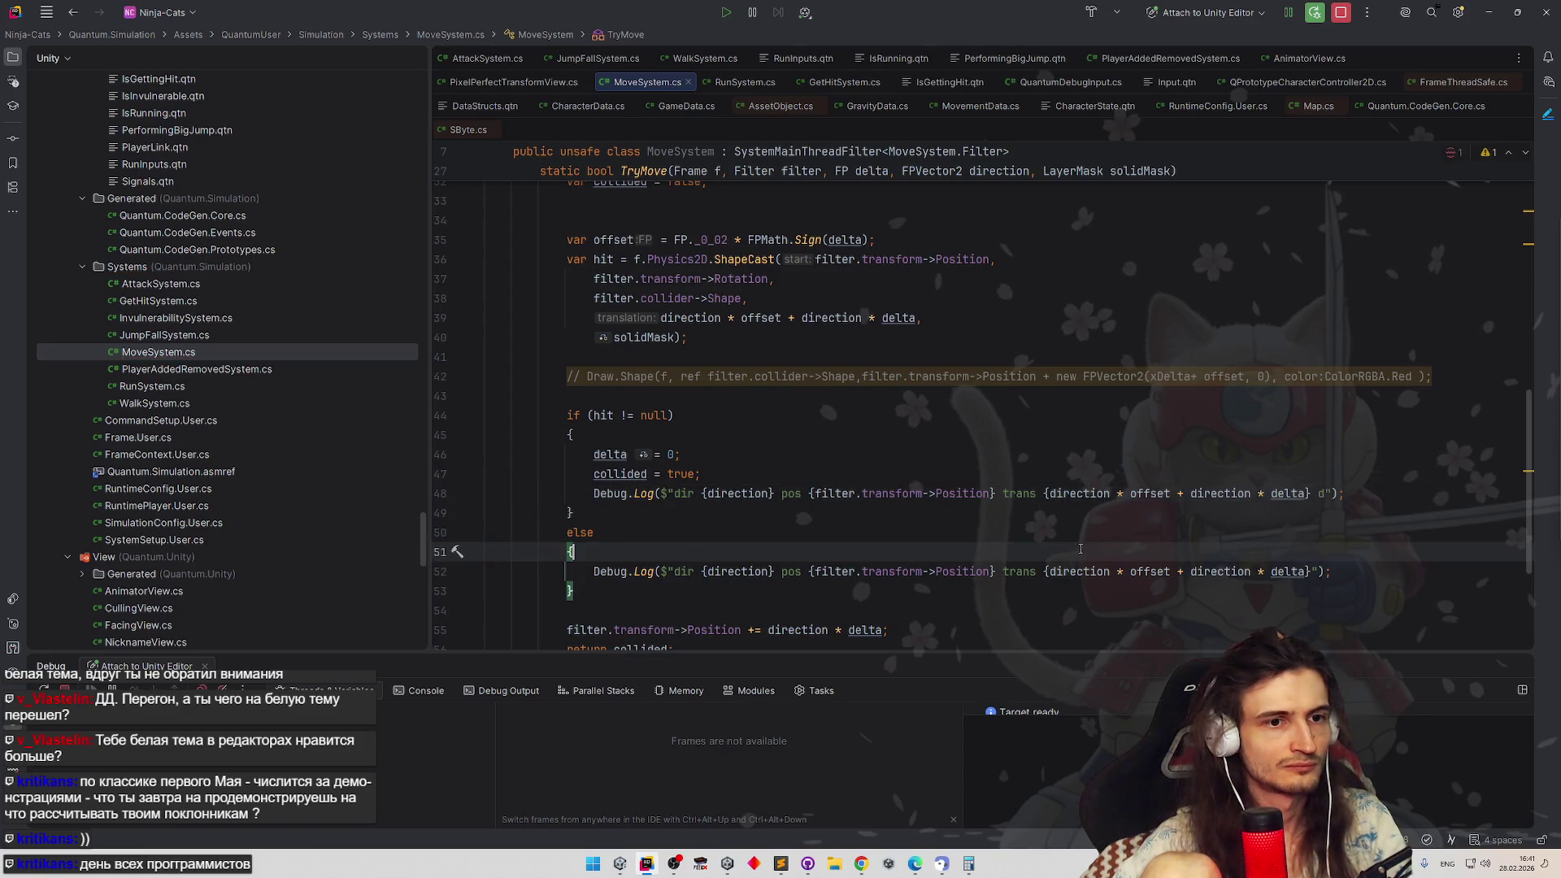
double_click(1022, 493)
text(delta)
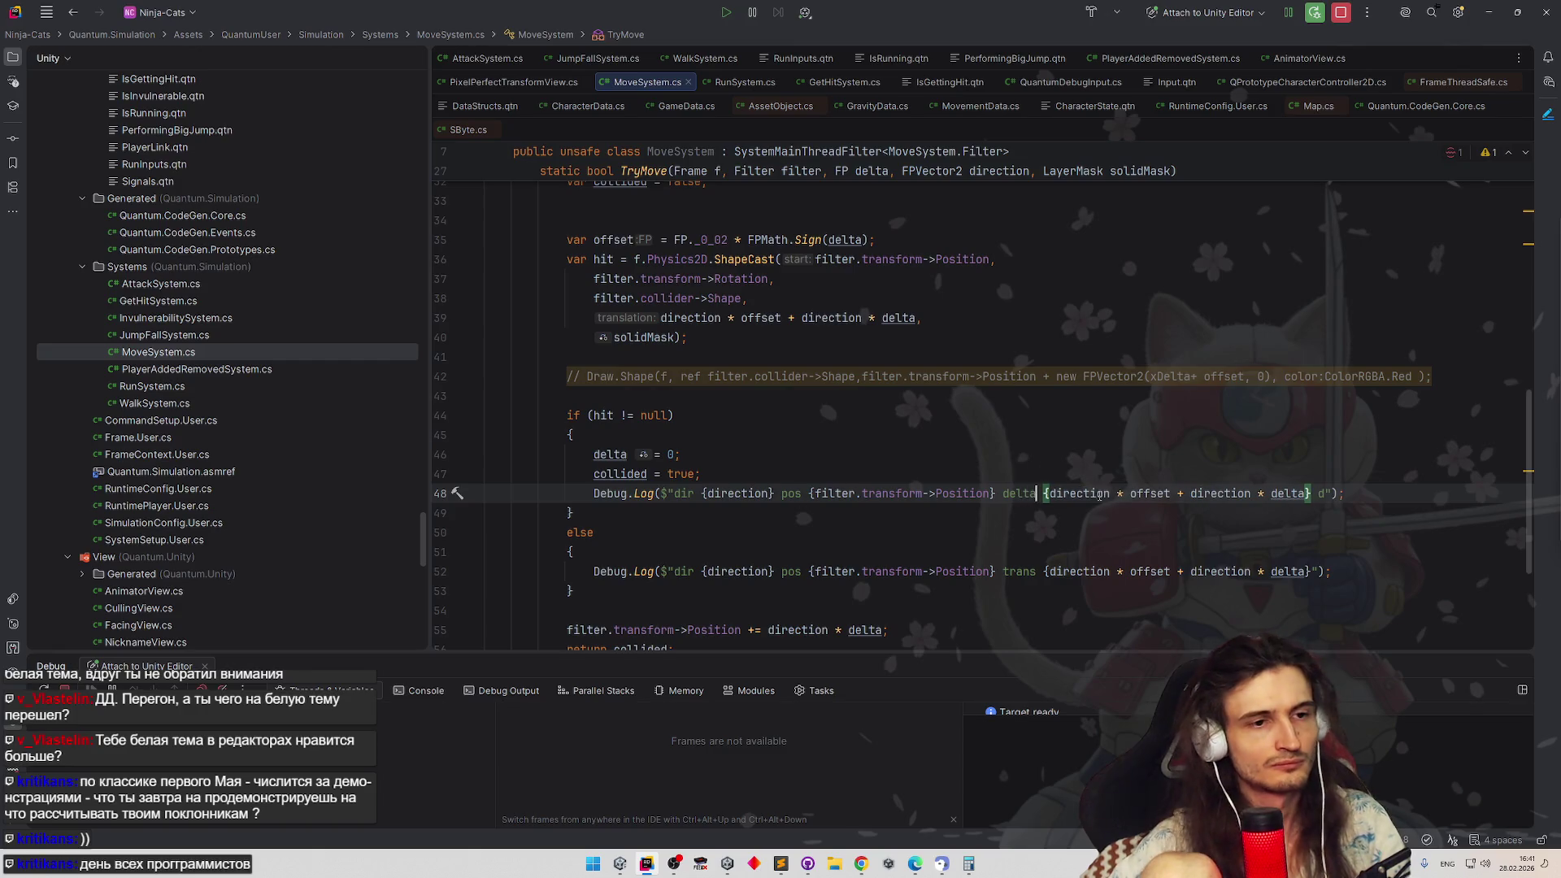
key(BackSpace)
key(BackSpace)
click(1300, 457)
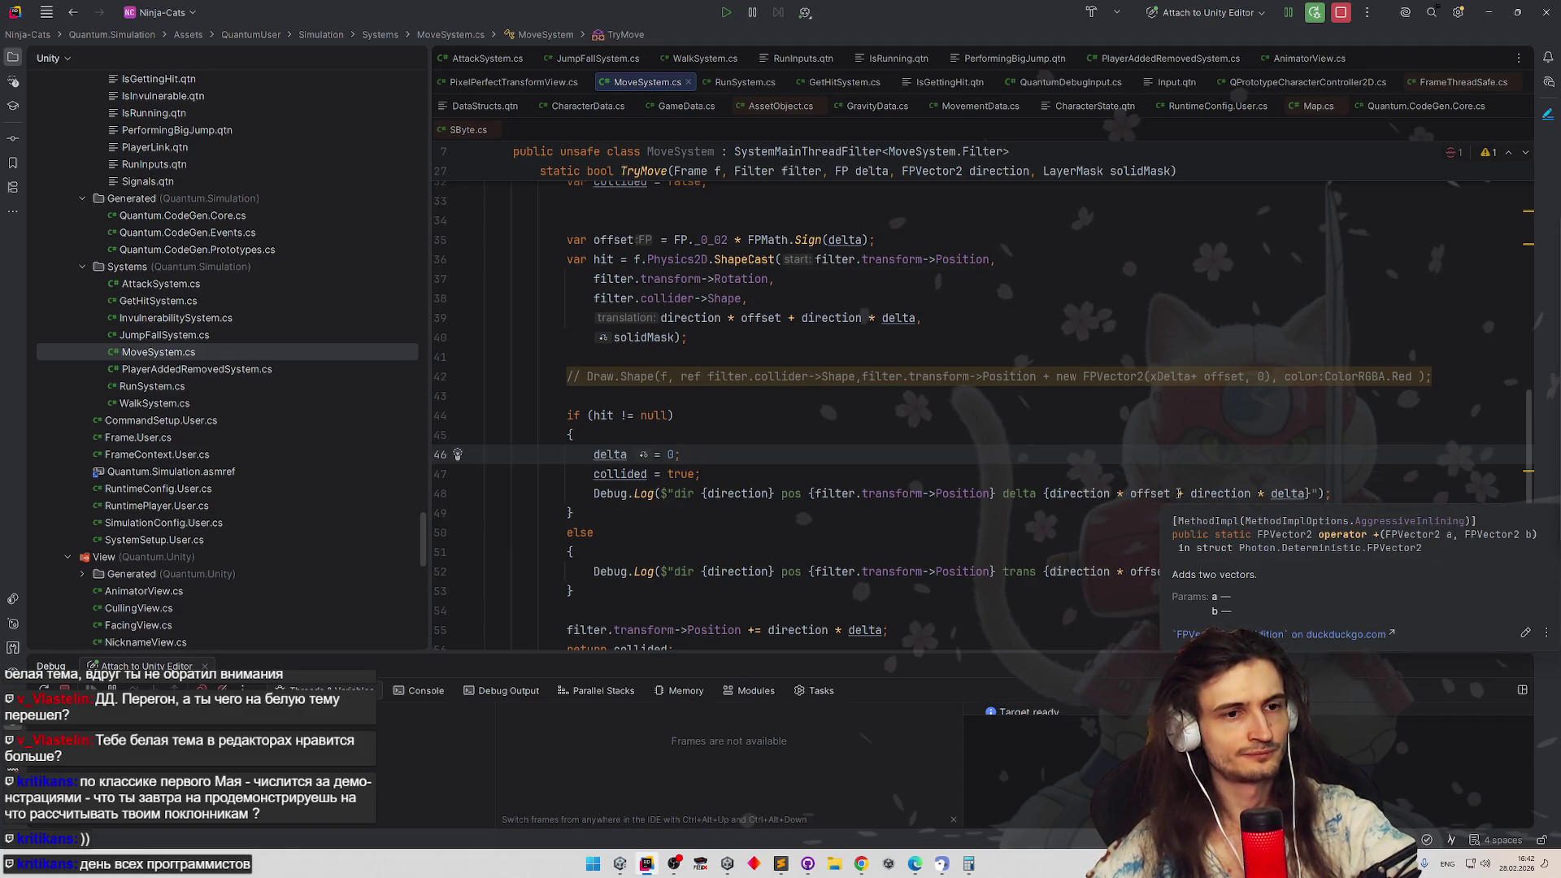
Trim the logged value to just direction * delta by removing the offset term
drag(1178, 493, 1307, 494)
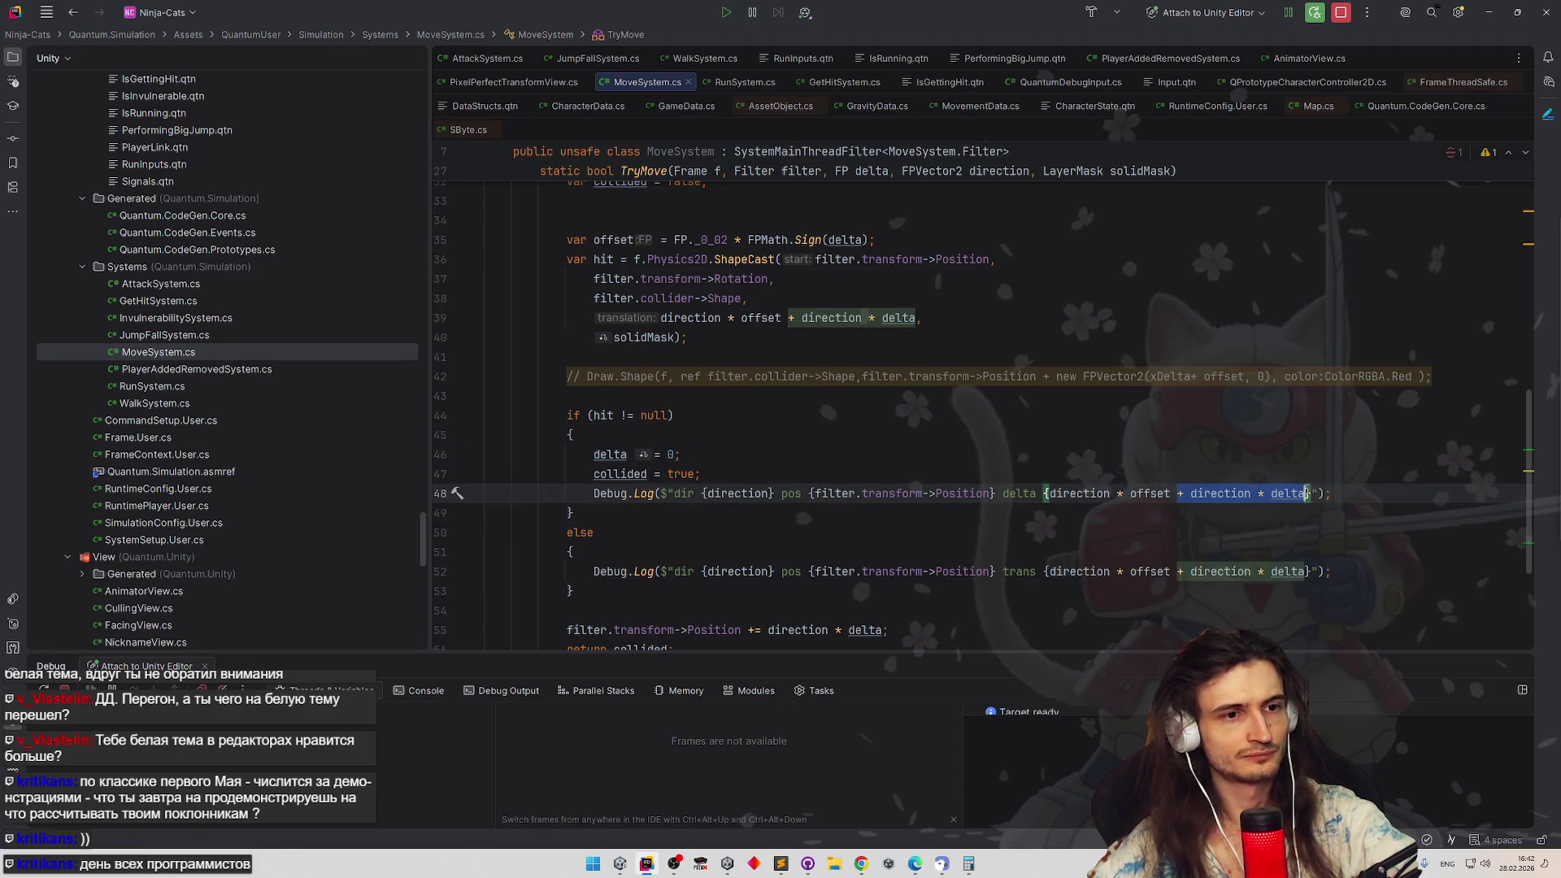
click(1220, 528)
drag(1190, 493, 1045, 493)
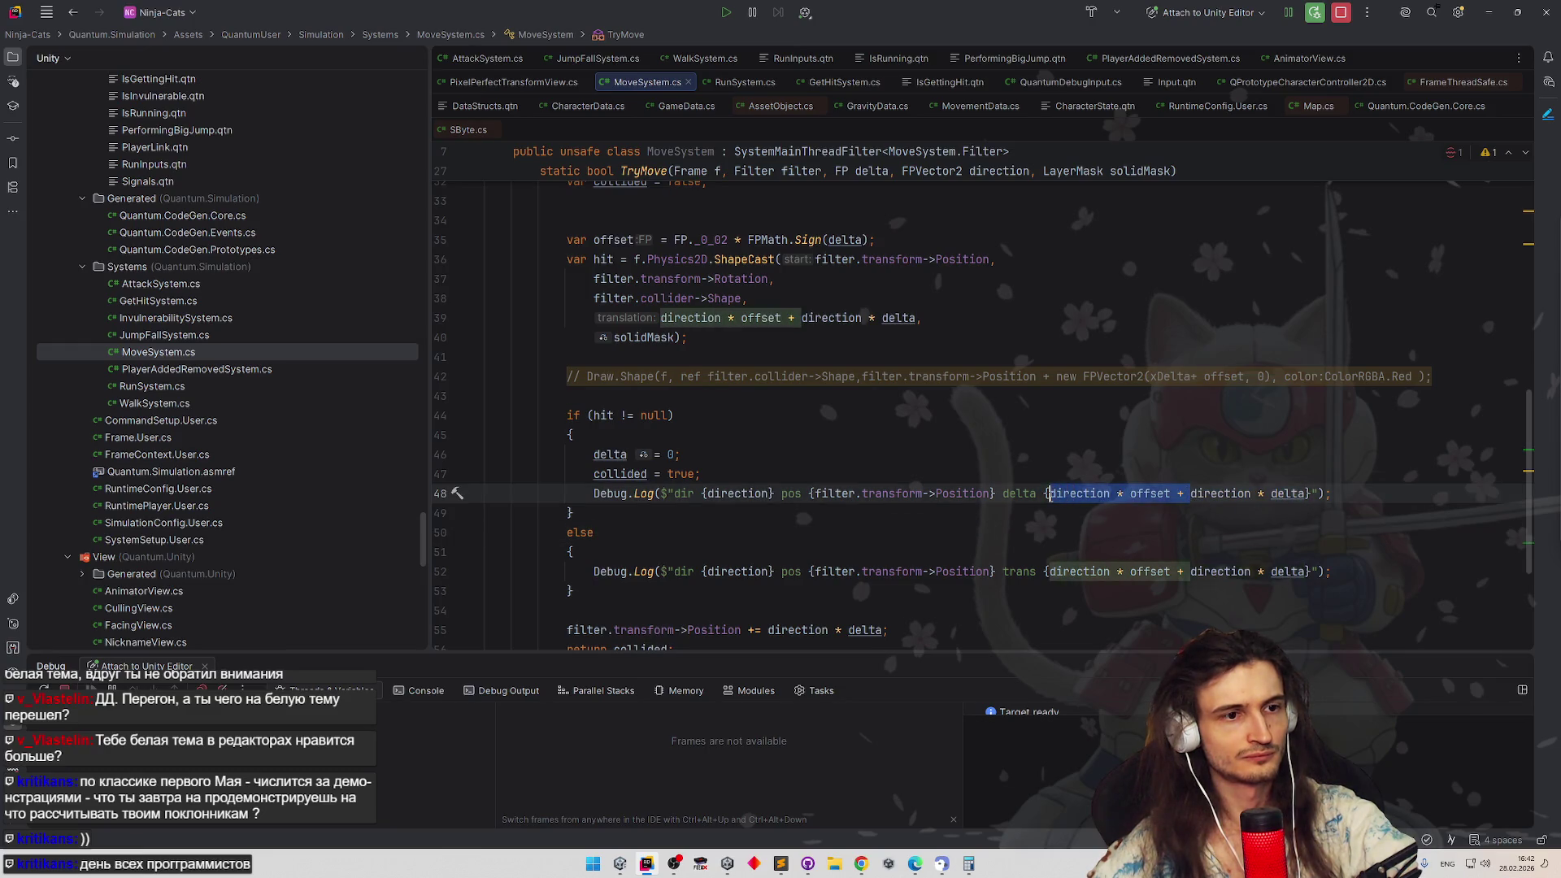
key(BackSpace)
click(1072, 470)
key(Down)
key(Down)
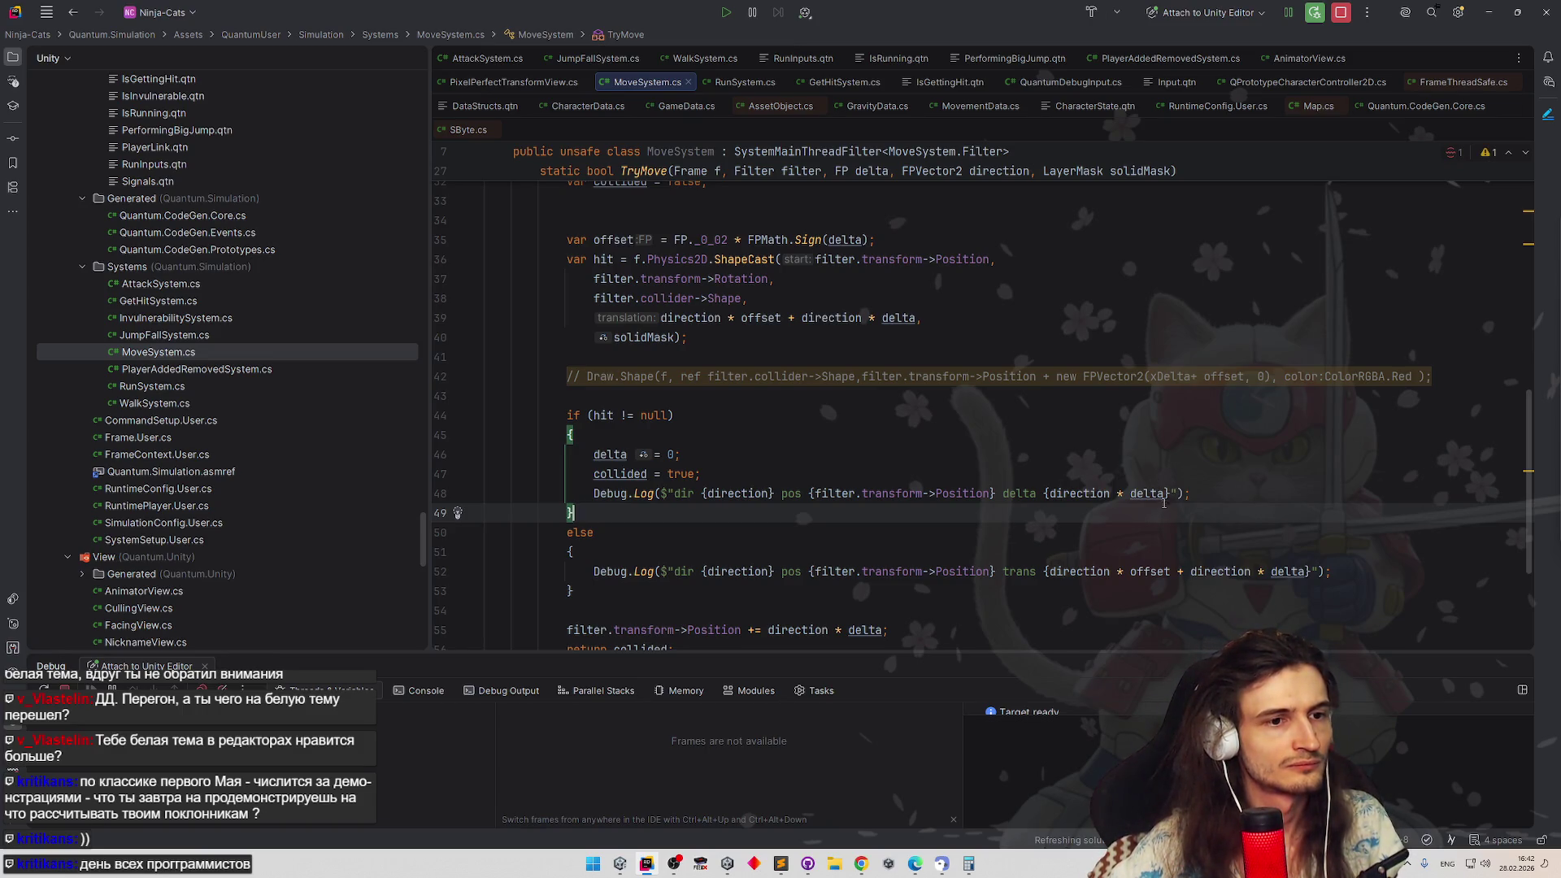
click(674, 572)
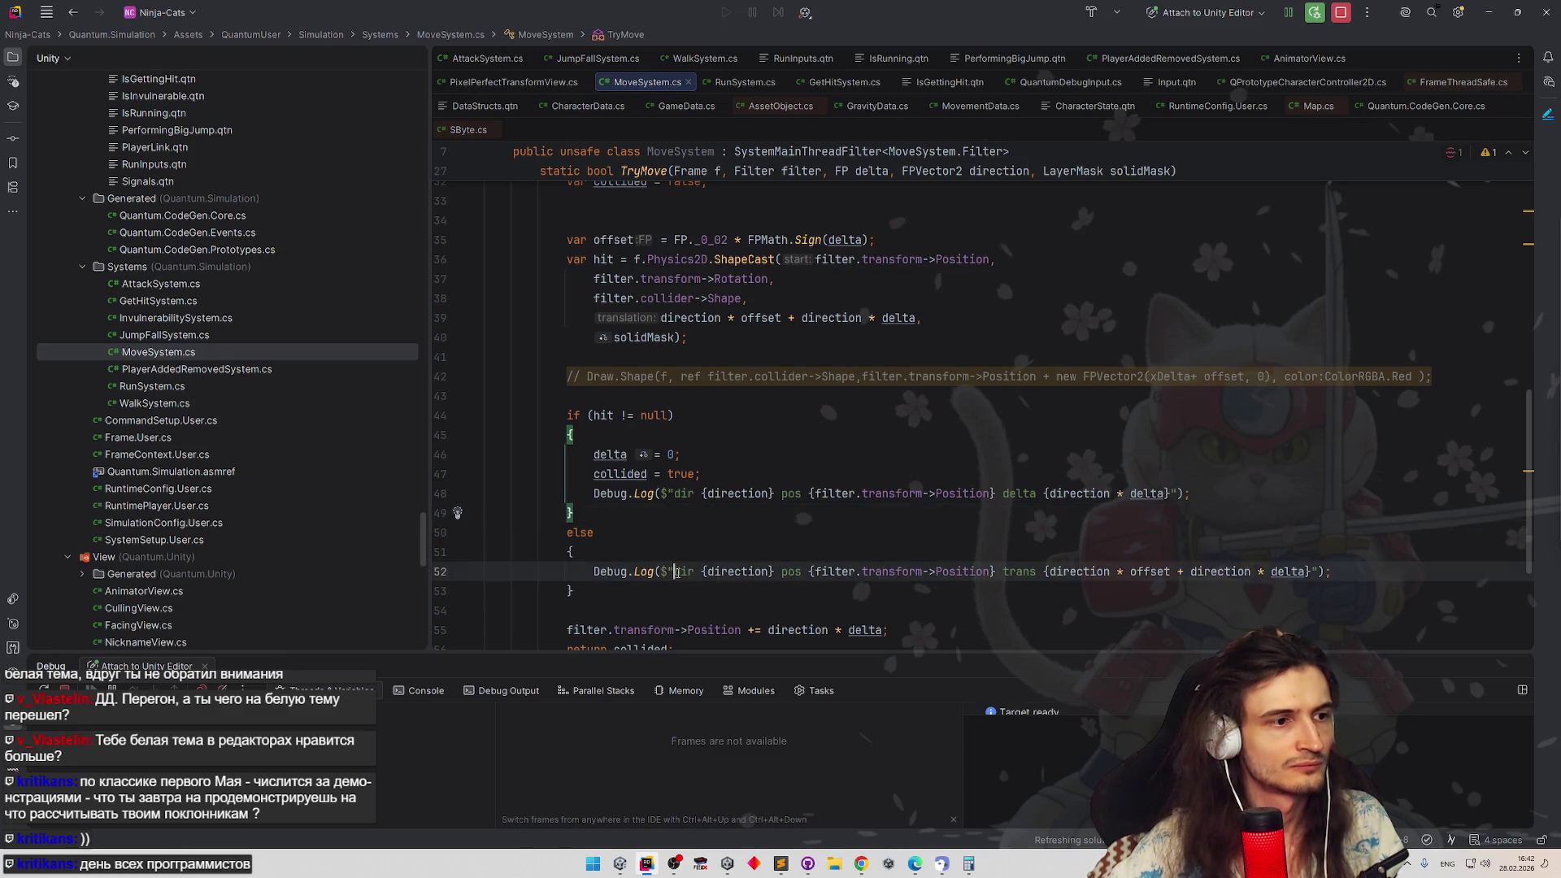
text(no hit)
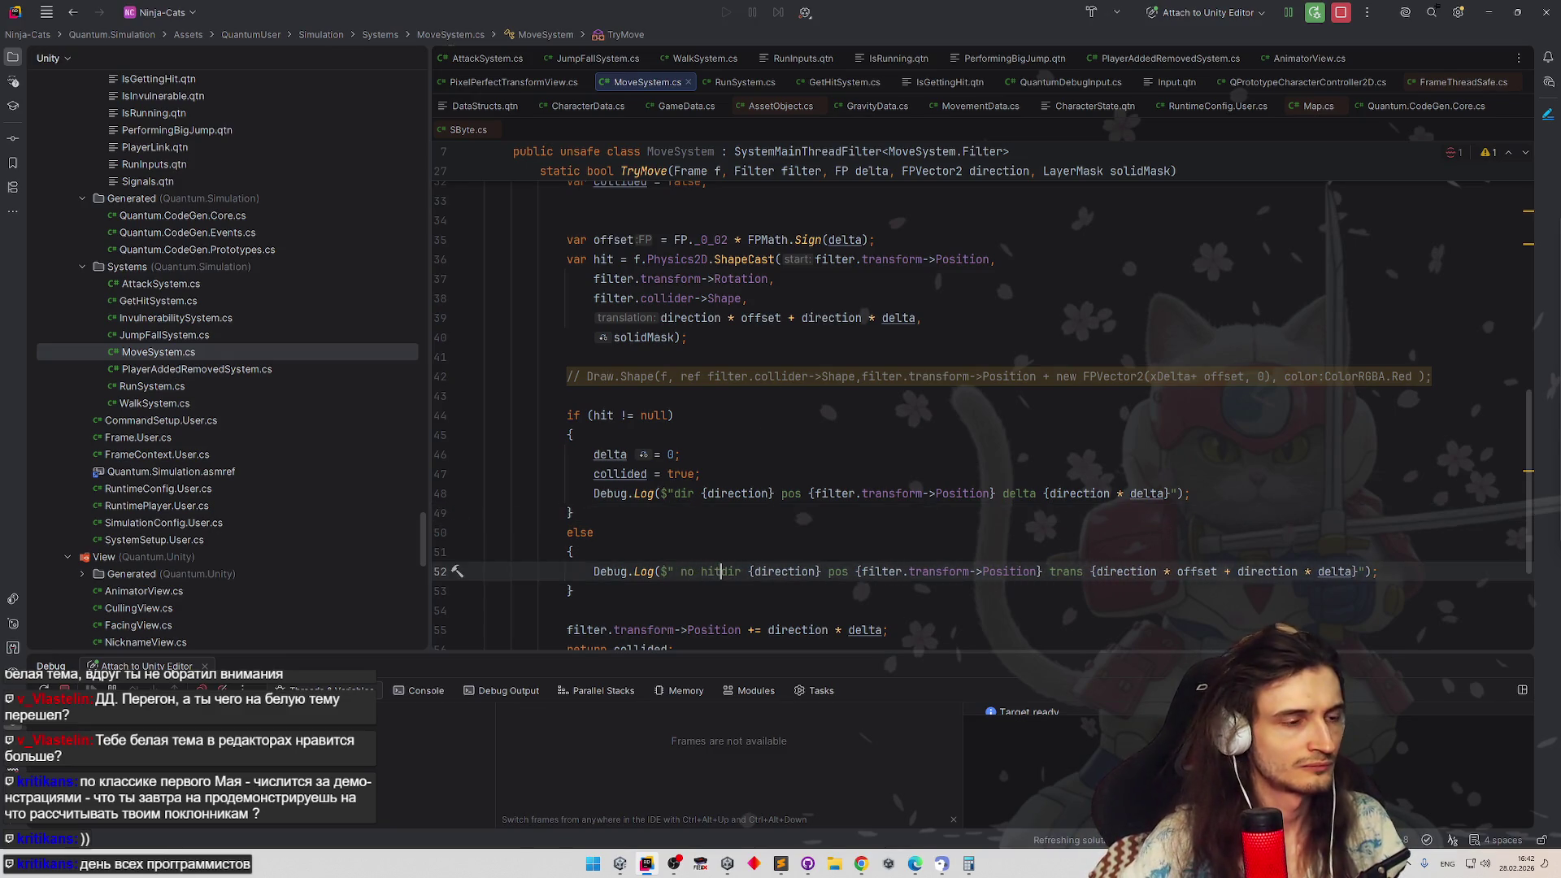
Guard both TryMove logs with 'if (direction.X == 0)' and indent them under the condition
click(669, 493)
text(hit)
click(703, 474)
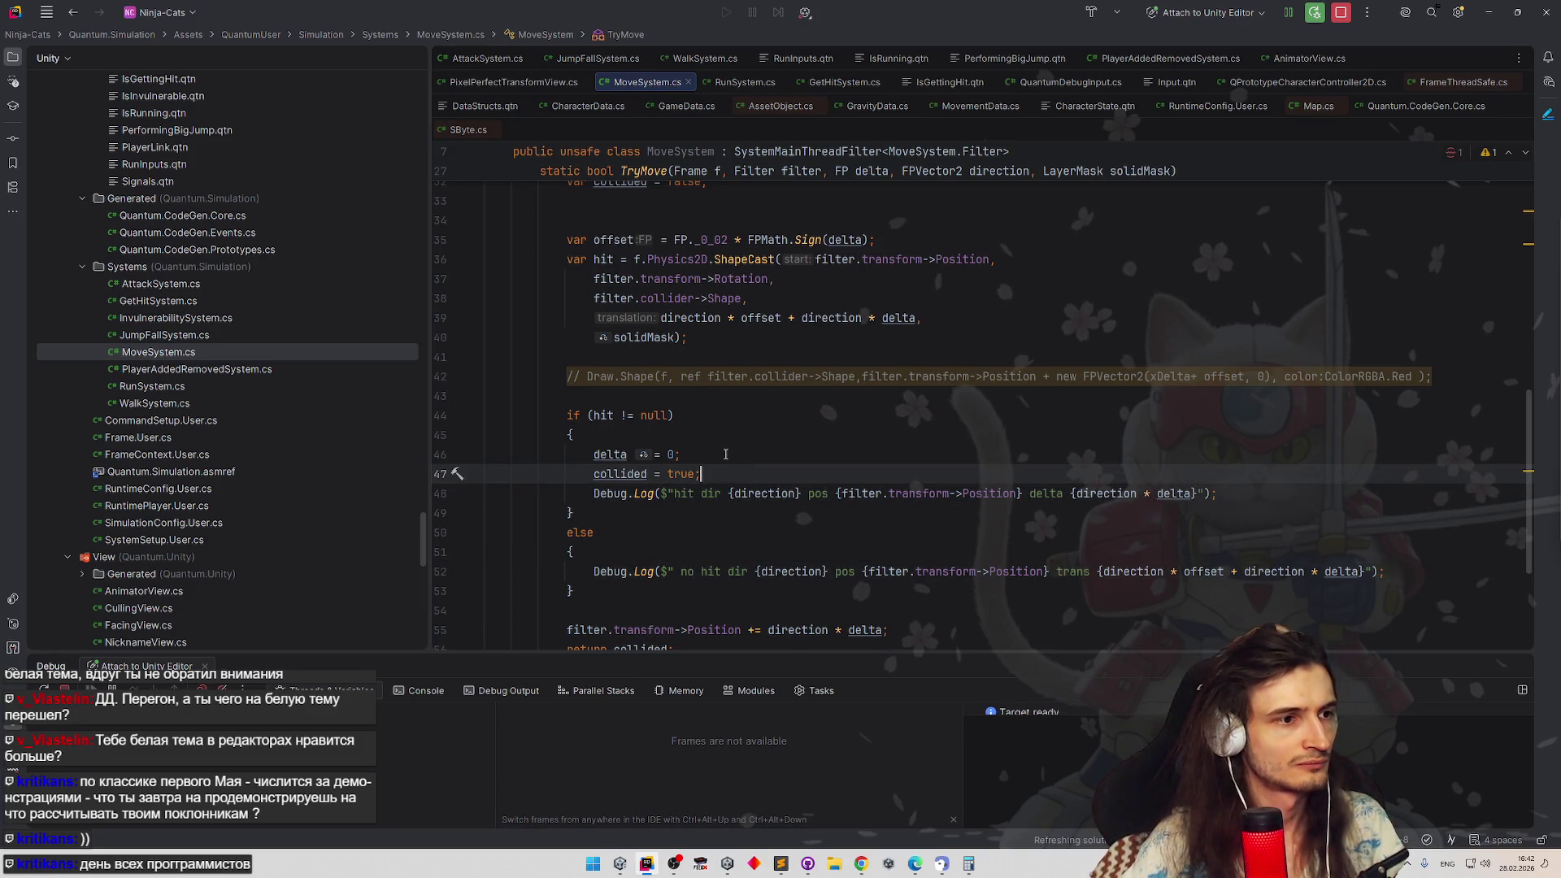
key(Return)
text(()
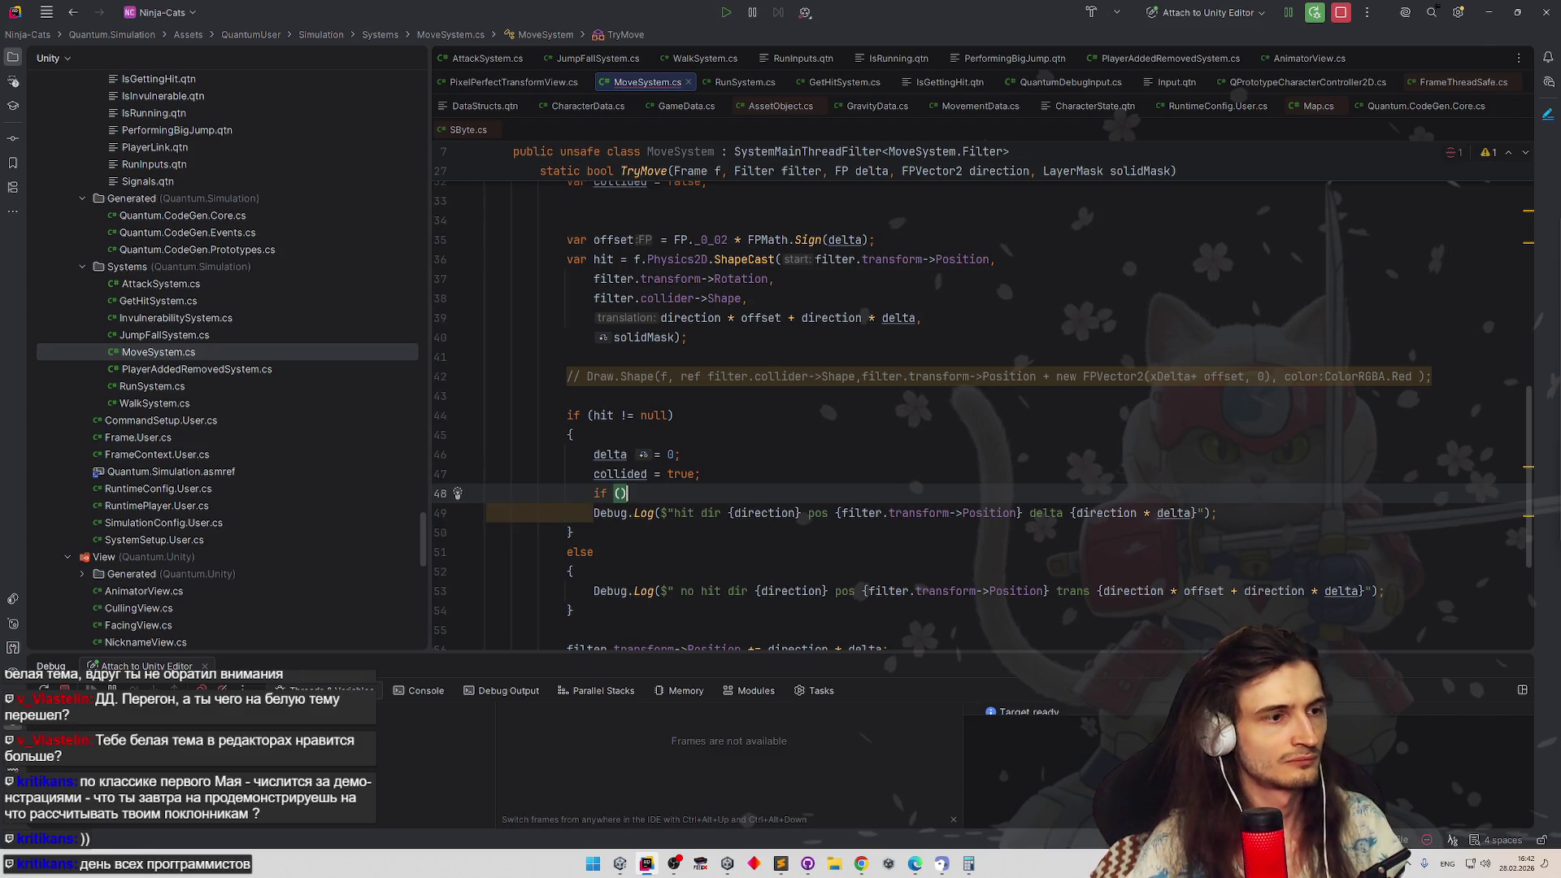
text(direction)
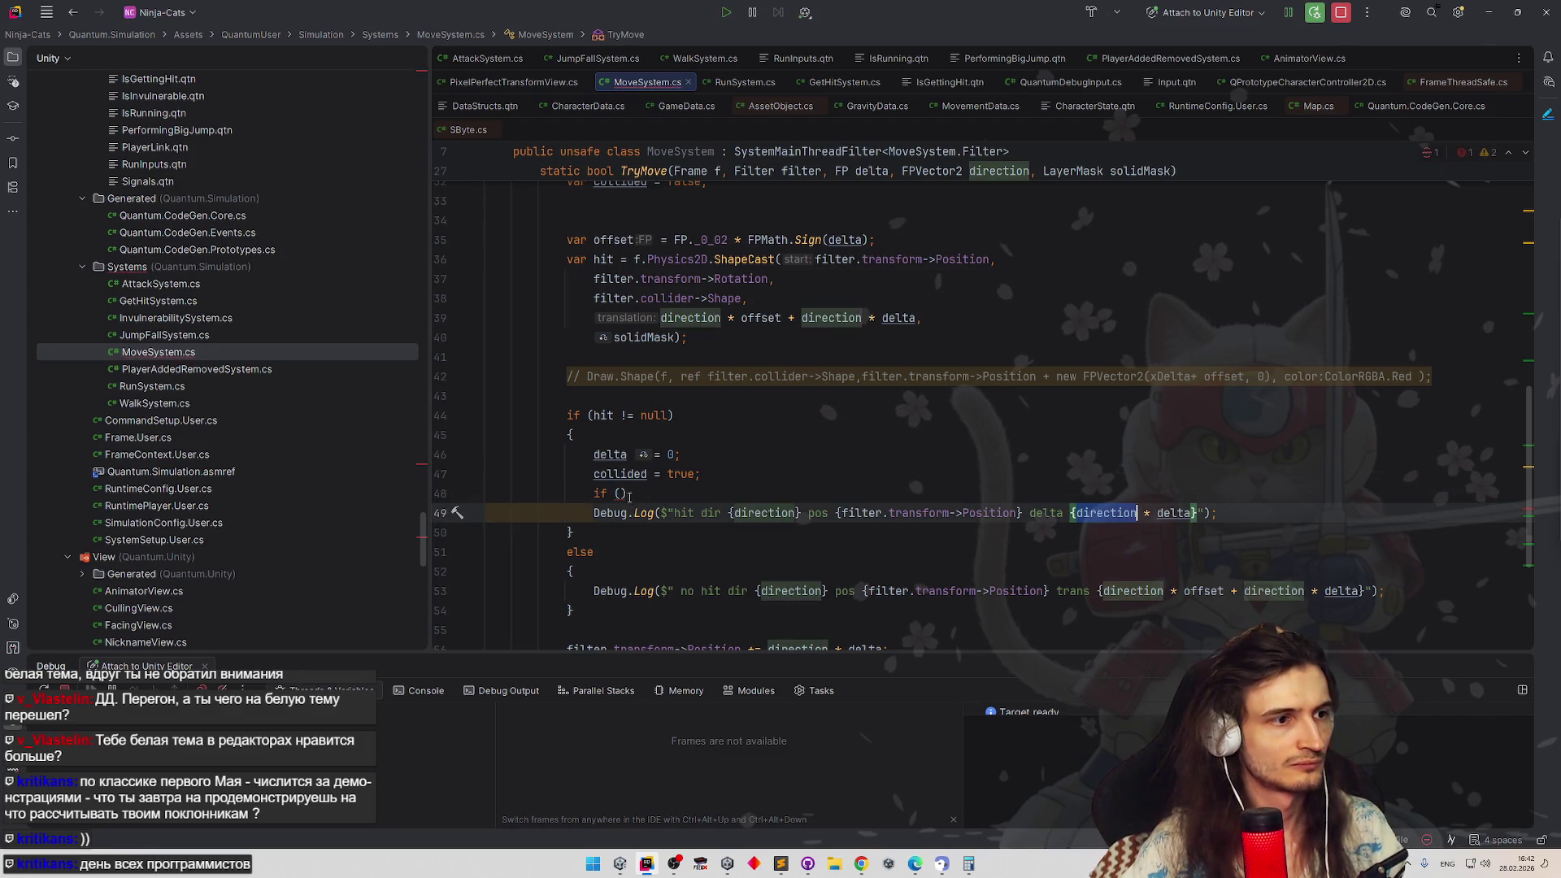
text(.X == 0)
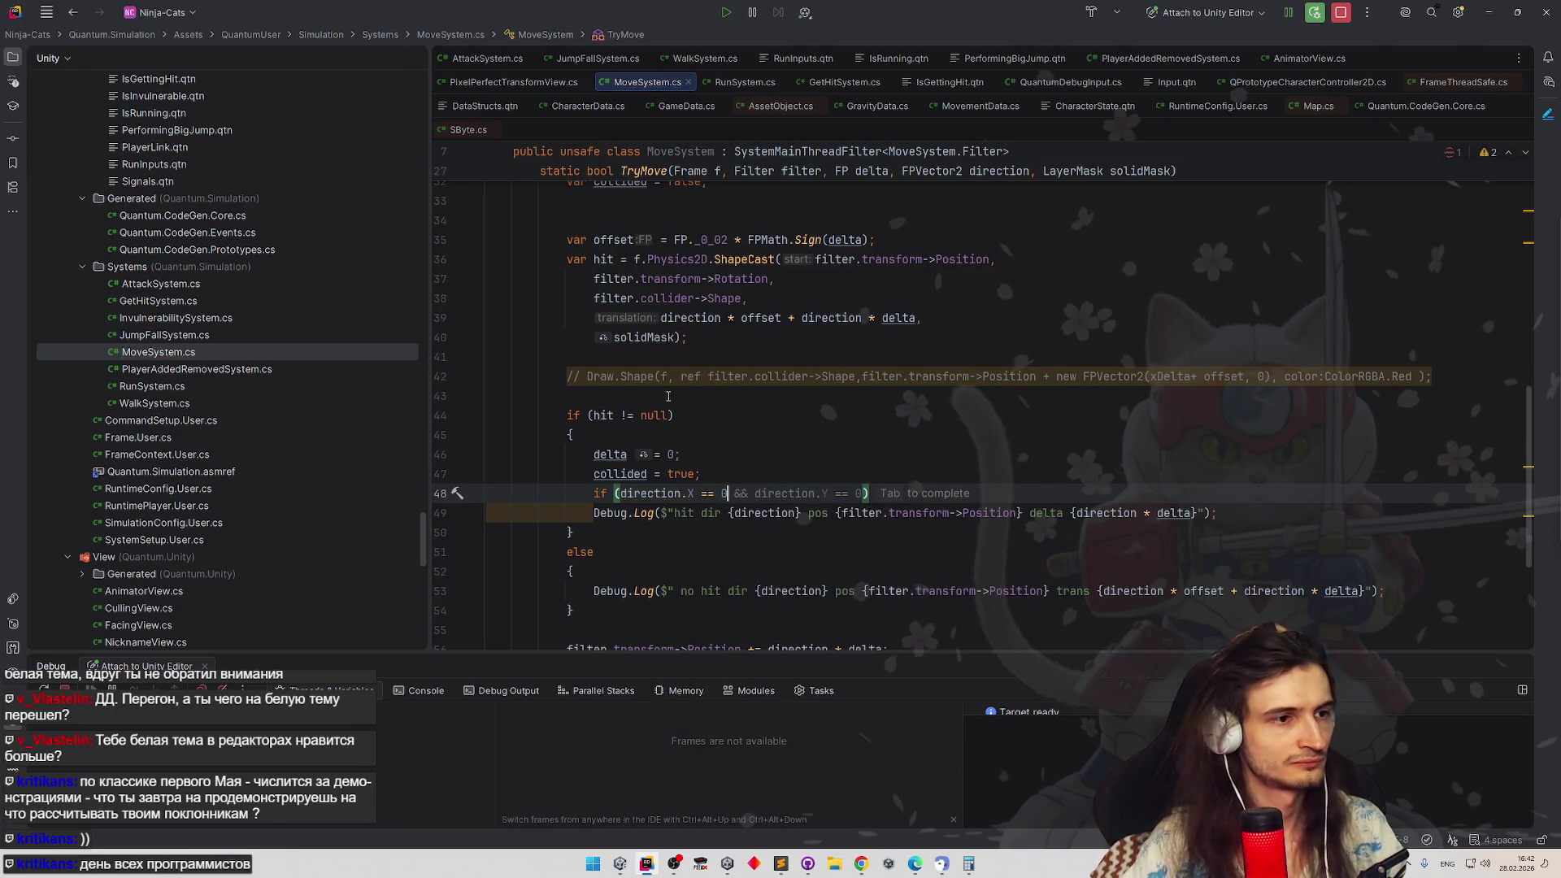
click(592, 513)
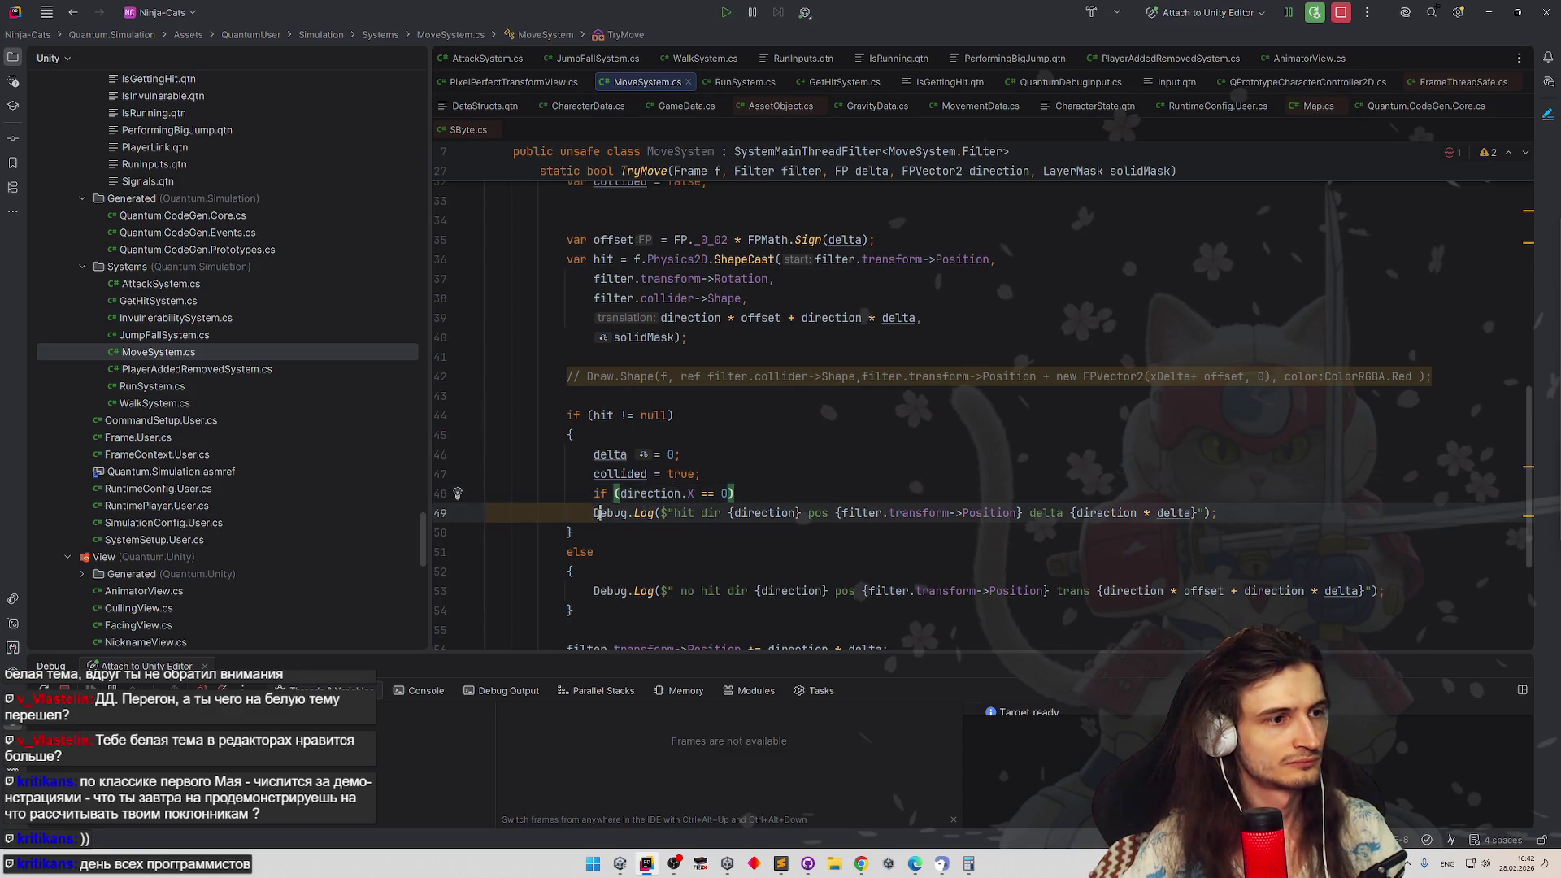
drag(591, 494, 734, 492)
key(ctrl+c)
click(594, 591)
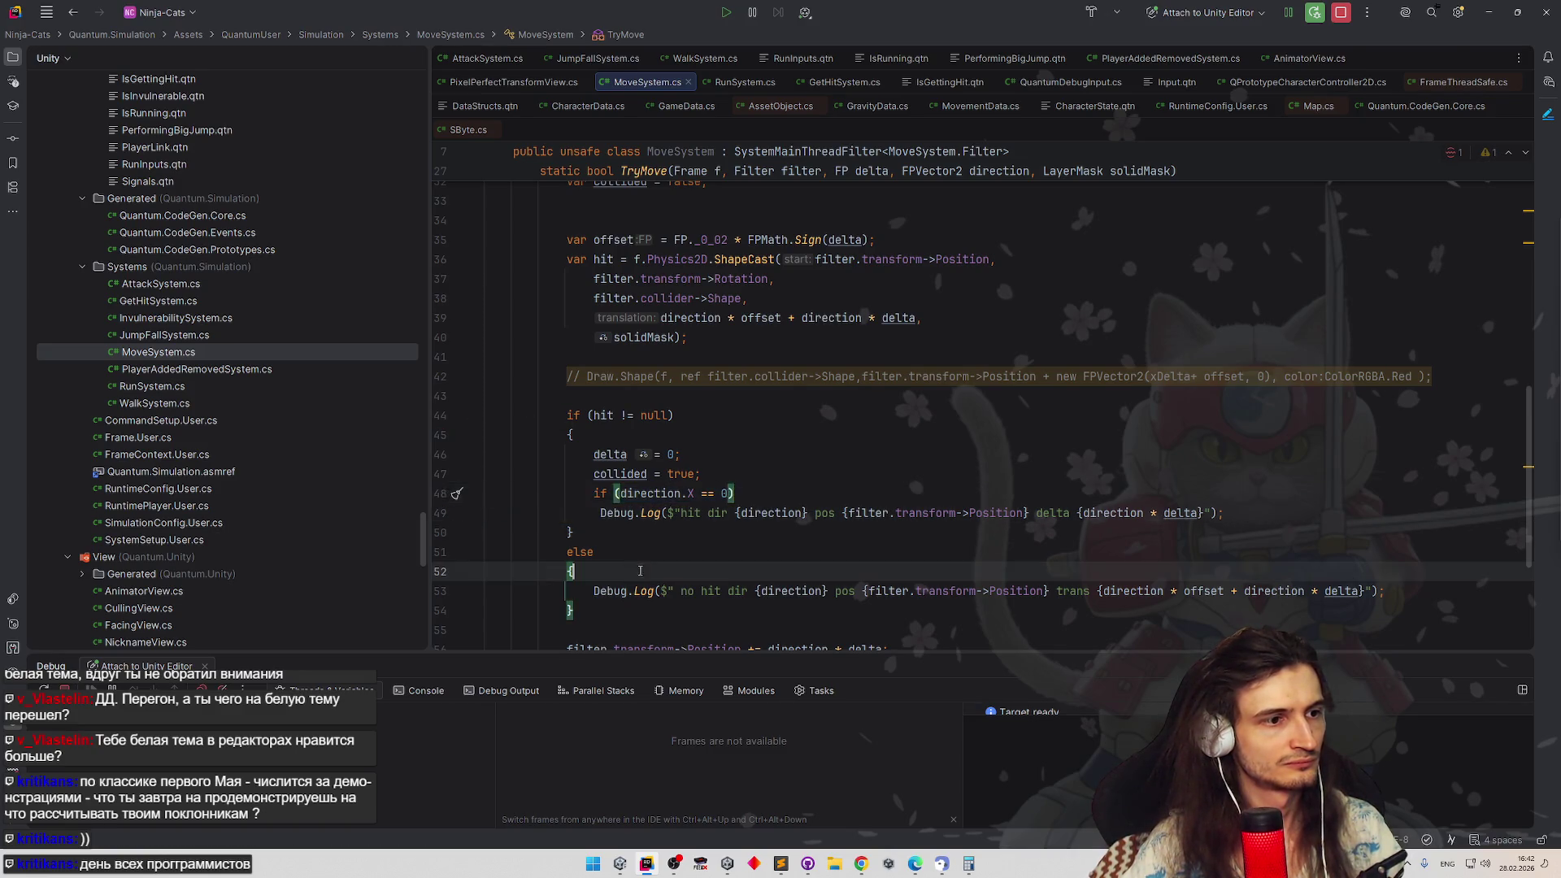
key(ctrl+v)
key(Return)
key(Down)
key(Tab)
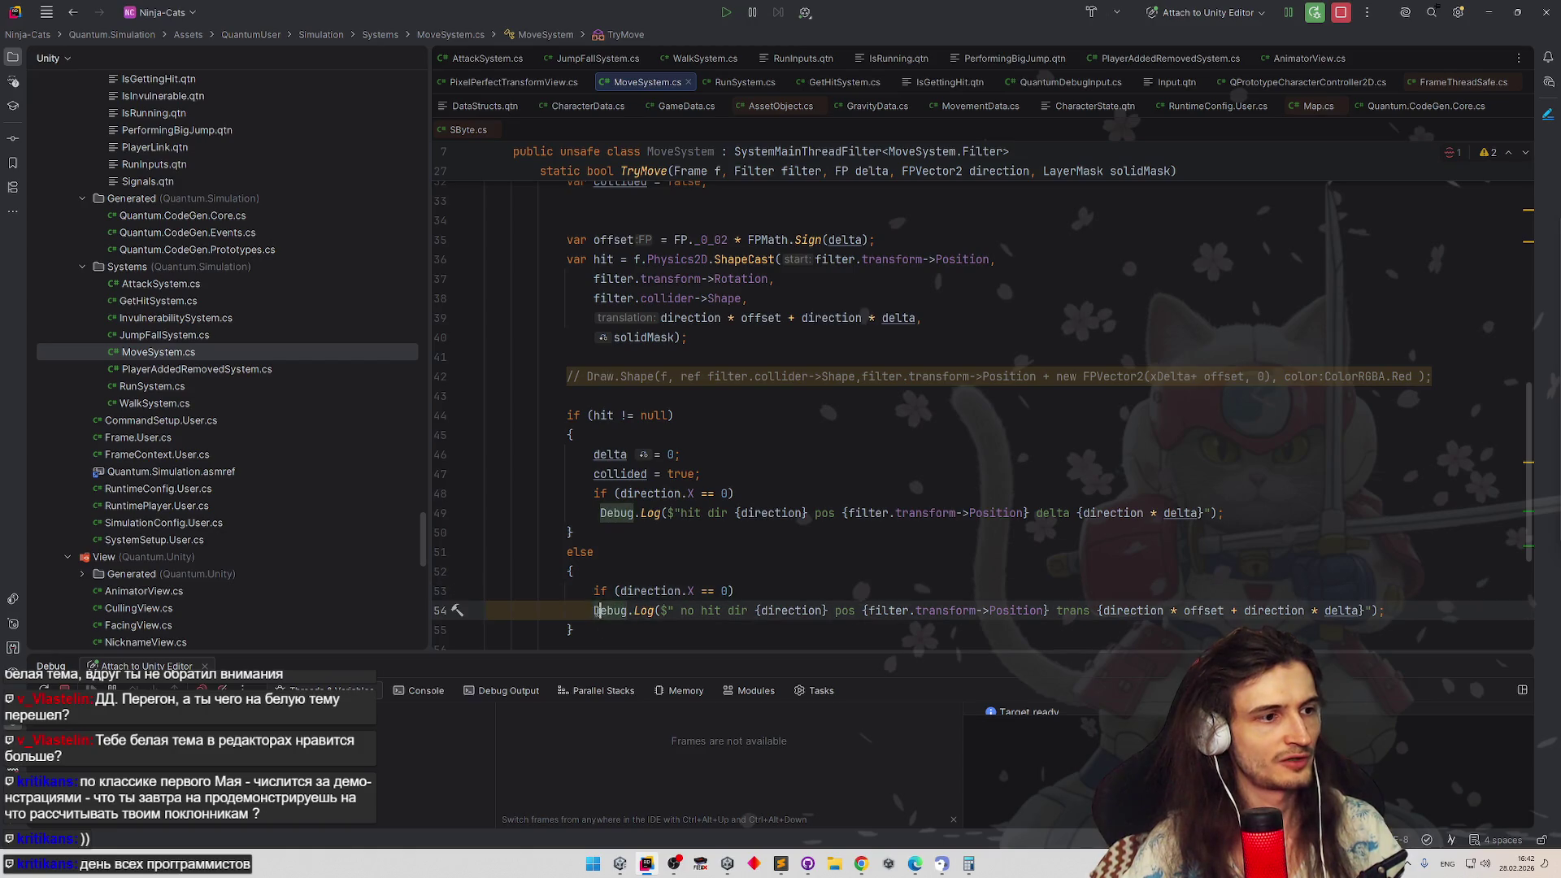
key(Up)
key(Up)
key(Up)
click(606, 512)
key(Tab)
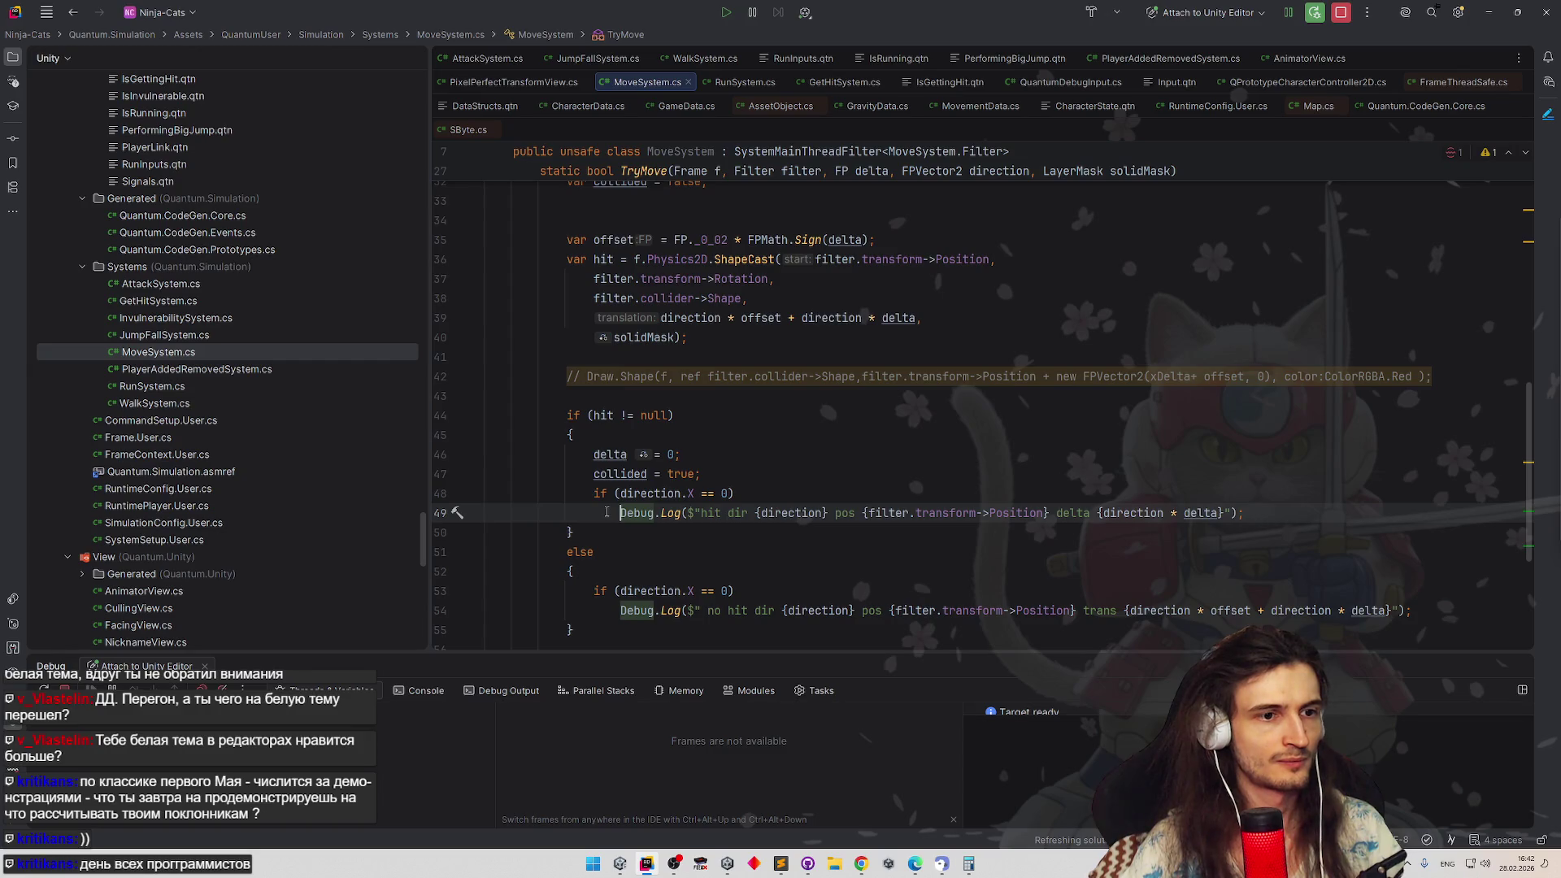
scroll(678, 490, down, 2)
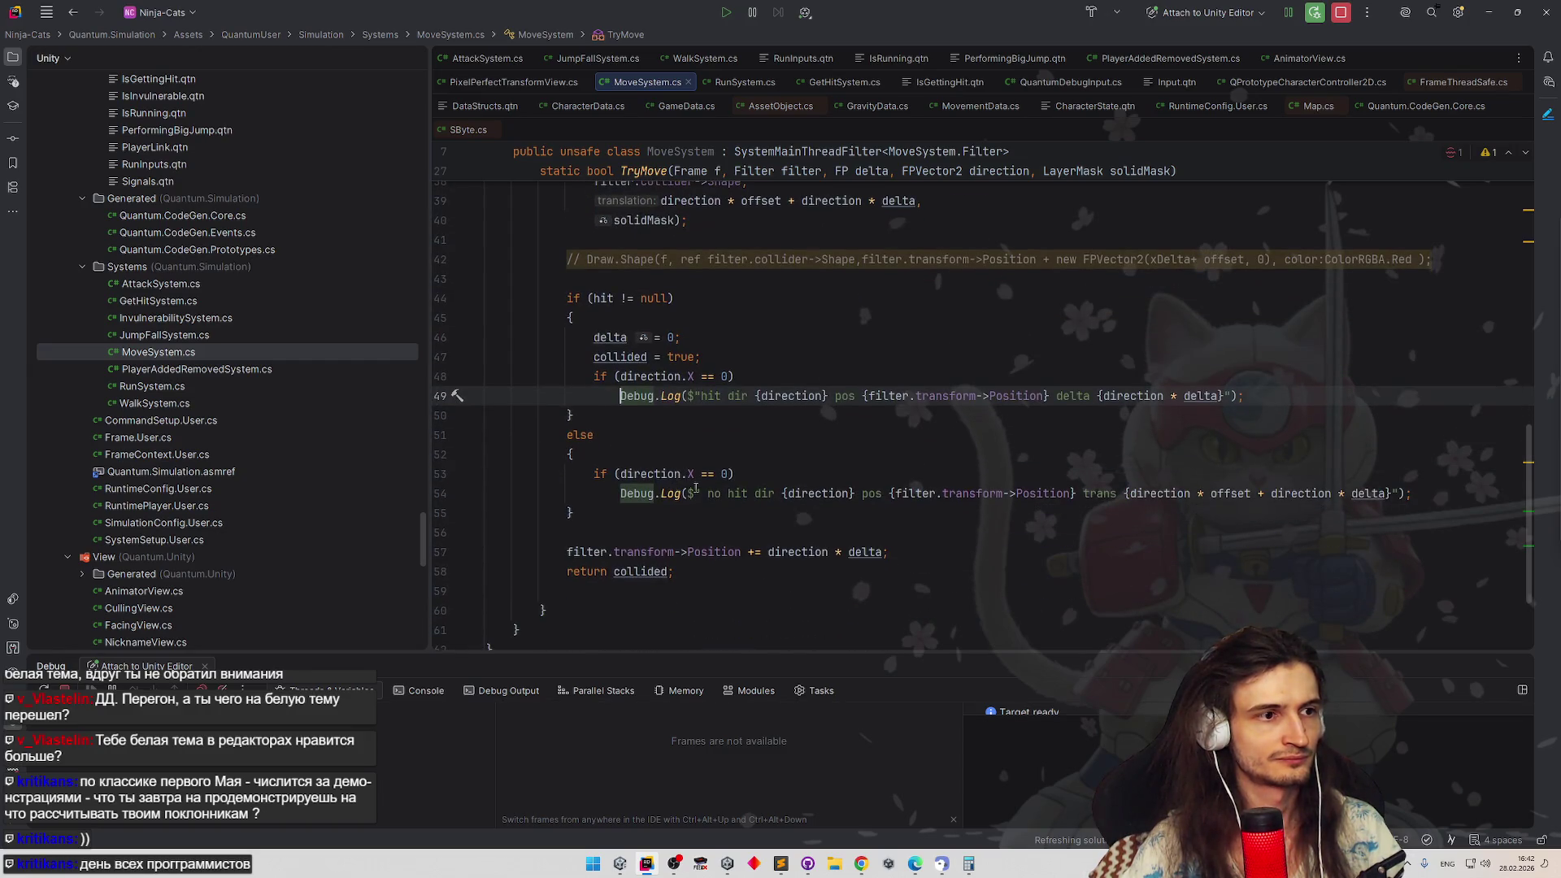
Make both hit and no-hit logs print just {delta}, dropping 'direction *', then return to Unity
drag(1056, 396, 1225, 395)
drag(1084, 493, 1388, 493)
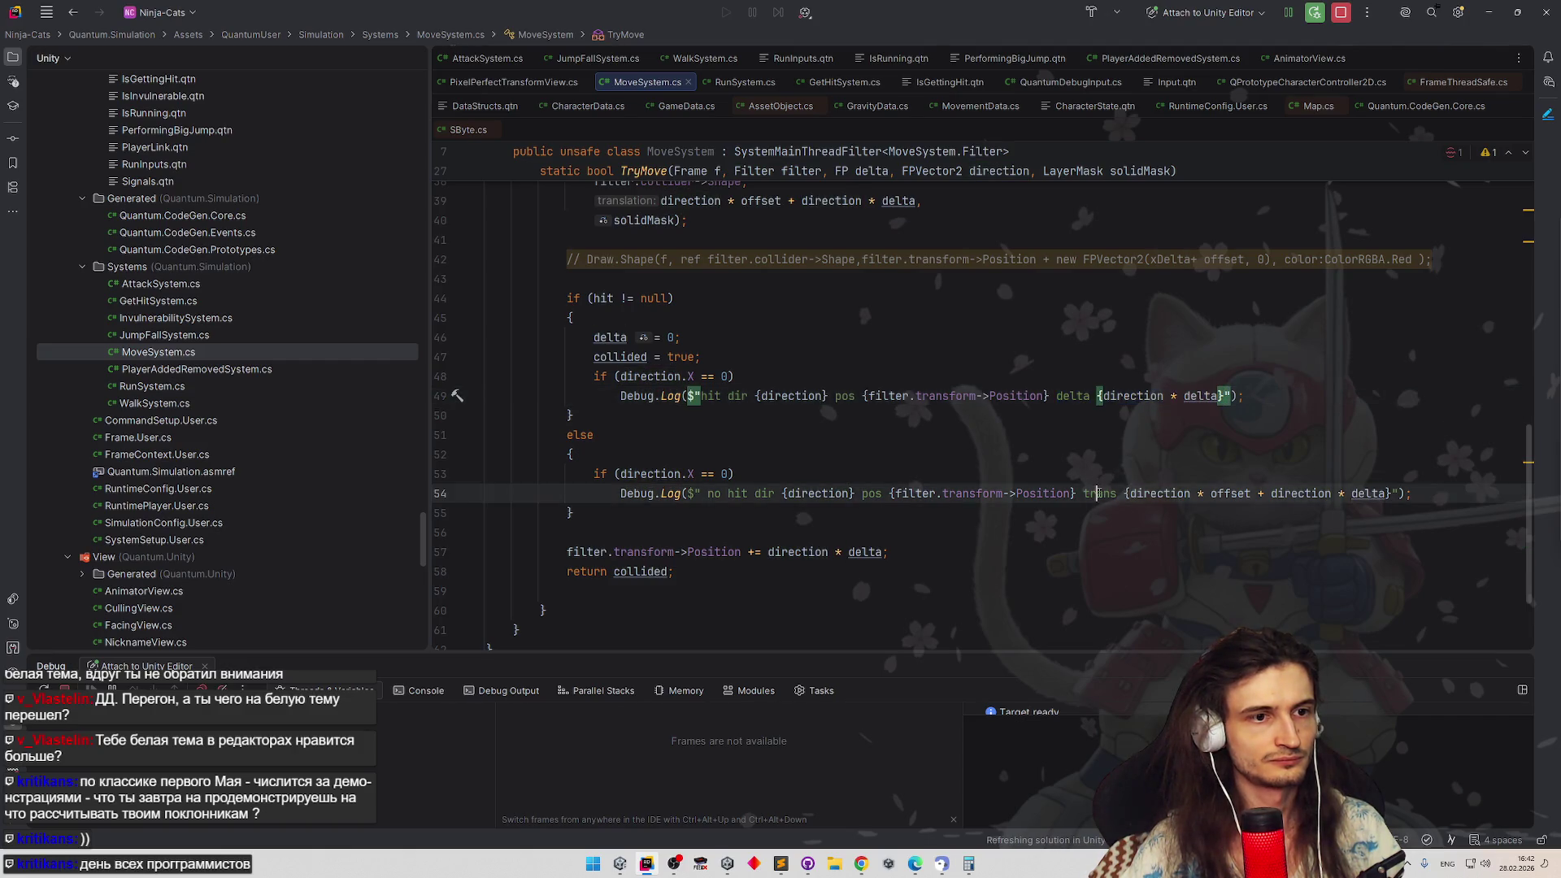
key(ctrl+v)
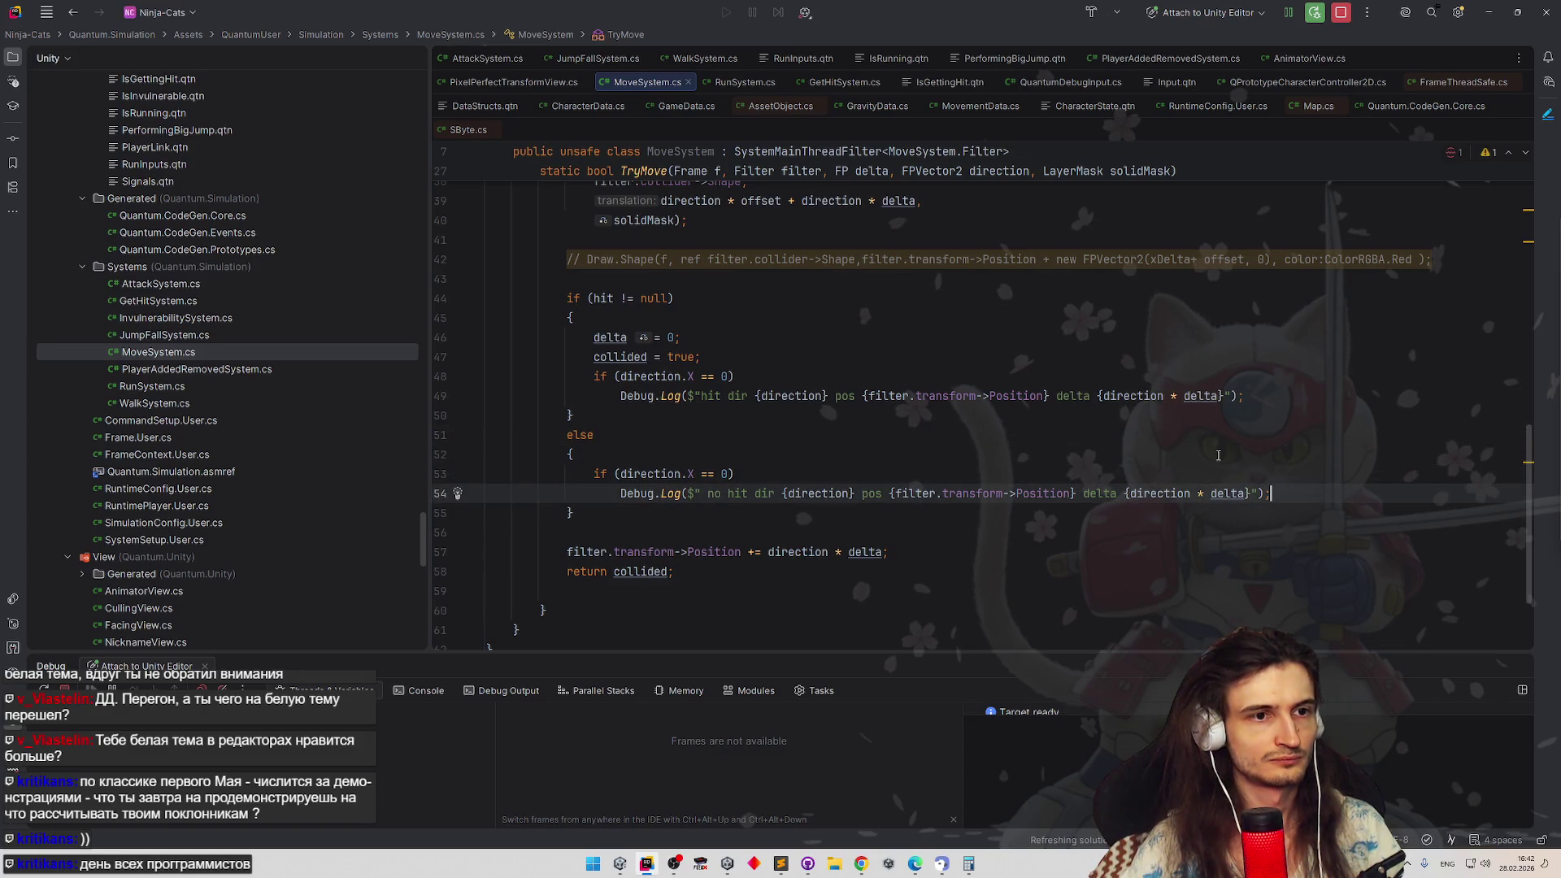
click(1183, 396)
drag(1183, 396, 1101, 395)
key(BackSpace)
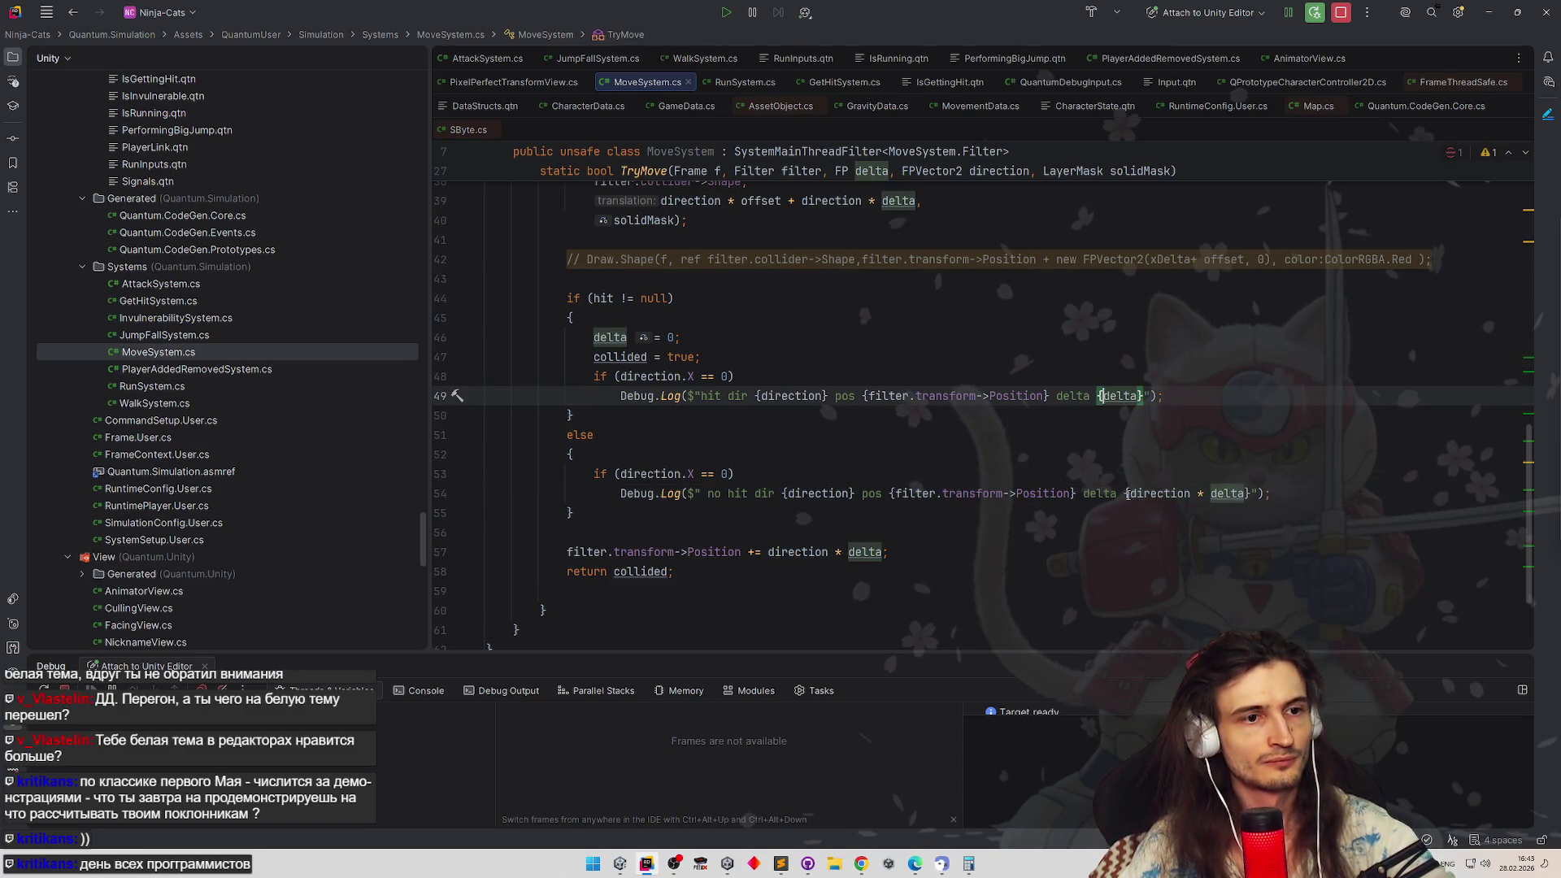
drag(1128, 493, 1206, 494)
key(BackSpace)
key(Up)
key(Up)
key(Up)
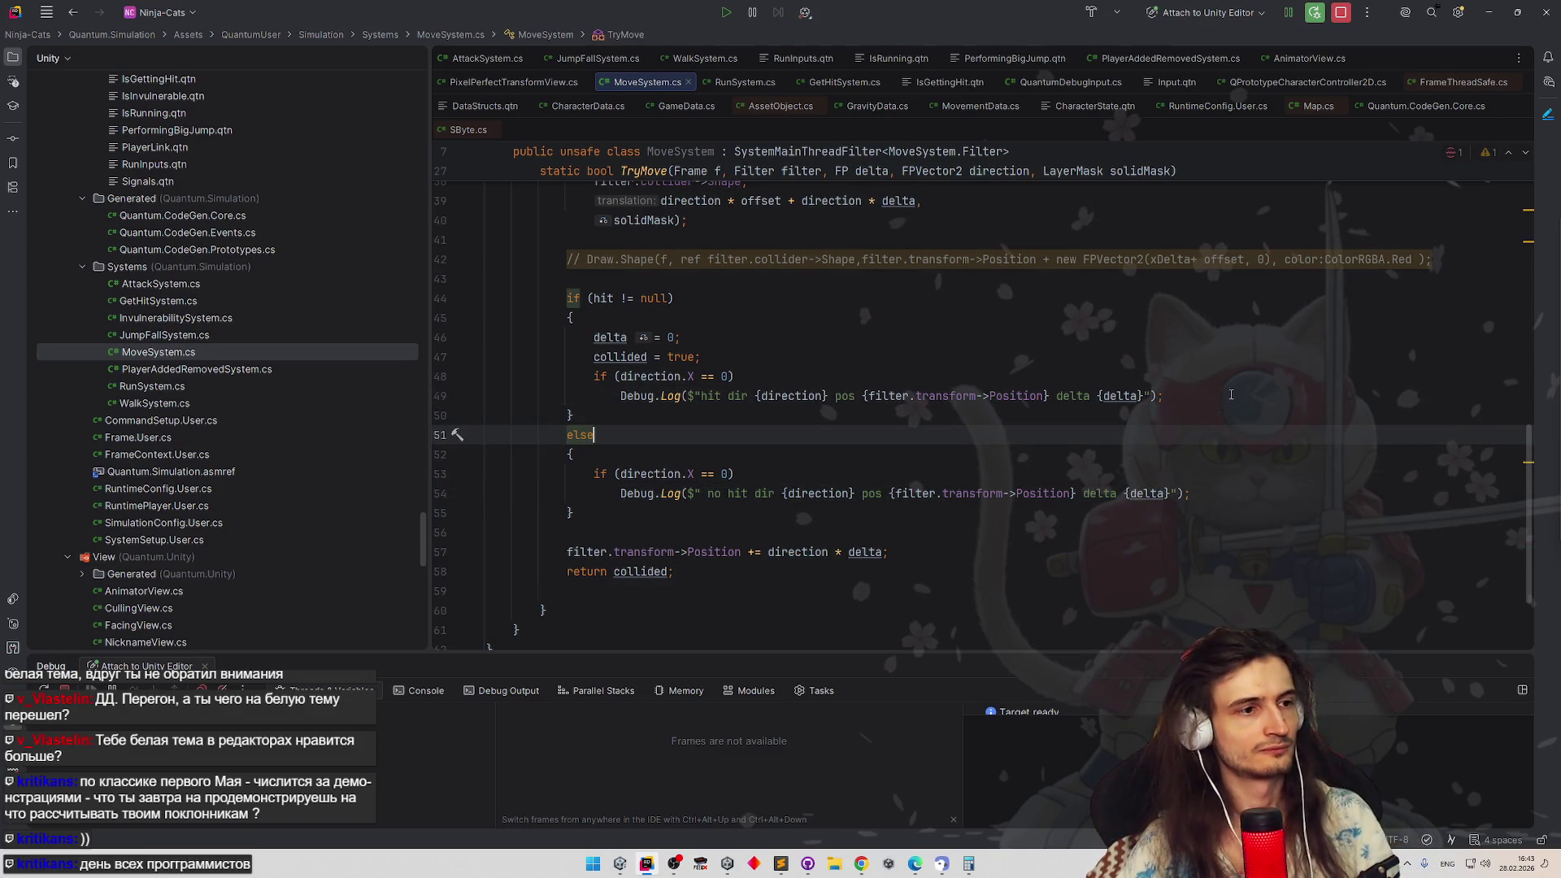
click(1488, 12)
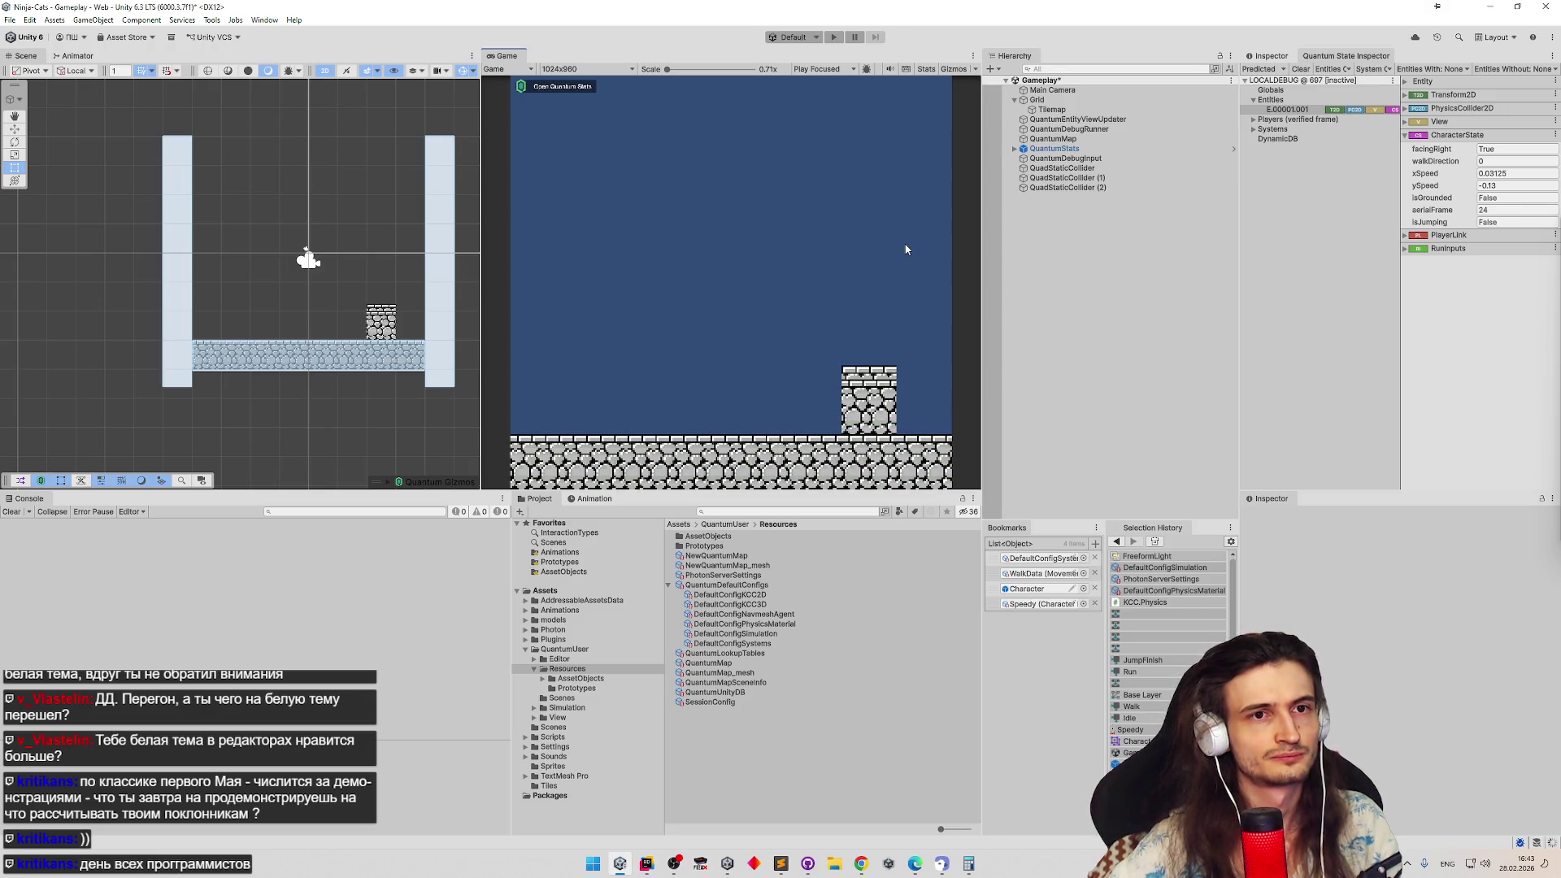
Run the game, inspect the character entity in the Quantum State Inspector, then minimize Unity
key(ctrl+p)
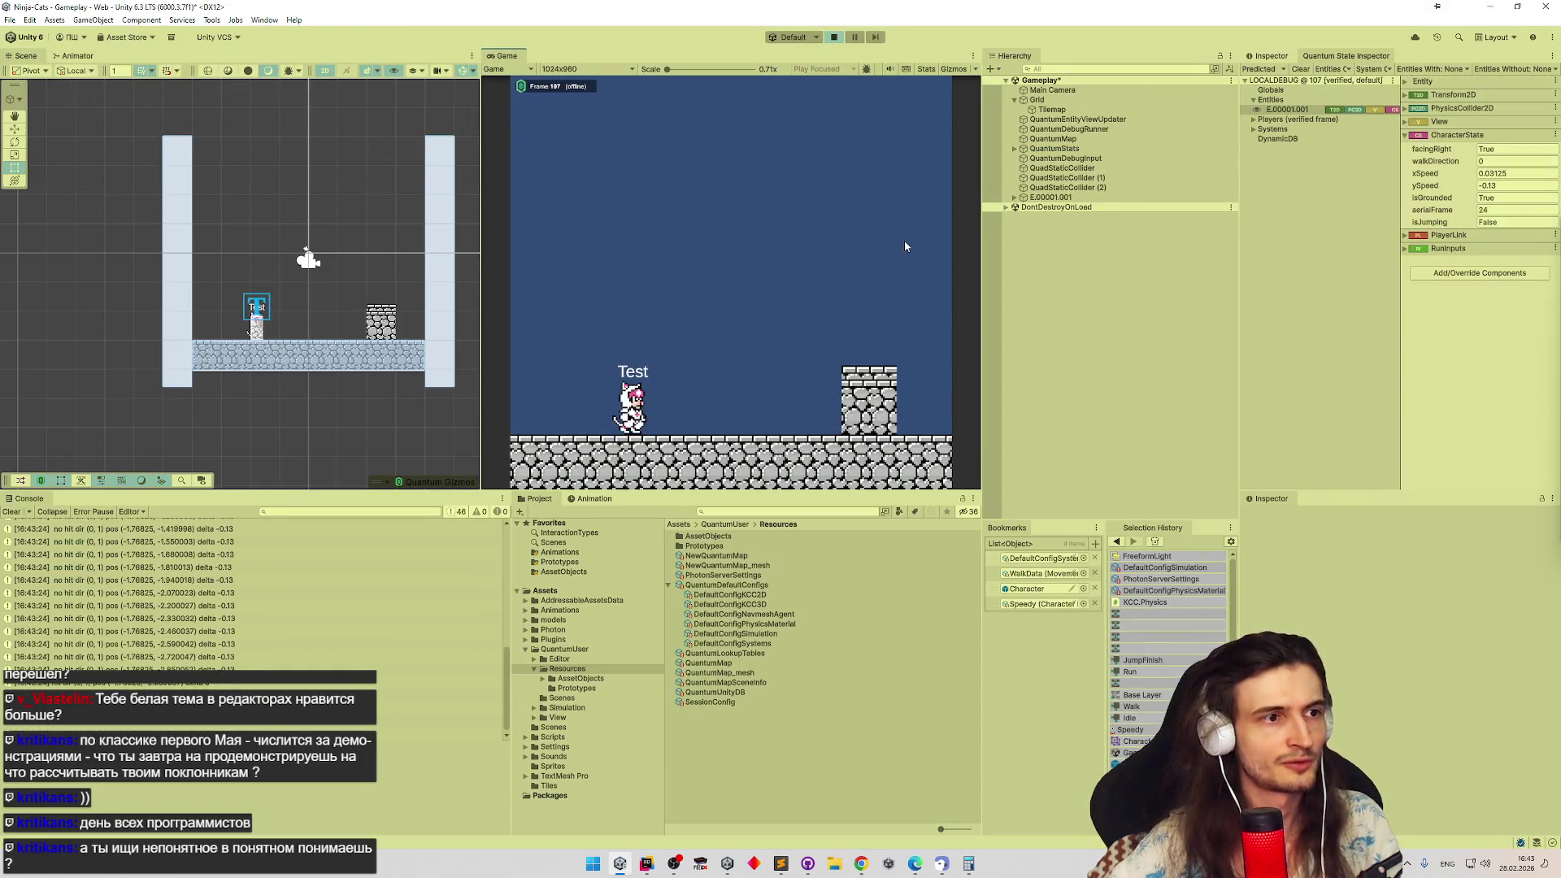
click(1291, 109)
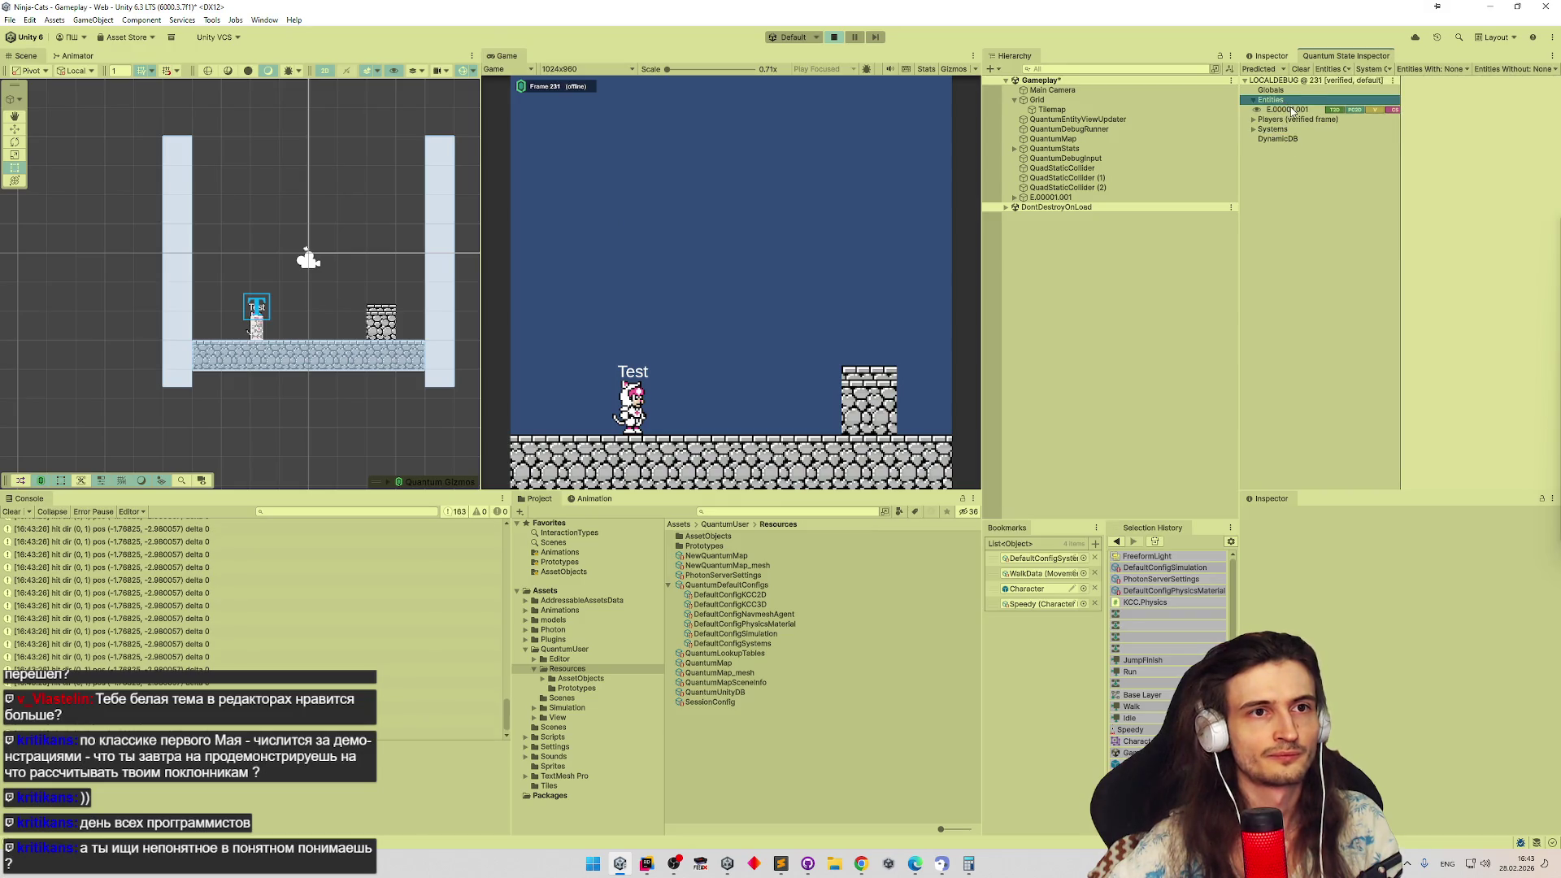
click(670, 306)
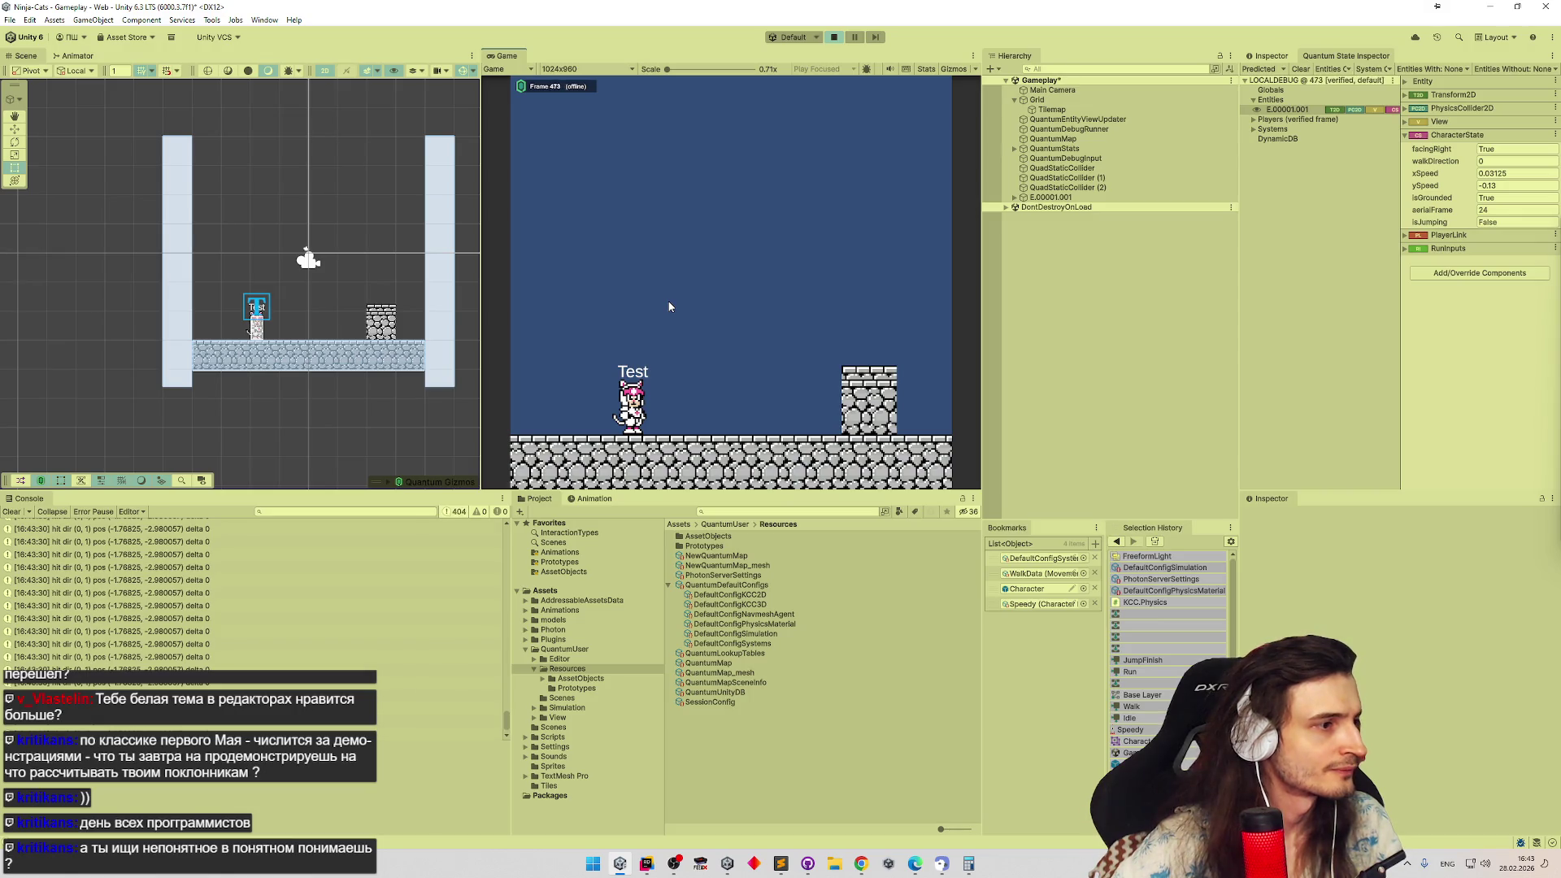
click(634, 867)
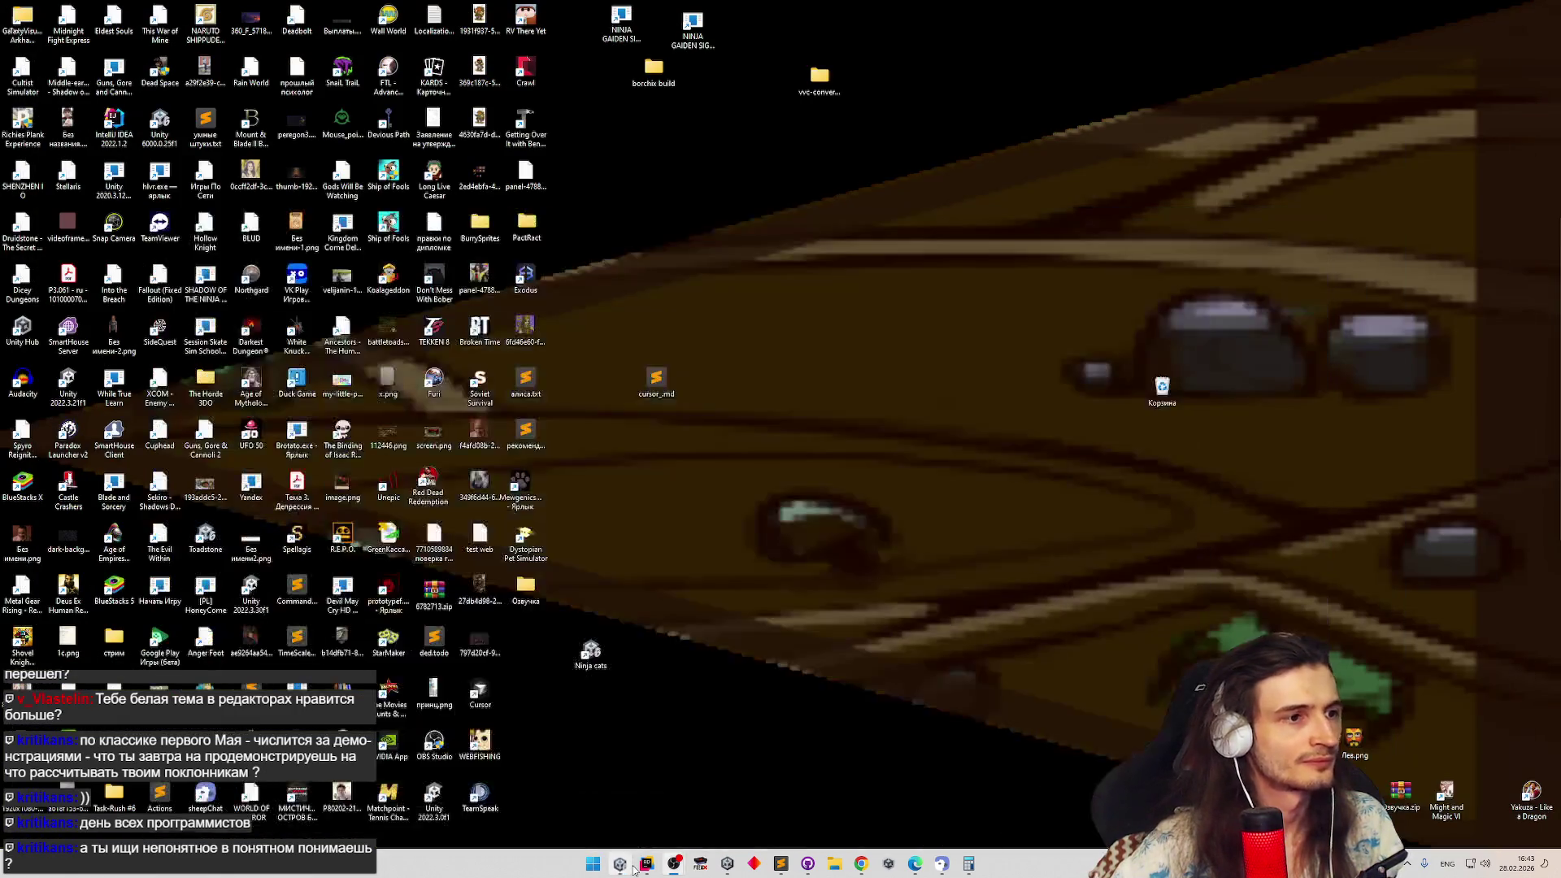
Move the conditional hit log block to the top of the hit branch, before the delta reset, then return to Unity
click(646, 866)
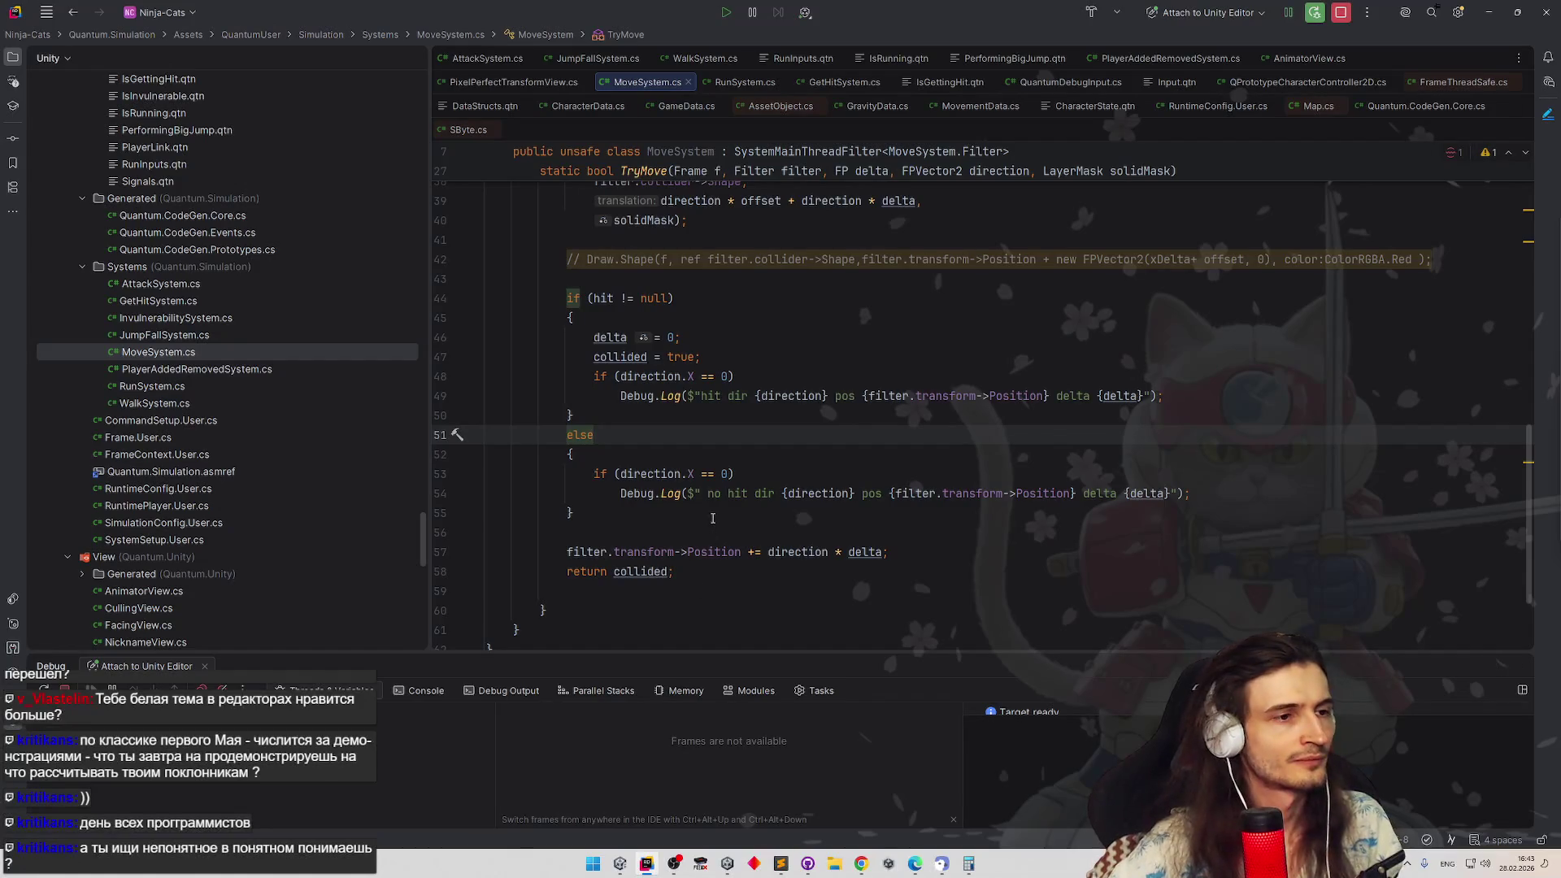
drag(1169, 395, 593, 376)
key(ctrl+c)
key(BackSpace)
click(718, 313)
key(ctrl+v)
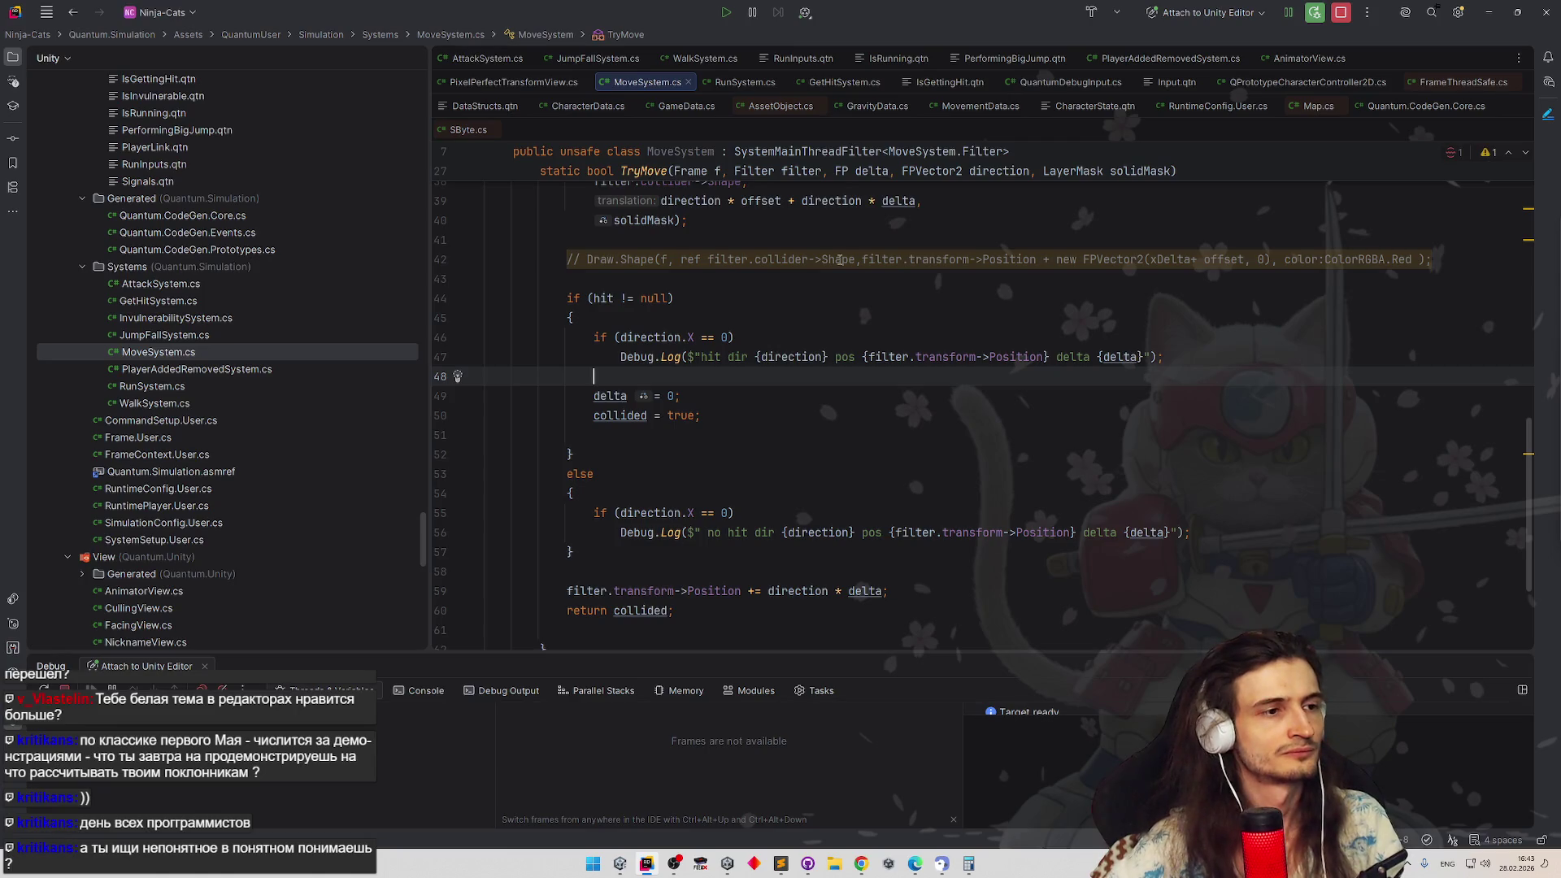
mouse_move(850, 259)
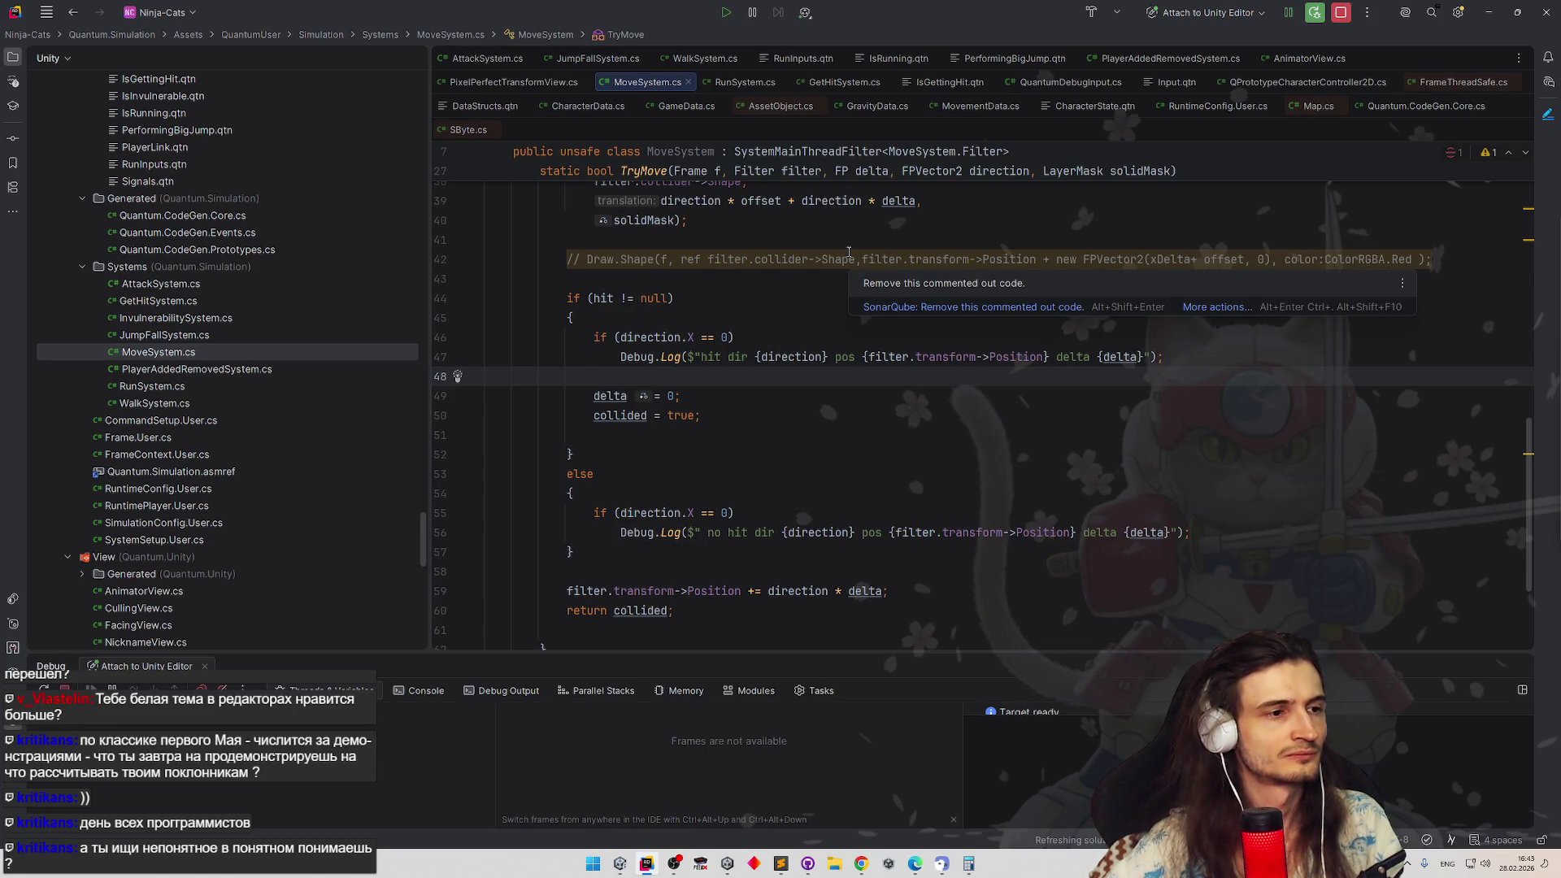
key(alt+Tab)
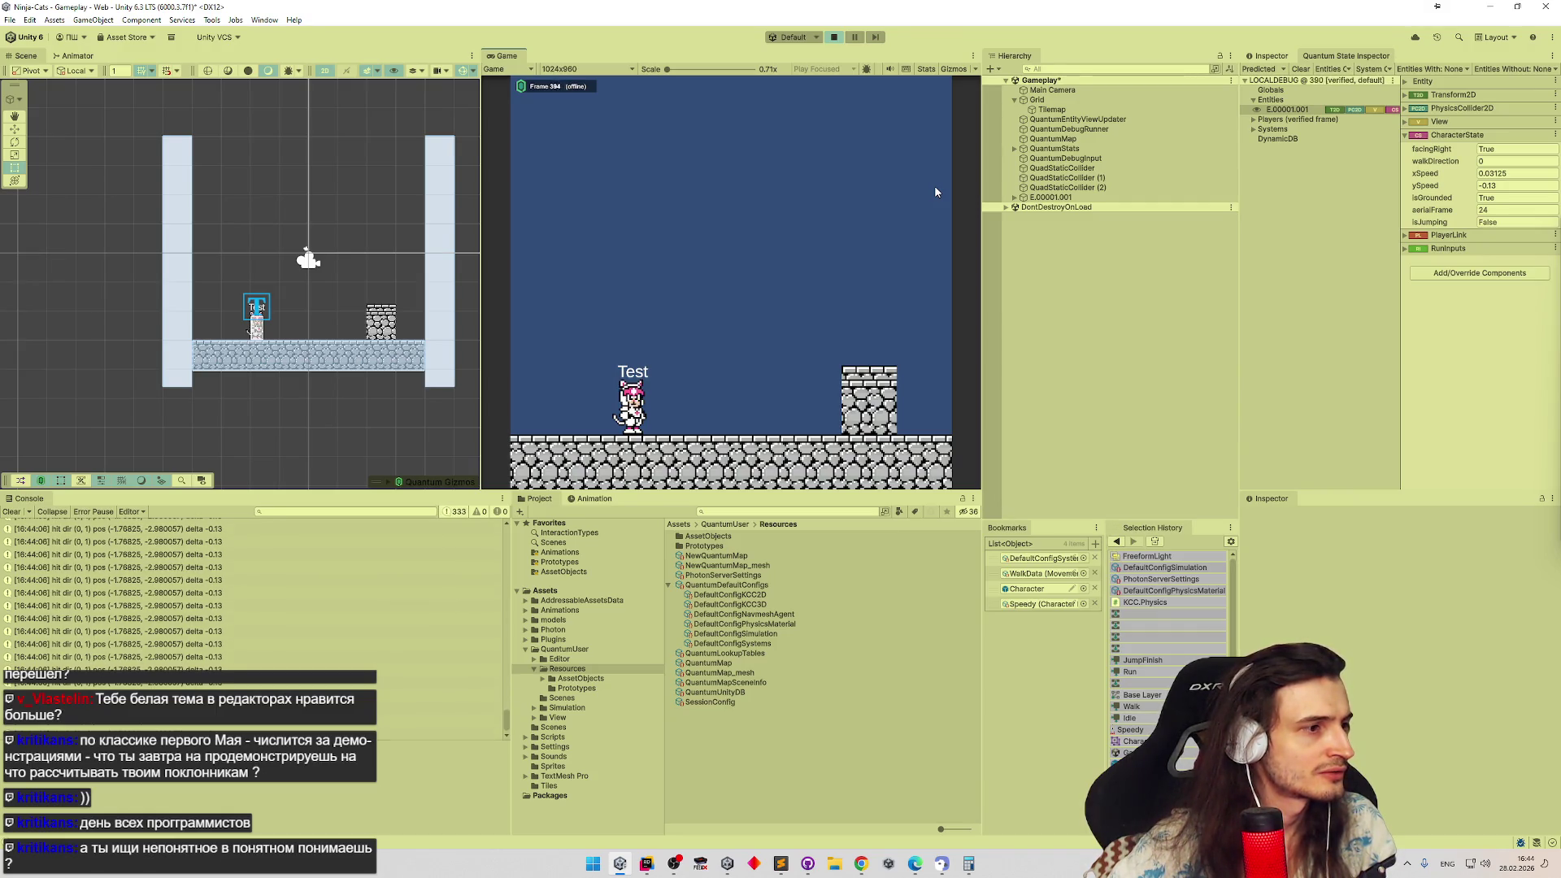
Resume the game until the character falls through the floor, then bring up MoveSystem.cs
click(935, 186)
mouse_move(504, 707)
mouse_down()
mouse_move(501, 613)
mouse_move(495, 691)
mouse_up()
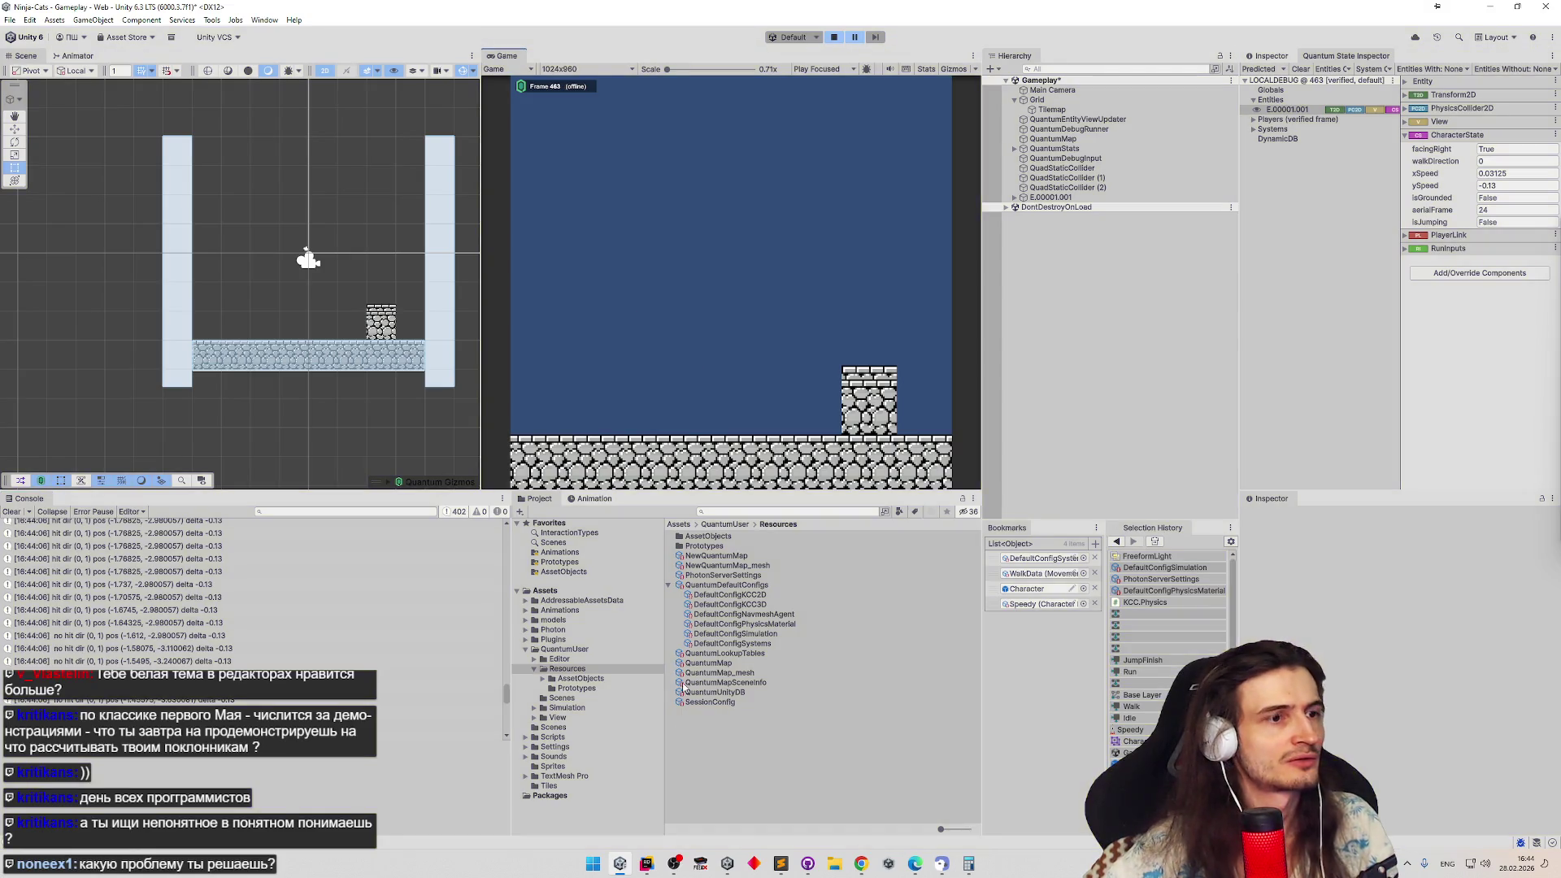
key(alt+Tab)
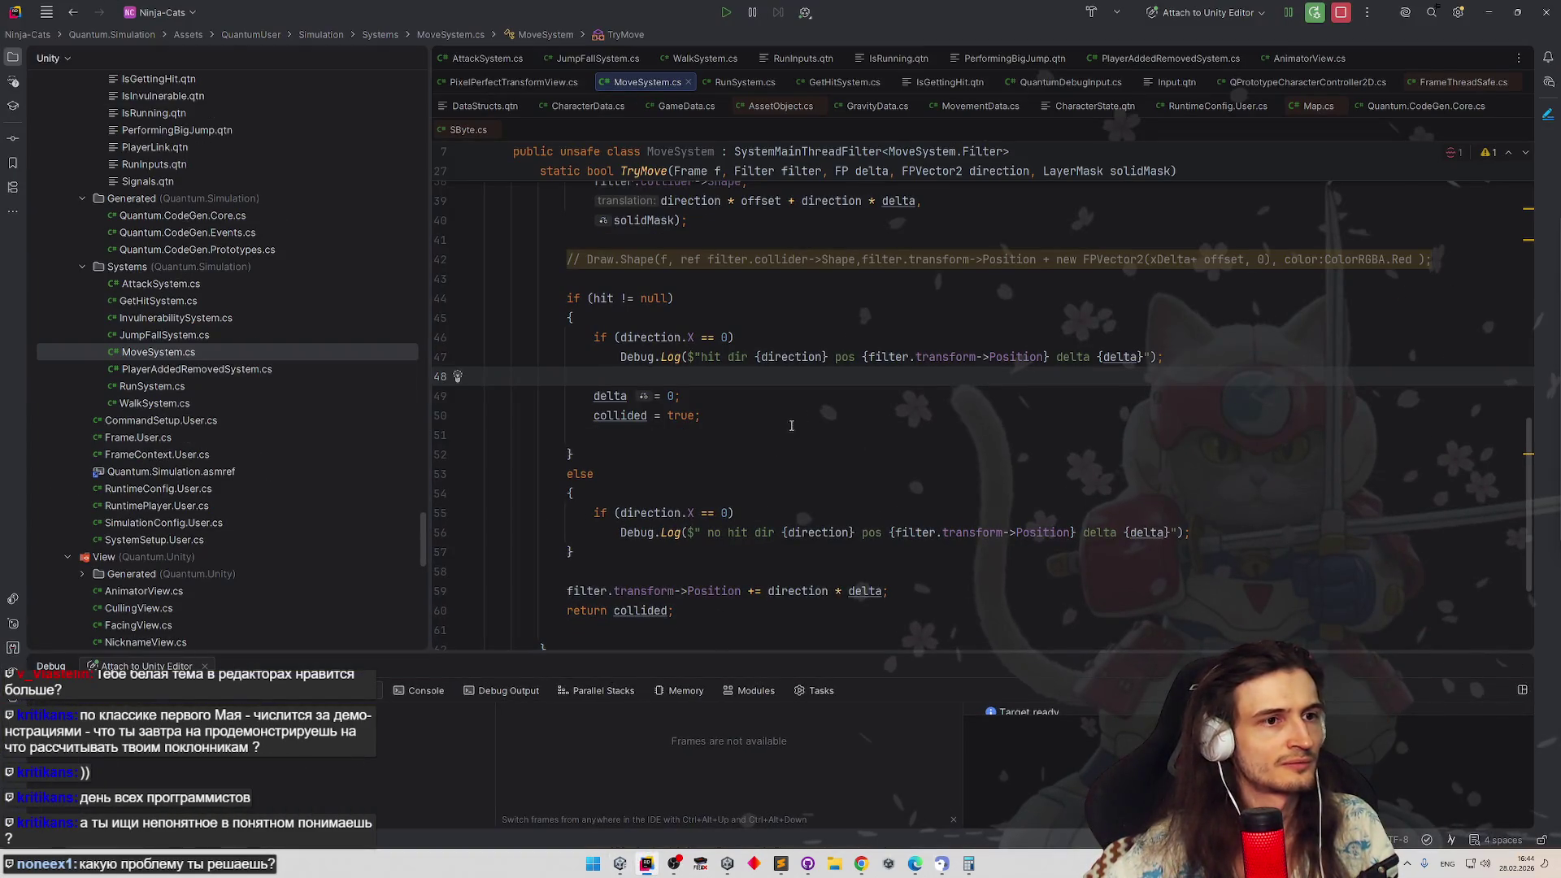
Append ' trans {direction * offset + direction * delta}' to both the hit and no-hit logs, then return to Unity
drag(697, 204, 903, 214)
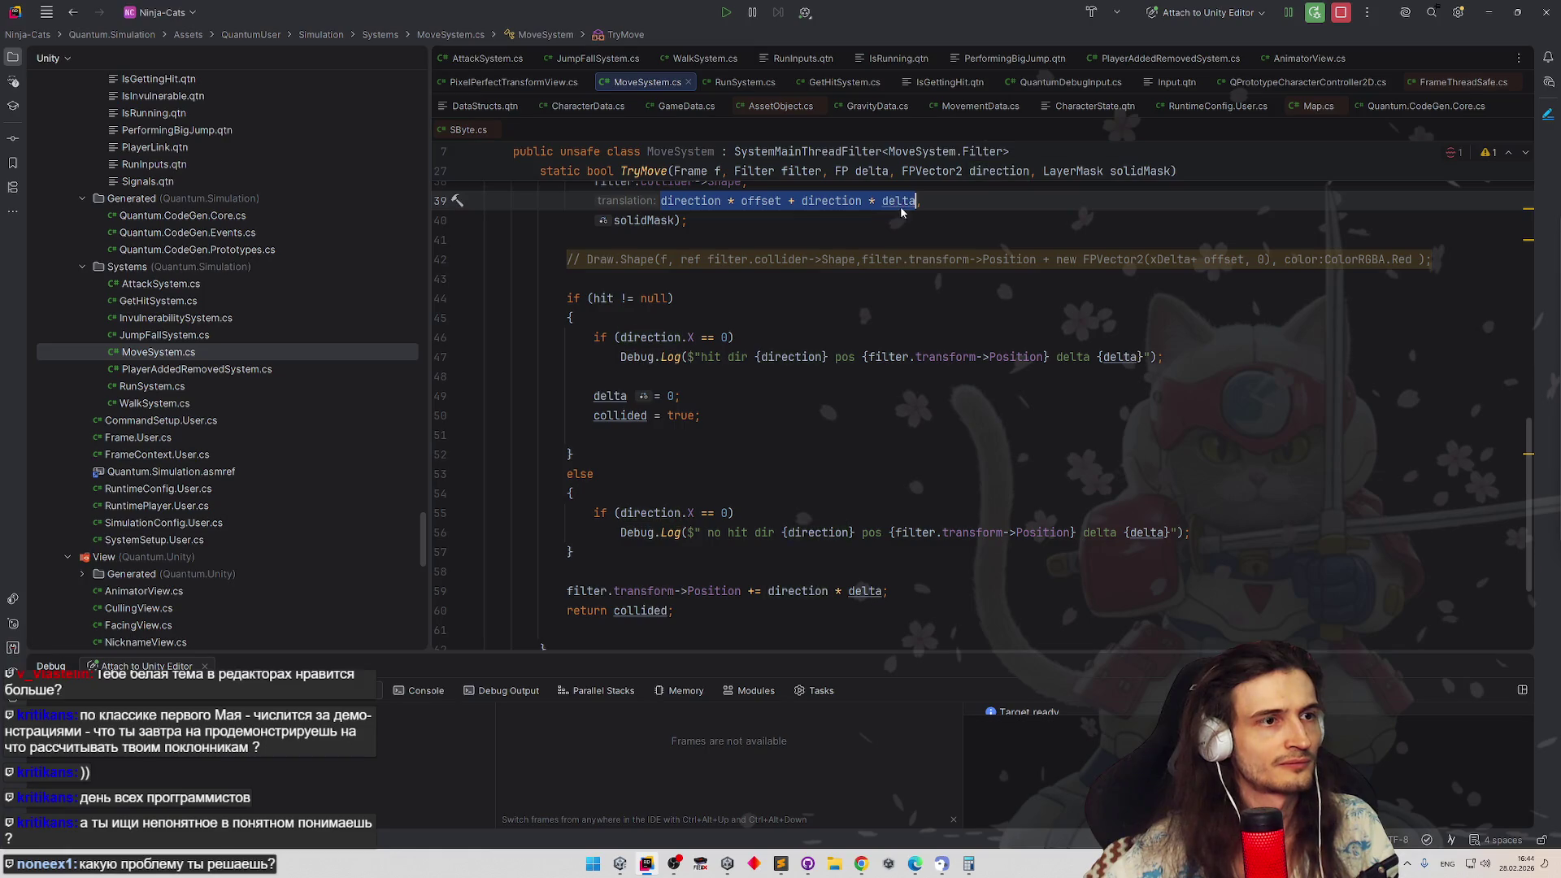
scroll(912, 233, up, 2)
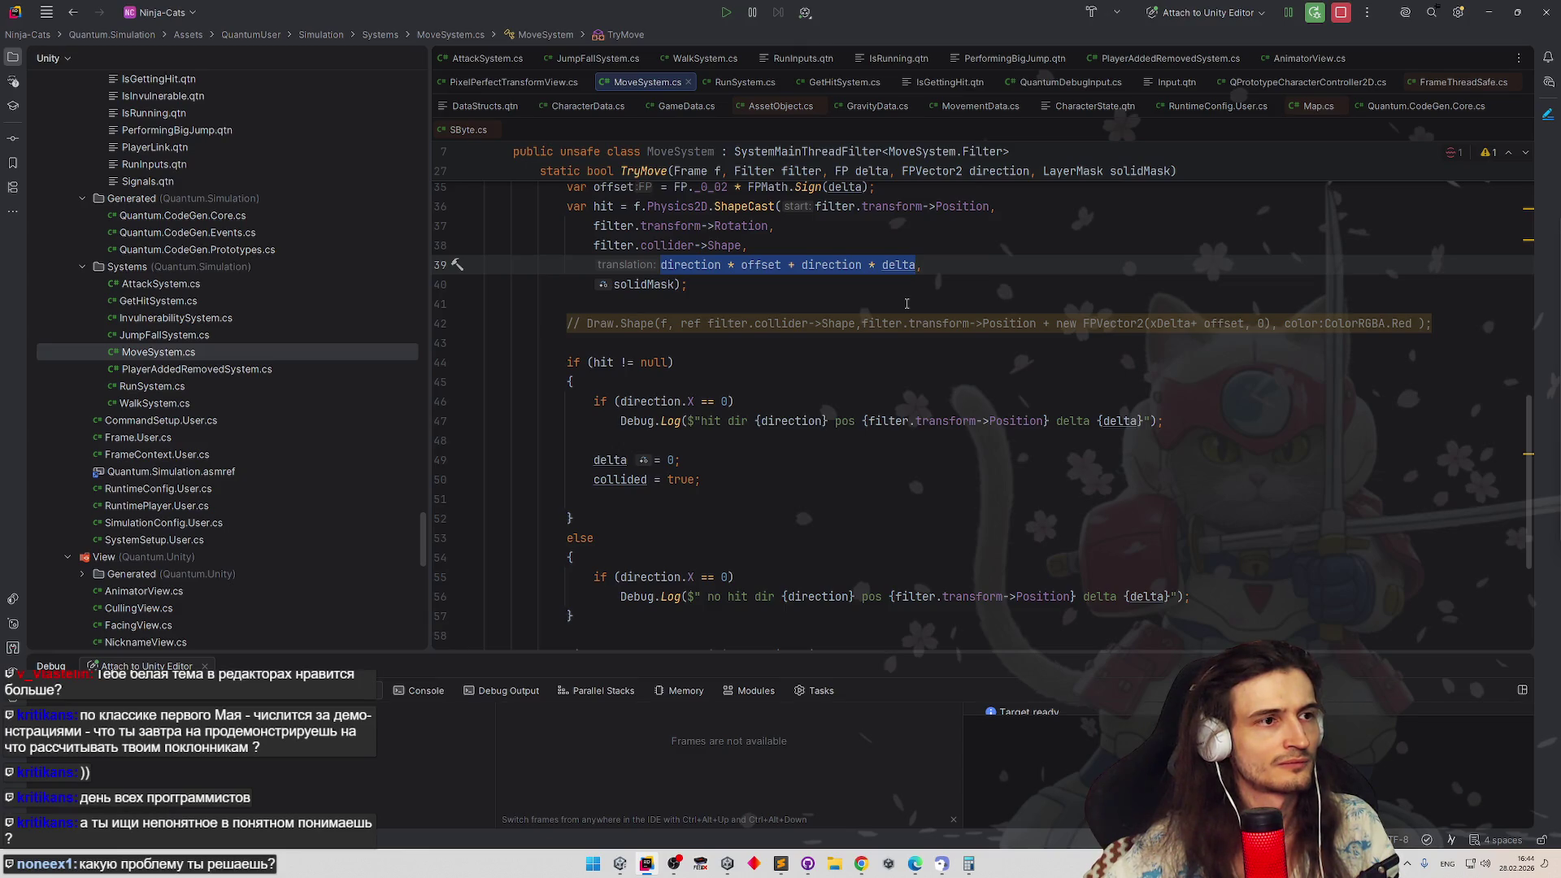
click(1146, 420)
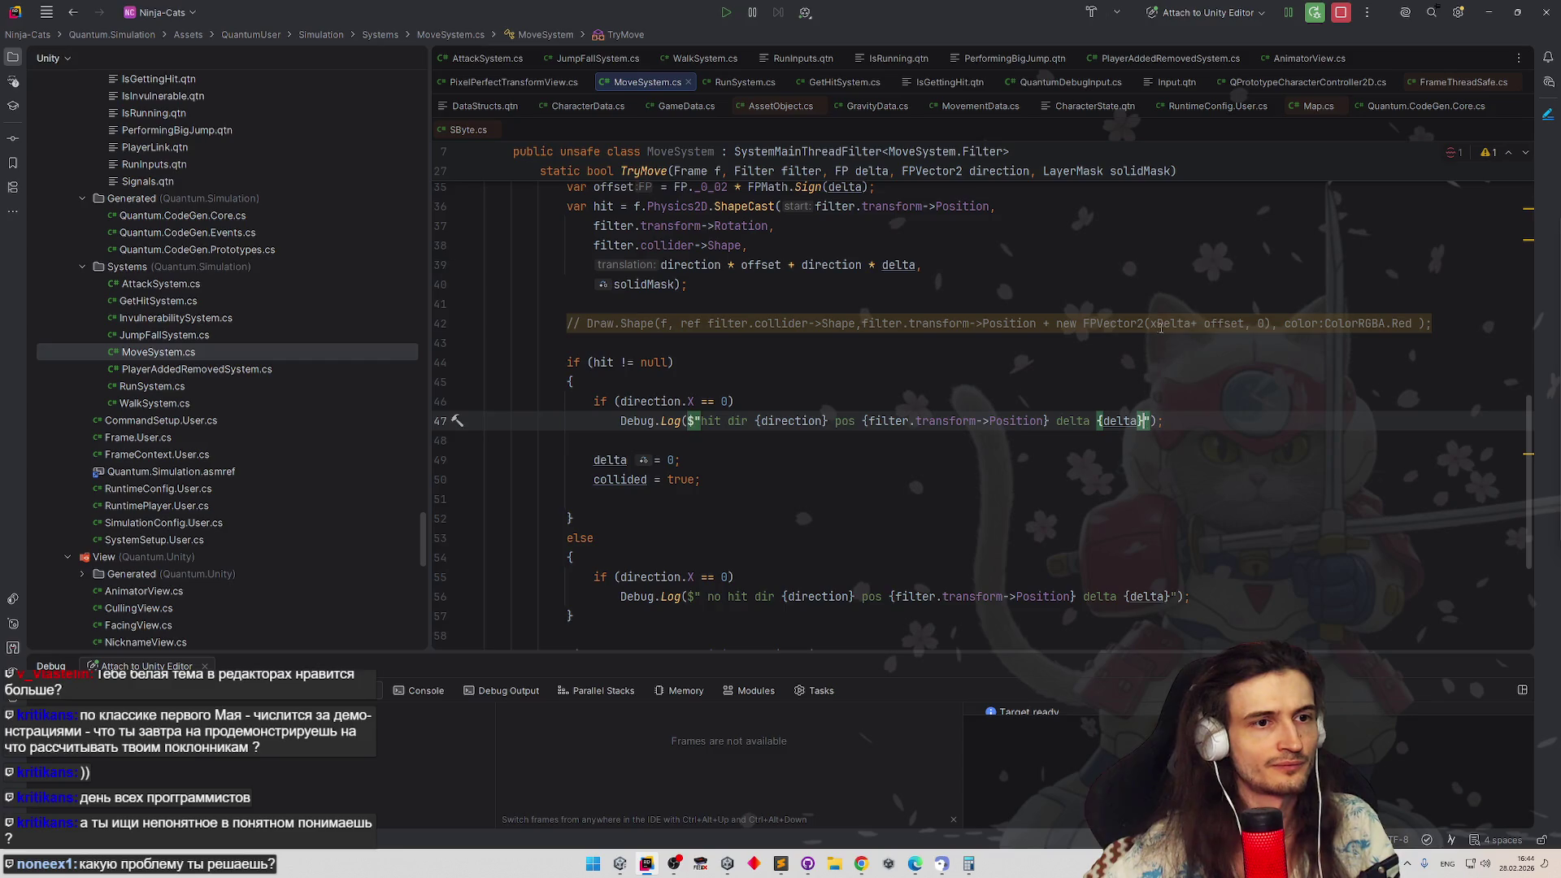
text({trans)
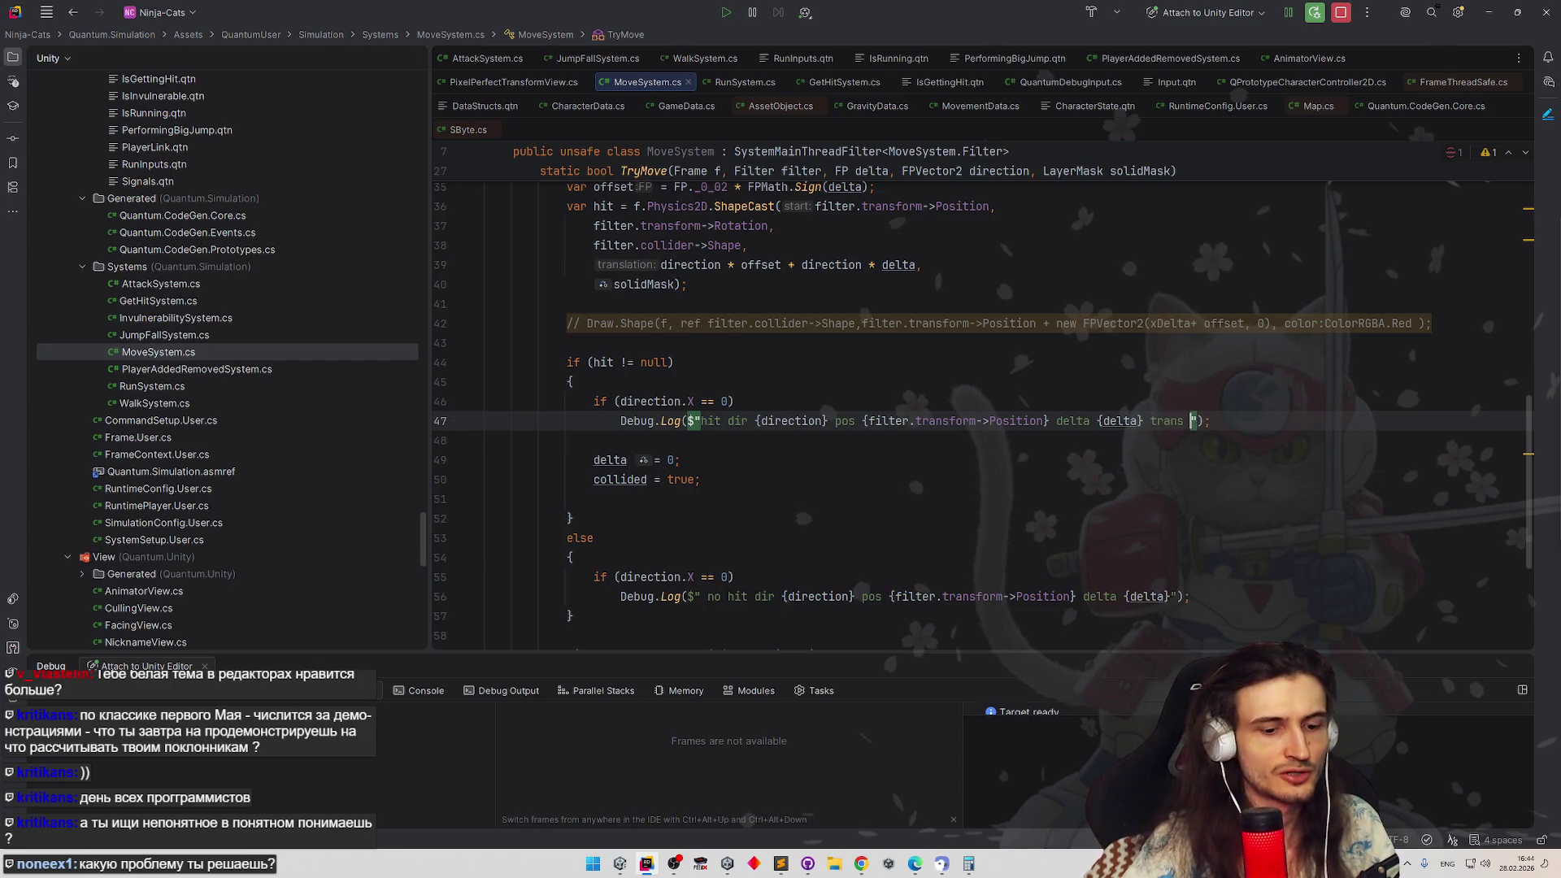
text( {direction * offset * direction * delta)
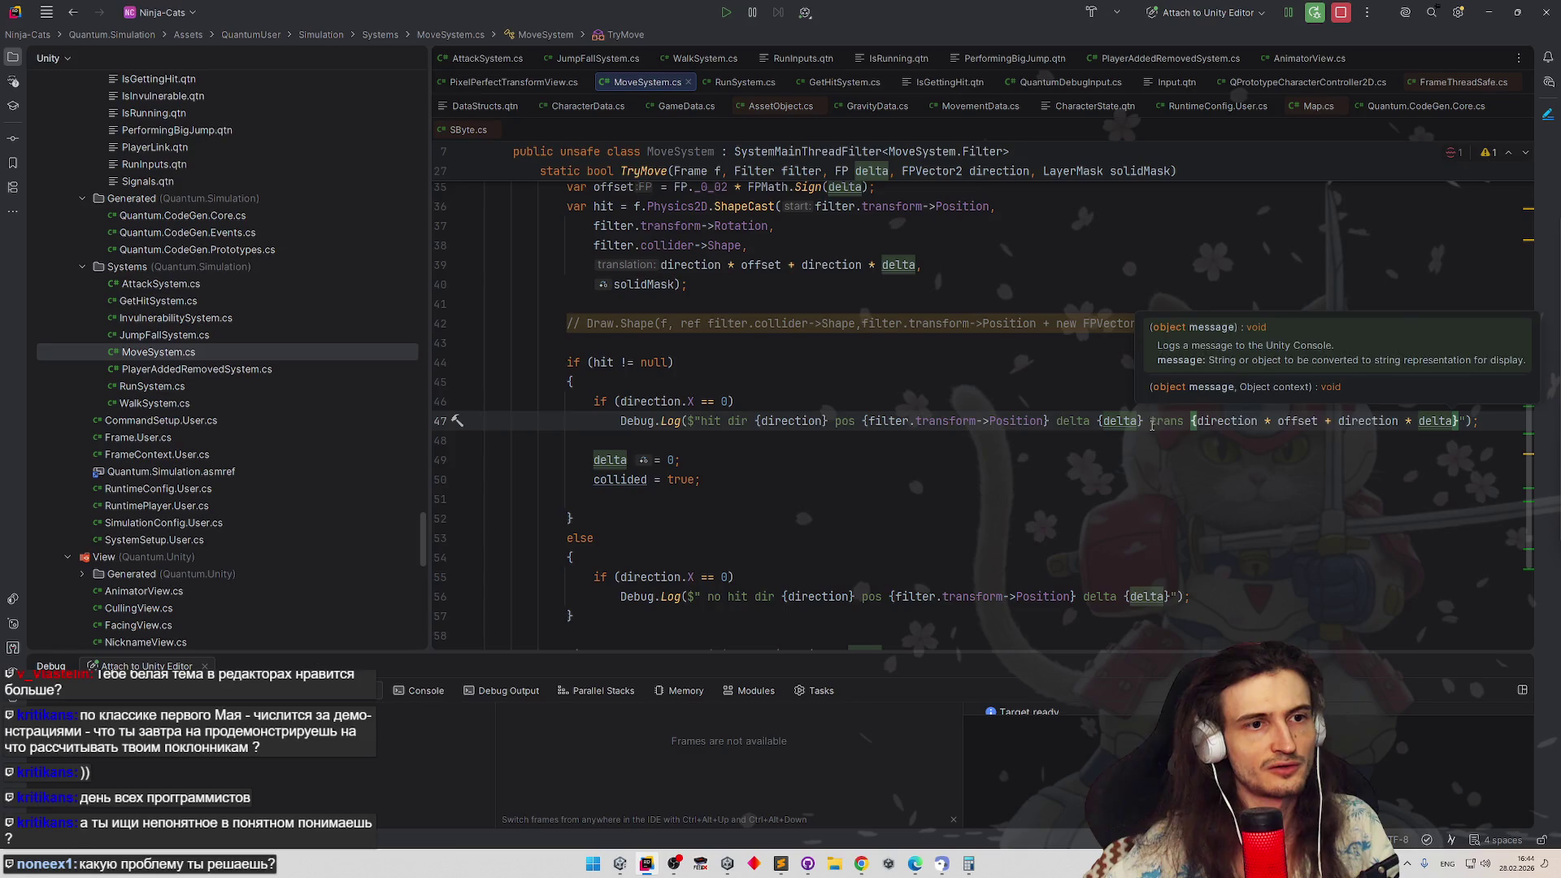
drag(1150, 421, 1459, 421)
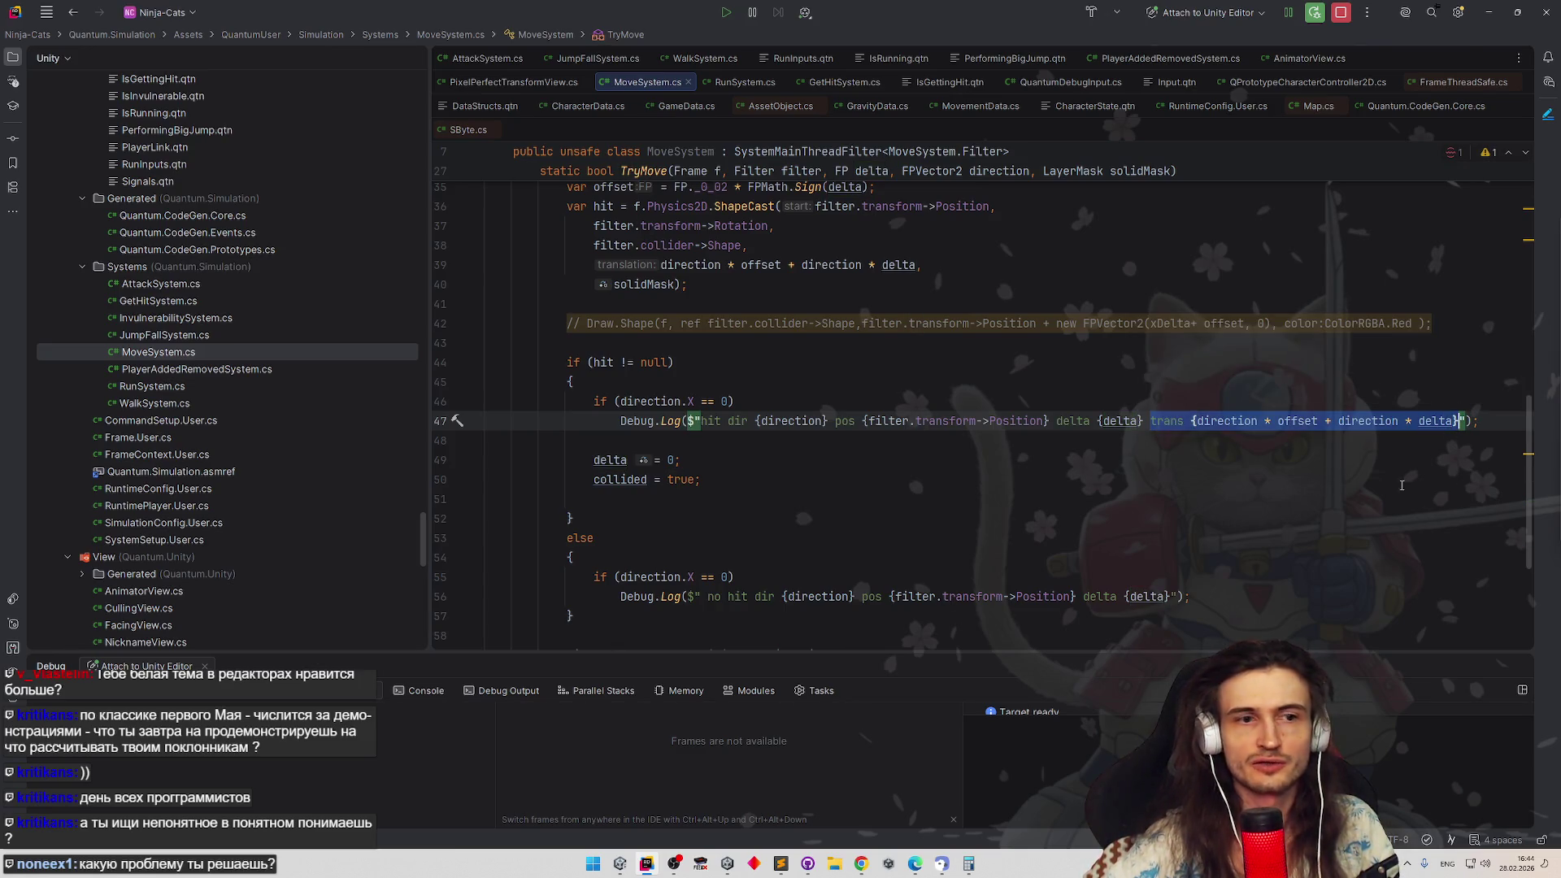
key(ctrl+c)
click(1170, 597)
key(ctrl+v)
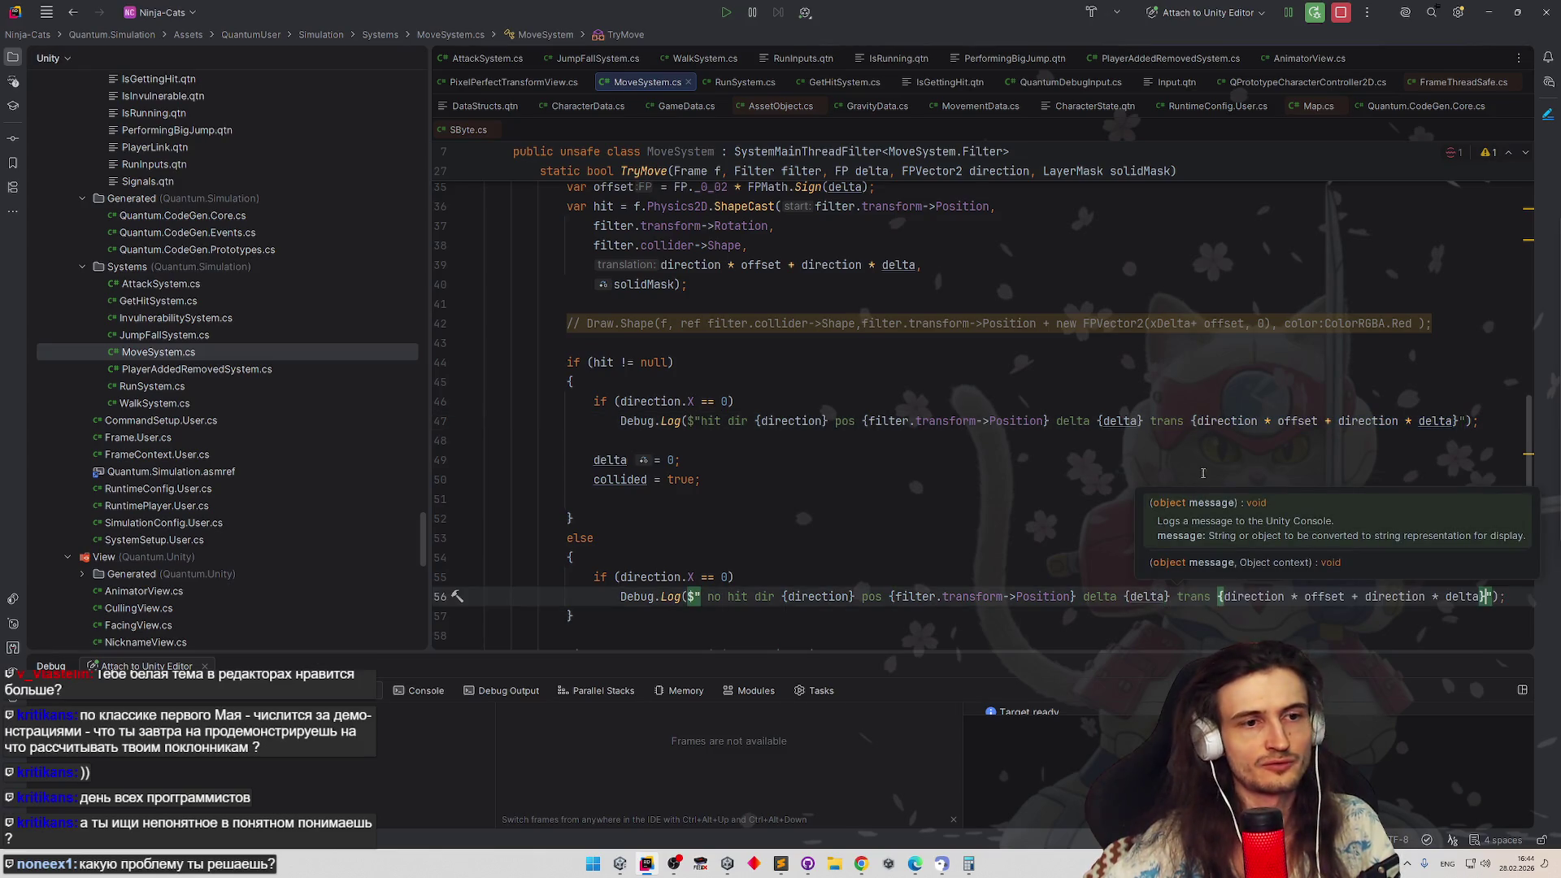
click(1221, 462)
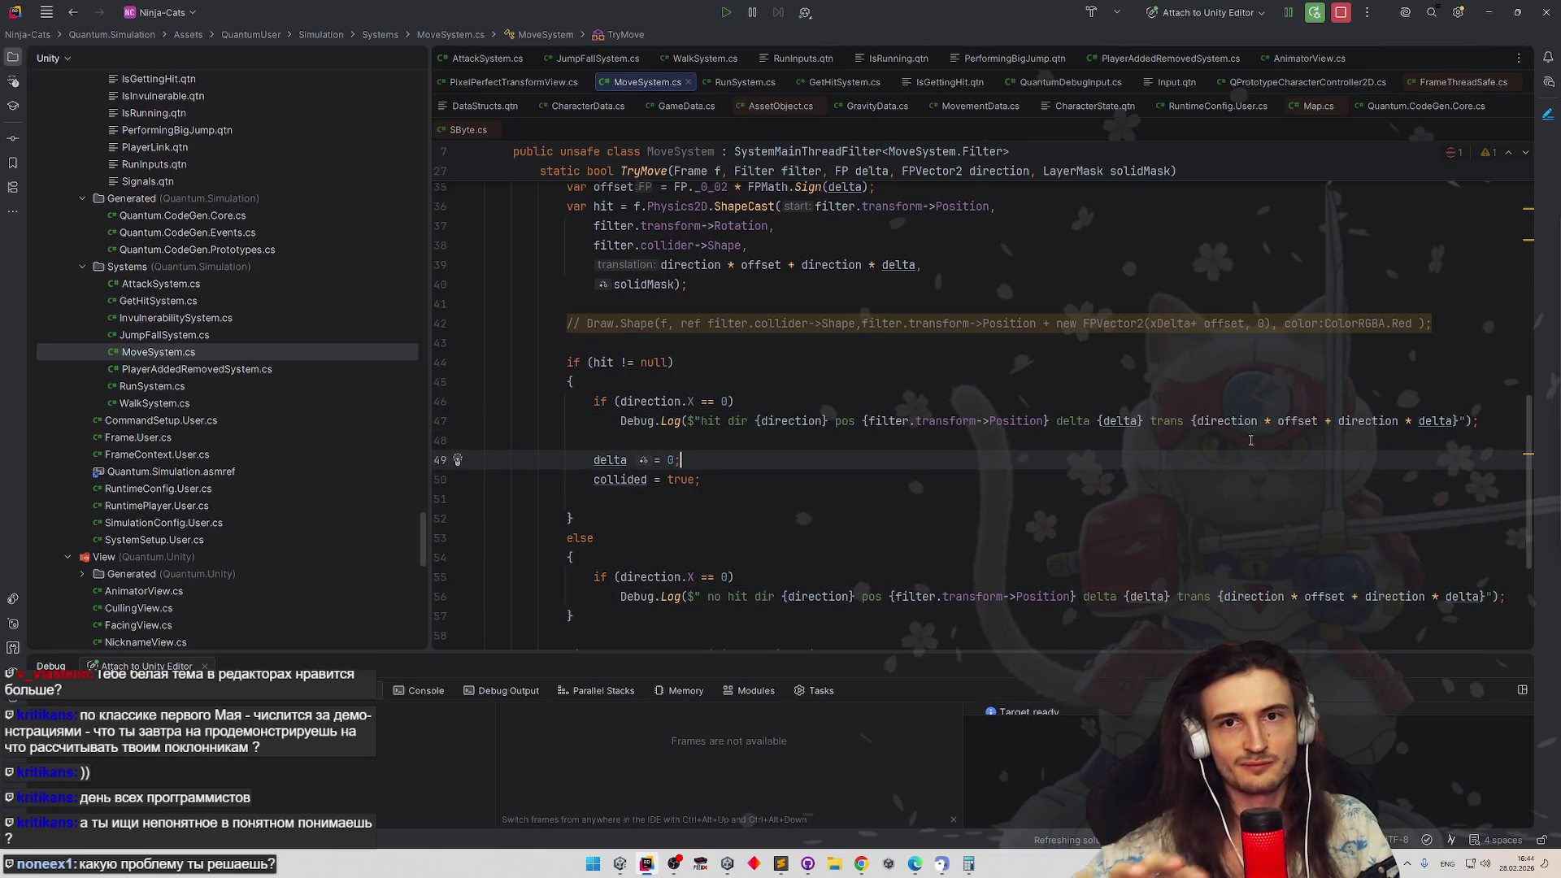
click(1302, 394)
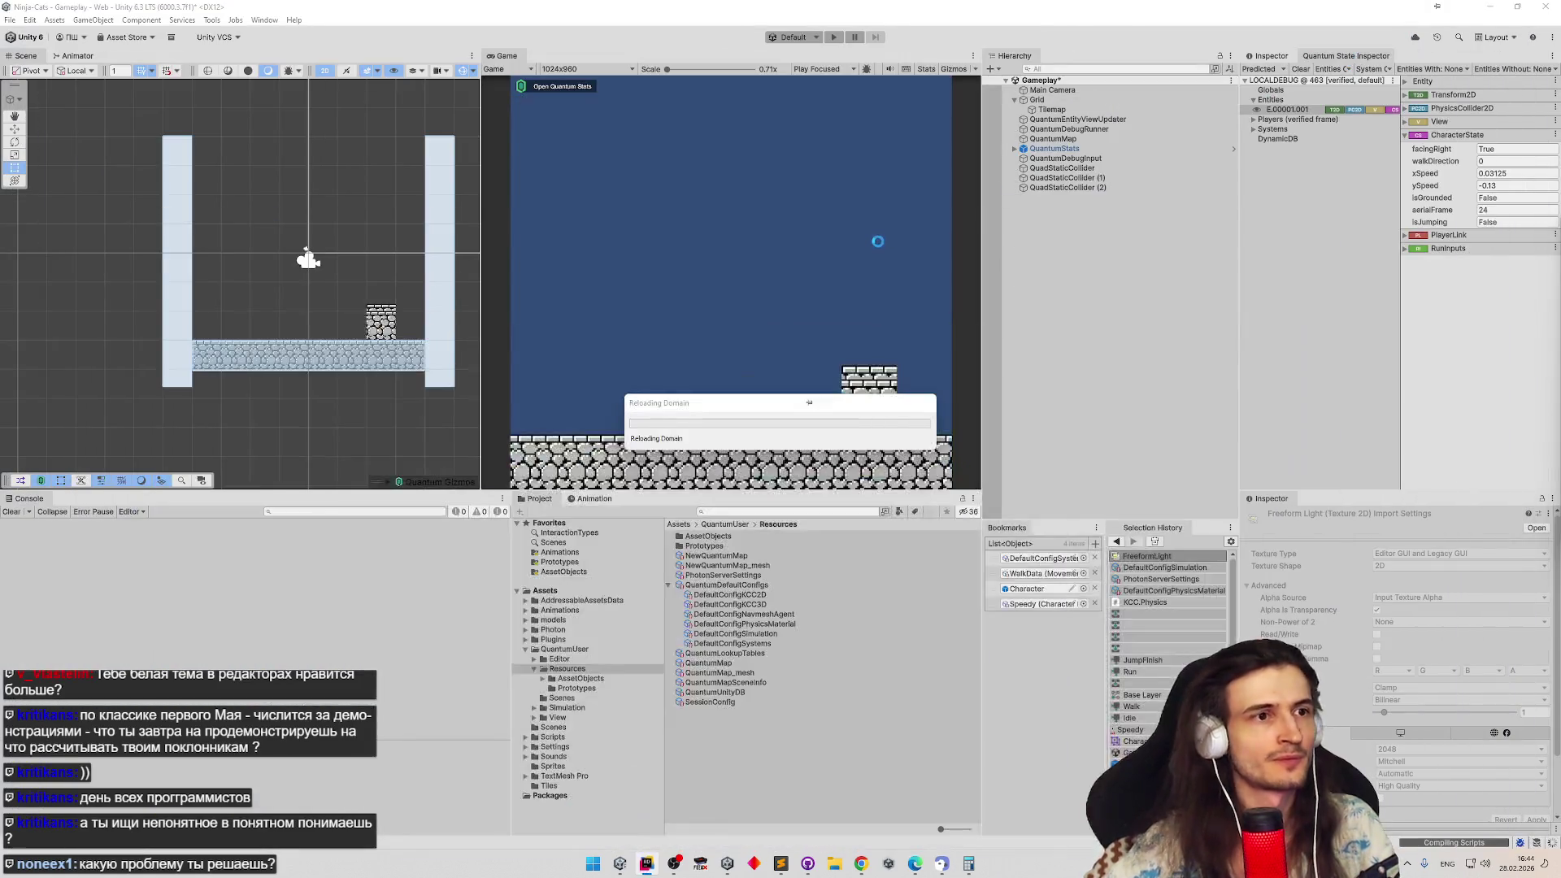
click(1489, 11)
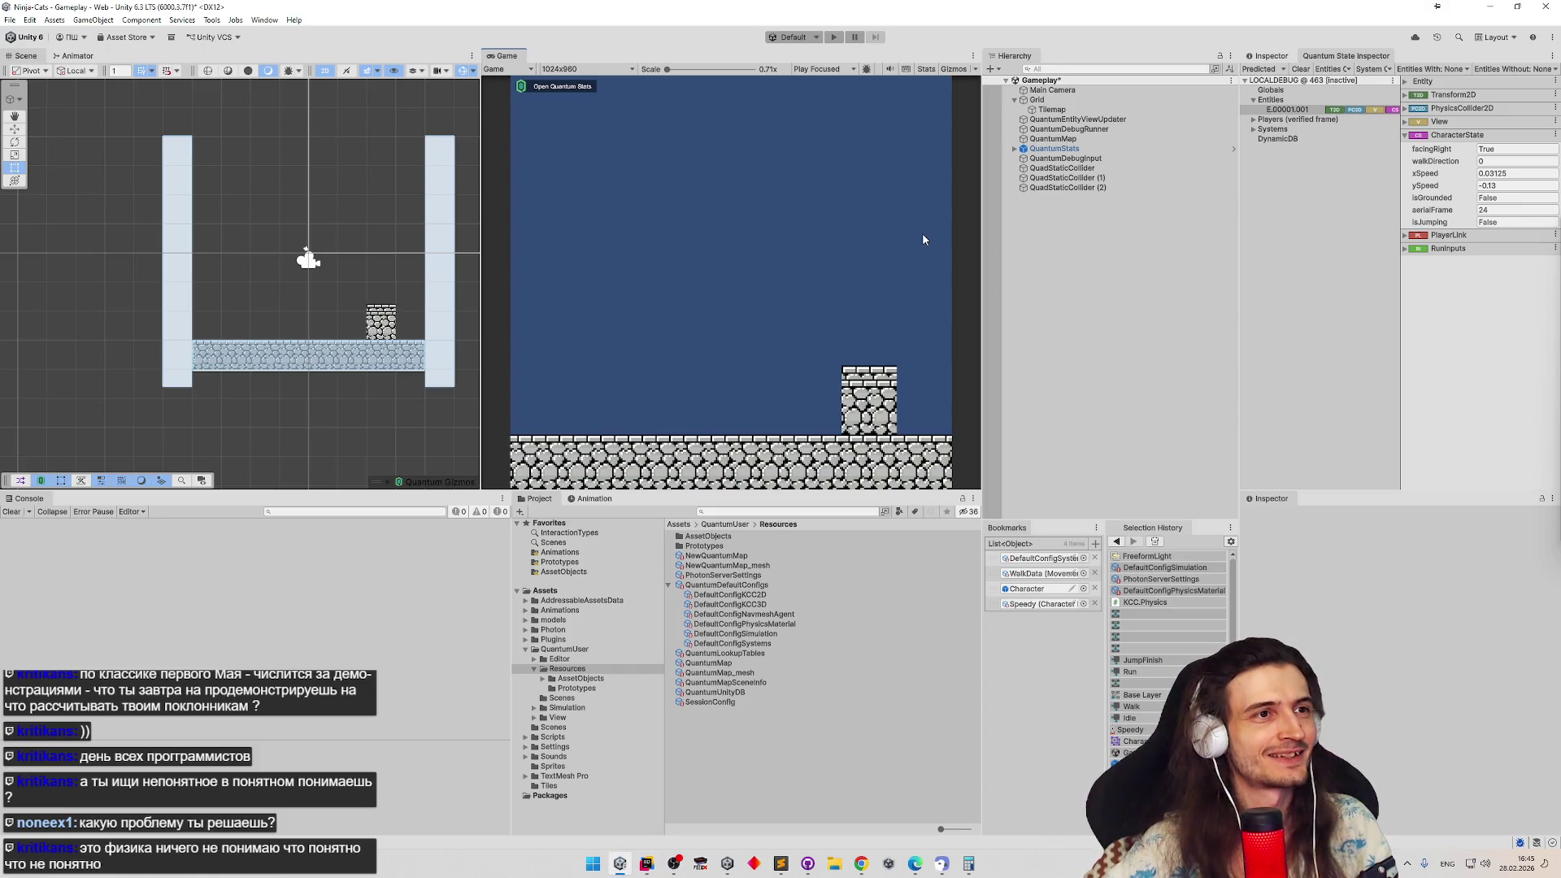
Play and walk right until the cat falls through, read the hit log entries' details, then go back to the code
key(ctrl+p)
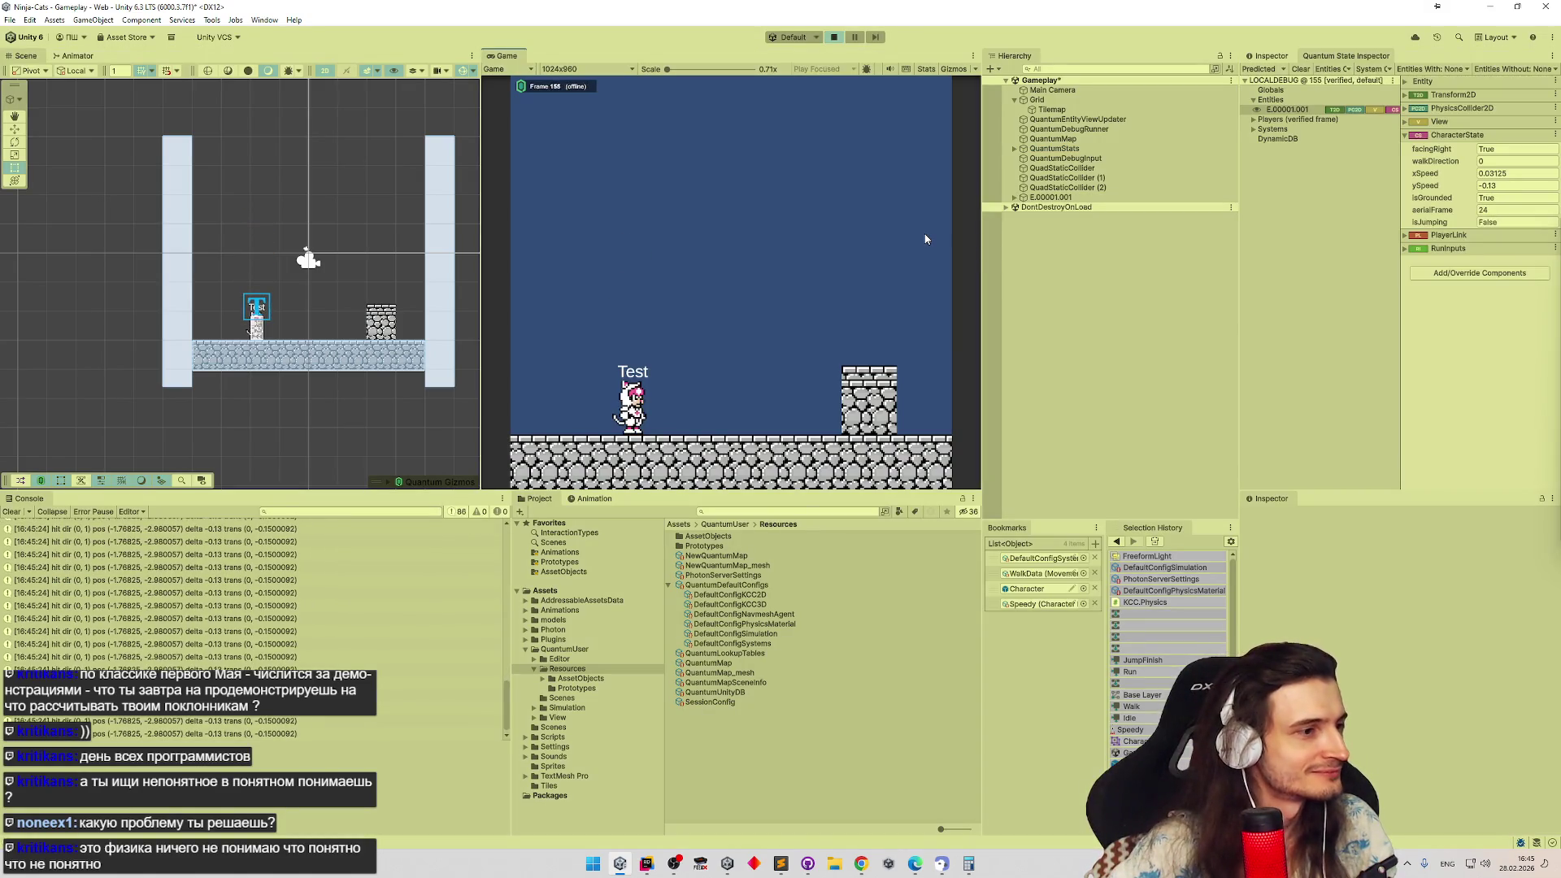
key(d)
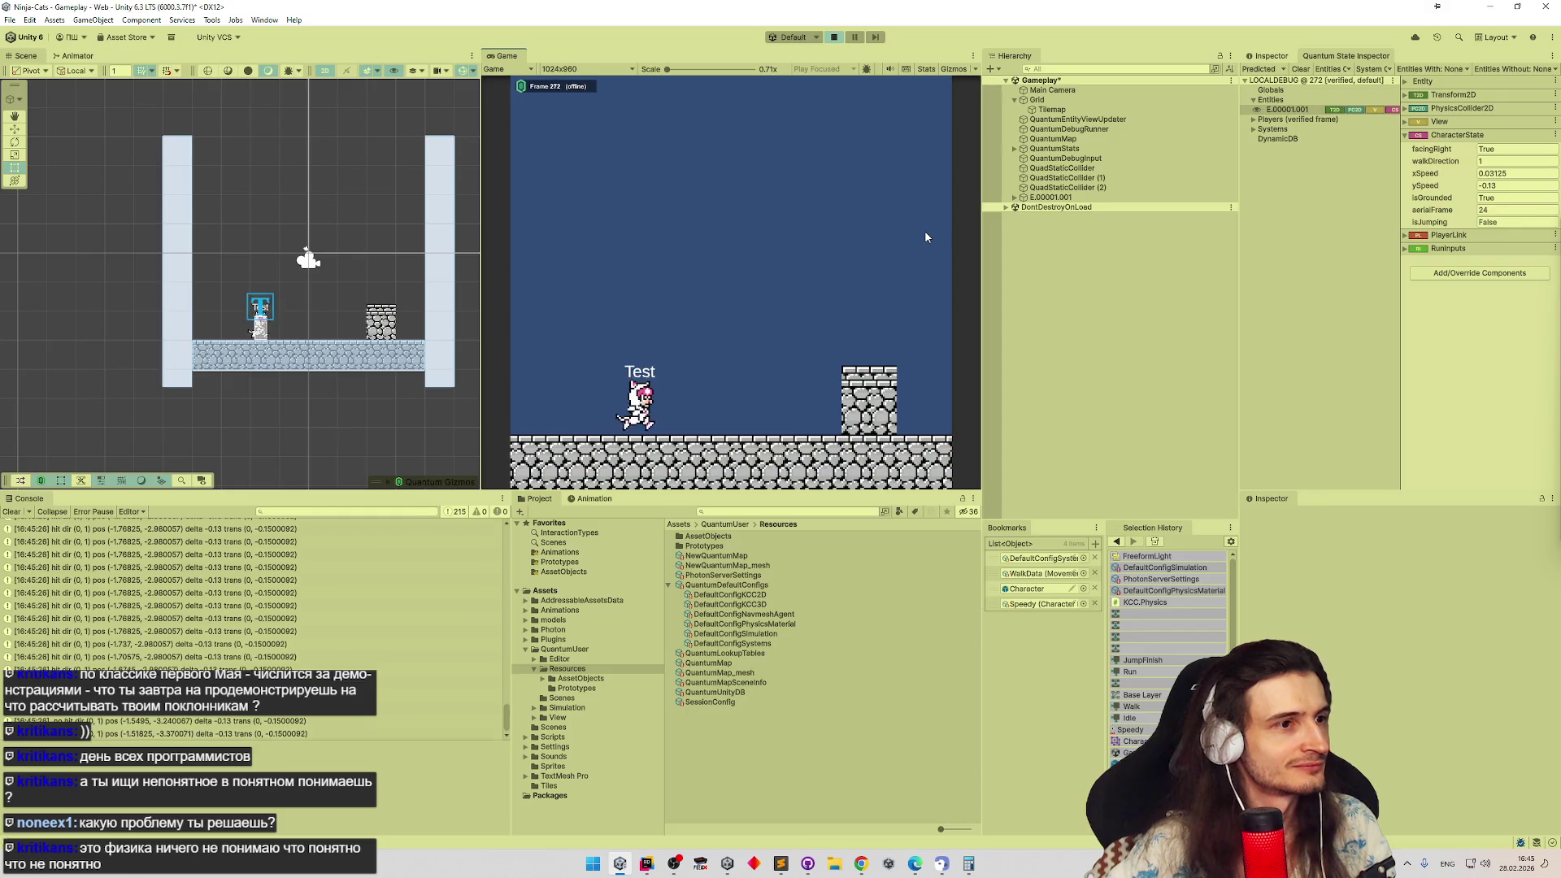
mouse_move(505, 705)
mouse_down()
mouse_move(494, 676)
mouse_move(493, 705)
mouse_up()
click(343, 652)
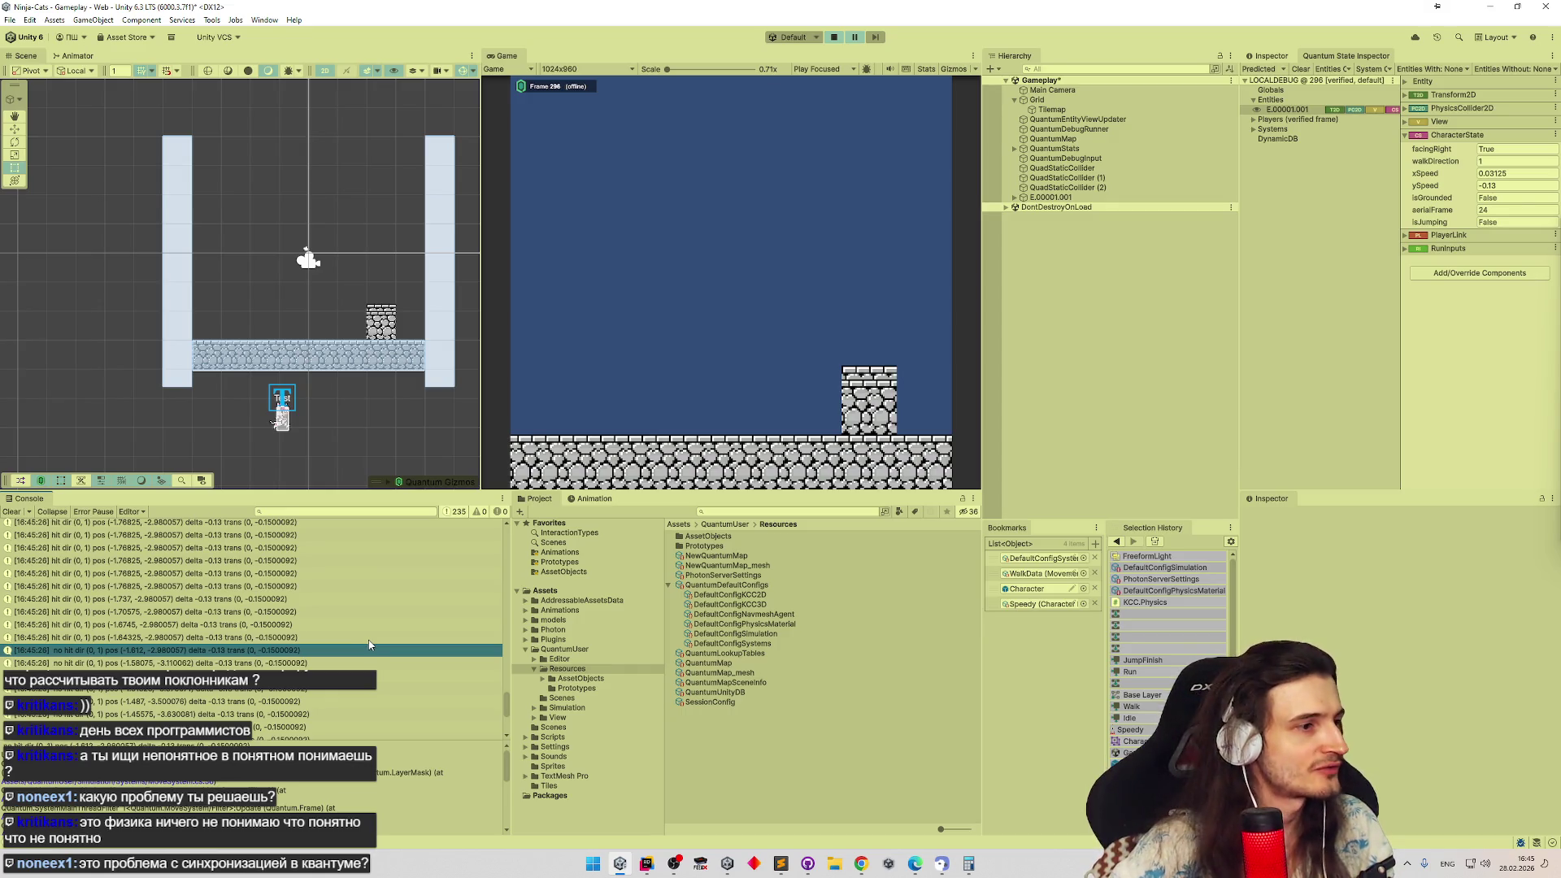
click(364, 661)
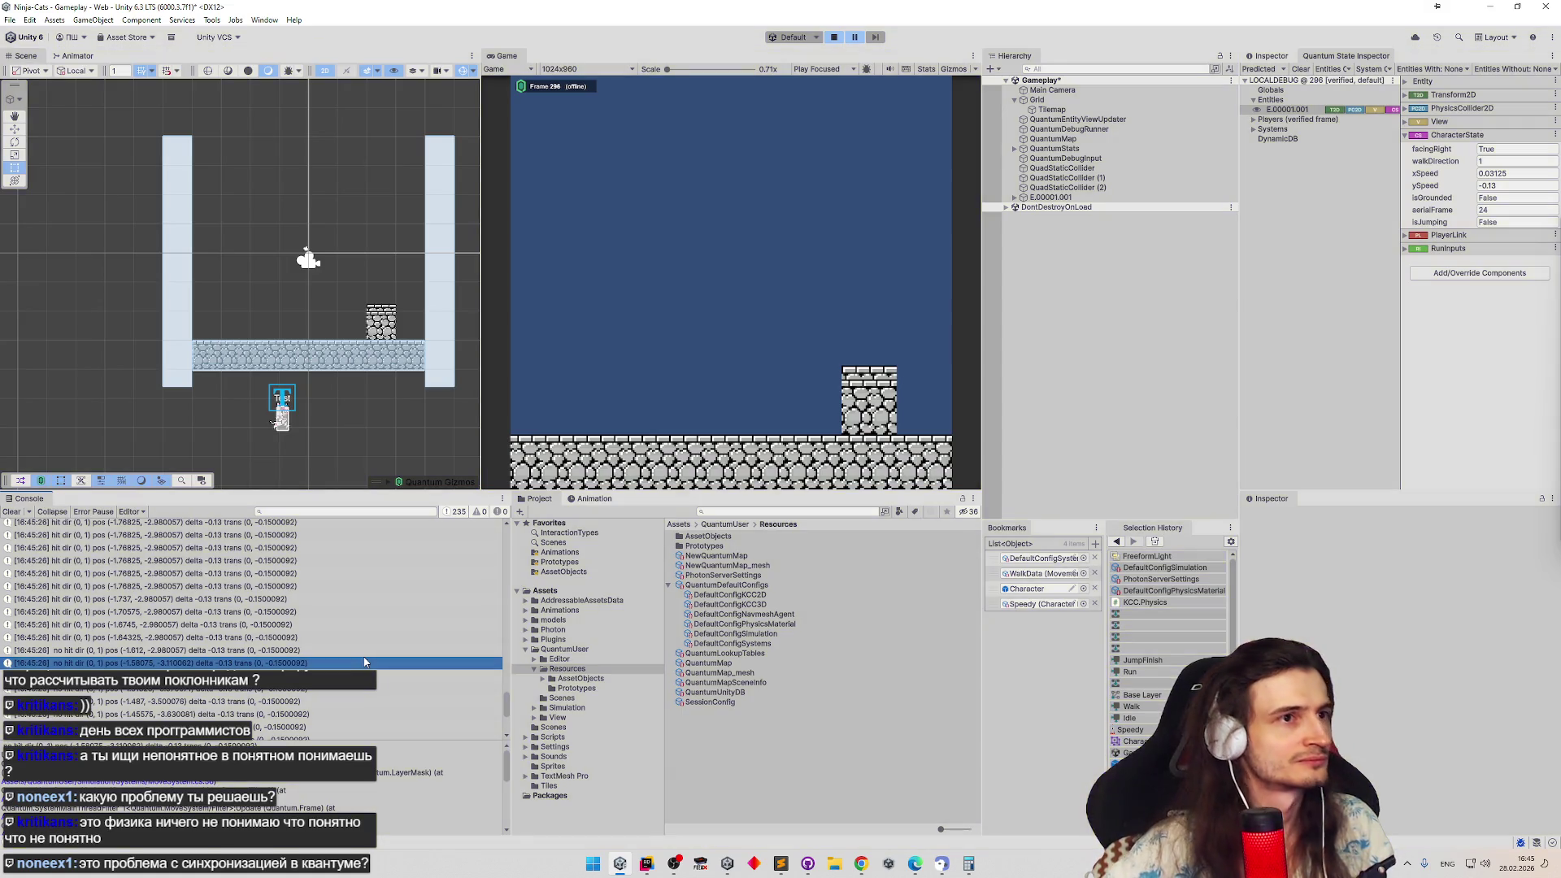
click(647, 864)
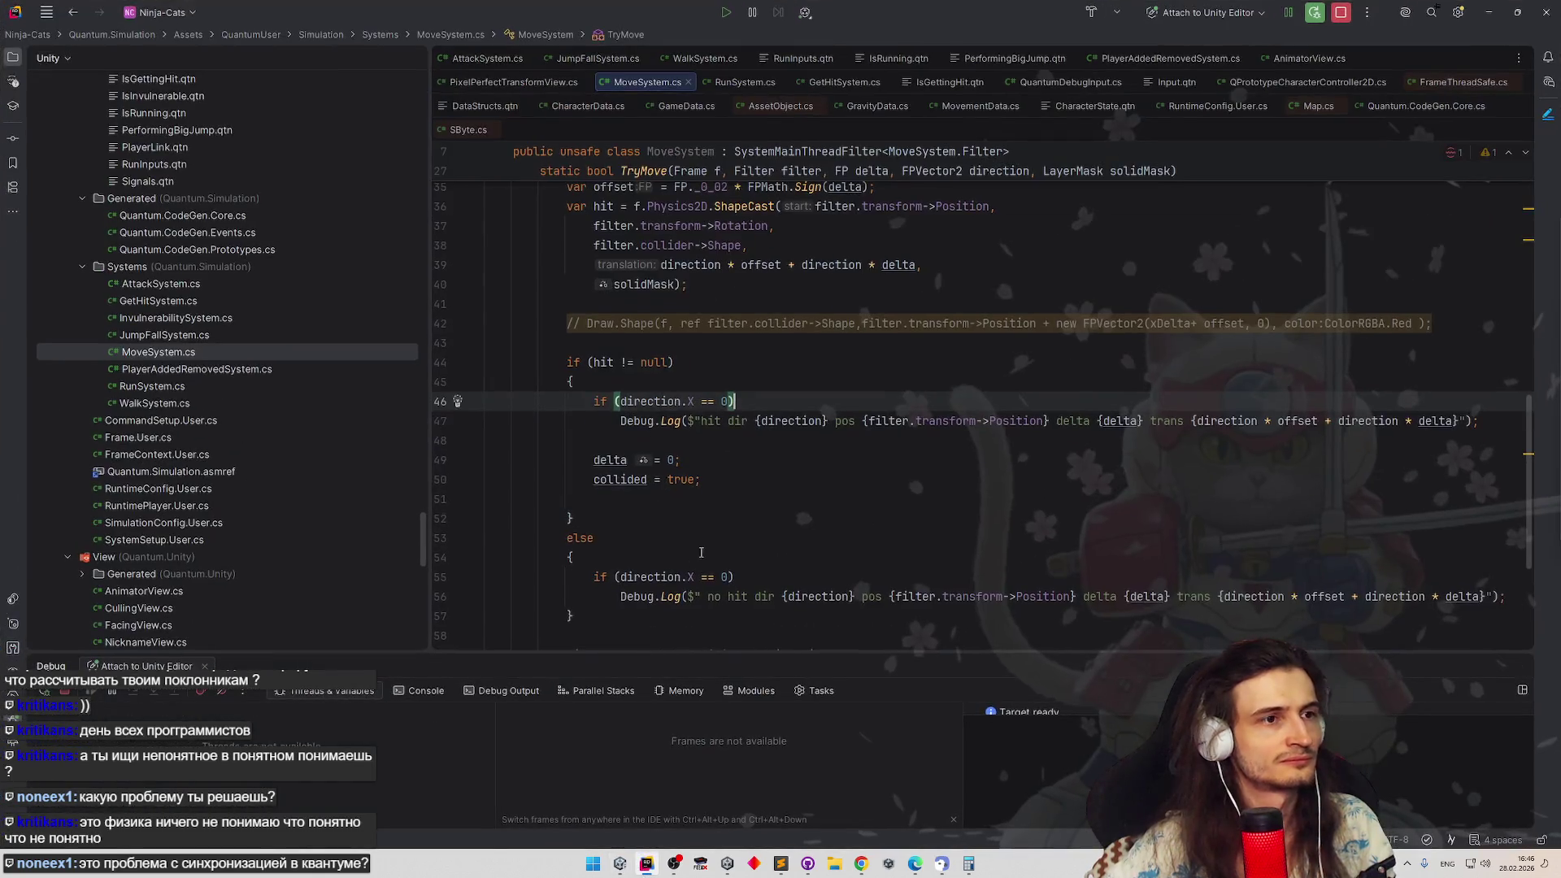
scroll(767, 496, up, 1)
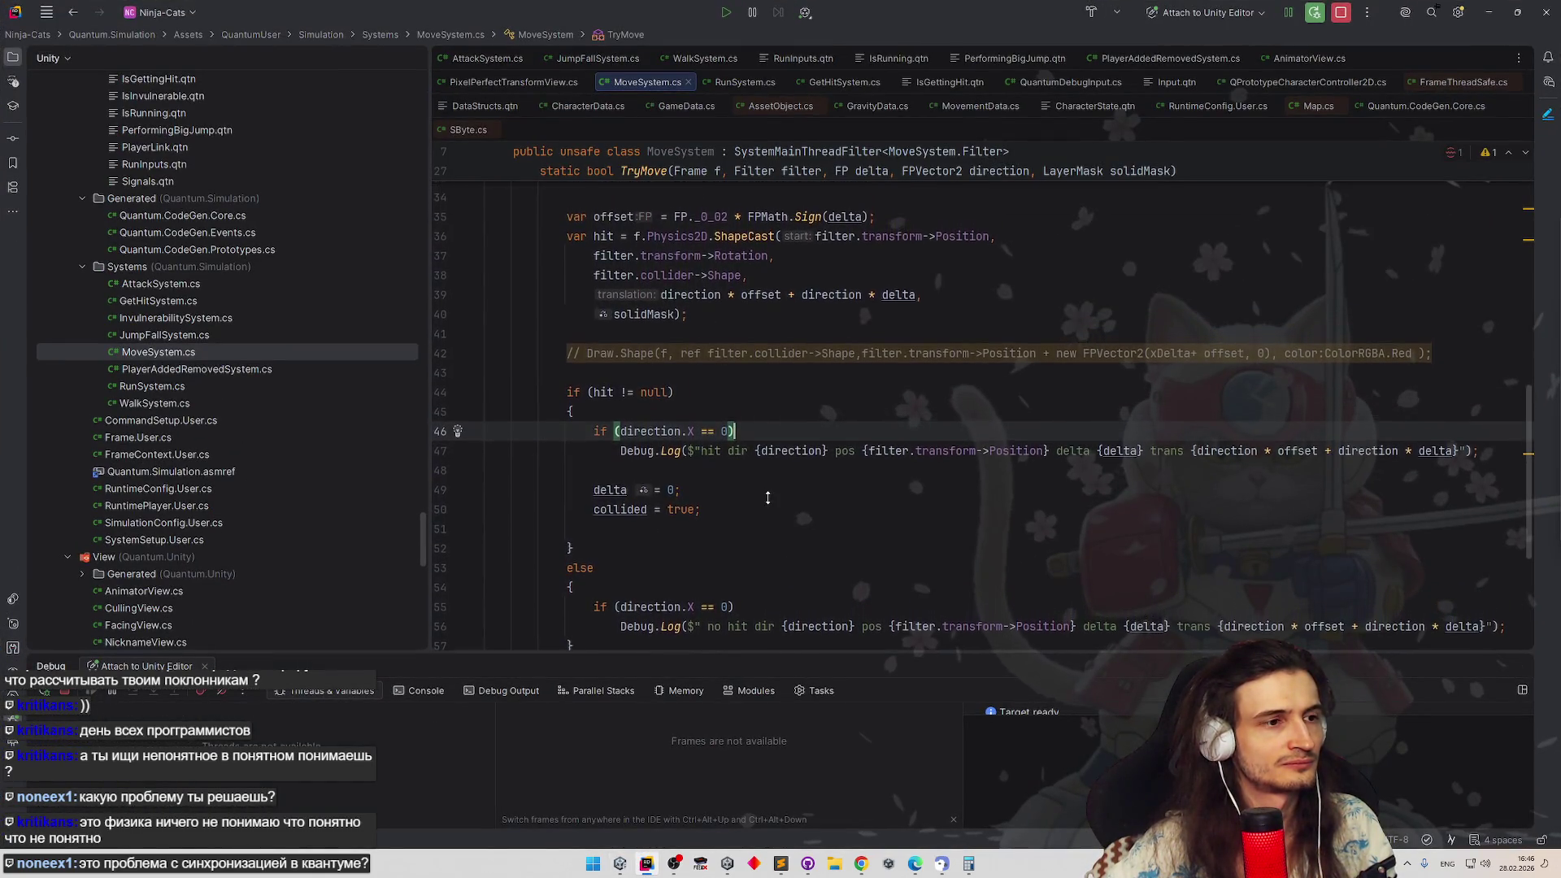
scroll(766, 497, down, 2)
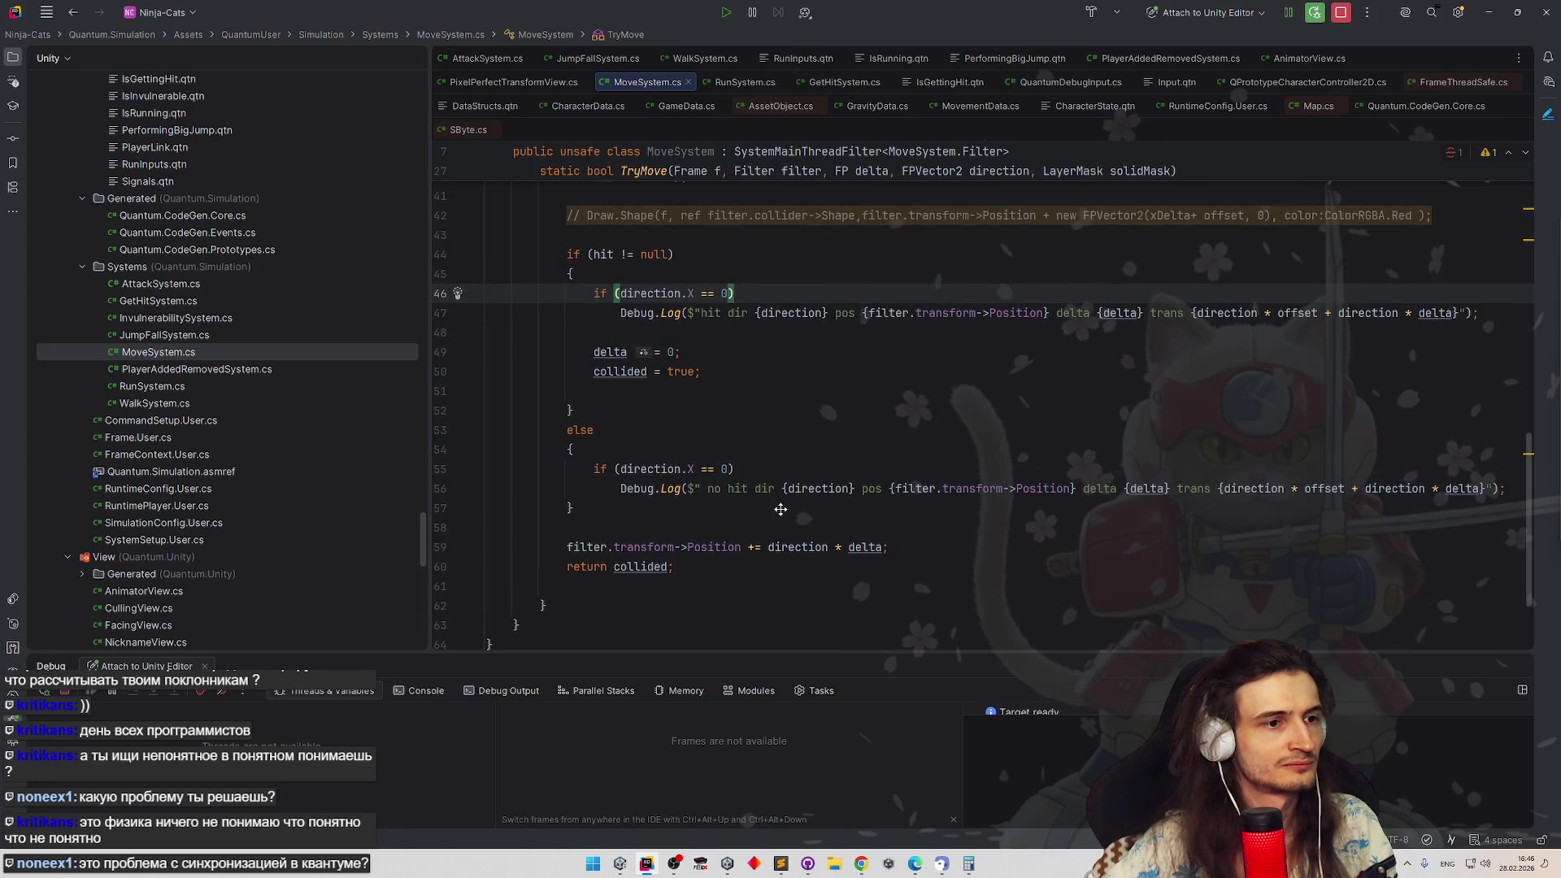
scroll(778, 500, up, 1)
scroll(779, 488, up, 2)
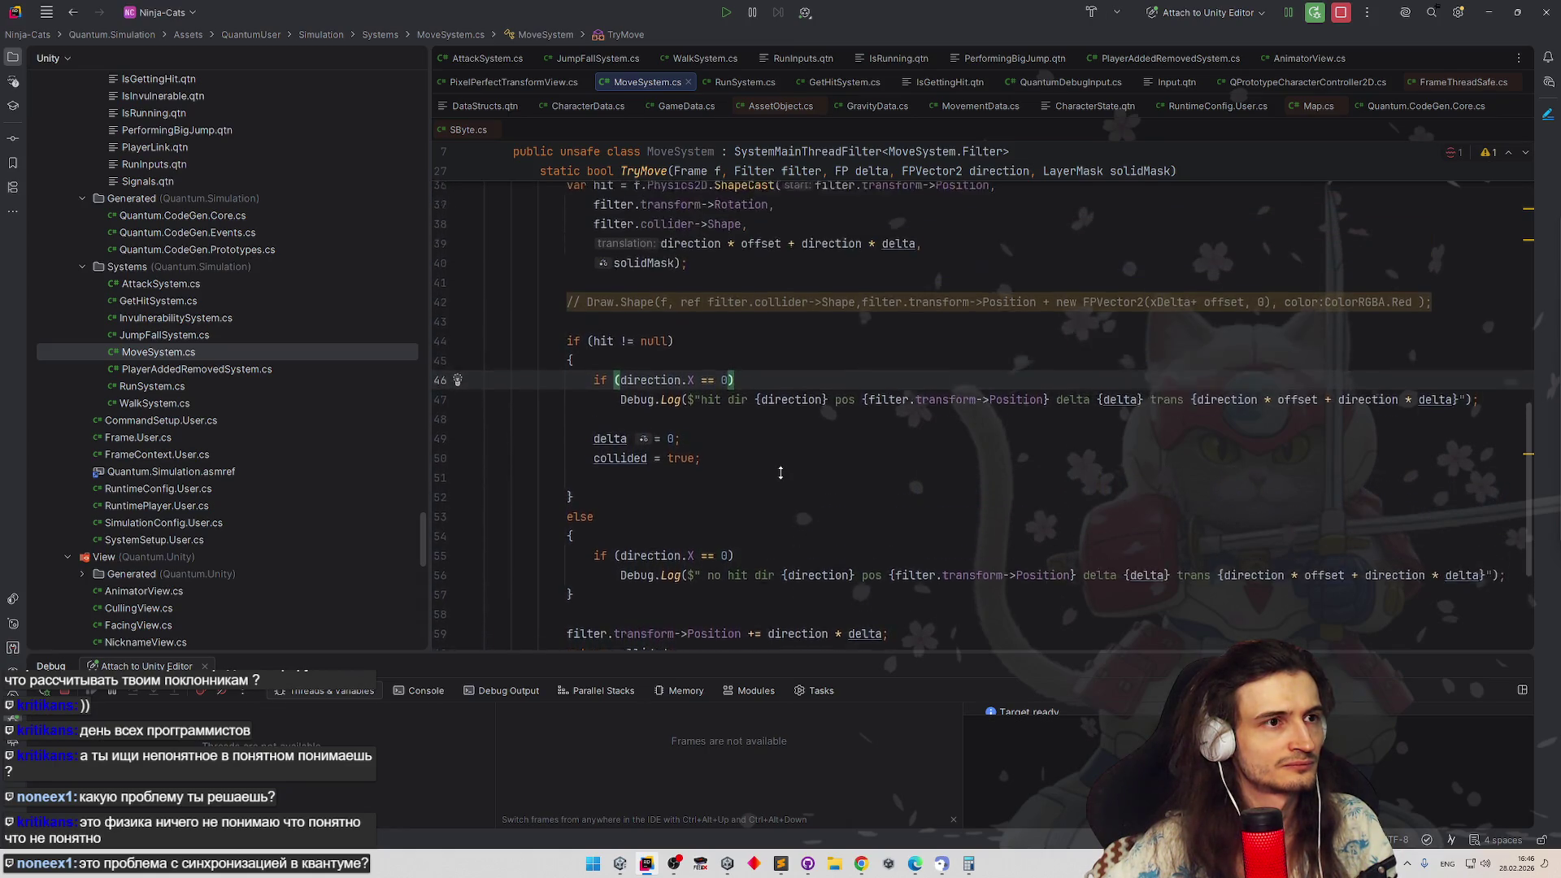
scroll(782, 470, up, 3)
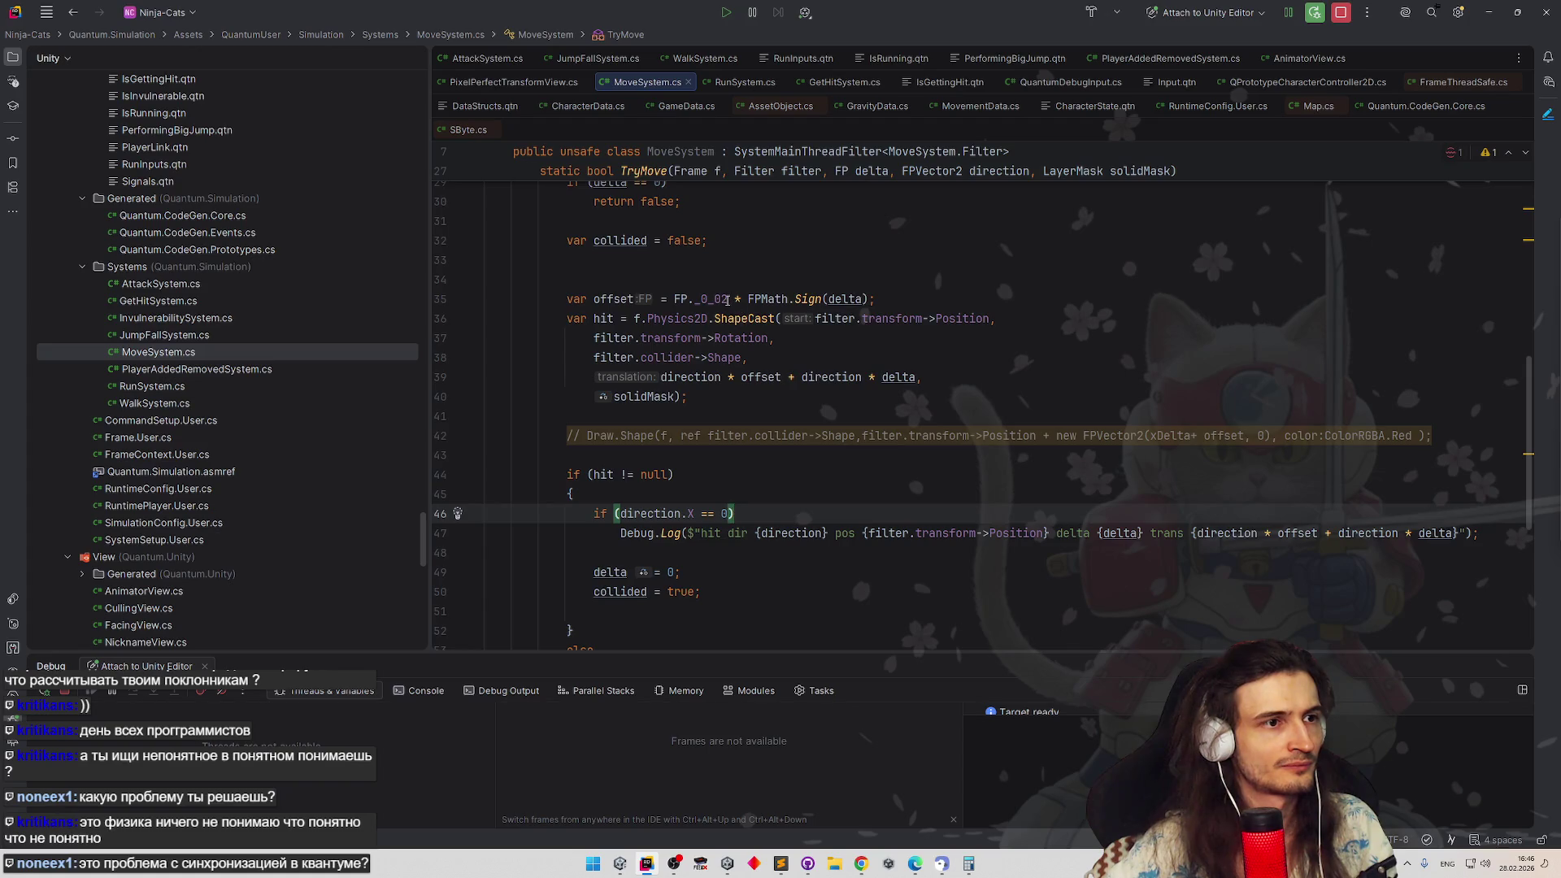
Edit the shape-cast offset FP._0_02 into FP._0_10 via completion, then switch back to Unity
click(722, 299)
key(BackSpace)
text(3)
click(756, 279)
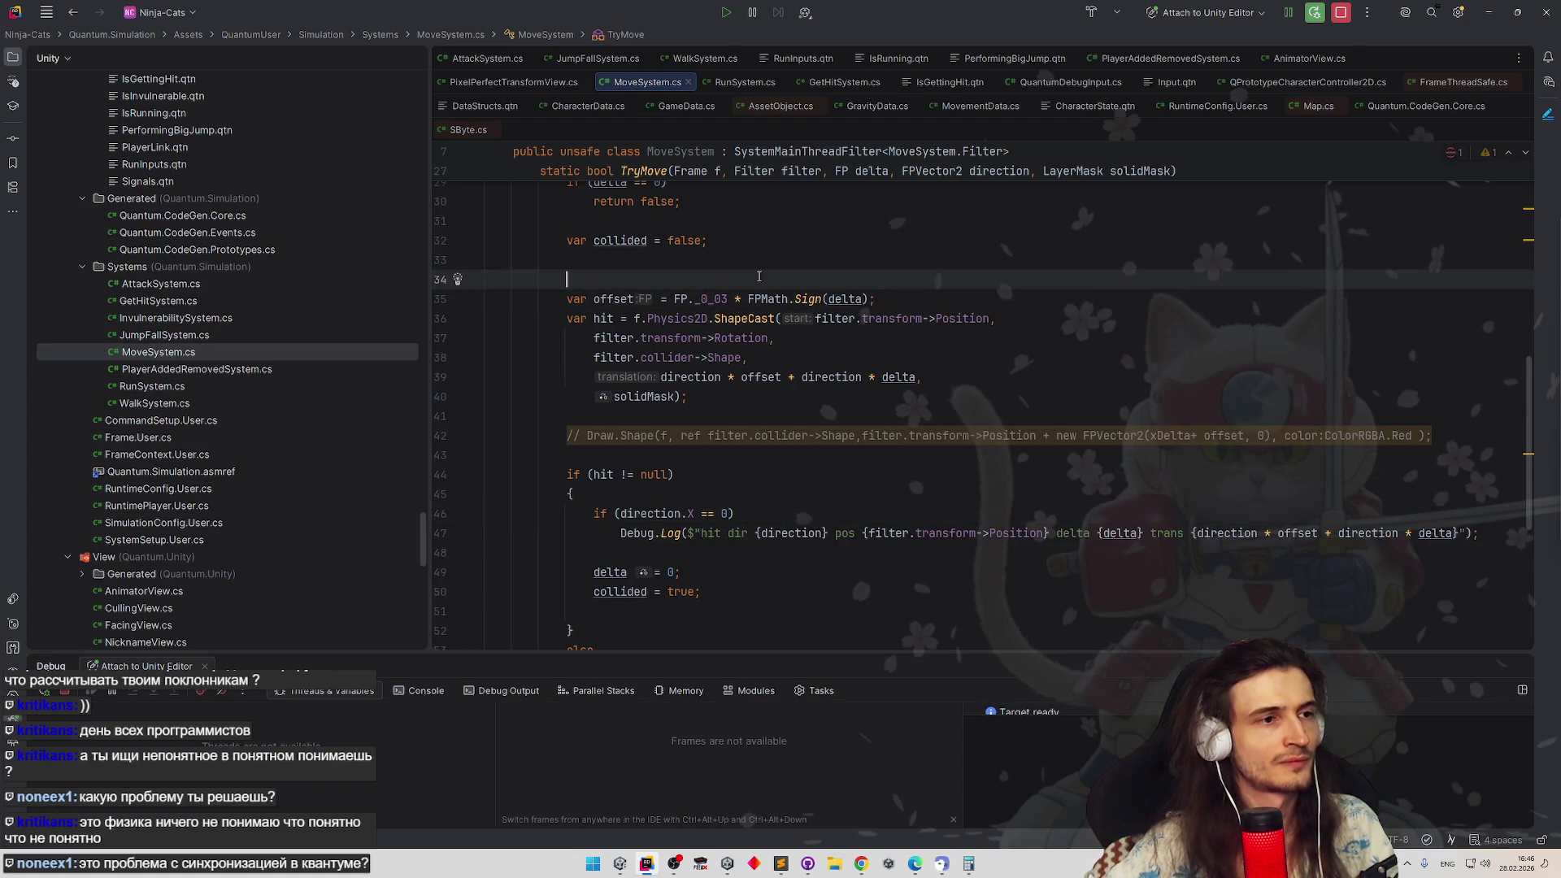
click(722, 298)
key(BackSpace)
key(BackSpace)
text(1)
click(744, 262)
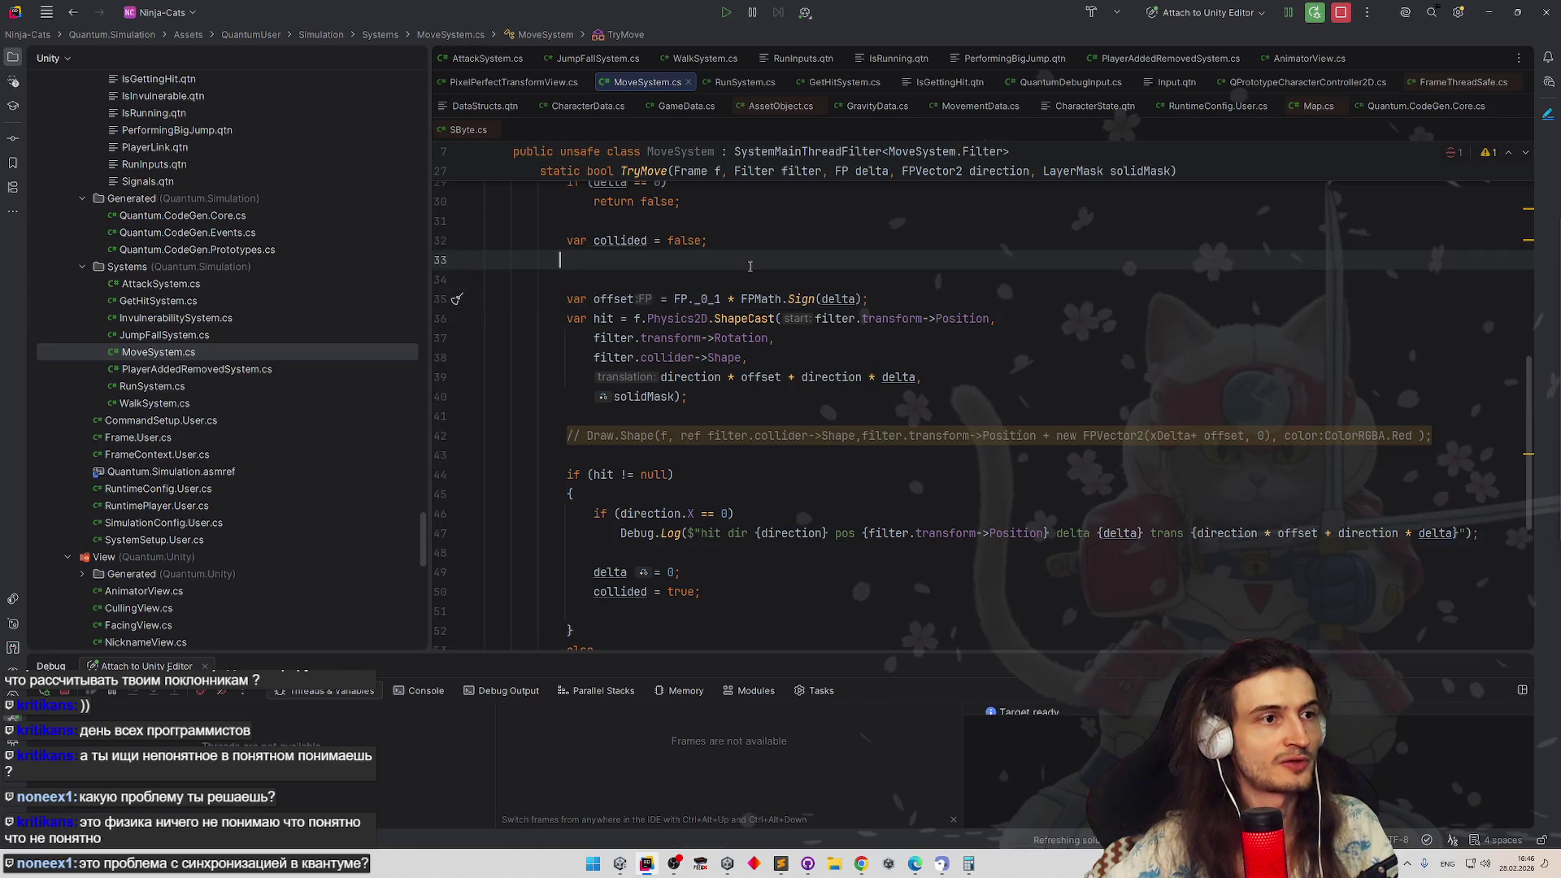
click(720, 300)
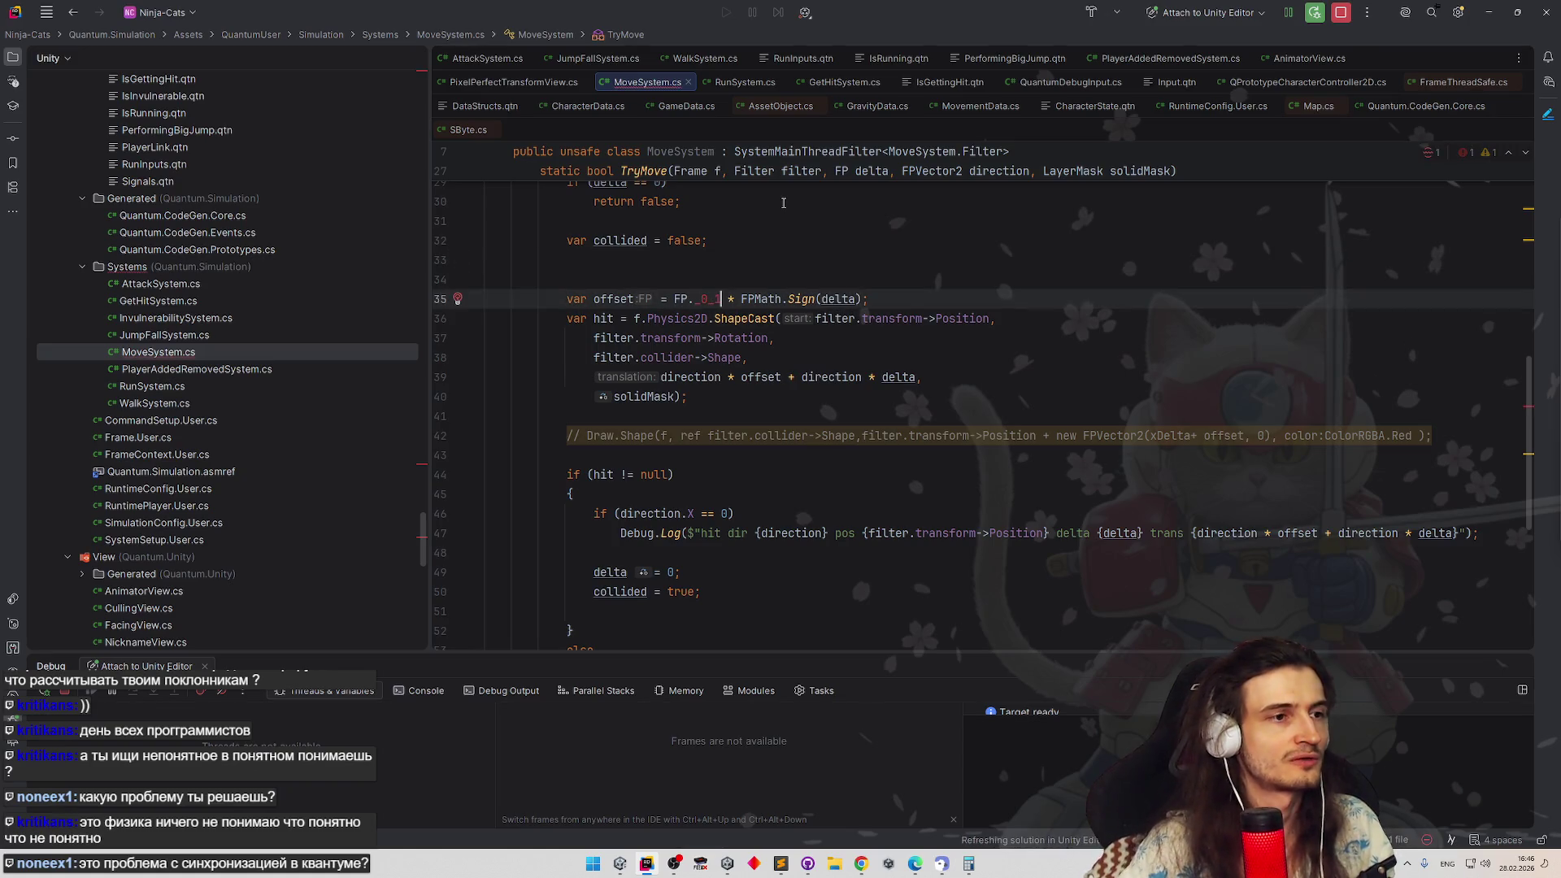
key(ctrl+space)
key(Return)
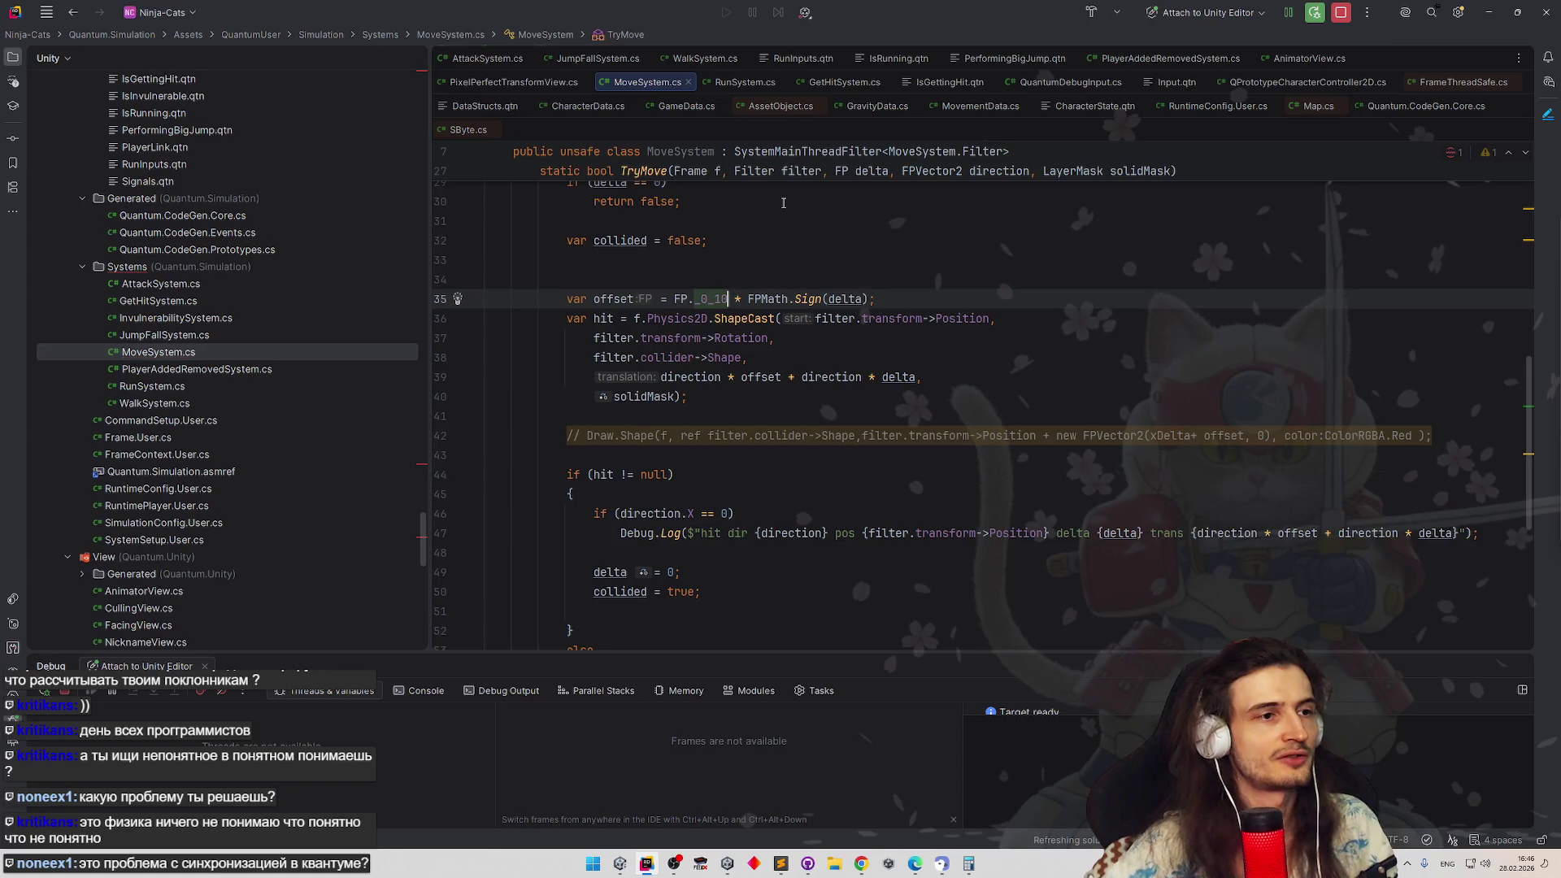
click(1488, 13)
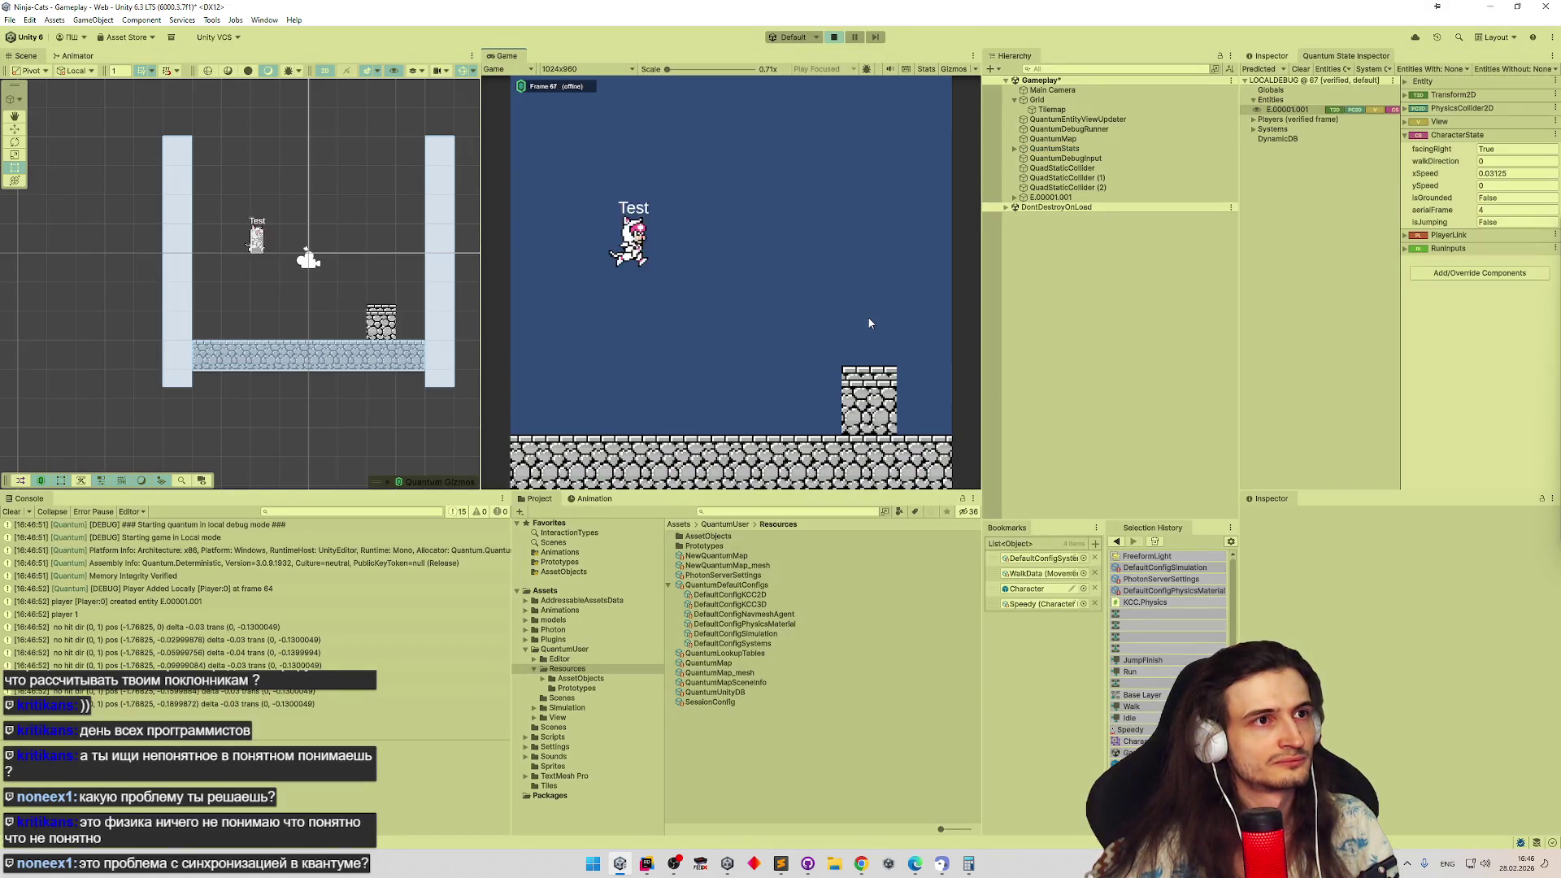
Walk the cat left and right and jump near the pillar in the enlarged Game view, then switch to Rider
key(Right)
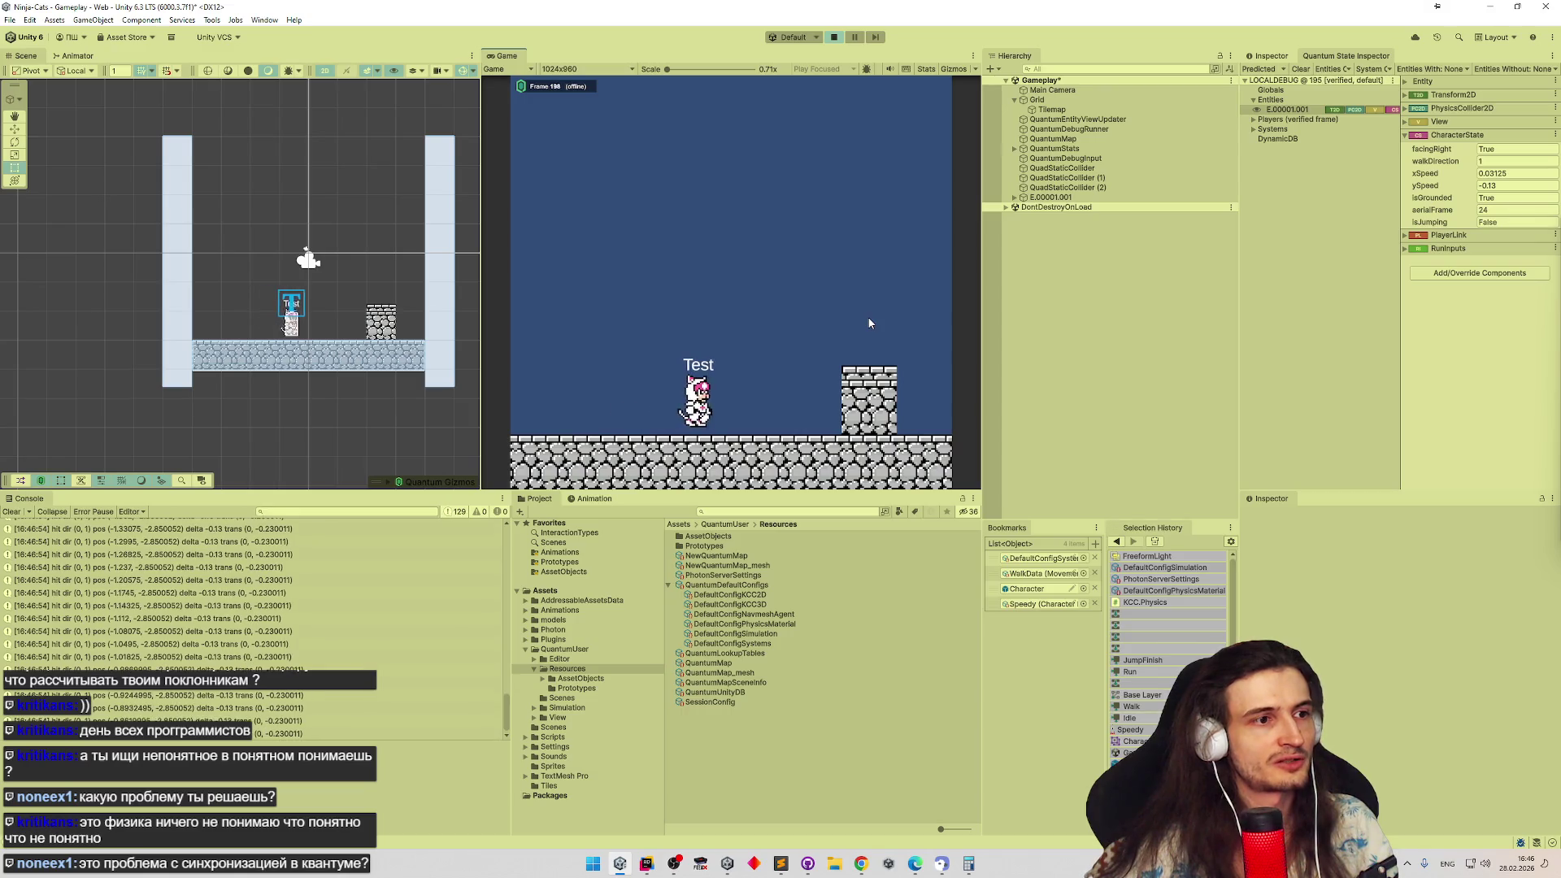
key(Left)
key(space)
key(shift+space)
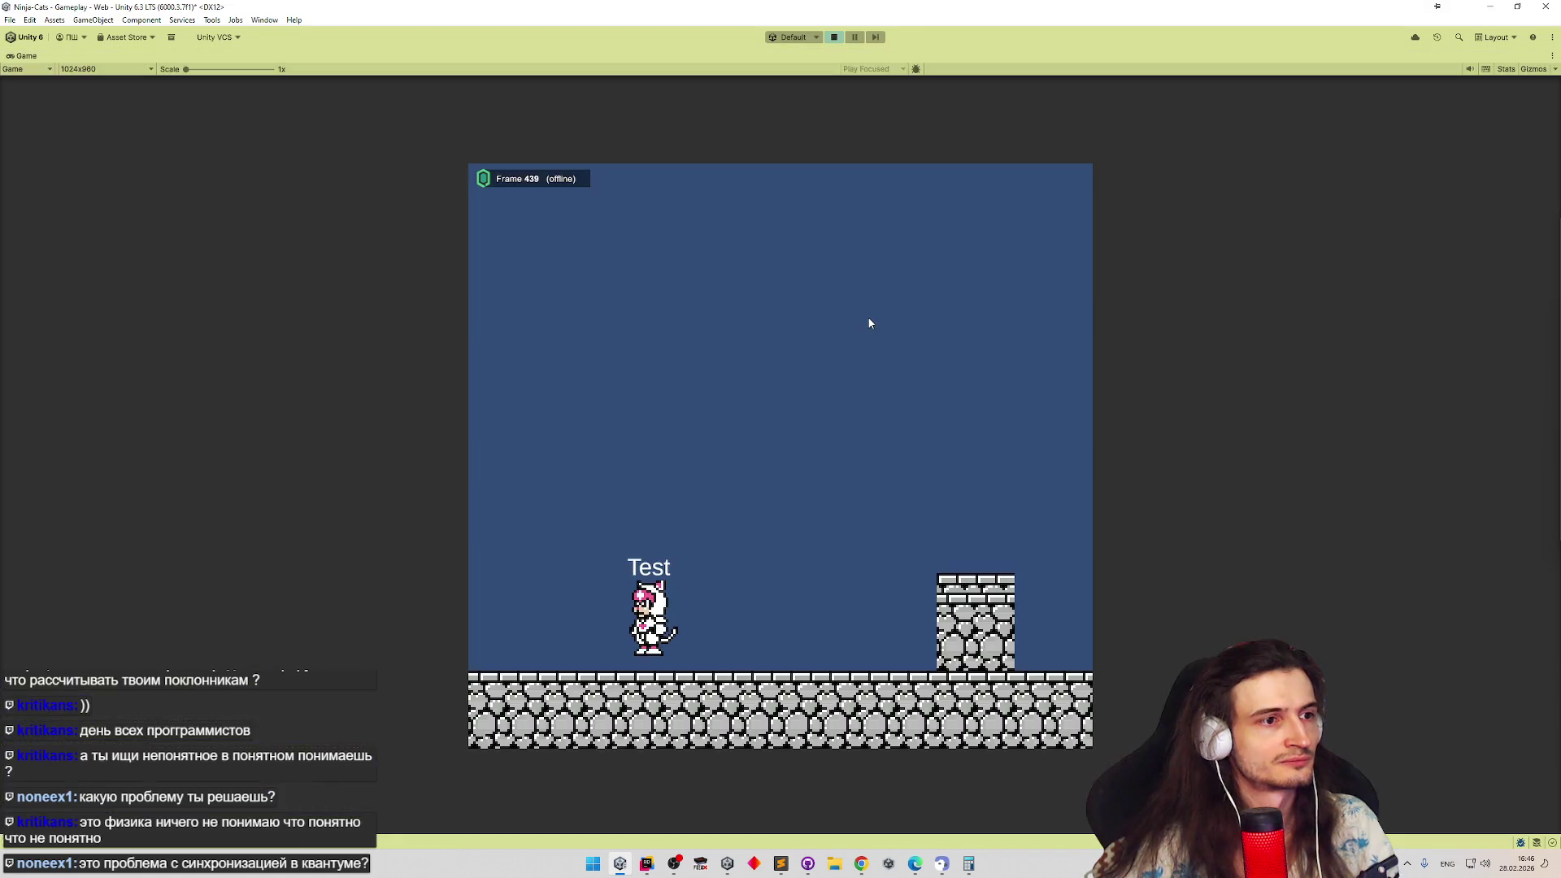
key(Right)
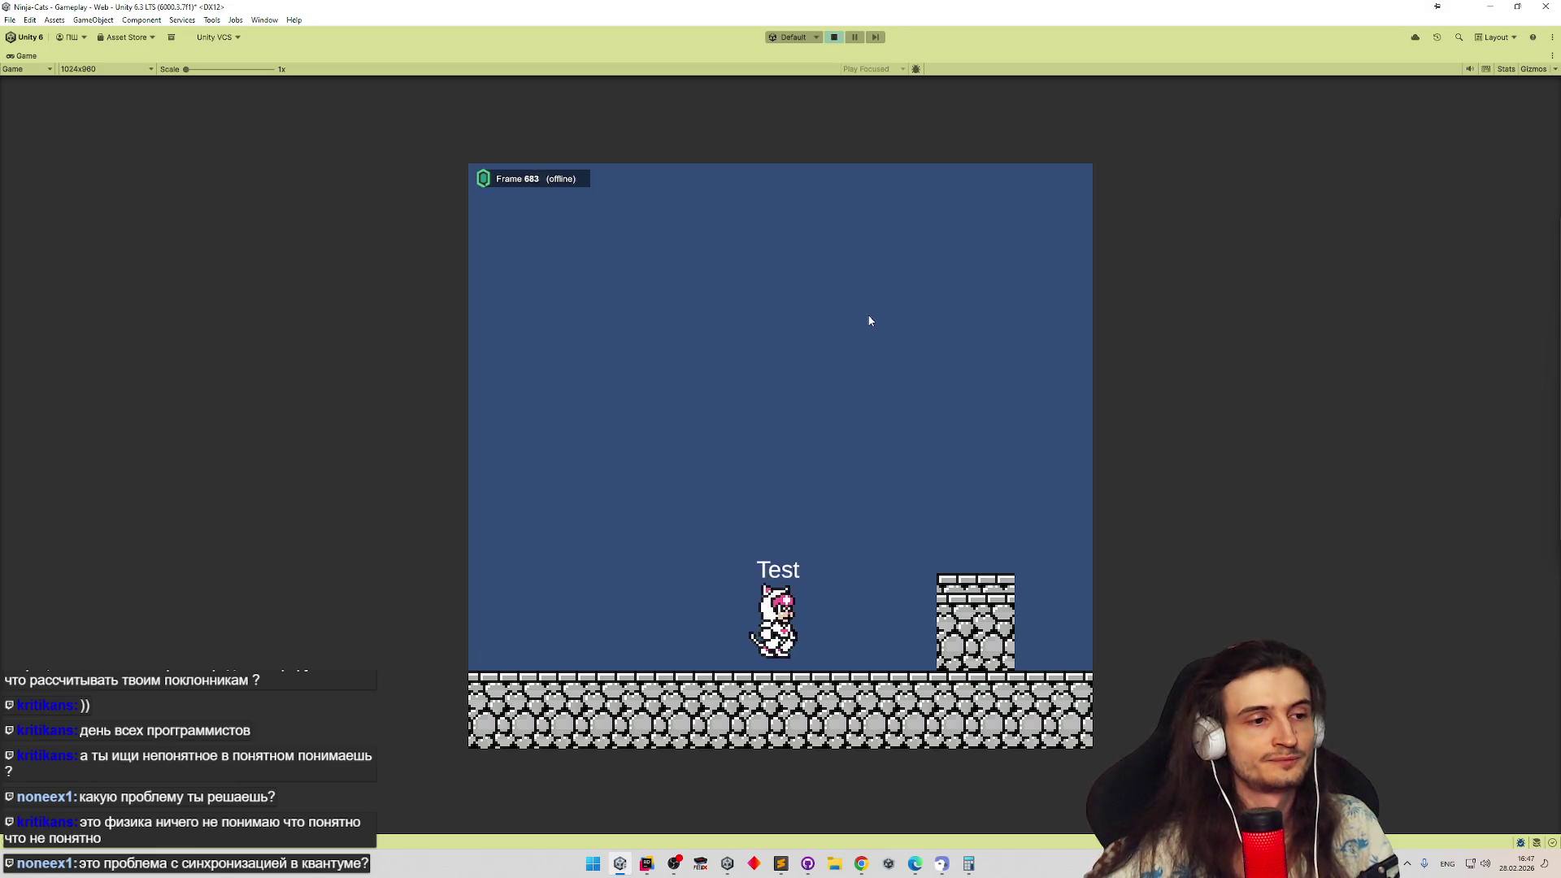
key(space)
key(space)
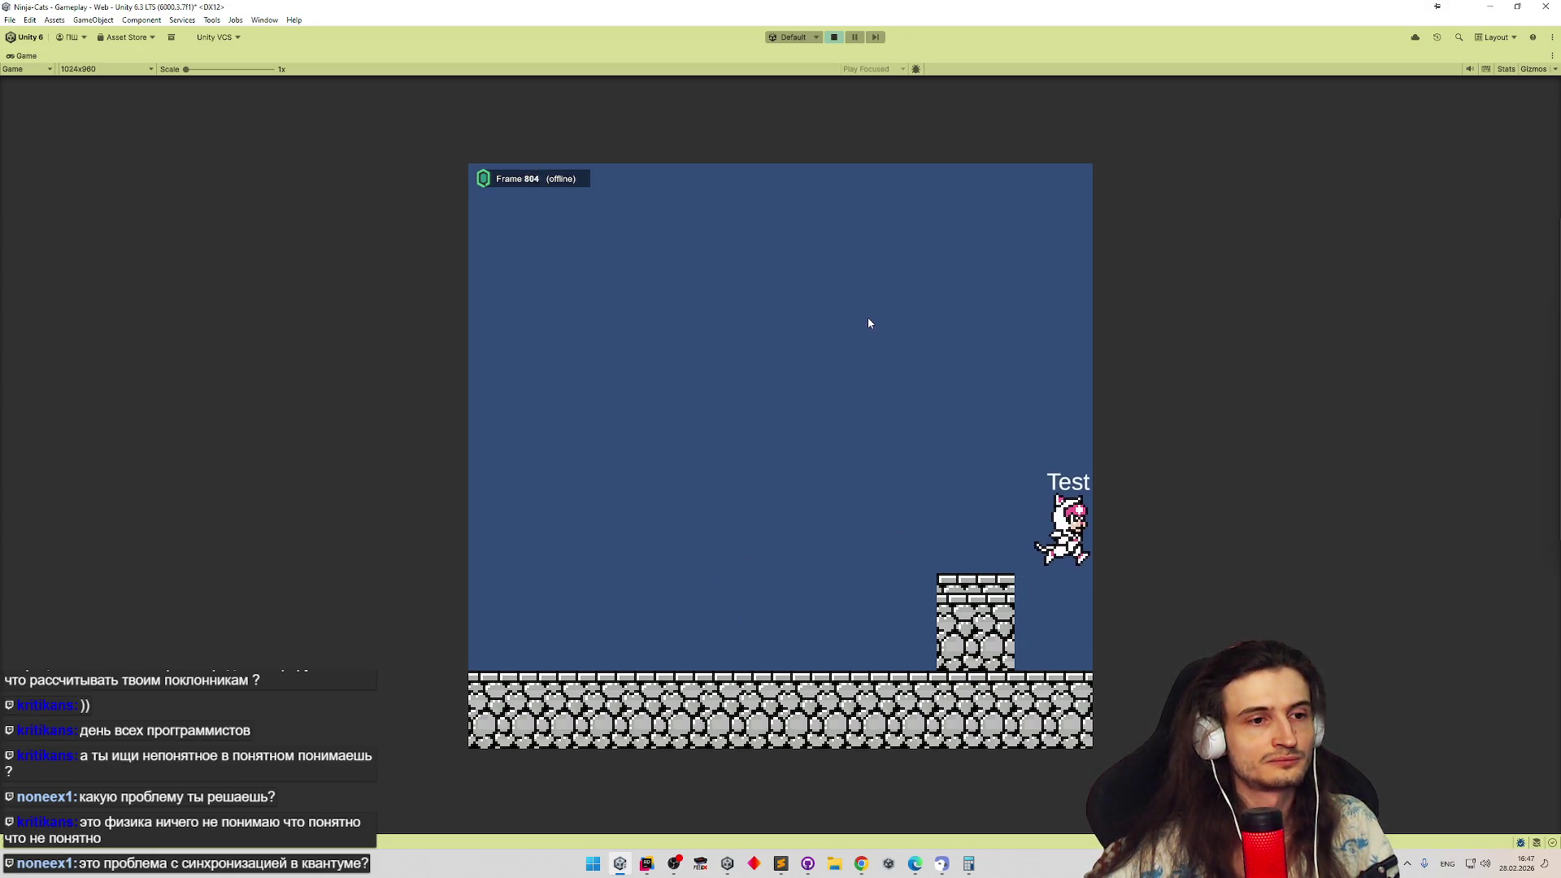
key(Left)
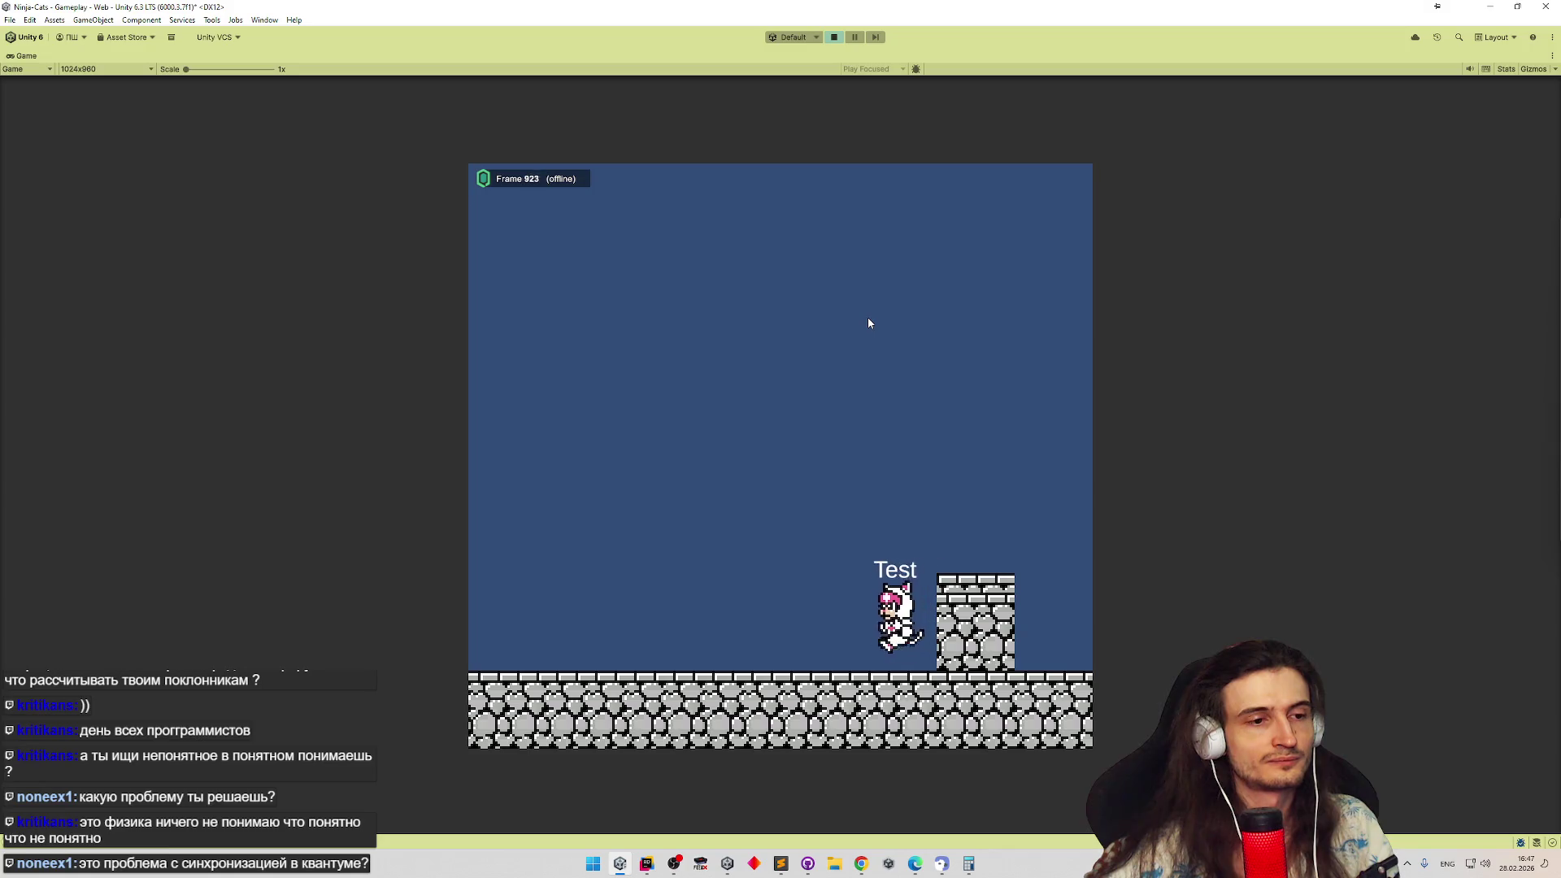
key(space)
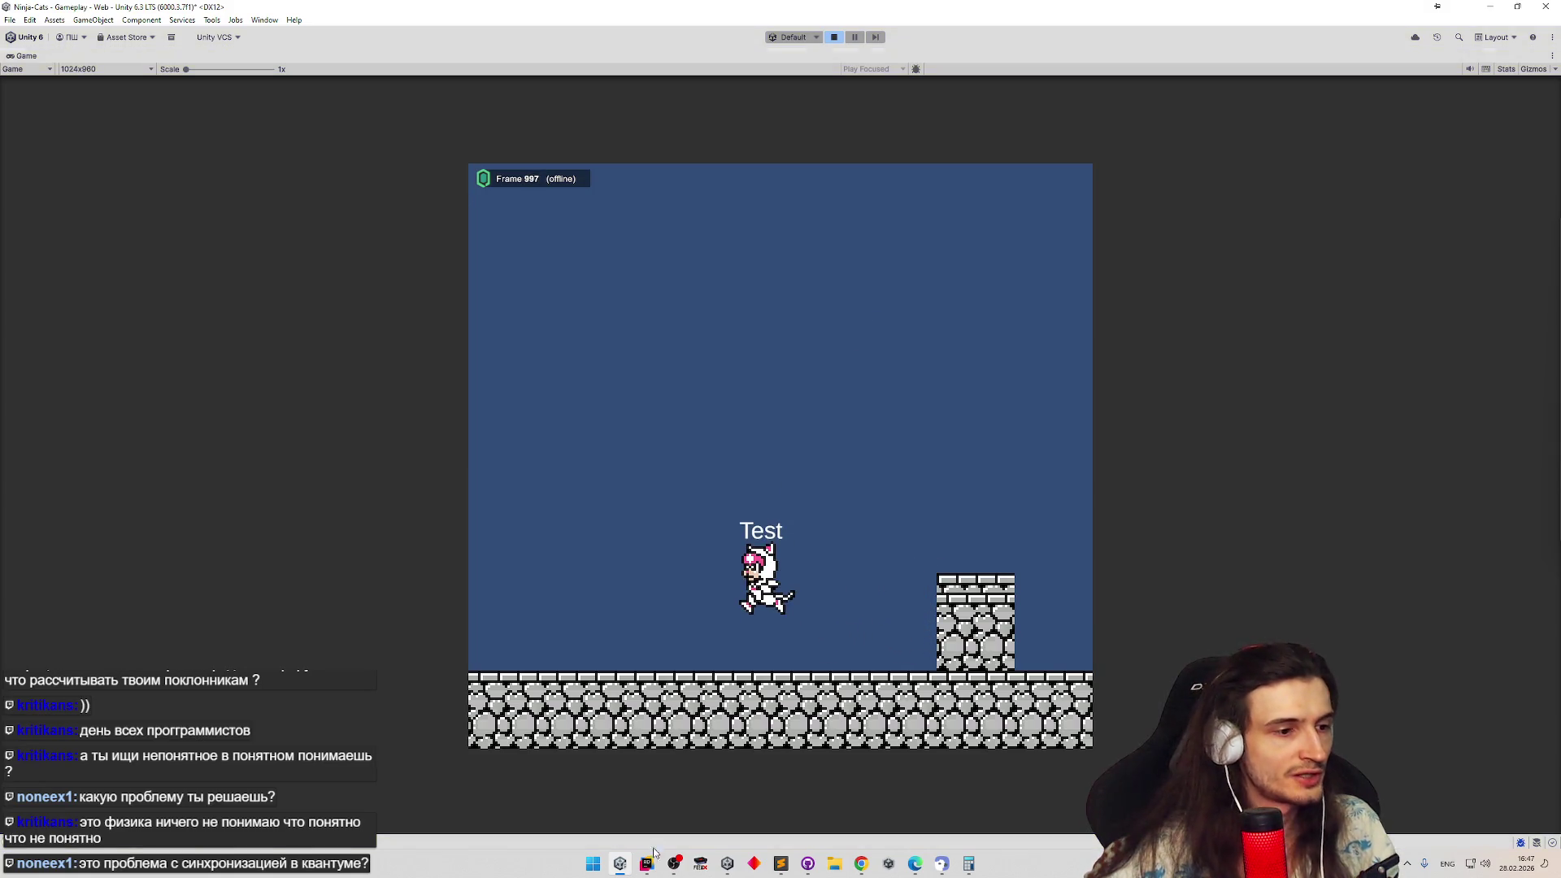
key(alt+Tab)
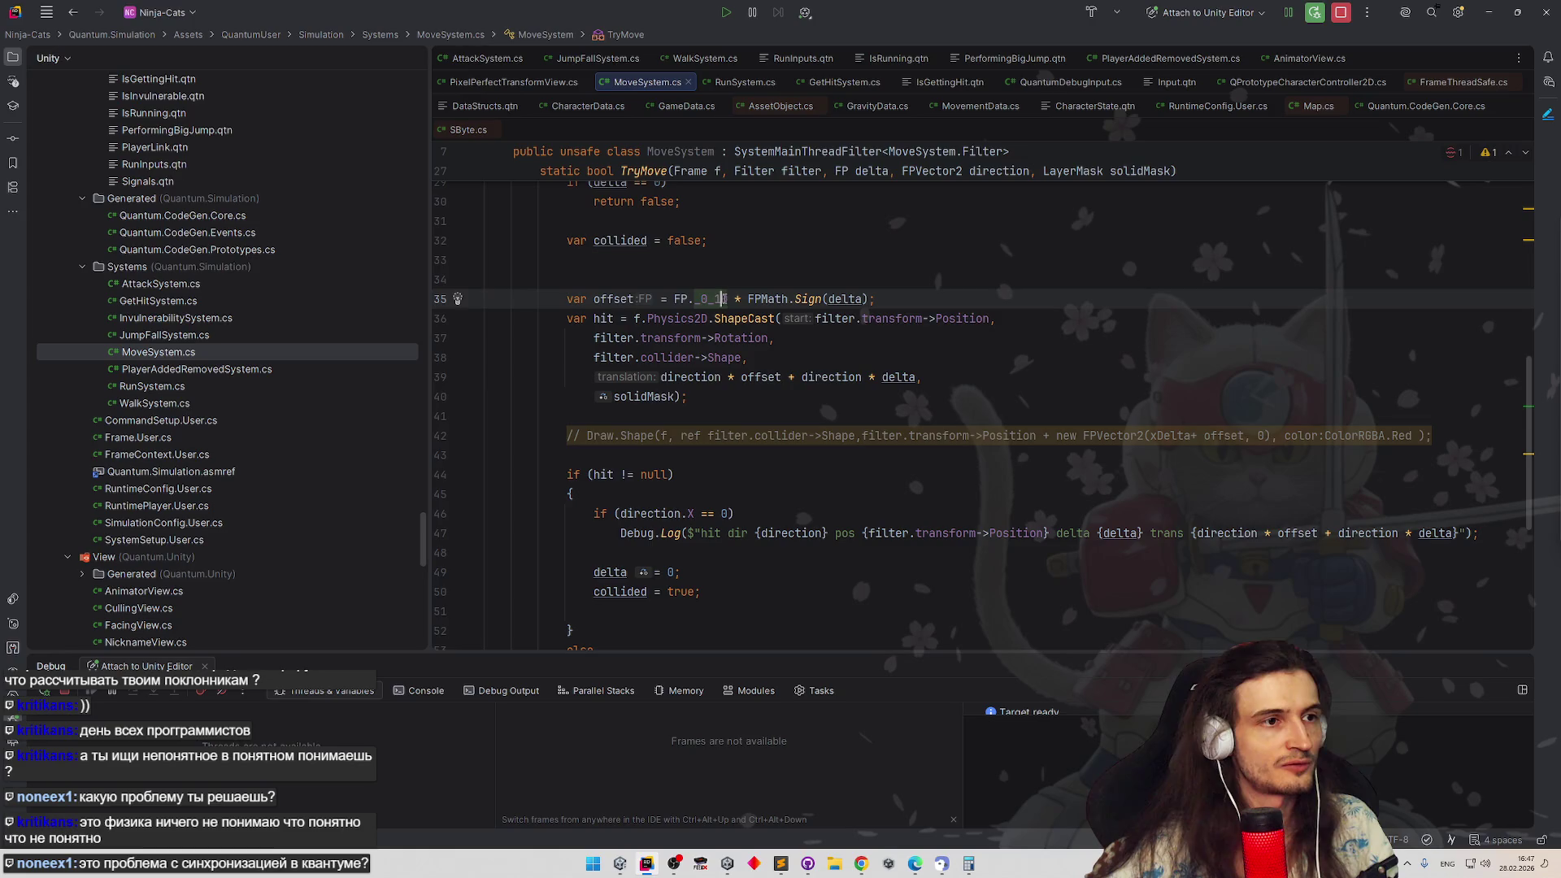
text(01)
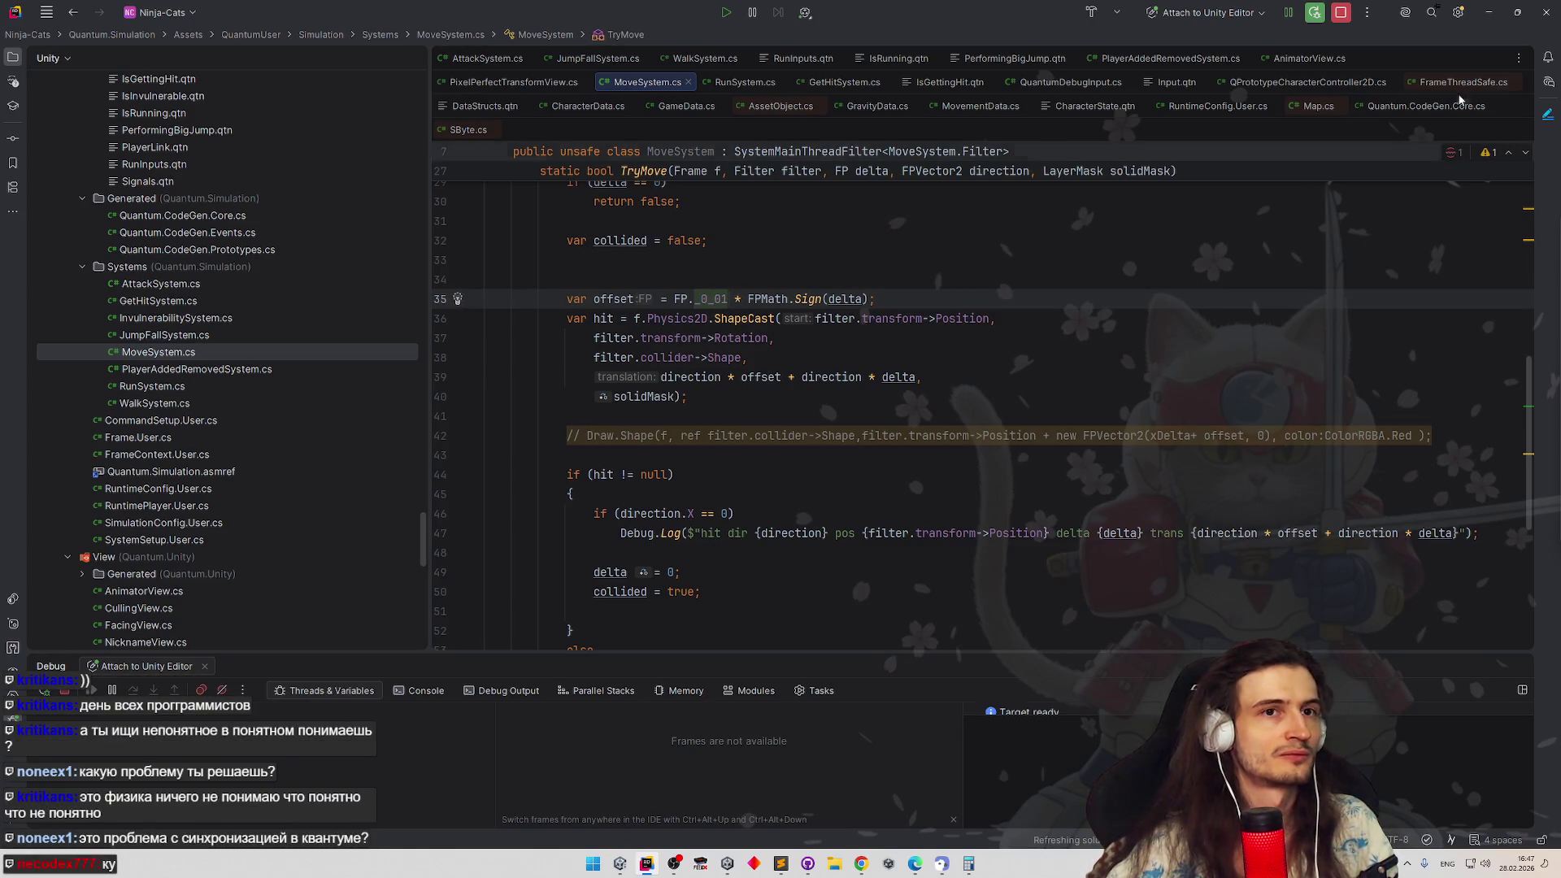
Return to Unity so it recompiles the FP._0_01 offset change
key(alt+Tab)
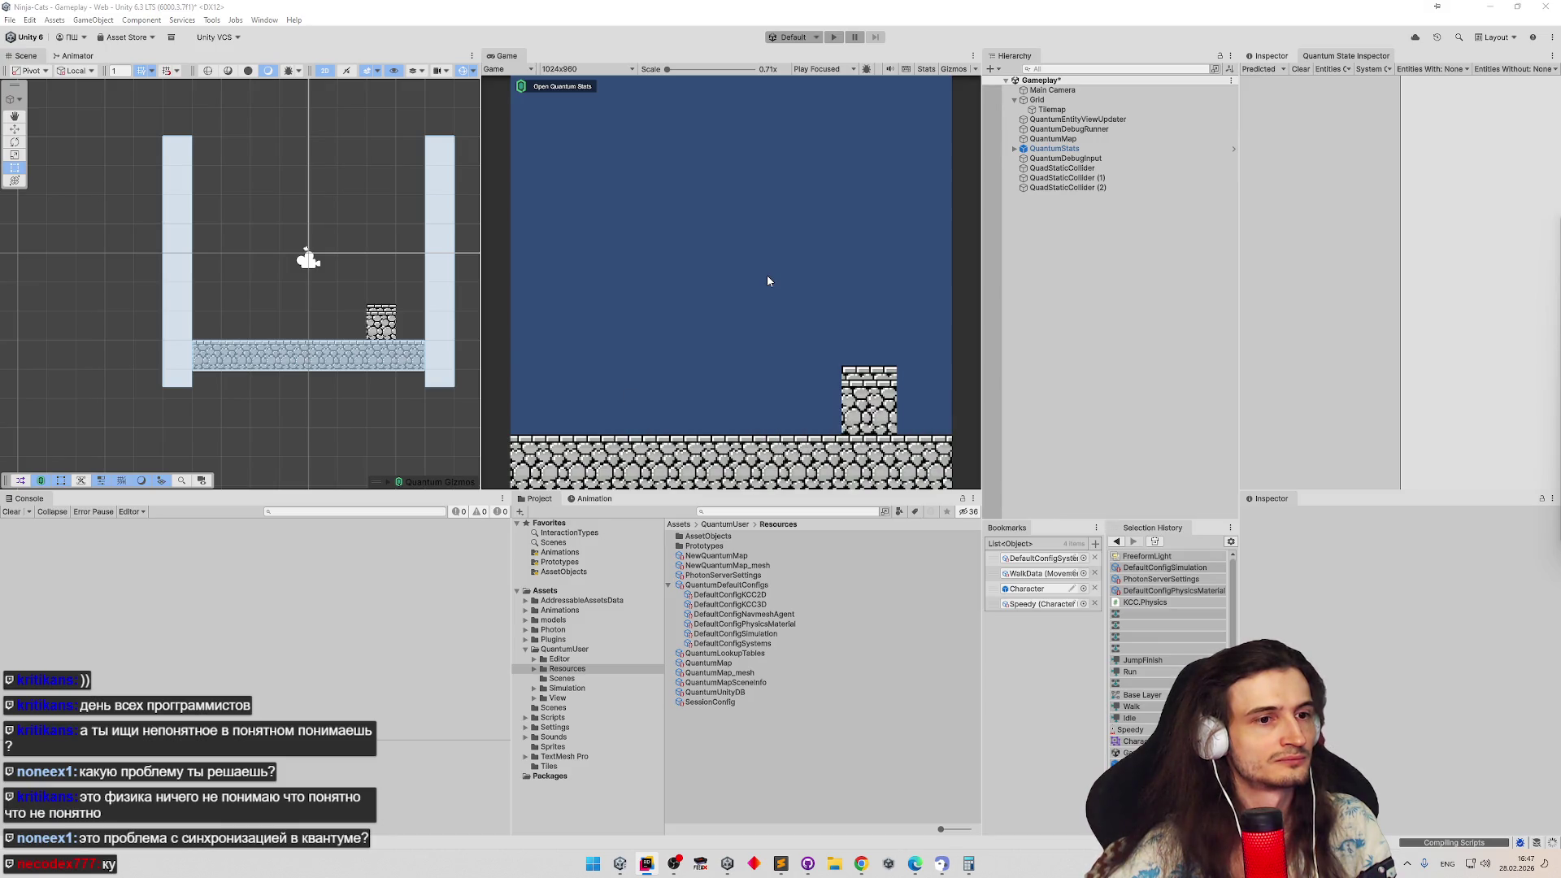
Return to Unity, stop the test run, and locate the DefaultConfigSimulation asset
click(647, 864)
key(alt+Tab)
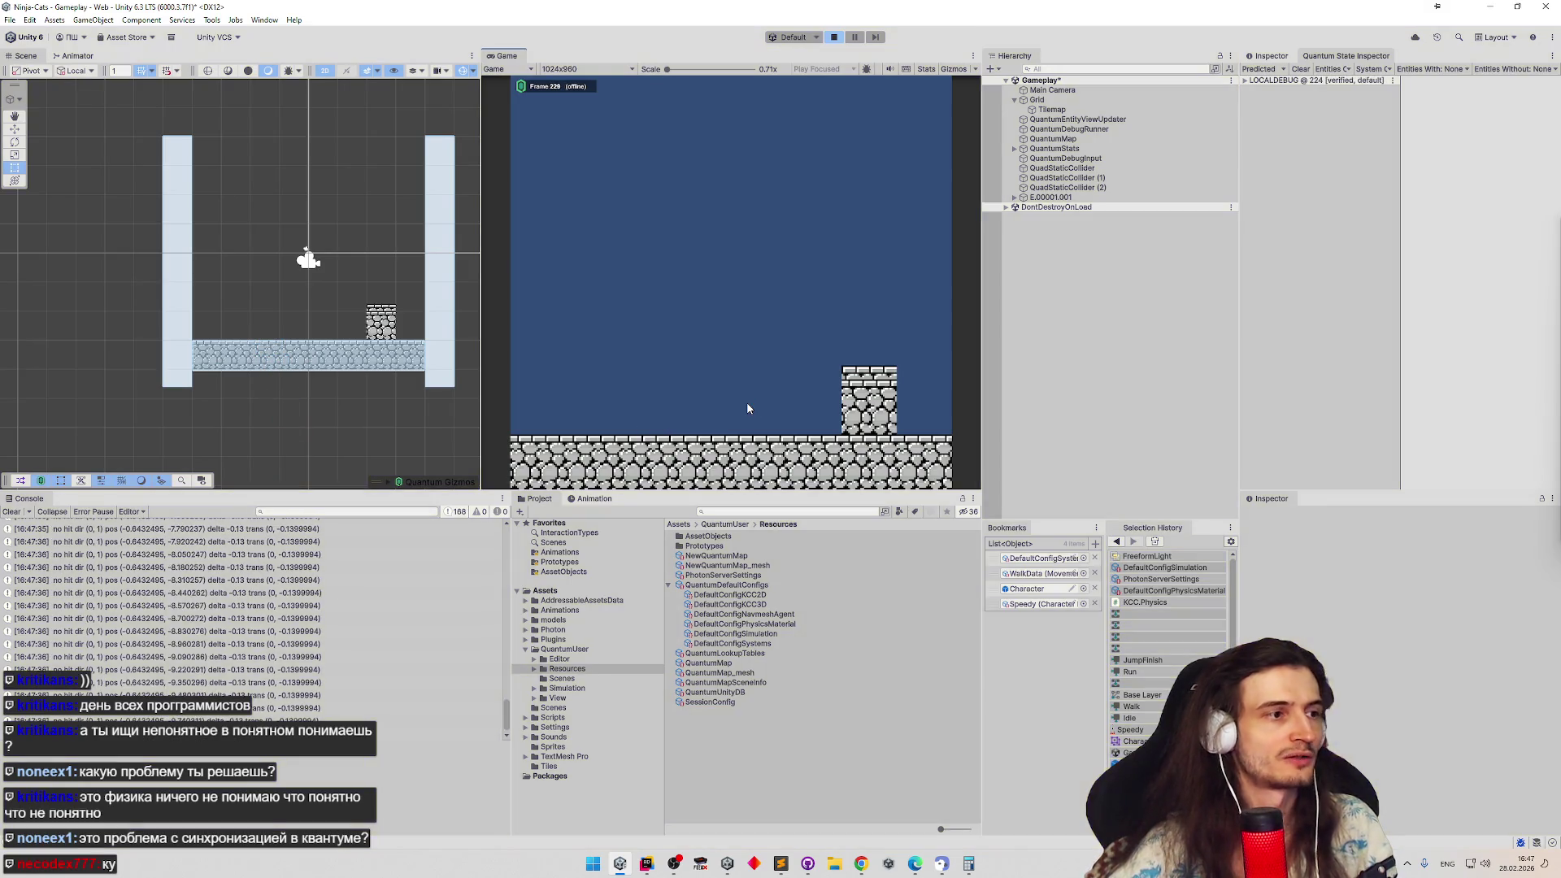
key(ctrl+p)
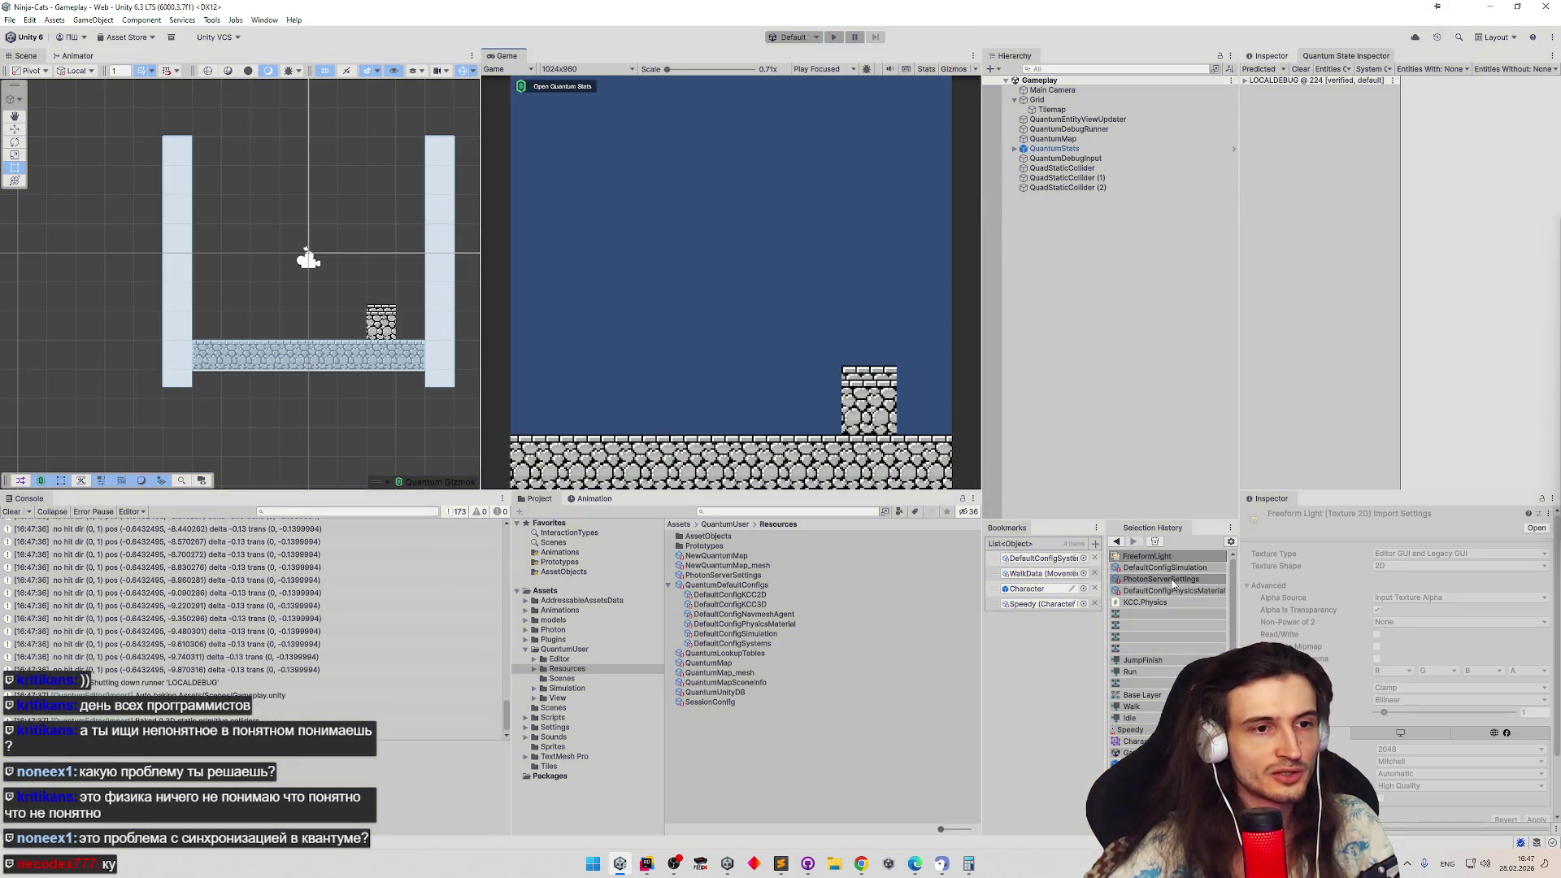
click(1177, 577)
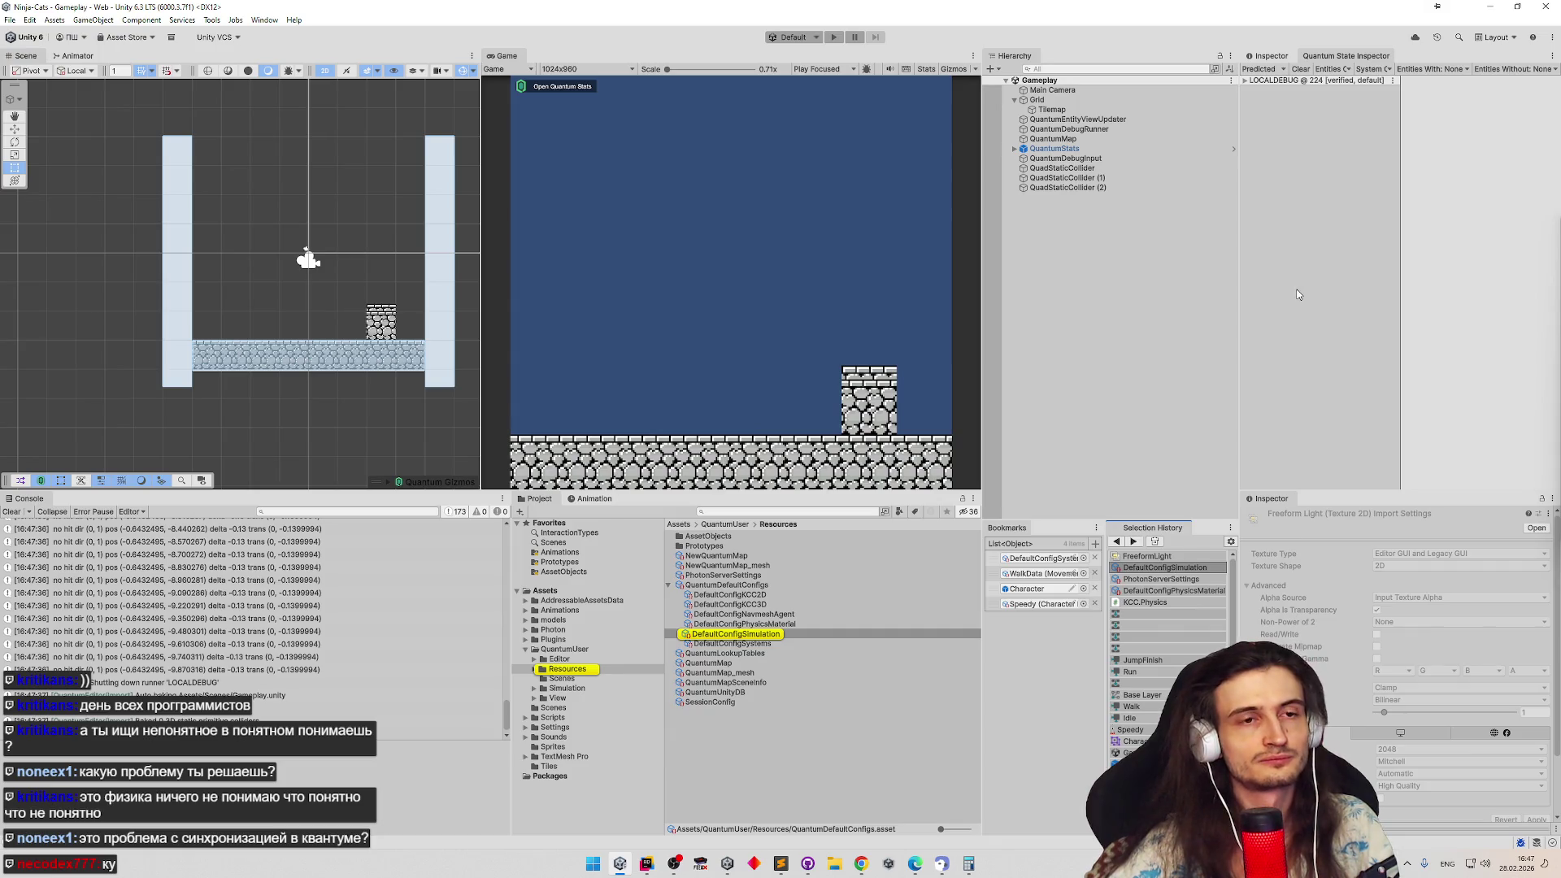
Test-run with DefaultConfigSimulation selected, glancing at PhotonServerSettings and DefaultConfigPhysicsMaterial
click(766, 635)
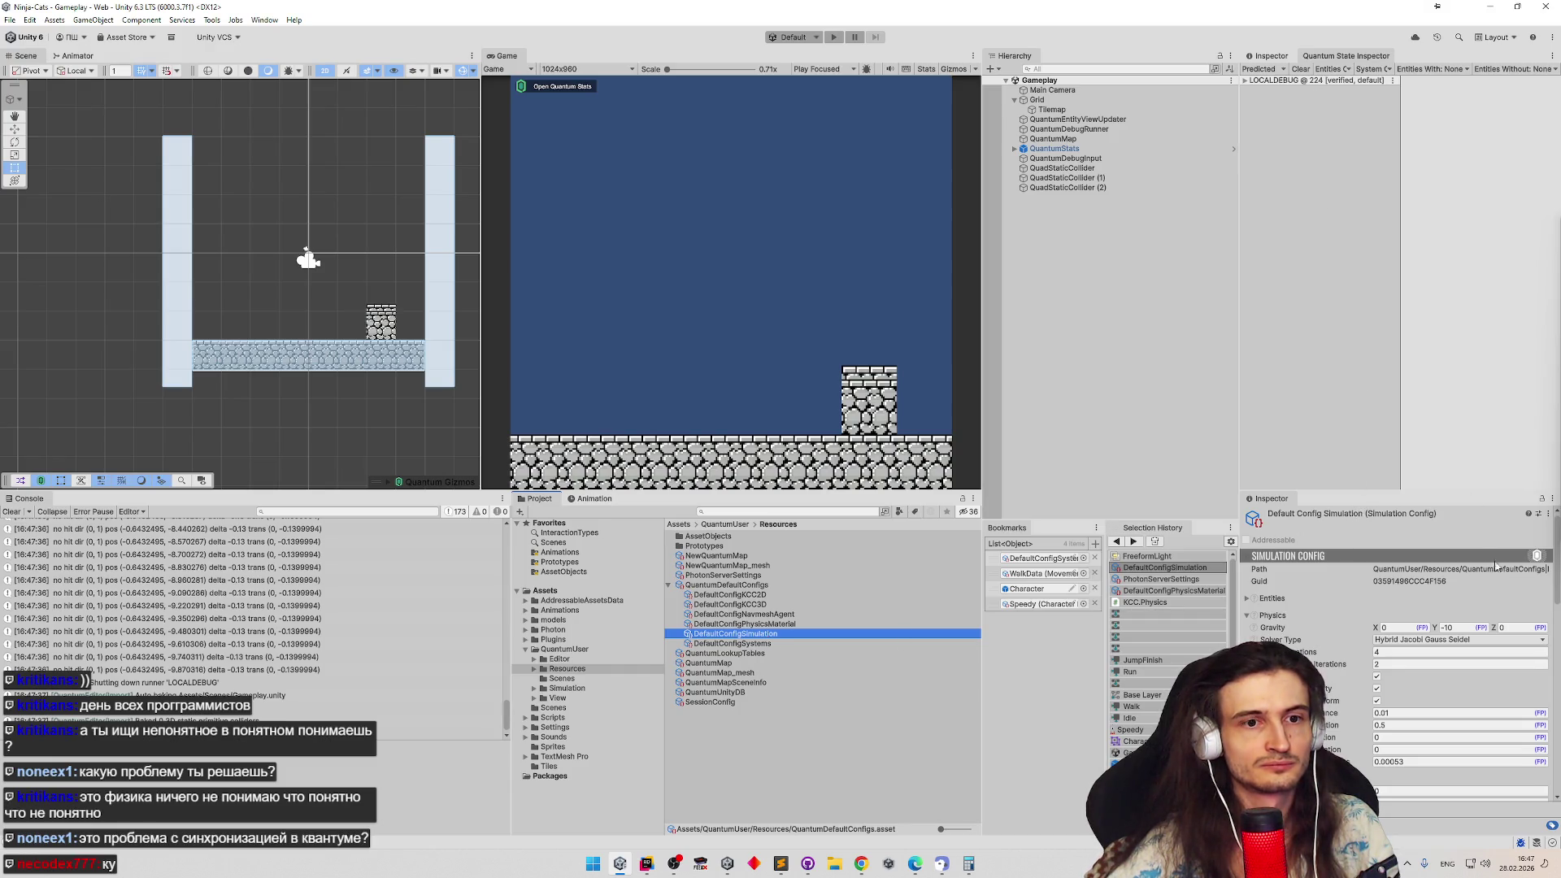
drag(1545, 564, 1555, 637)
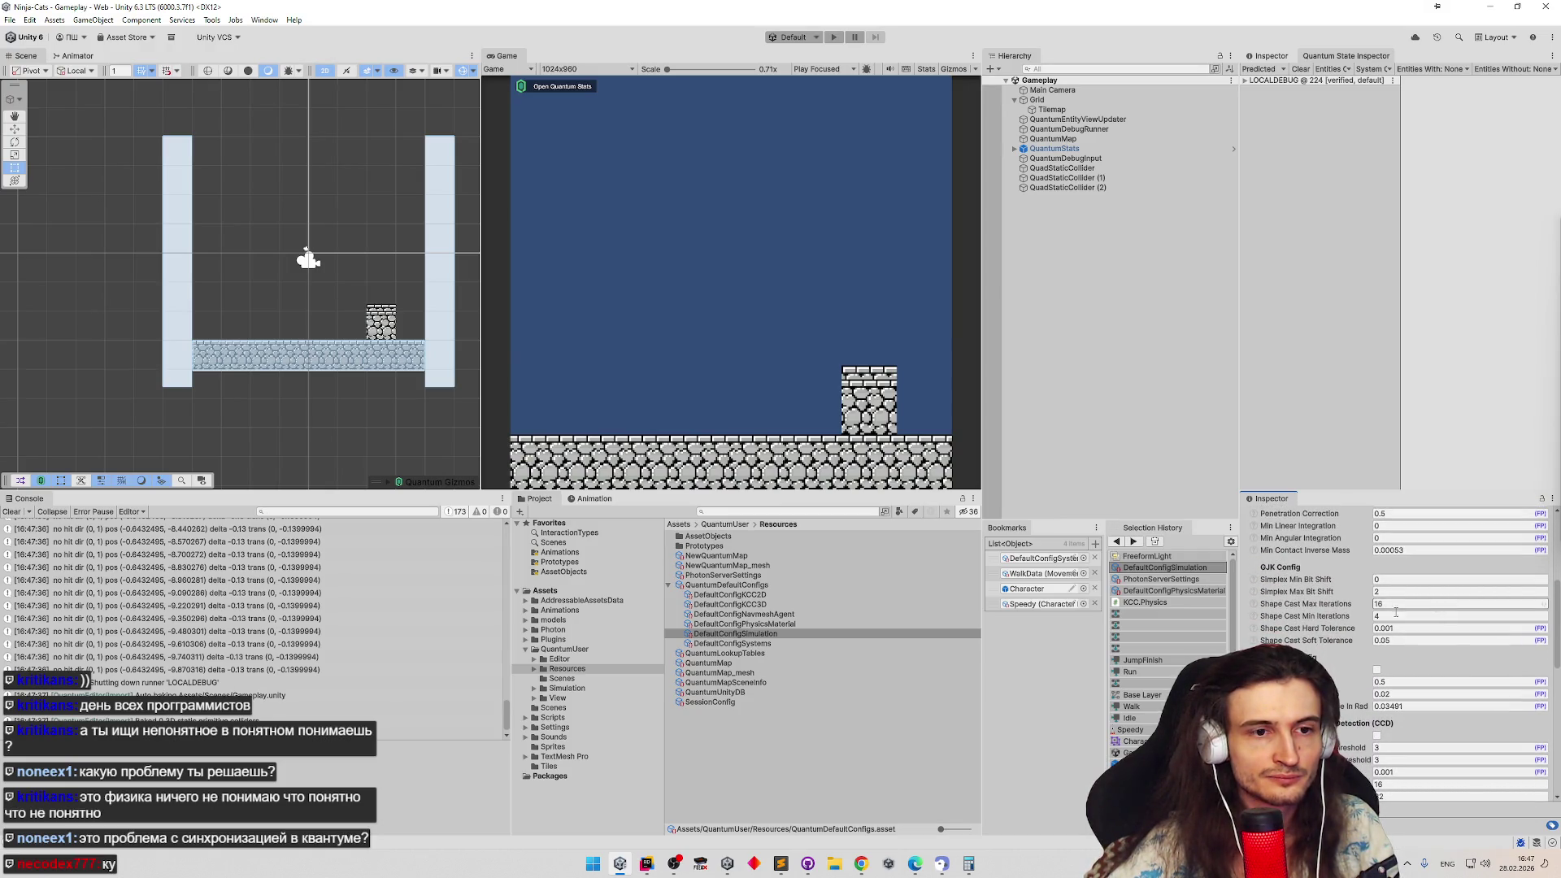
mouse_move(1308, 627)
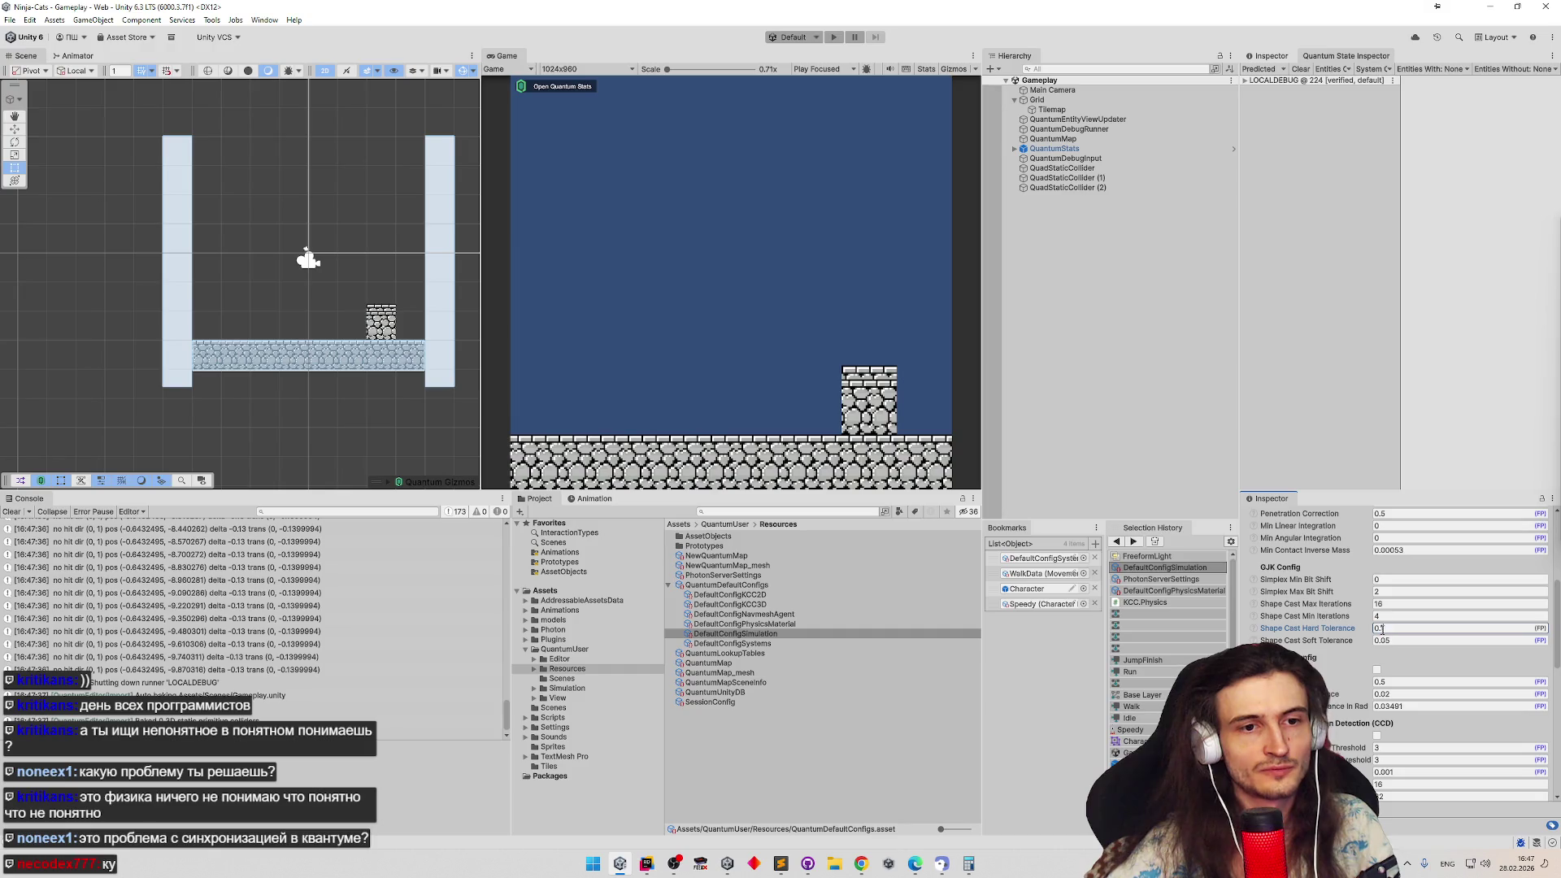
click(835, 37)
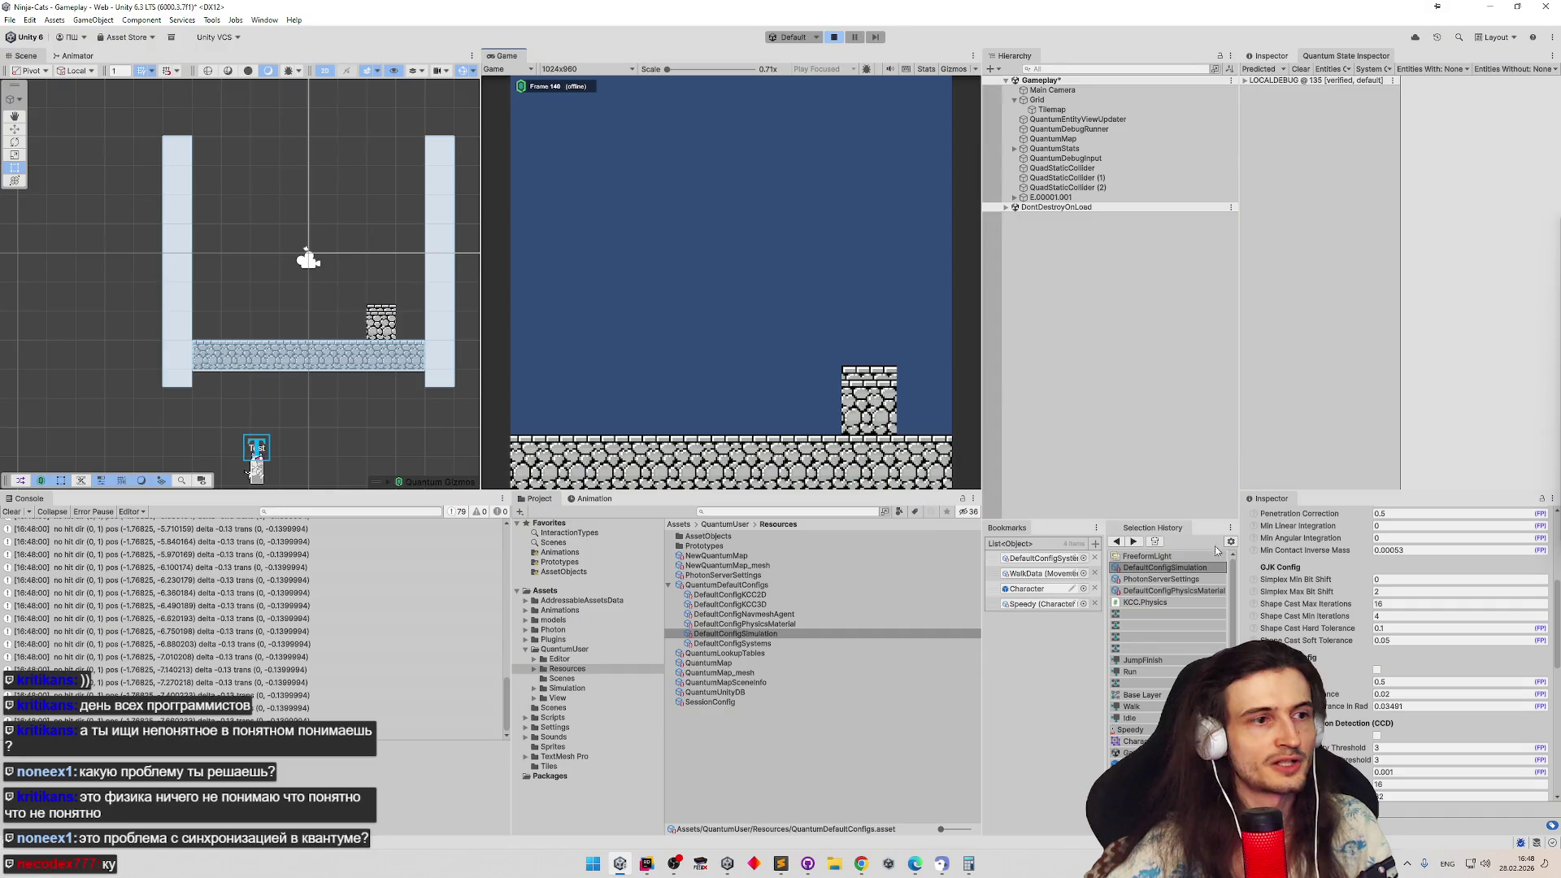
key(ctrl+p)
click(1161, 579)
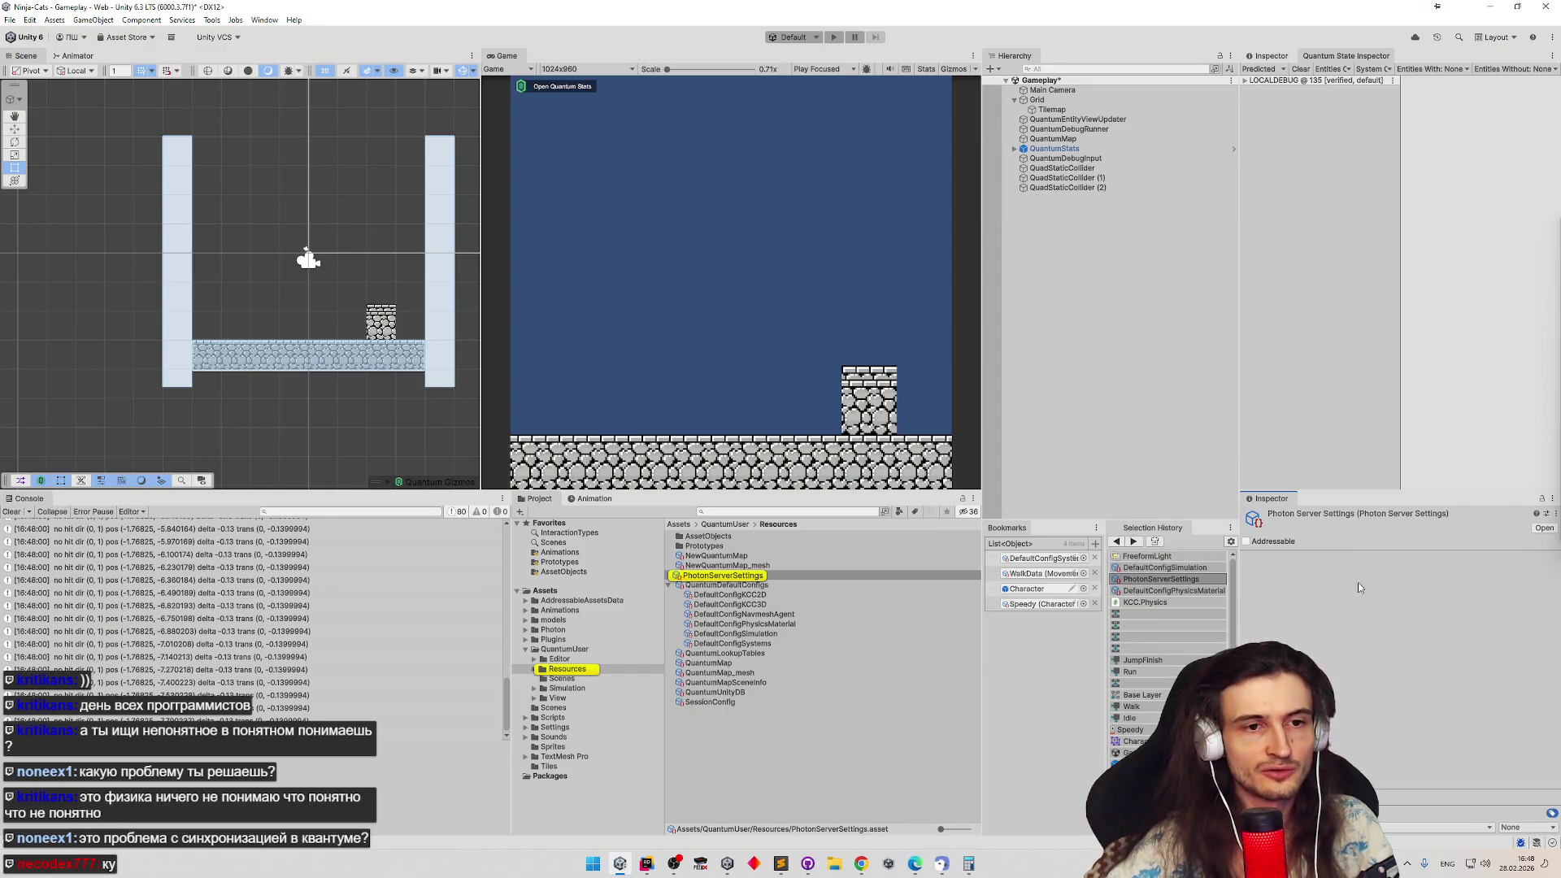
click(1205, 592)
click(1165, 569)
scroll(1396, 708, down, 2)
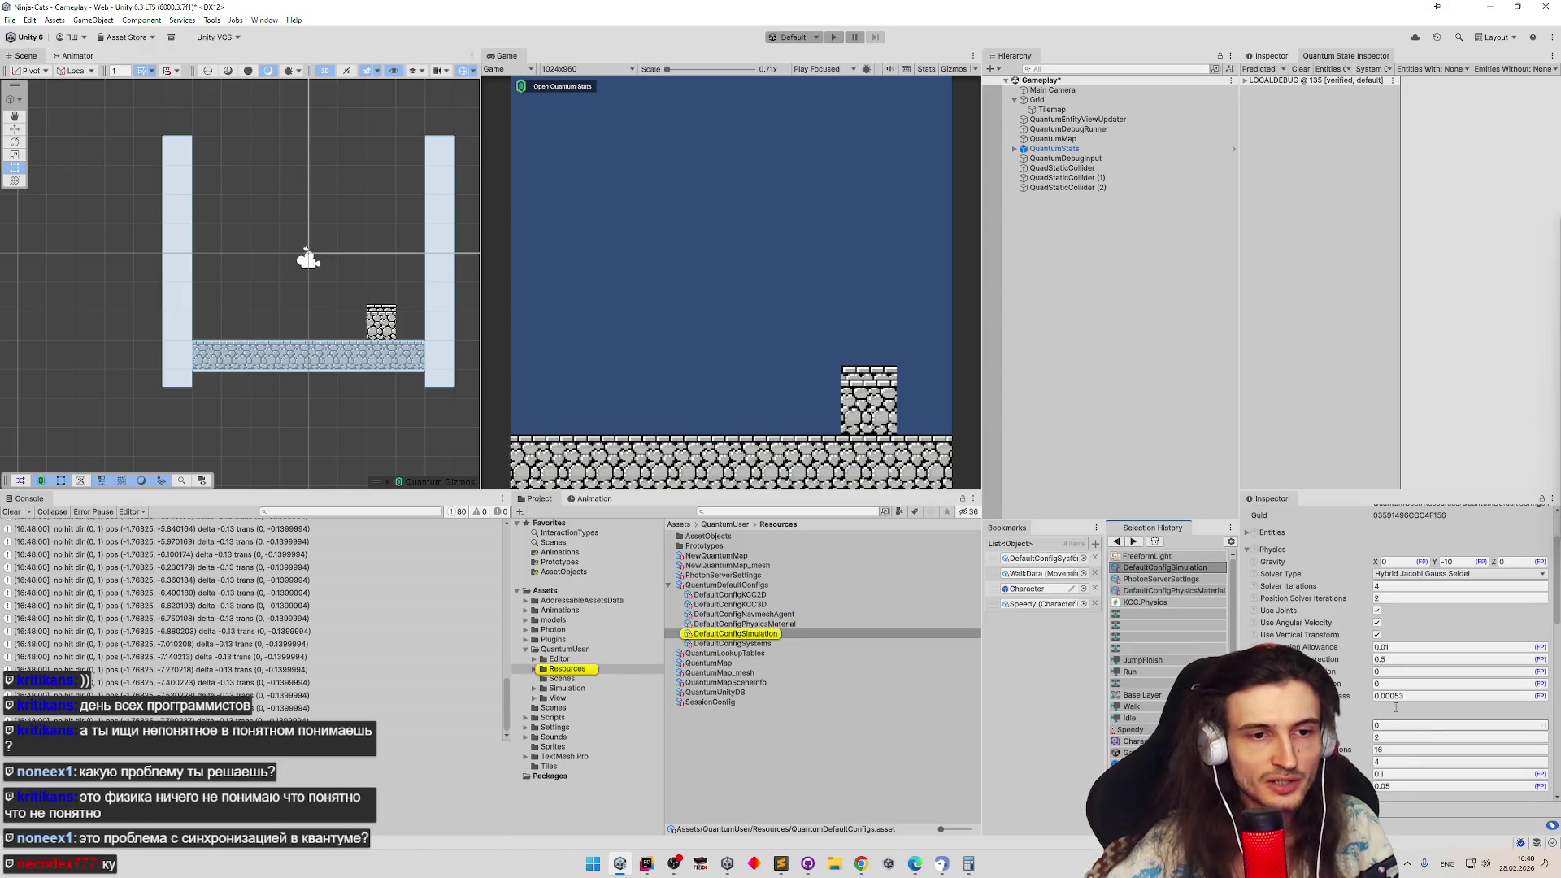
scroll(1391, 707, down, 1)
Set Shape Cast Hard Tolerance to 0.01, keep Min Contact Inverse Mass 0.00053, and test-run
click(1385, 740)
text(.0)
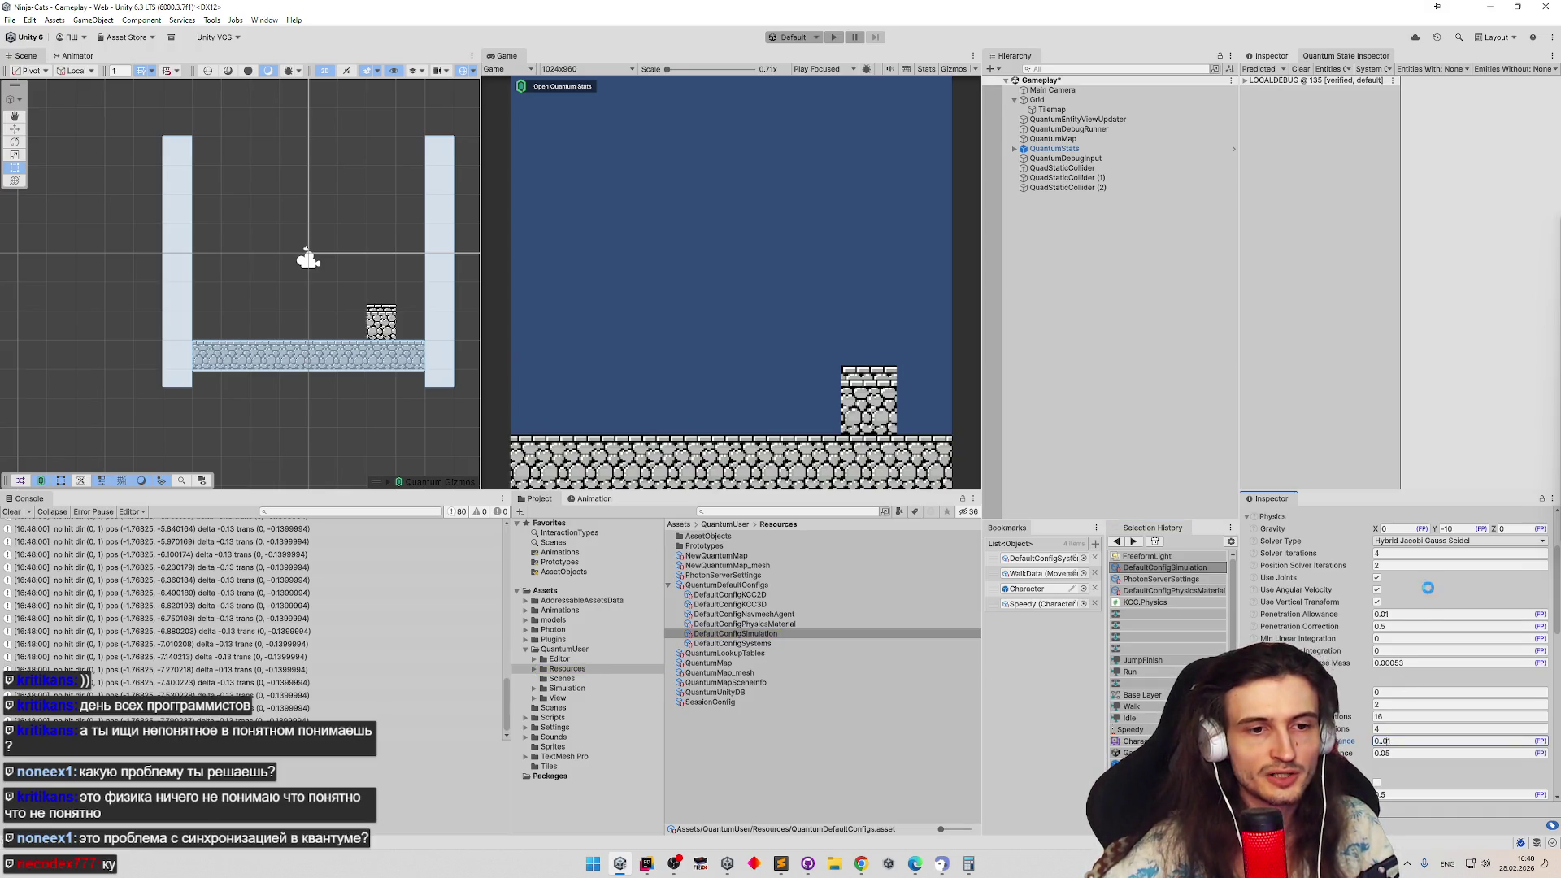
key(BackSpace)
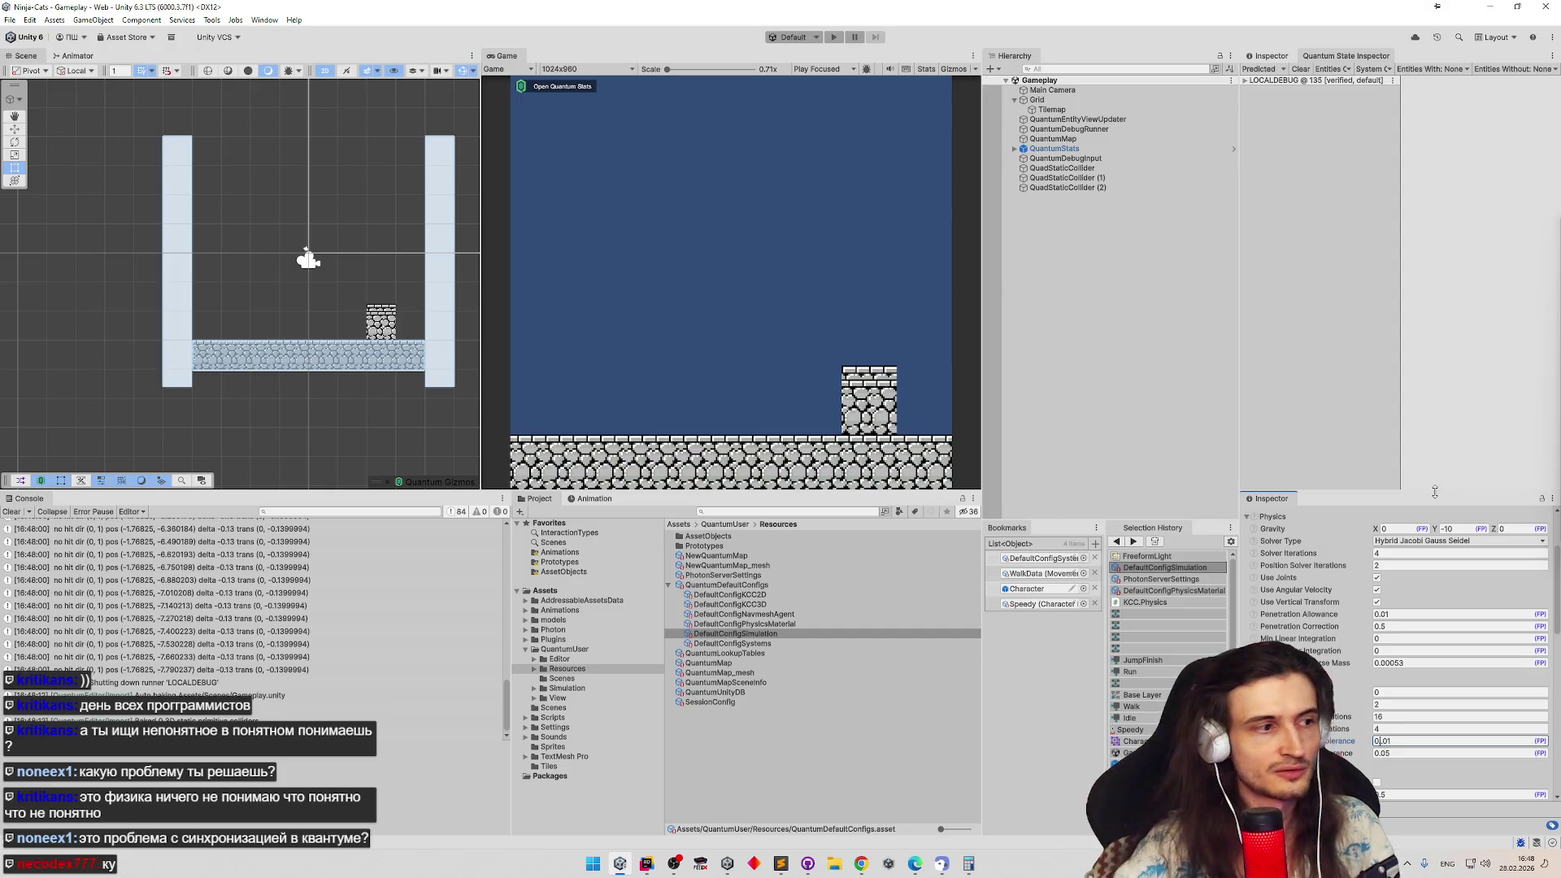
click(1403, 663)
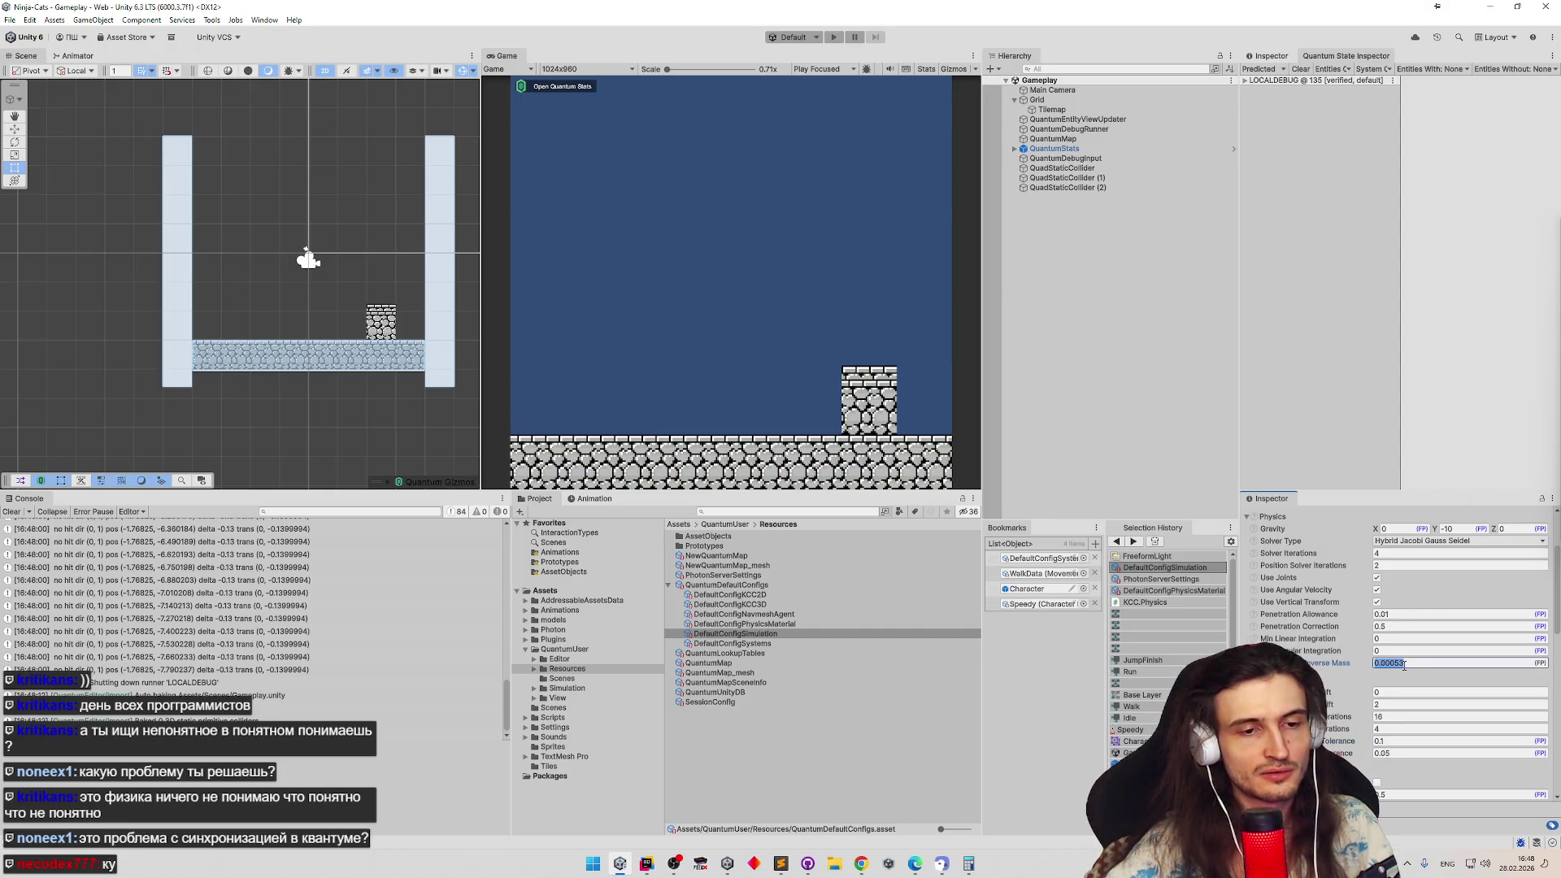
click(887, 362)
key(ctrl+p)
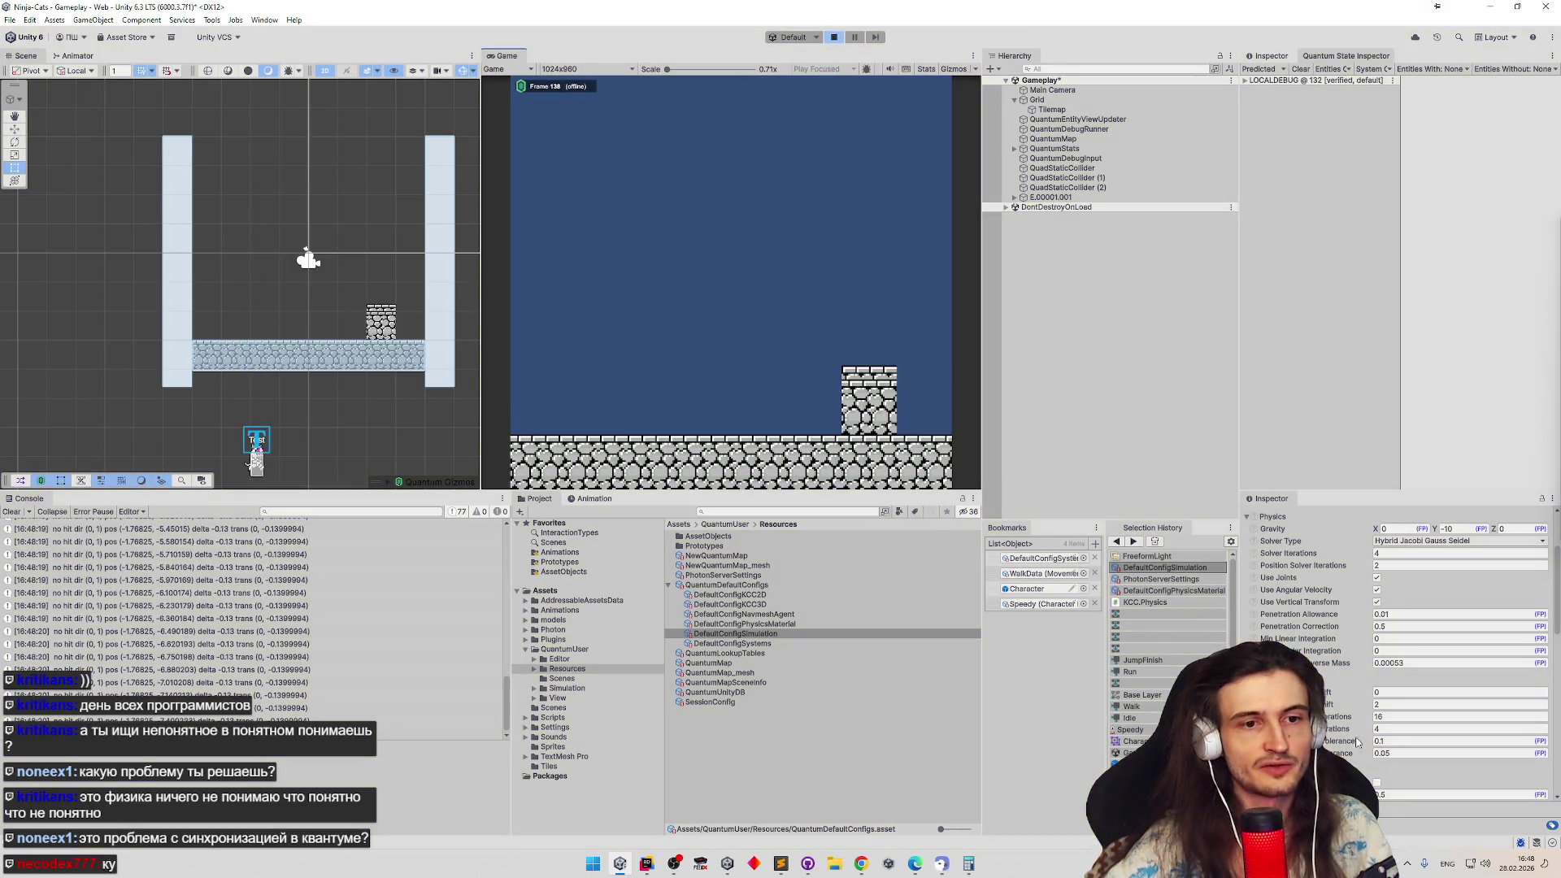
key(ctrl+p)
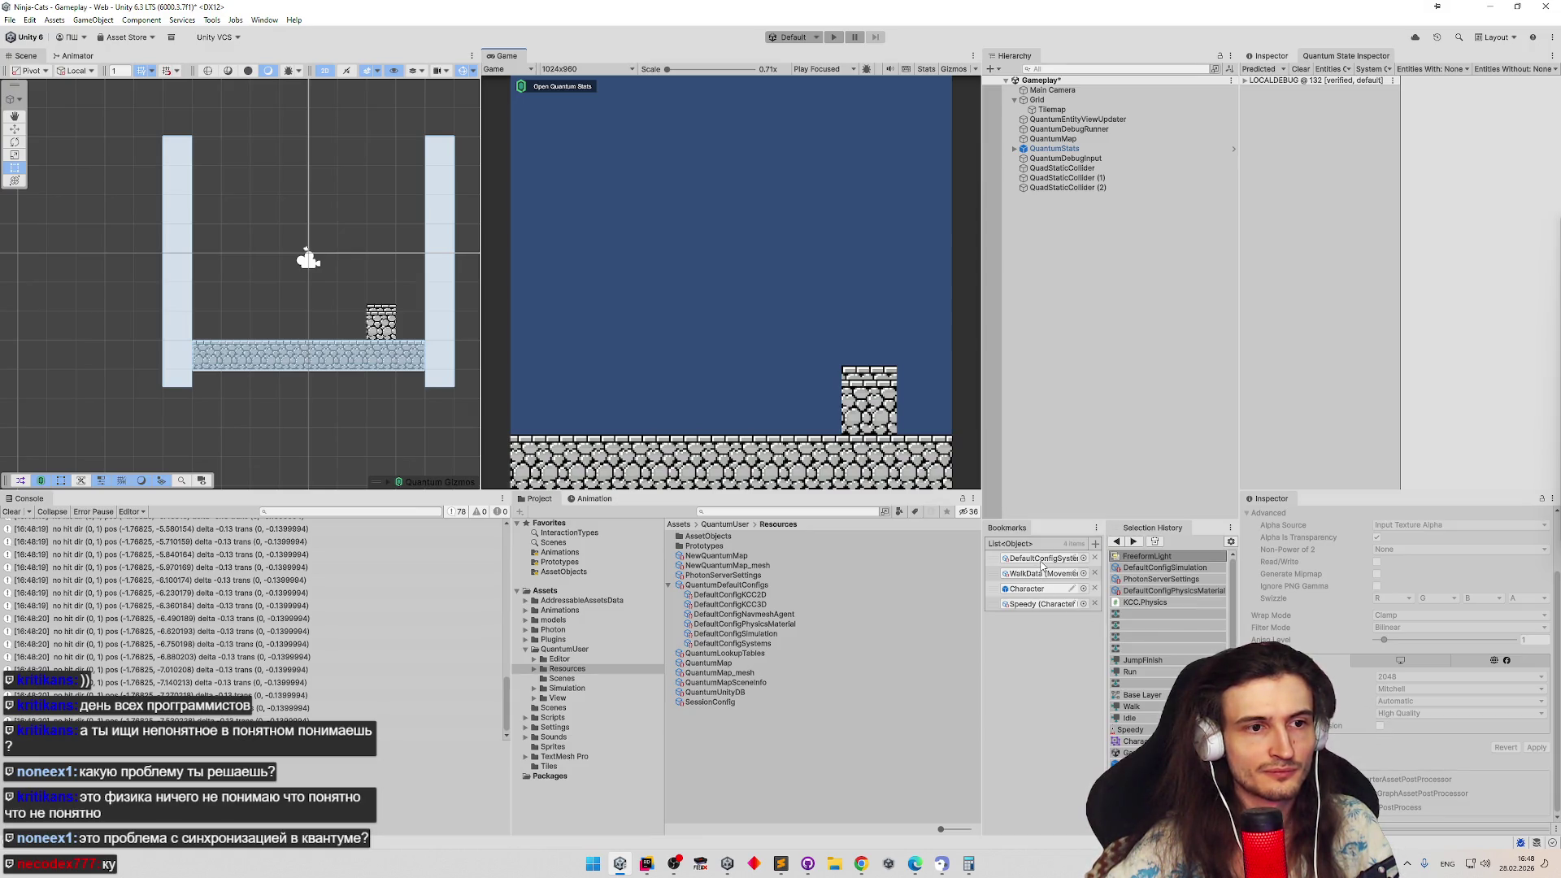
Switch to the regular Inspector, hide the play mode controls, and widen the Hierarchy panel
click(1138, 570)
click(1140, 560)
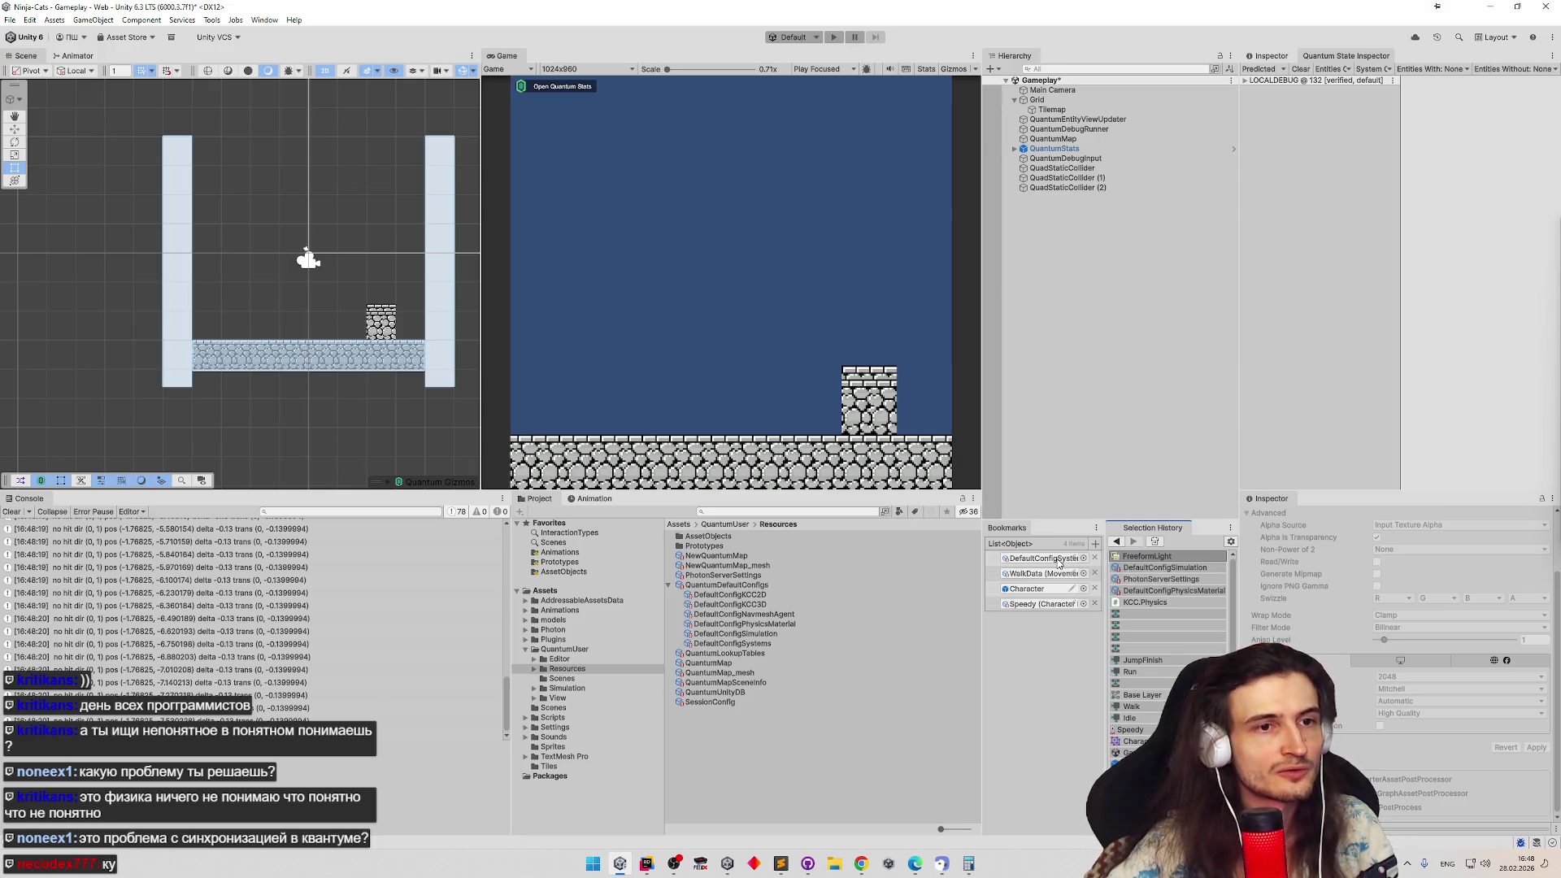
click(1281, 58)
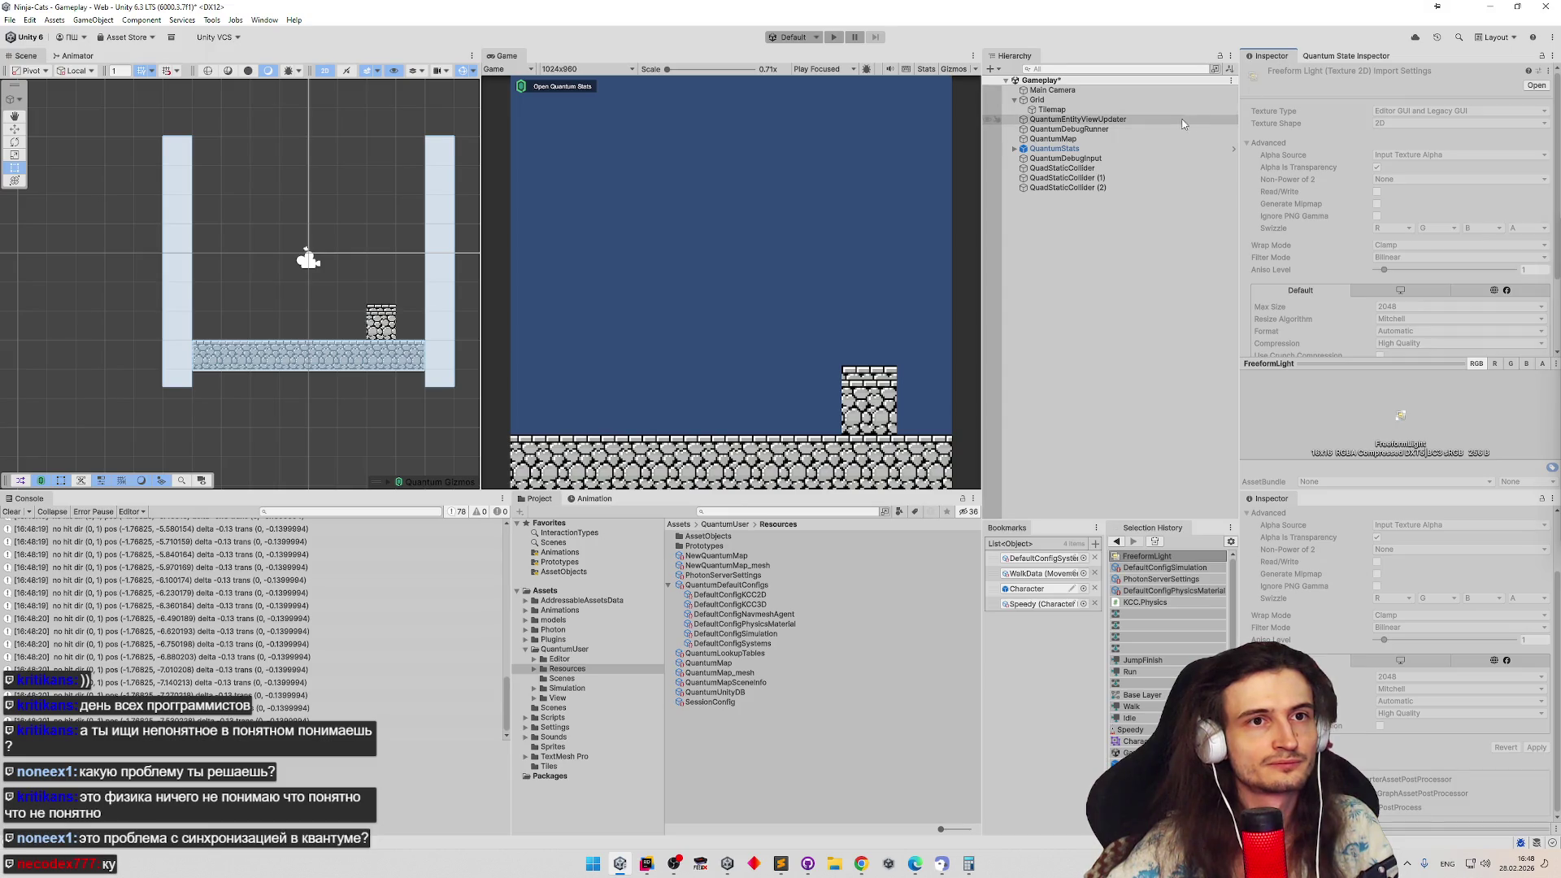
right_click(1283, 52)
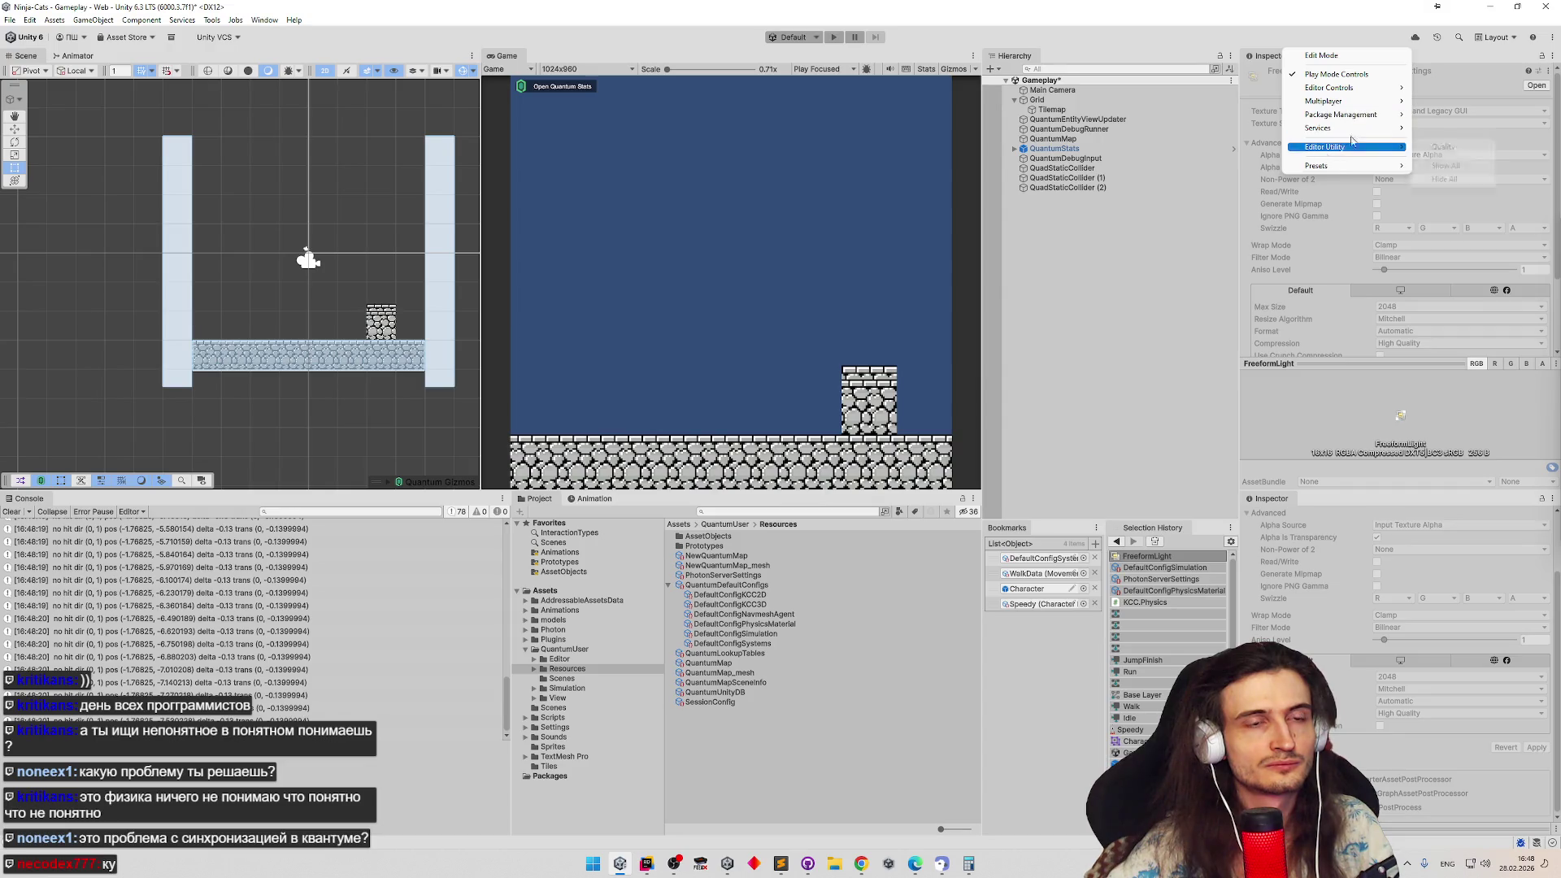
click(1379, 75)
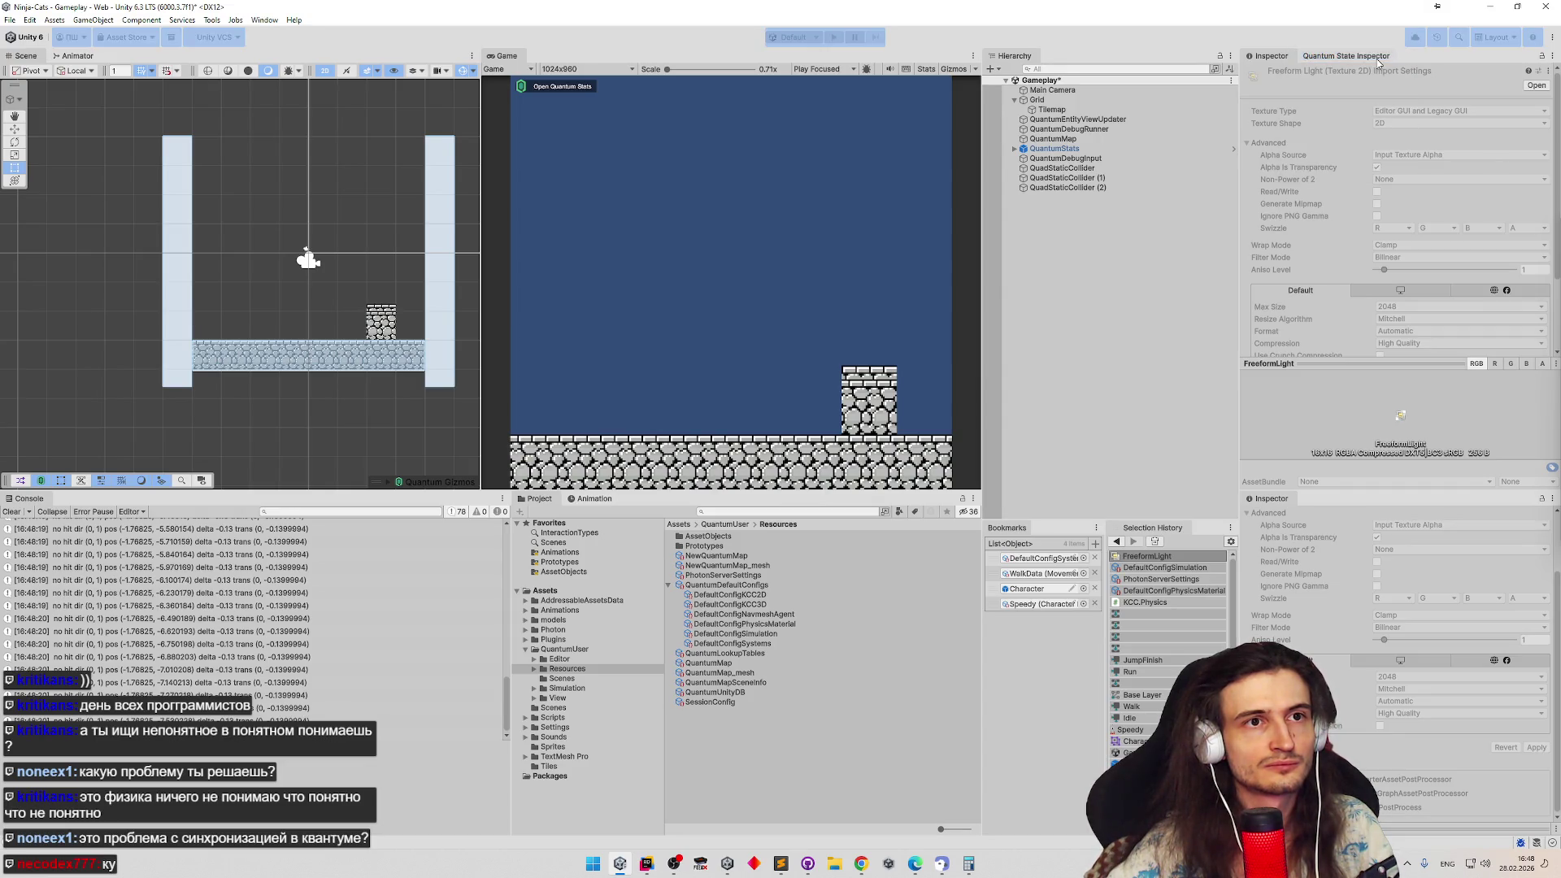
right_click(1283, 57)
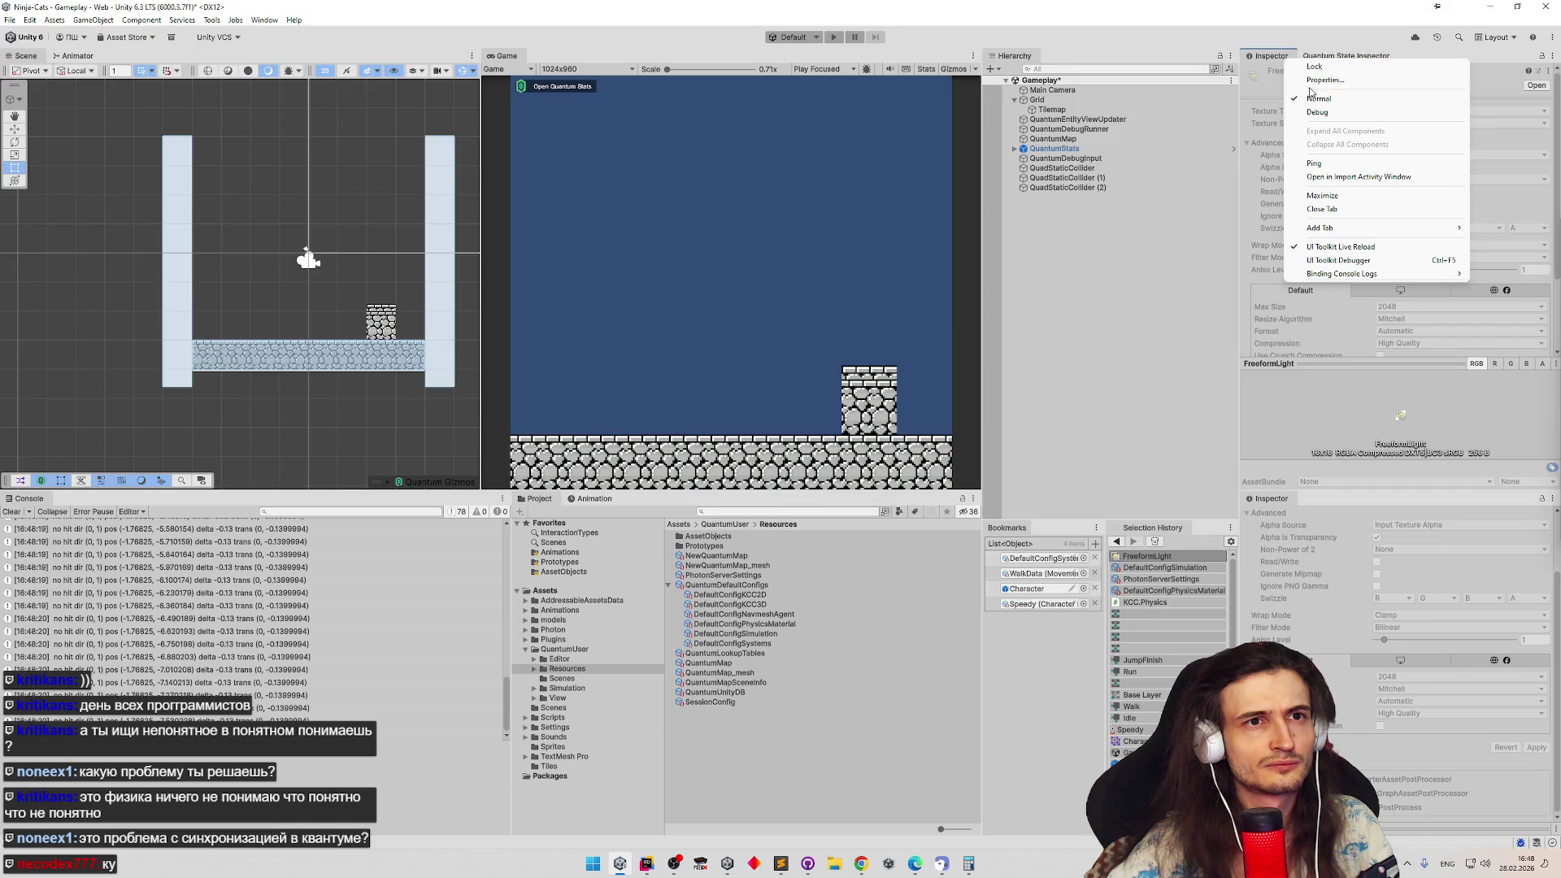
click(1275, 62)
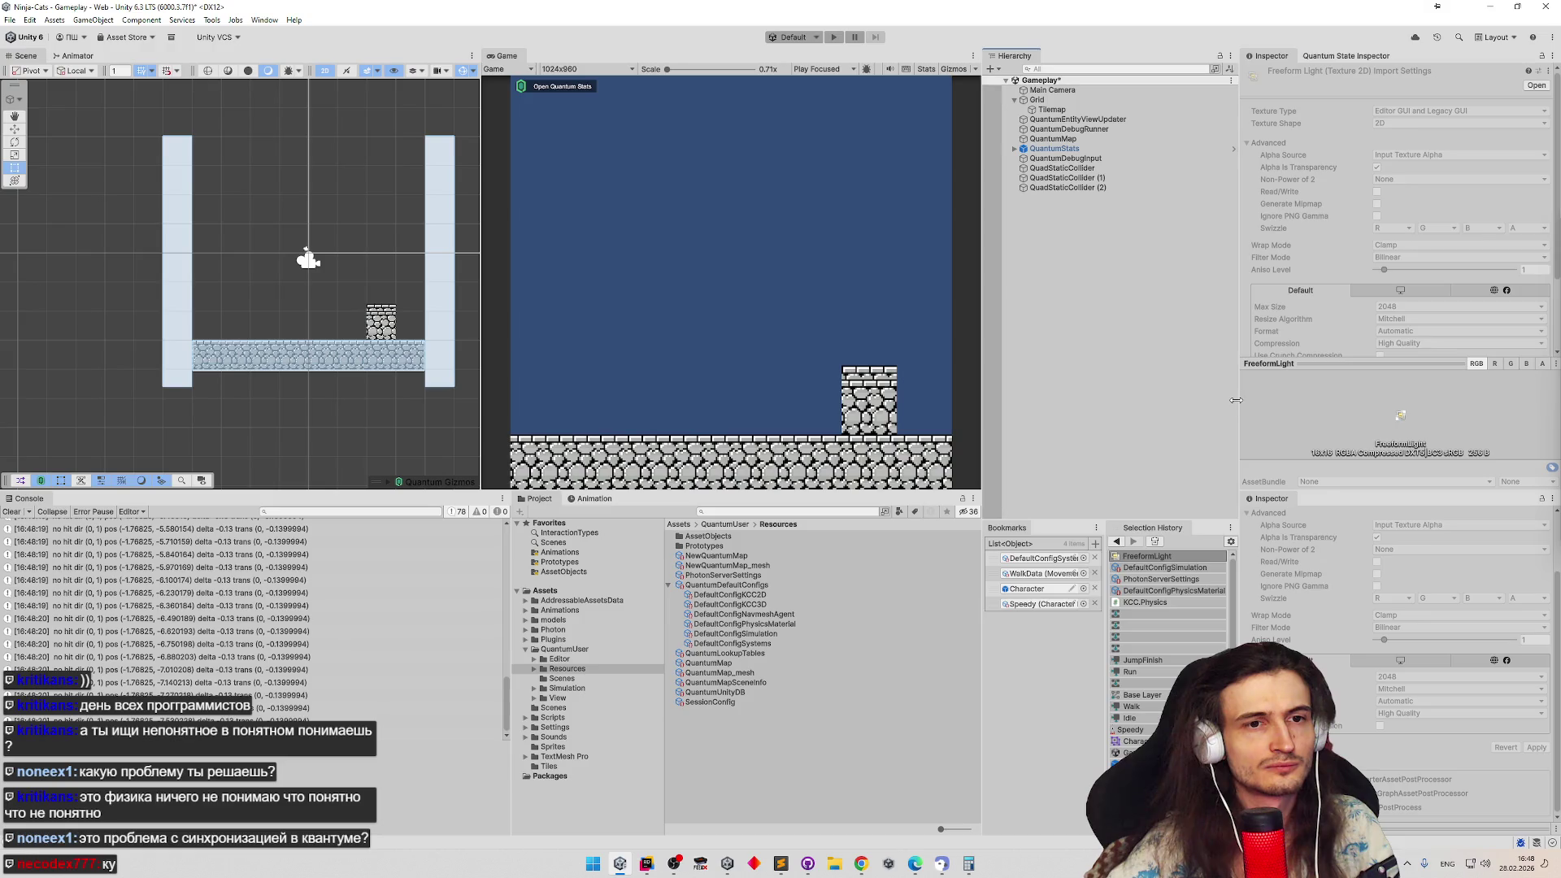
drag(1235, 399, 1248, 399)
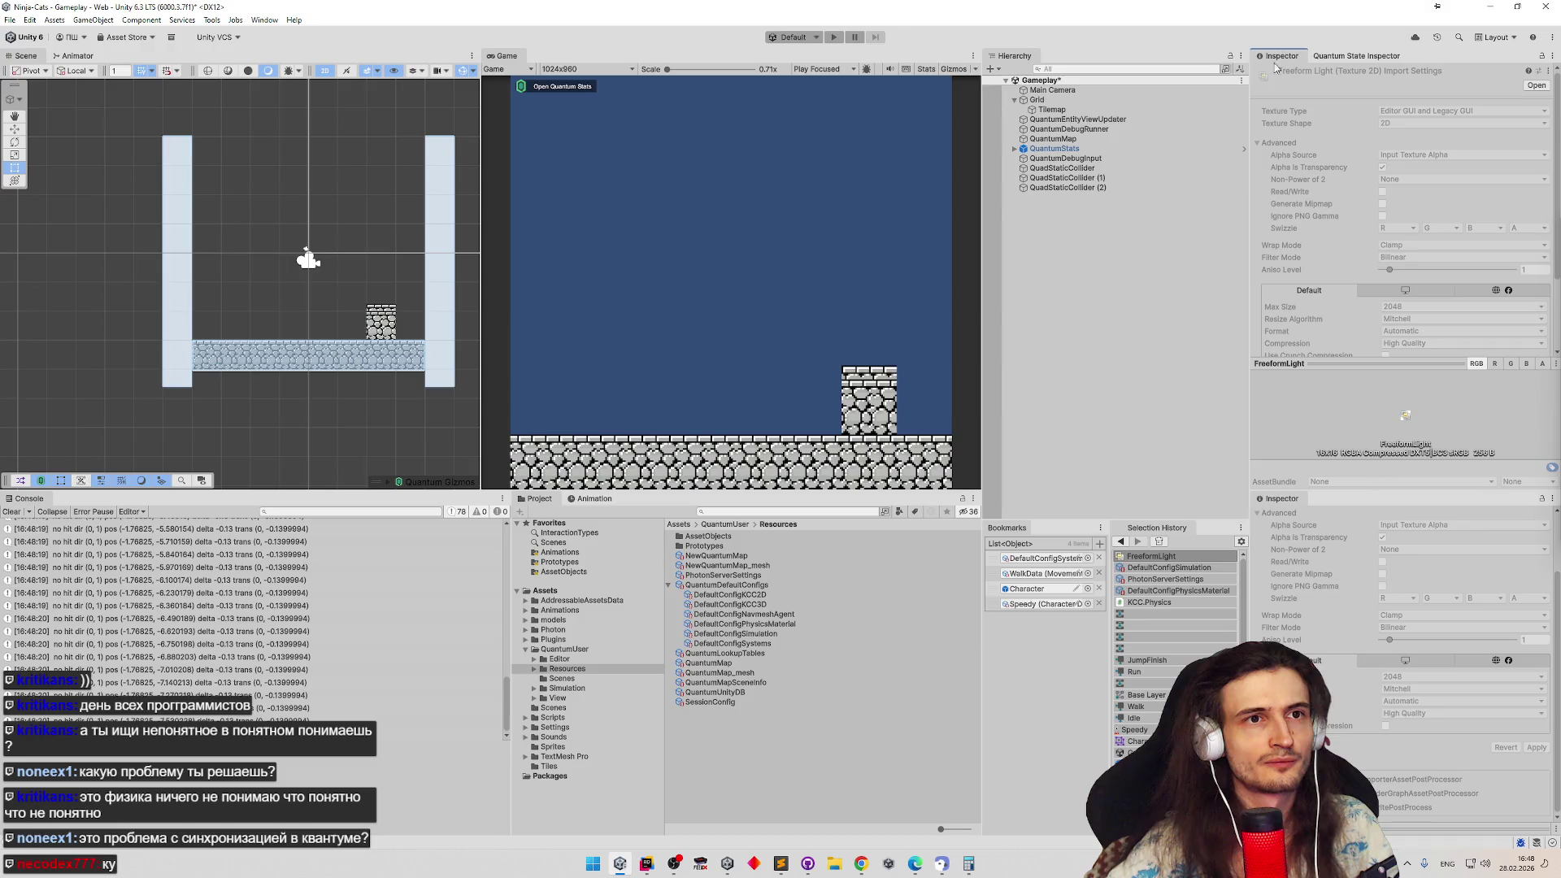
Recommit the 0.01 Shape Cast Hard Tolerance on DefaultConfigSimulation and test-run the game
click(1149, 569)
click(1390, 396)
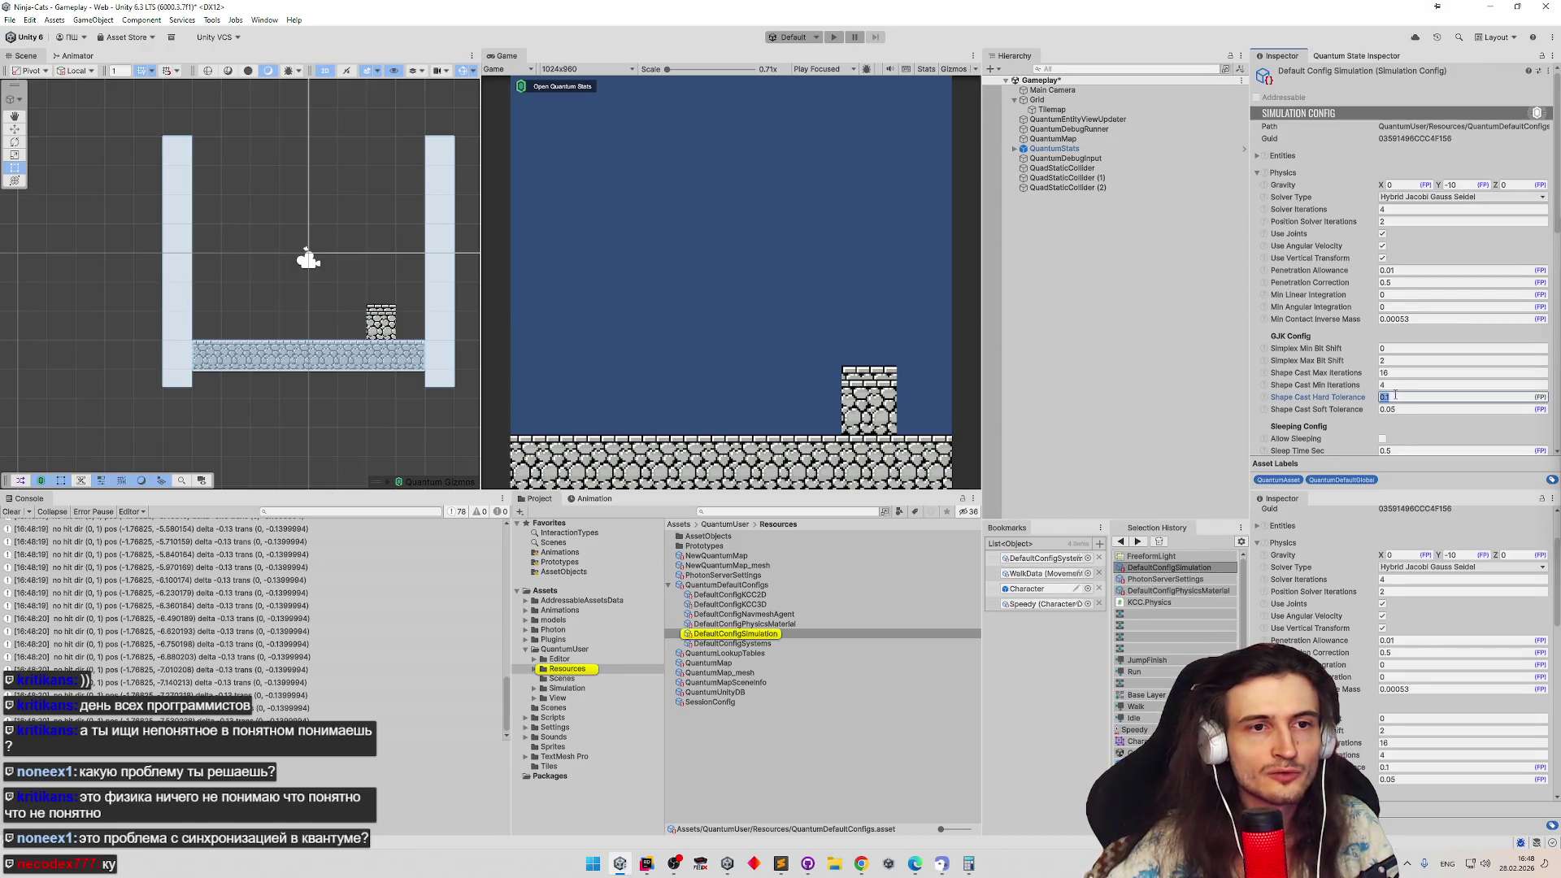
text(1)
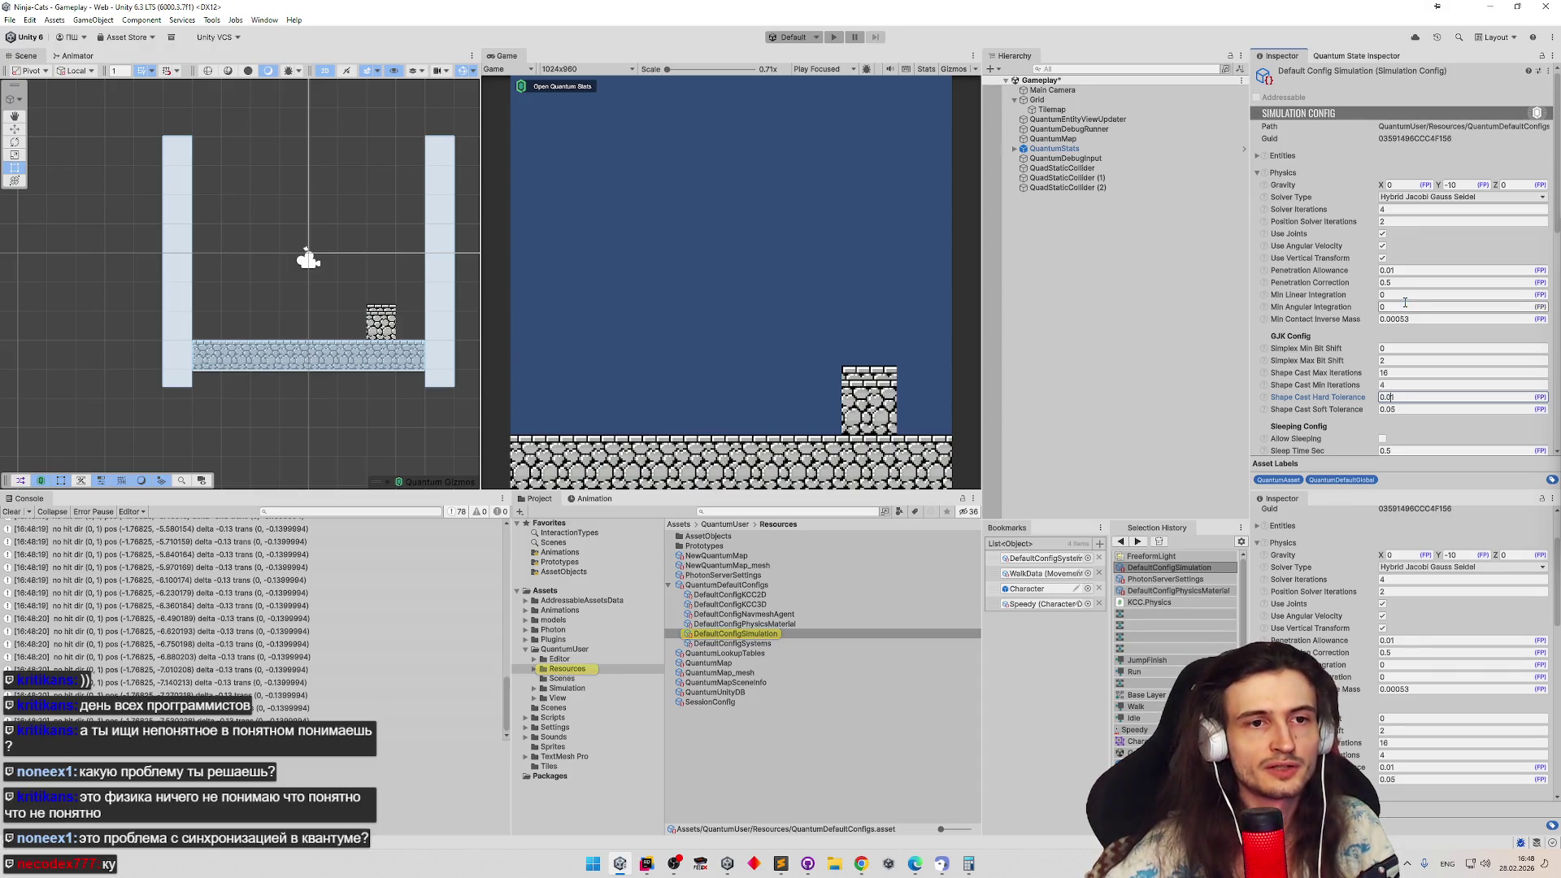
click(802, 291)
key(ctrl+p)
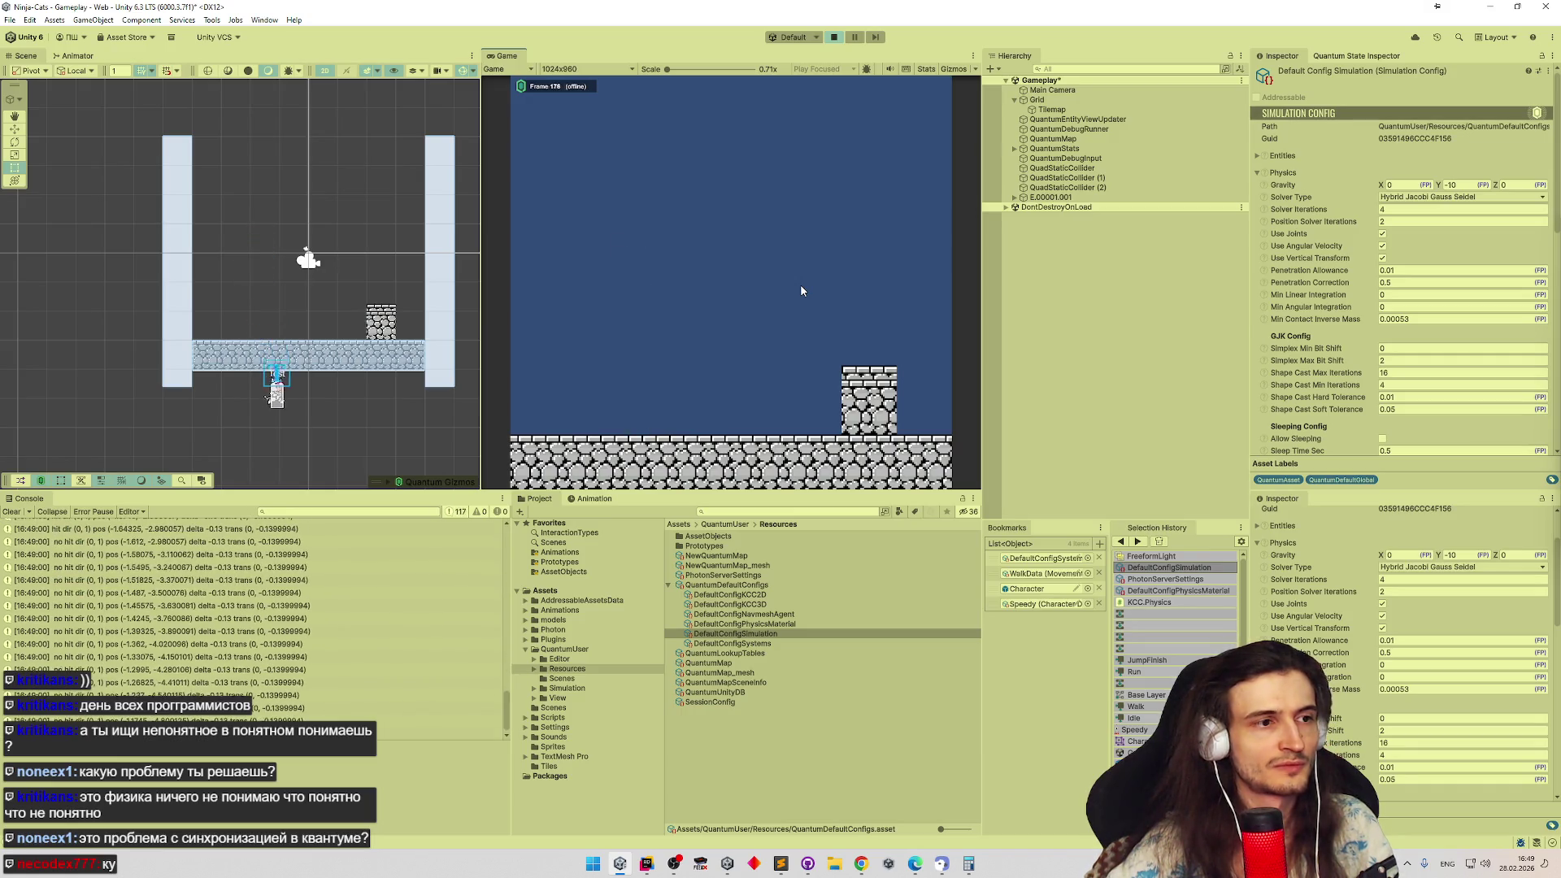
key(ctrl+p)
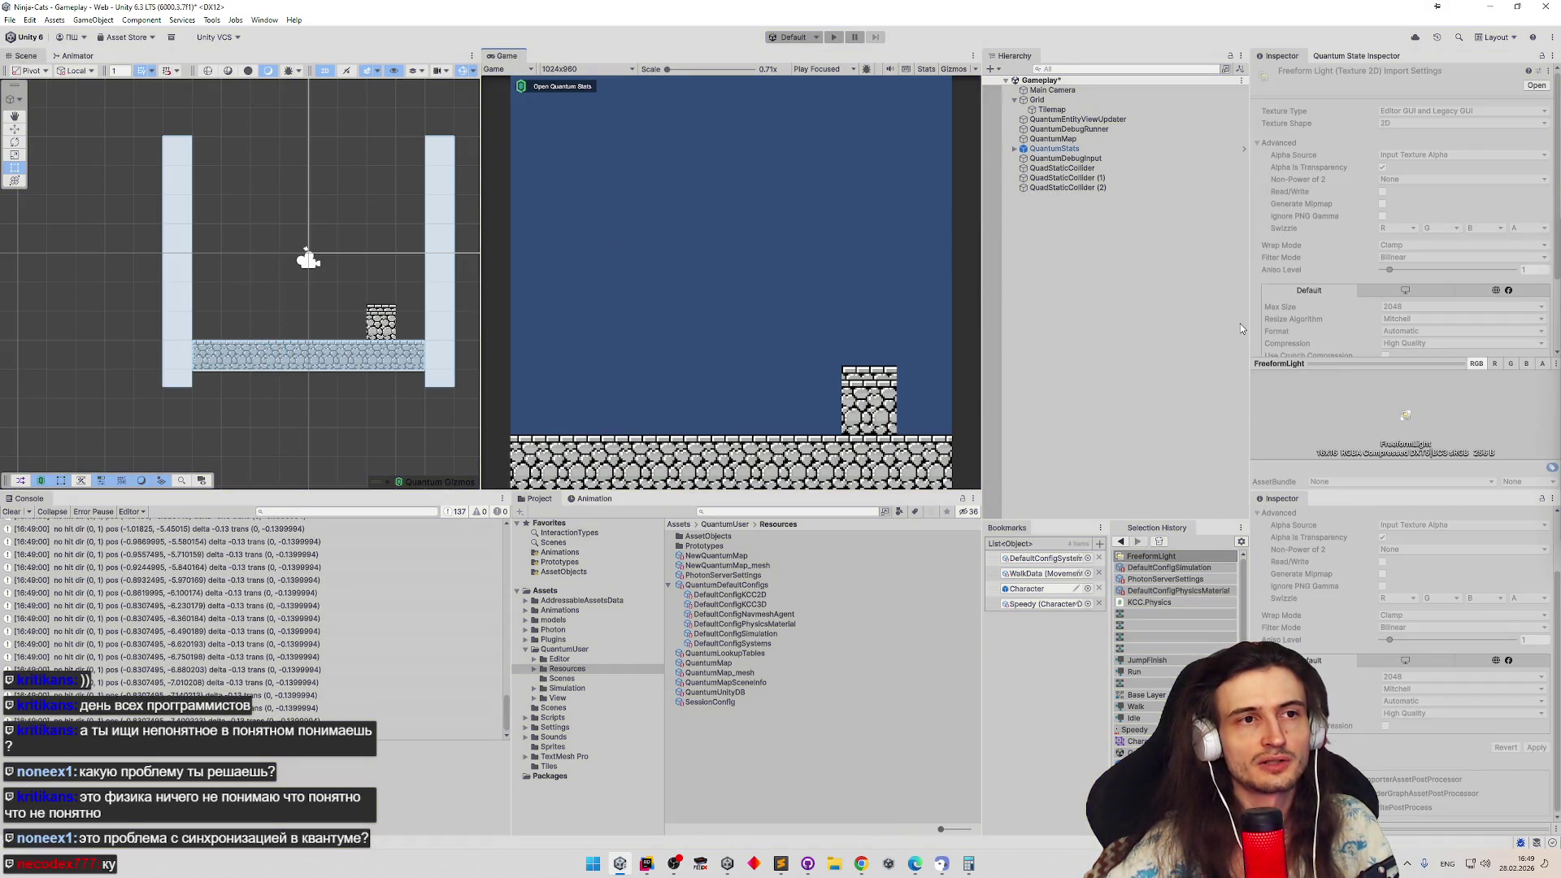
Review Shape Cast Max Iterations, Simplex Min Bit Shift help and solver types, keep Hybrid Jacobi Gauss Seidel, and test-run
click(1212, 570)
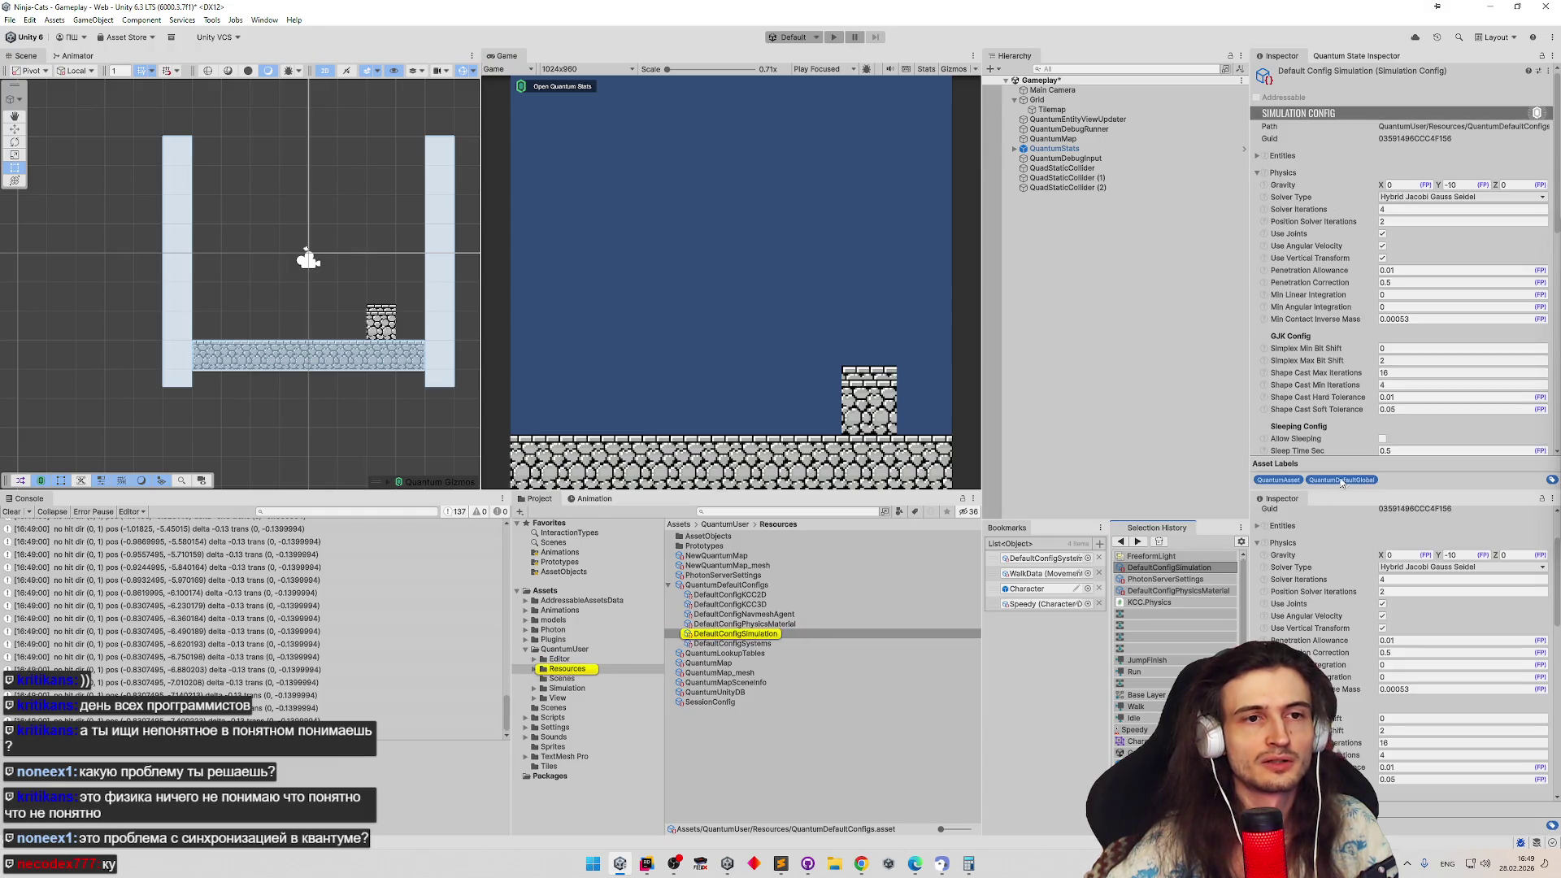
click(1403, 371)
text(32)
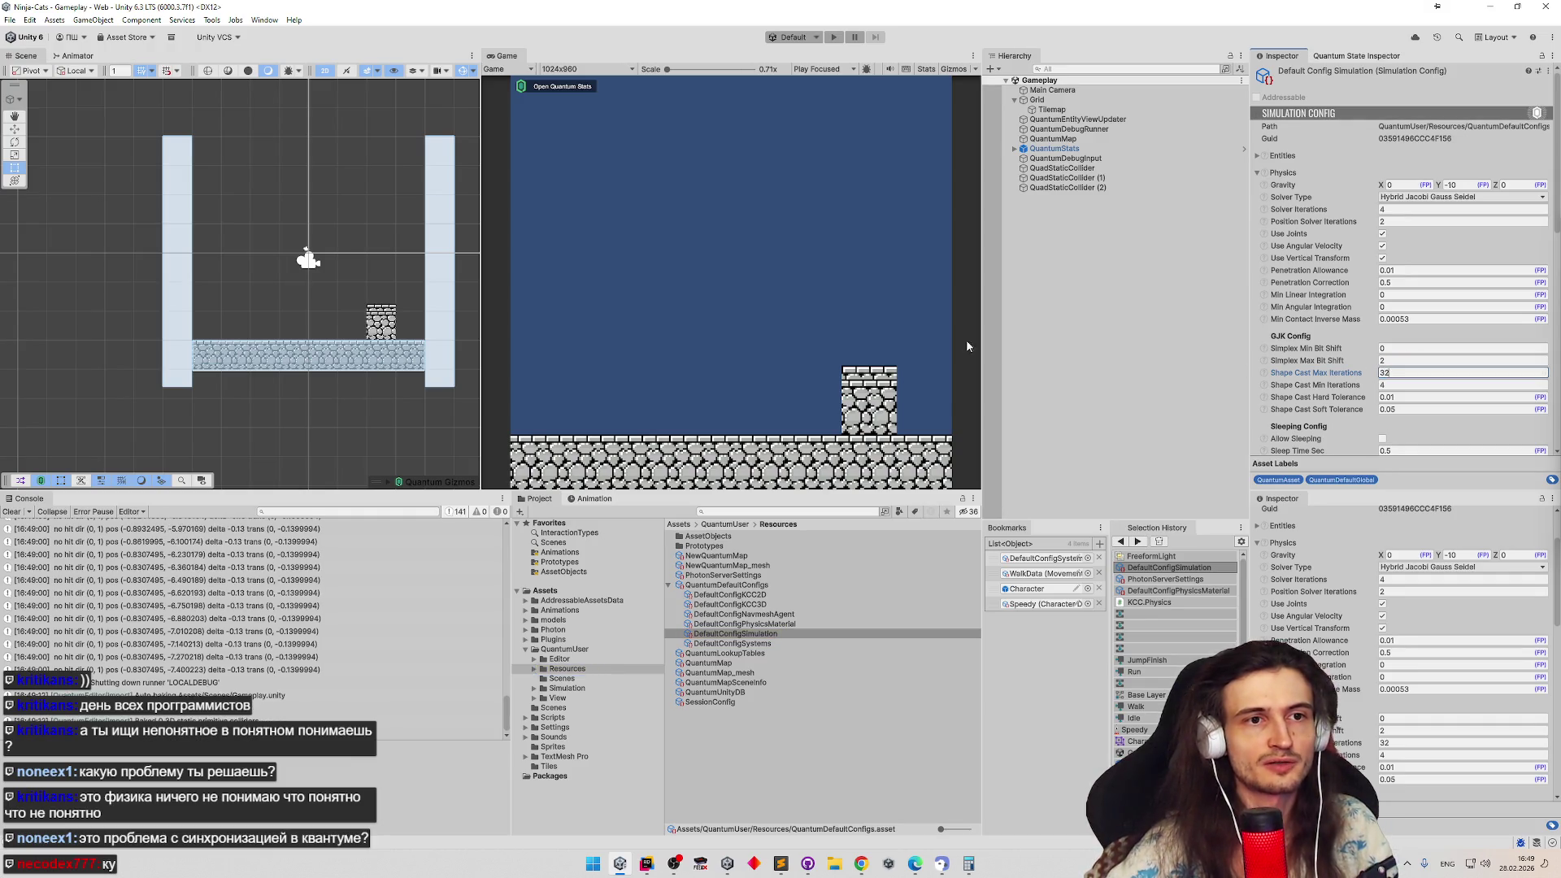
click(1266, 350)
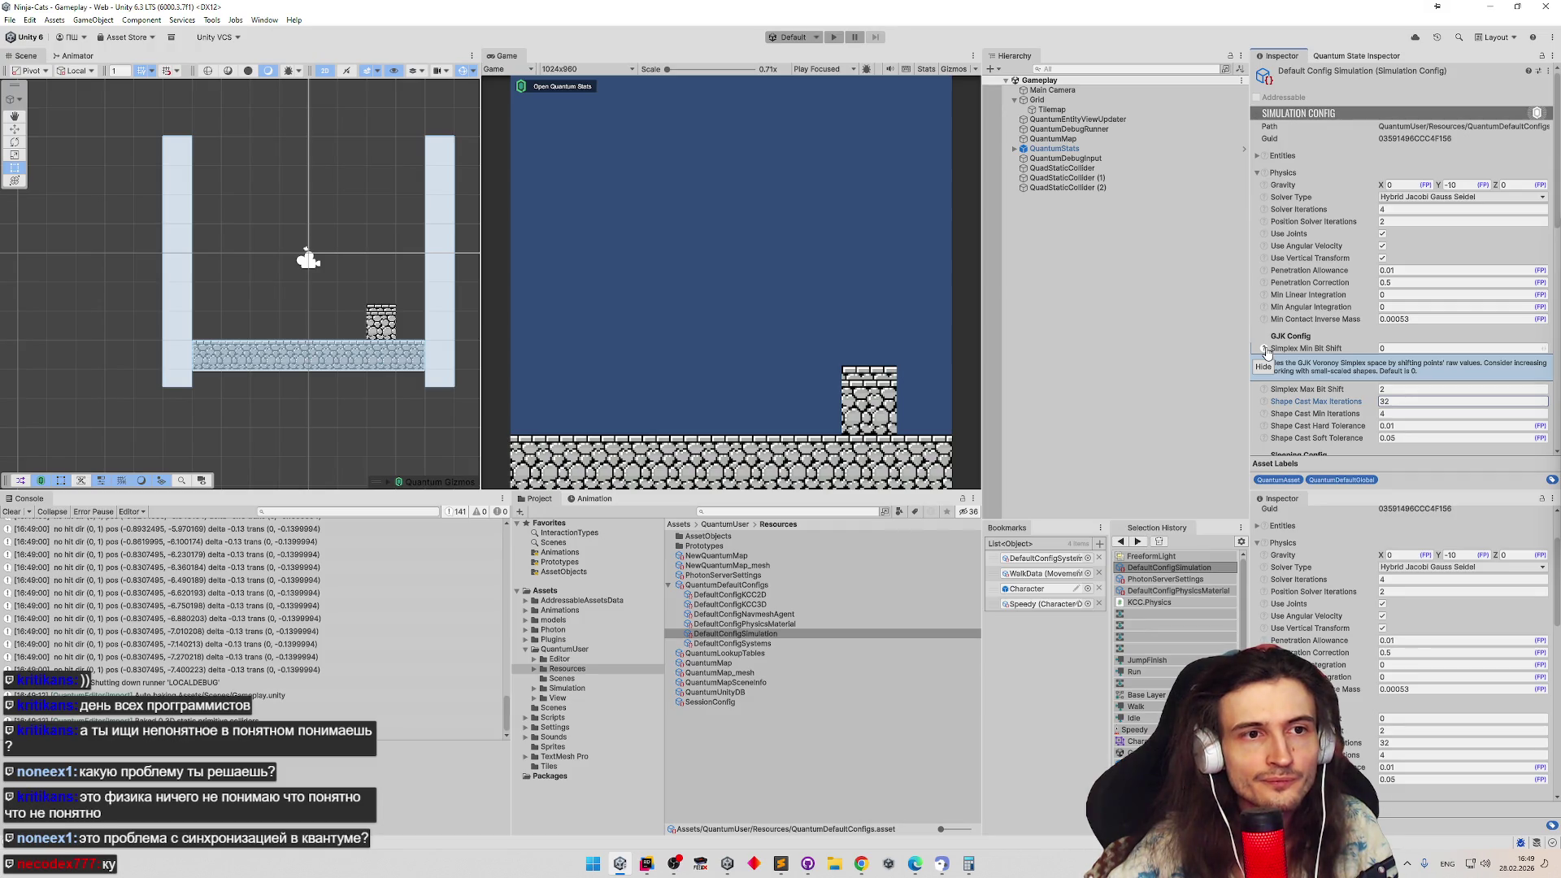
click(1266, 349)
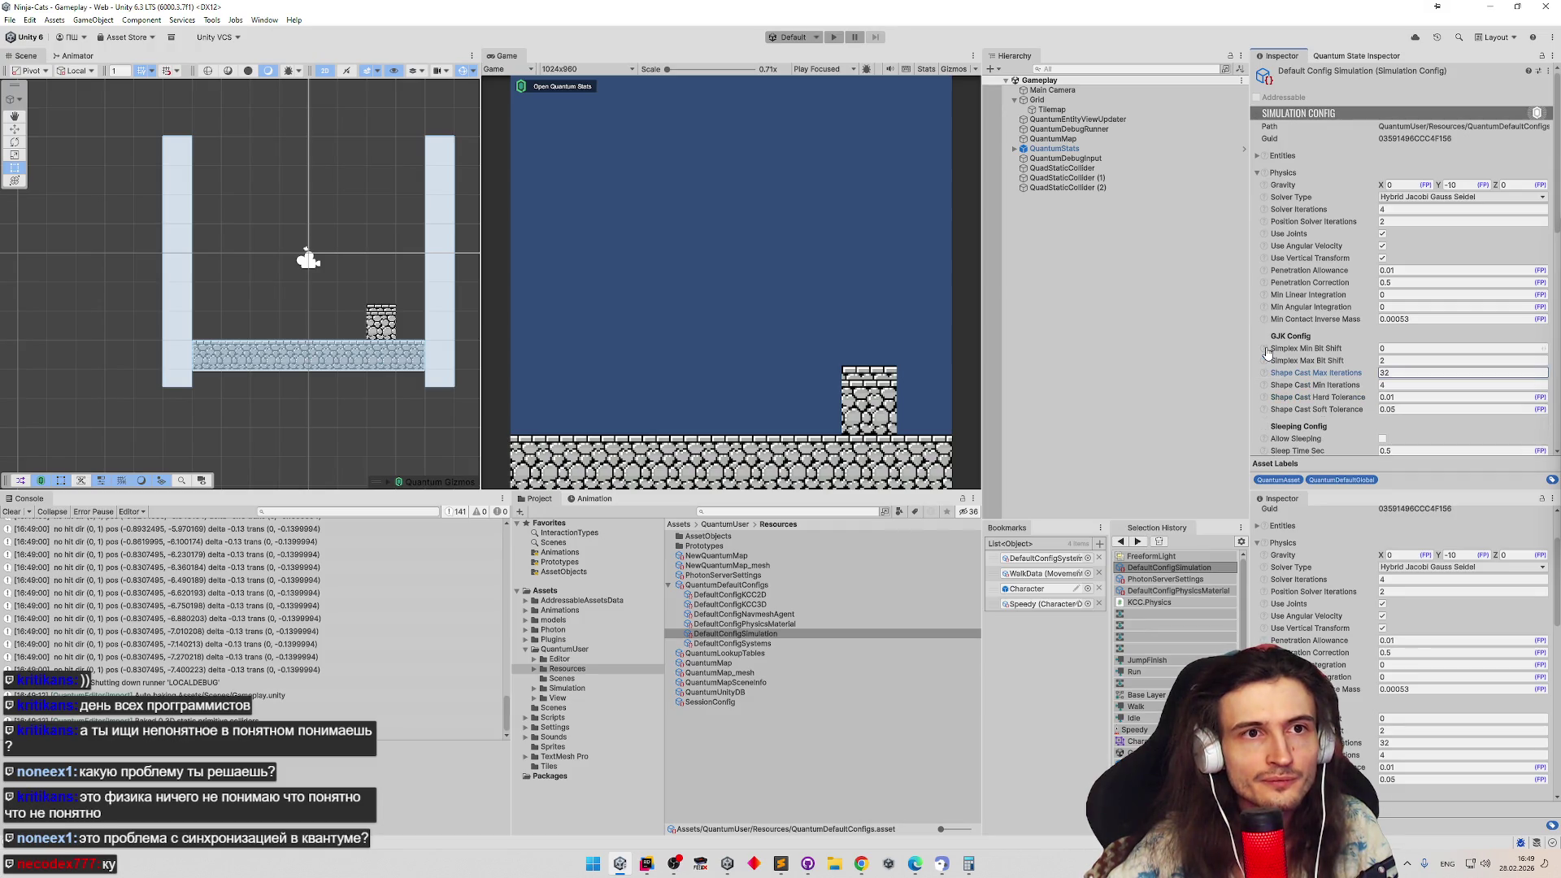
click(1400, 198)
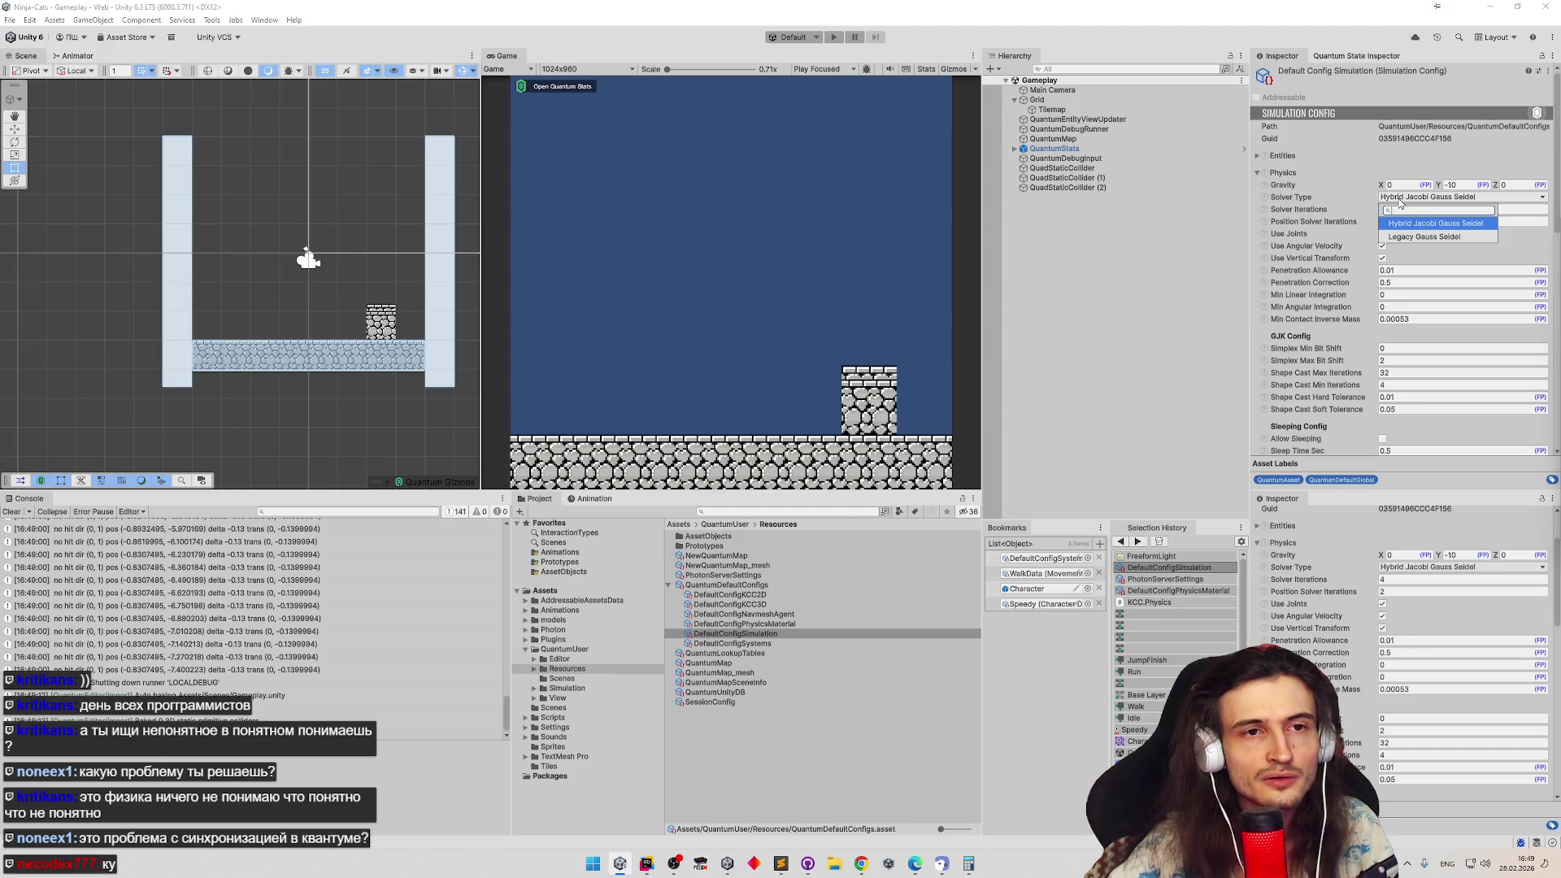
click(931, 254)
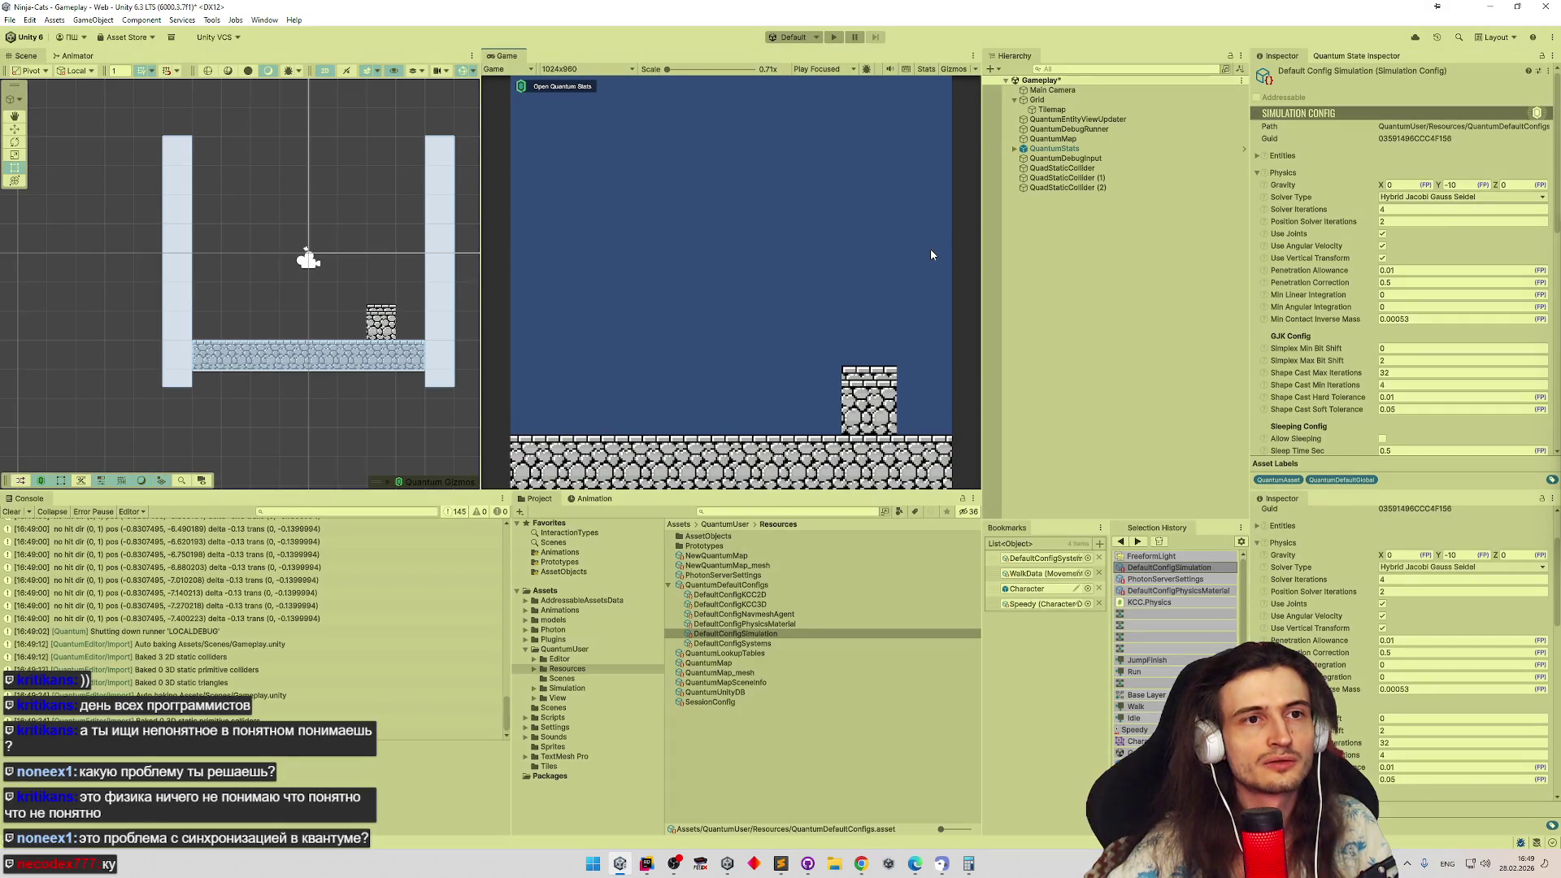
key(ctrl+p)
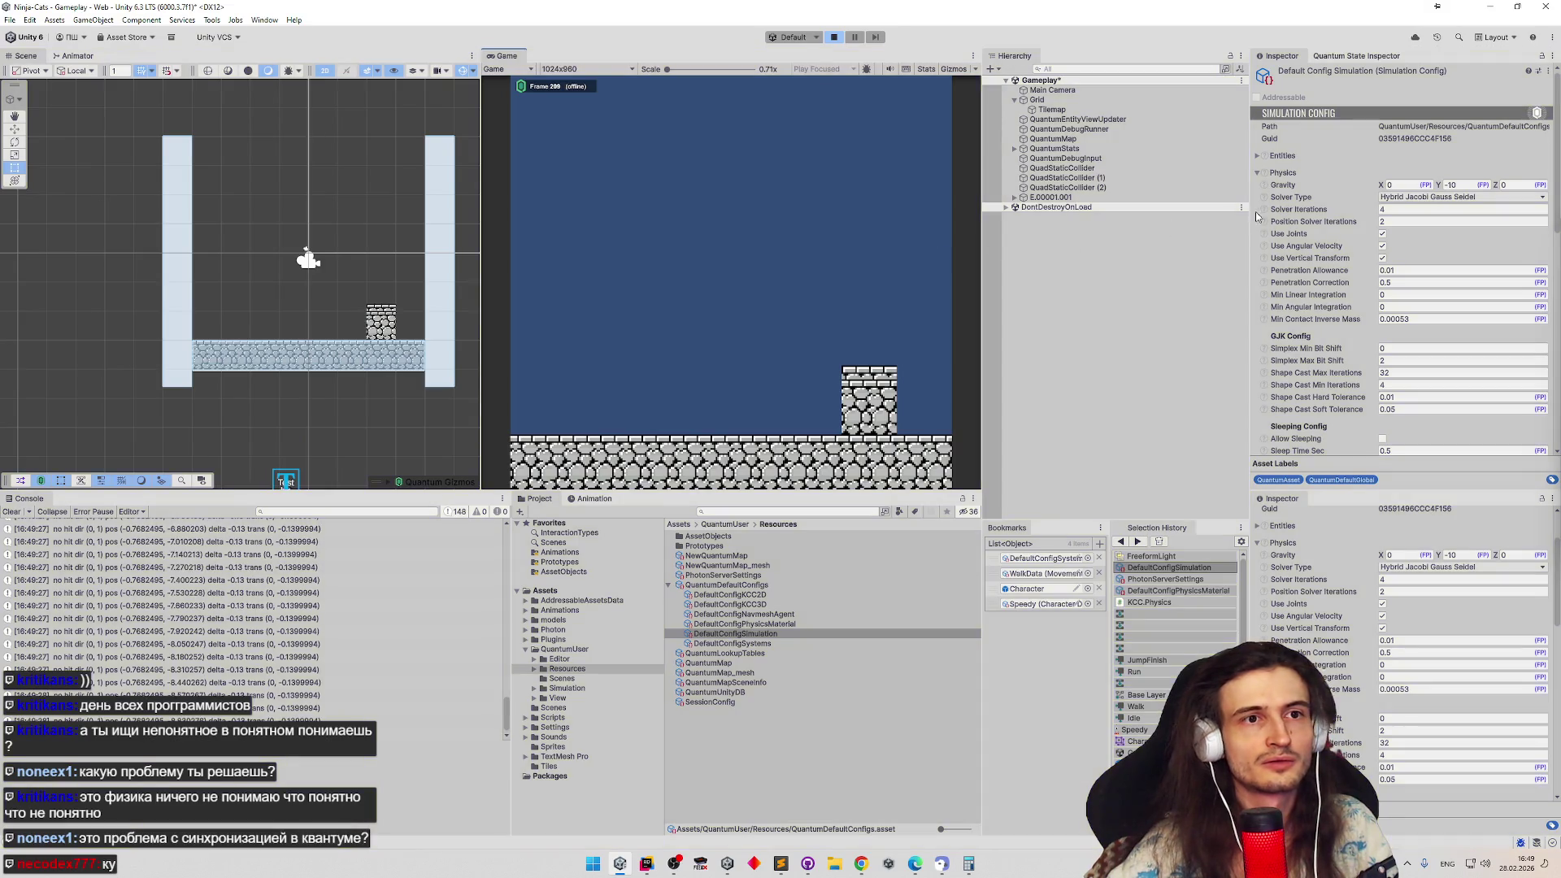
key(ctrl+p)
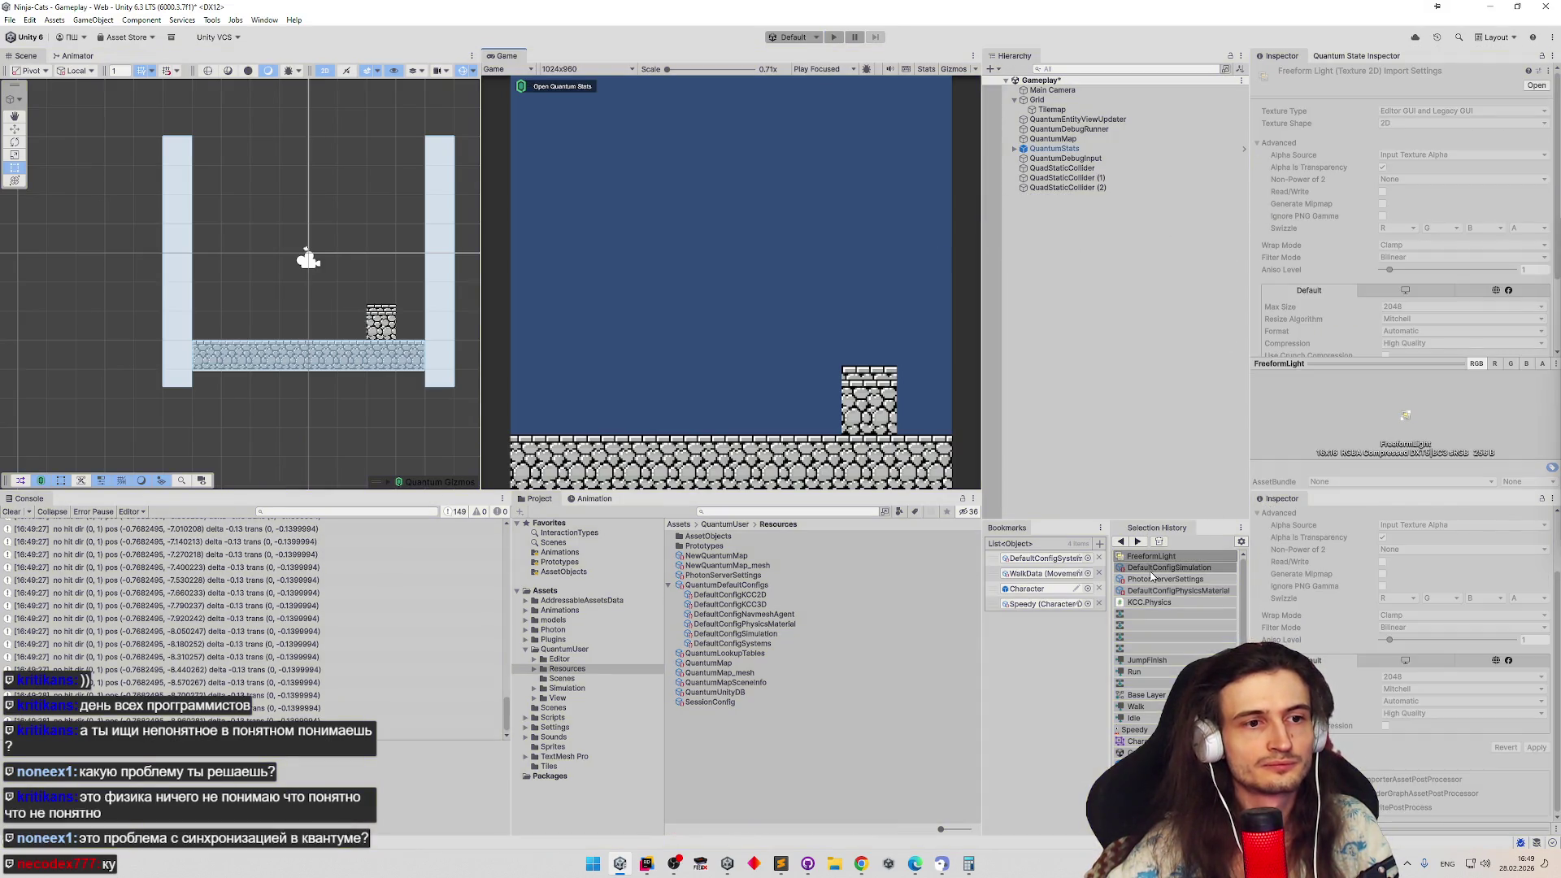
click(1149, 570)
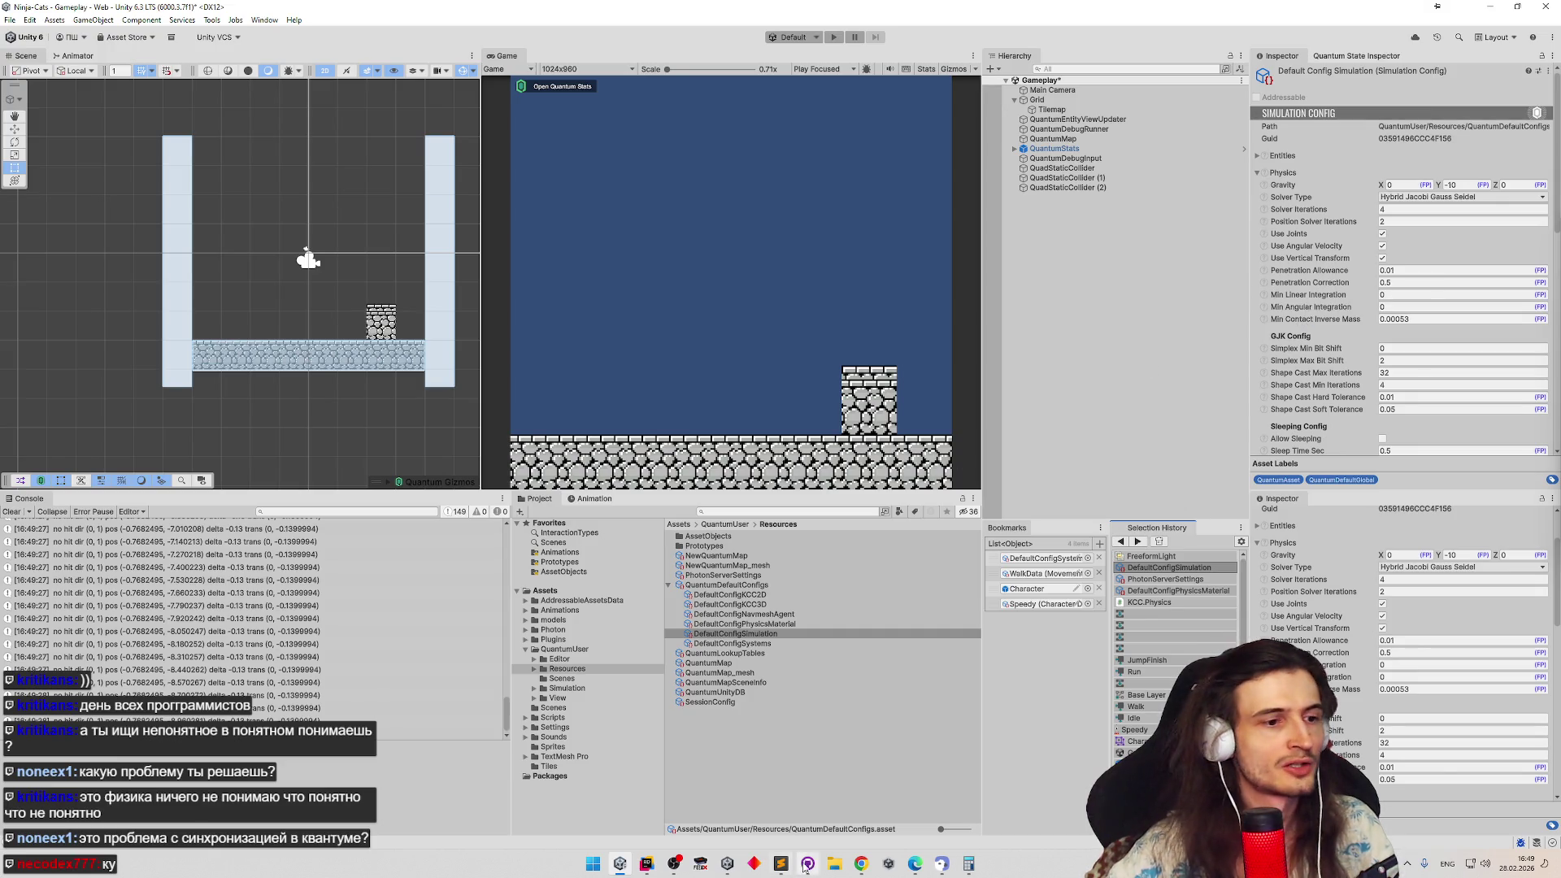
Switch to the browser's Quantum 2D Physics API documentation tab
click(861, 864)
click(232, 12)
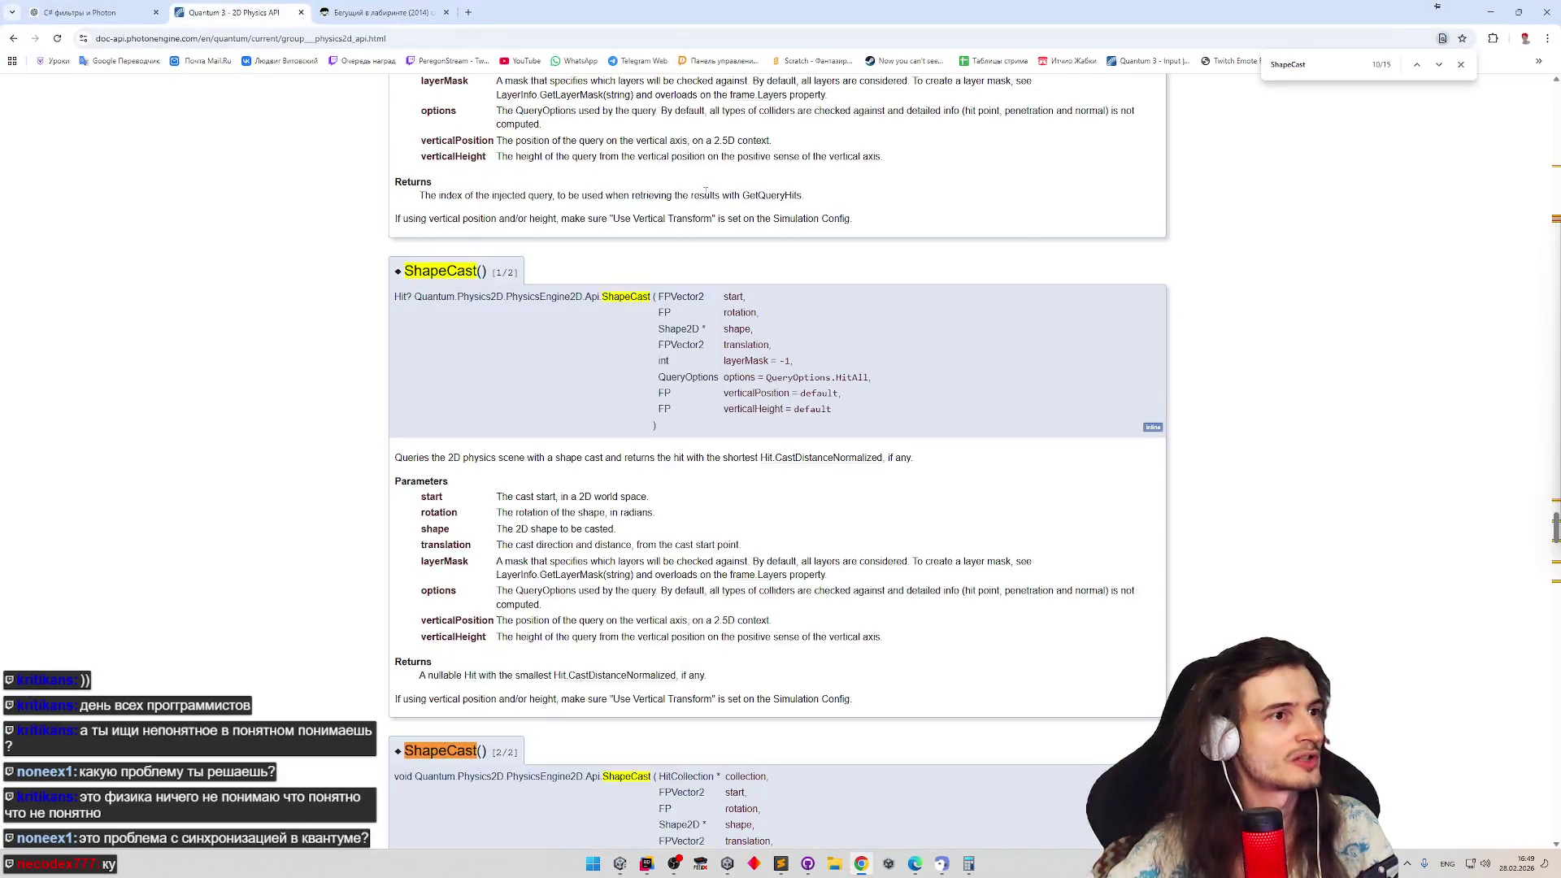
Search the Photon docs for 'gjk', filter to Manual, and open Quantum 3 - Queries
click(994, 107)
text(gjk)
key(Return)
click(342, 514)
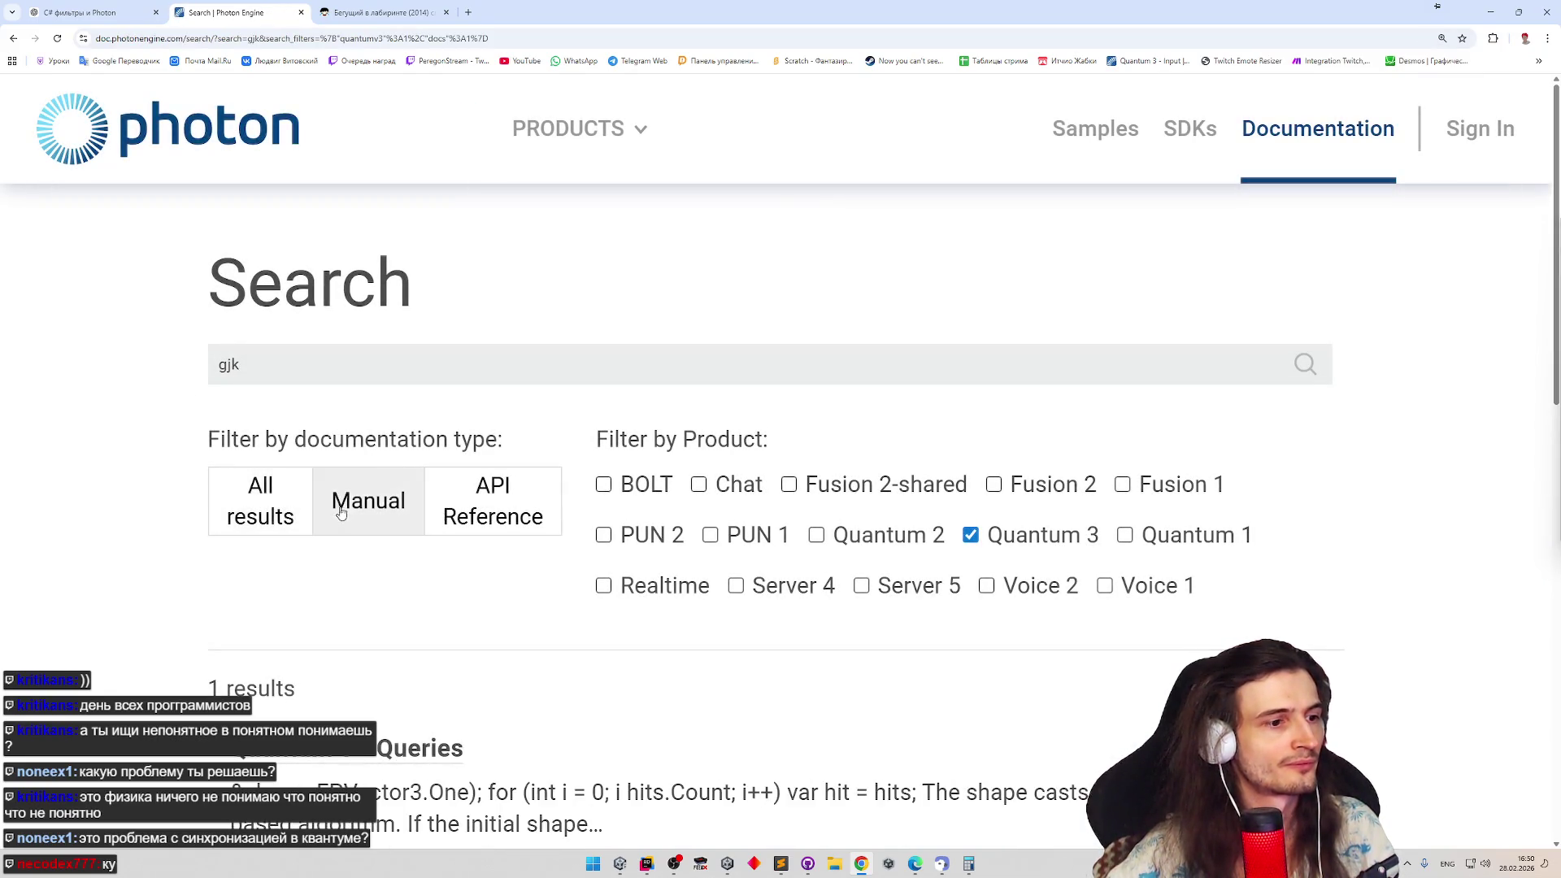
click(378, 683)
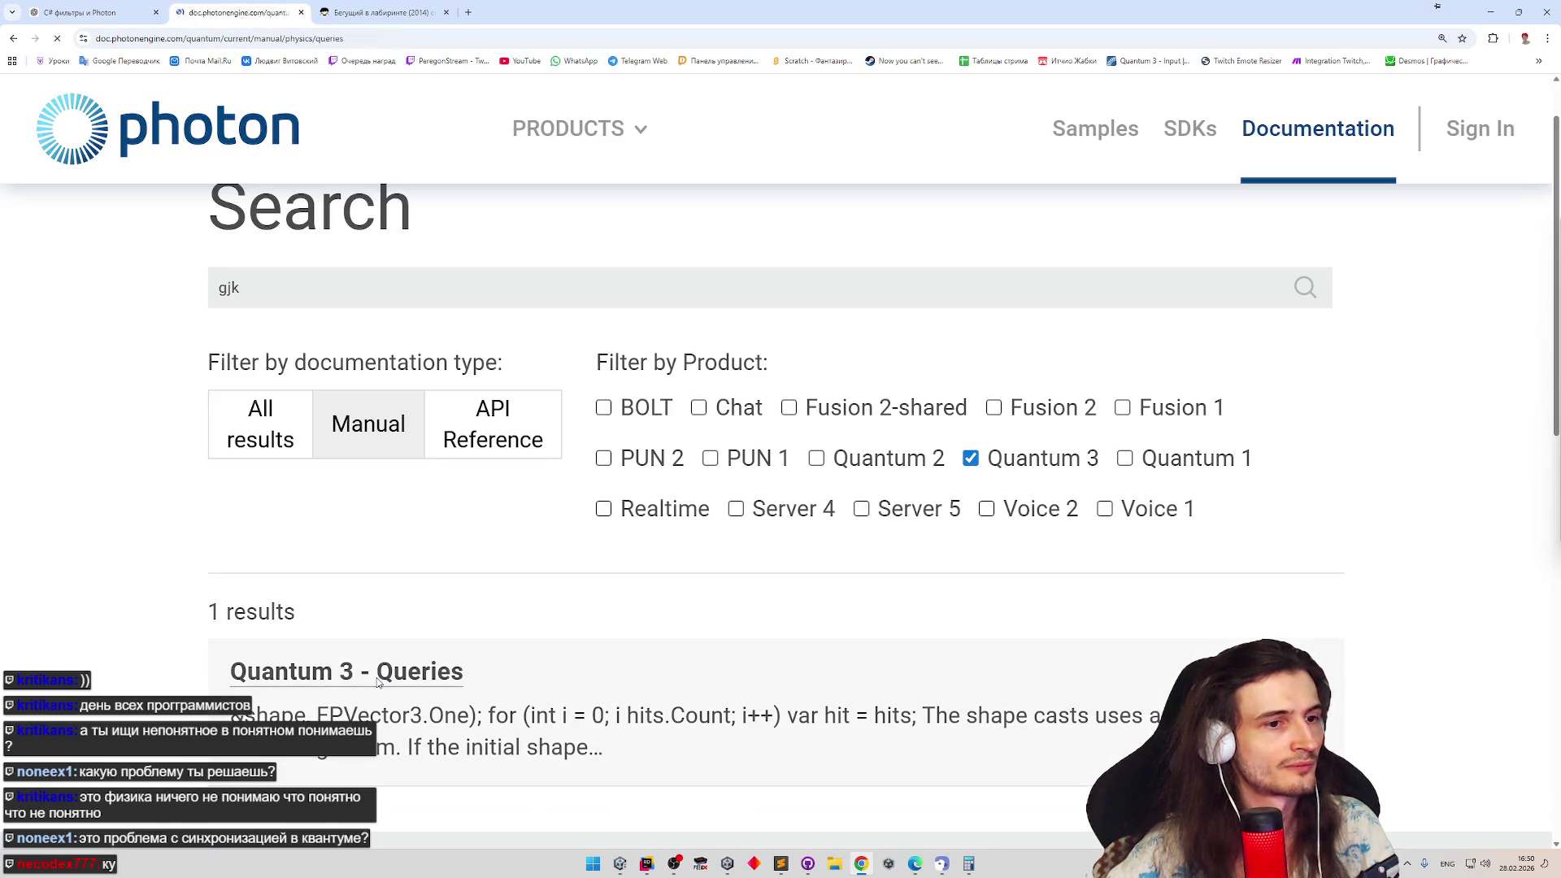
Navigate back and forth, rerun the gjk search, and return to the Quantum 3 Queries page
key(ctrl+f)
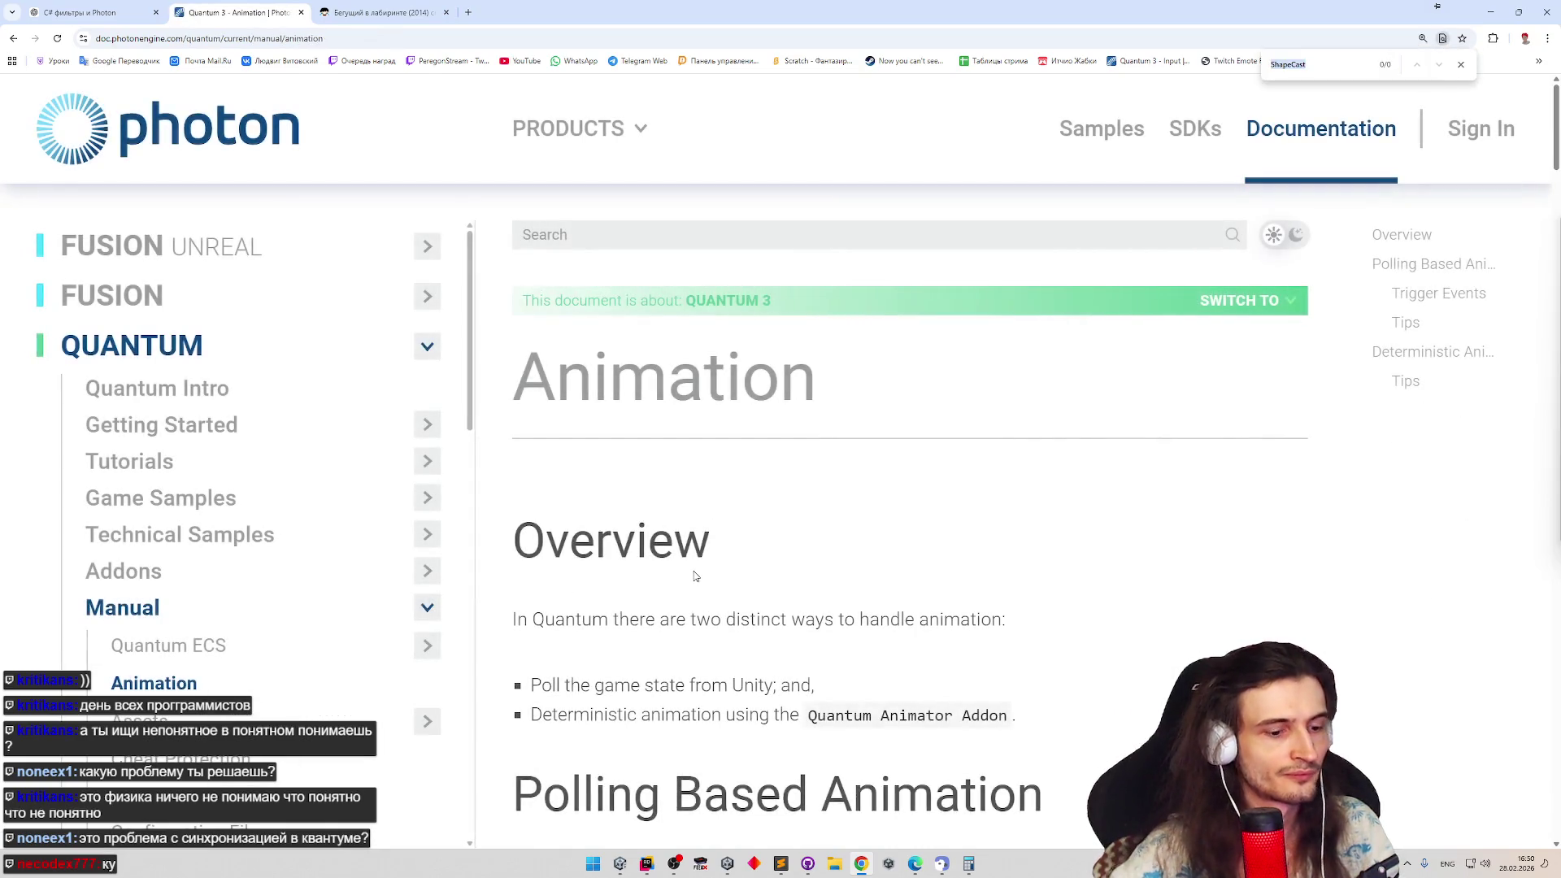
key(alt+Right)
key(ctrl+f)
click(706, 244)
text(gjk)
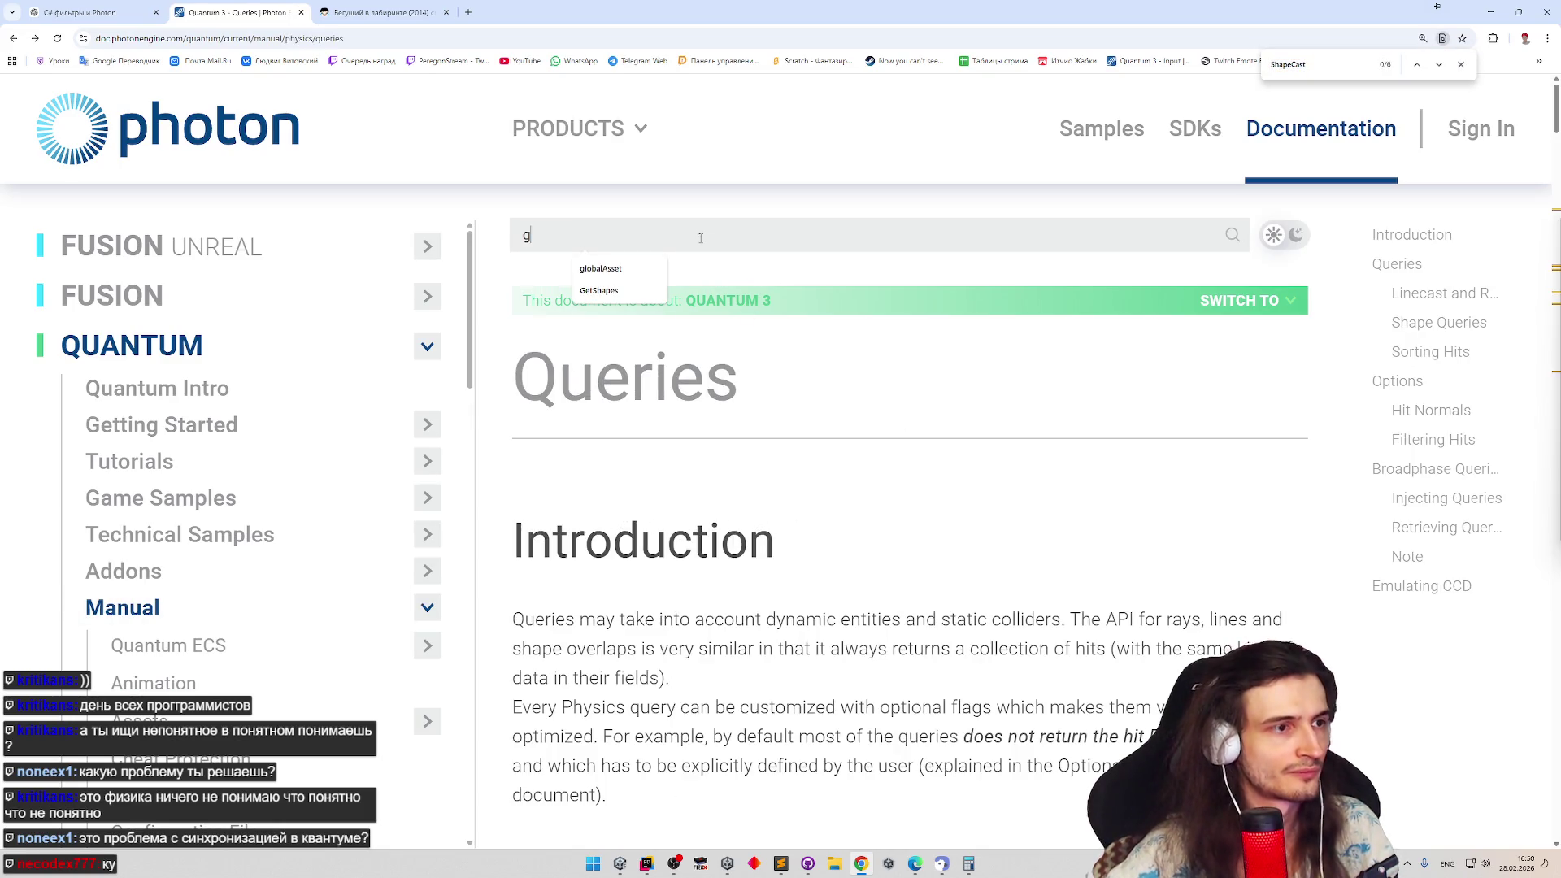
key(Return)
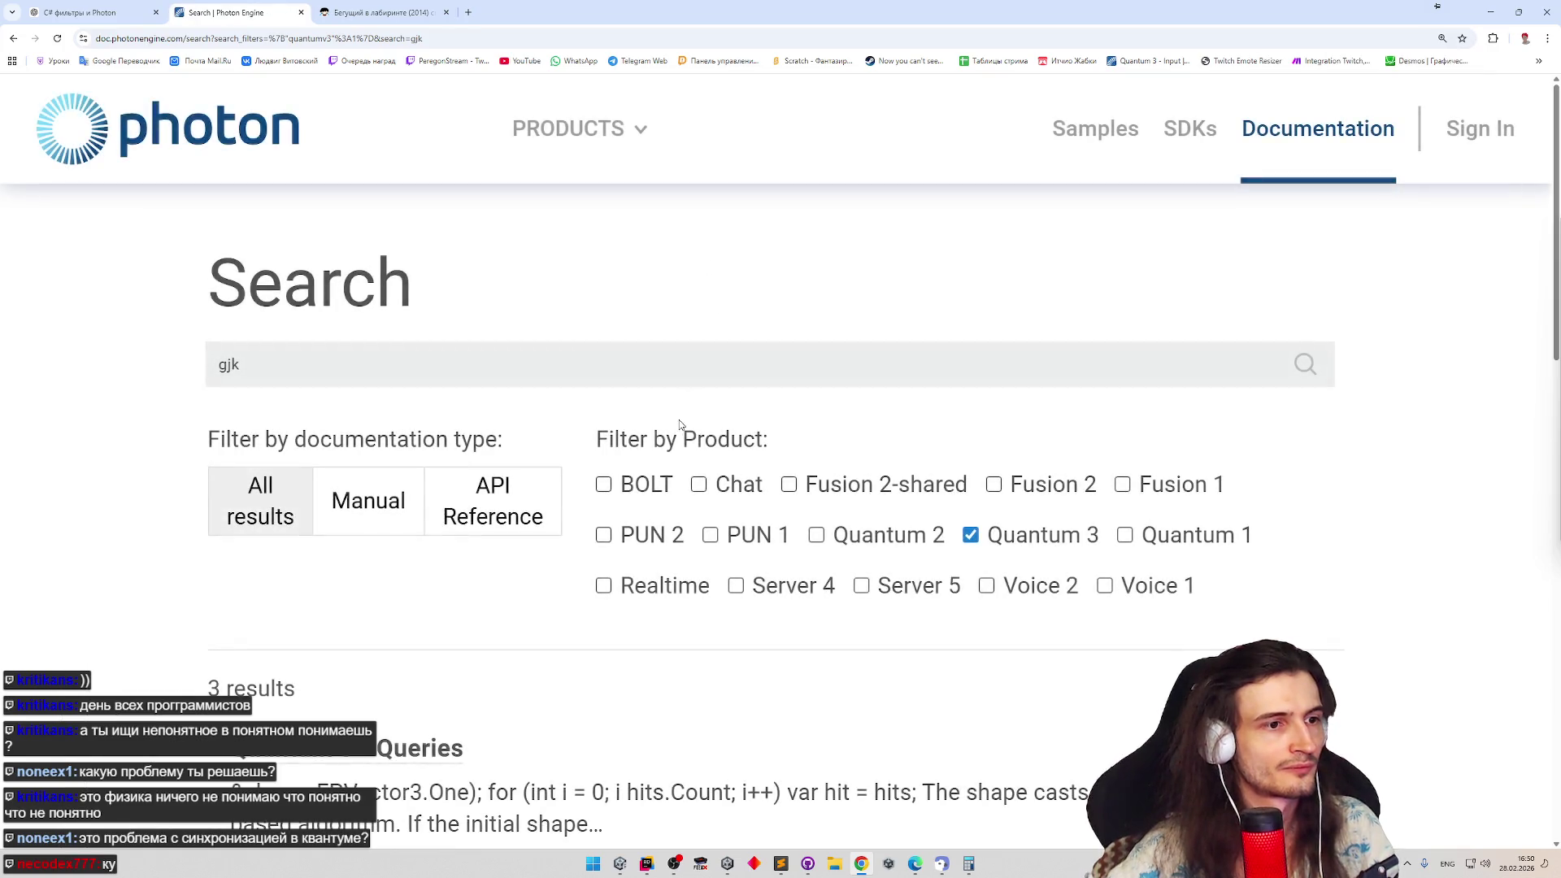
scroll(711, 370, down, 3)
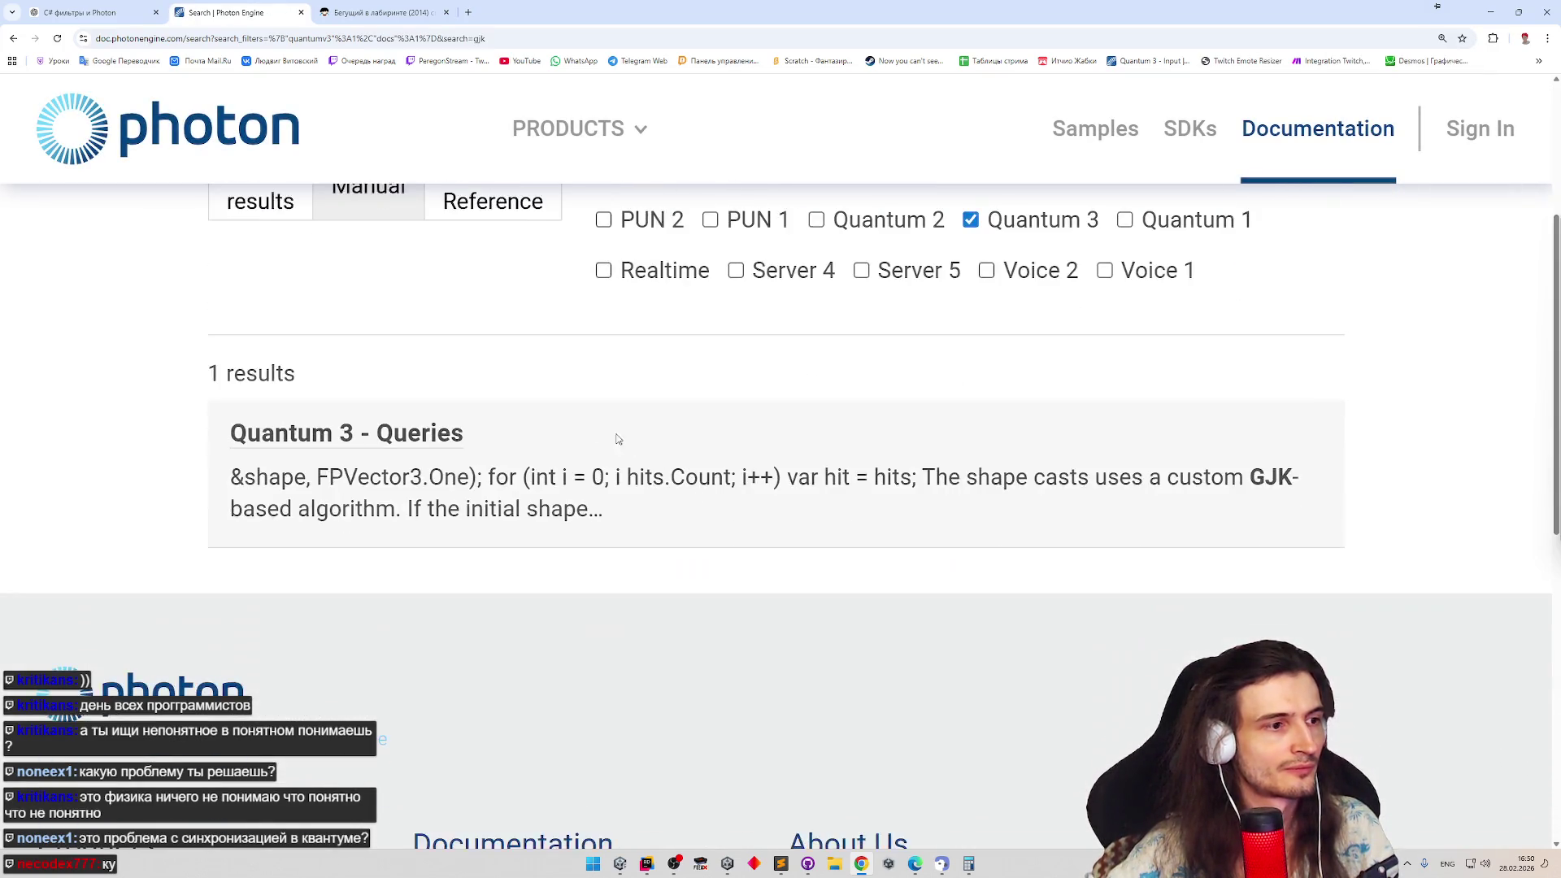
key(ctrl+f)
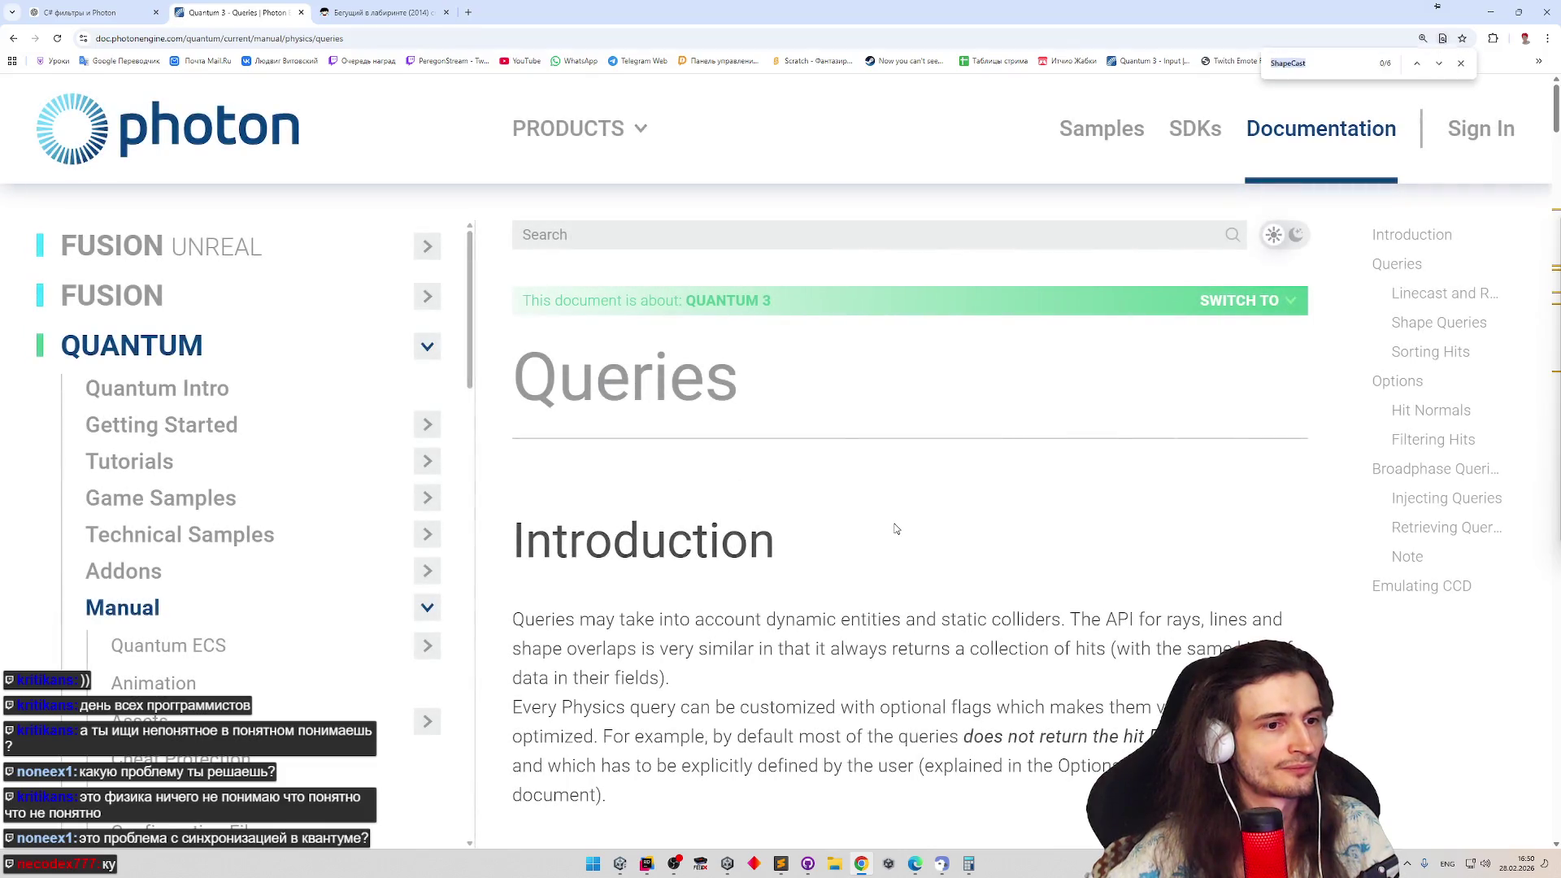
text(g)
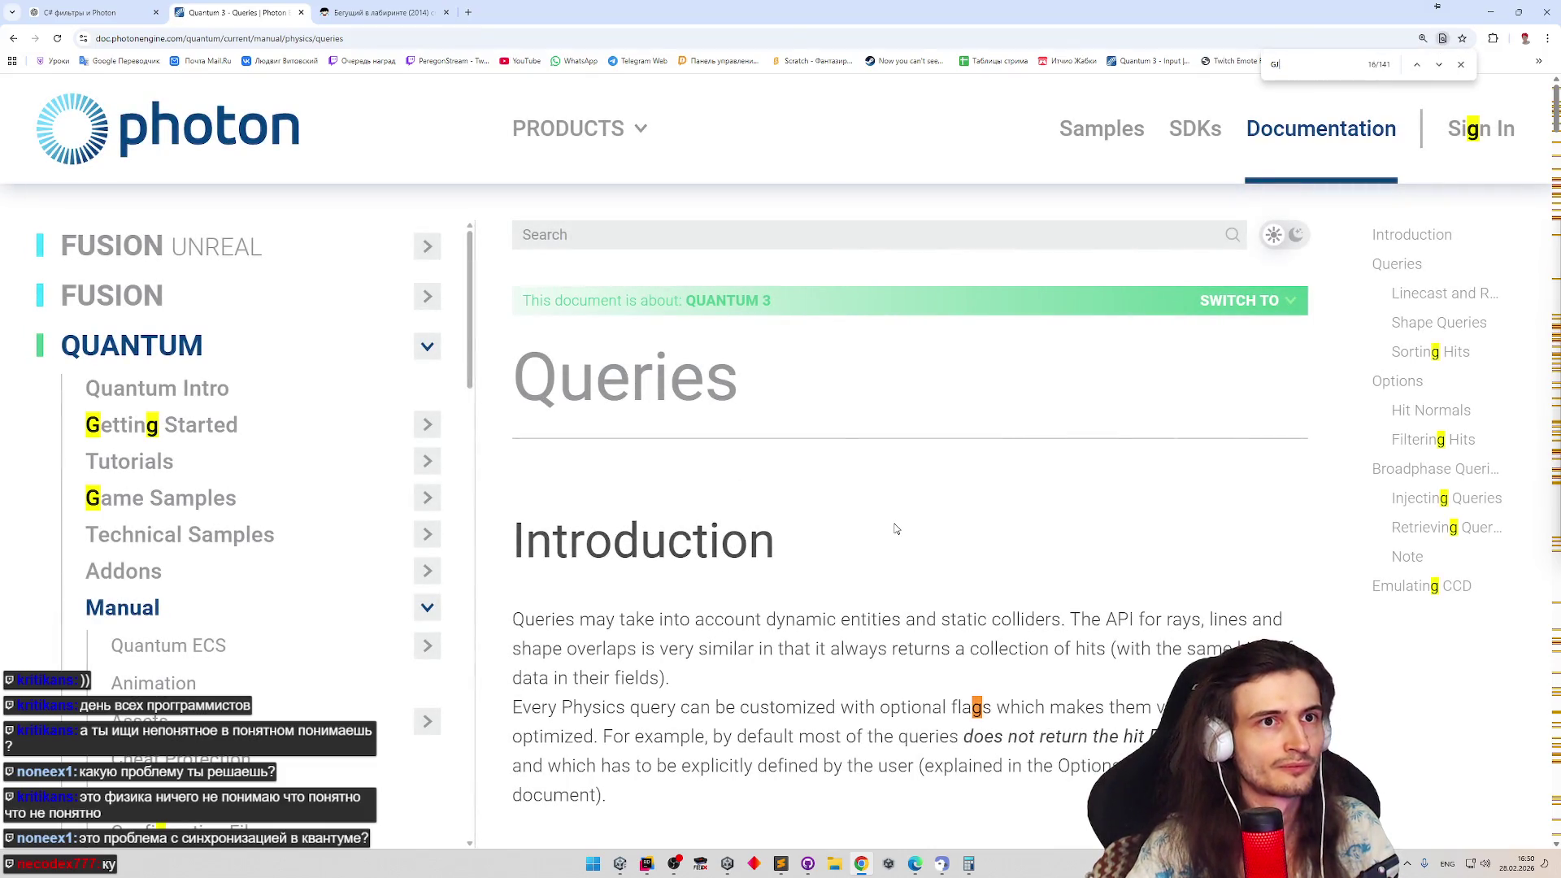
text(JK)
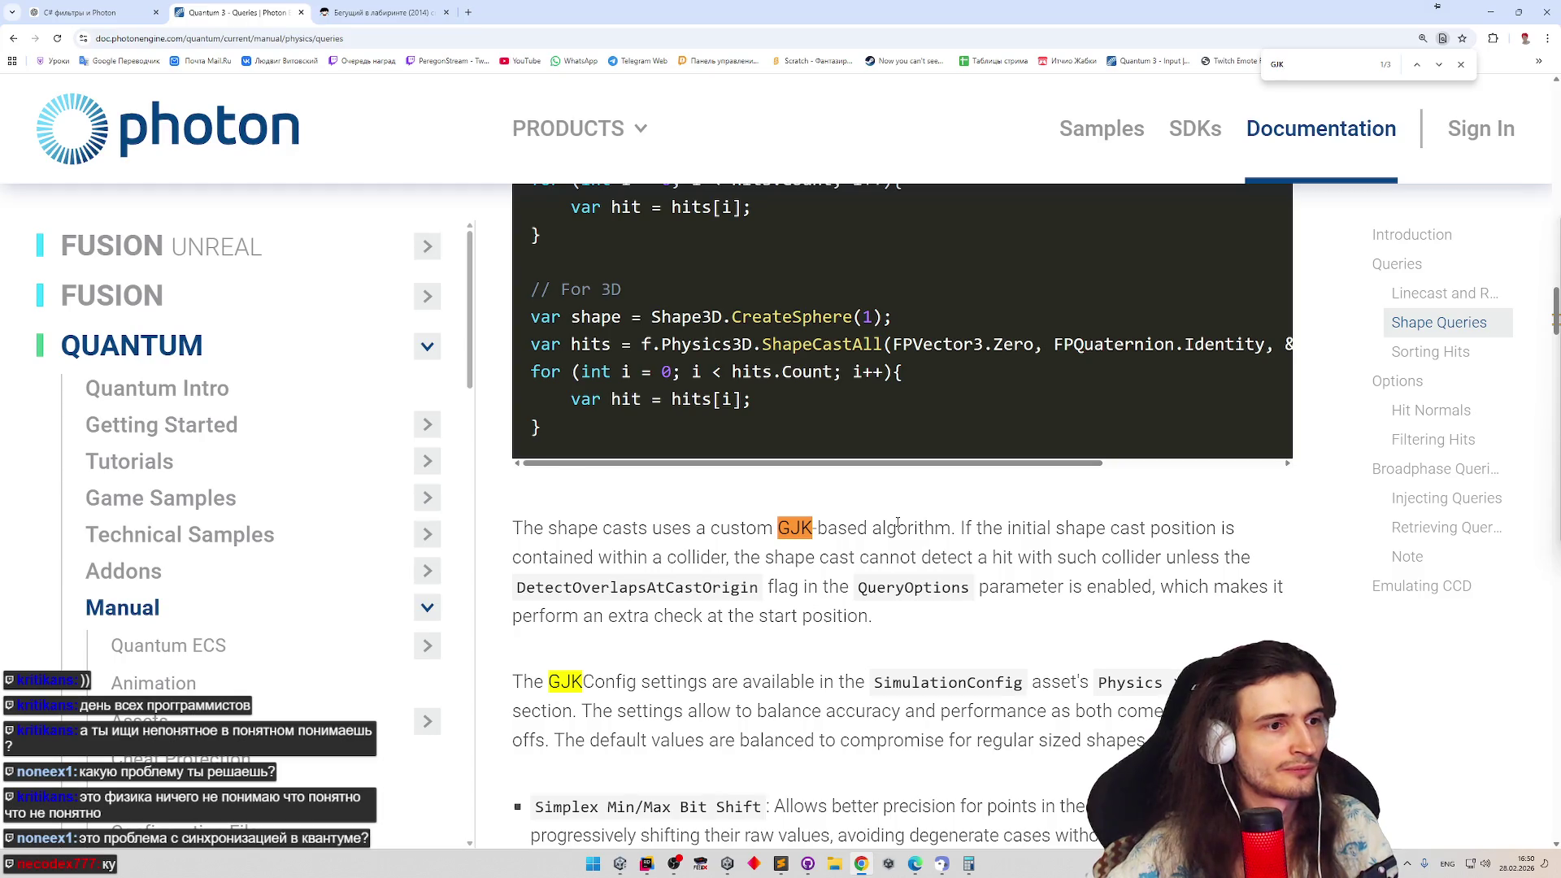
scroll(897, 523, up, 1)
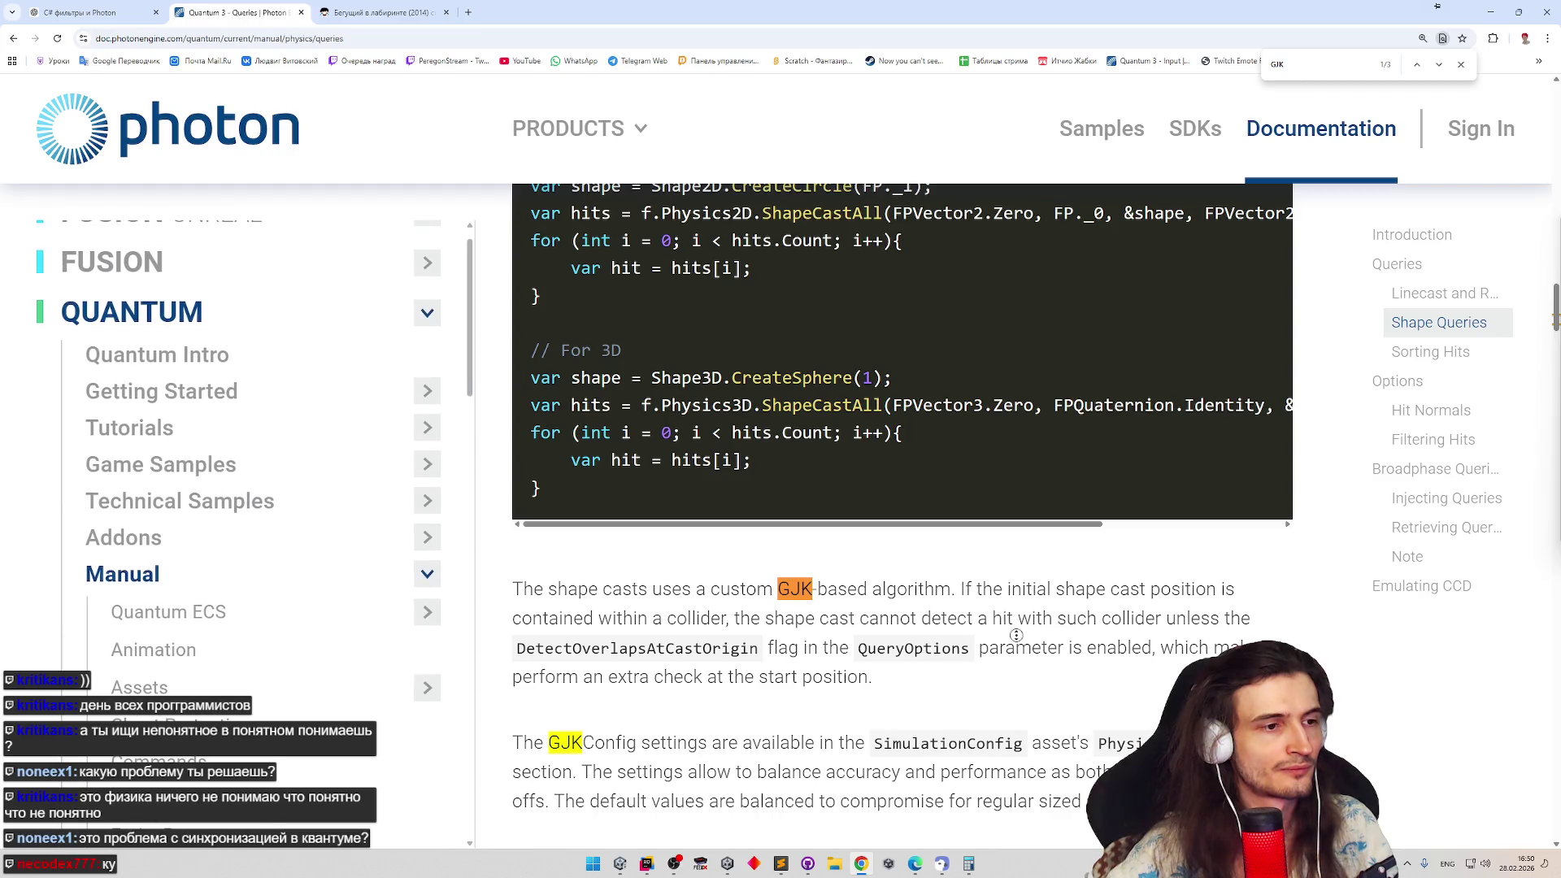
scroll(1012, 645, down, 1)
scroll(1024, 665, down, 1)
scroll(1023, 664, down, 1)
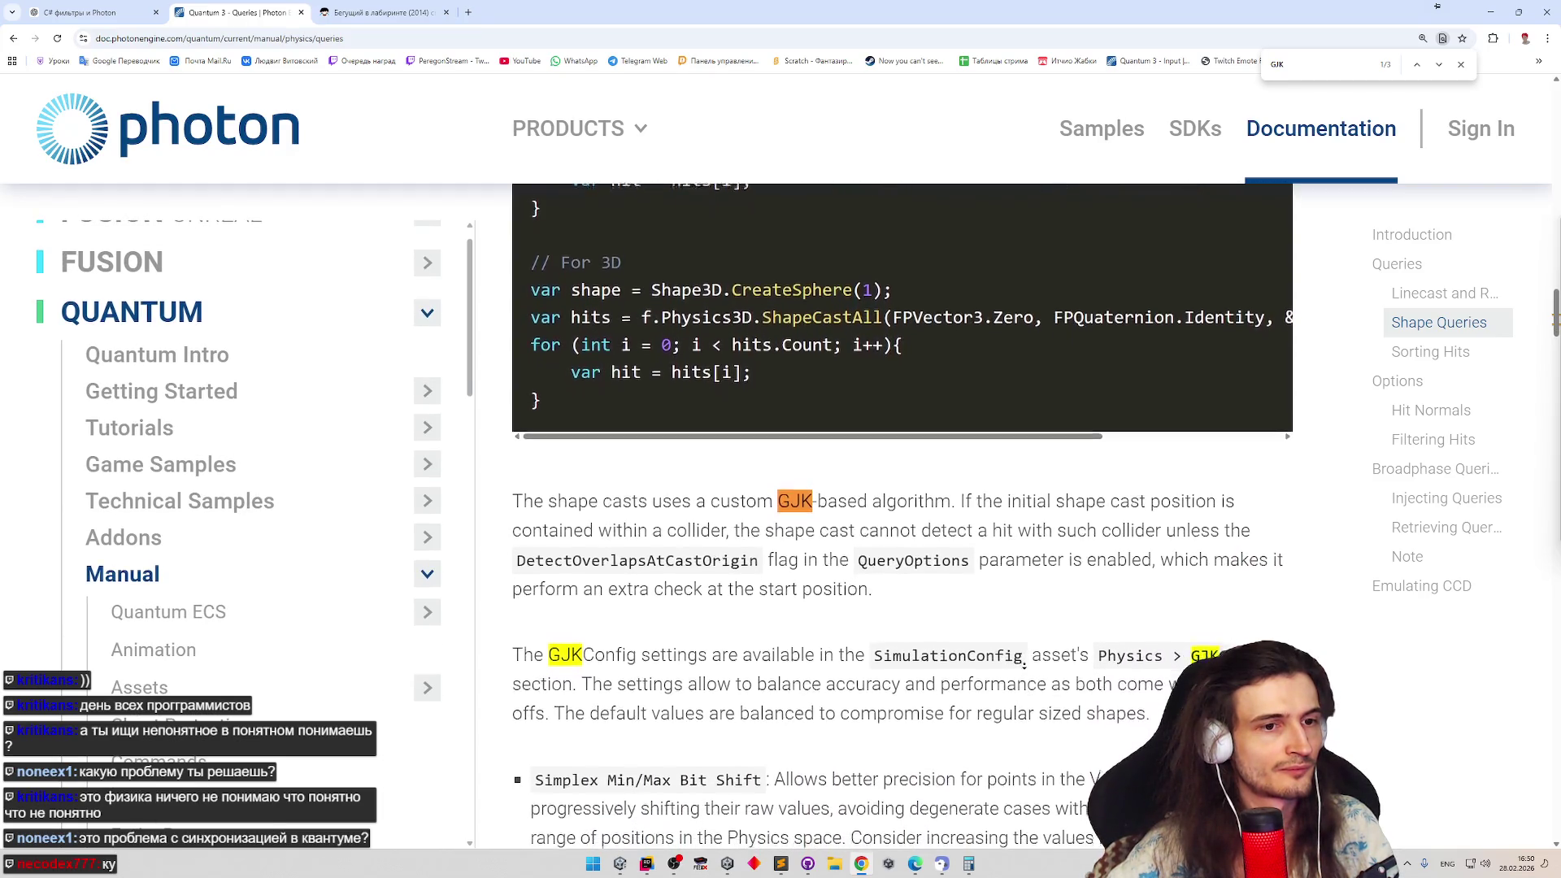
scroll(1023, 662, down, 1)
scroll(1024, 661, down, 1)
scroll(1023, 662, down, 1)
scroll(1022, 656, down, 1)
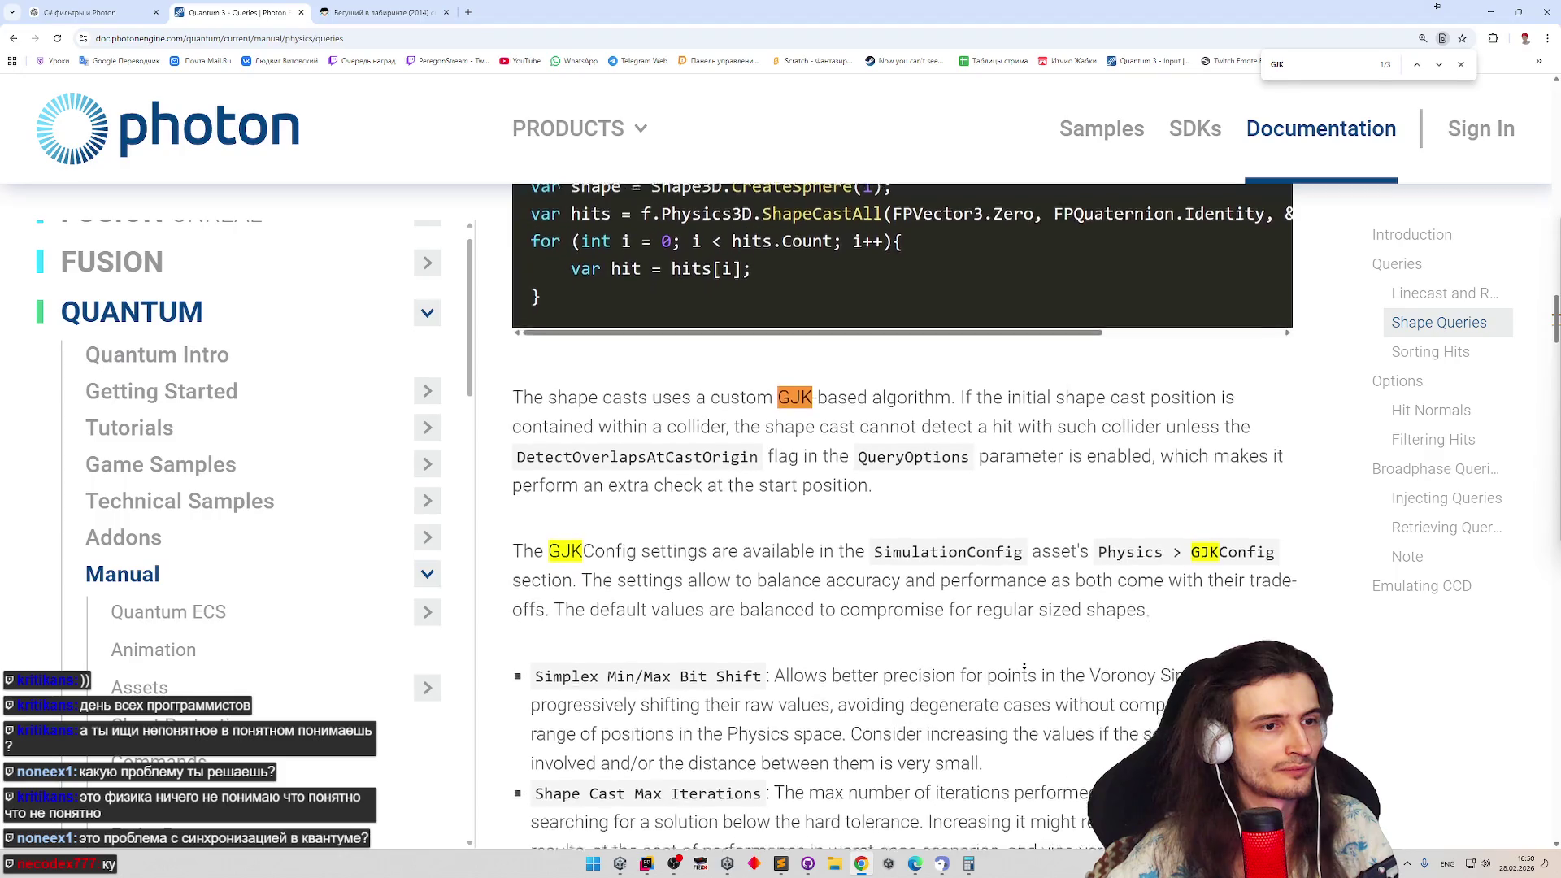
scroll(1022, 650, down, 1)
scroll(1020, 660, down, 1)
scroll(1018, 660, down, 1)
scroll(1017, 664, down, 1)
scroll(1016, 669, down, 1)
scroll(1016, 669, down, 1)
scroll(1016, 669, down, 1)
scroll(1016, 668, down, 1)
scroll(1015, 668, down, 1)
scroll(1016, 669, down, 1)
scroll(1010, 656, down, 1)
scroll(1003, 641, down, 1)
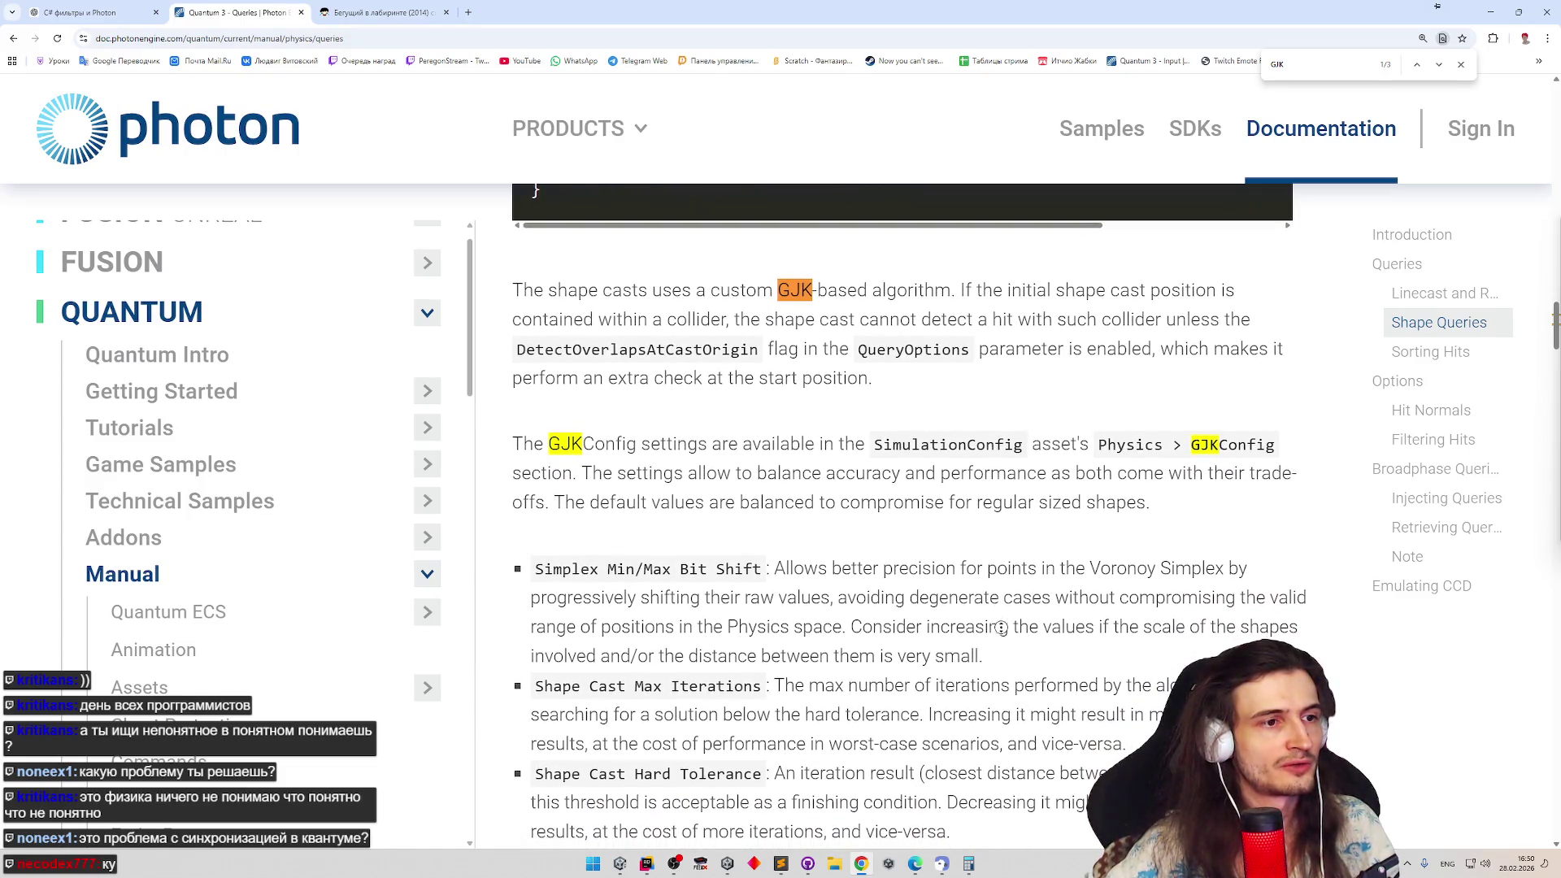
scroll(999, 659, down, 1)
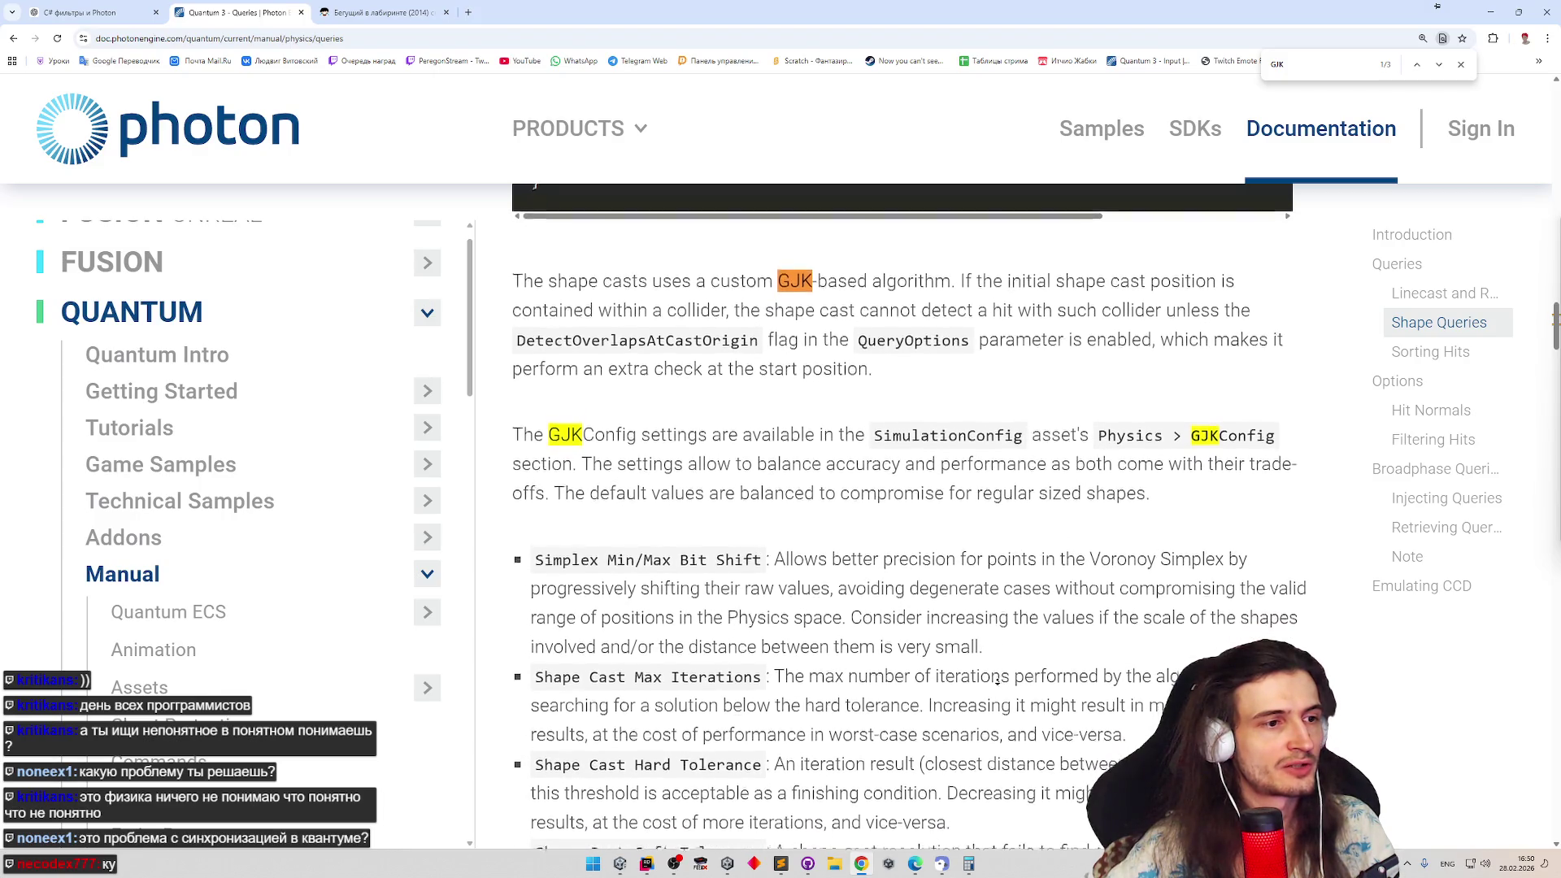
scroll(998, 680, down, 1)
scroll(998, 683, down, 1)
scroll(997, 689, down, 1)
scroll(997, 695, down, 1)
scroll(996, 694, down, 1)
scroll(992, 696, down, 1)
scroll(987, 700, down, 1)
scroll(983, 704, down, 1)
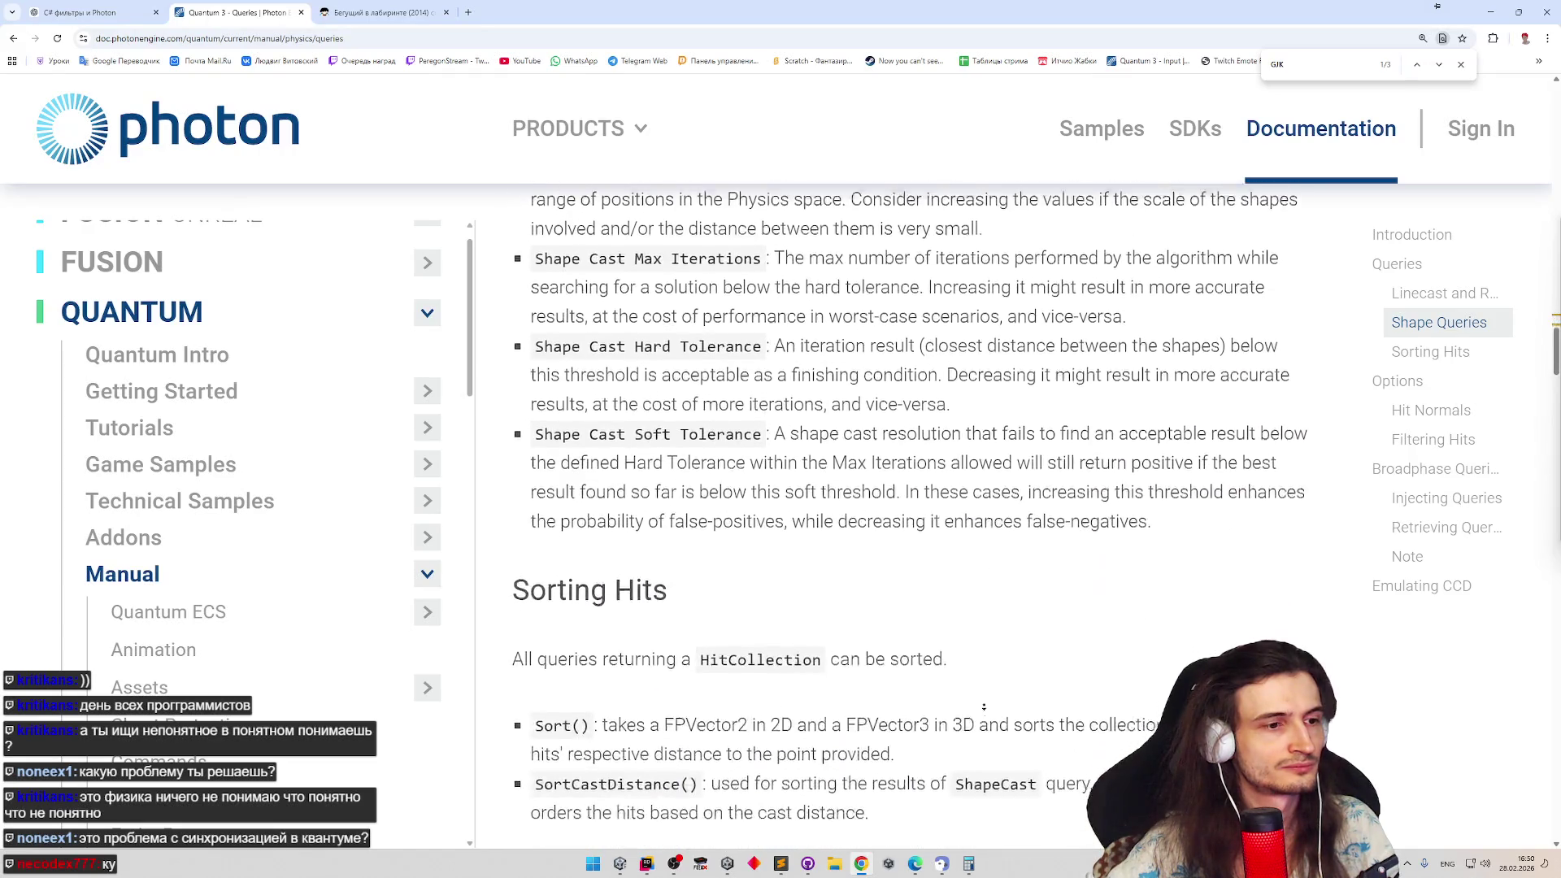
scroll(988, 659, up, 1)
scroll(995, 586, up, 2)
scroll(1007, 485, up, 5)
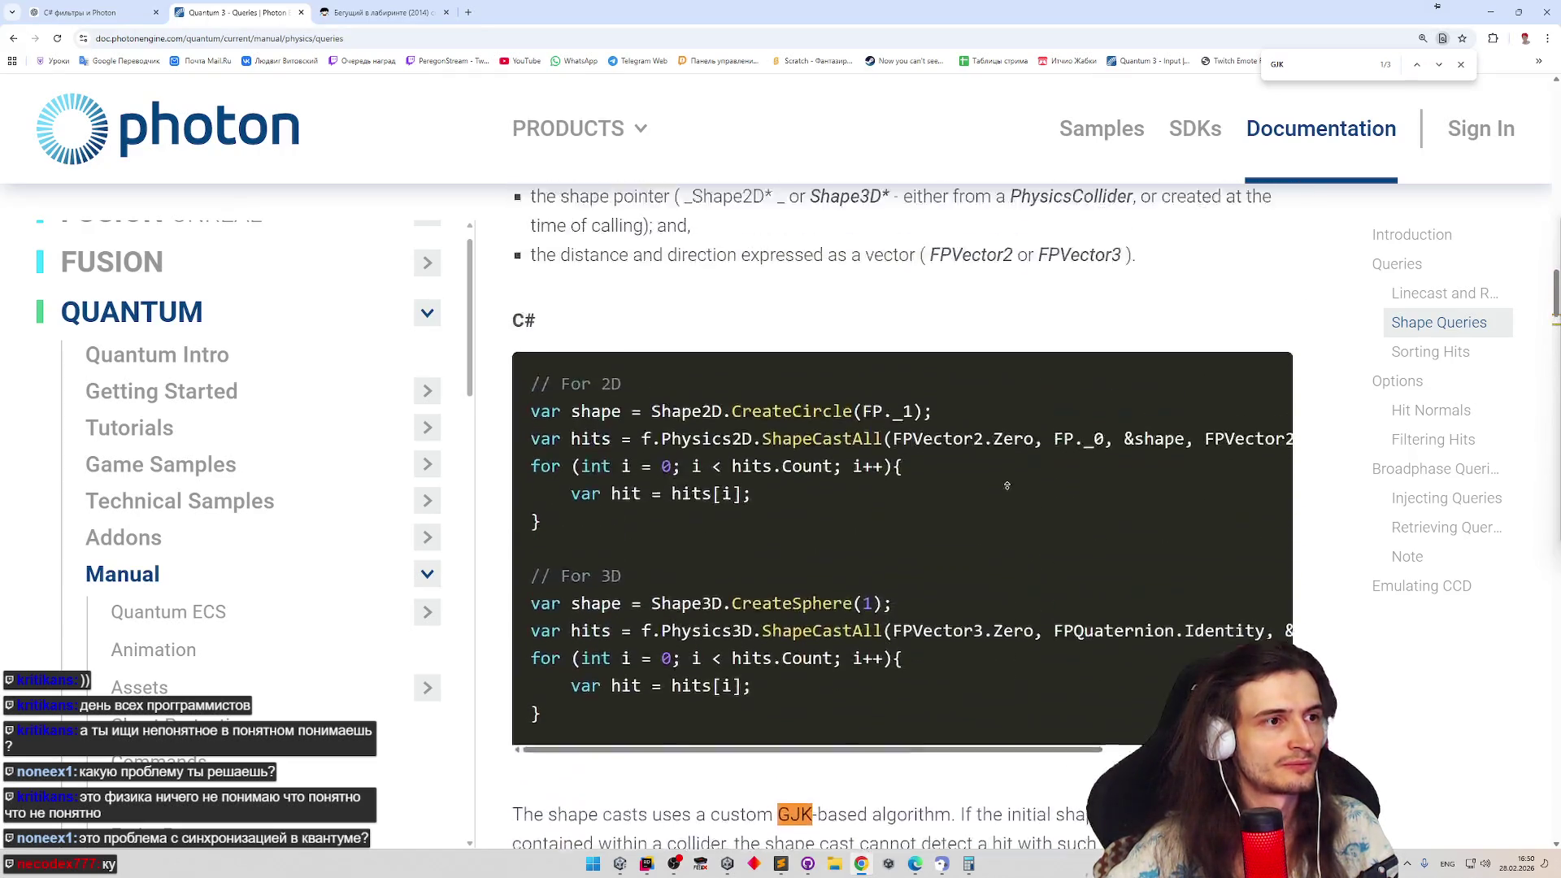
scroll(1005, 485, up, 3)
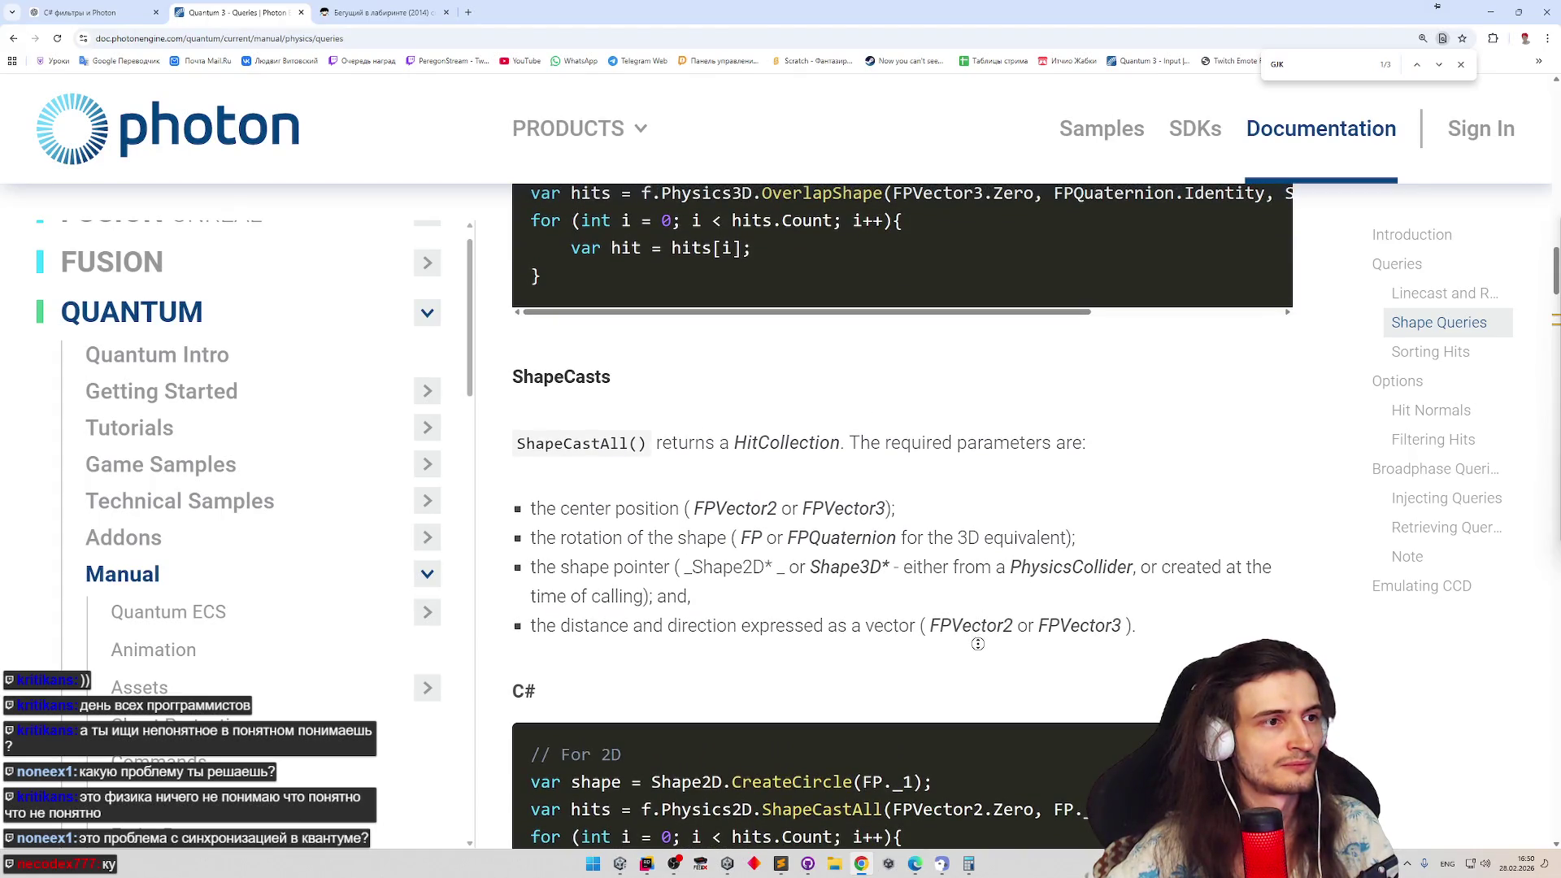
scroll(975, 645, down, 1)
scroll(969, 649, down, 4)
scroll(961, 654, down, 3)
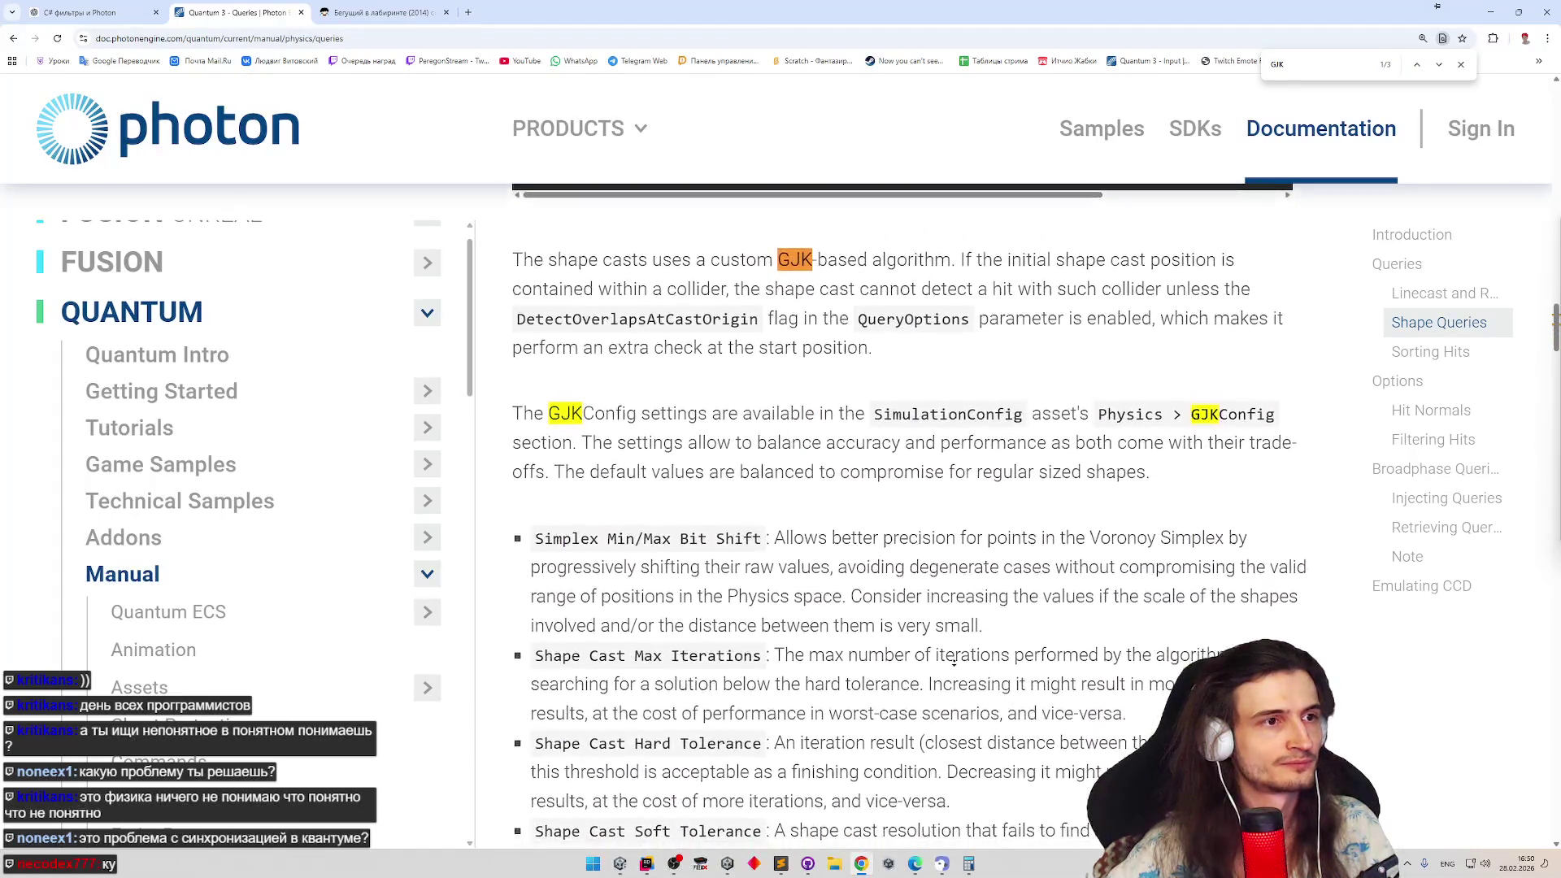
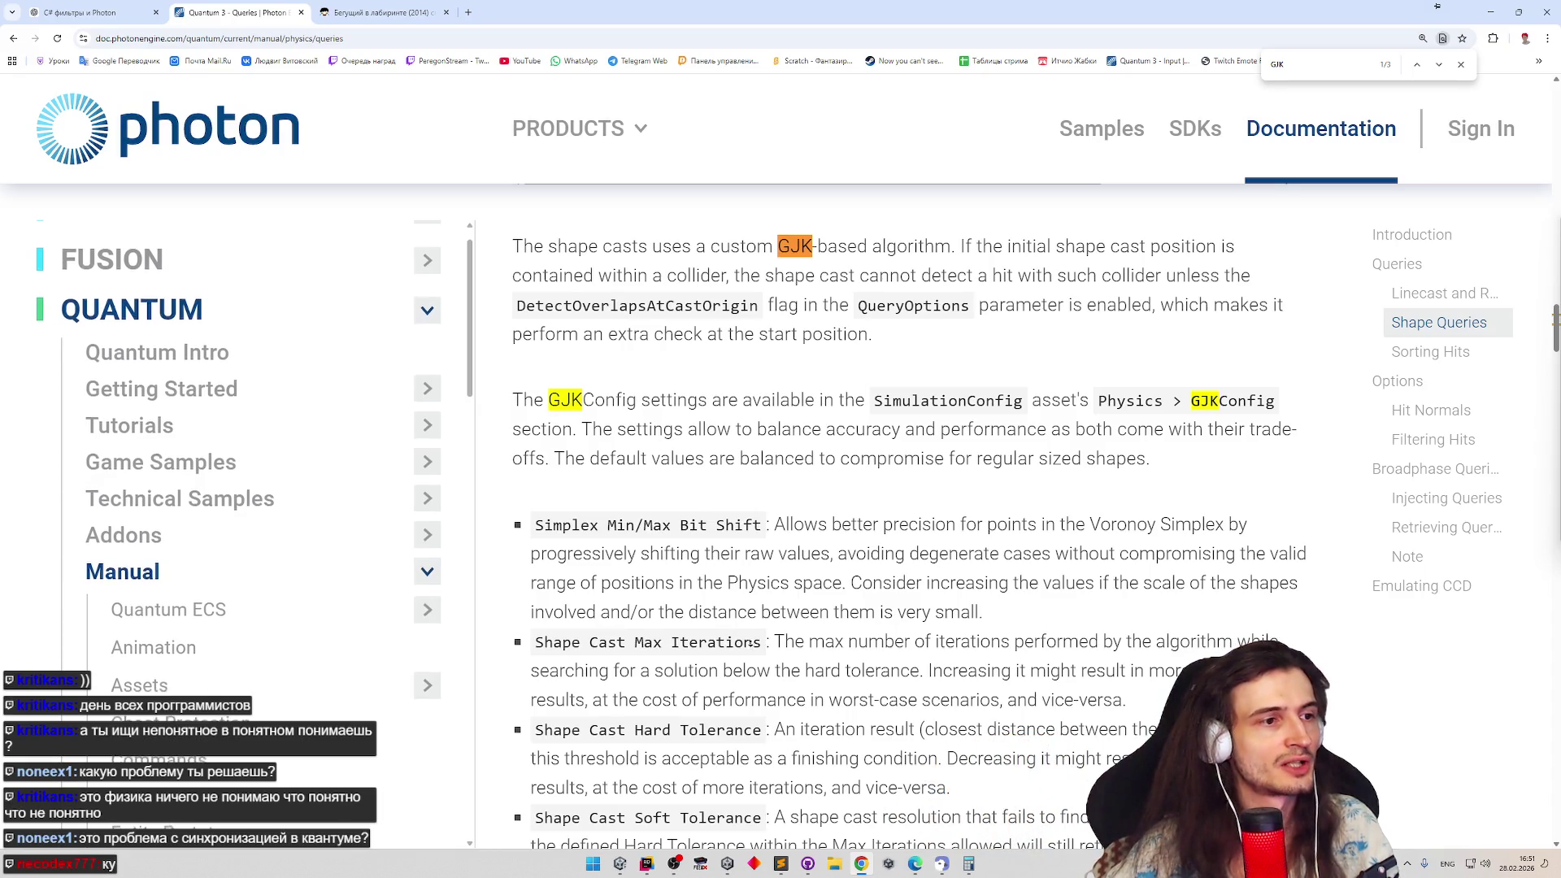
scroll(1132, 647, down, 2)
scroll(1132, 646, down, 1)
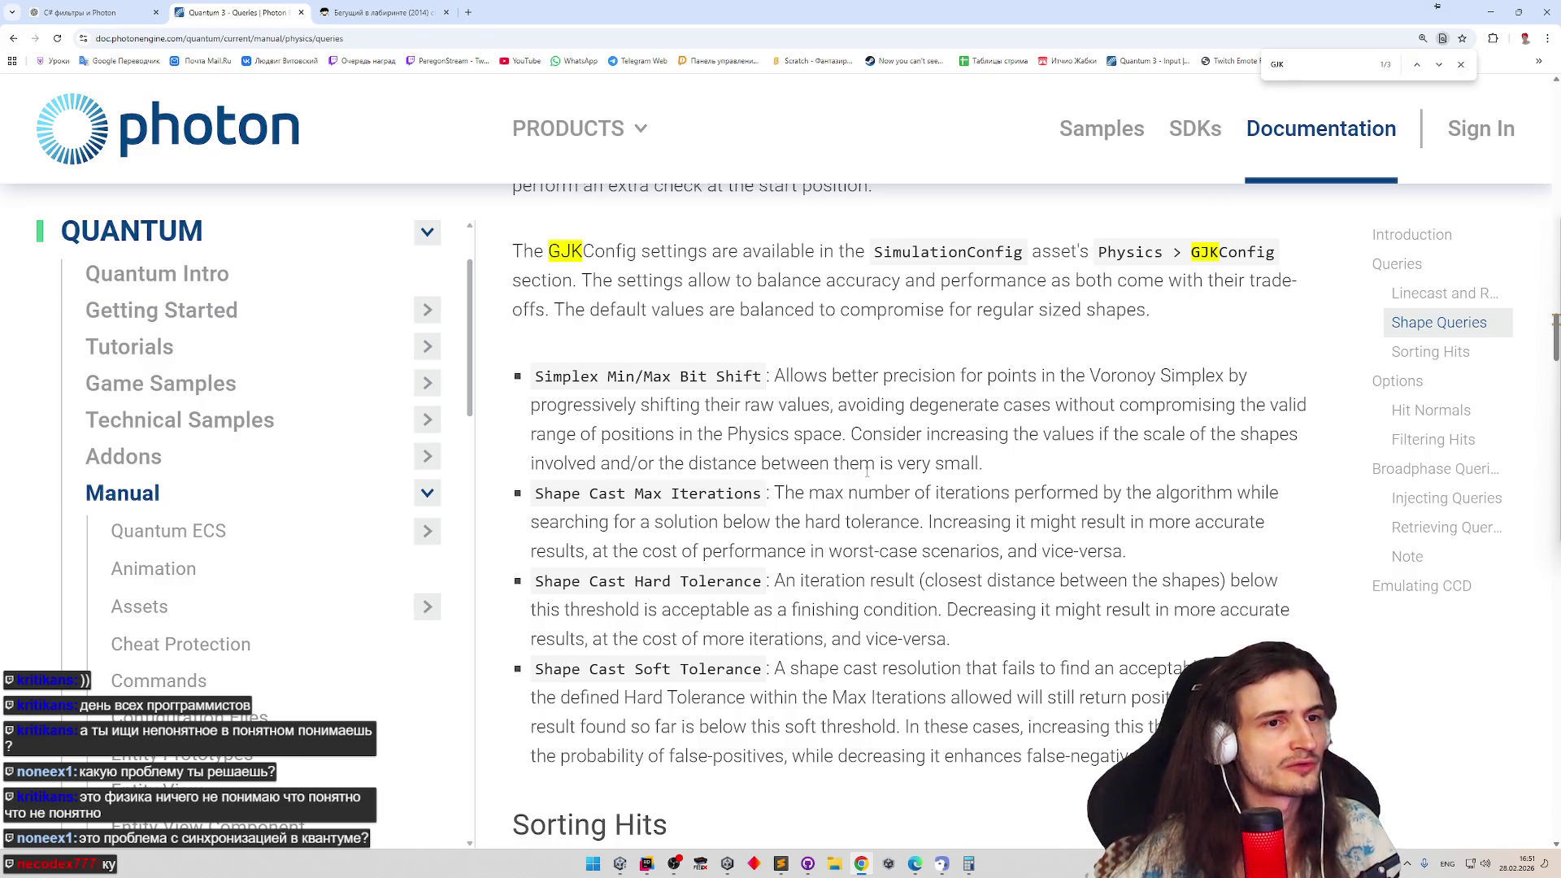
Highlight 'Simplex' in the GJKConfig settings text, then hide the browser to reveal Unity
double_click(590, 391)
mouse_move(589, 390)
mouse_down()
mouse_move(750, 376)
mouse_move(647, 375)
mouse_up()
click(568, 375)
double_click(569, 376)
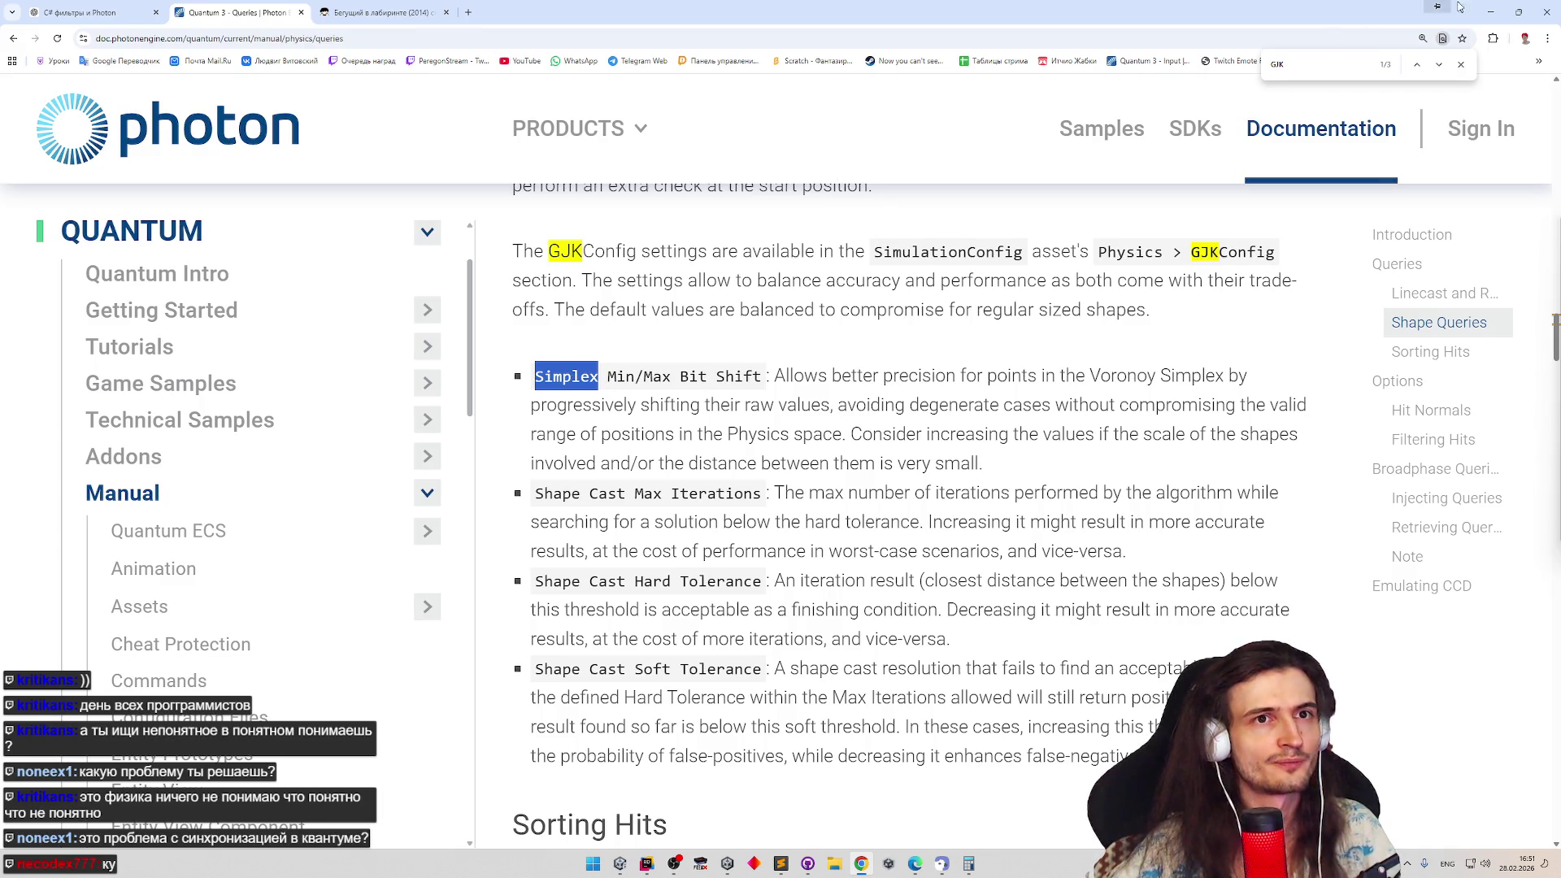
click(1484, 12)
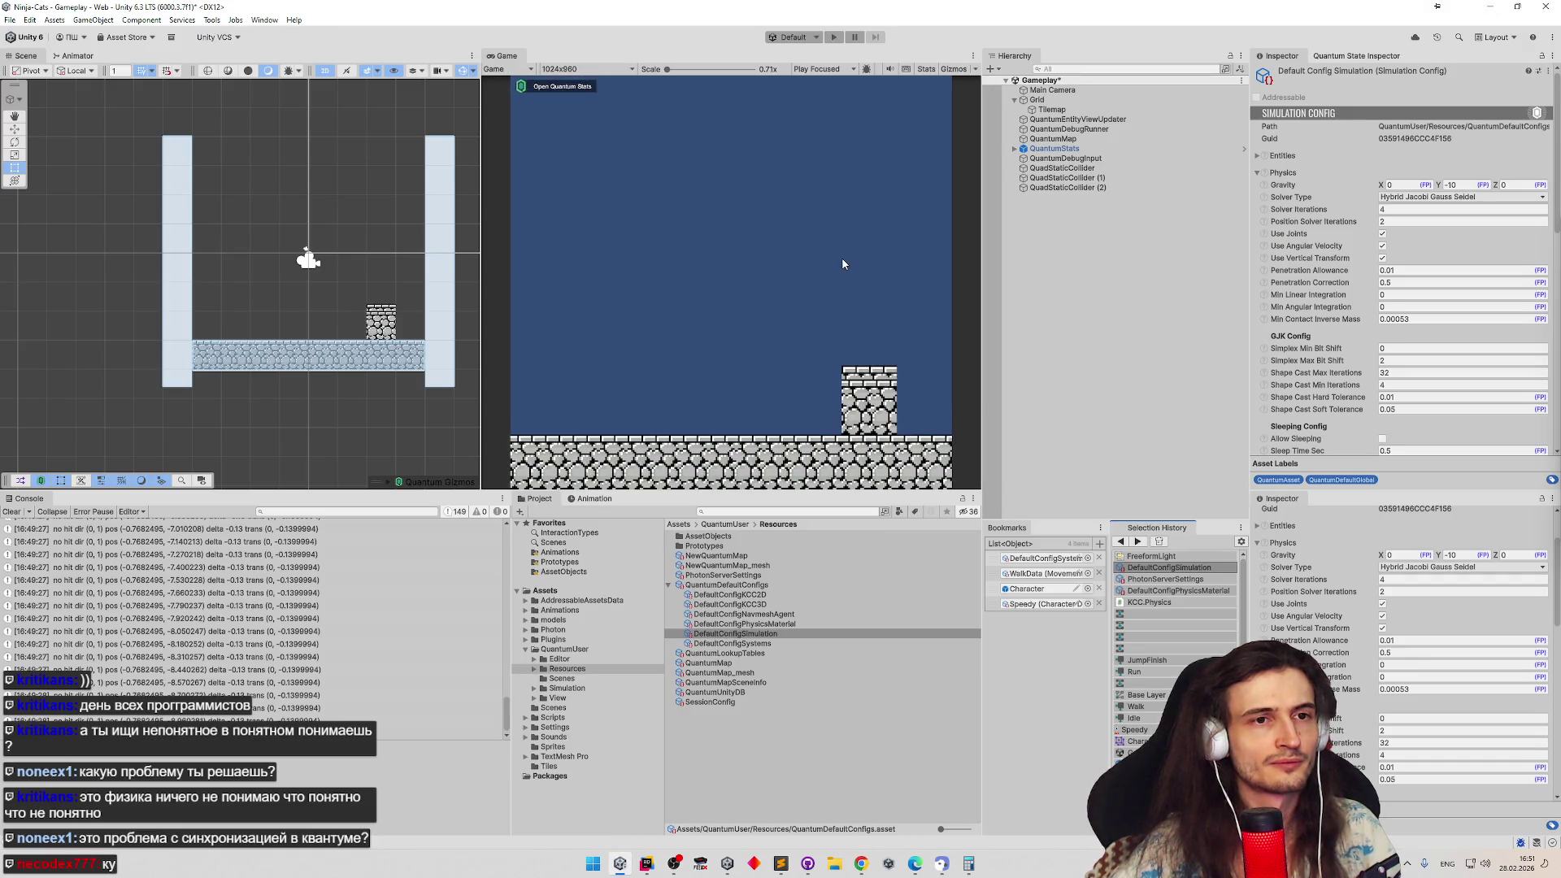
Set Simplex Min/Max Bit Shift to 2 and 8 in DefaultConfigSimulation, play-testing after each change
click(1400, 349)
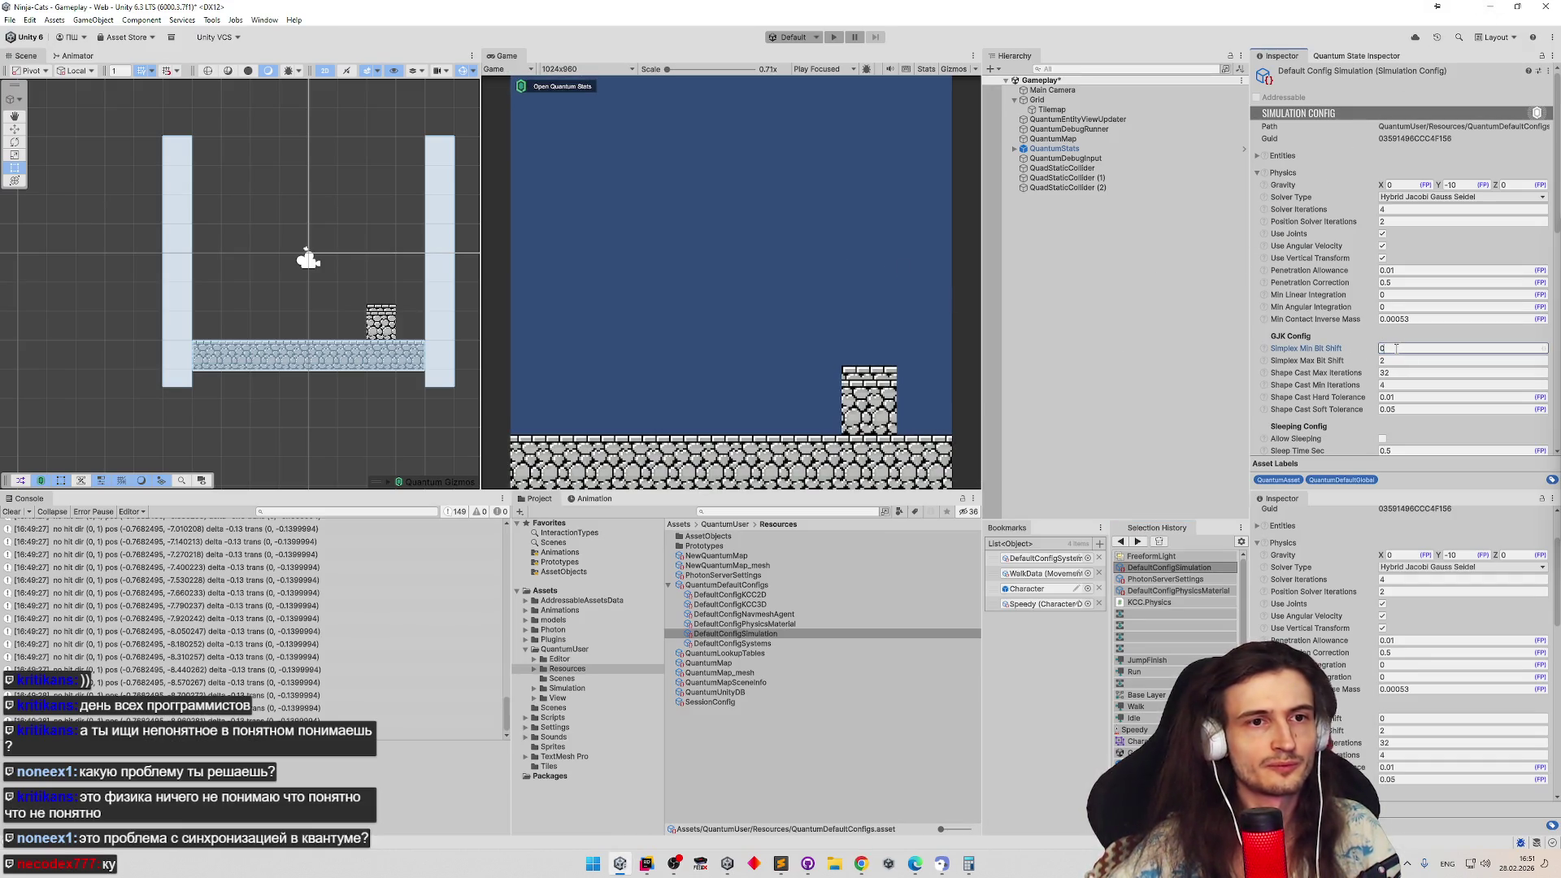
text(1)
click(1388, 363)
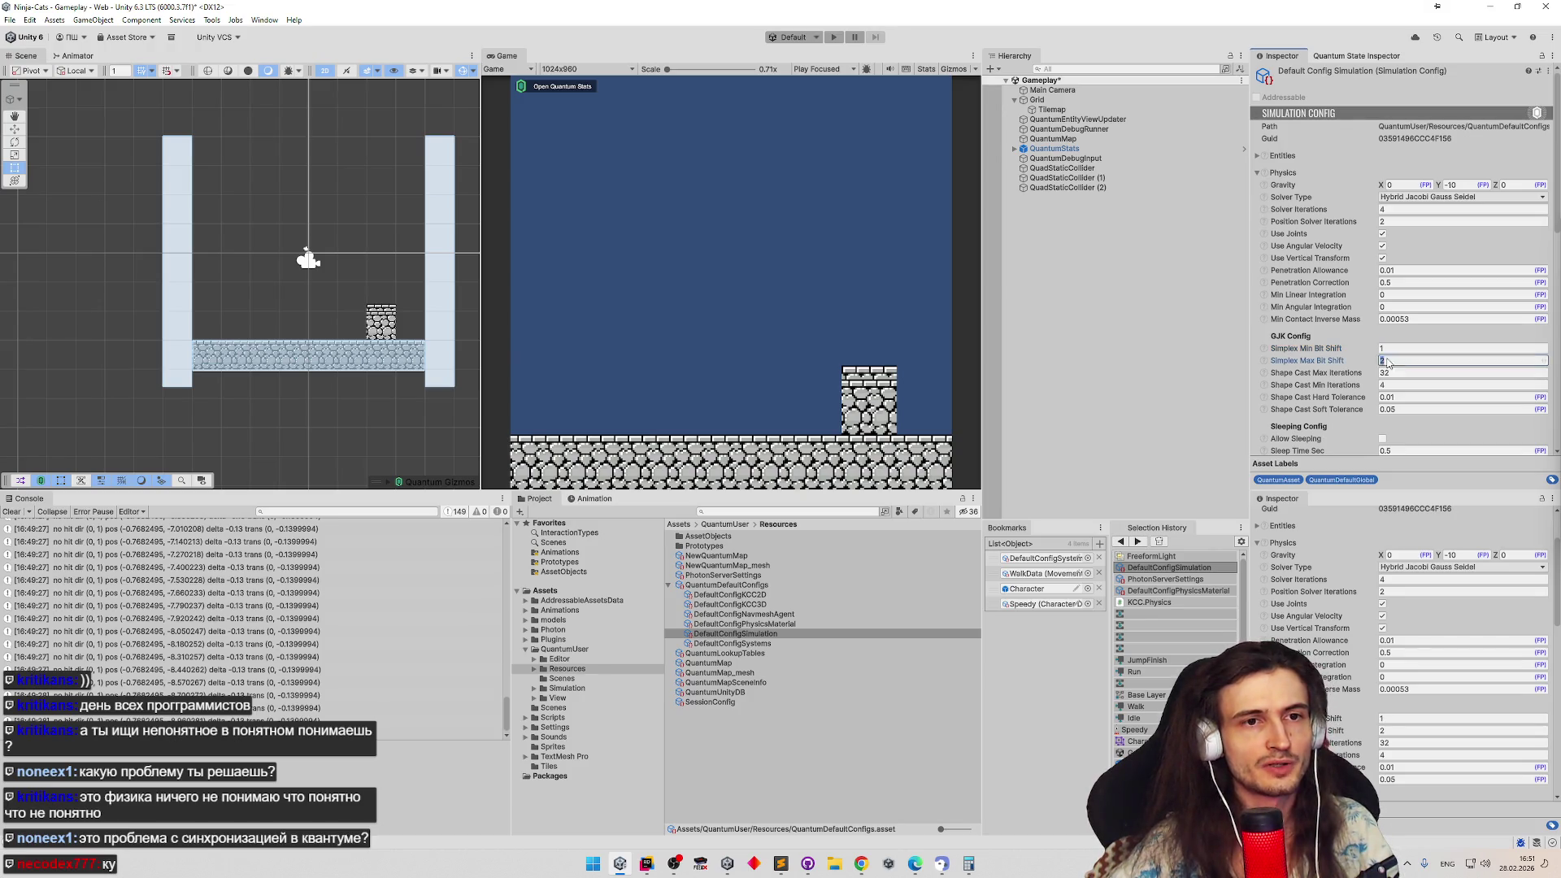
text(4)
click(1017, 308)
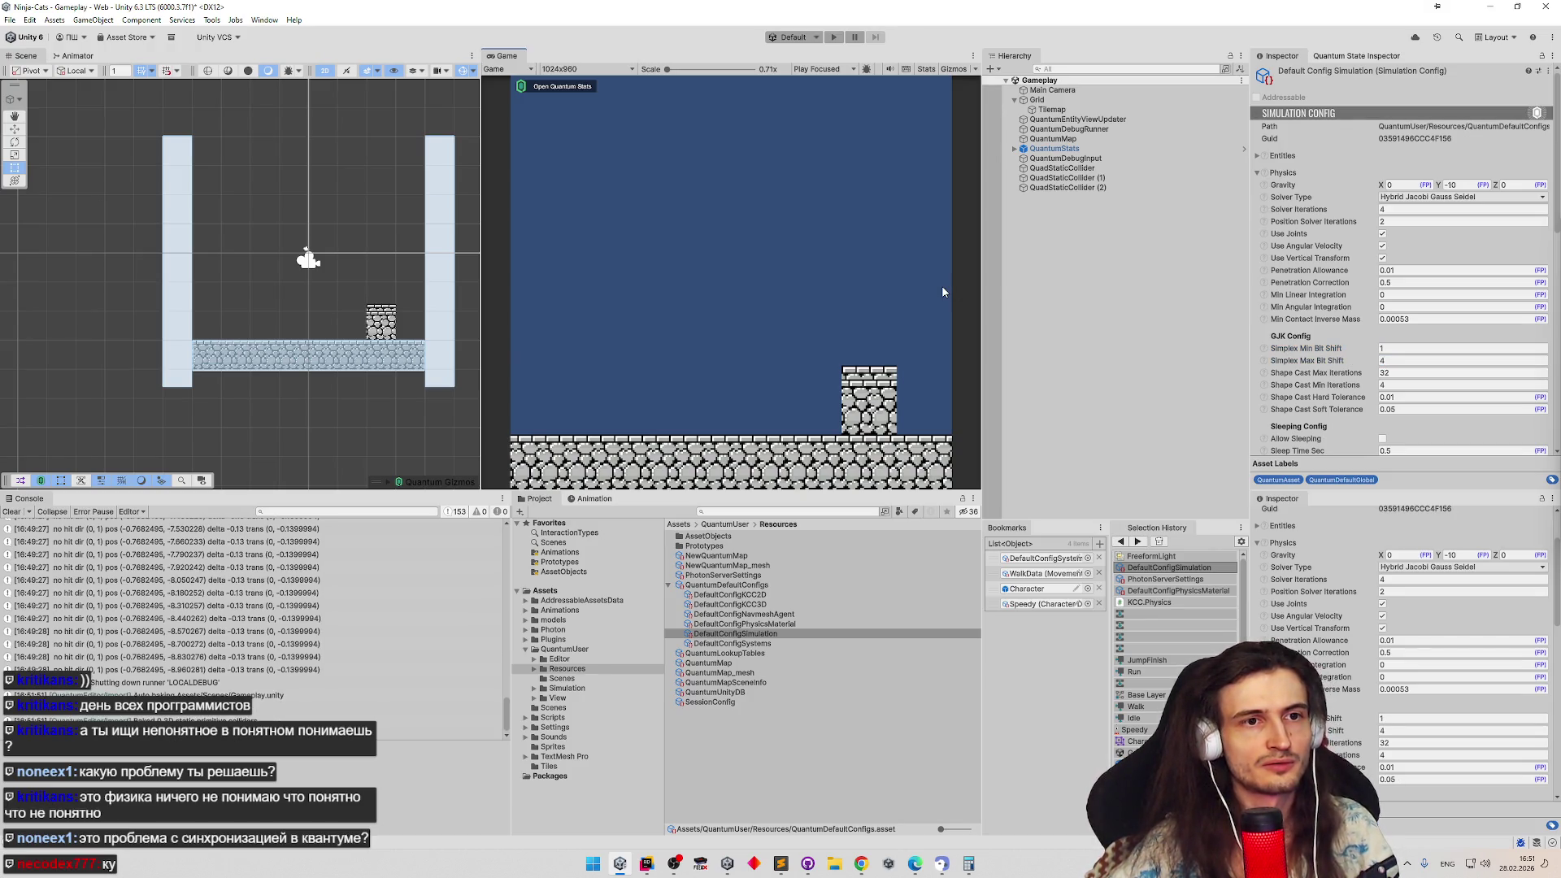
key(ctrl+p)
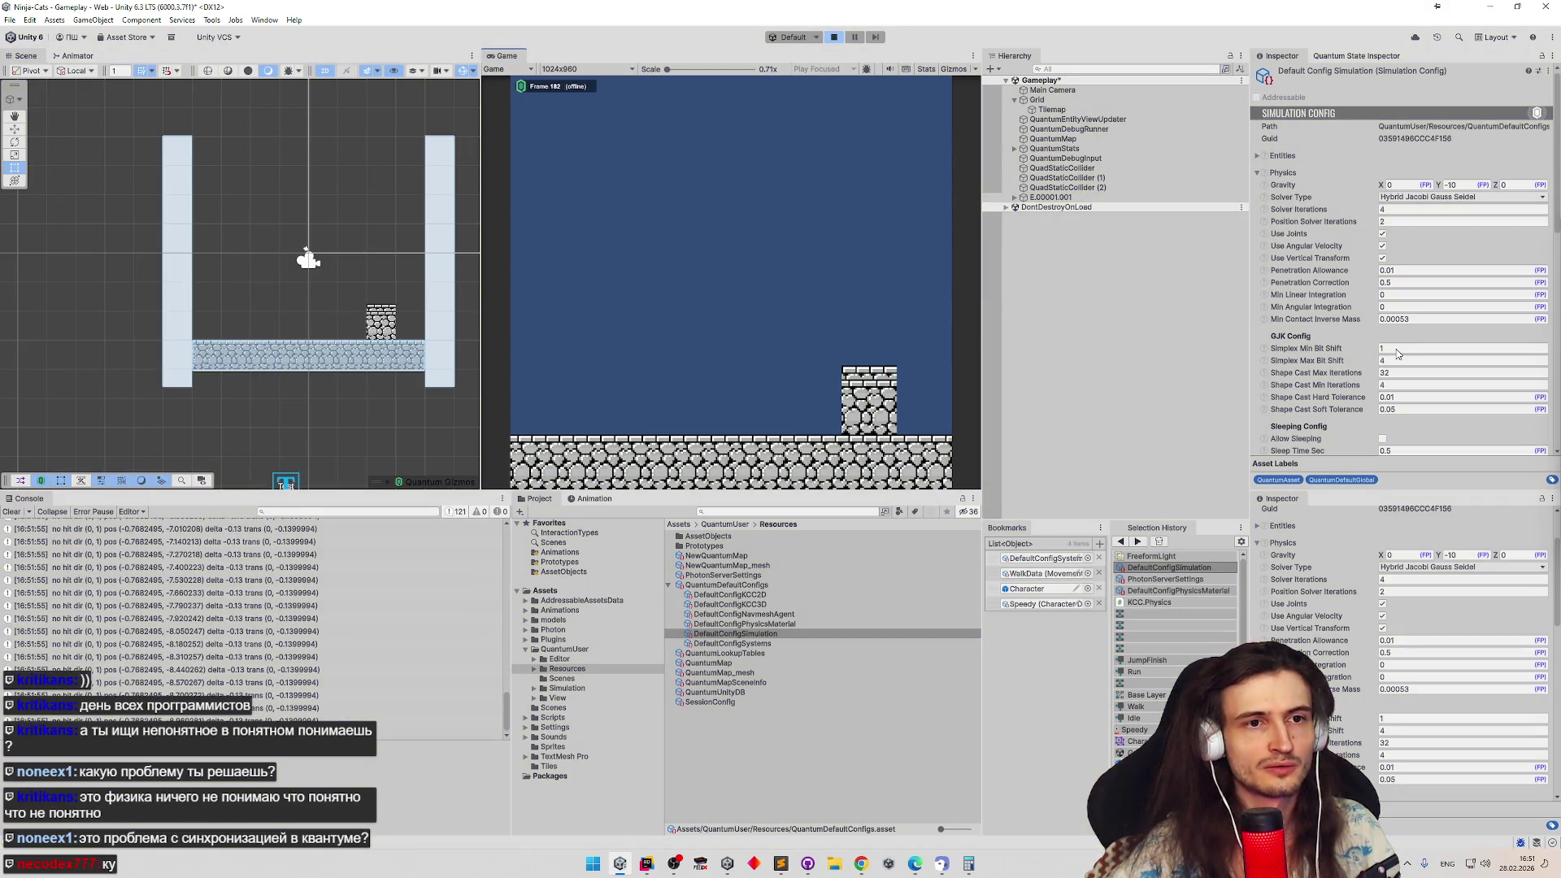
key(ctrl+p)
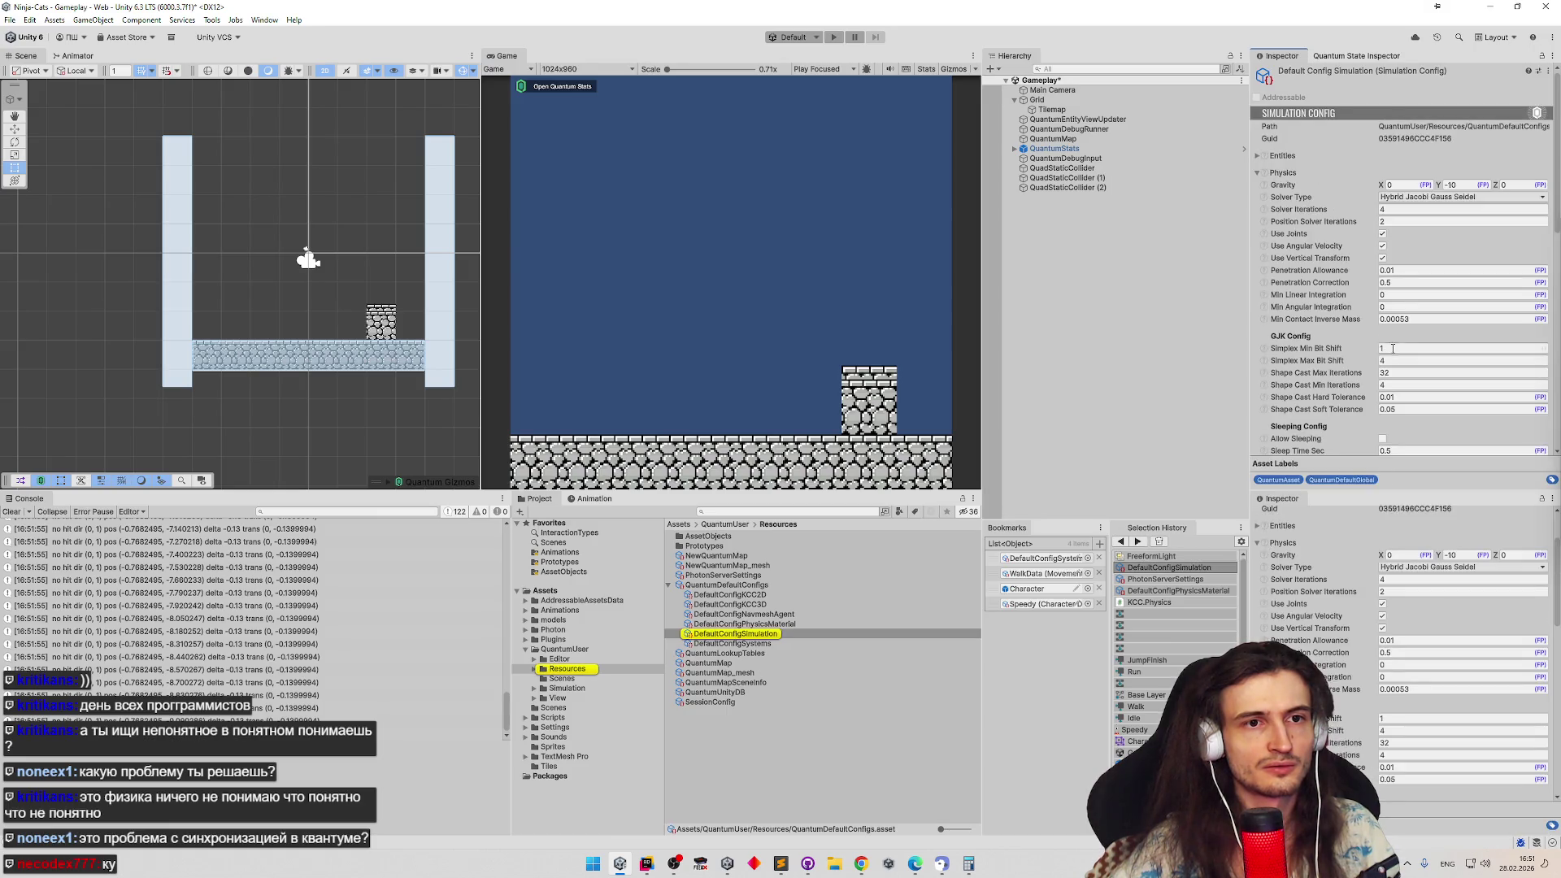
click(1396, 360)
text(8)
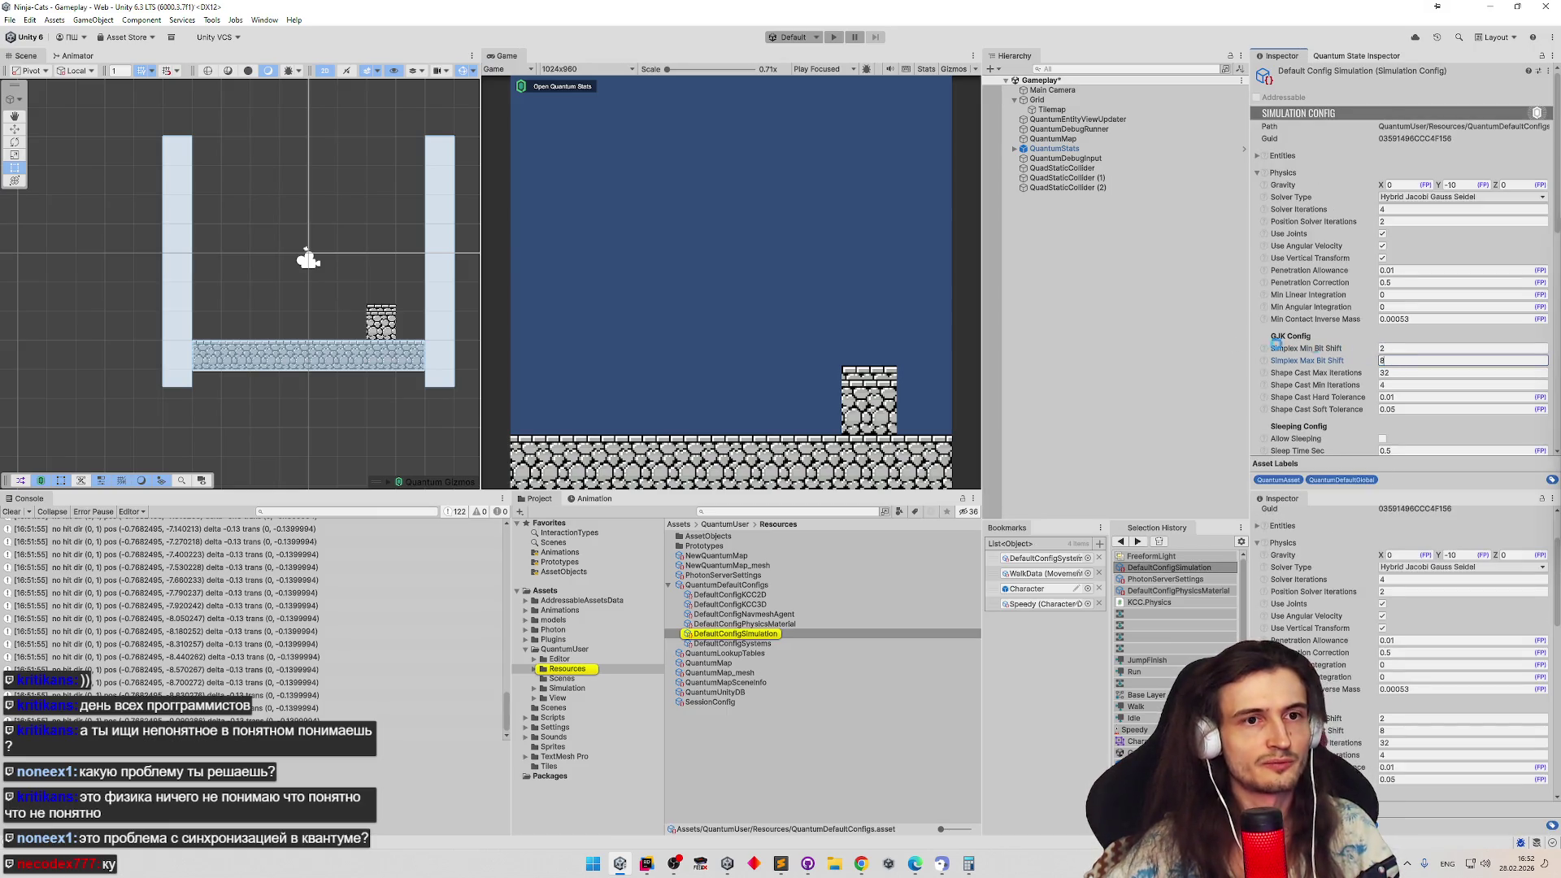
key(ctrl+p)
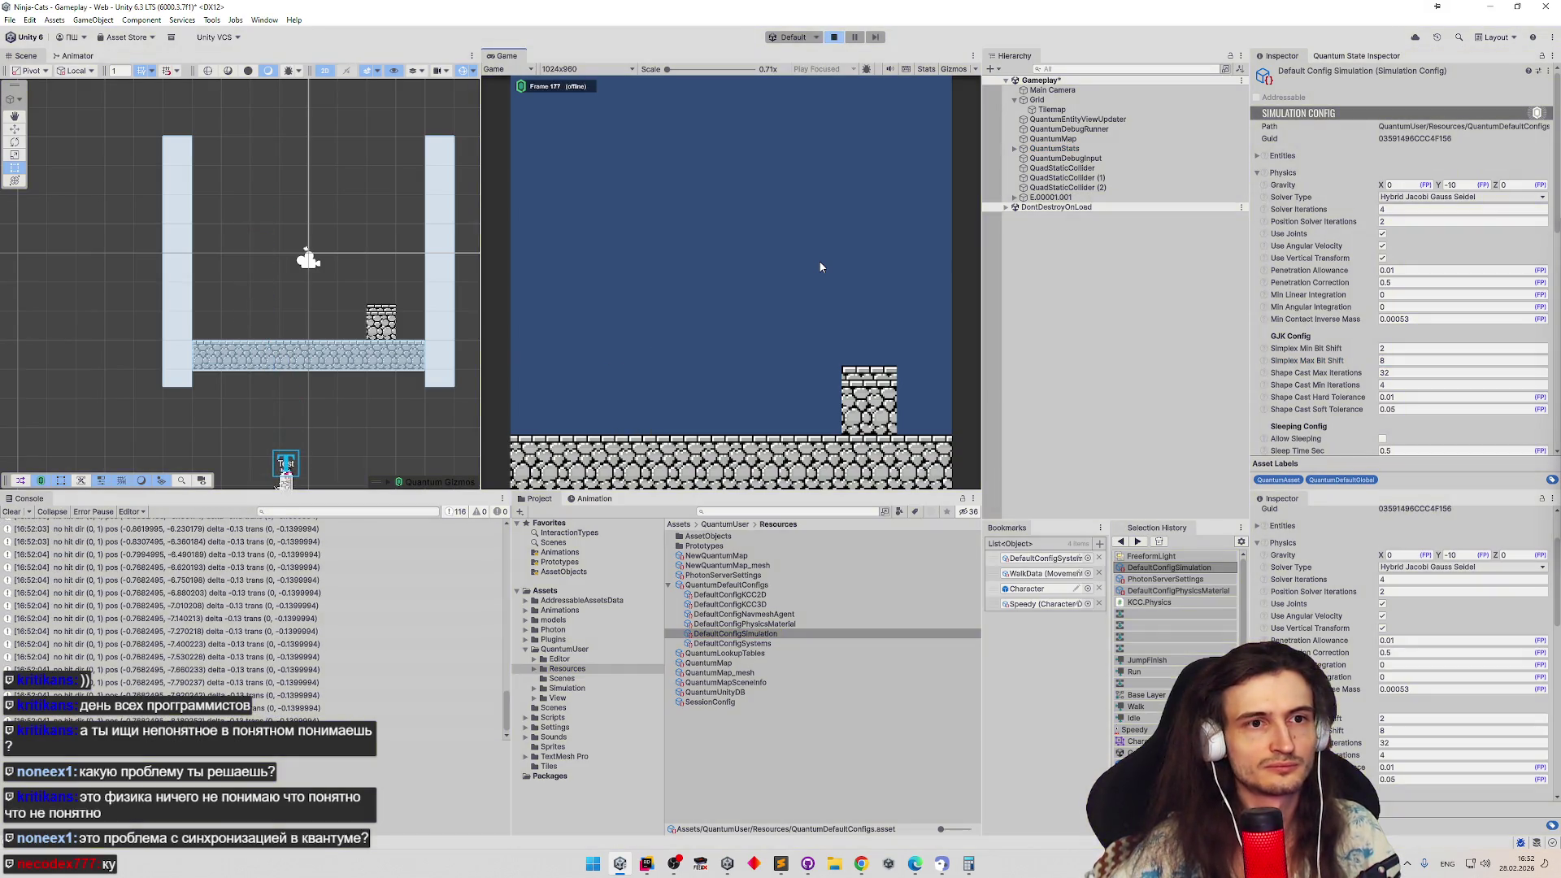
key(ctrl+p)
Set Shape Cast Min Iterations 8 and tolerances 0.001 hard / 0.005 soft, play-testing each
click(1398, 386)
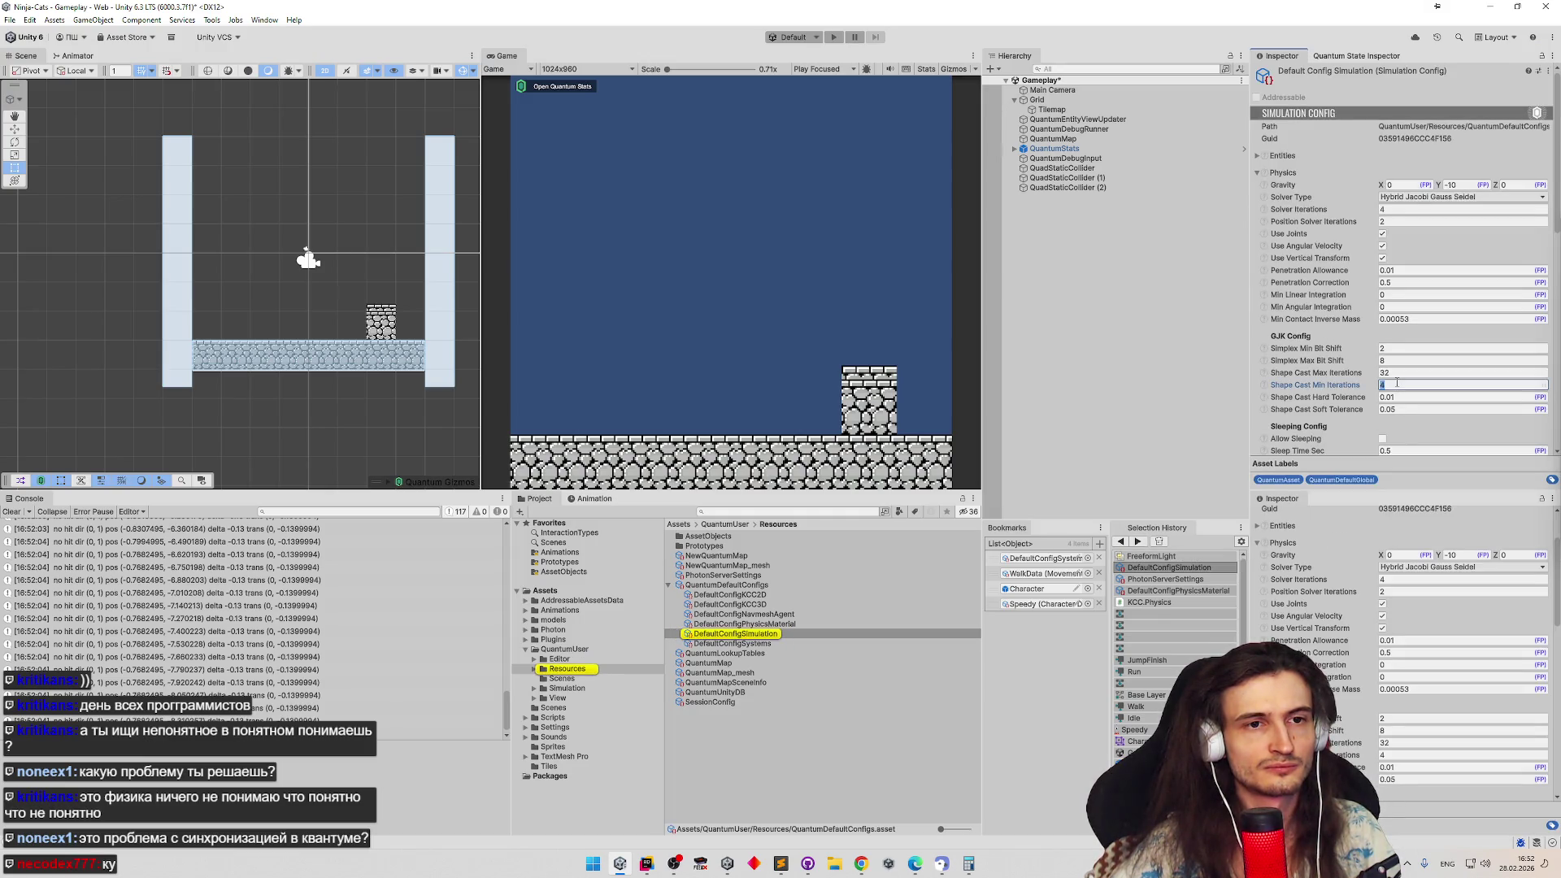
text(8)
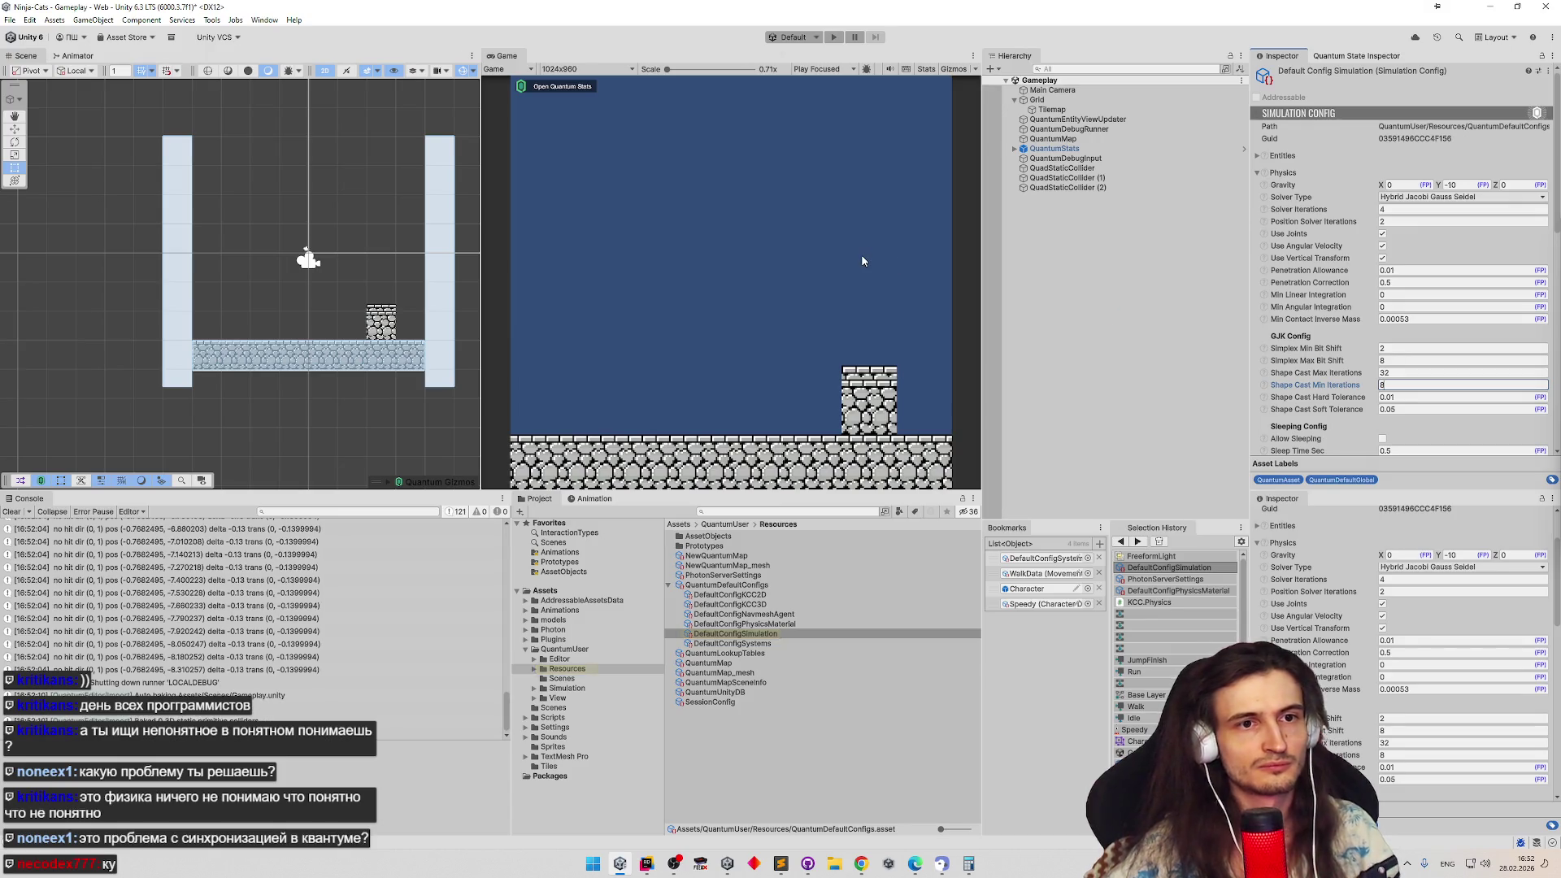
key(ctrl+p)
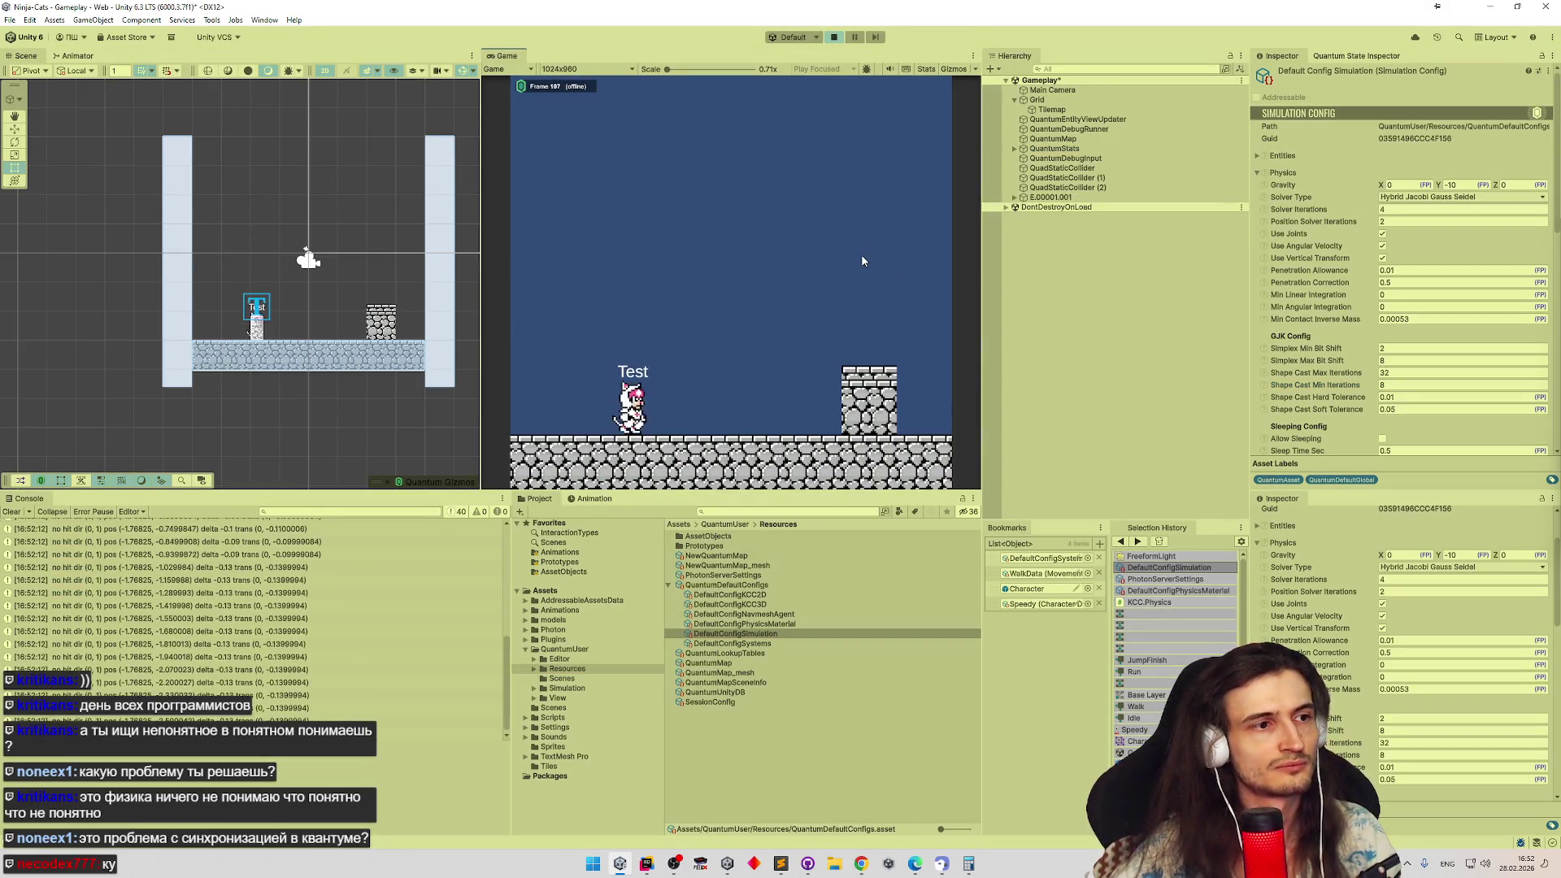
key(ctrl+p)
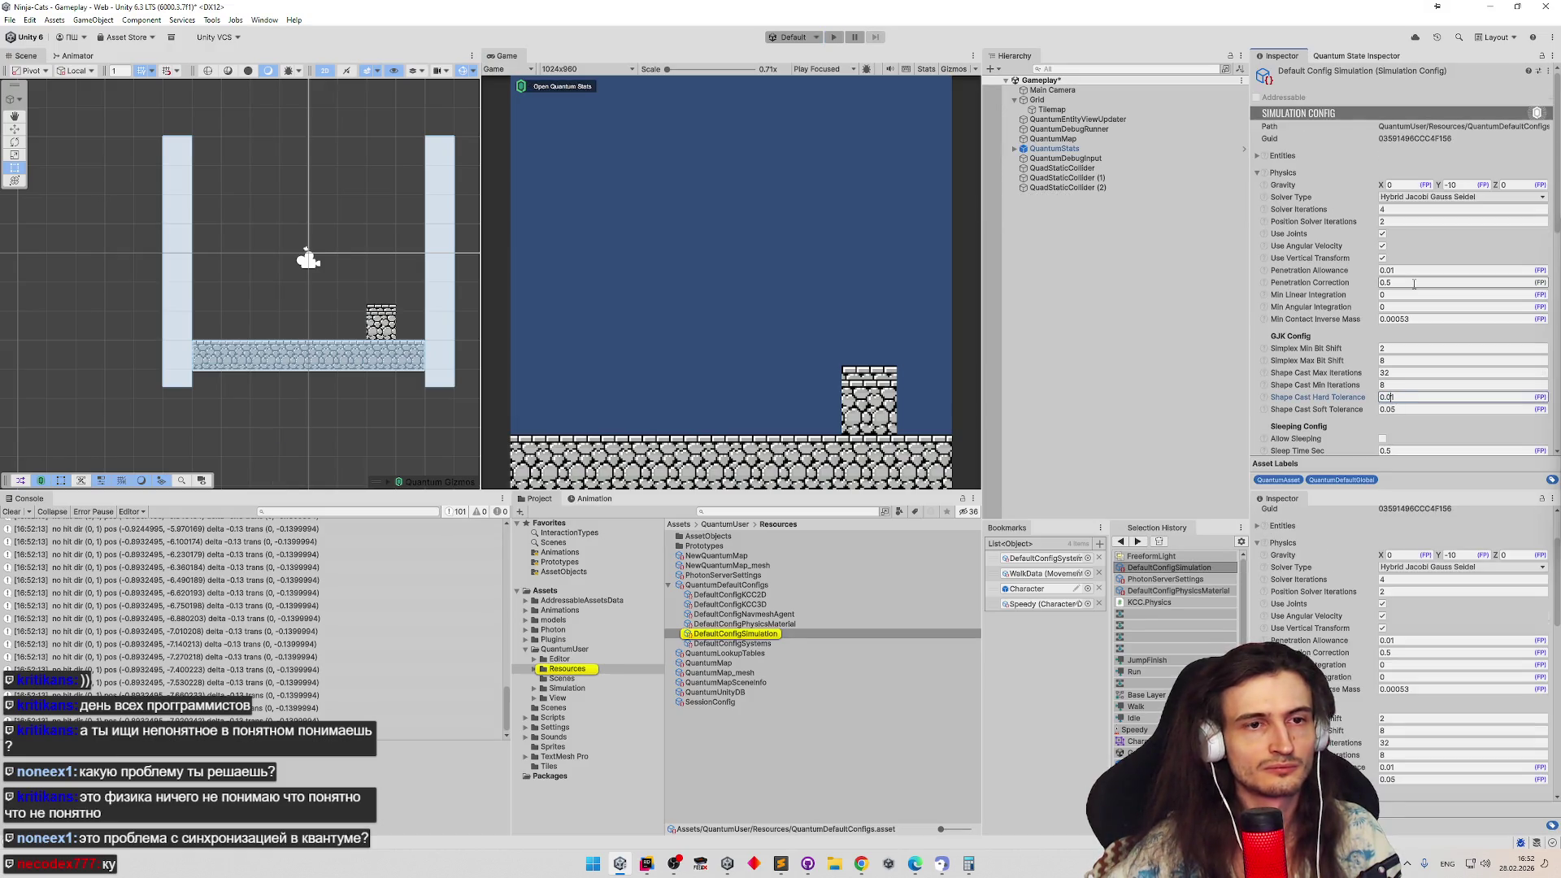
key(ctrl+p)
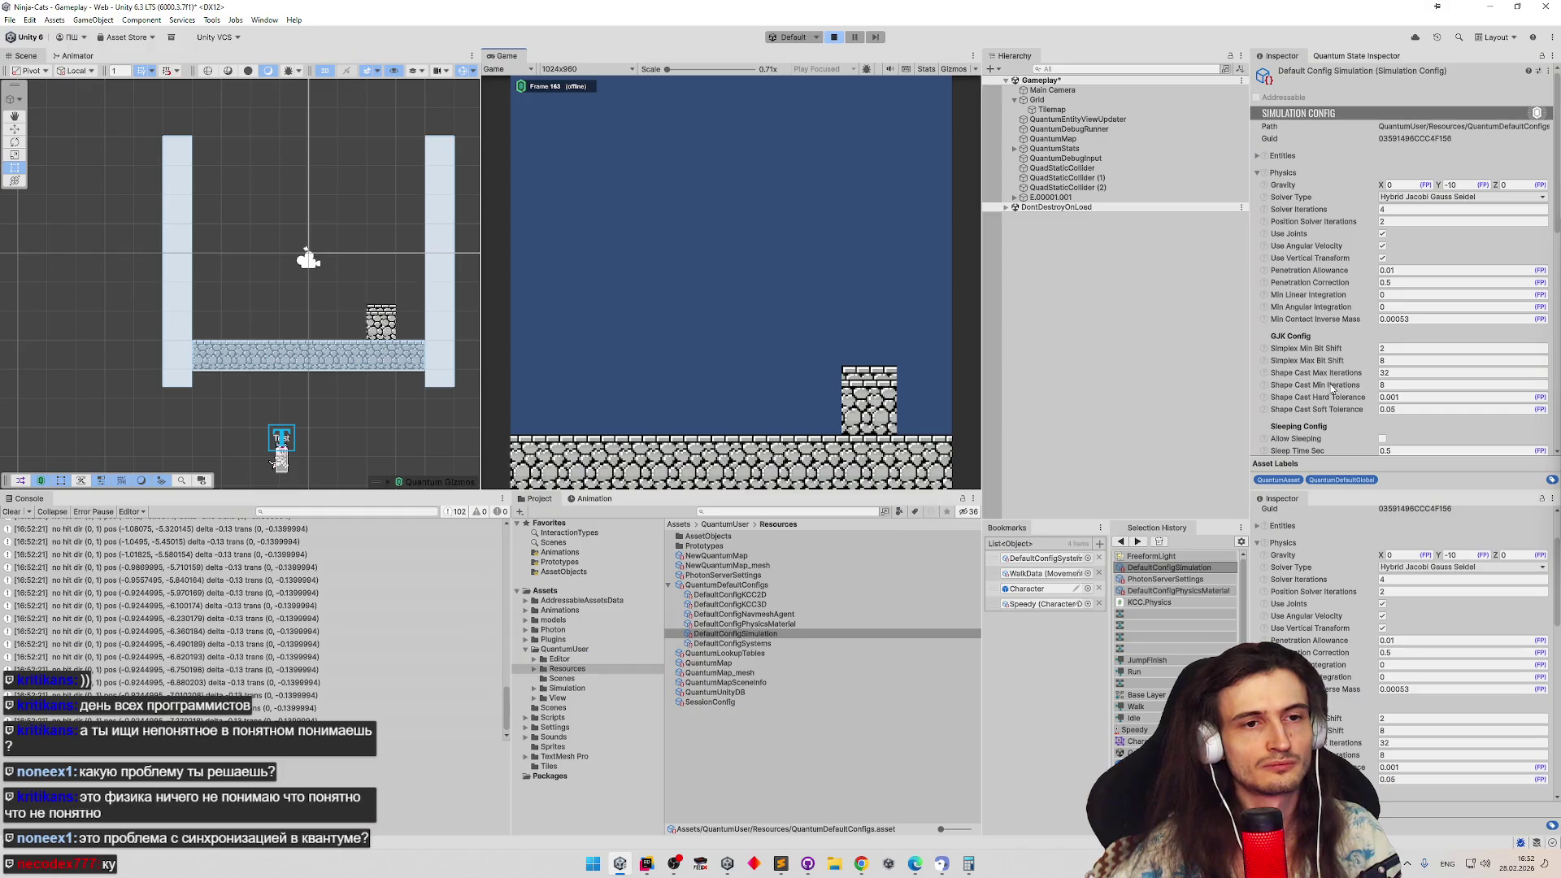
key(ctrl+p)
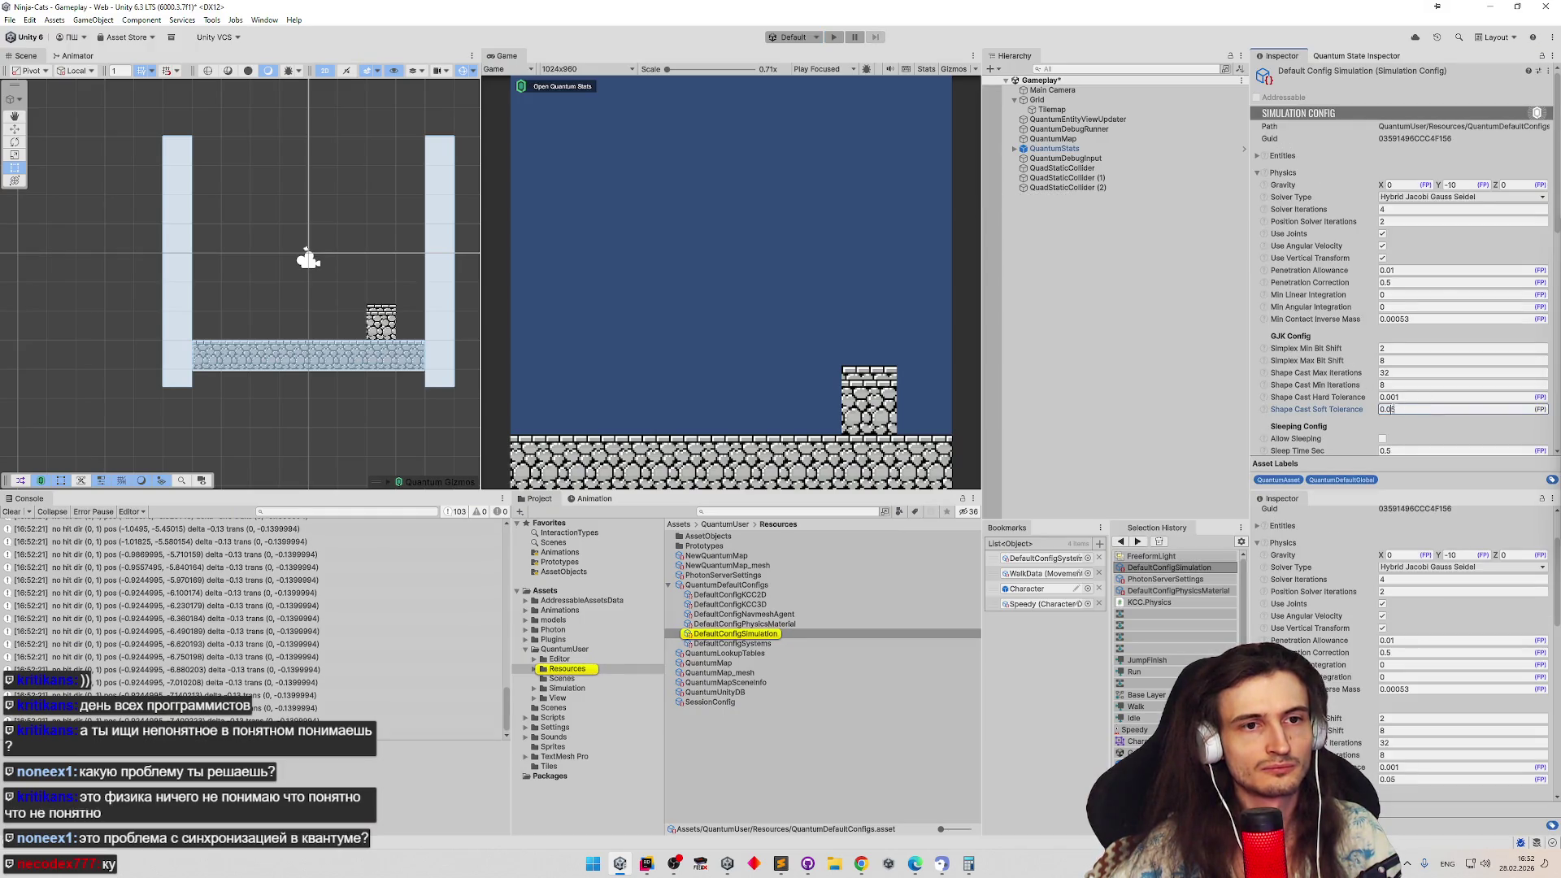
key(ctrl+p)
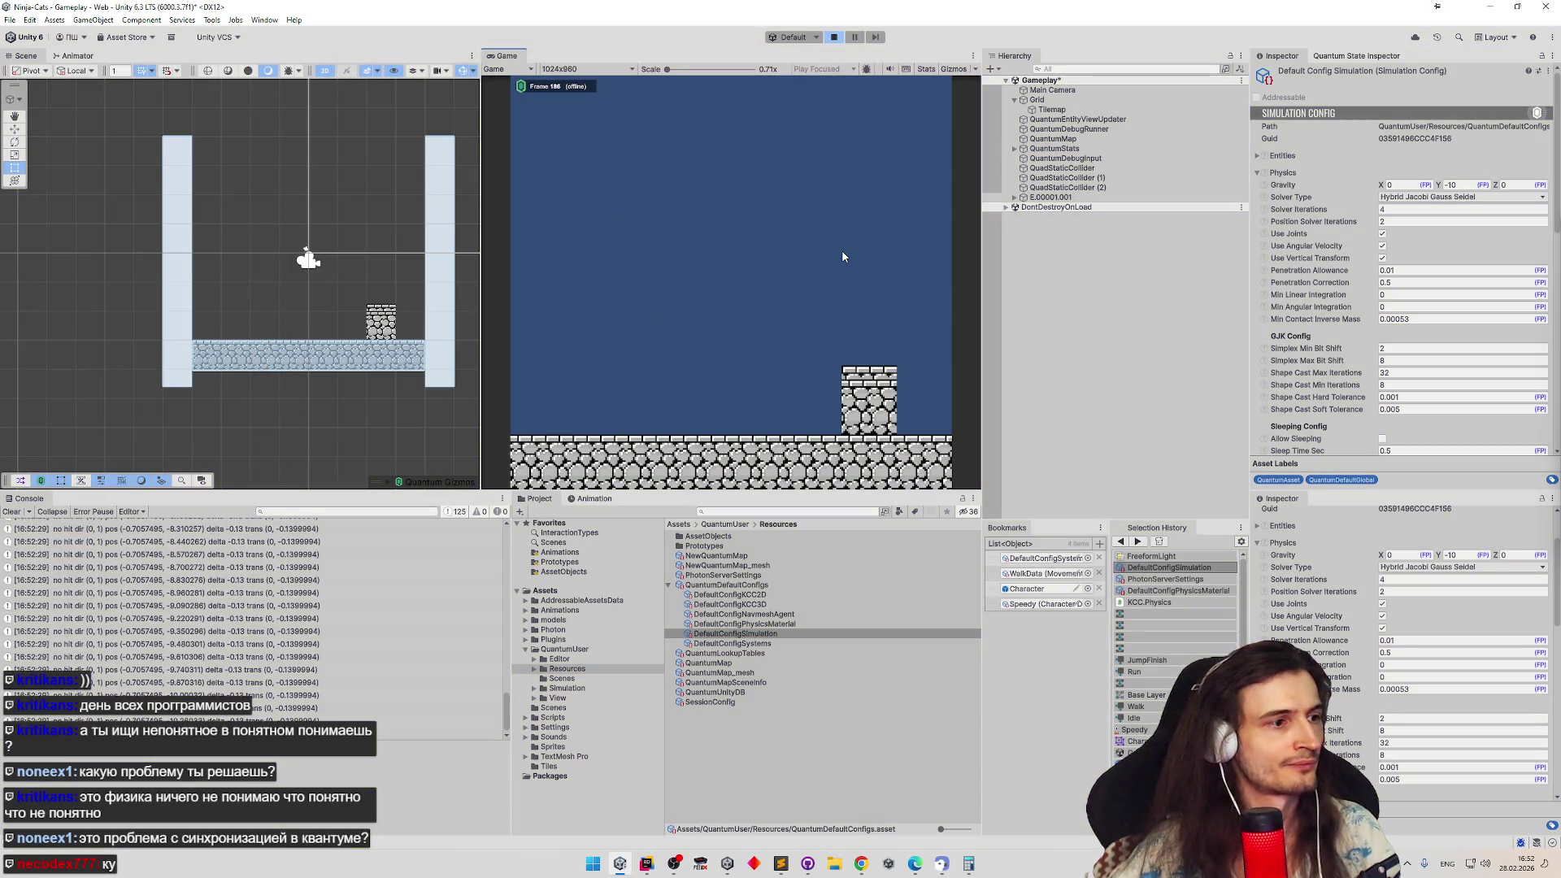
key(ctrl+p)
key(ctrl+p)
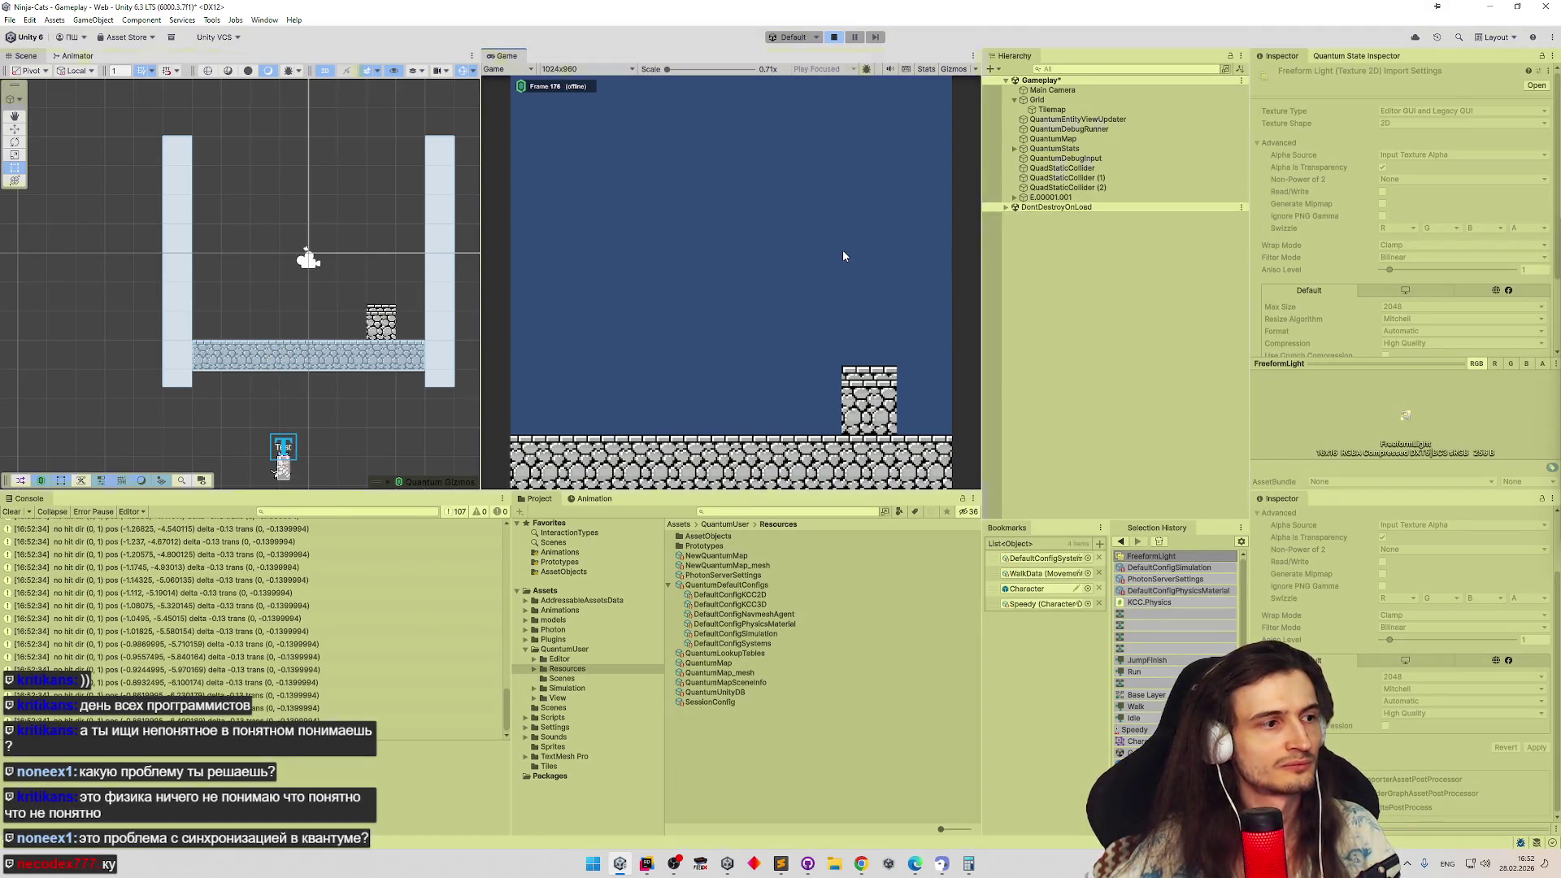
Stop play, lower Shape Cast Soft Tolerance to 0.001 in the simulation config and play-test it
key(ctrl+p)
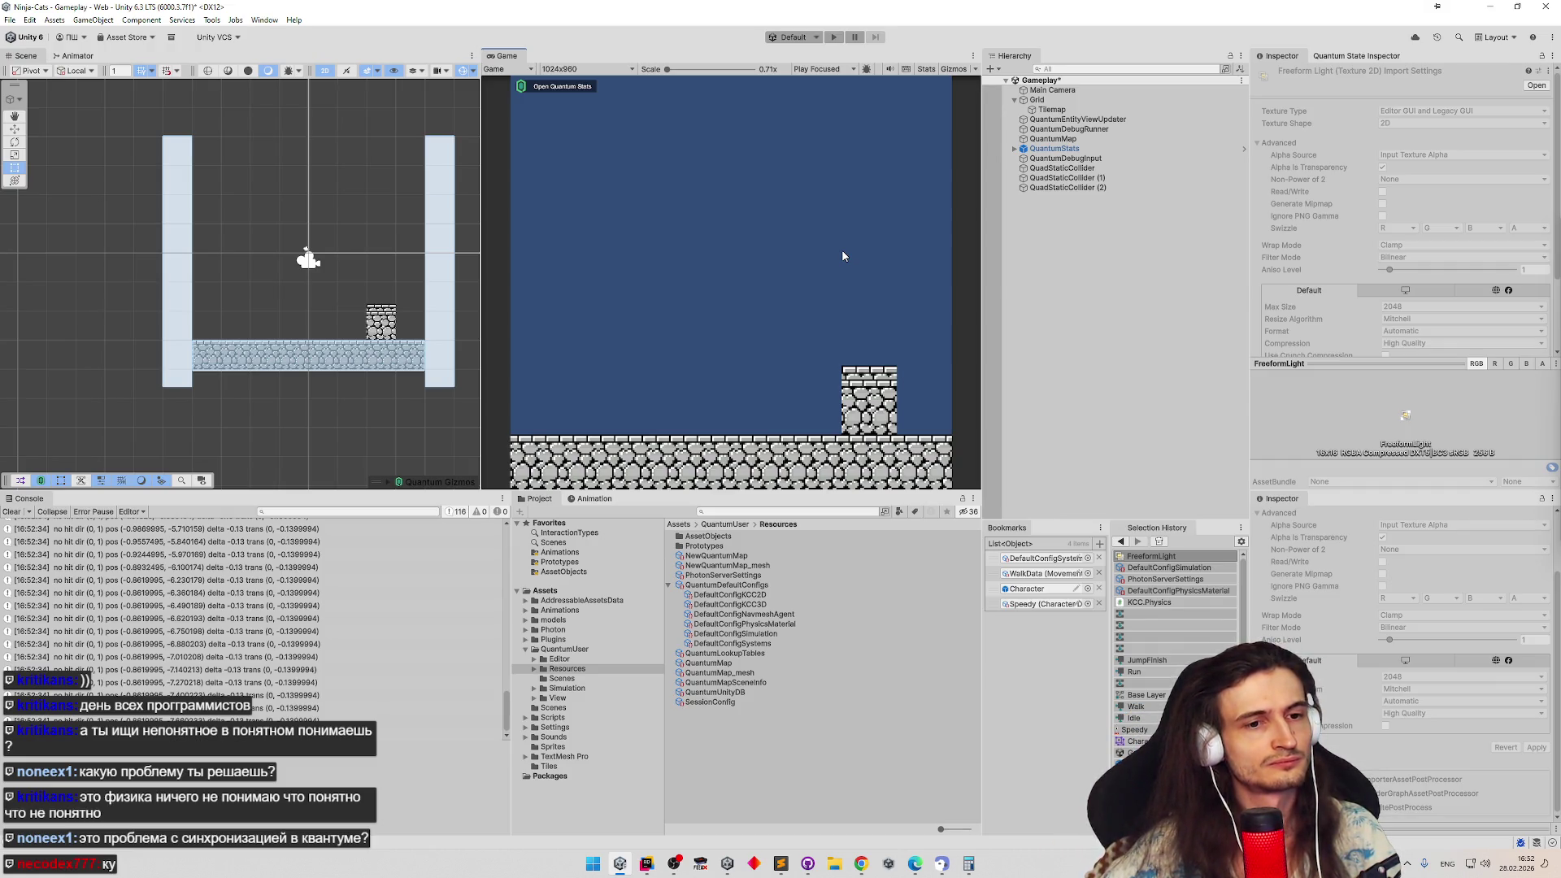
key(ctrl+shift+bracketleft)
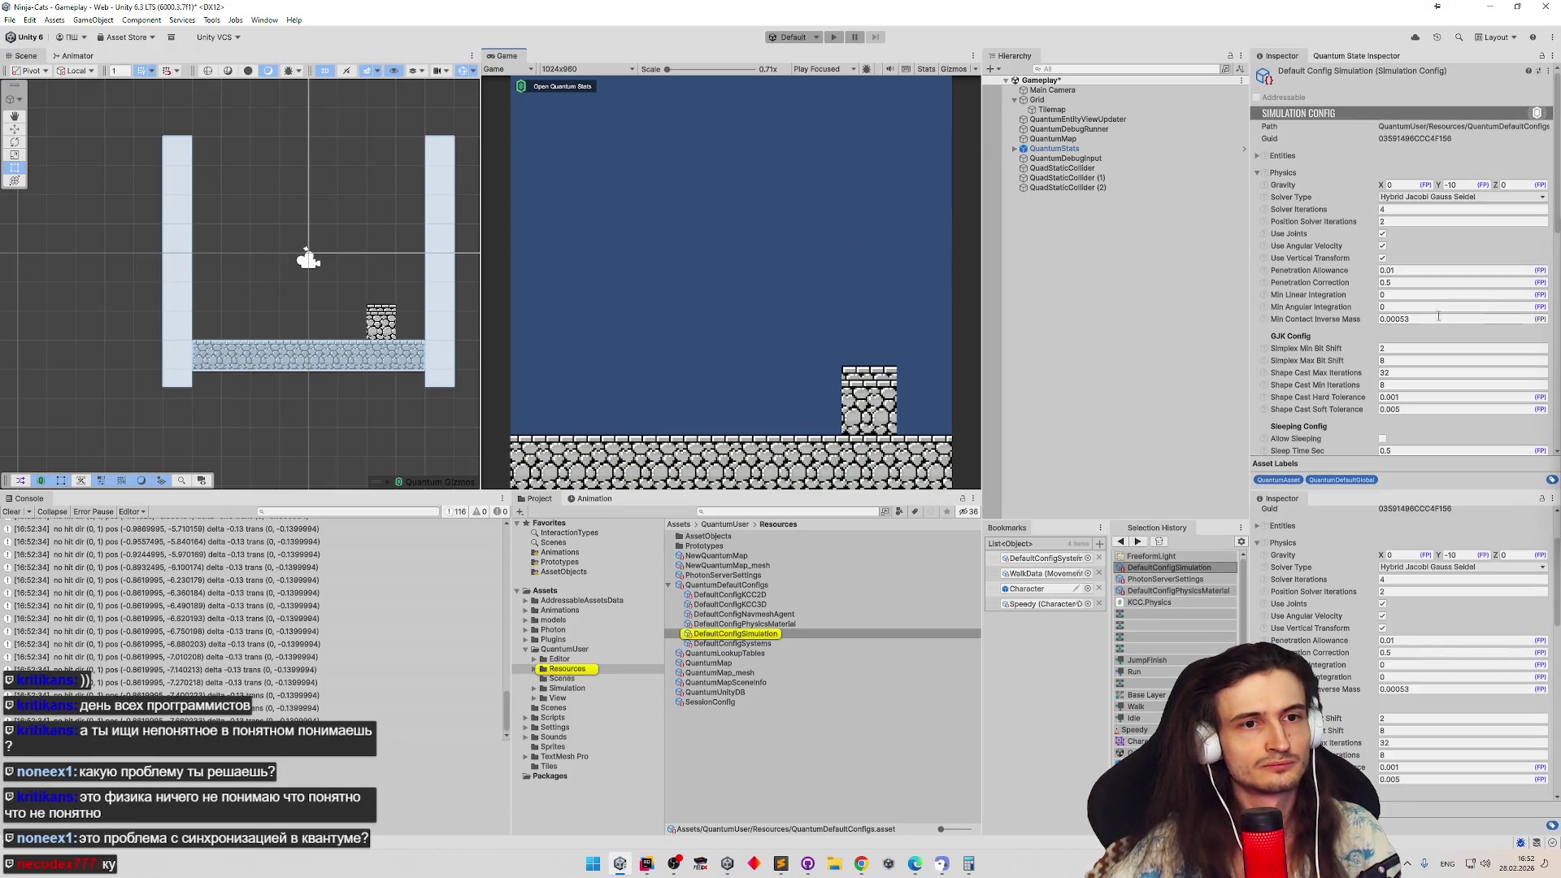
drag(1557, 235, 1543, 263)
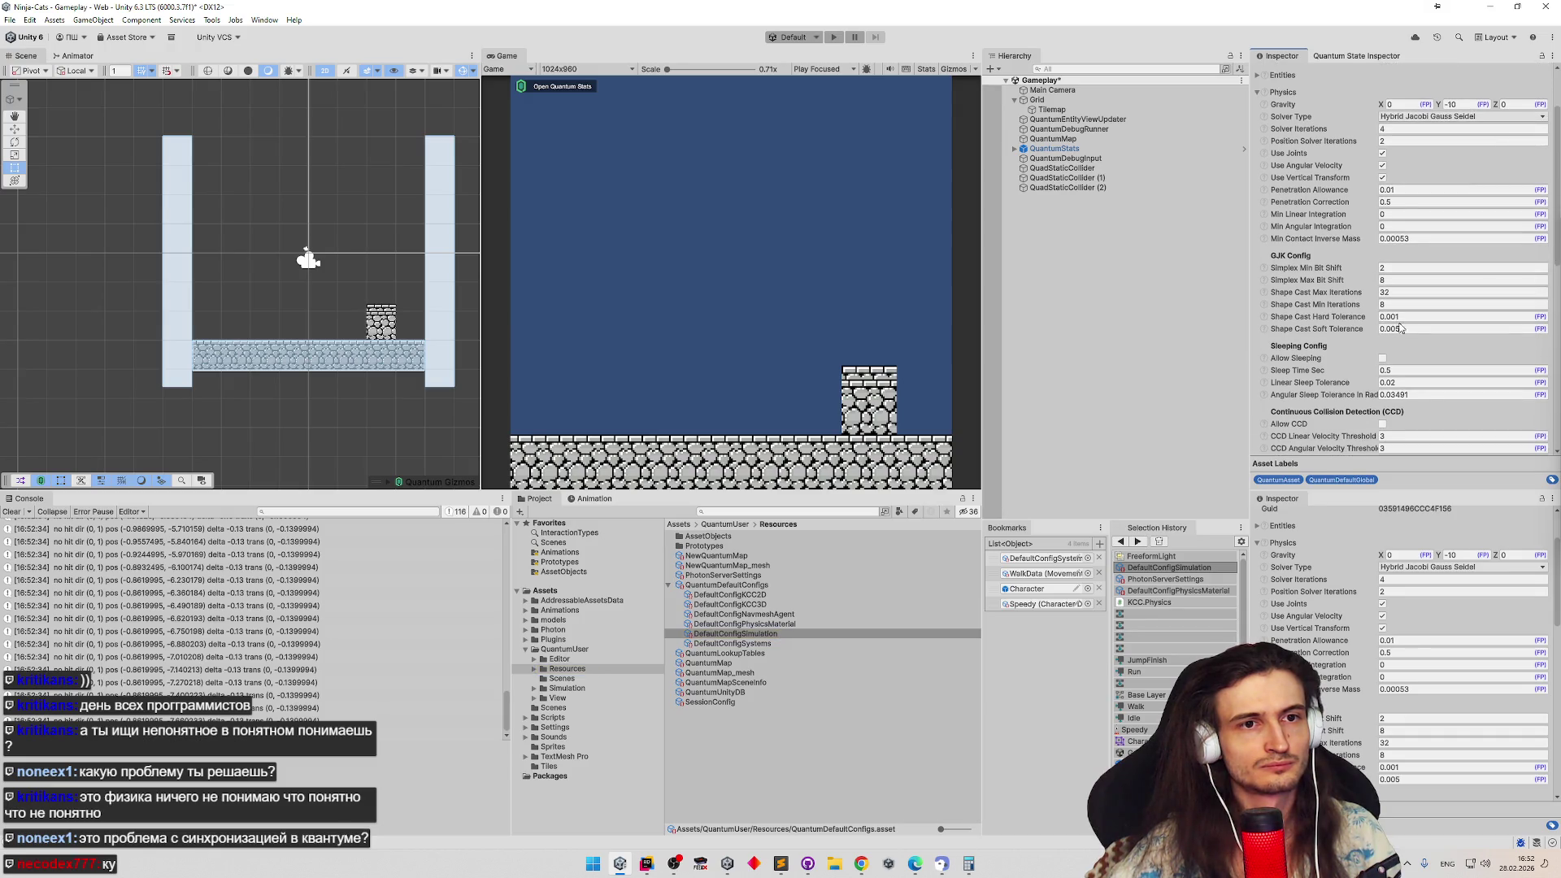
text(0.001)
key(Return)
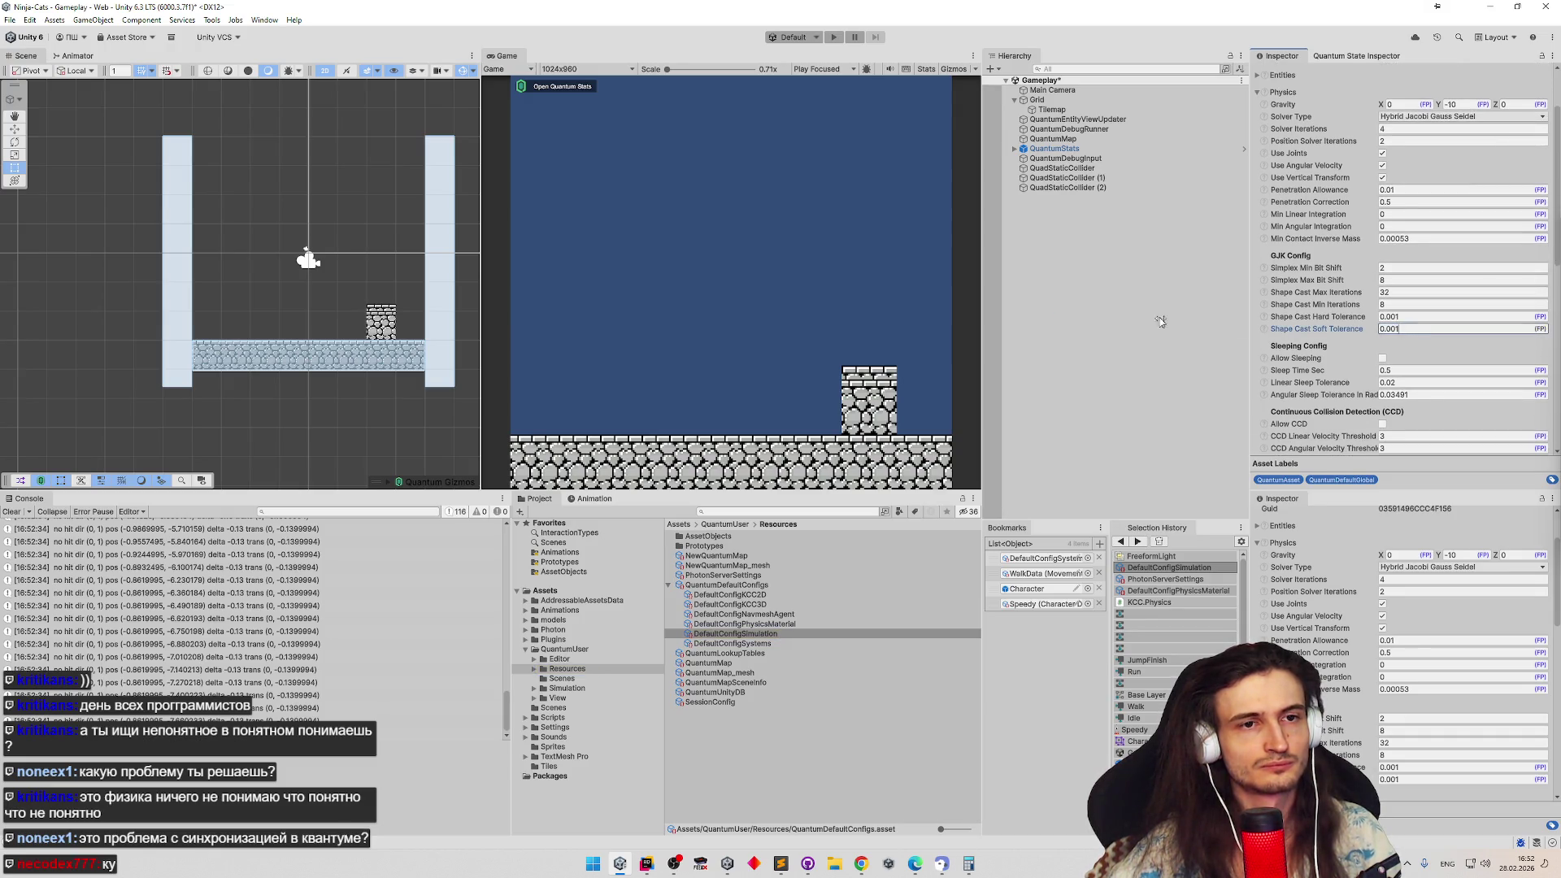
key(ctrl+p)
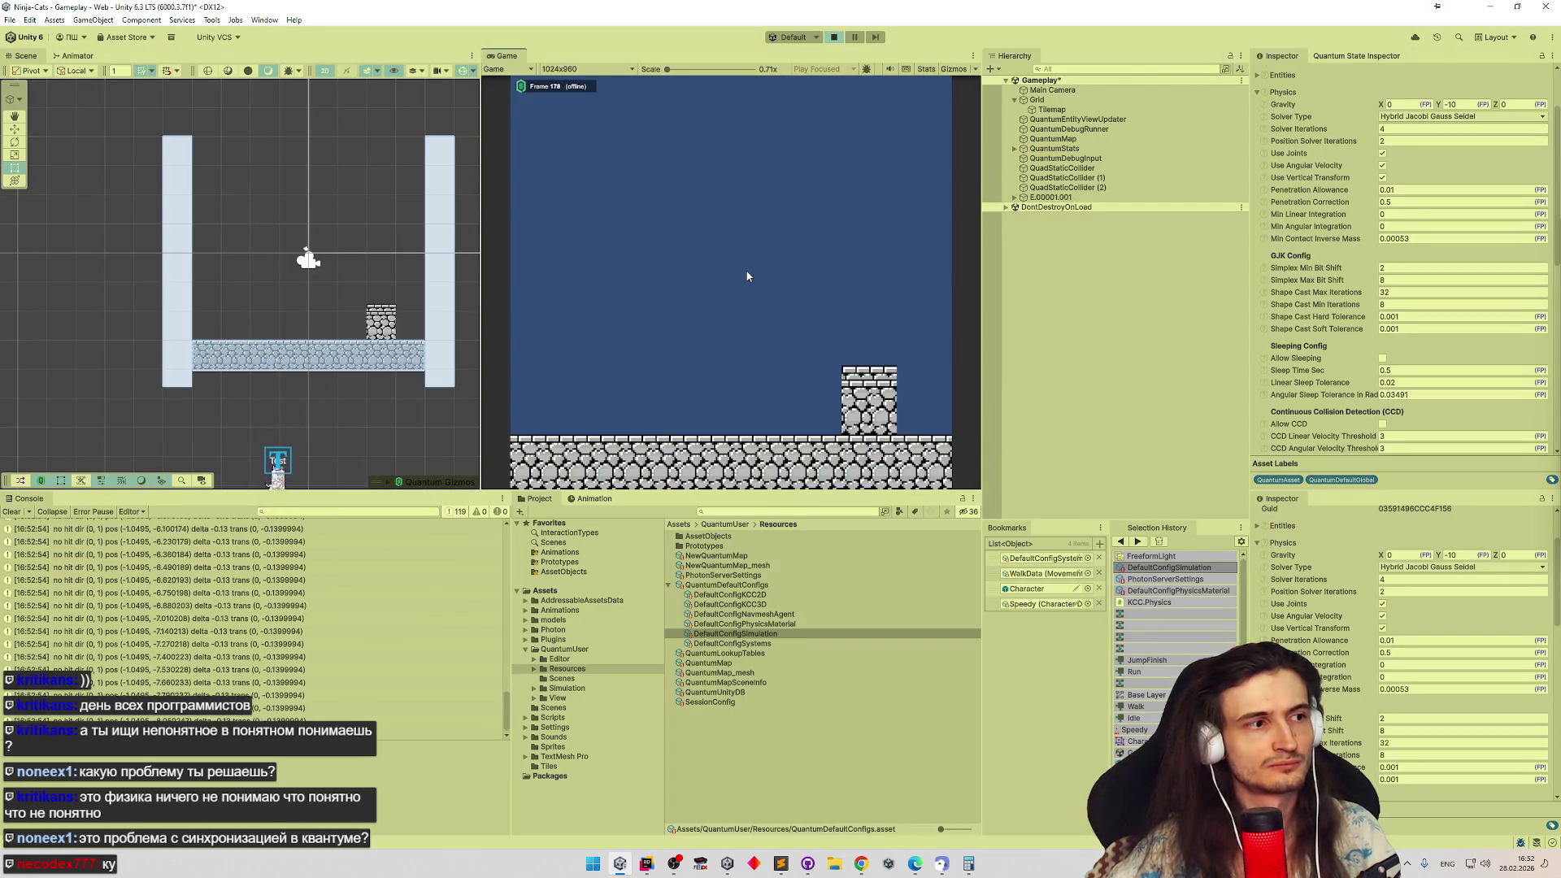
key(ctrl+p)
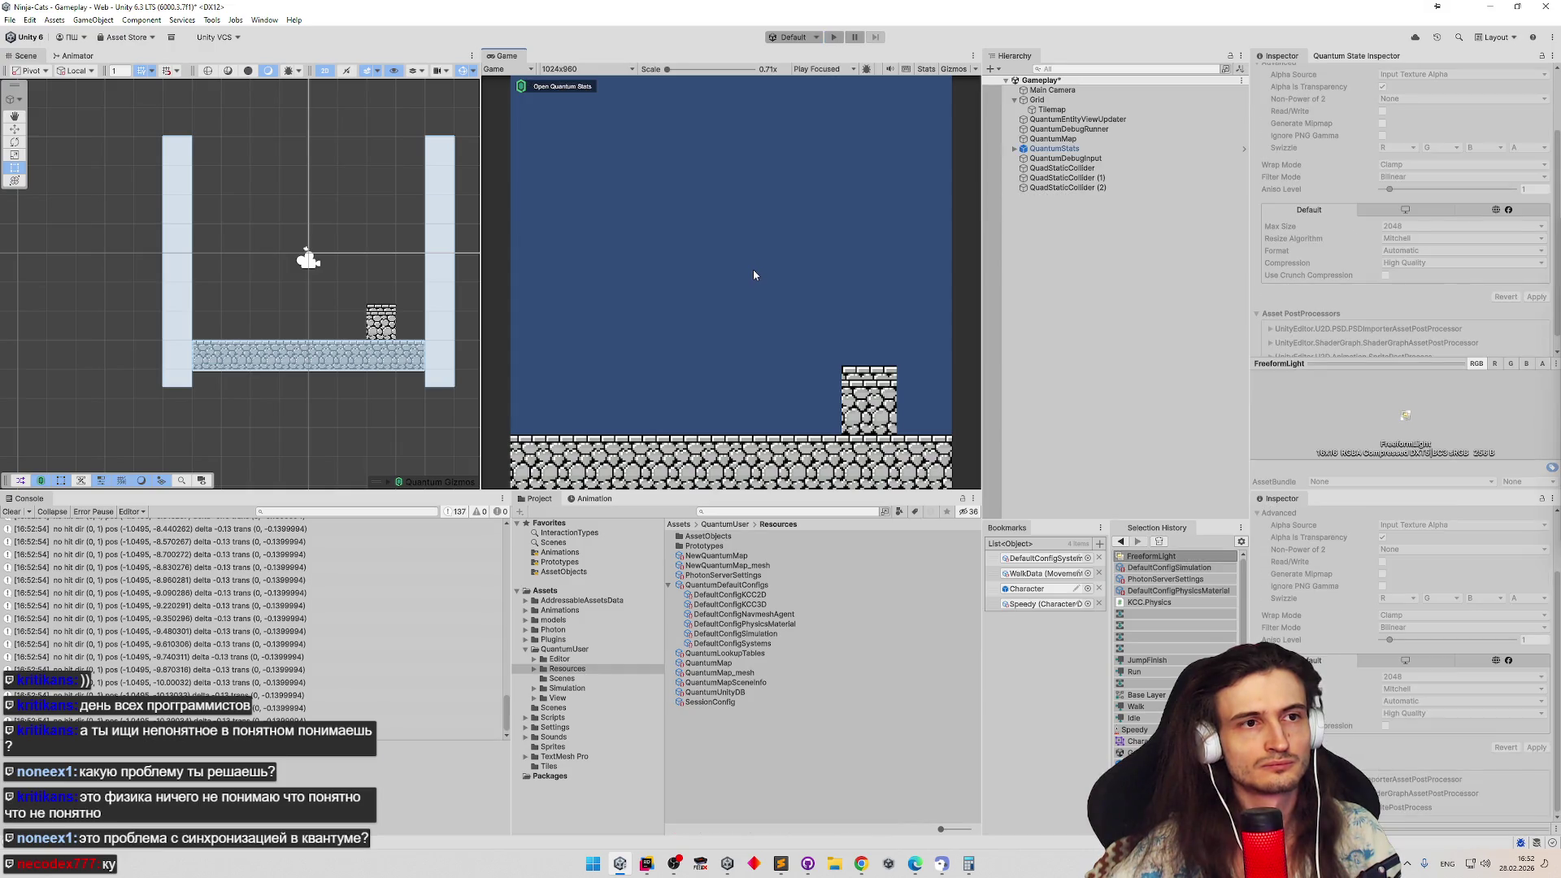
text(20)
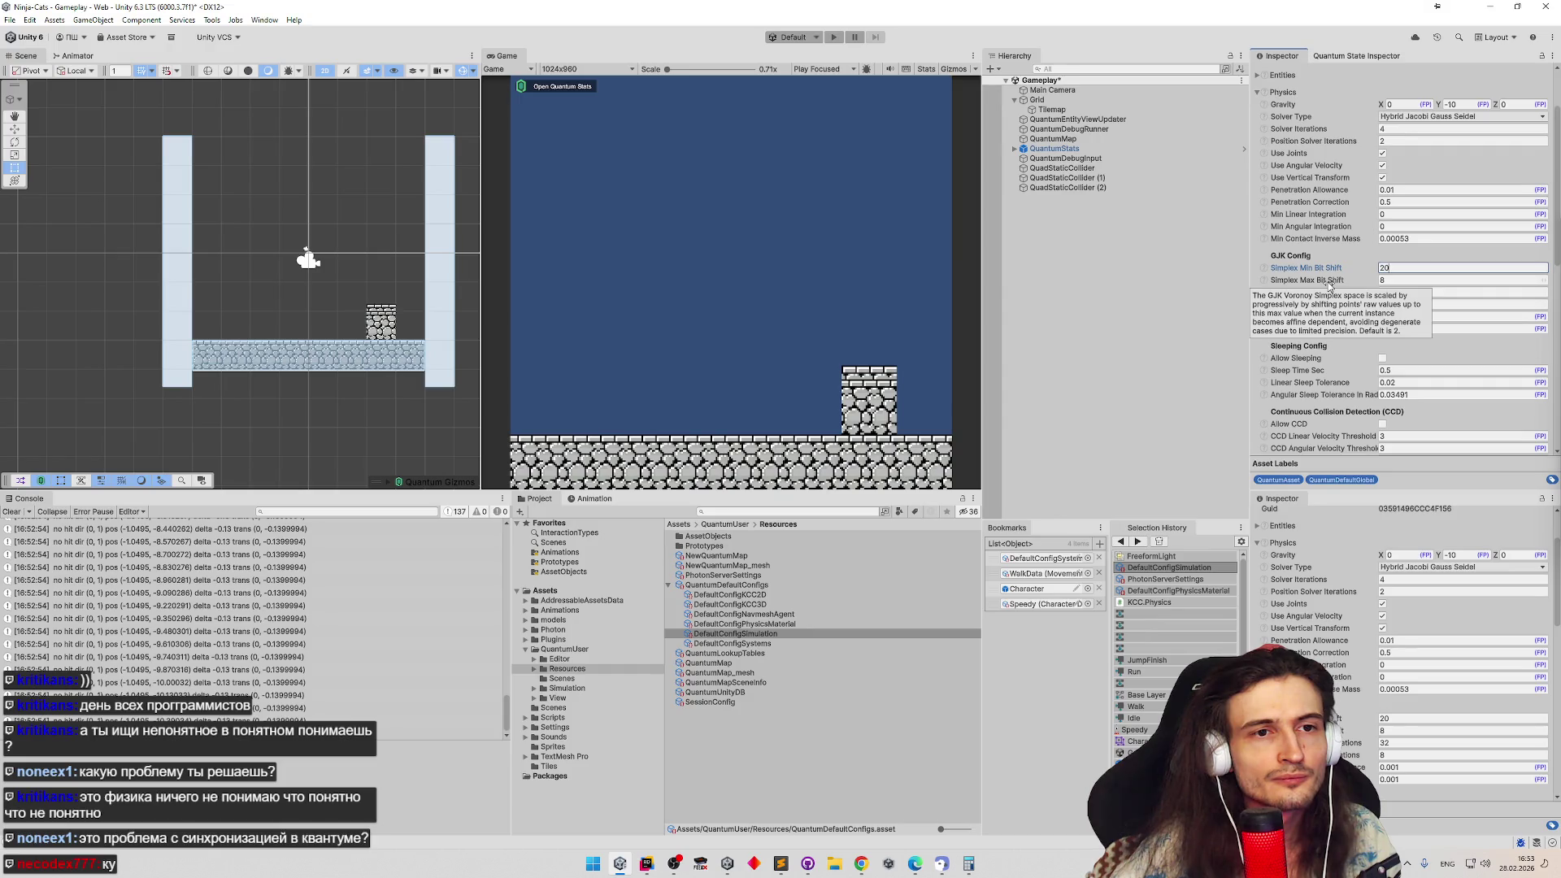
Reset the Simplex bit shifts to 0 and 2 in DefaultConfigSimulation and play-test
key(Tab)
text(112)
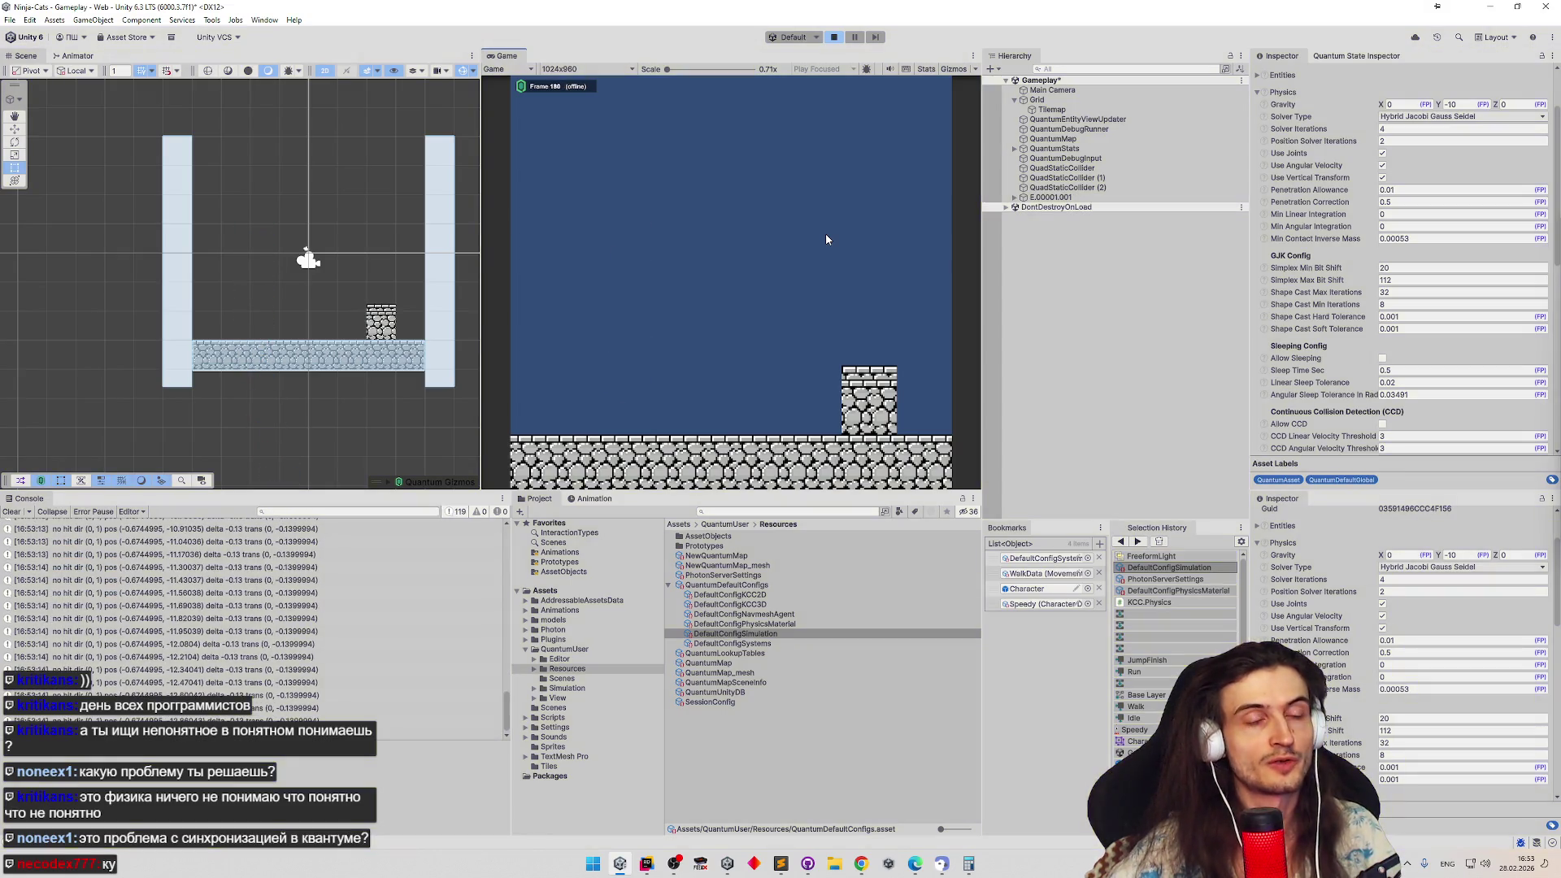
key(ctrl+p)
click(1169, 568)
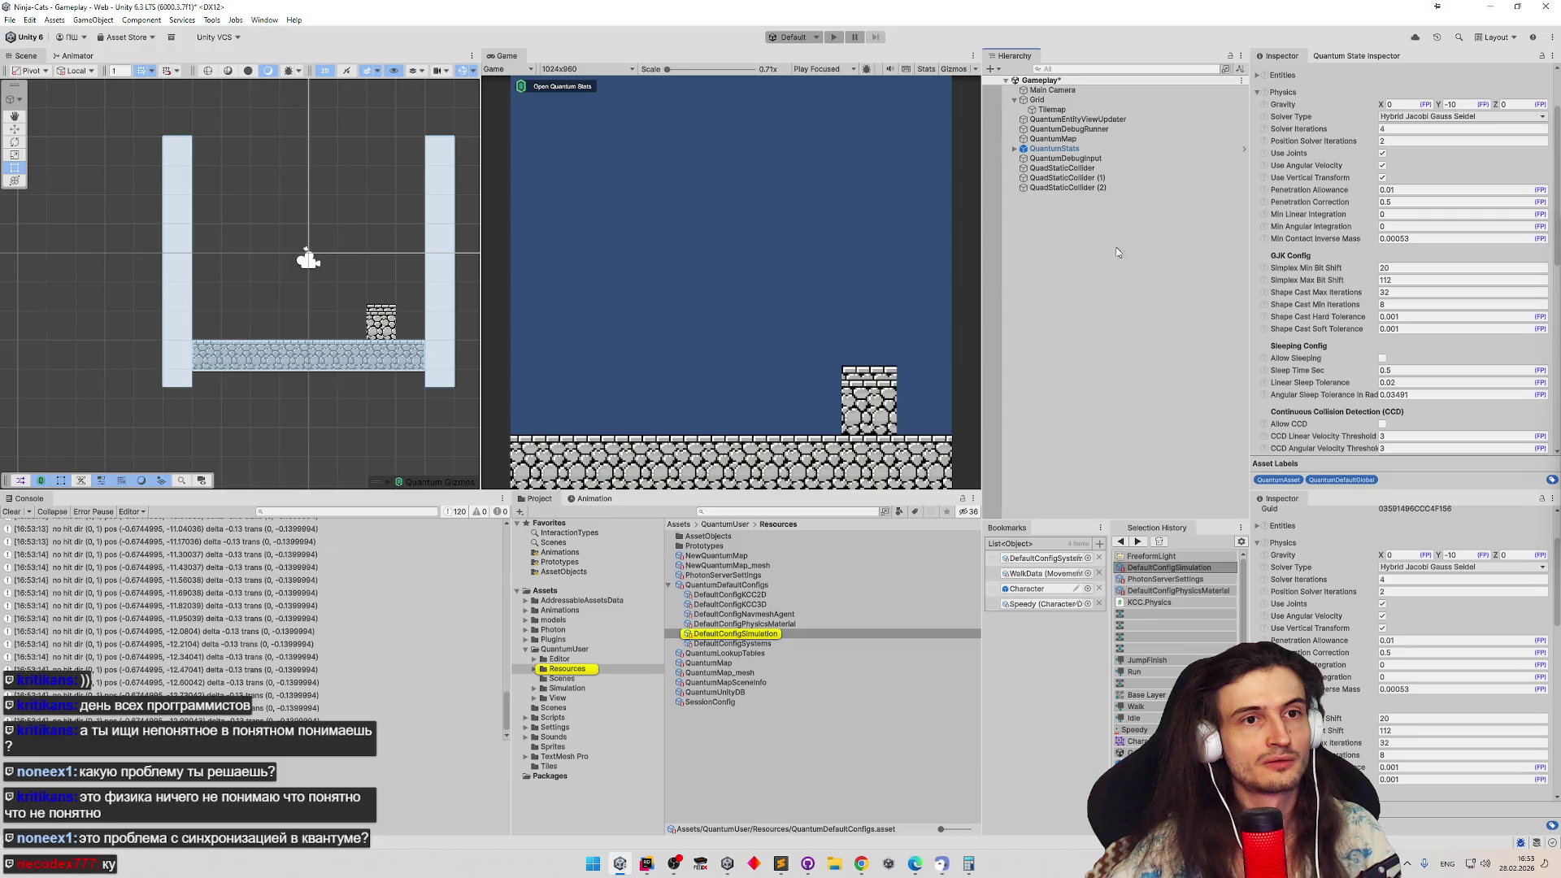
click(1404, 267)
text(0)
key(Tab)
text(2)
click(843, 253)
key(ctrl+p)
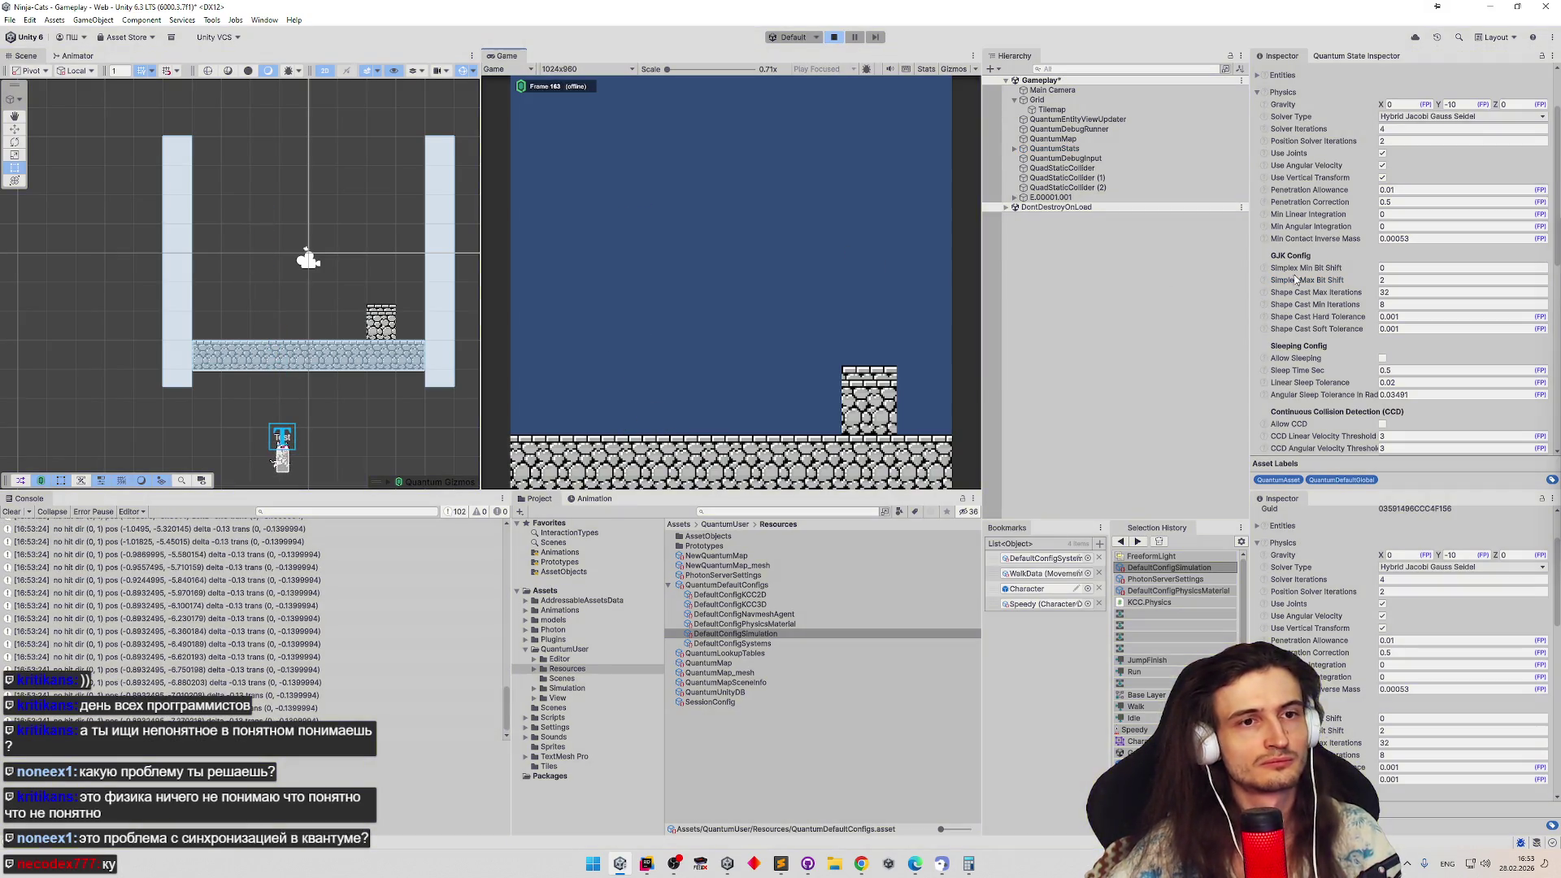
key(ctrl+p)
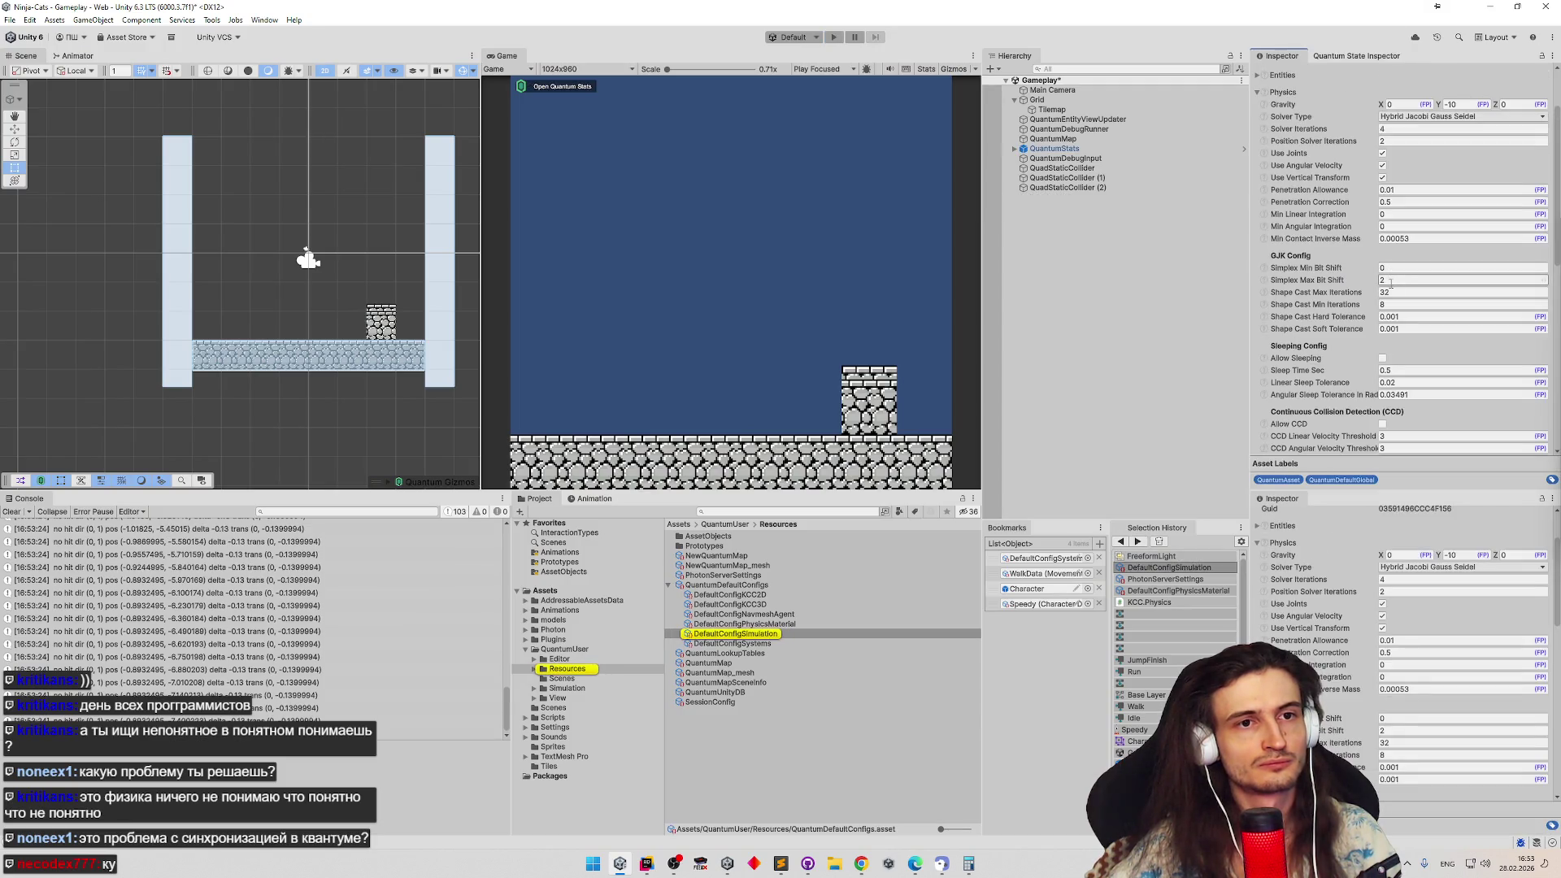
text(100)
Raise Simplex Max Bit Shift to 100, save, play-test, then switch to MoveSystem in Rider
key(Return)
key(ctrl+s)
key(ctrl+p)
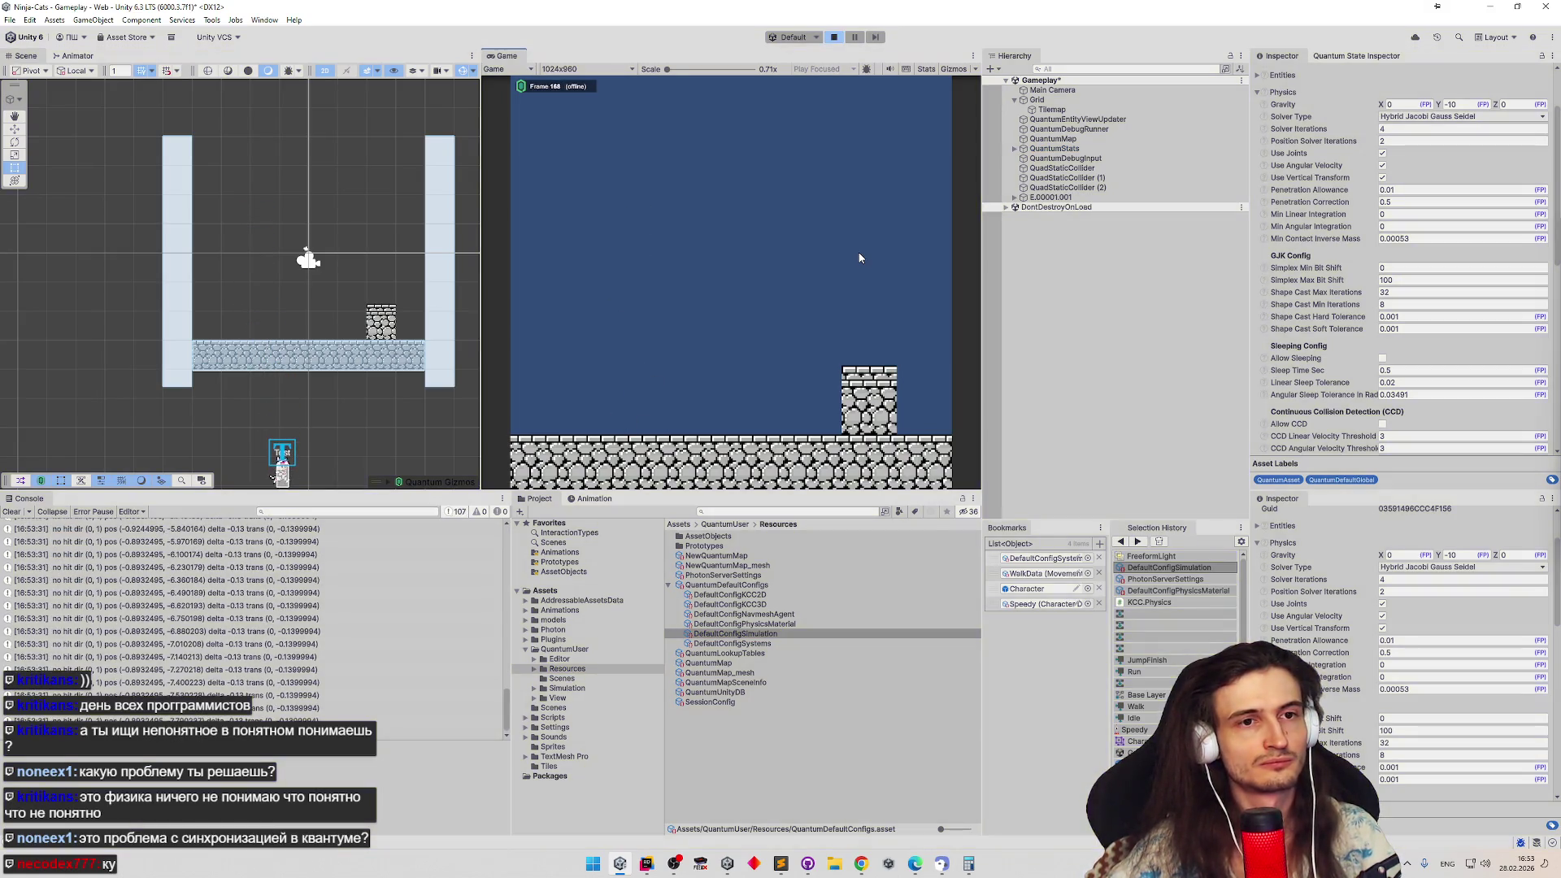
key(ctrl+p)
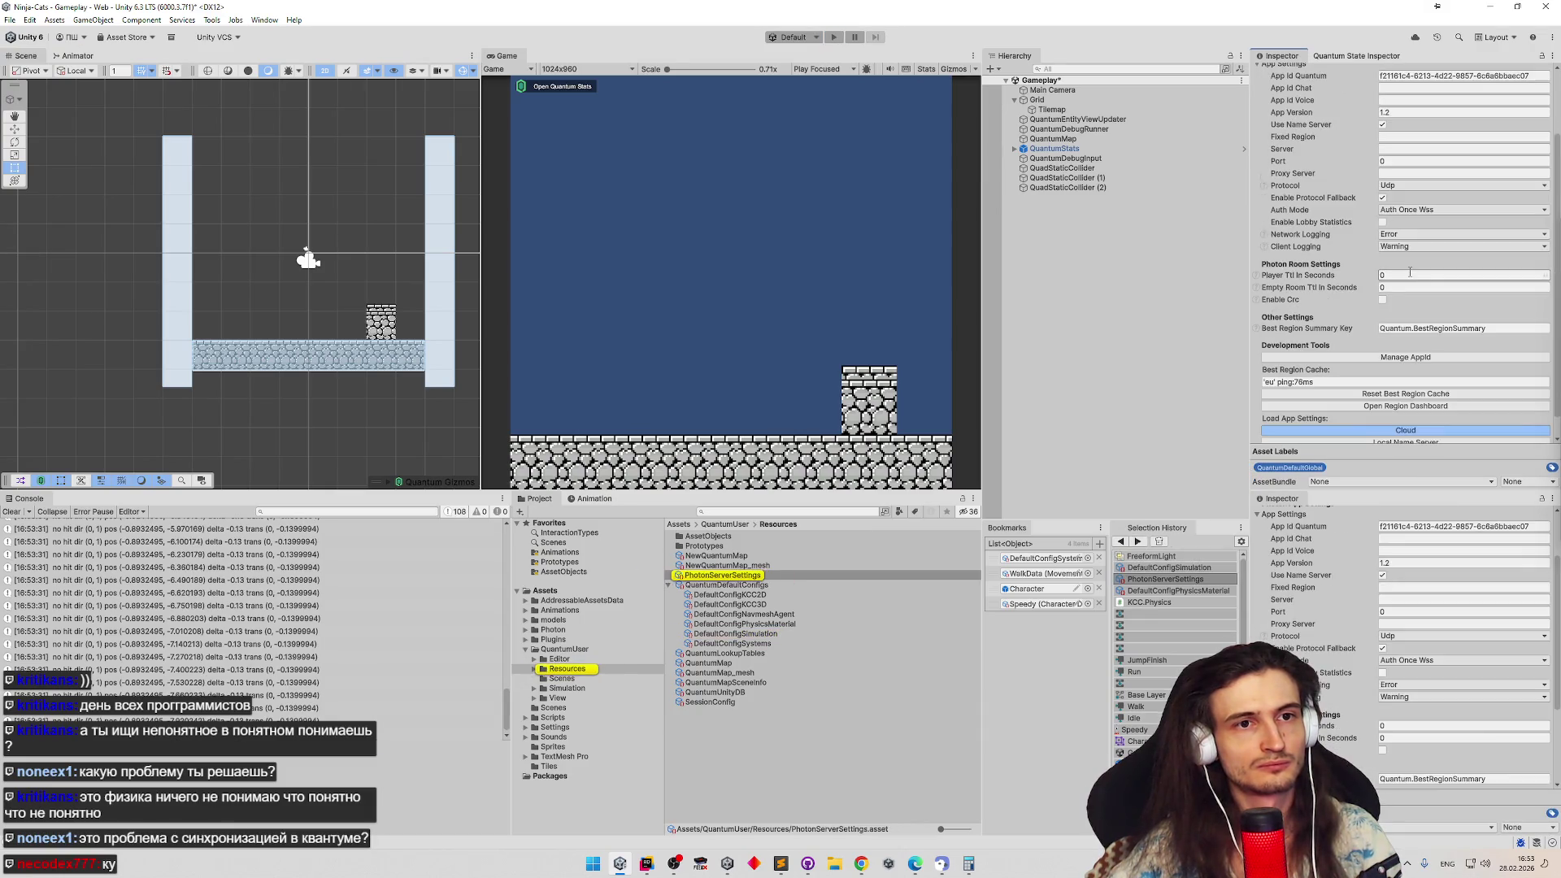
key(alt+Left)
click(1384, 279)
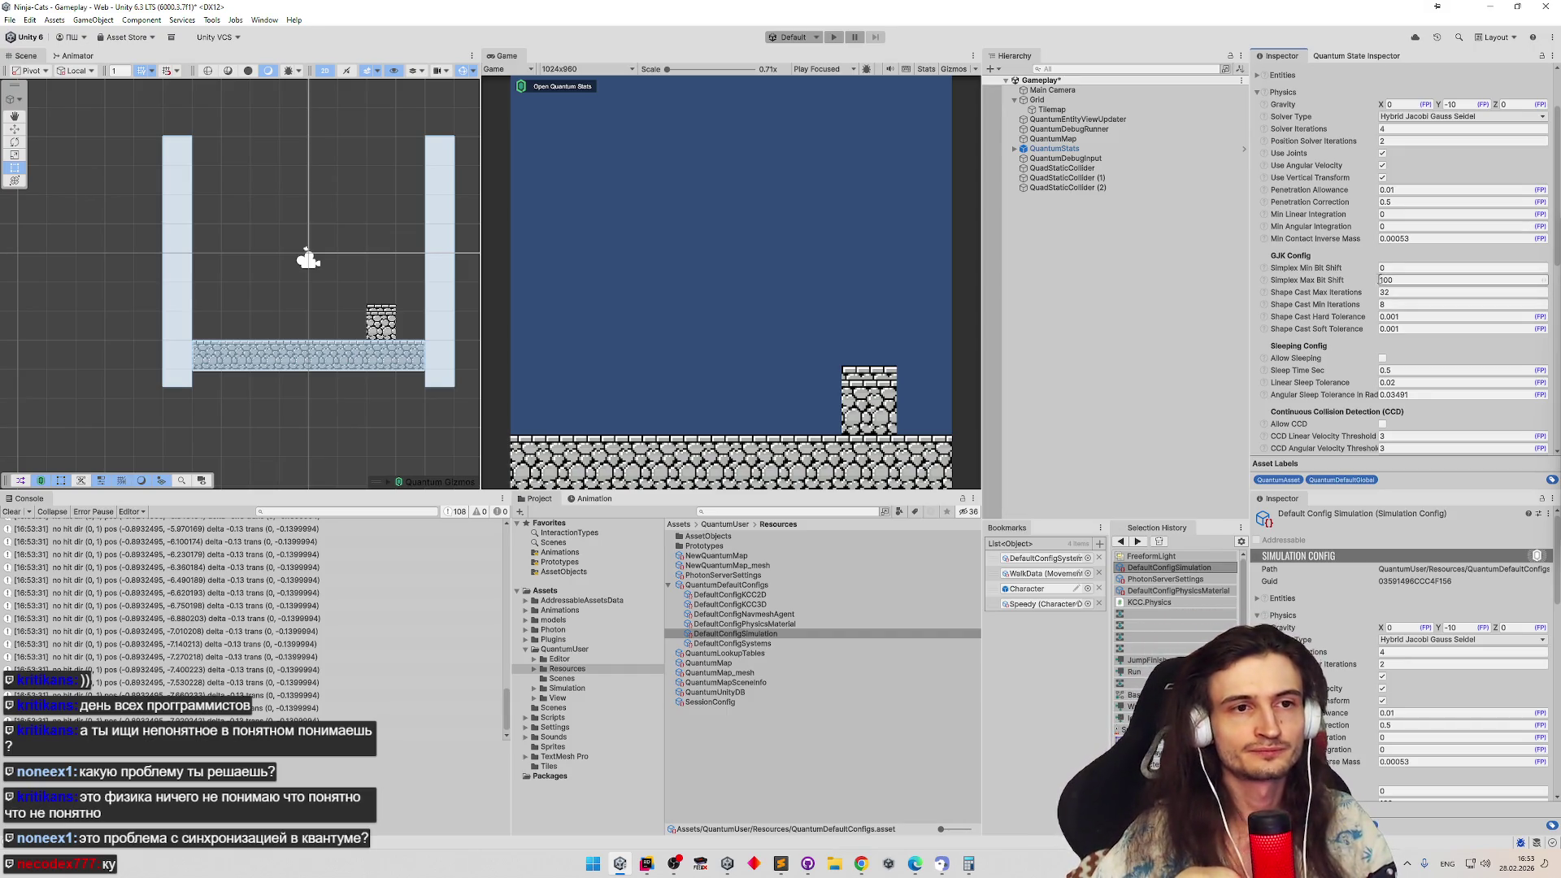
click(648, 863)
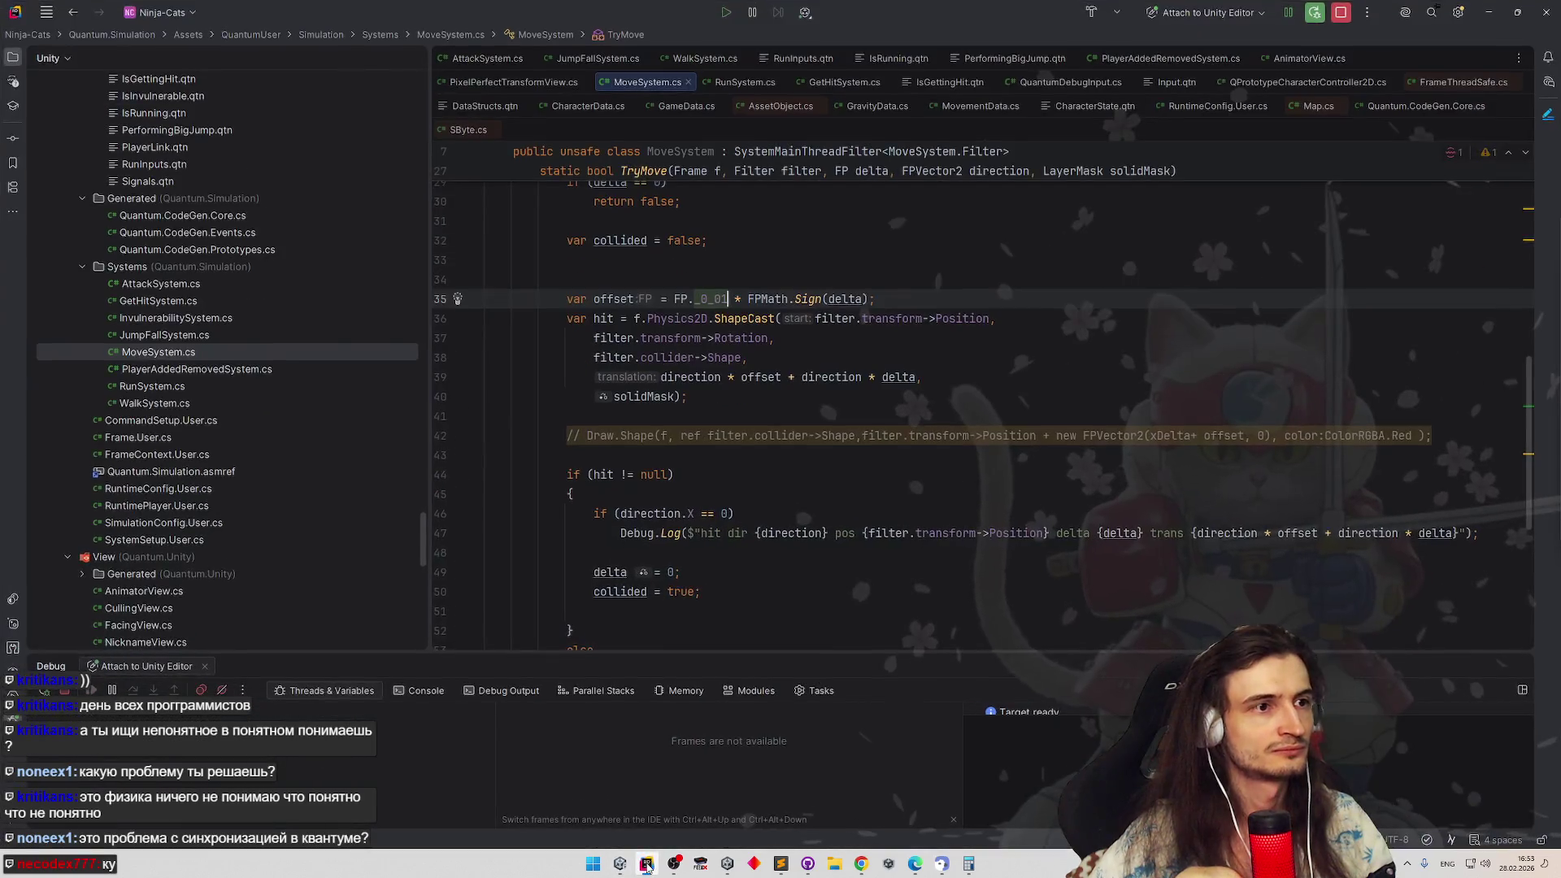
Back in Unity, read the shape cast tolerance help and set Soft Tolerance to 0.005
key(alt+Tab)
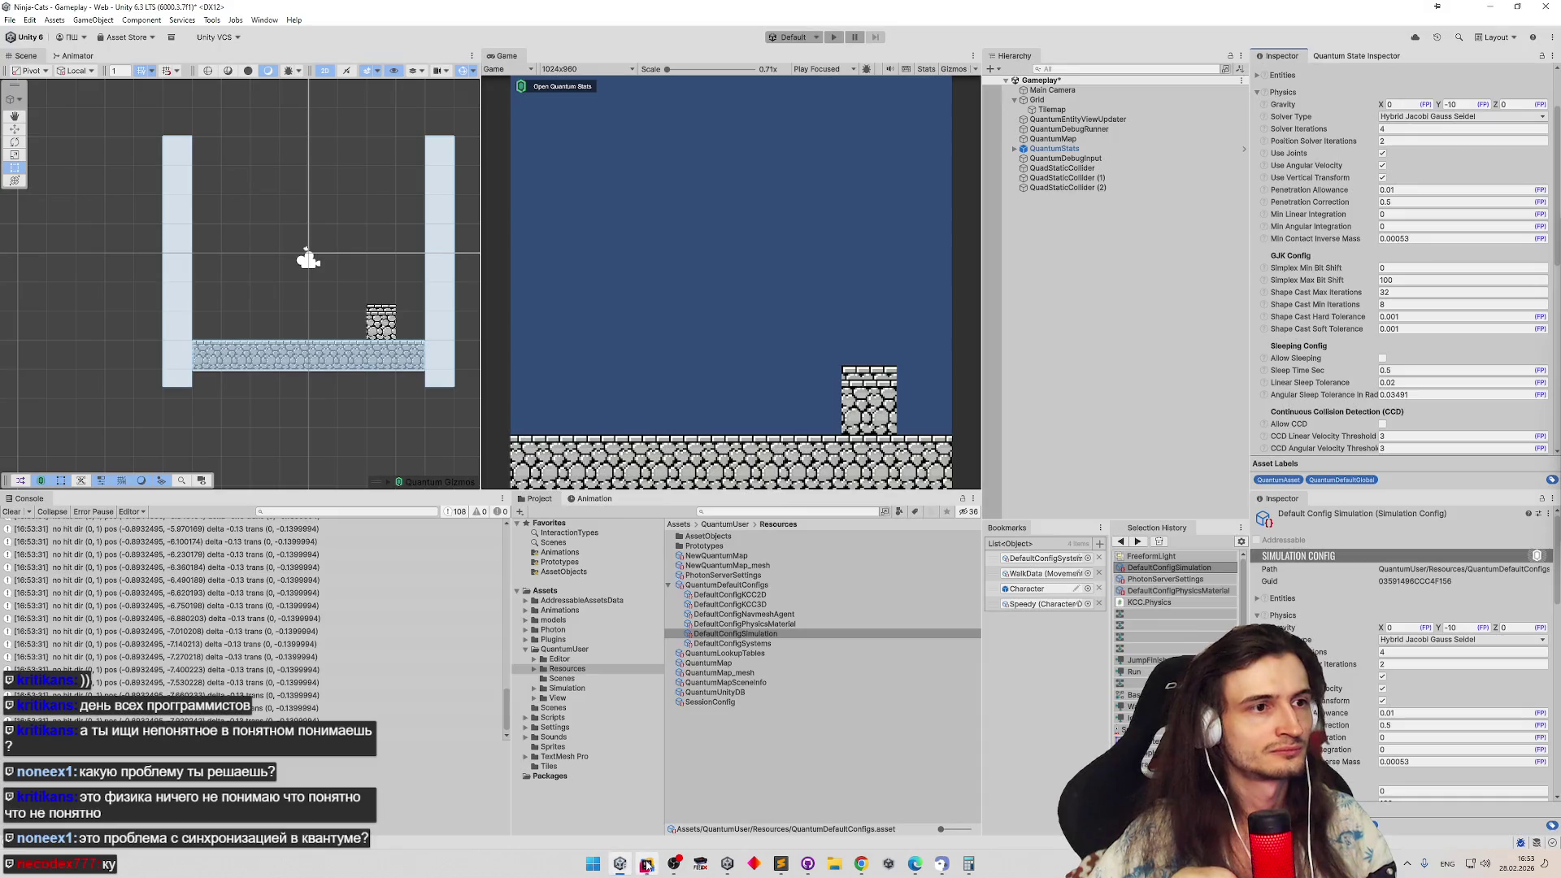
key(alt+Tab)
key(alt+Tab)
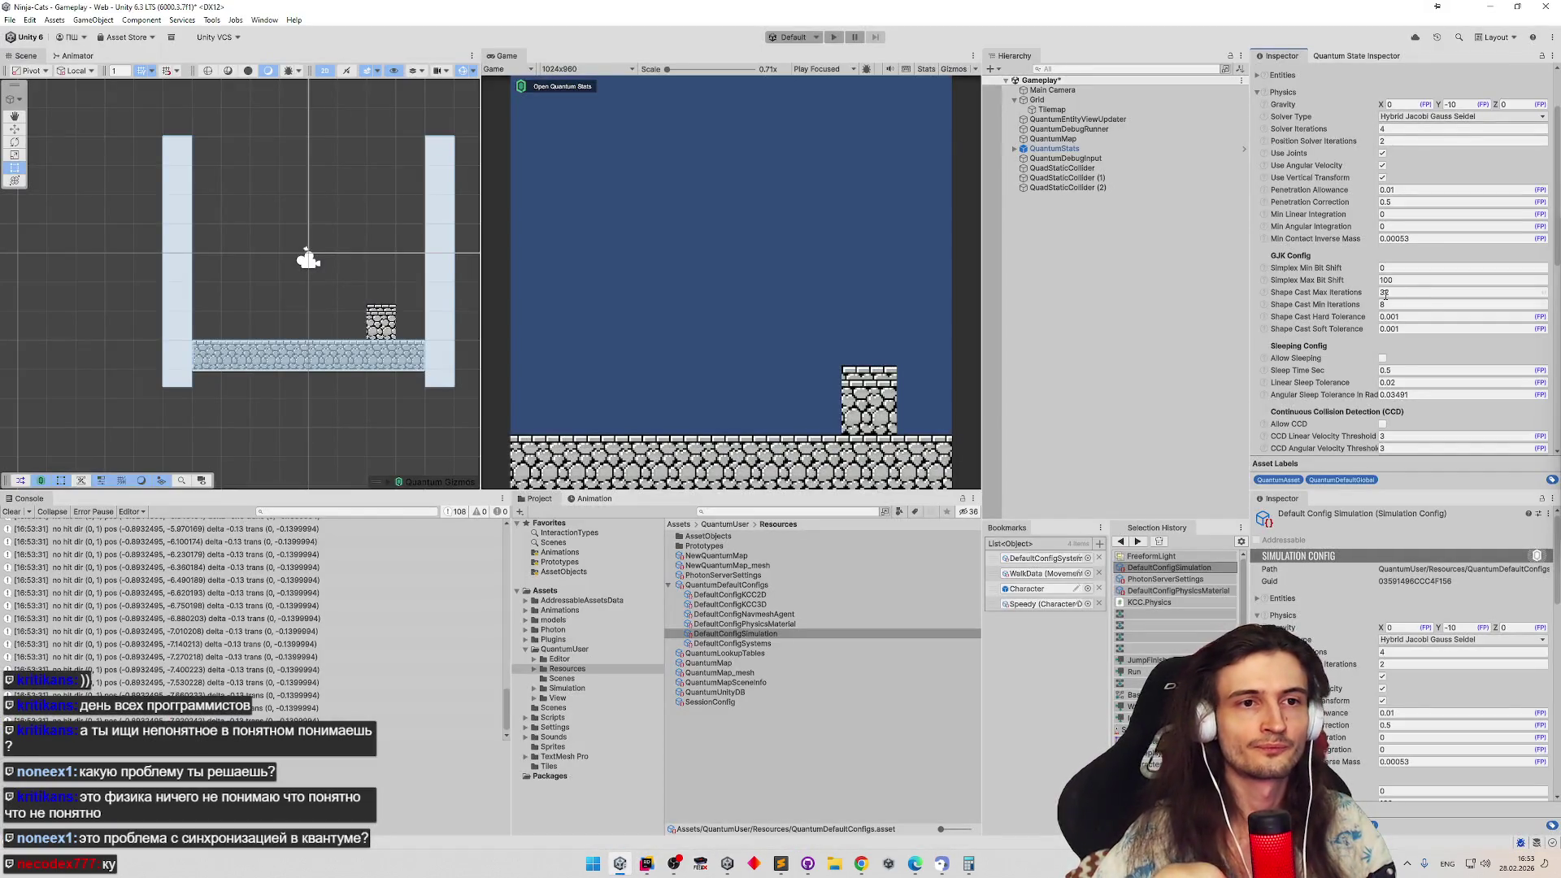
click(1409, 329)
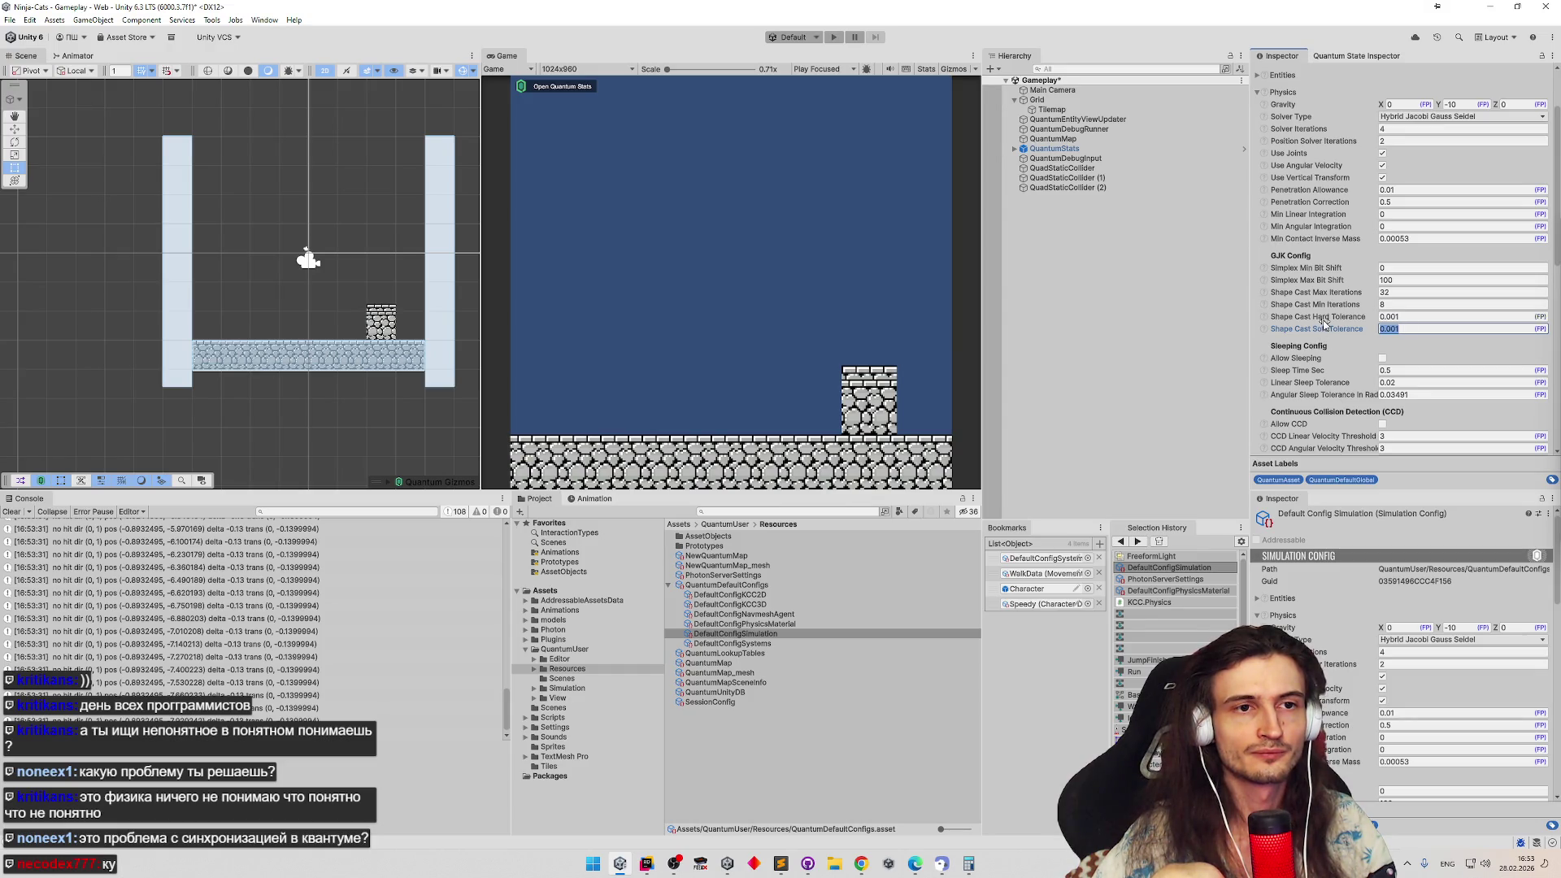
click(1267, 319)
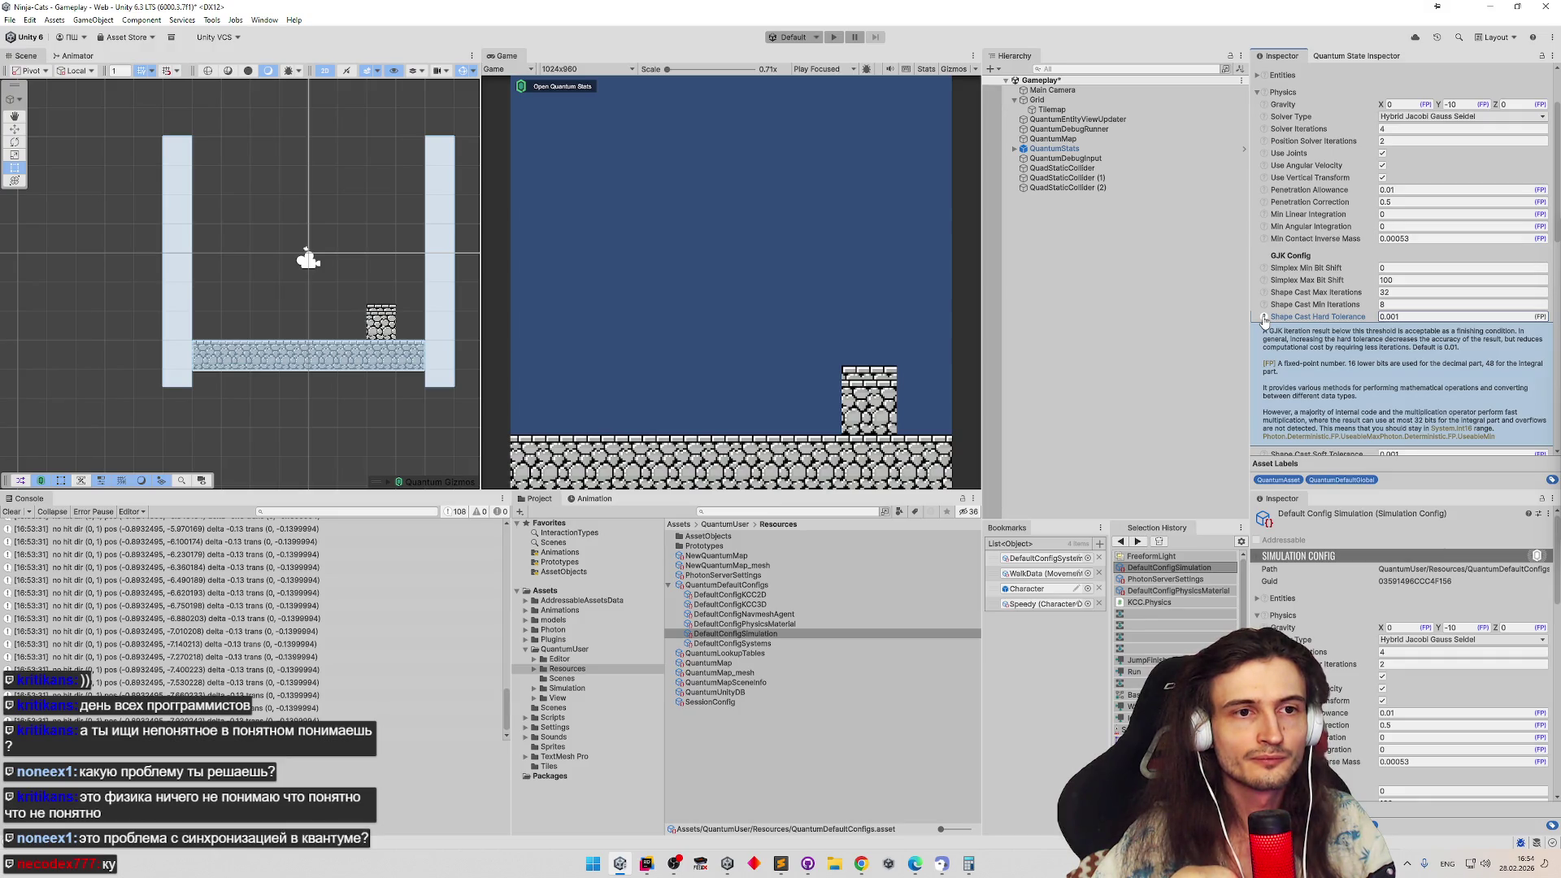
click(1266, 319)
click(1266, 329)
click(1265, 330)
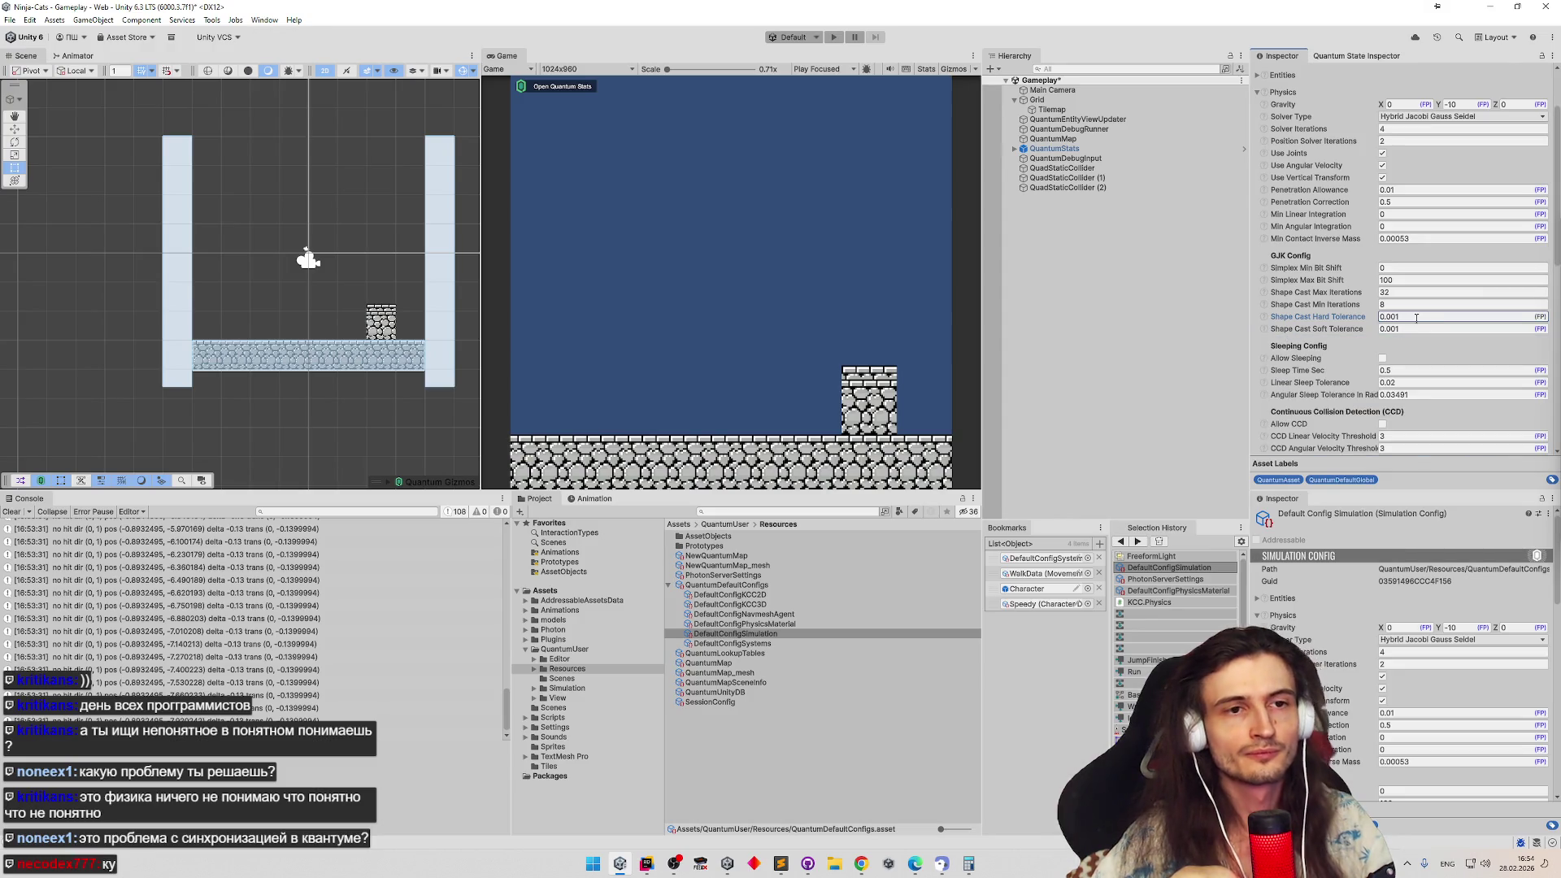
click(1411, 327)
text(0.005)
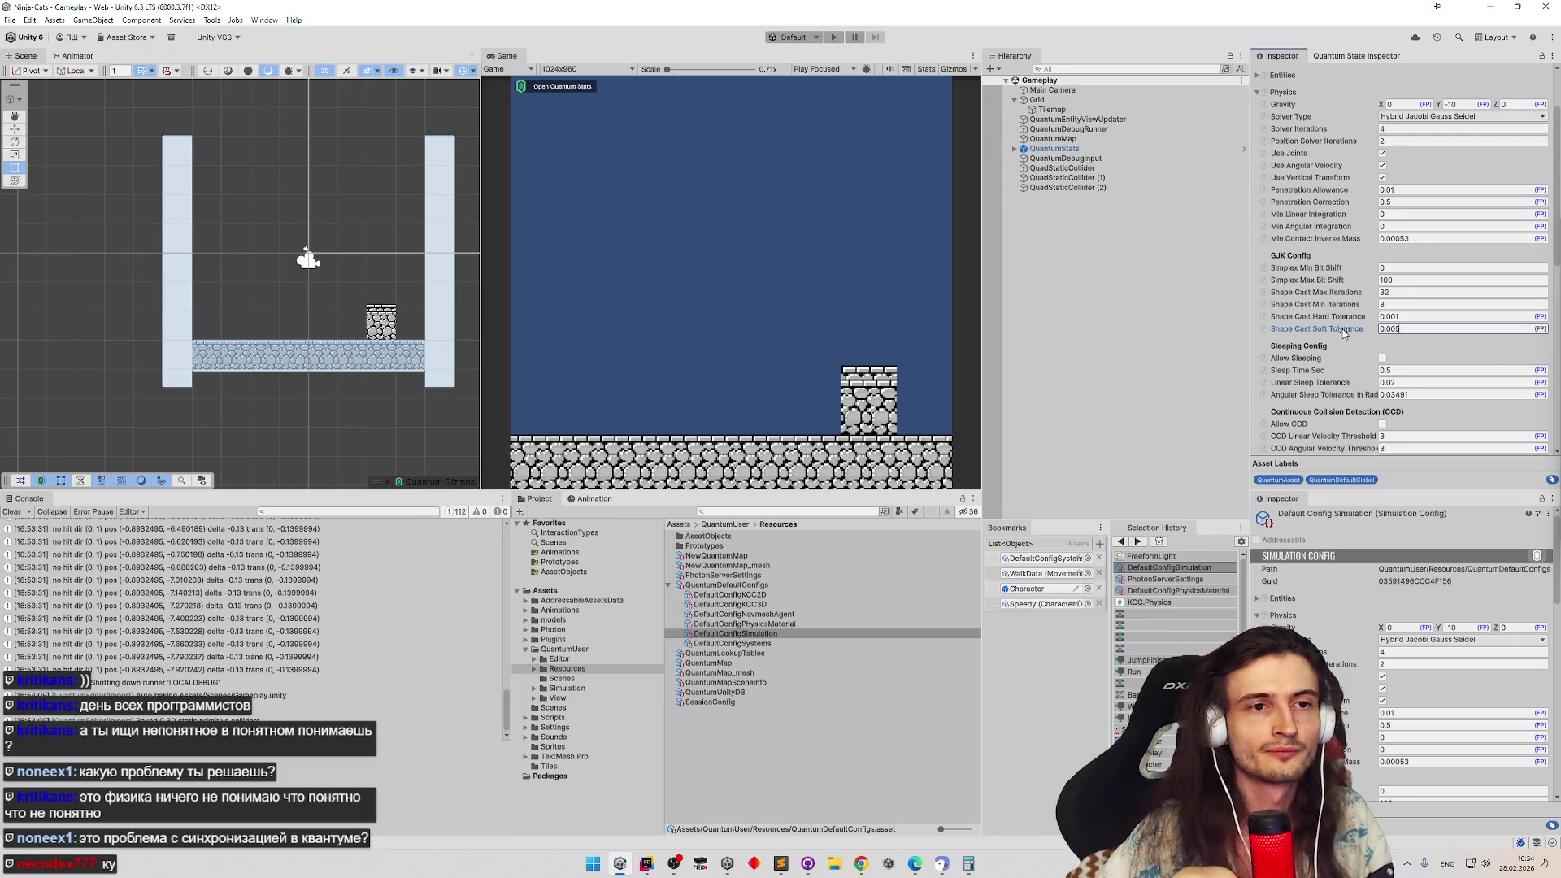
Set shape cast iterations 64/16 and Simplex Max Bit Shift 60, play-test, then return to Rider
key(shift+Tab)
key(shift+Tab)
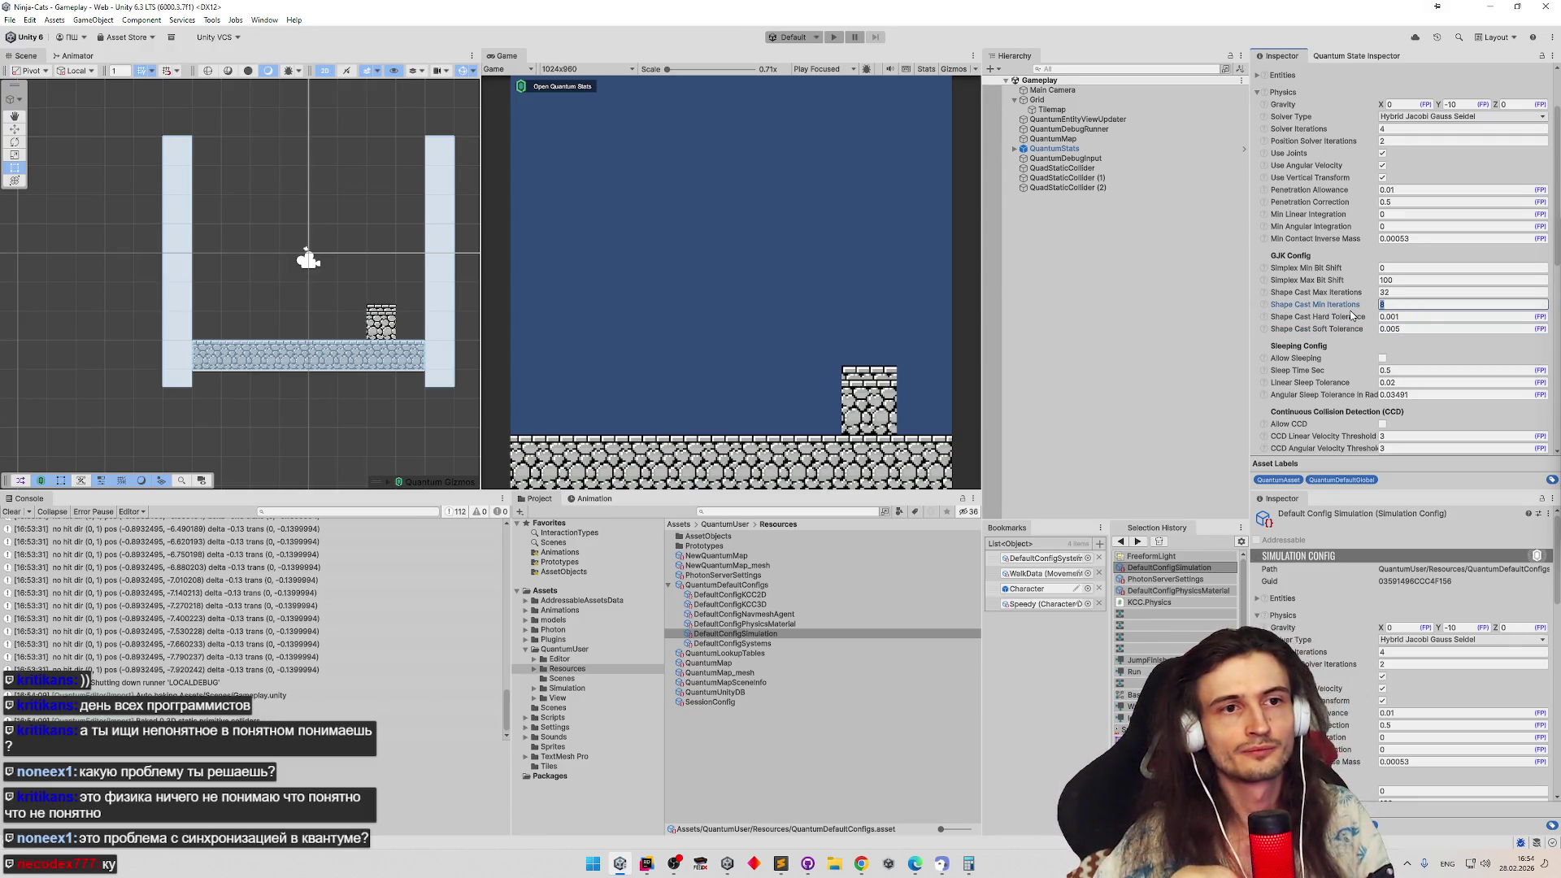
click(1399, 293)
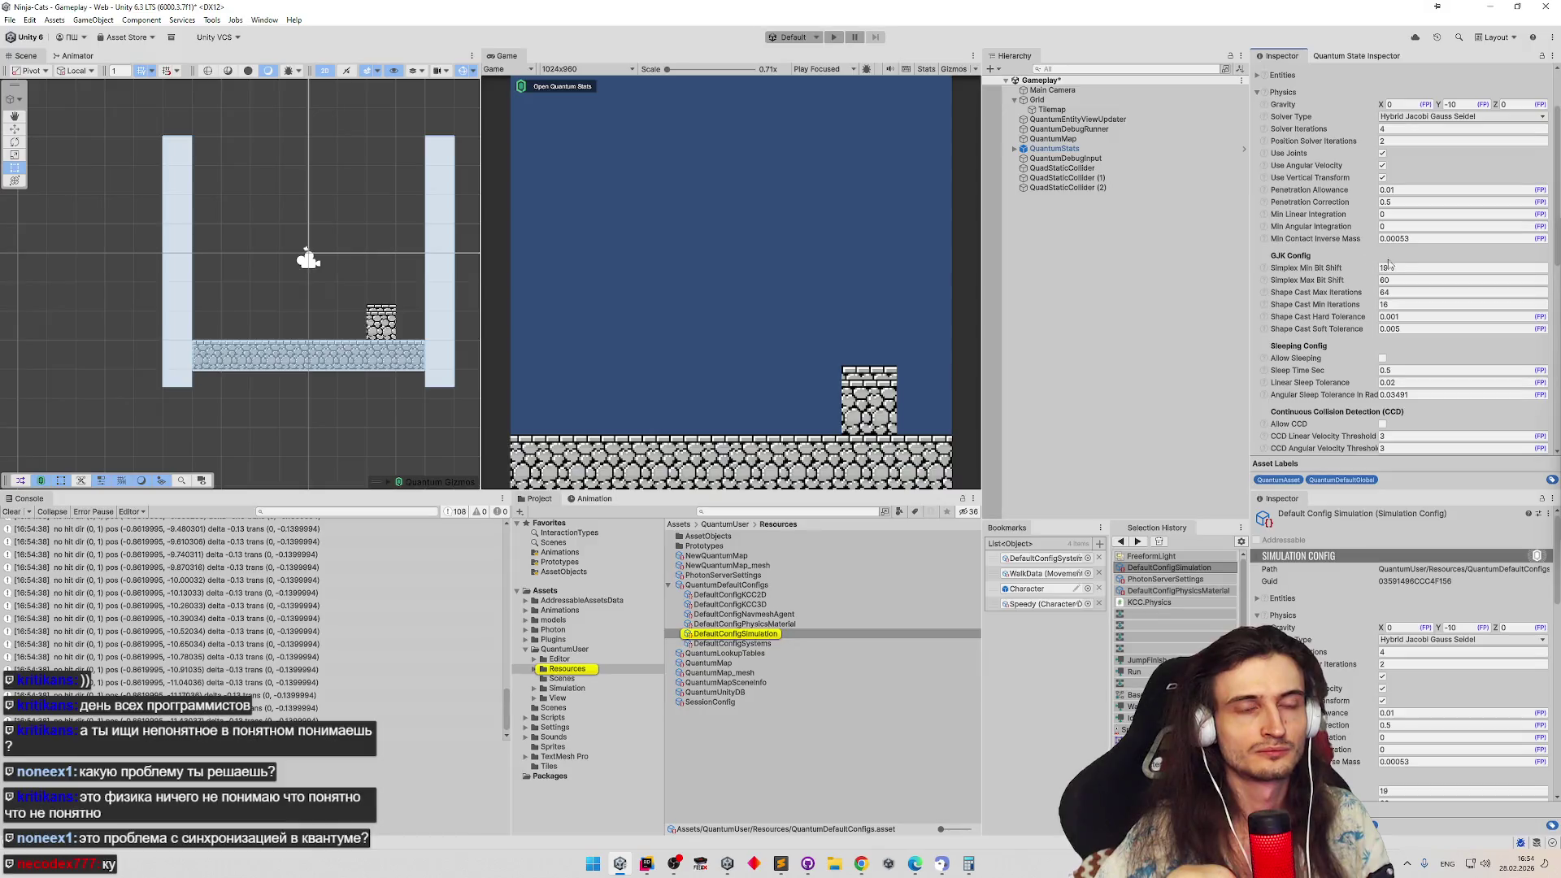
click(1356, 265)
key(ctrl+p)
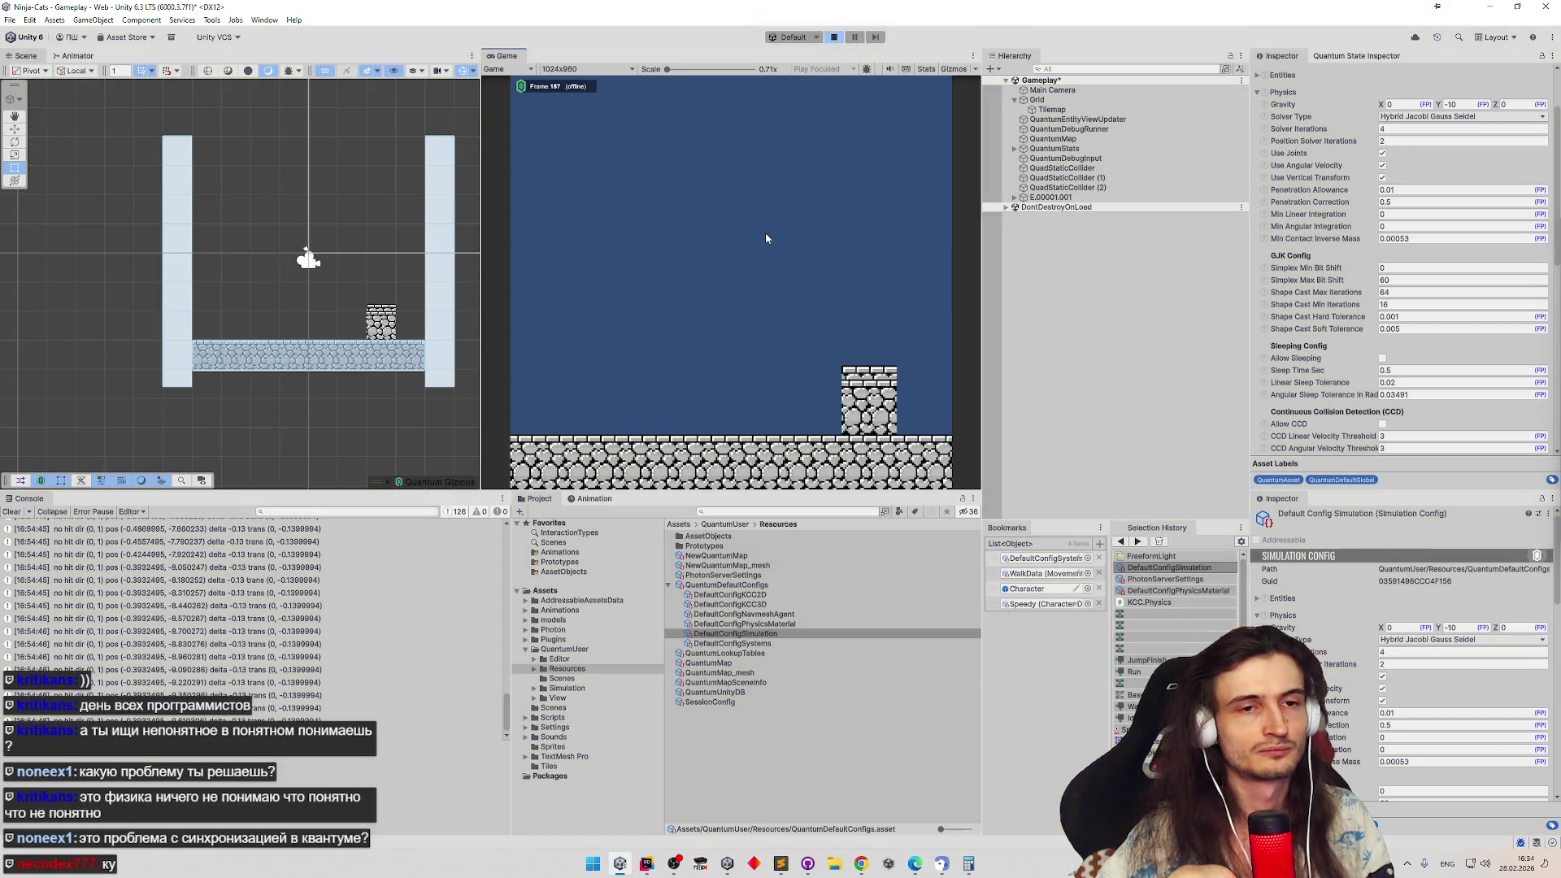
key(ctrl+p)
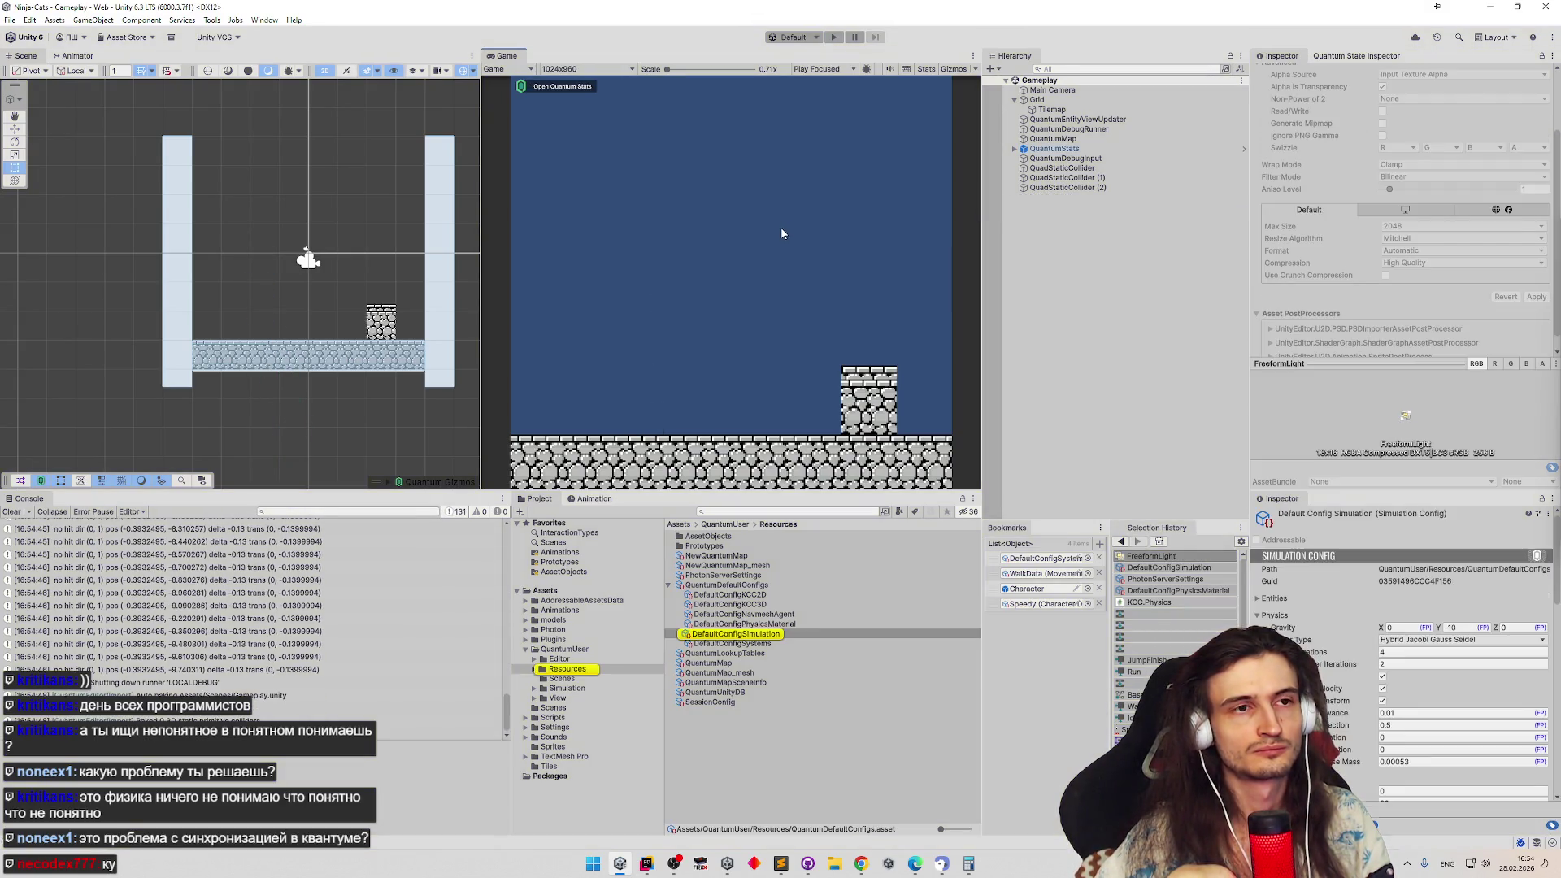
click(647, 863)
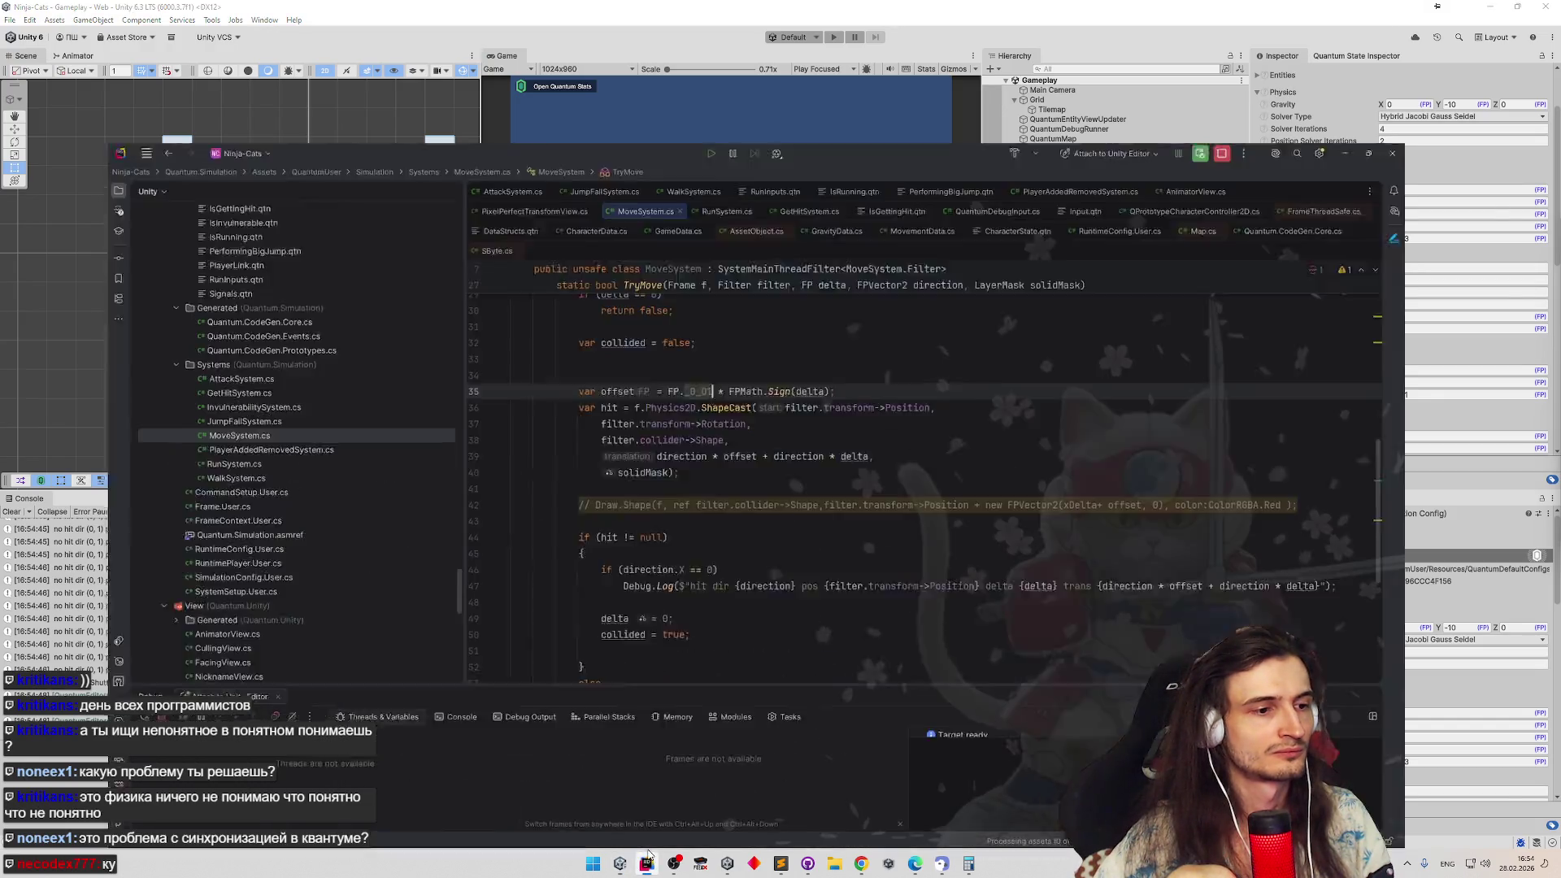
scroll(762, 457, down, 1)
scroll(762, 456, down, 1)
scroll(762, 456, down, 2)
scroll(763, 469, down, 1)
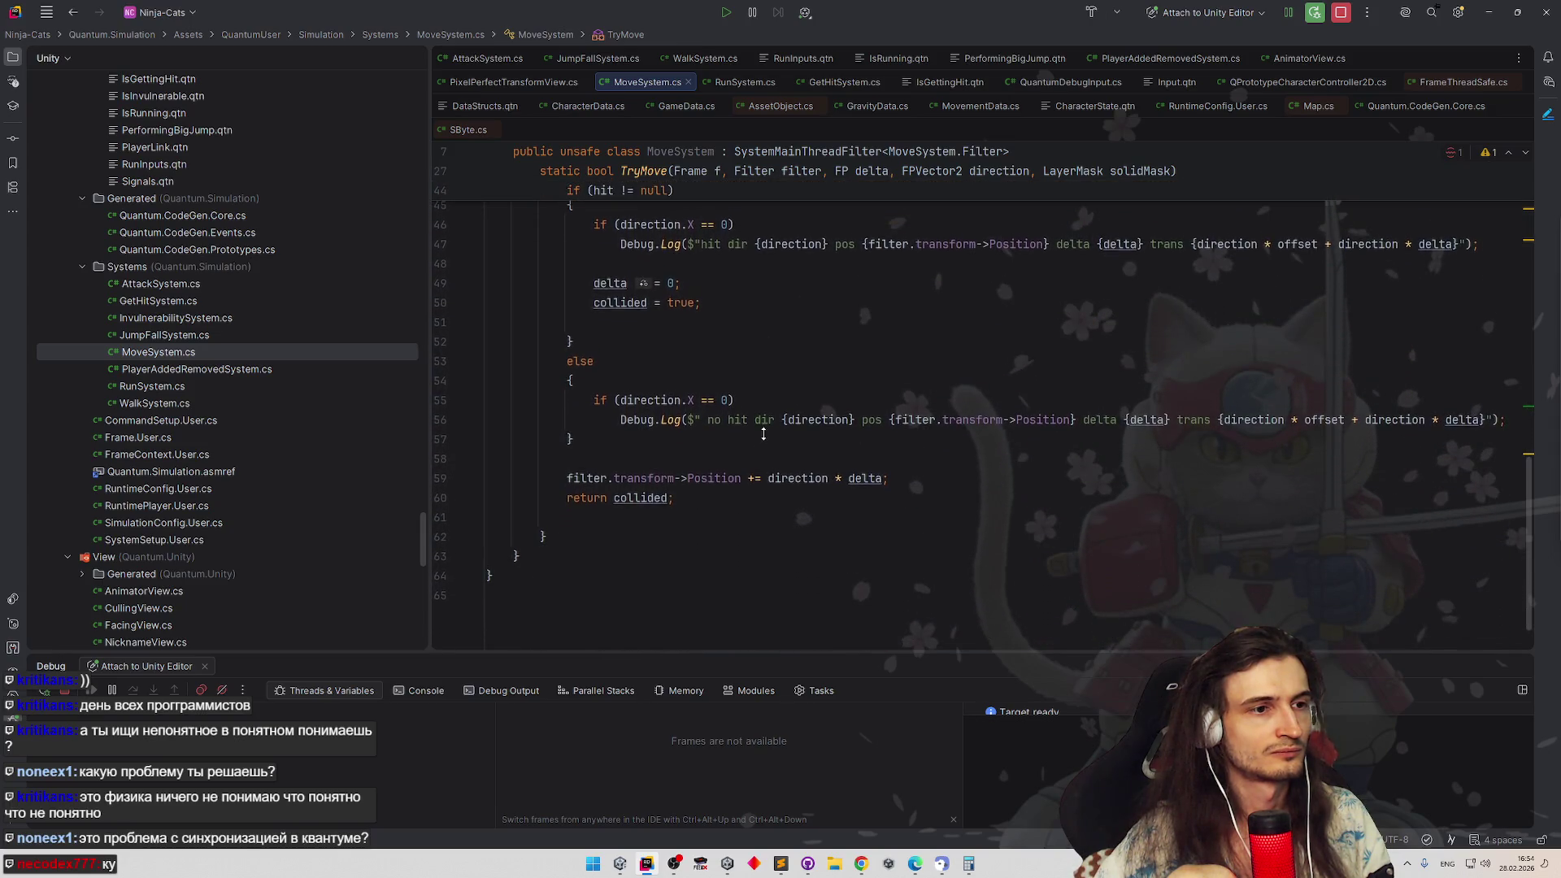
scroll(761, 468, up, 2)
scroll(794, 402, up, 3)
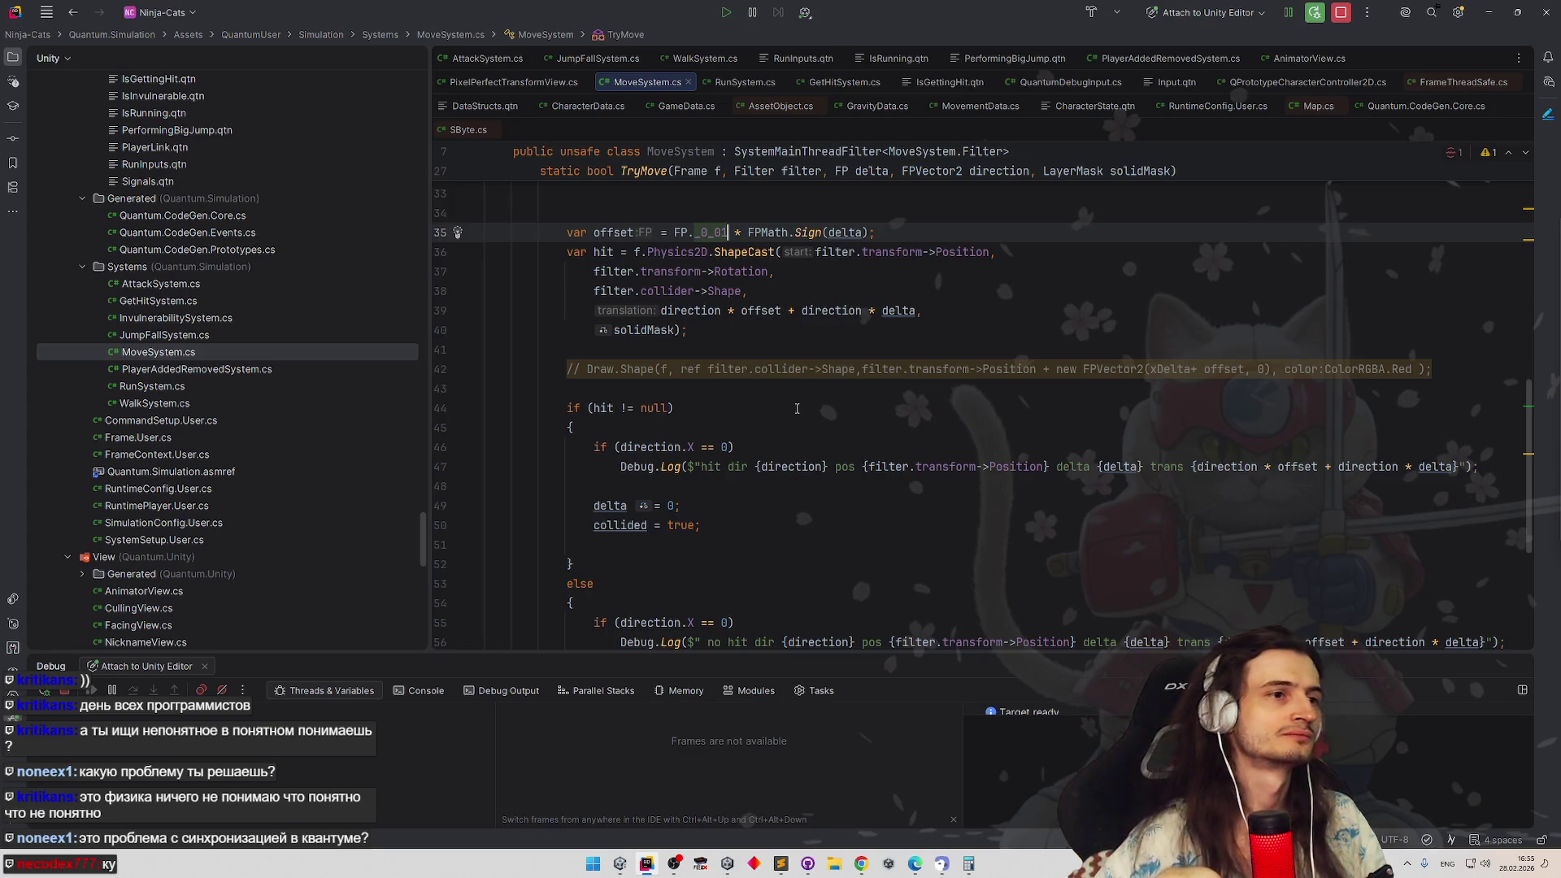
Change the TryMove offset to FP._0_03, recompile in Unity, then settle on FP._0_02 and recompile
key(BackSpace)
text(3)
key(Up)
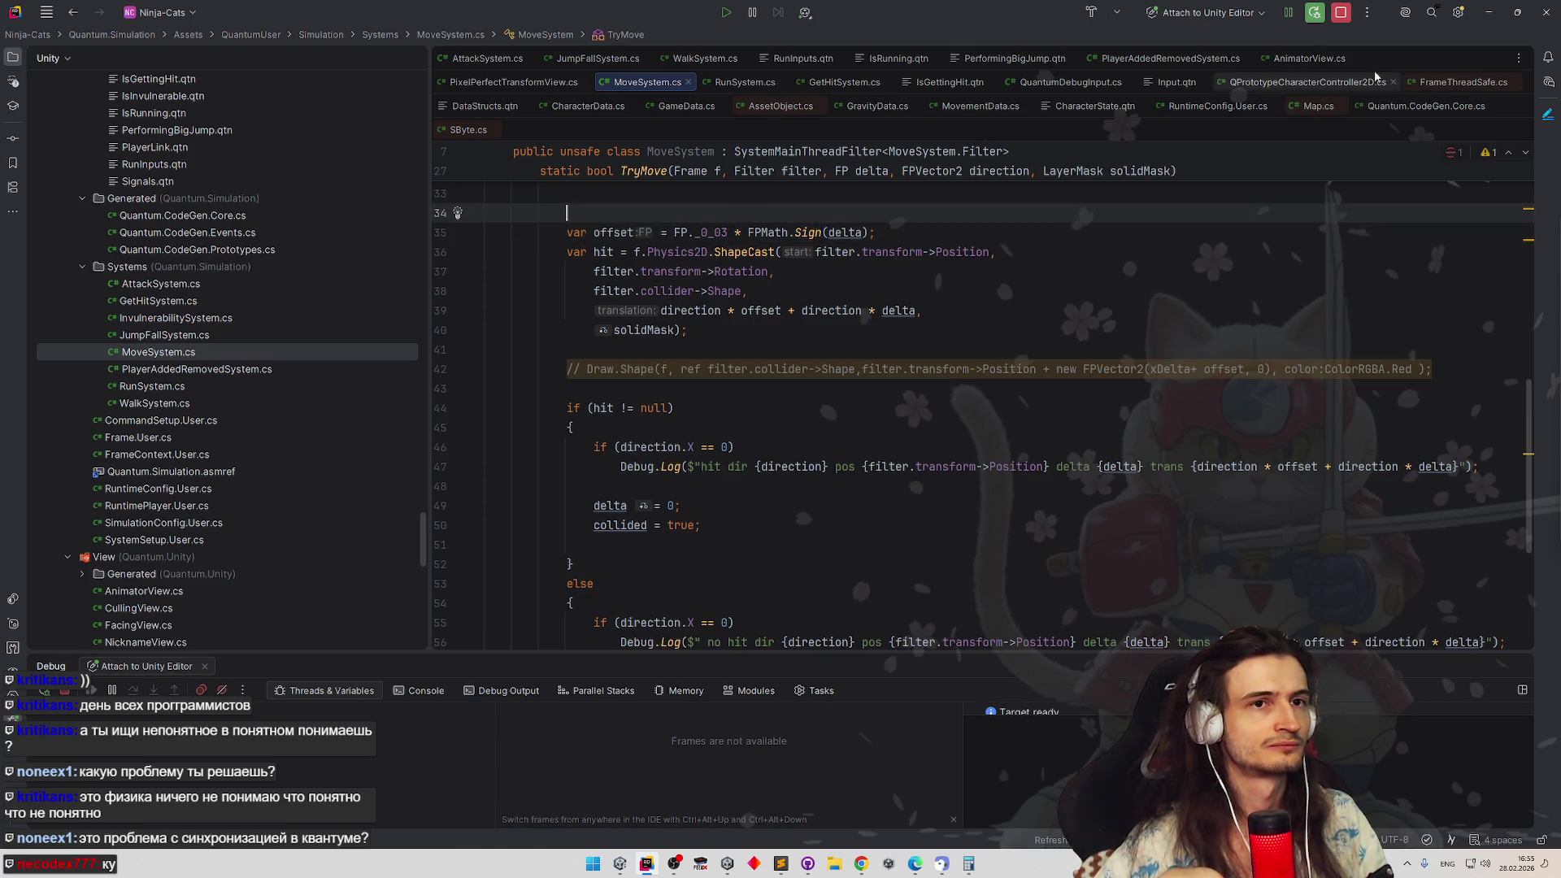
click(1491, 15)
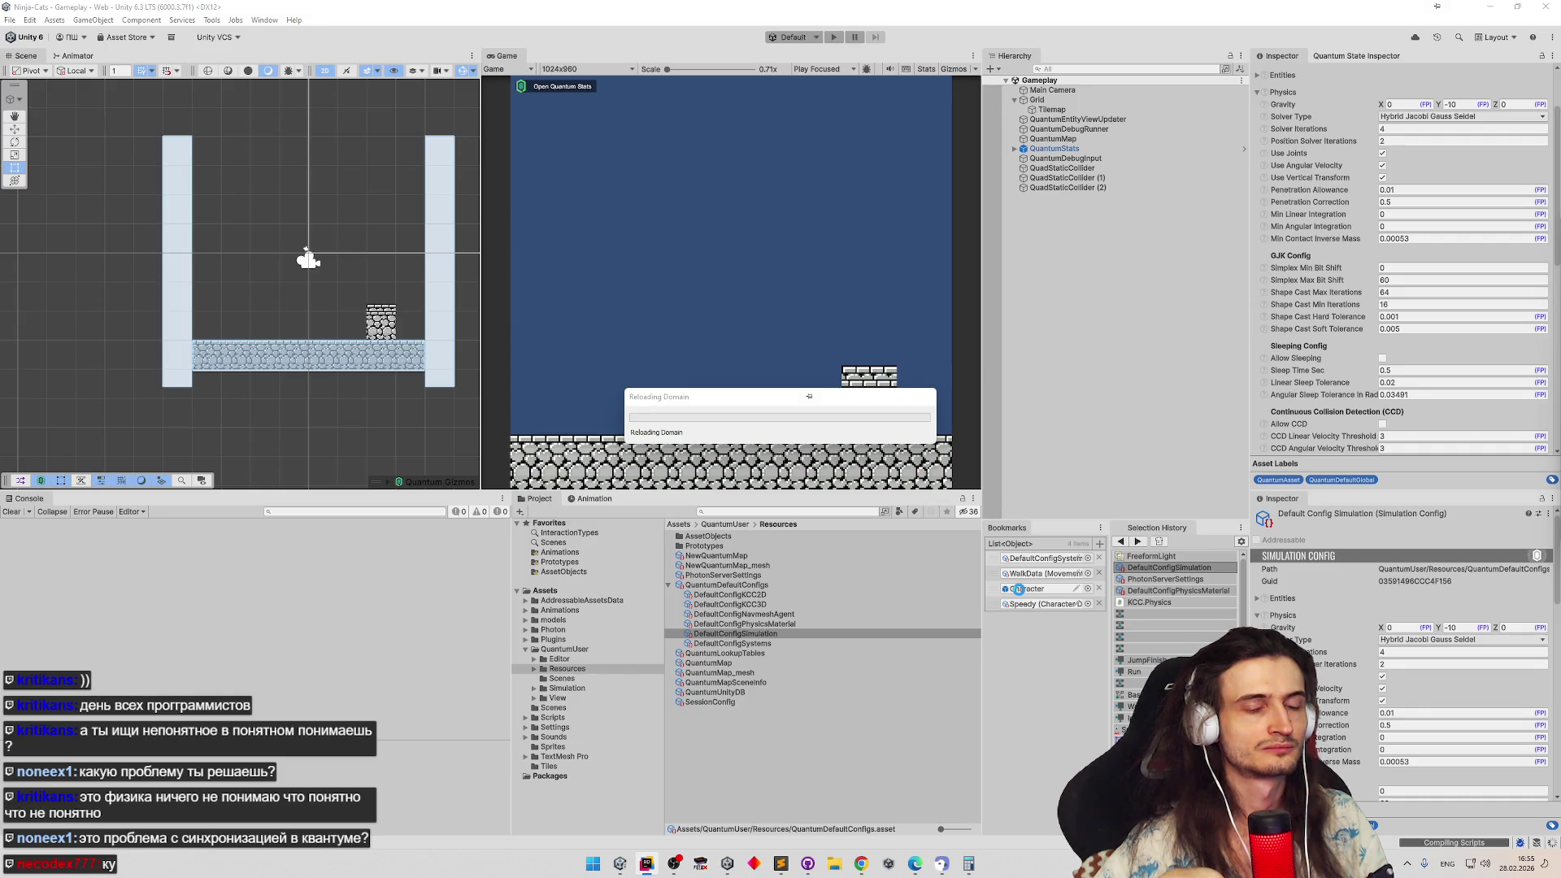
click(646, 864)
key(BackSpace)
text(2)
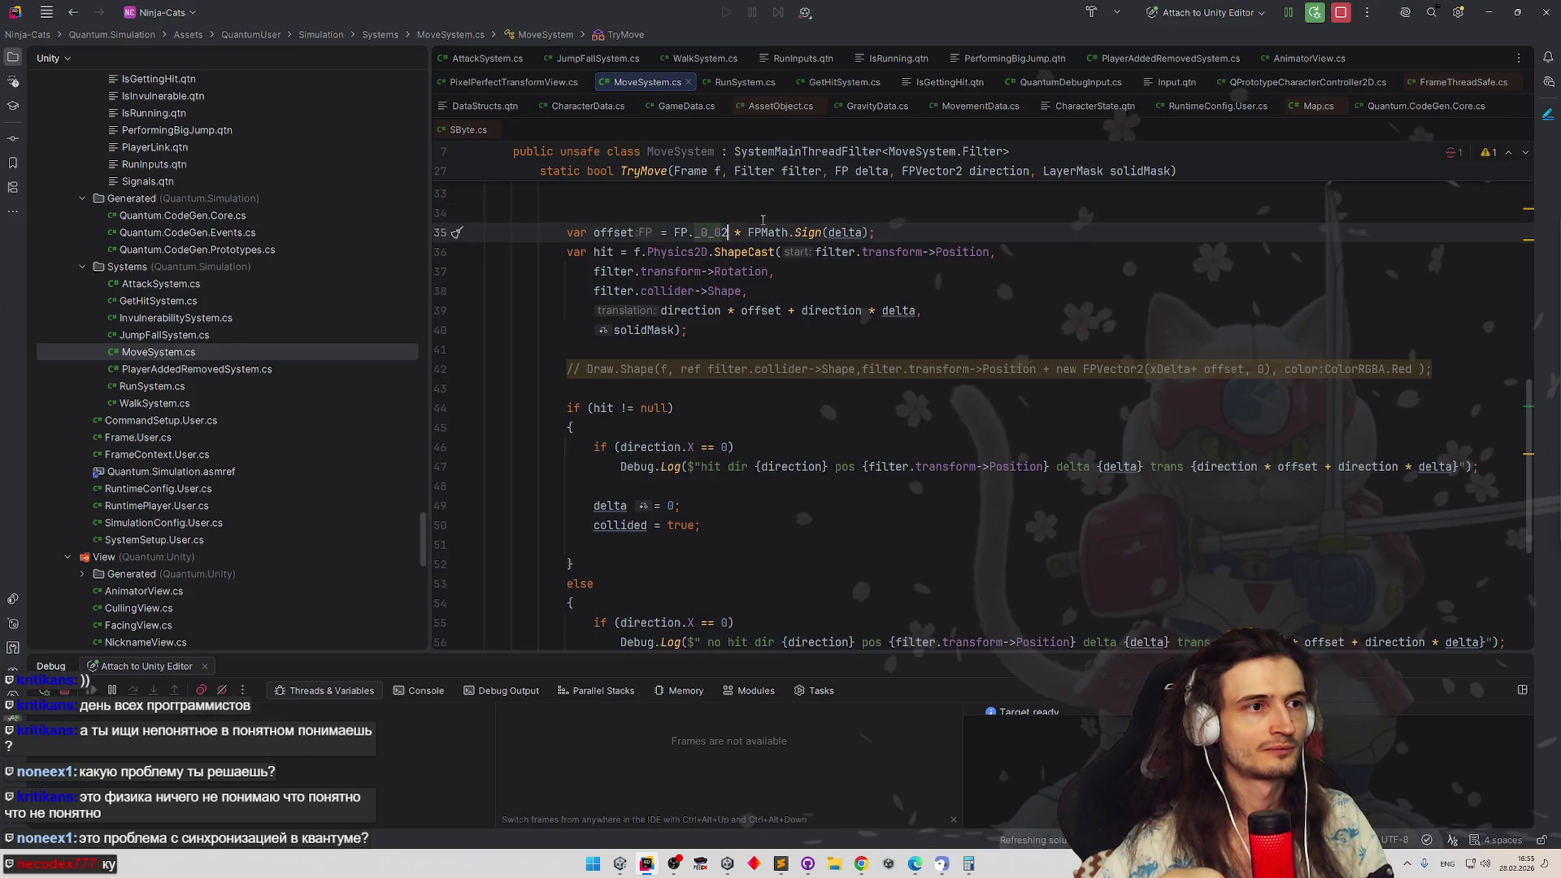
click(1489, 12)
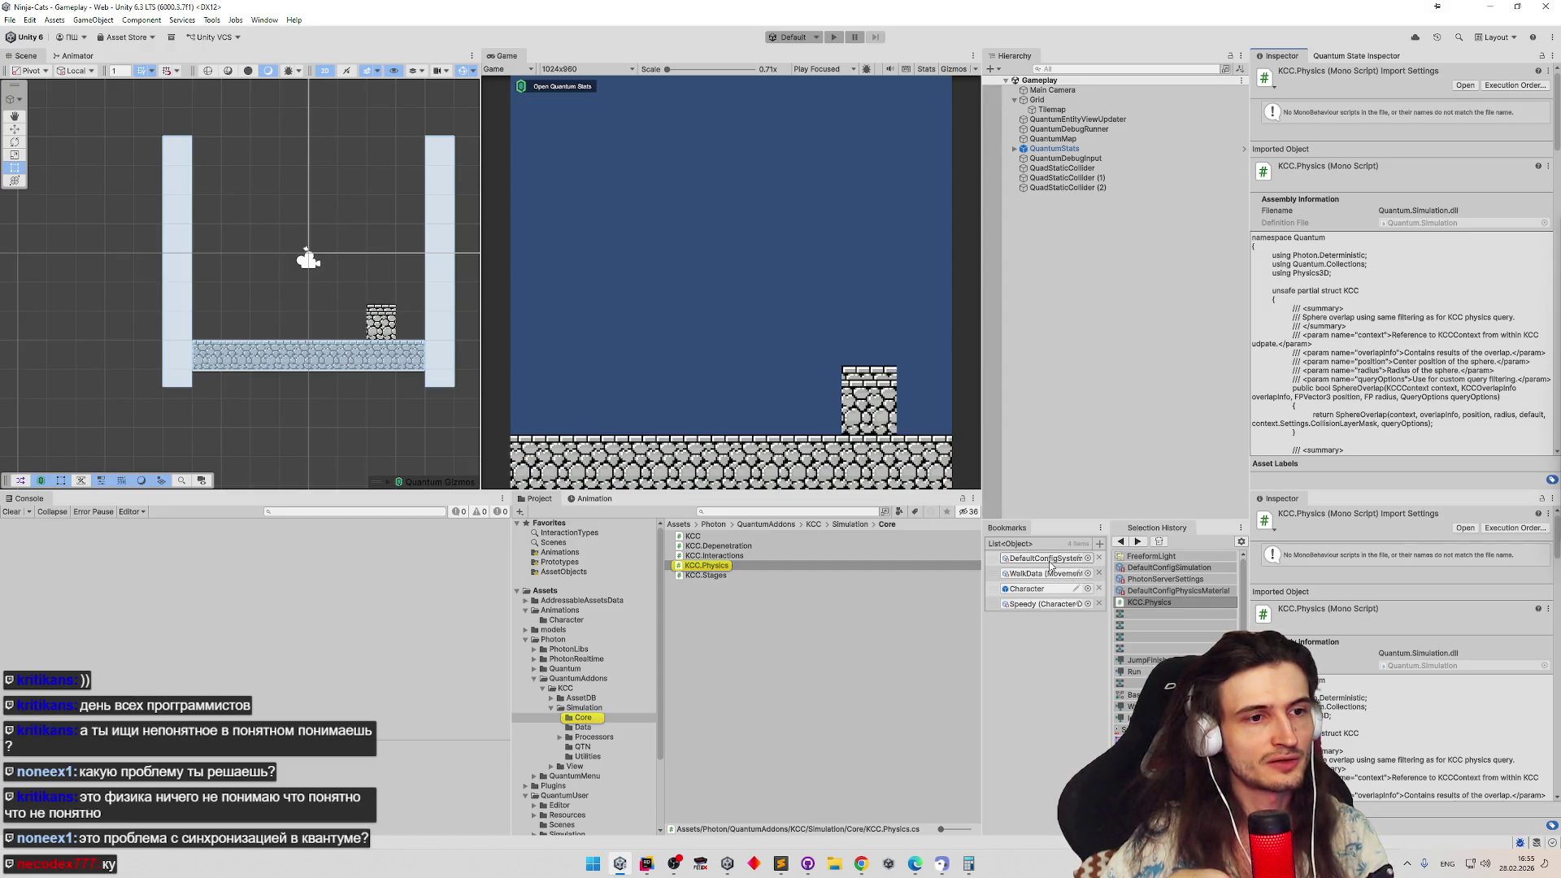
Set Simplex Max Bit Shift to 2 in the simulation config and play-test it
click(1169, 568)
click(1402, 360)
text(2)
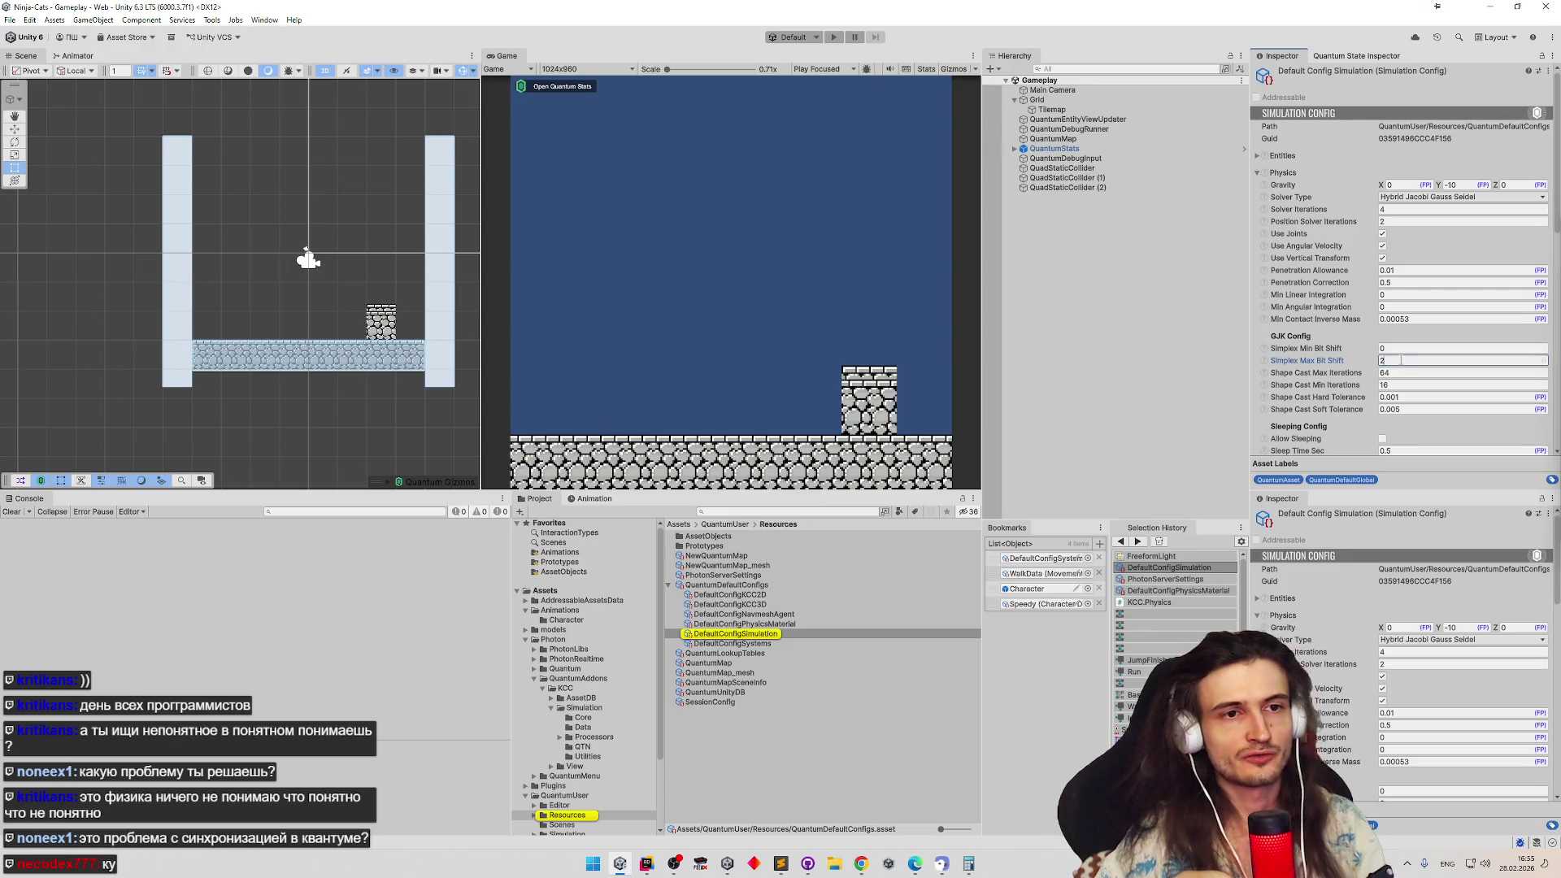
click(811, 327)
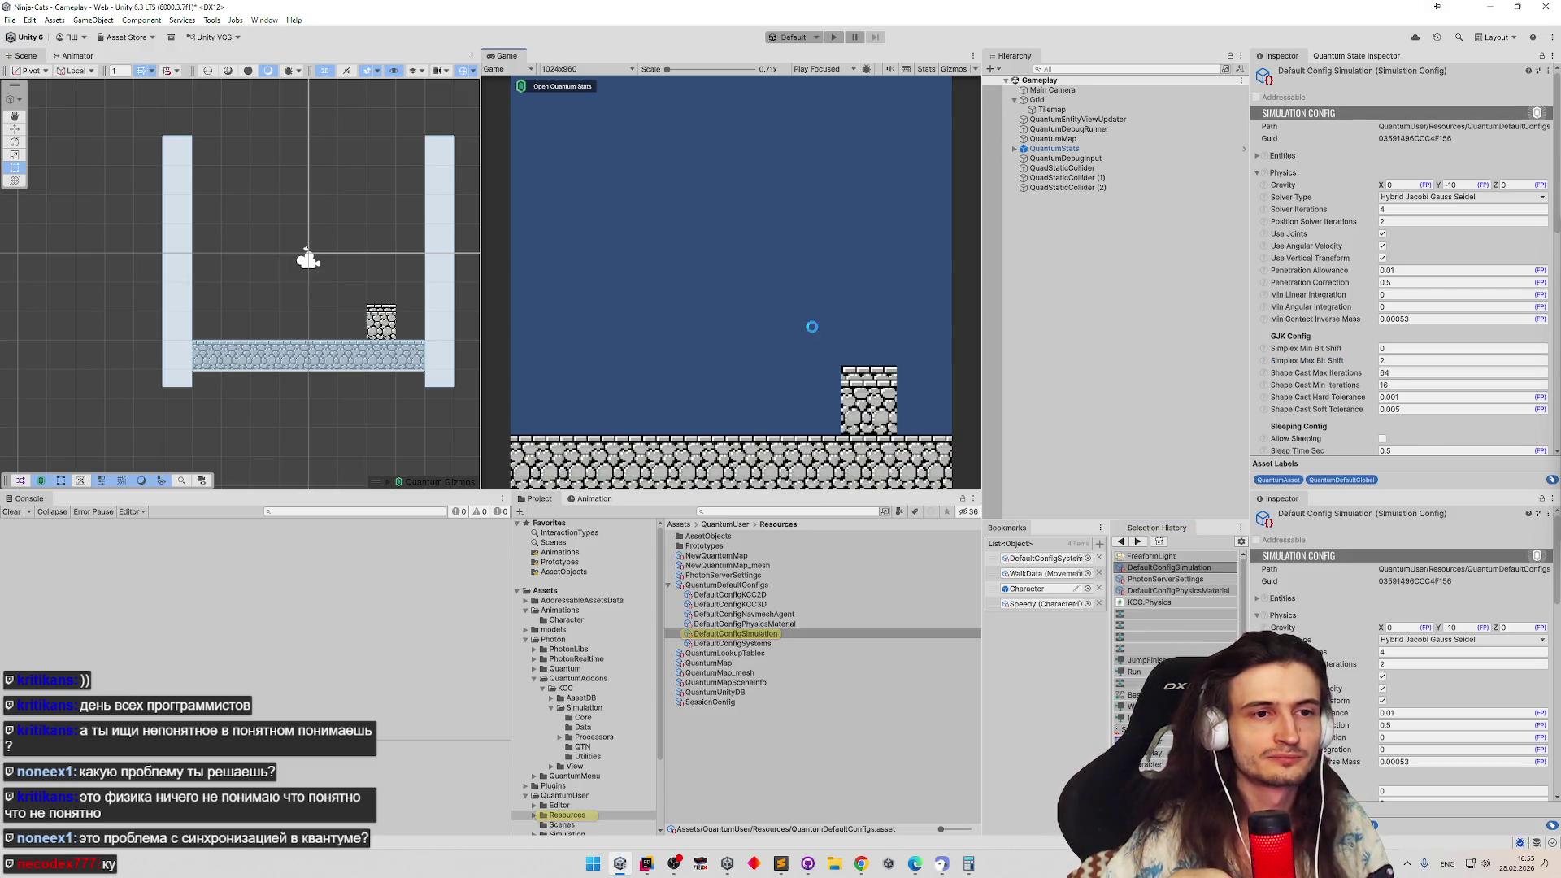
key(ctrl+p)
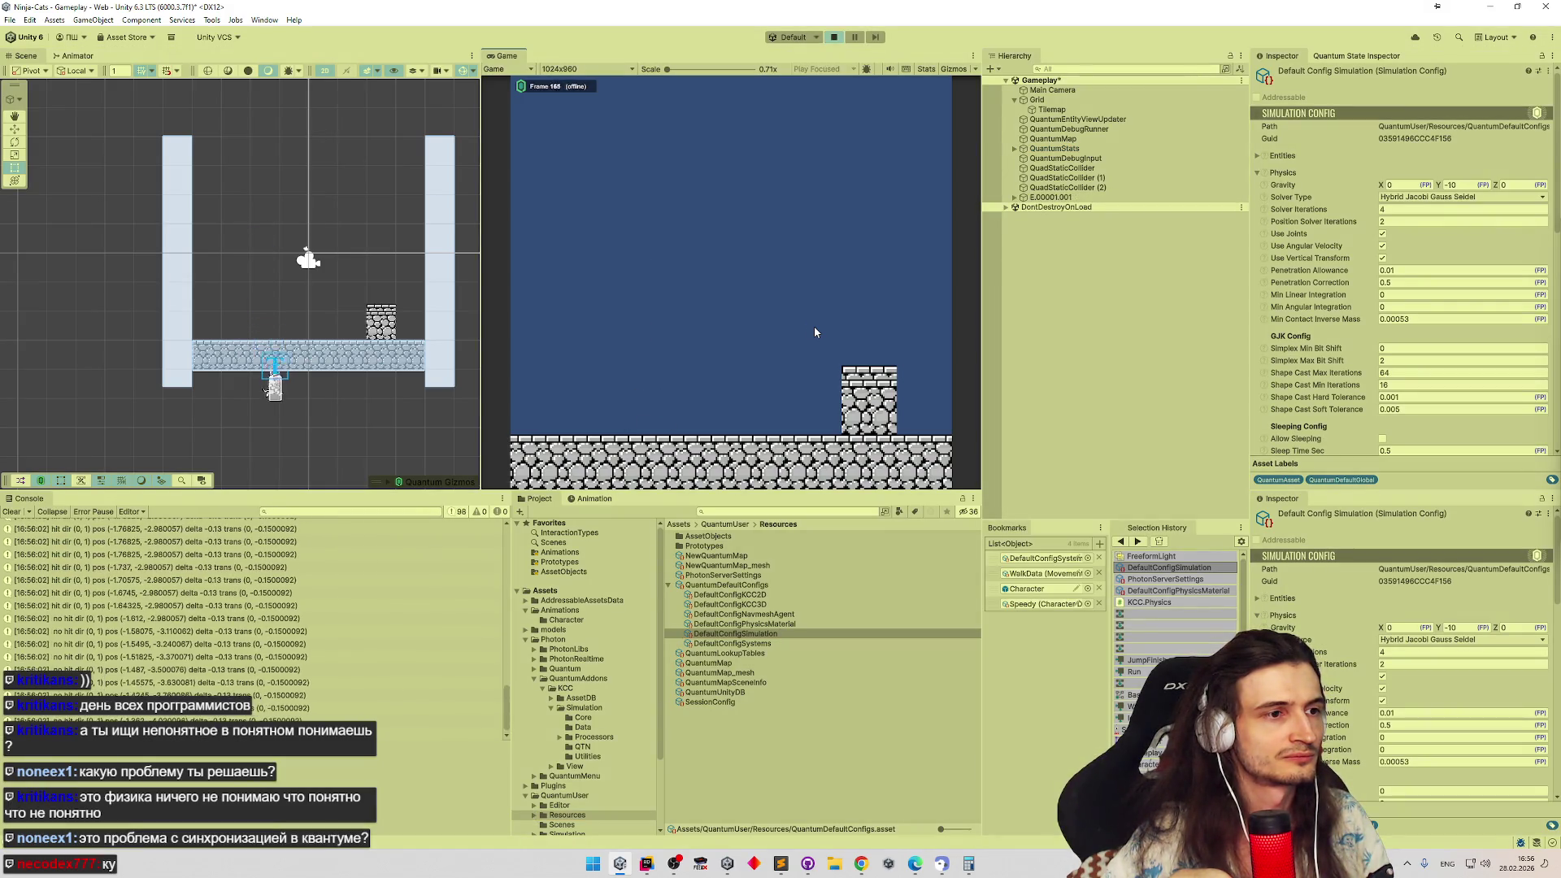
key(ctrl+p)
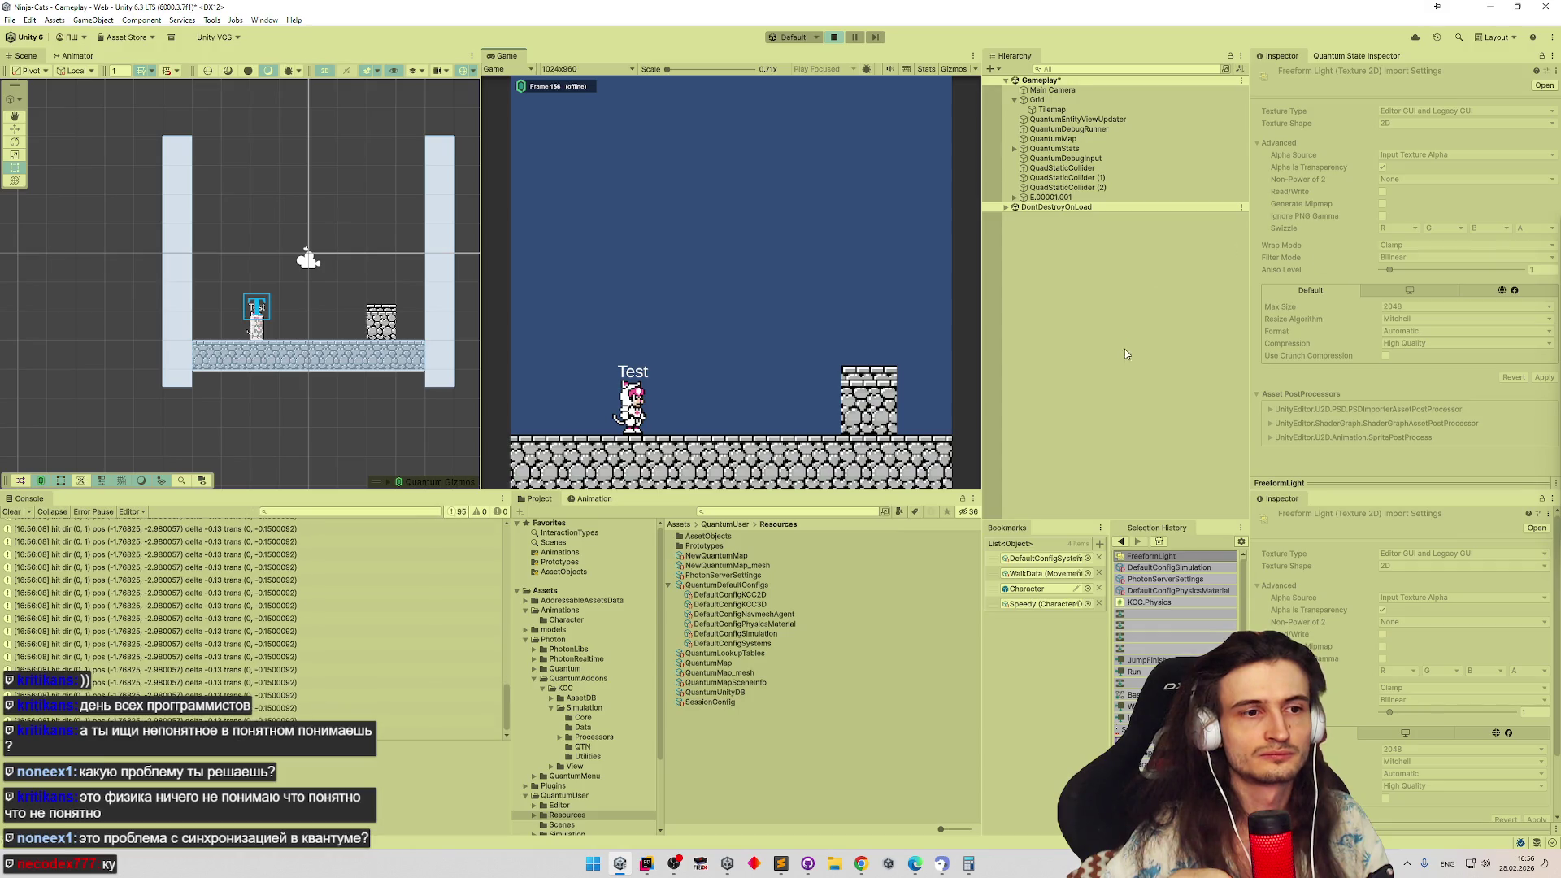
key(ctrl+p)
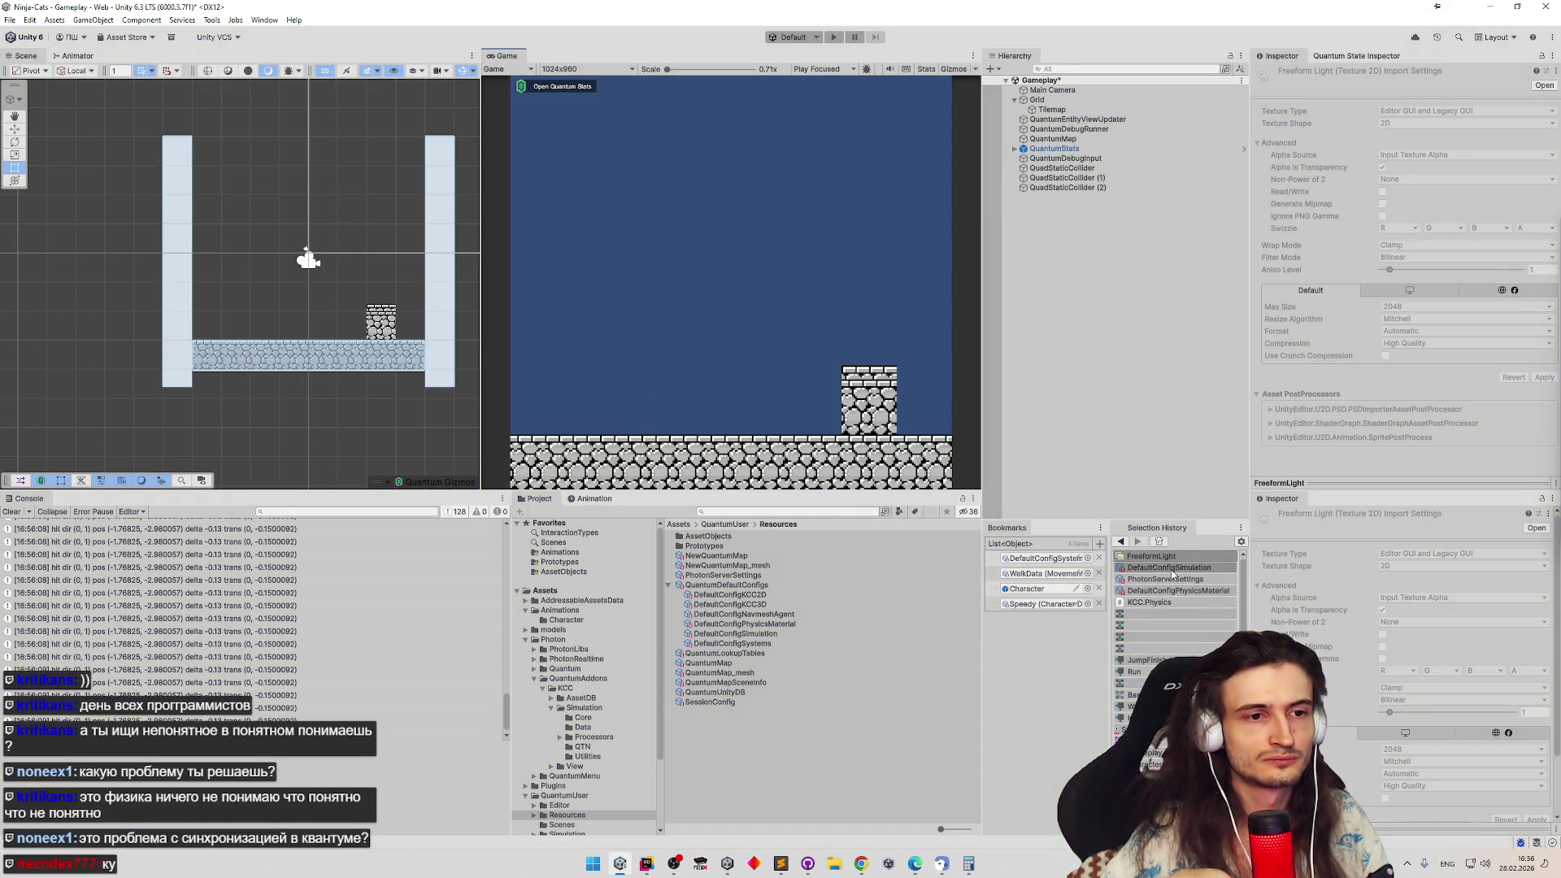
Adjust Penetration Allowance, try the Legacy Gauss Seidel solver and play-test it
click(1199, 579)
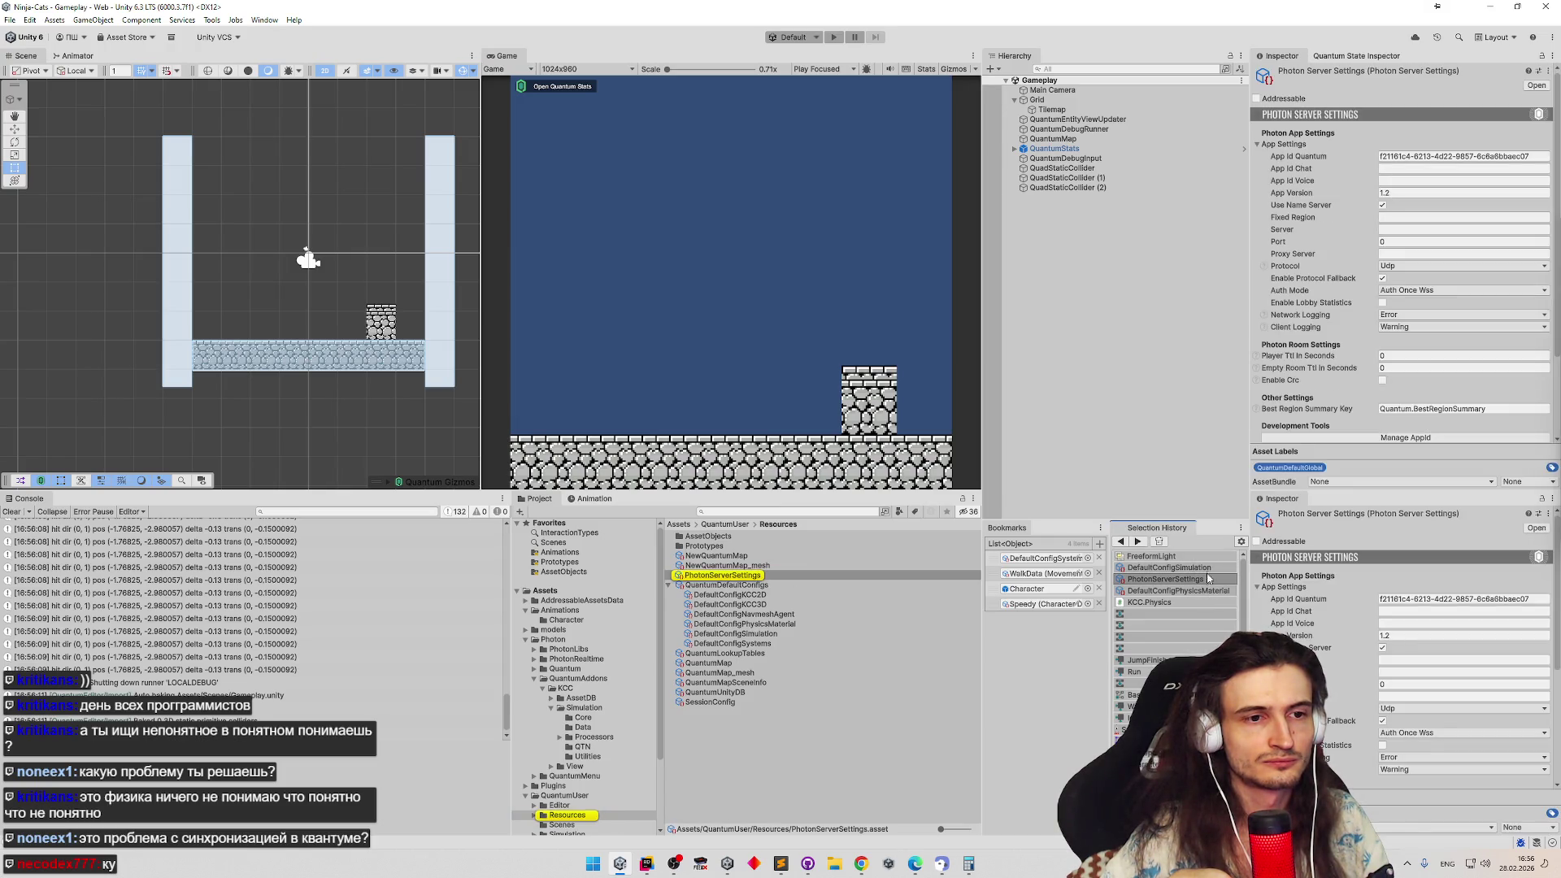
click(1419, 269)
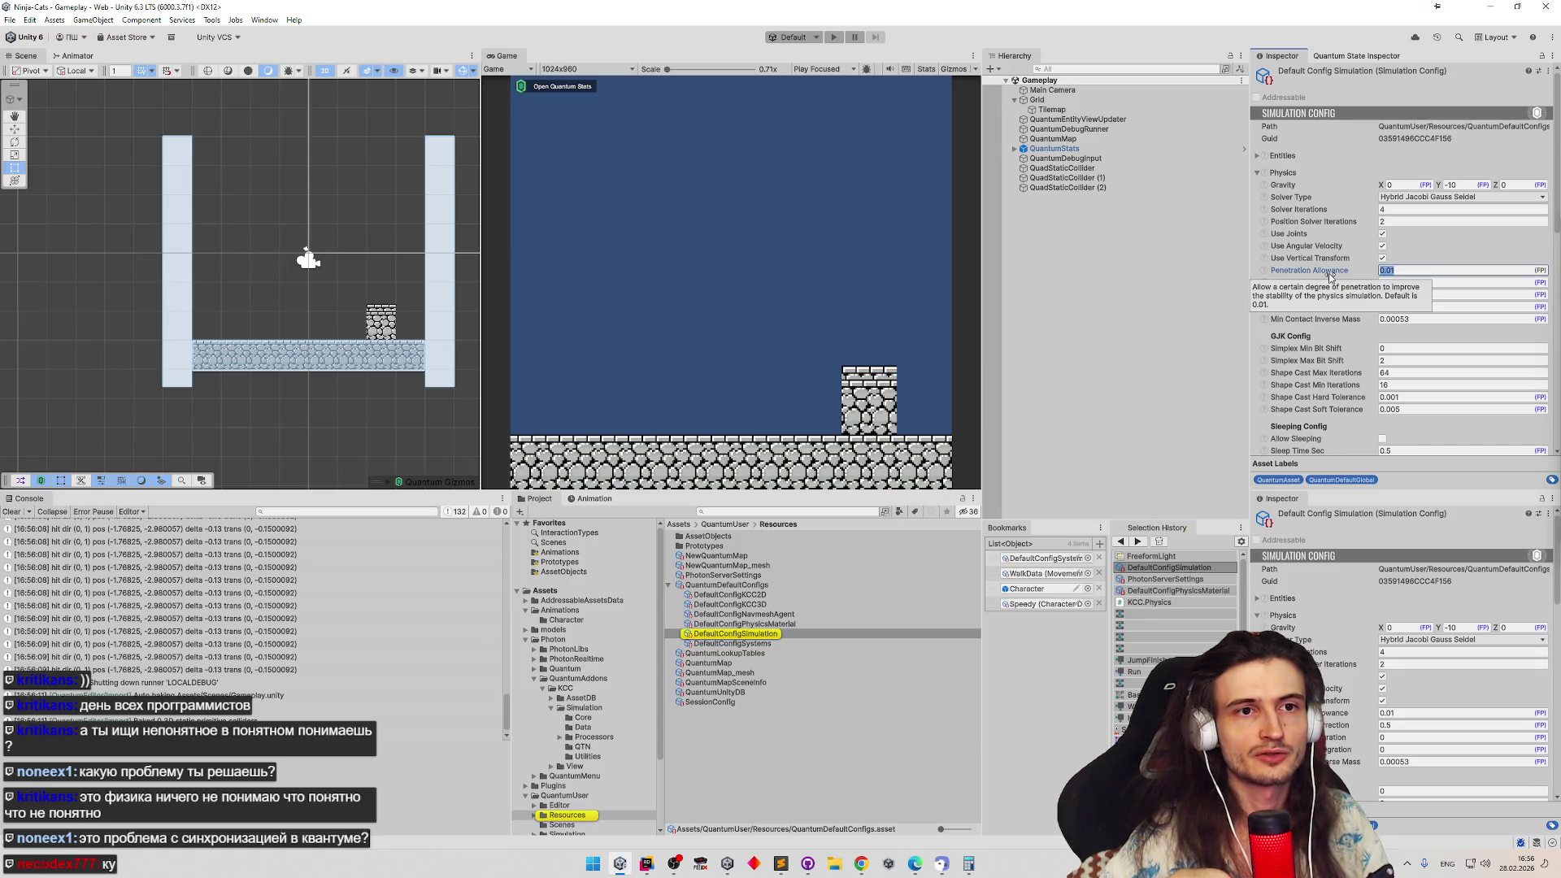
mouse_move(1309, 270)
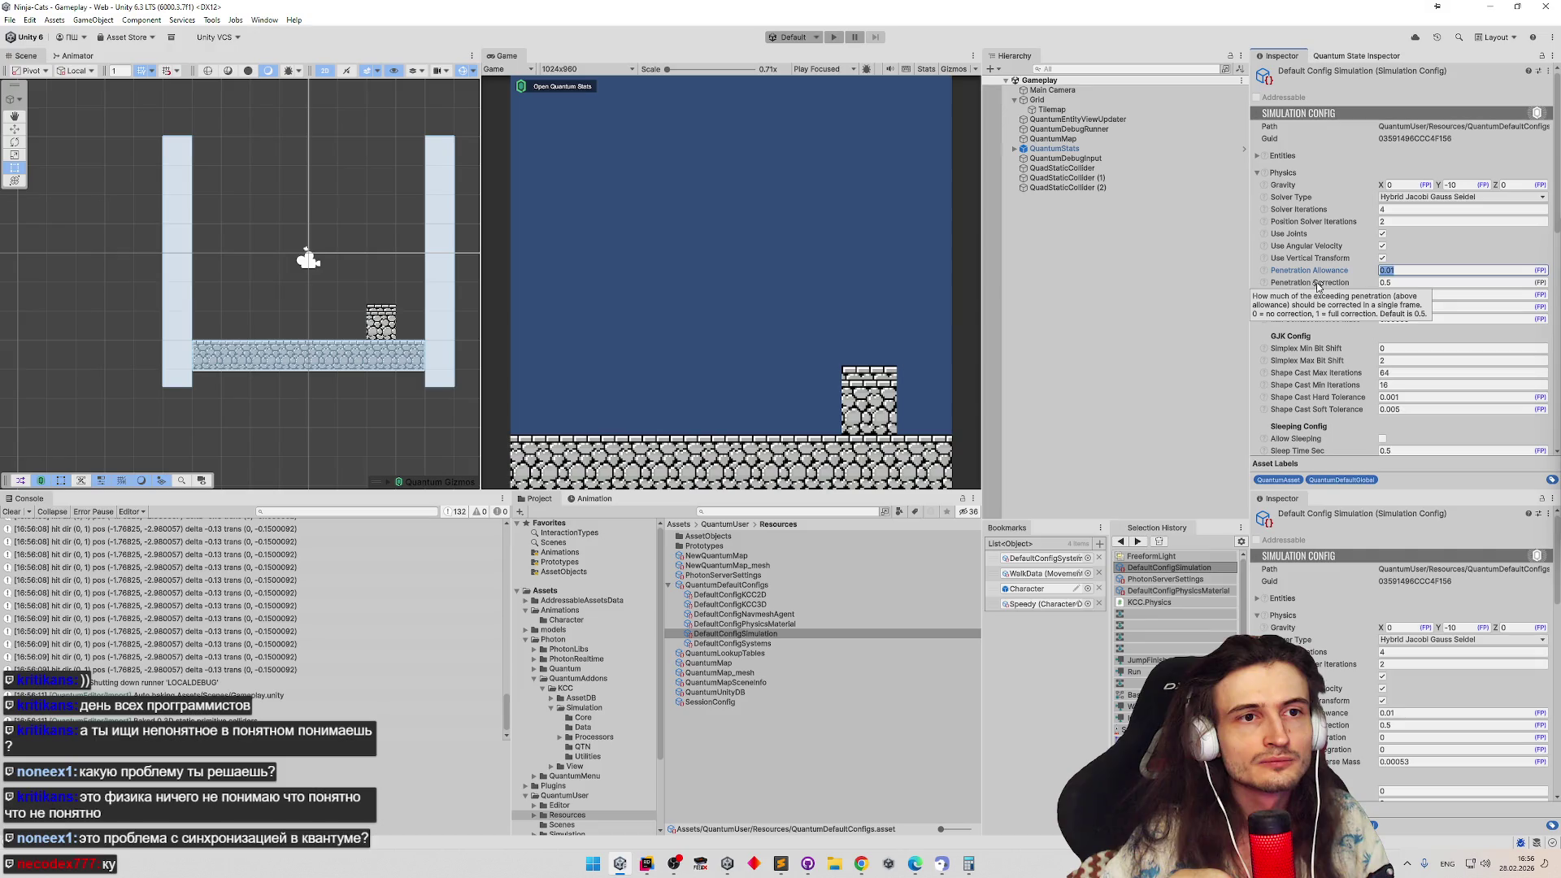
click(1458, 196)
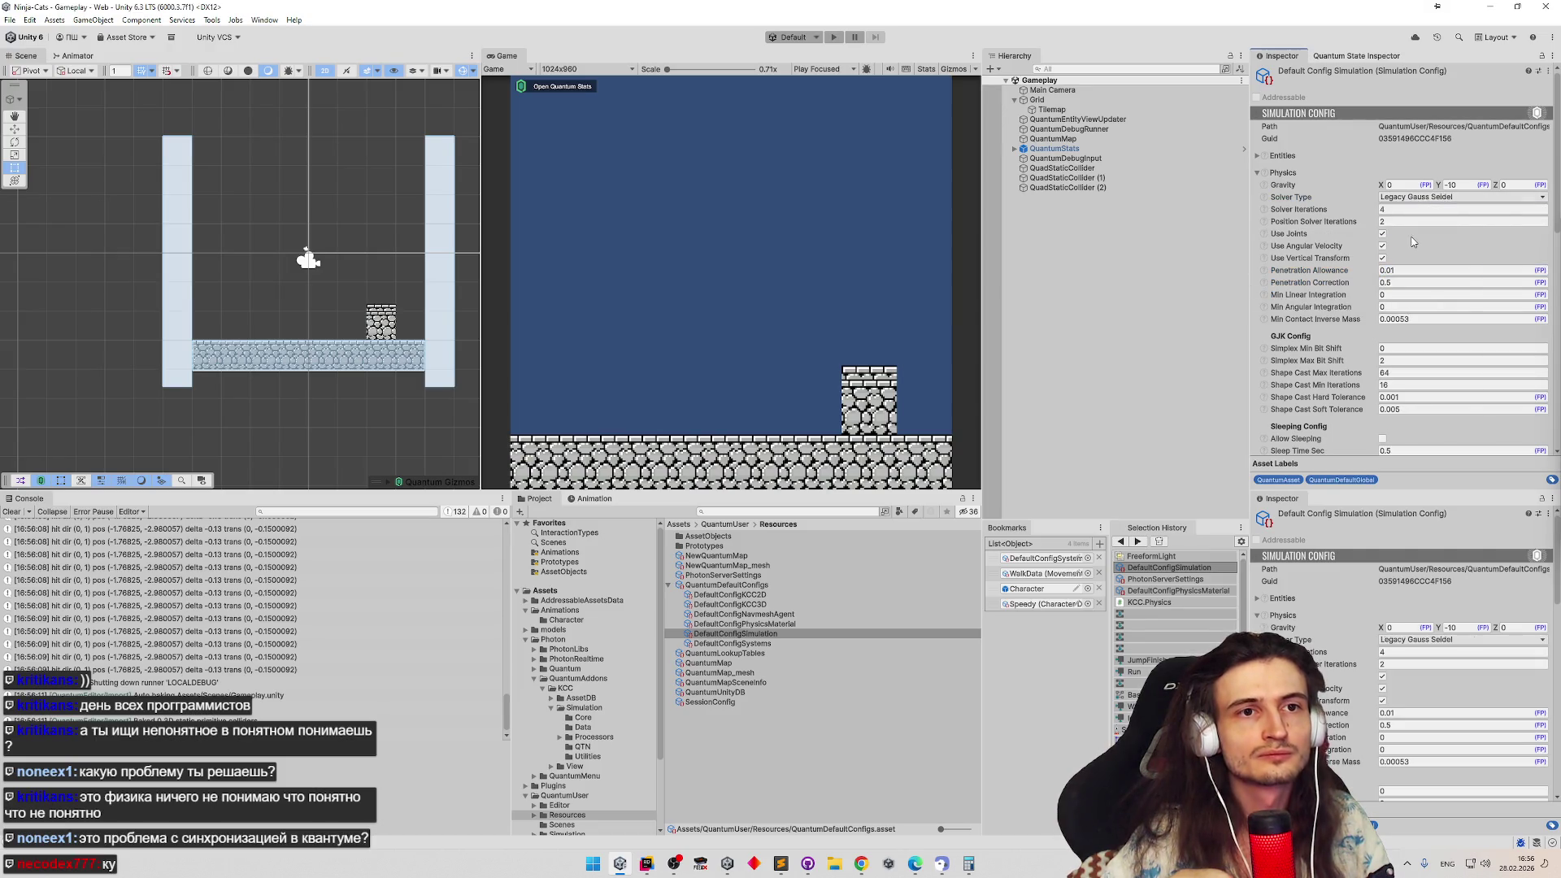
key(ctrl+p)
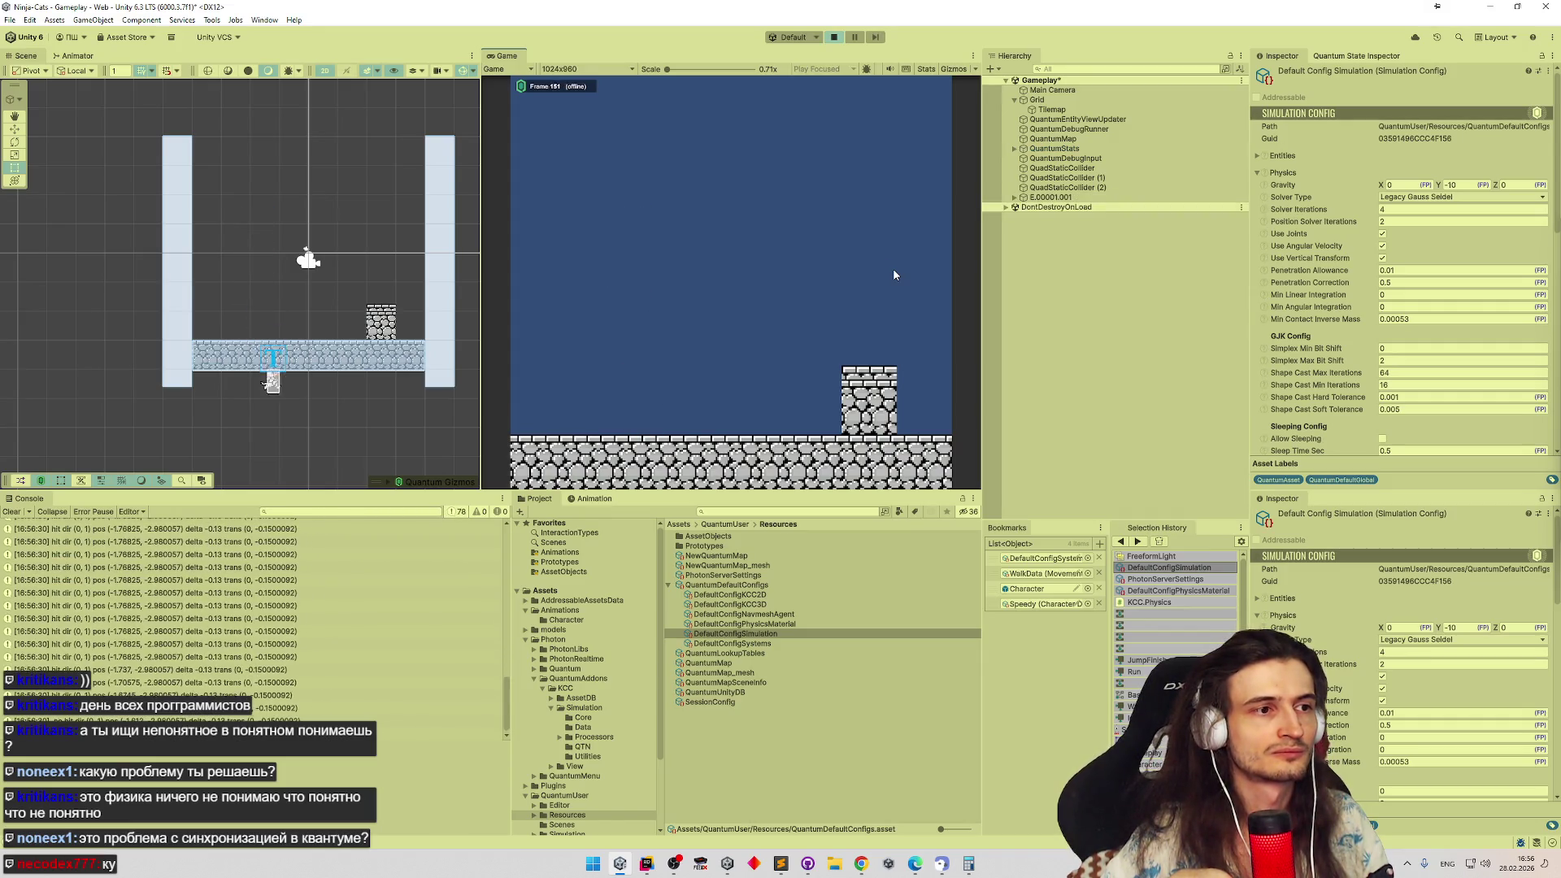
key(ctrl+p)
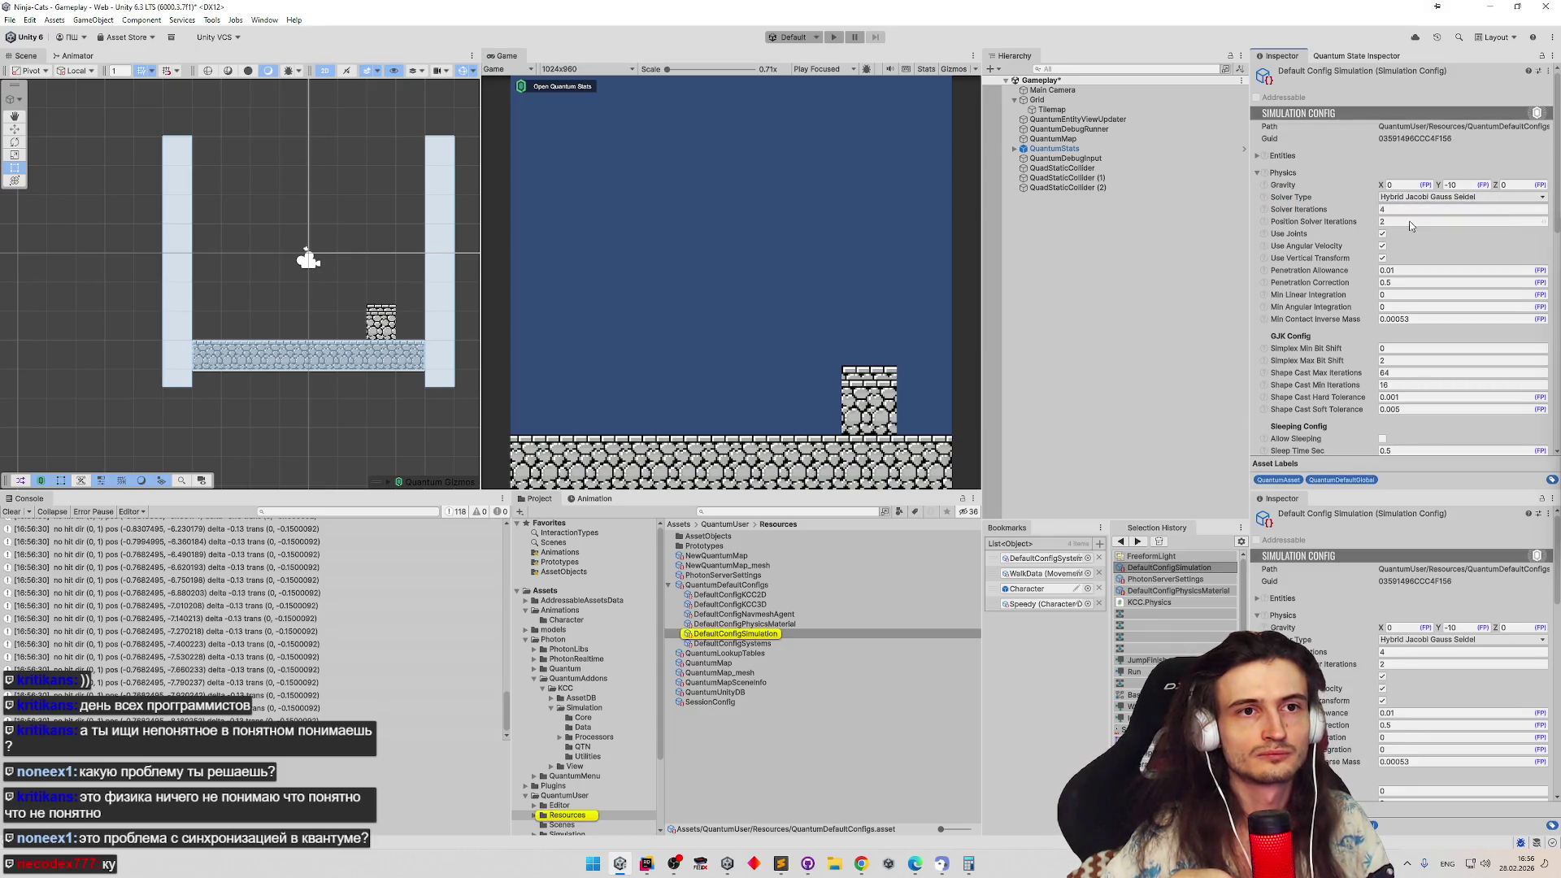
Set Shape Cast Hard Tolerance 0.01 and Soft Tolerance 0.05, start a play test, then bring up Rider
click(1403, 398)
click(1405, 410)
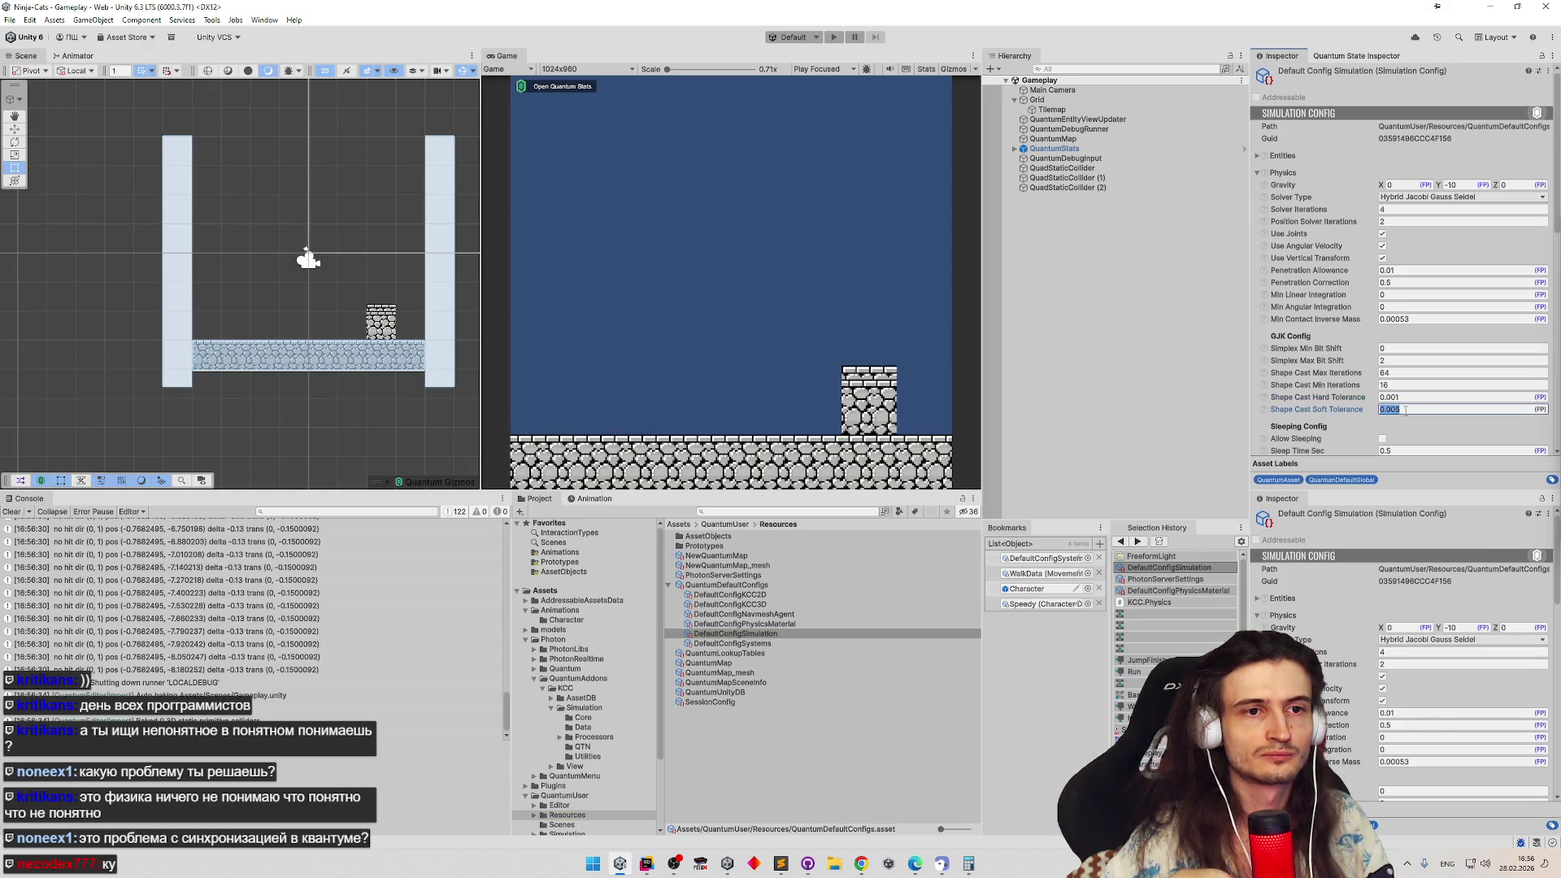
click(1404, 398)
click(1400, 409)
text(0.000)
text(5)
key(Return)
key(ctrl+p)
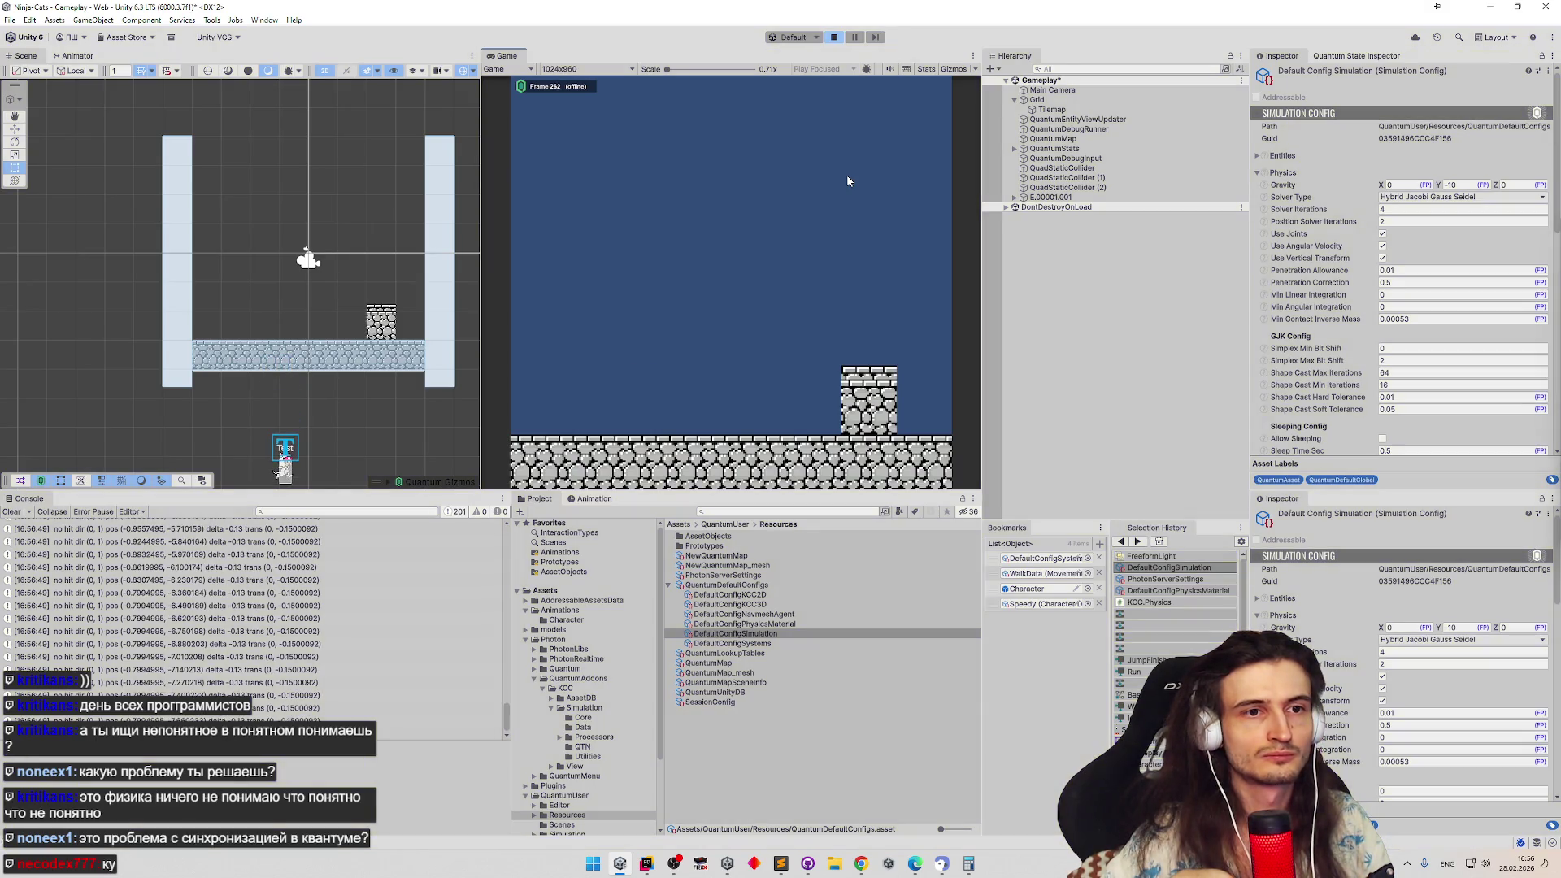
click(647, 864)
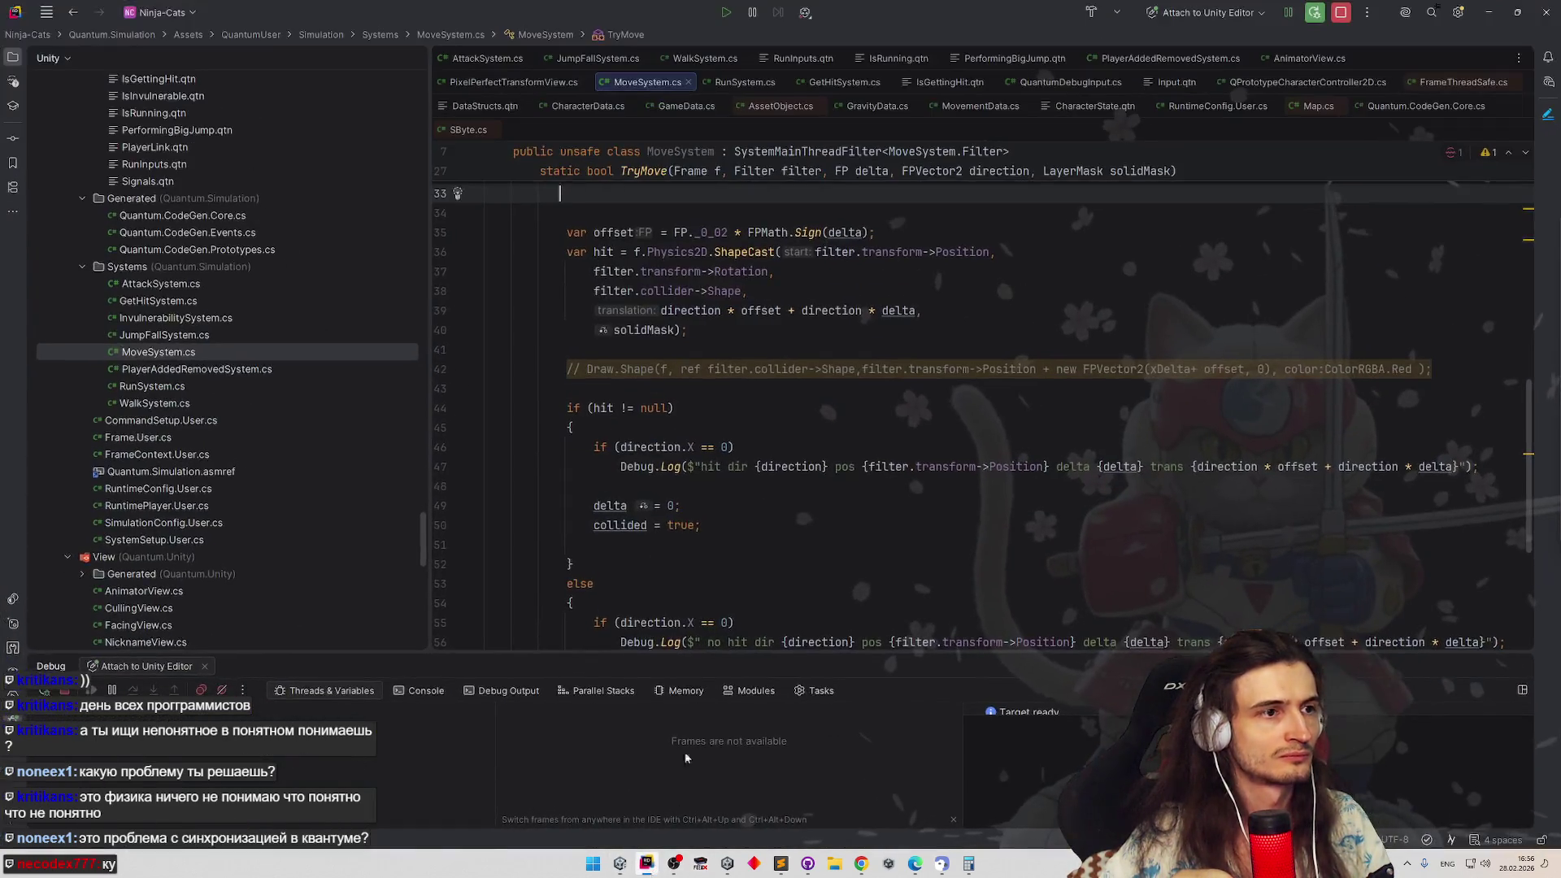
Leave the FP._0_03 offset edit and return to Unity so the scripts recompile
click(934, 329)
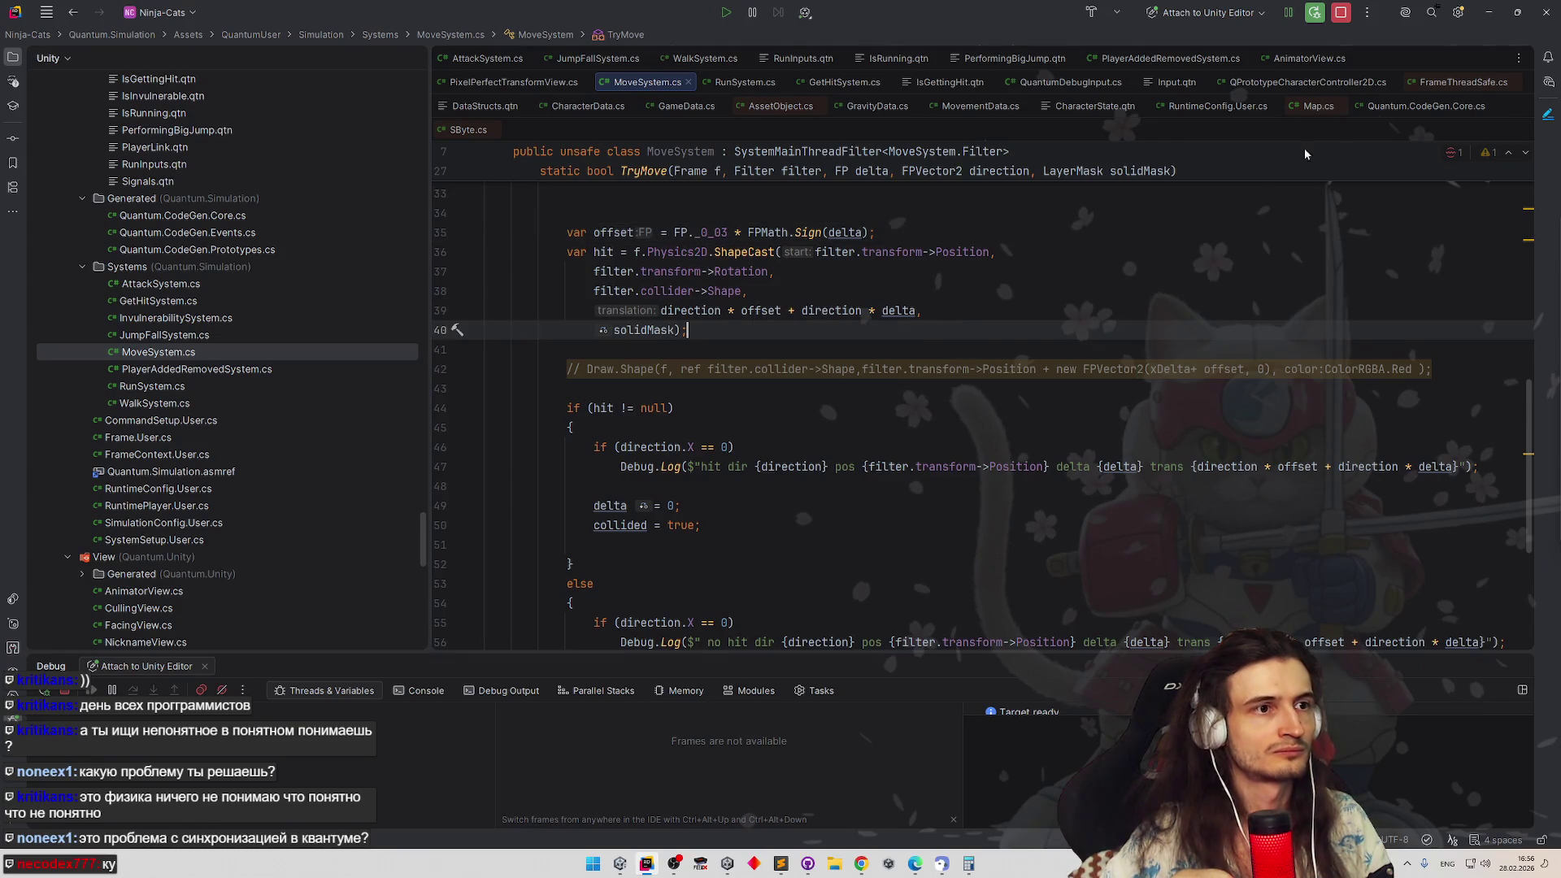
key(alt+Tab)
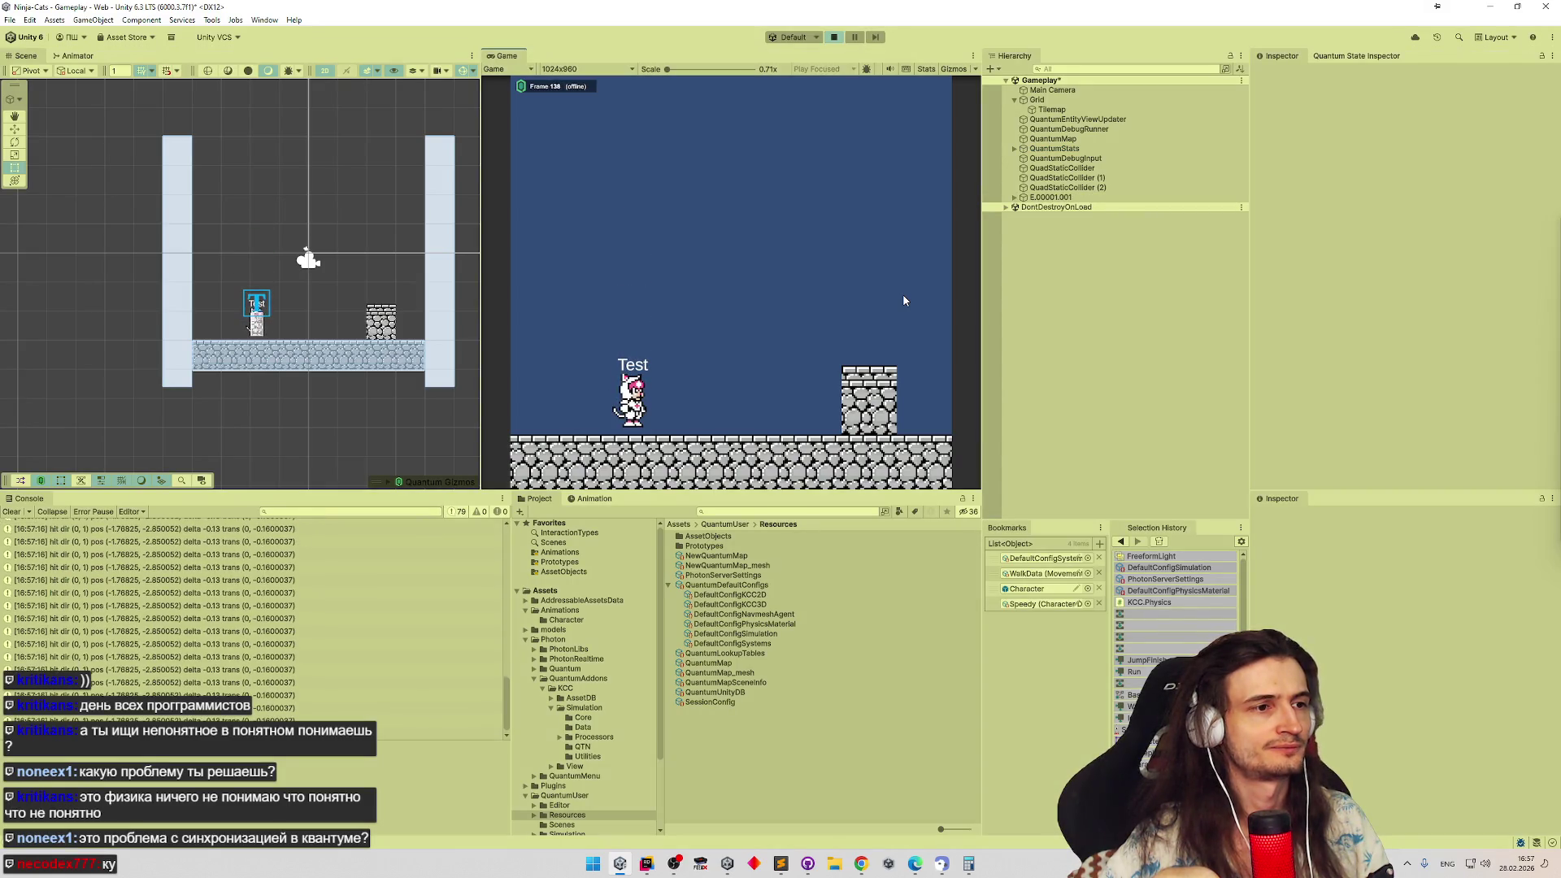
Run and jump the character toward the stone pillar in play mode, then bring up the code
key(d)
key(a)
key(space)
key(space)
key(d)
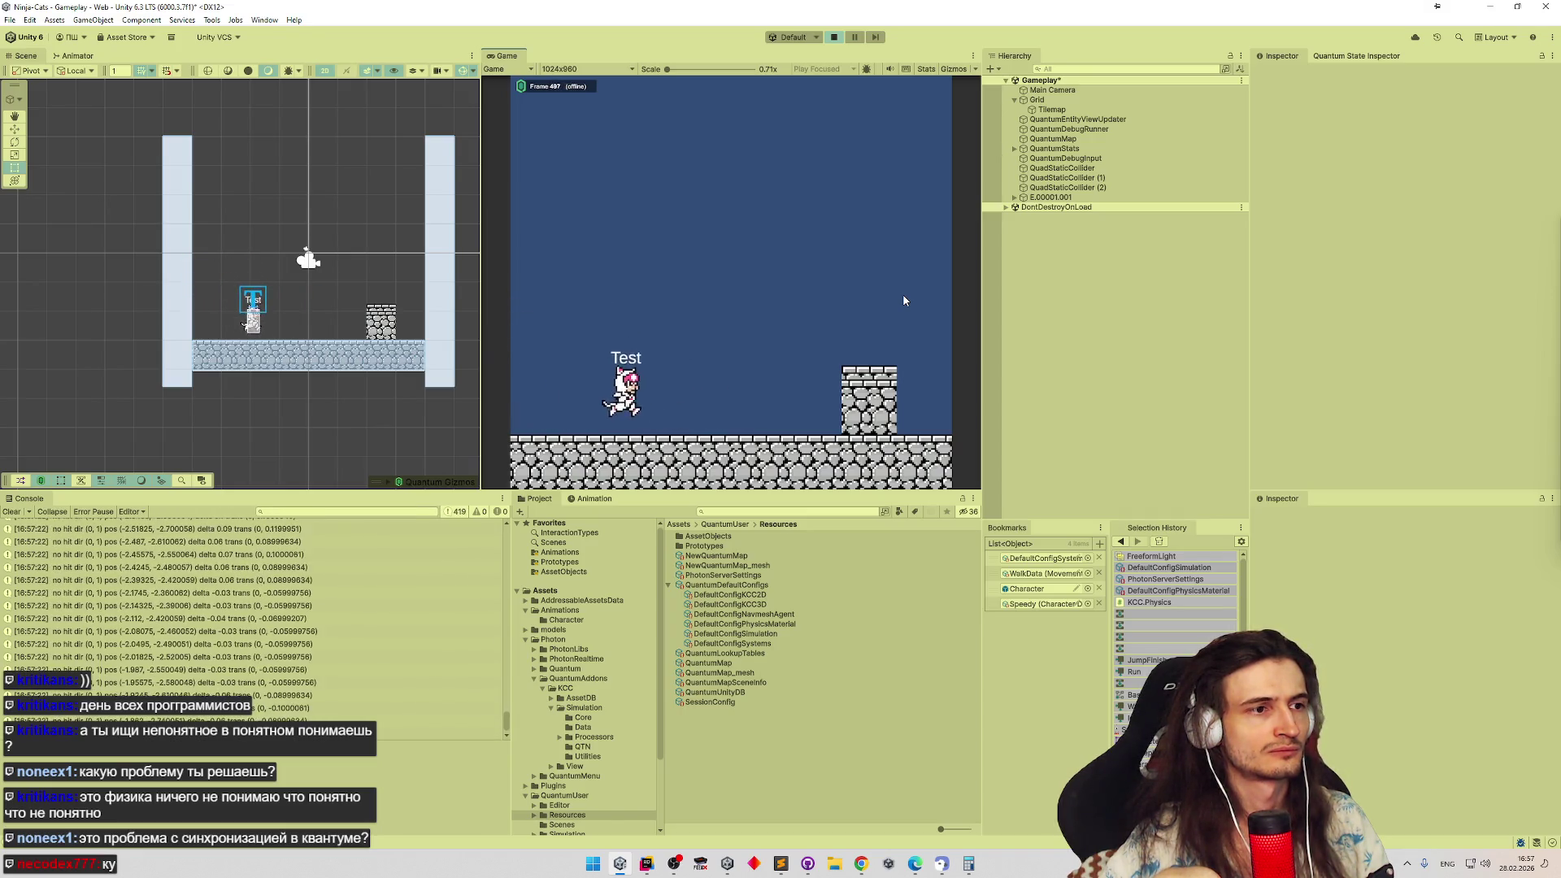
key(d)
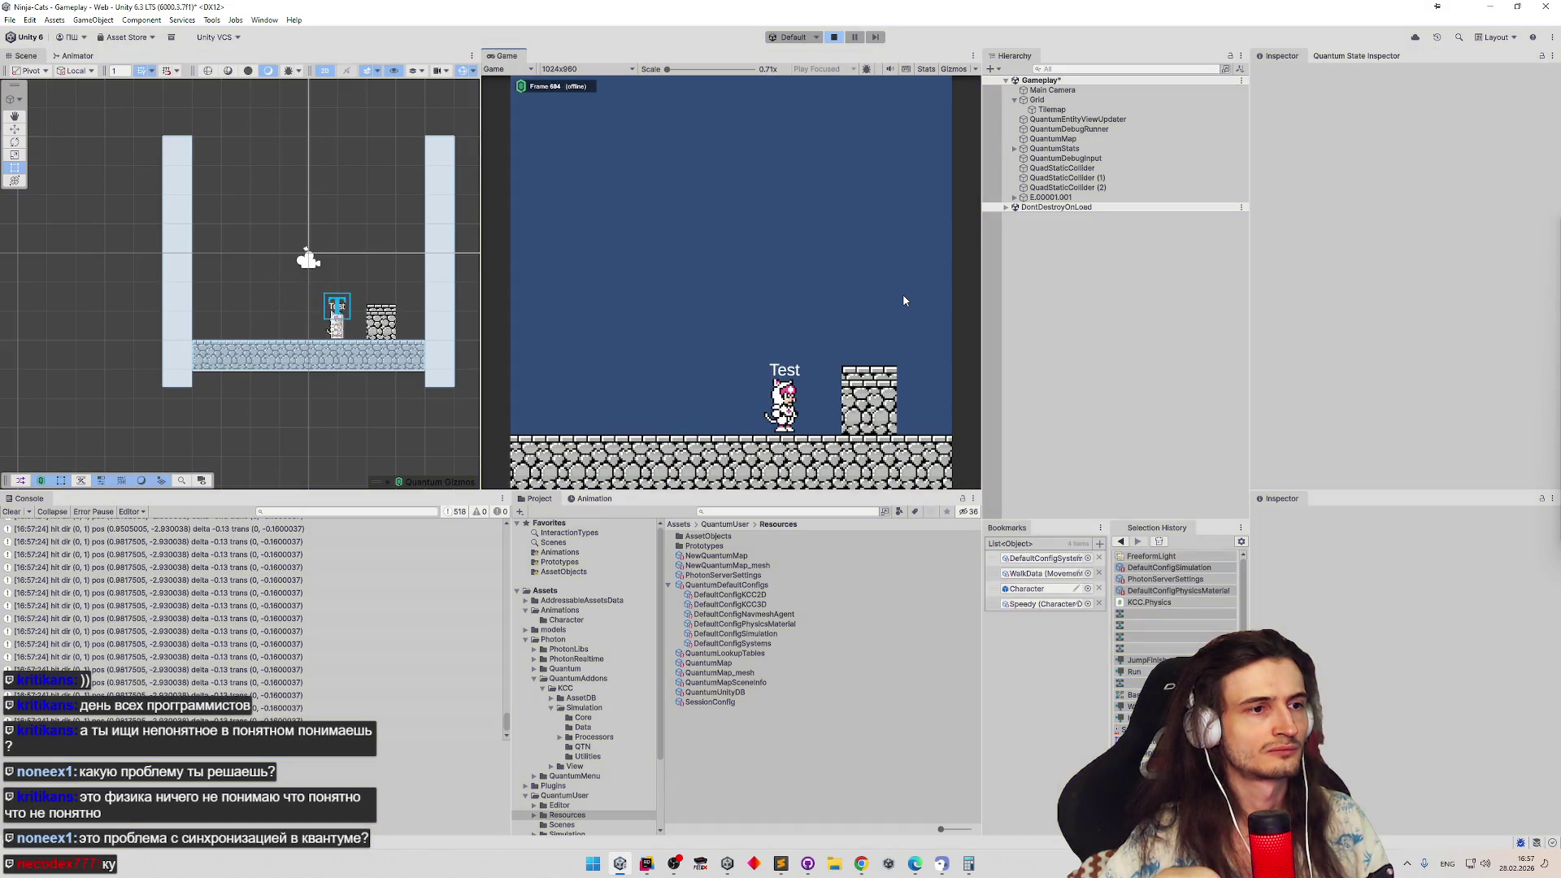
click(647, 863)
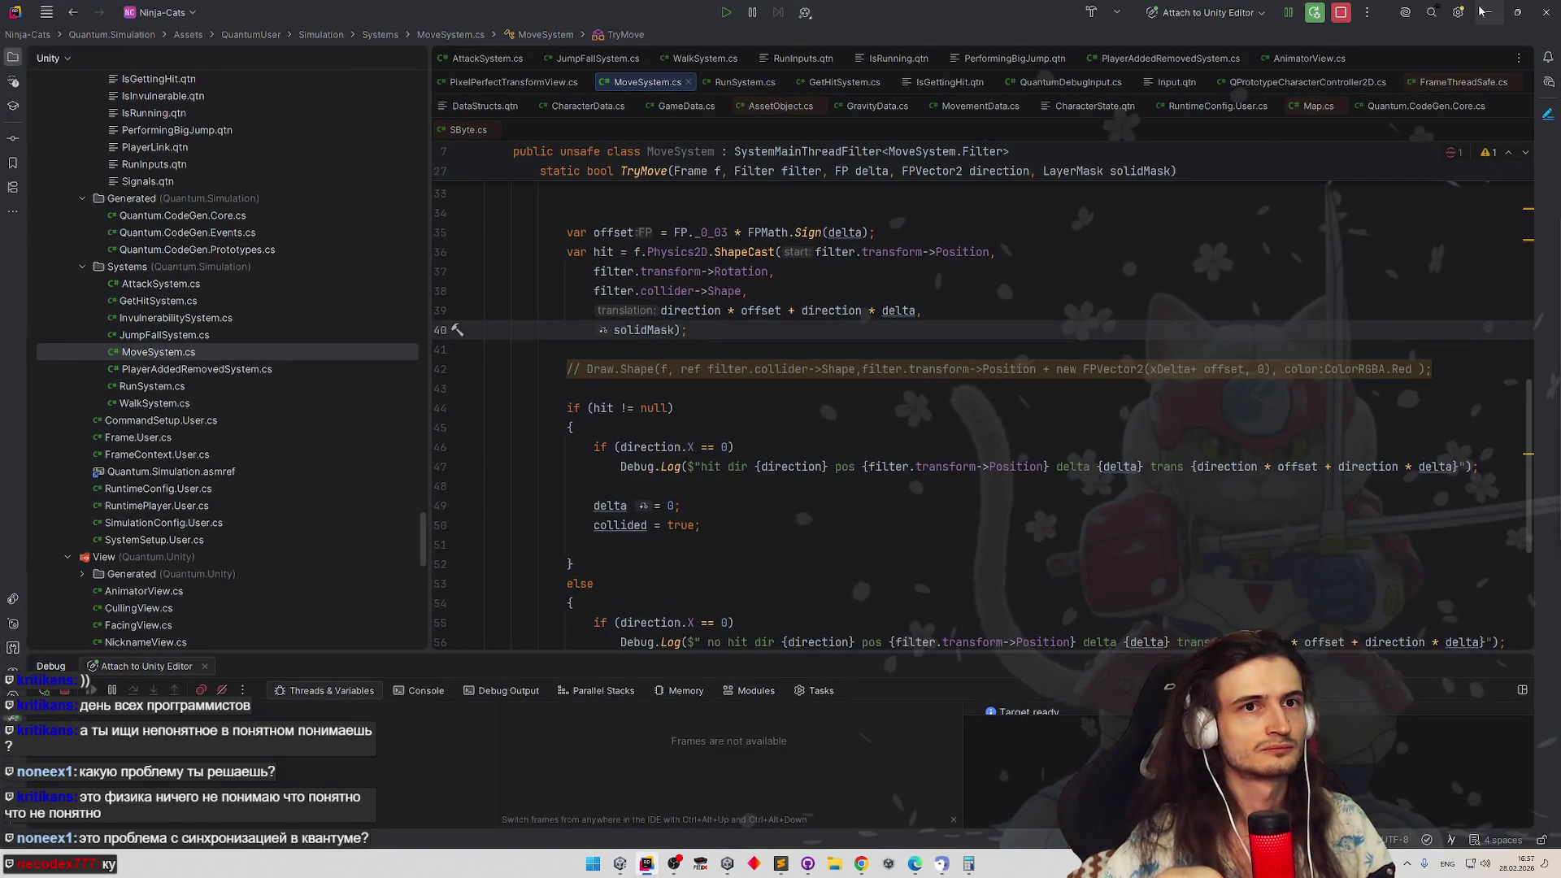
Inspect the Tilemap and QuadStaticCollider, replay jumping over the pillar twice, then return to Rider
key(alt+Tab)
click(366, 353)
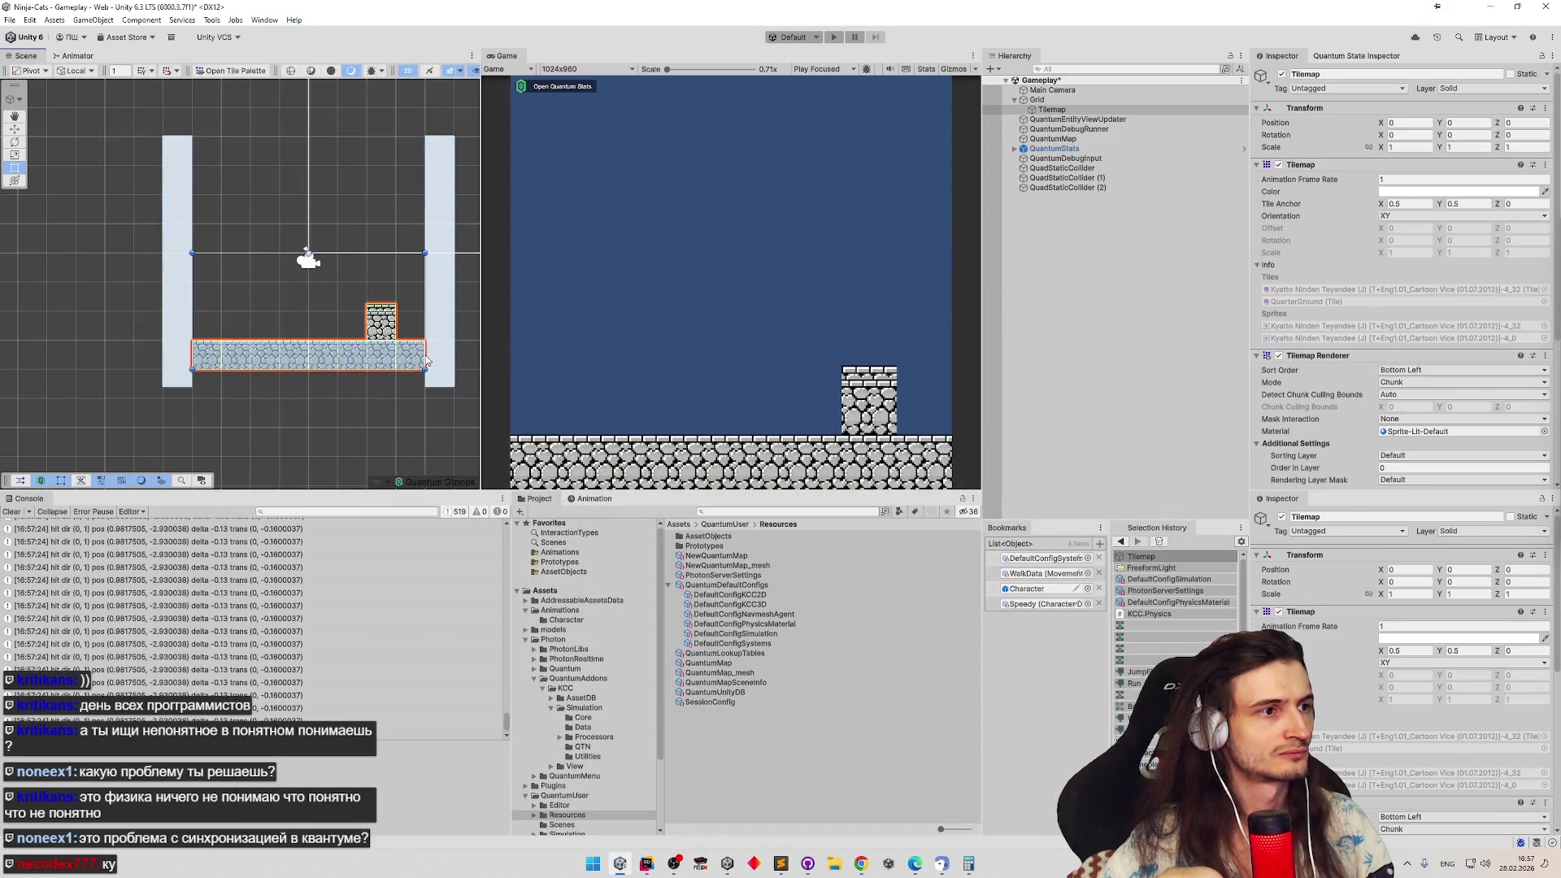
click(427, 357)
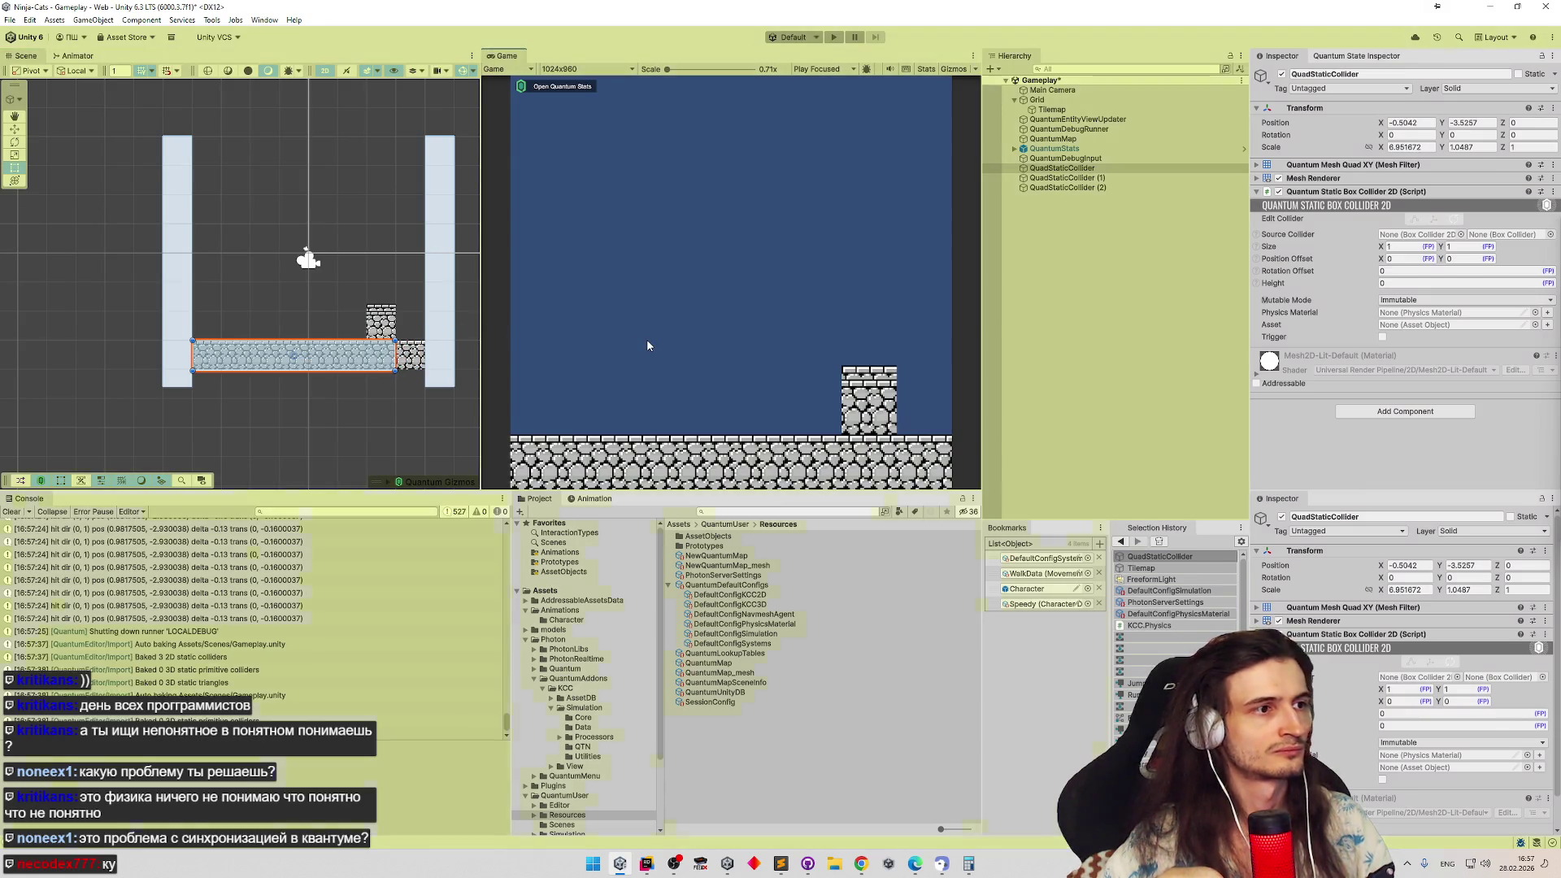
key(ctrl+p)
key(d)
key(space)
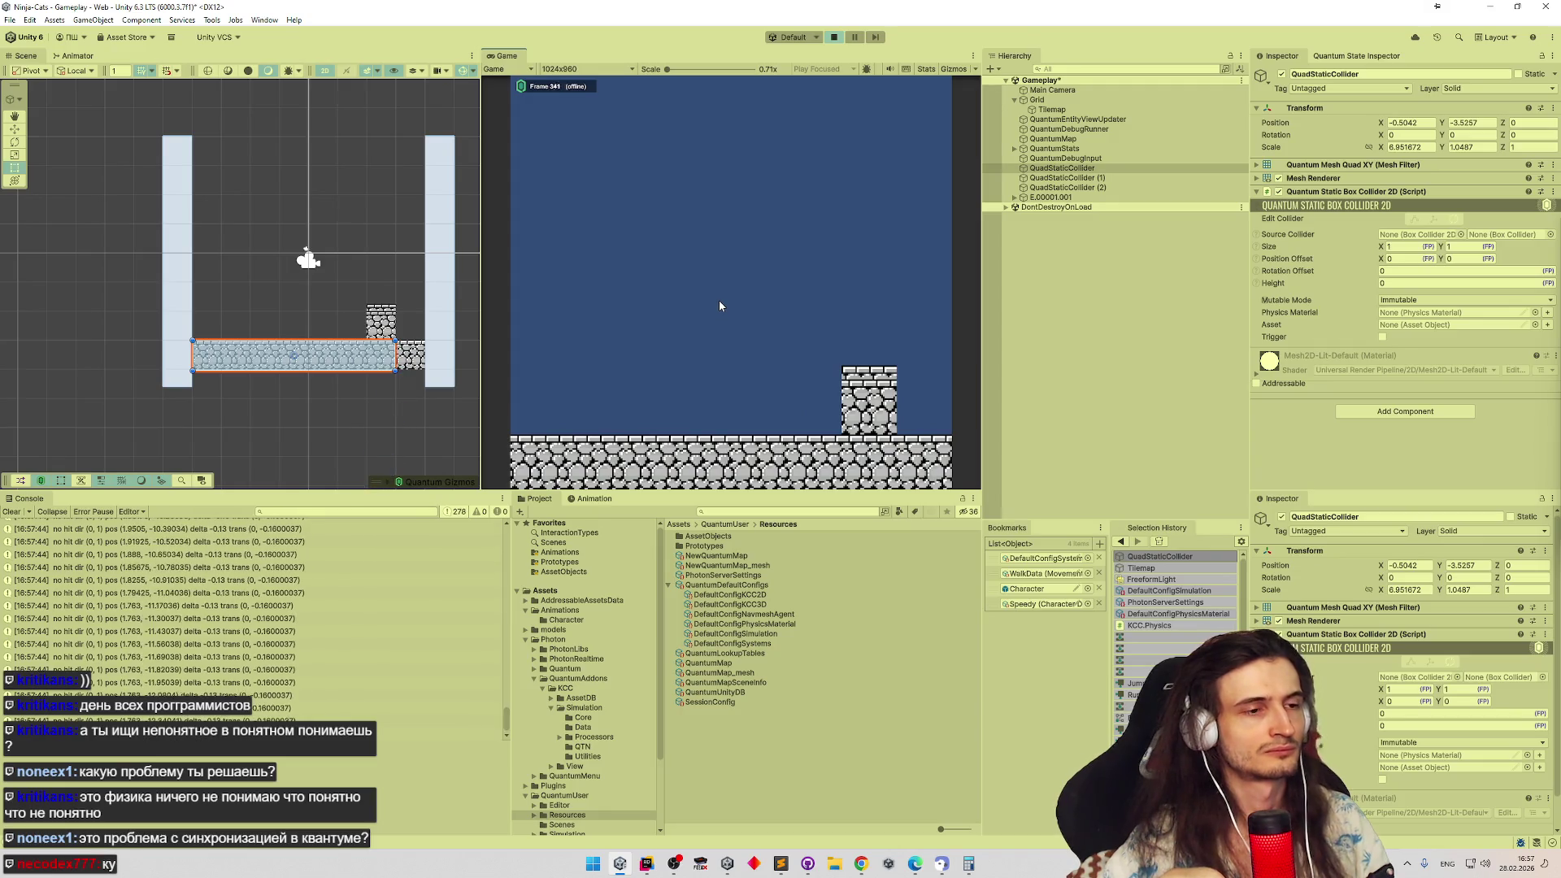
key(ctrl+p)
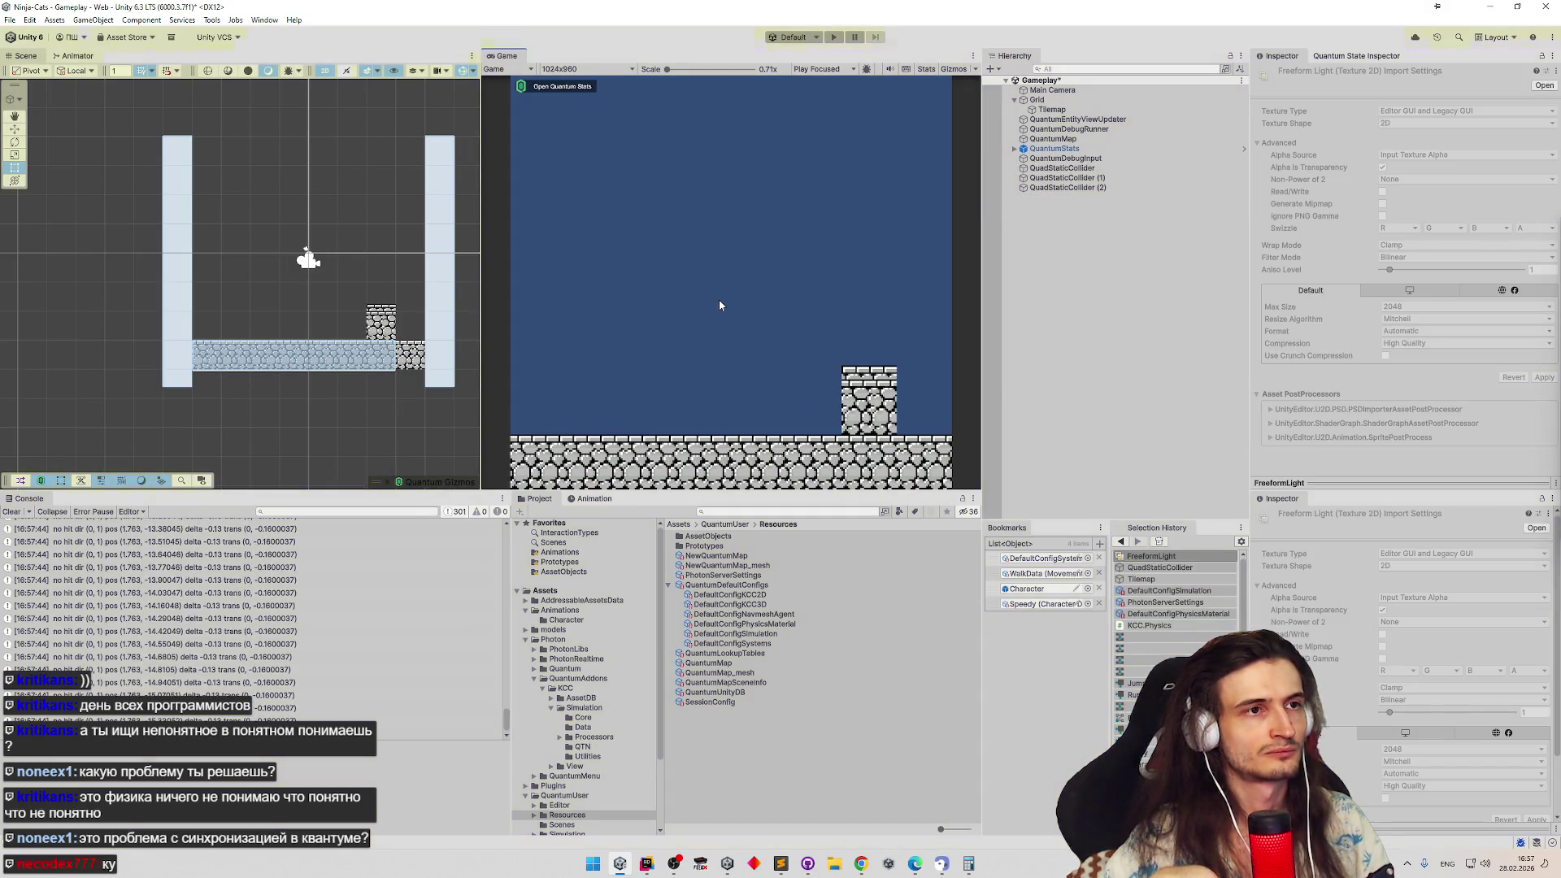
key(ctrl+p)
key(d)
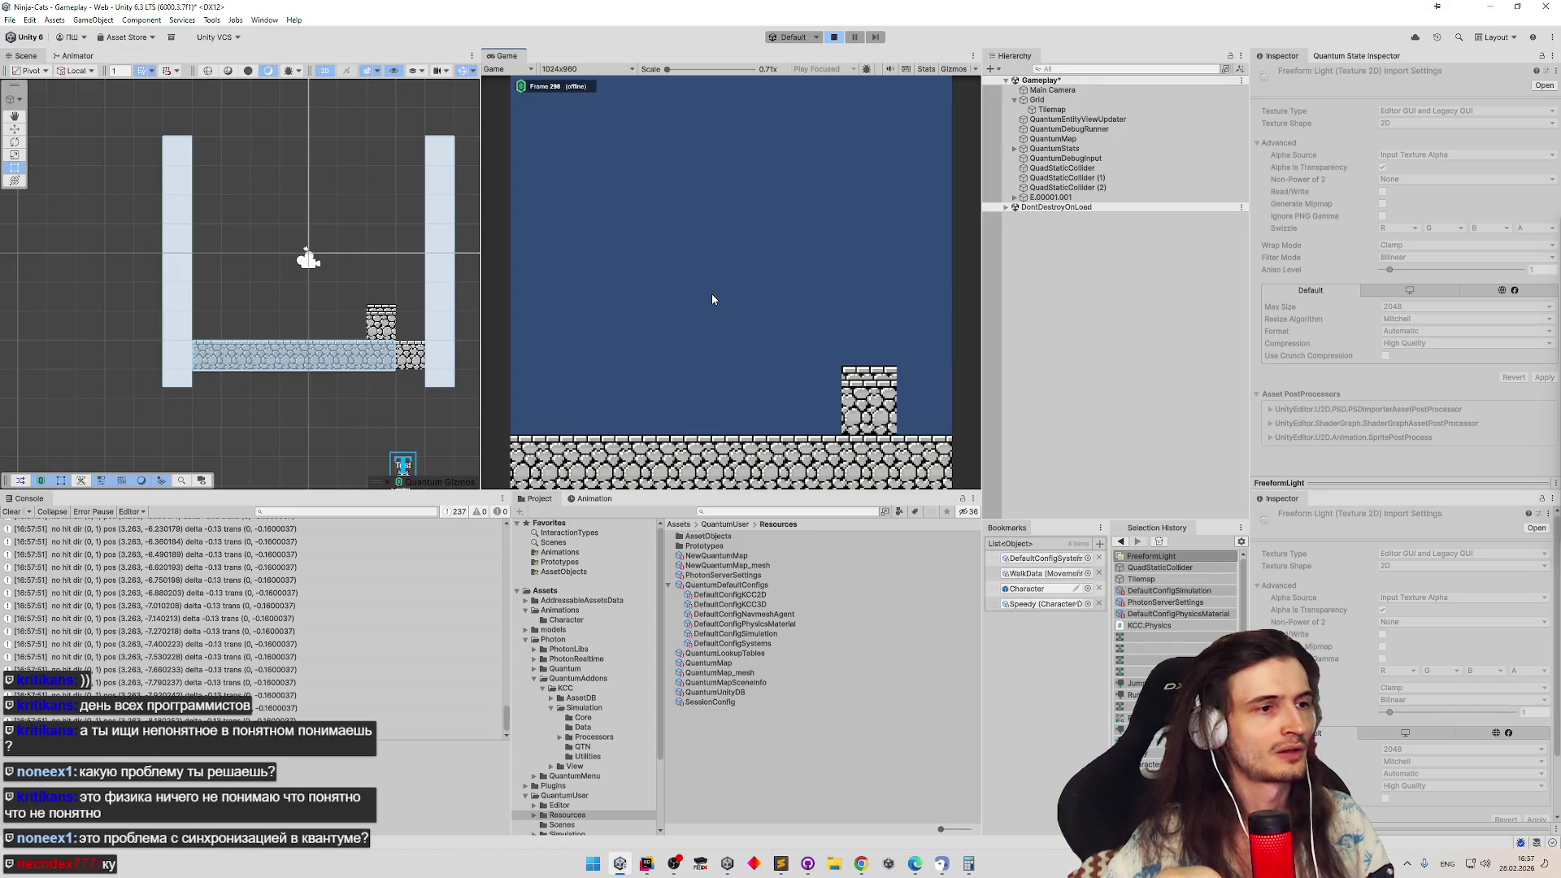
click(647, 864)
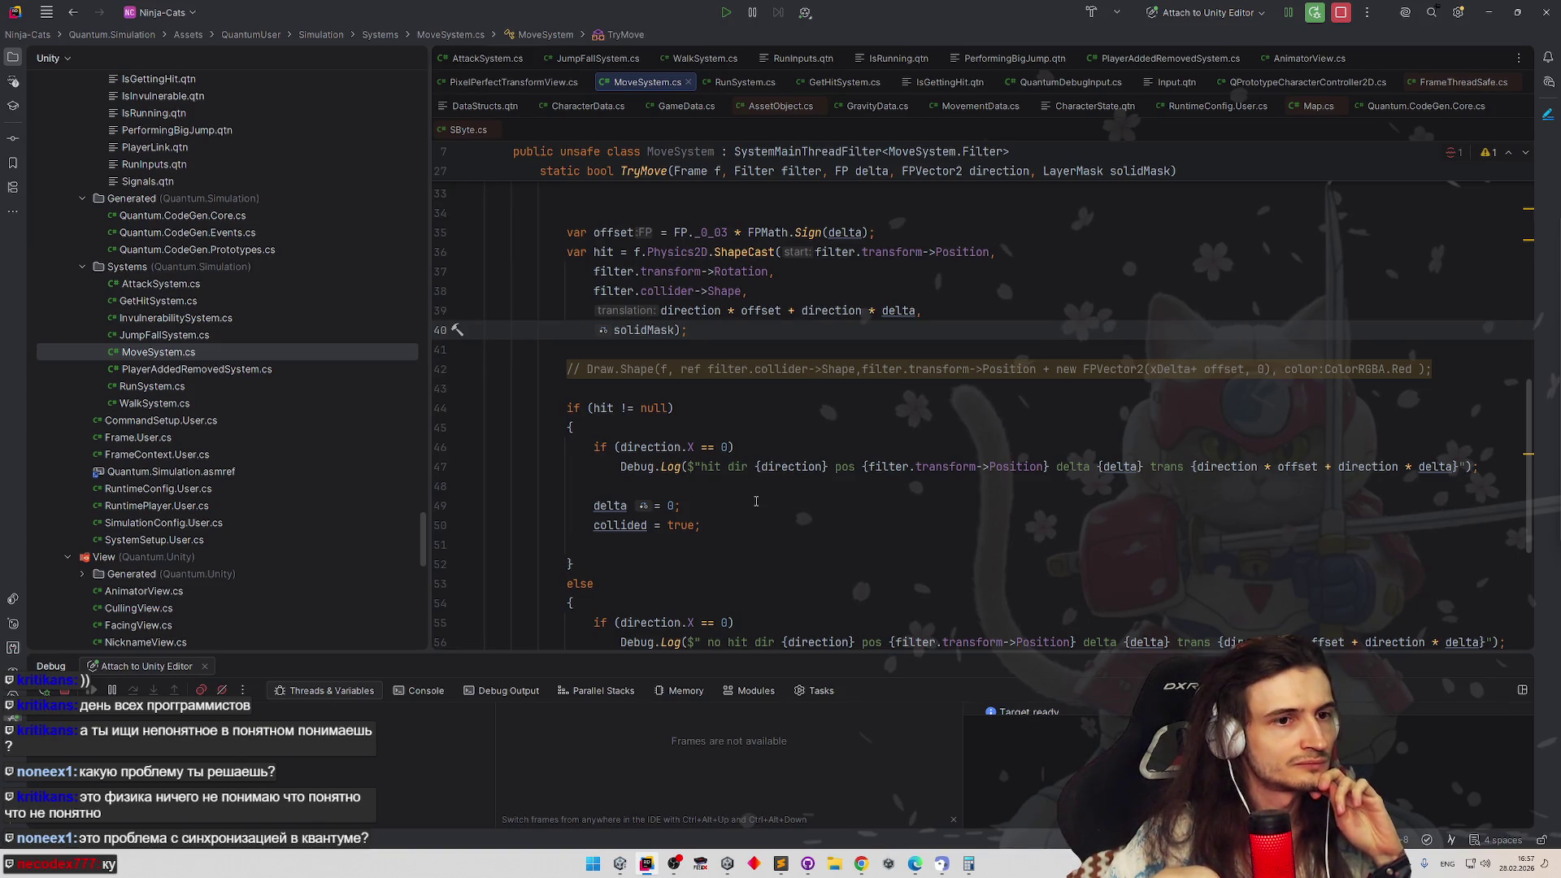
scroll(749, 506, down, 1)
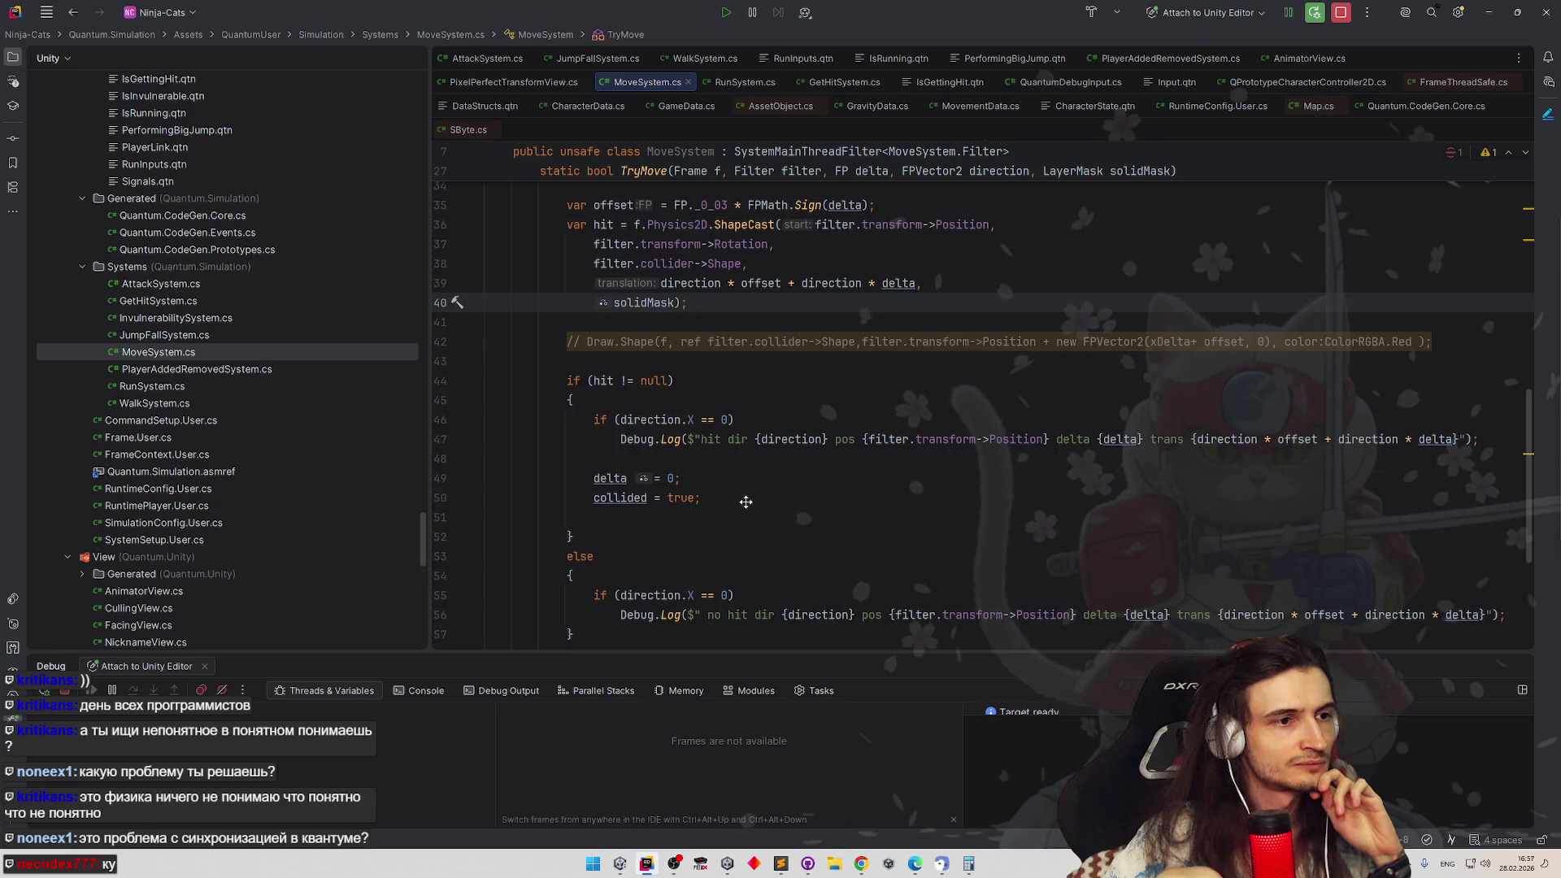
scroll(744, 504, down, 1)
scroll(746, 505, down, 1)
scroll(746, 508, down, 1)
scroll(748, 510, down, 1)
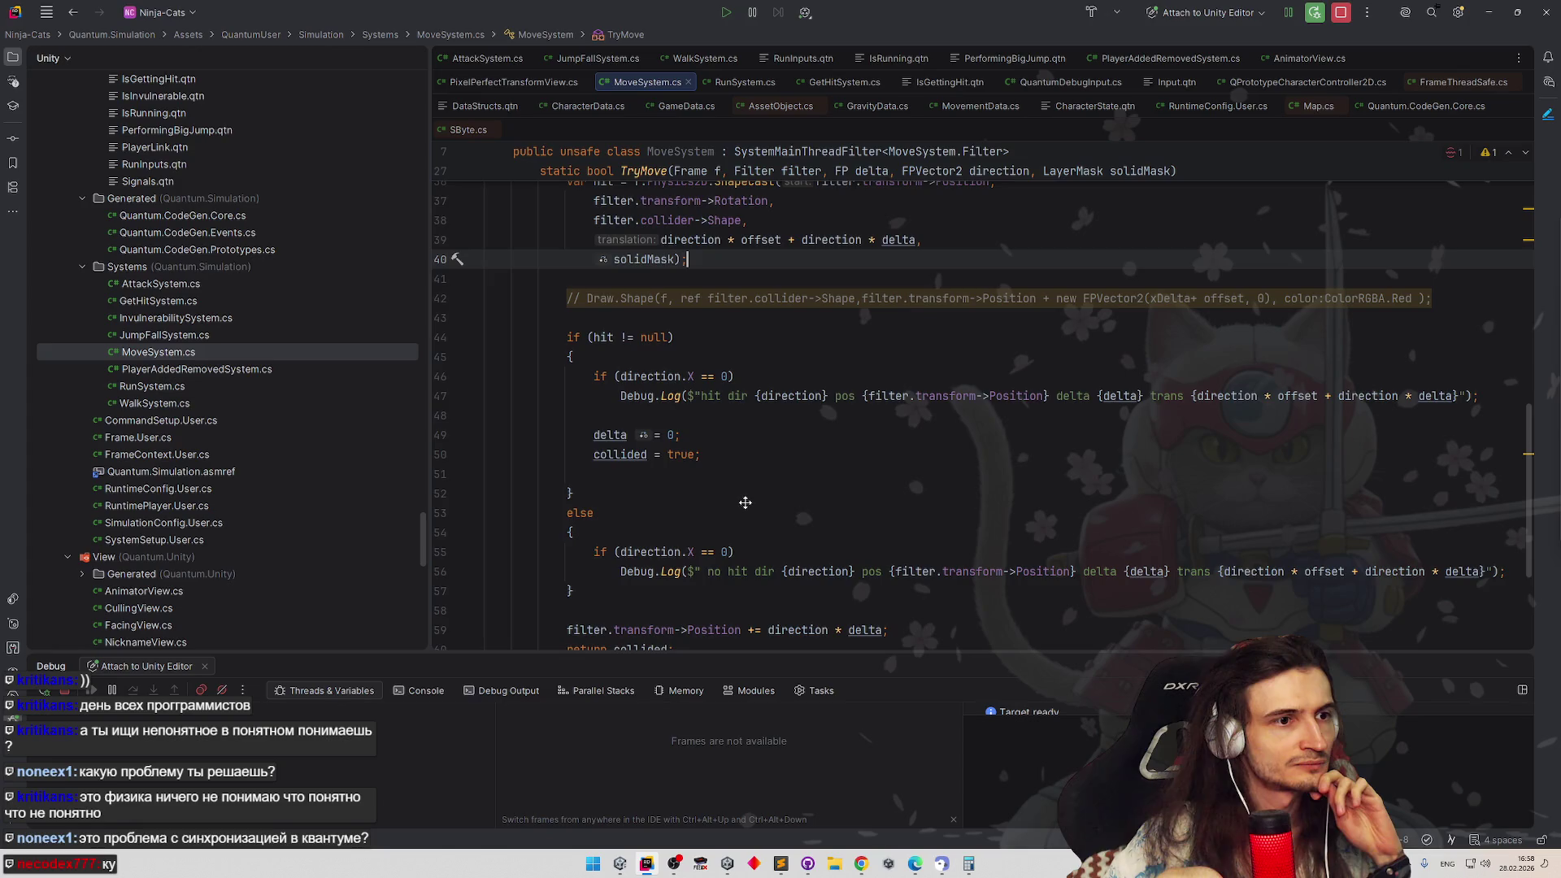
scroll(745, 503, down, 1)
scroll(745, 485, up, 1)
scroll(745, 486, up, 1)
scroll(746, 485, up, 1)
scroll(746, 484, up, 1)
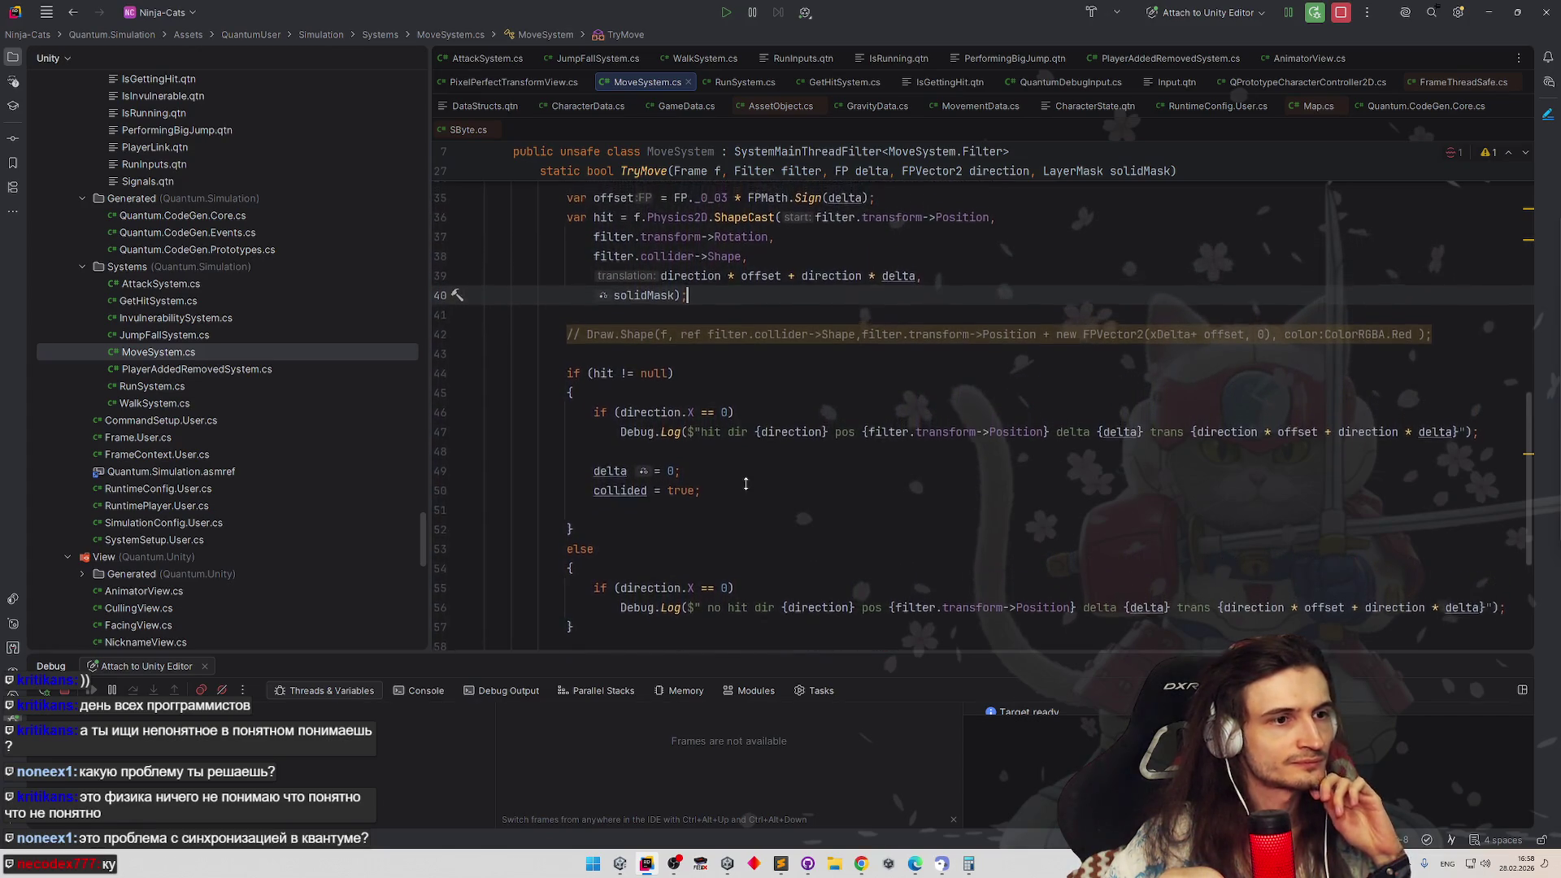
scroll(745, 485, up, 1)
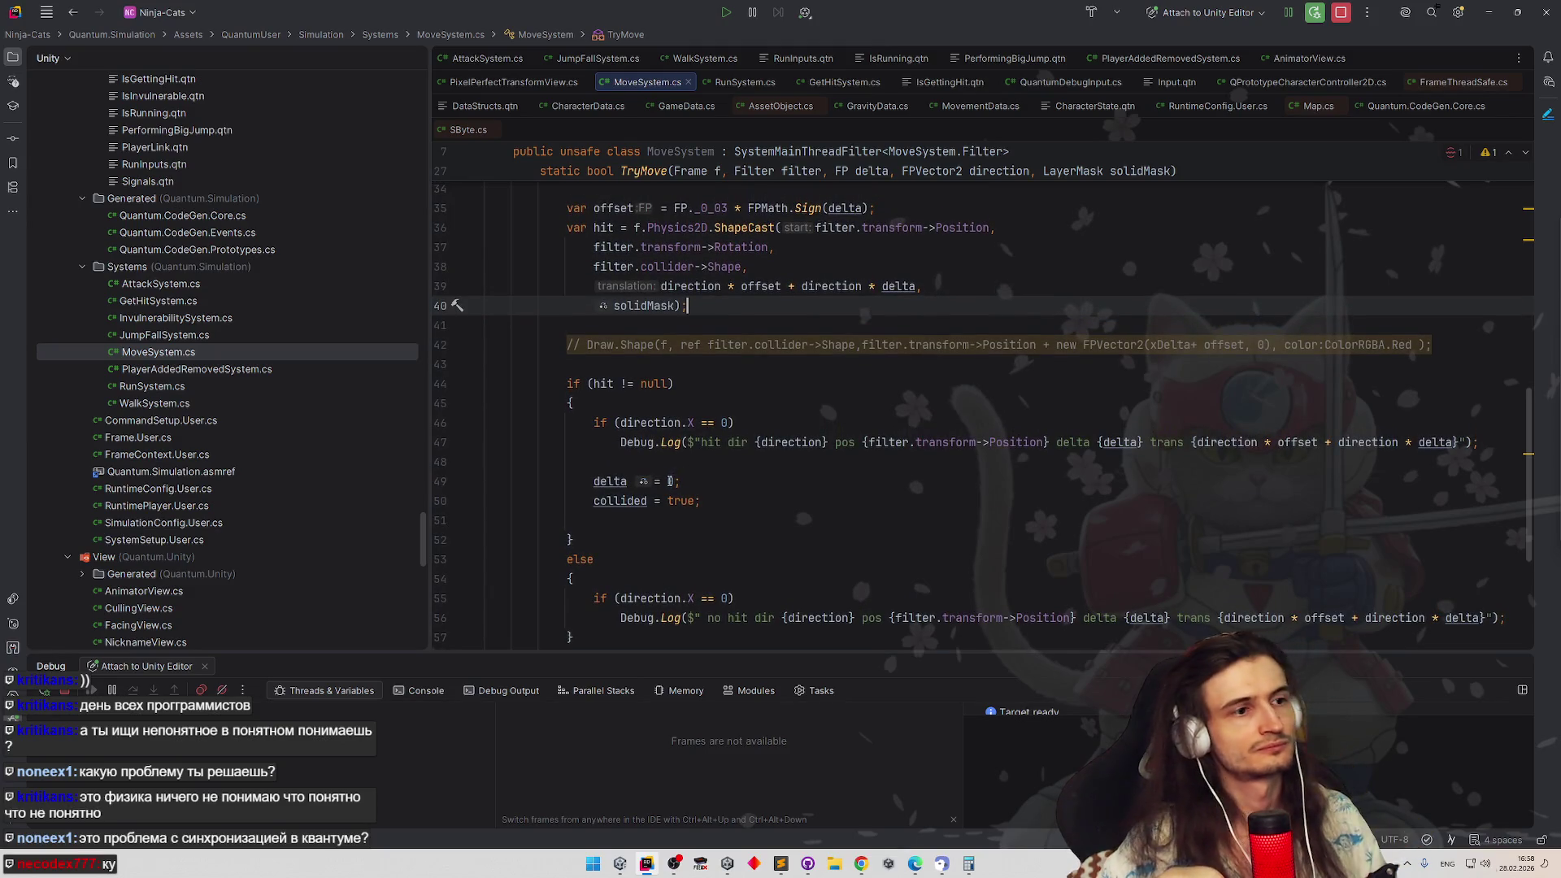
Replace line 49's zero assignment so delta uses hit.Value.CastDistanceNormalized
double_click(669, 481)
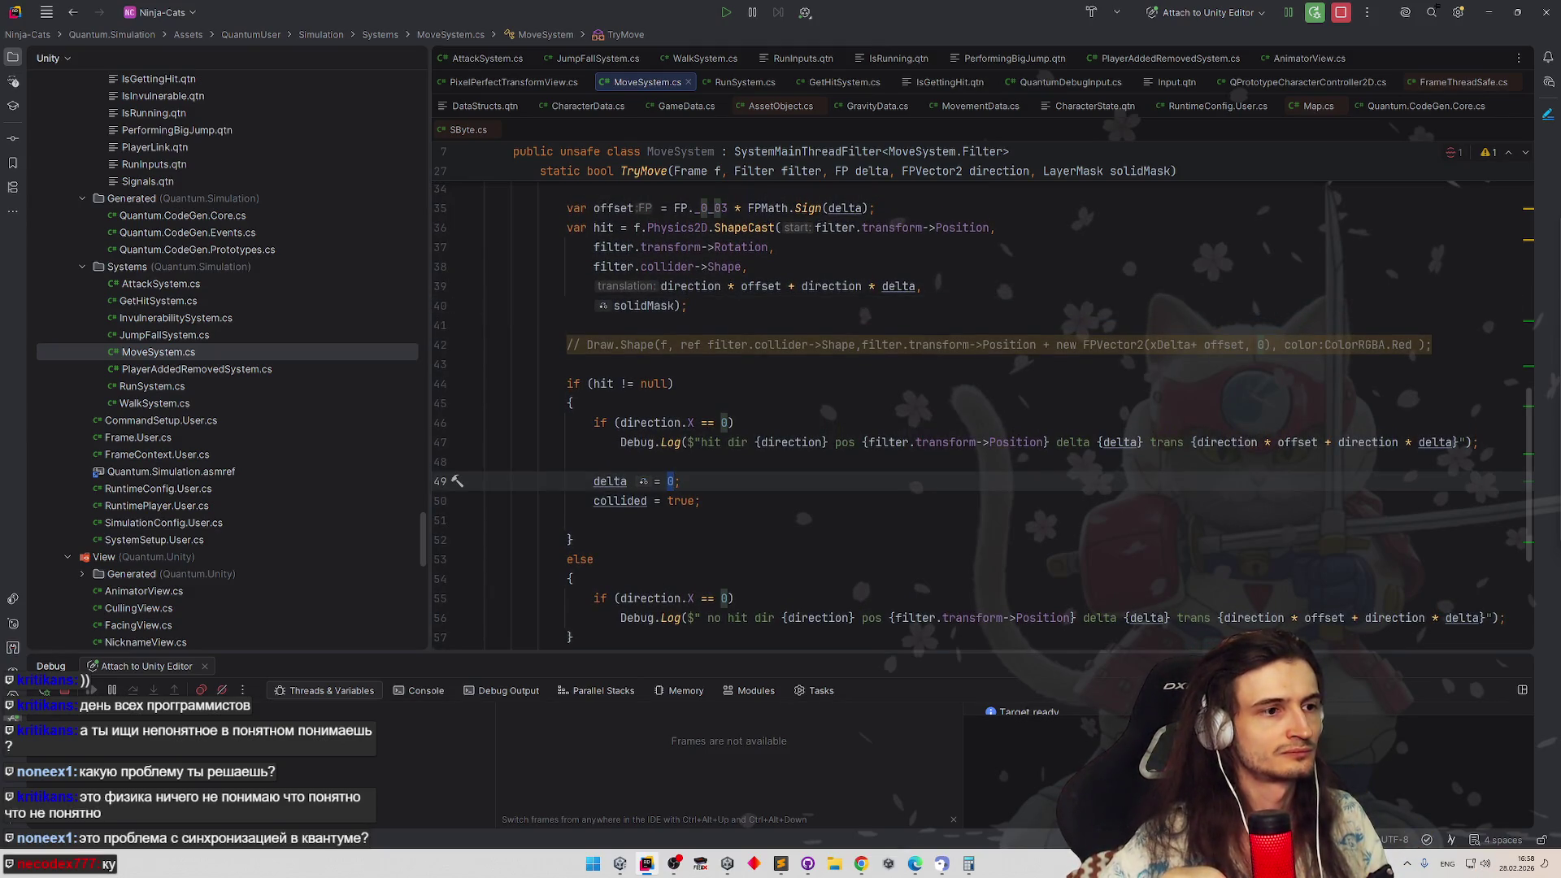
key(shift+End)
key(BackSpace)
key(BackSpace)
key(BackSpace)
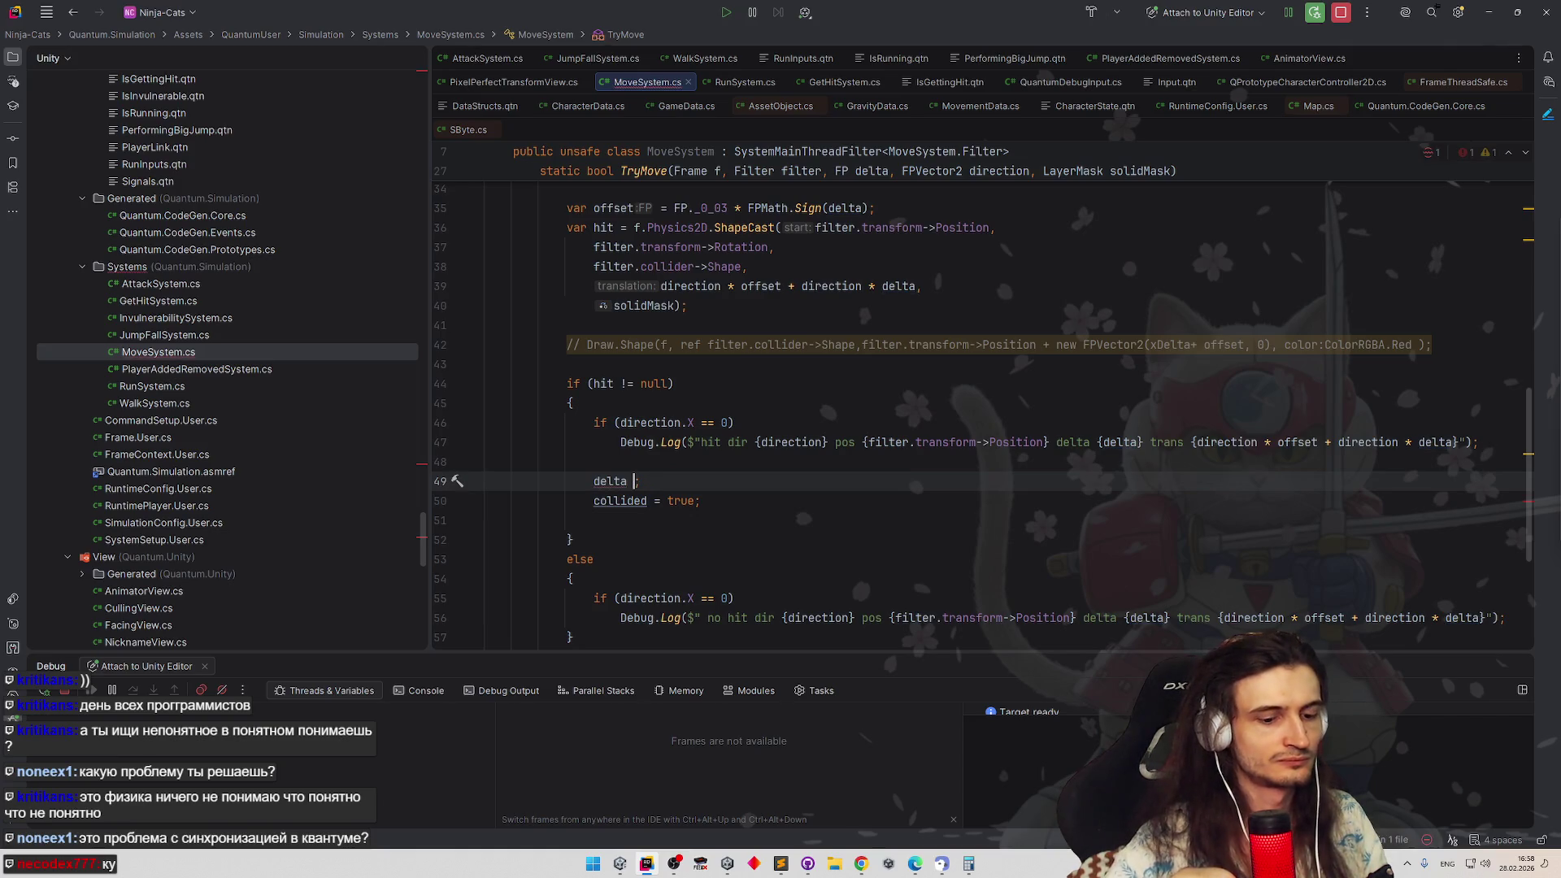
text(-=)
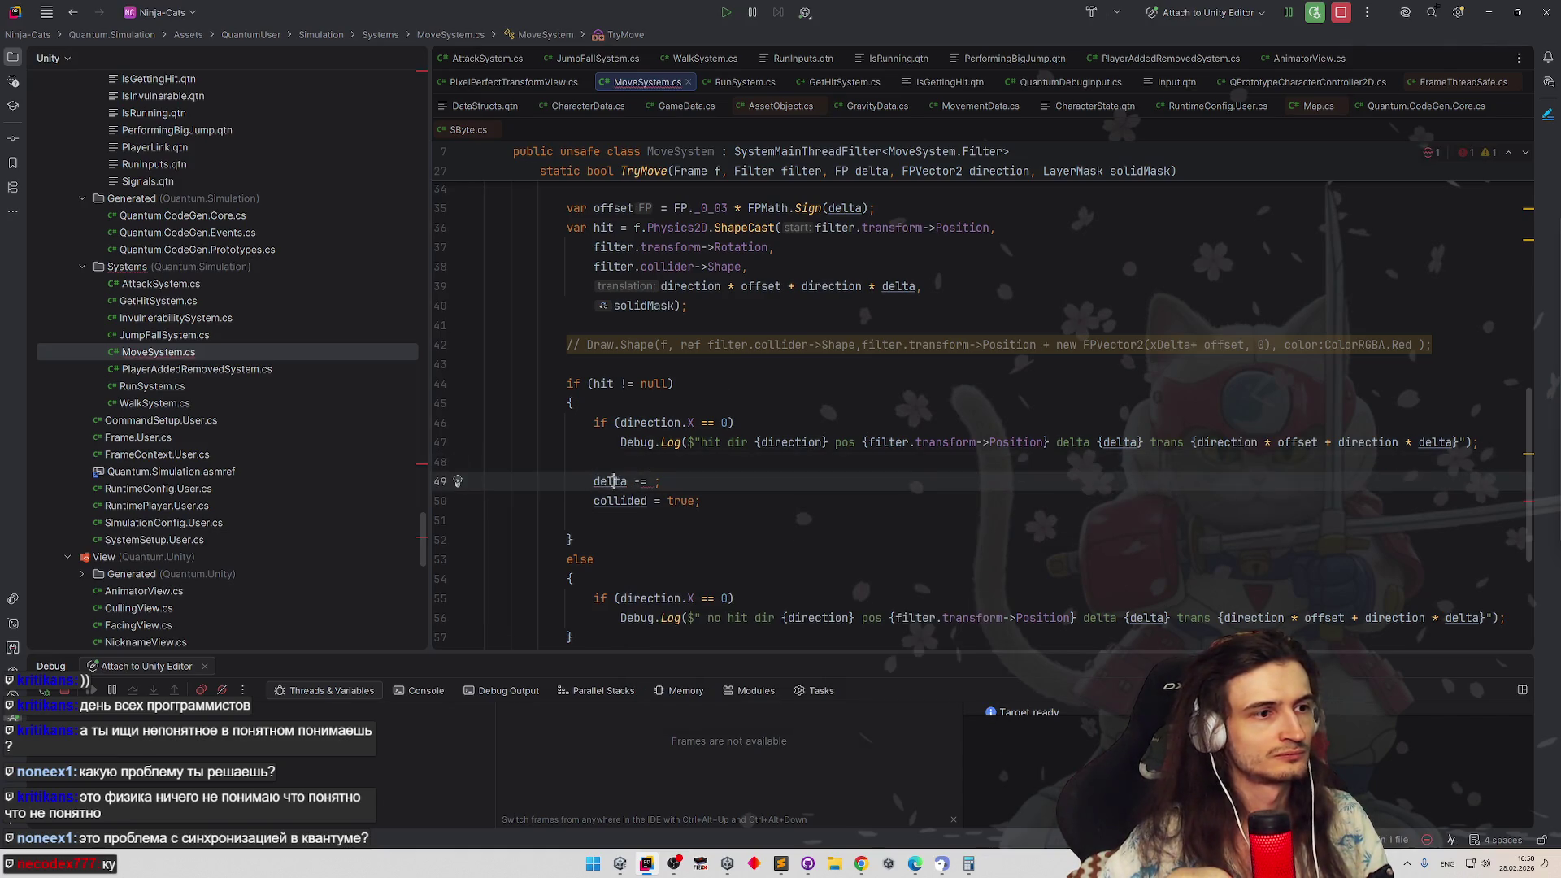
text( delta)
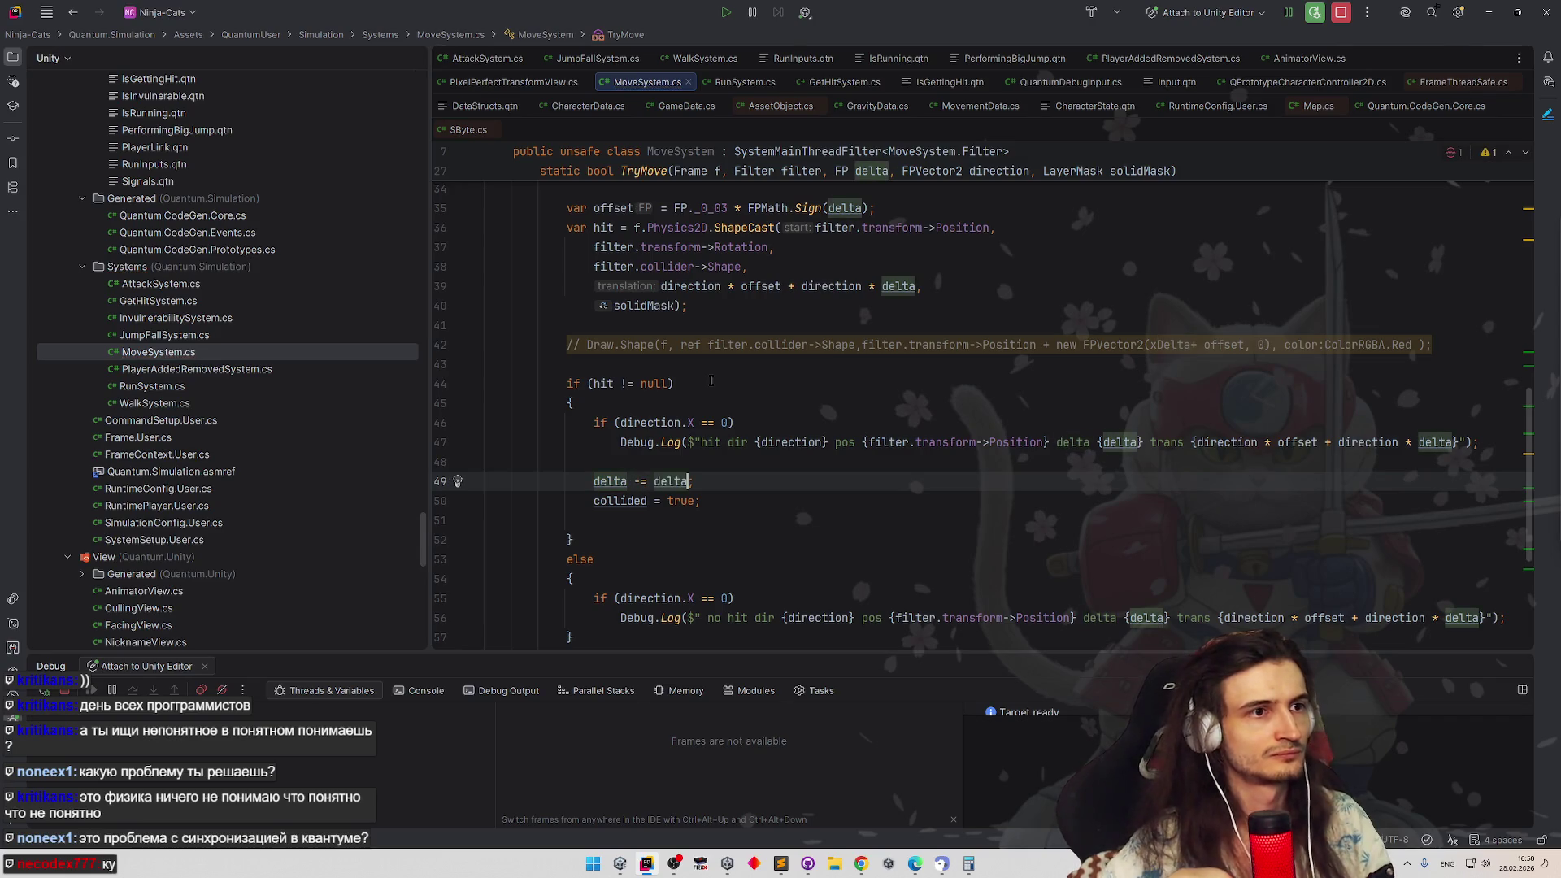
text(* )
text(hit)
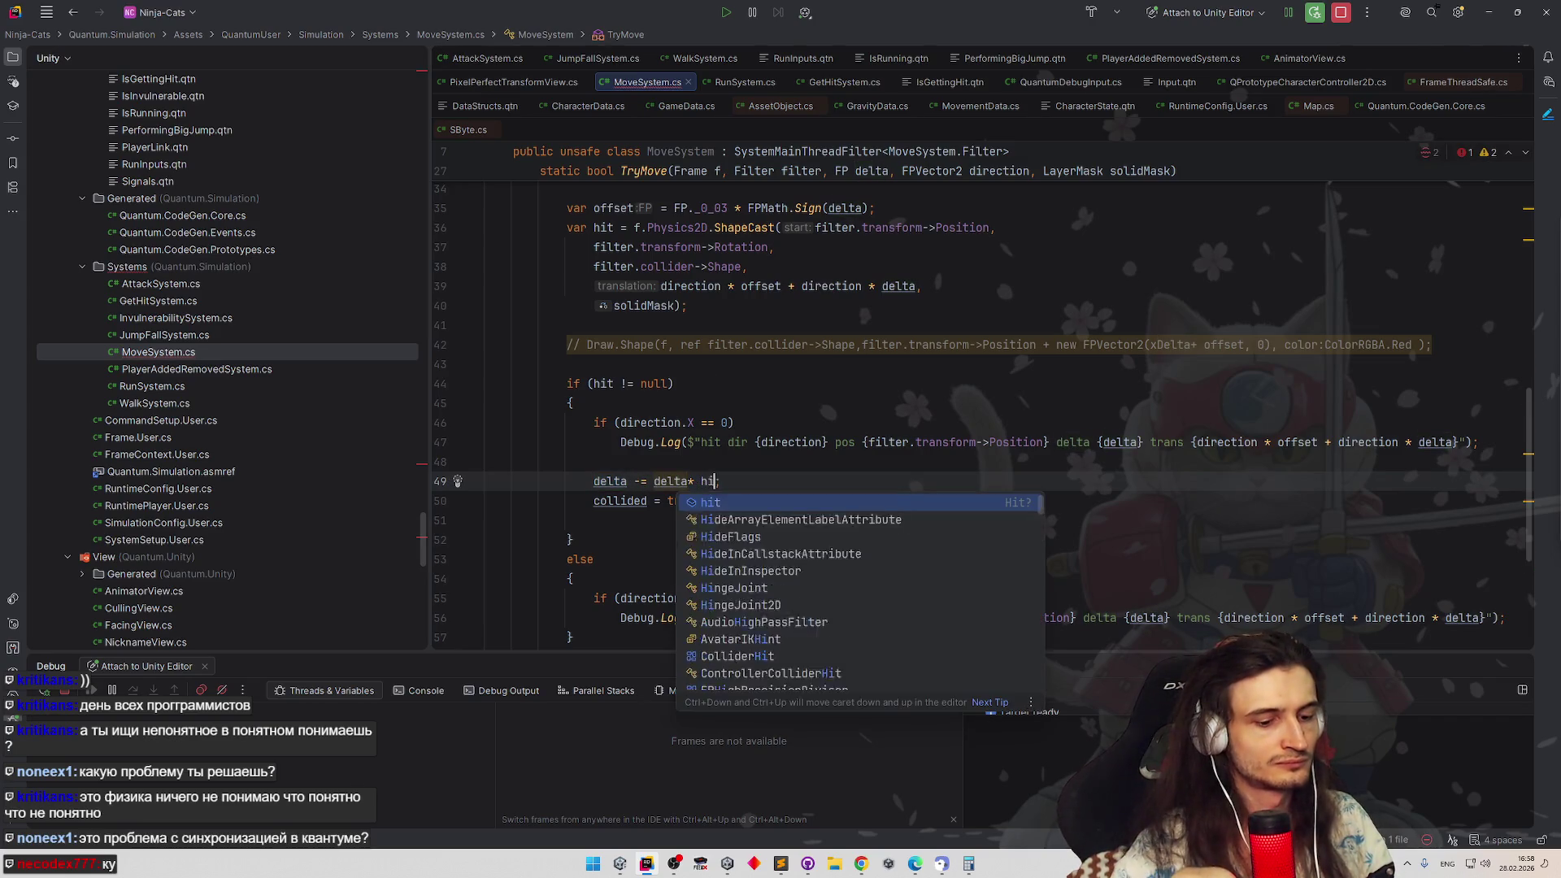
text(.)
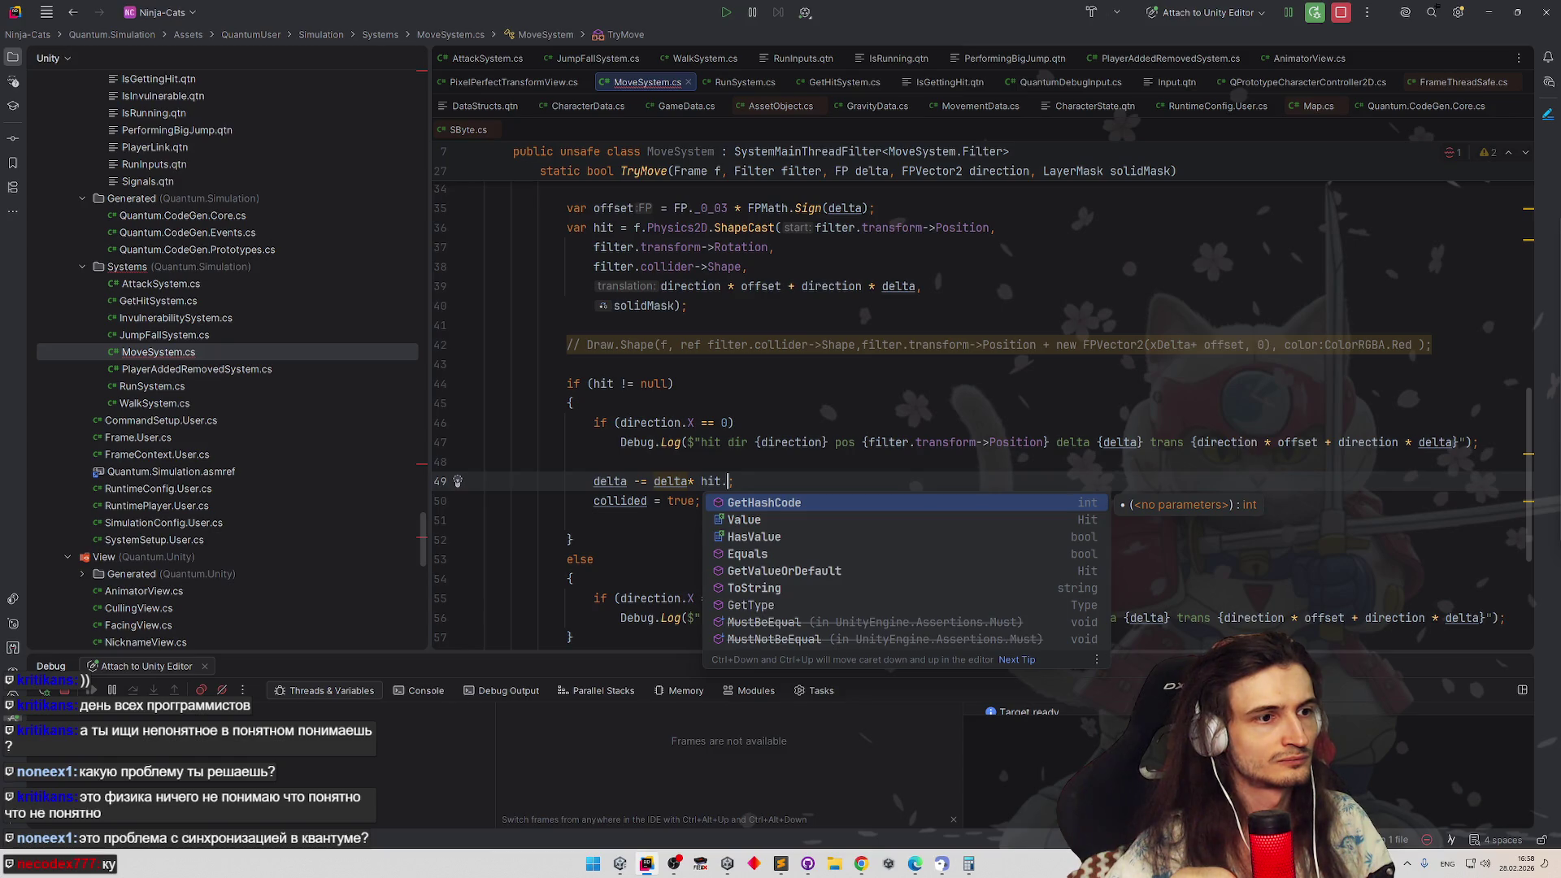
text(va)
key(Return)
text(.)
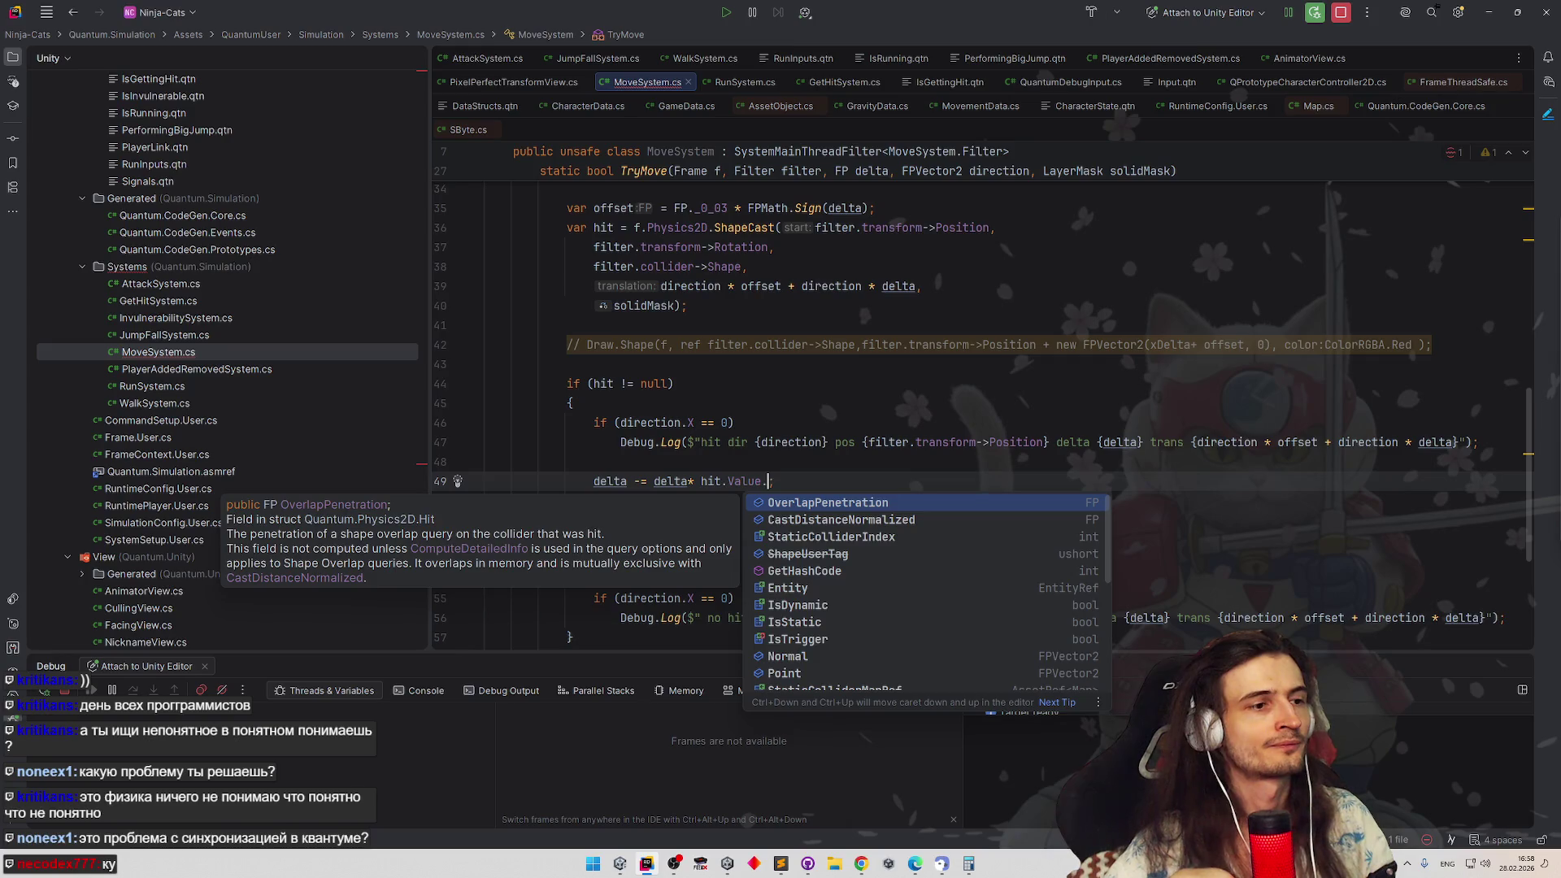
key(Down)
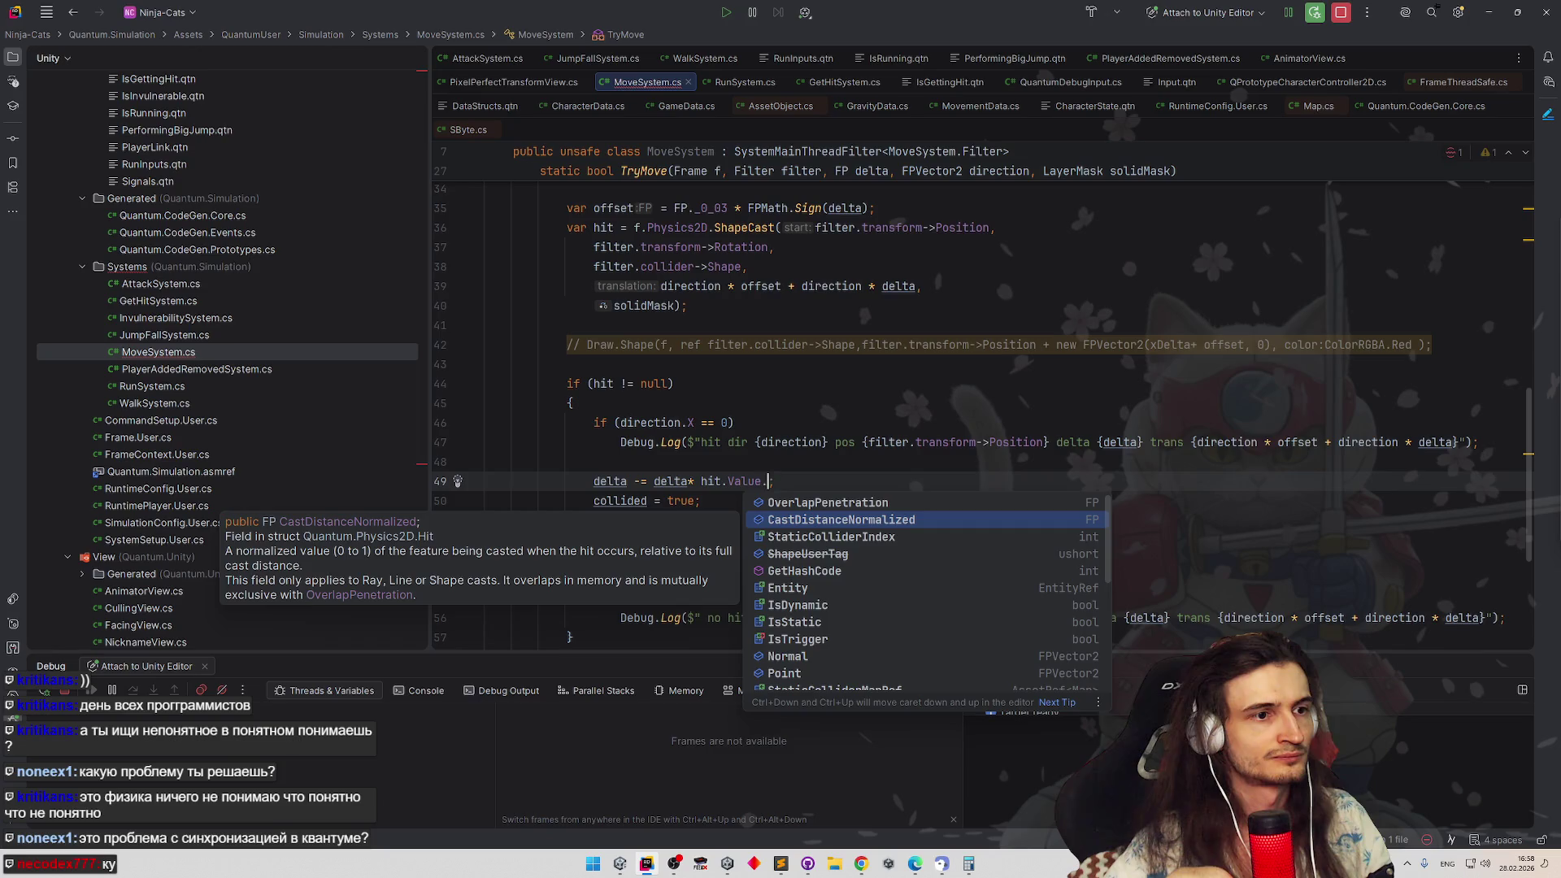
key(Return)
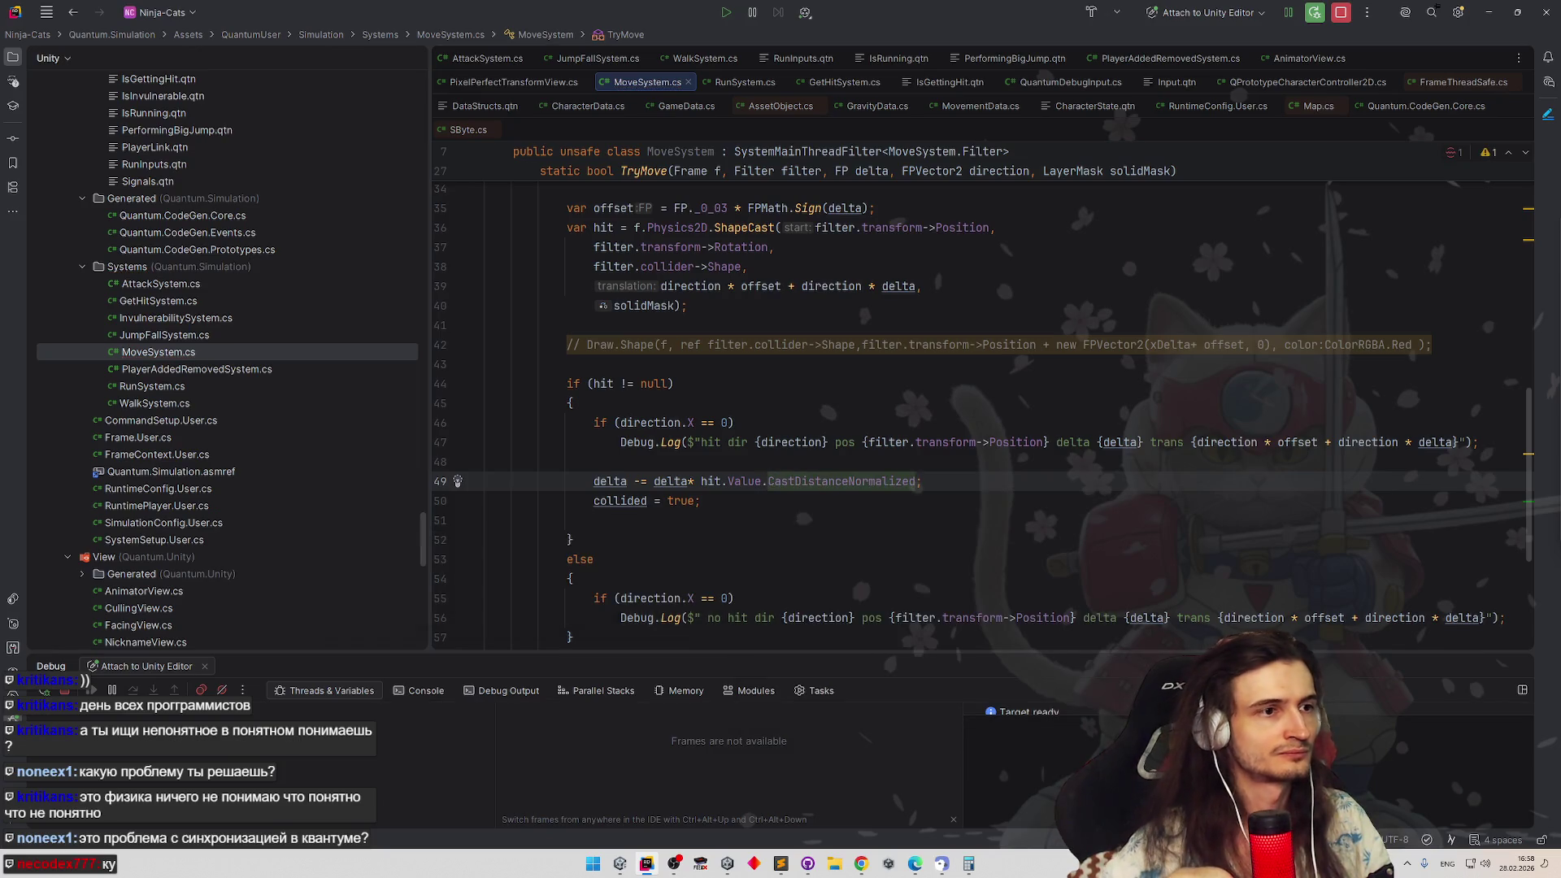
mouse_move(761, 285)
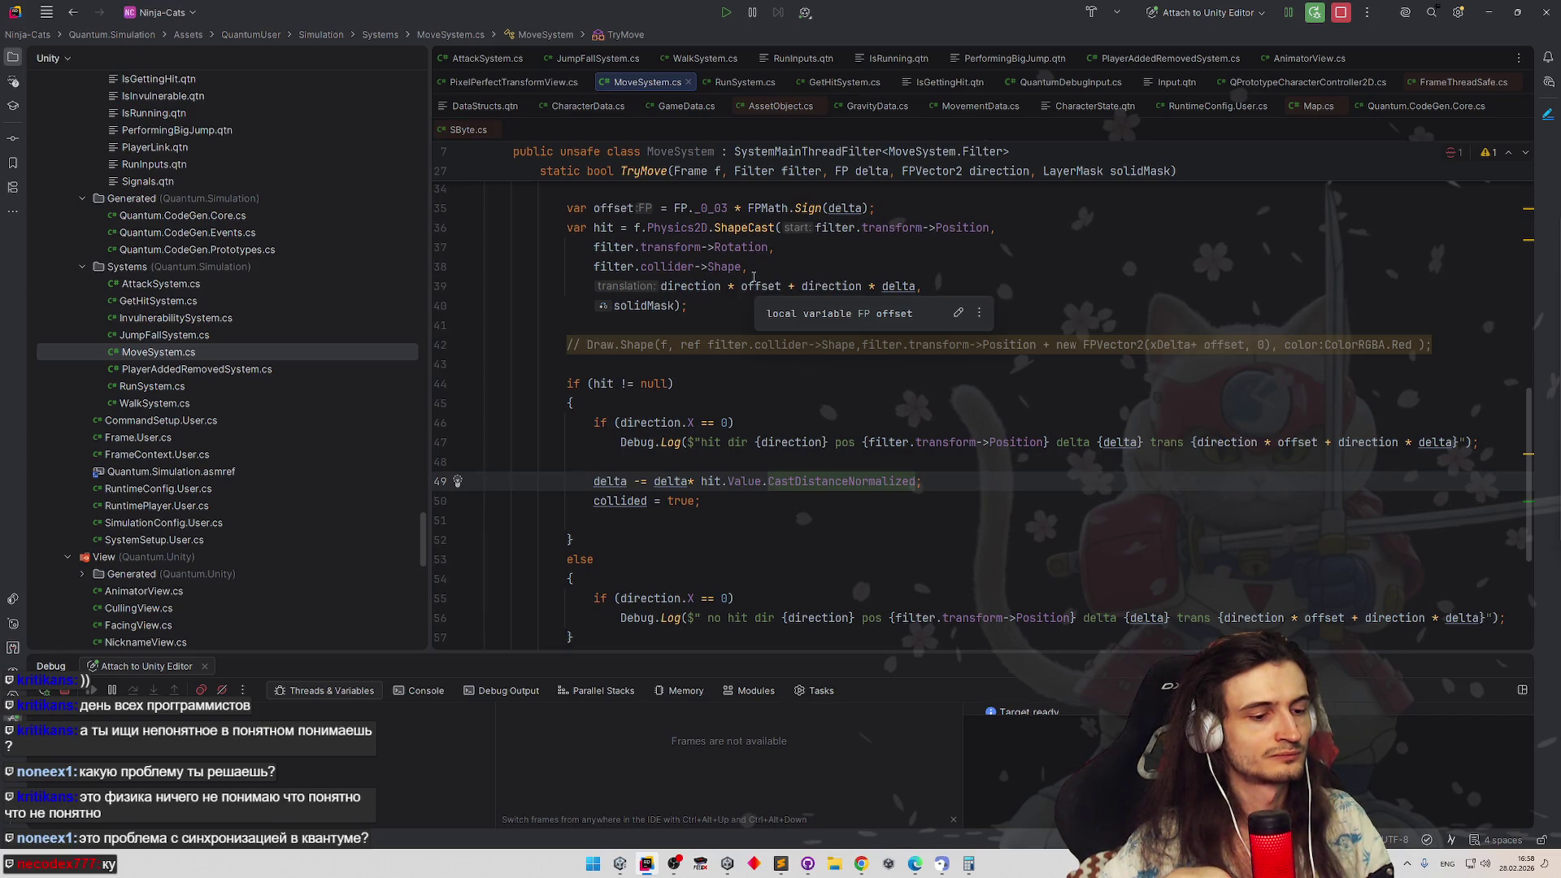
Fix the spacing after 'delta' on line 49 and hide Rider to let Unity reload
click(690, 481)
key(End)
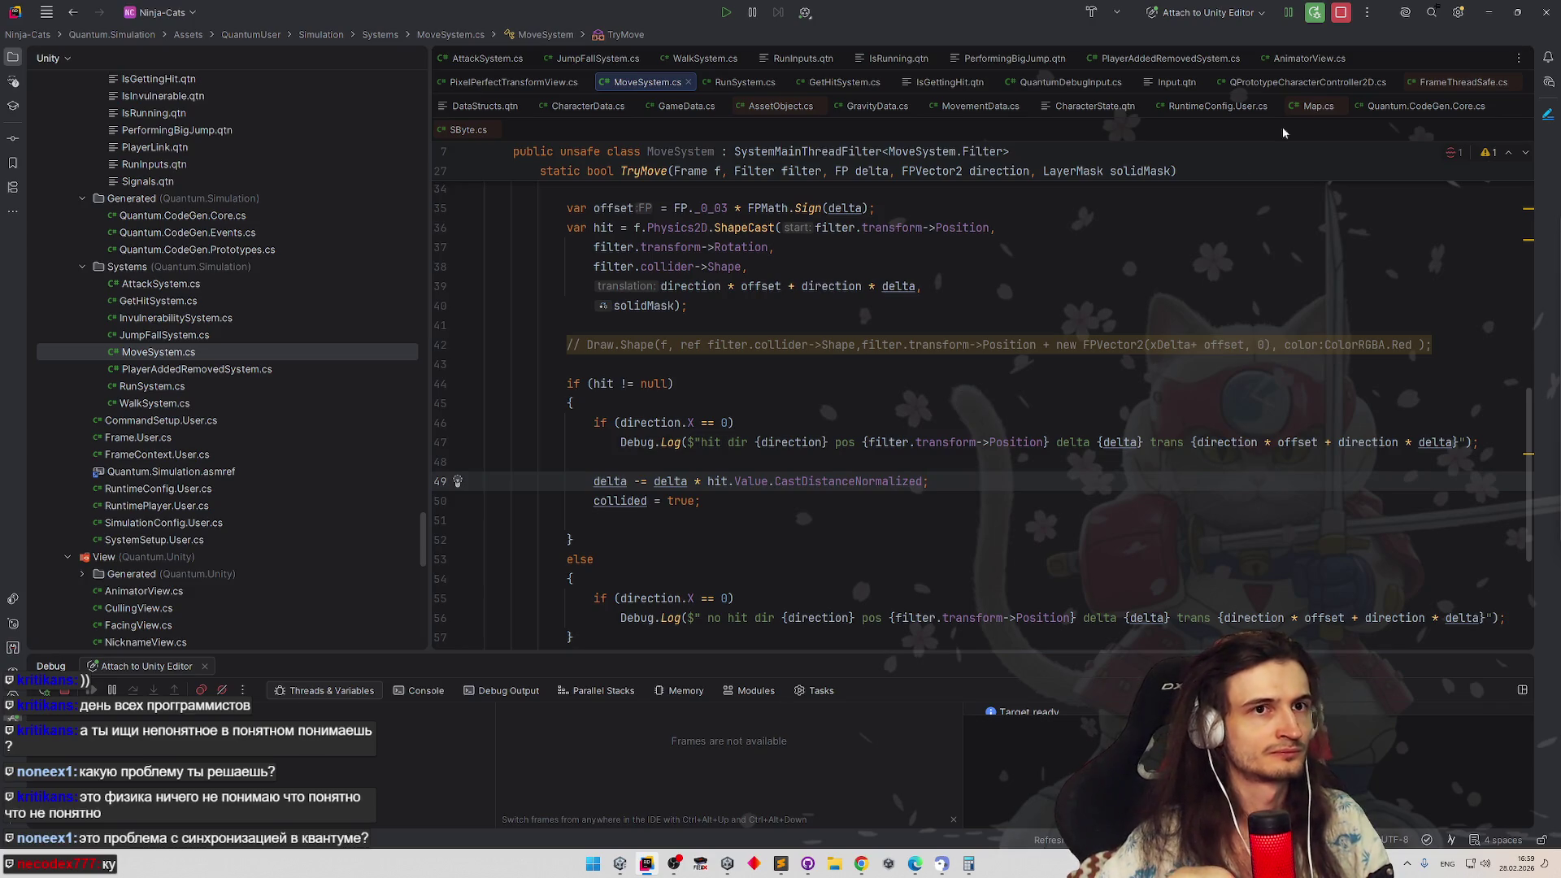
click(1484, 15)
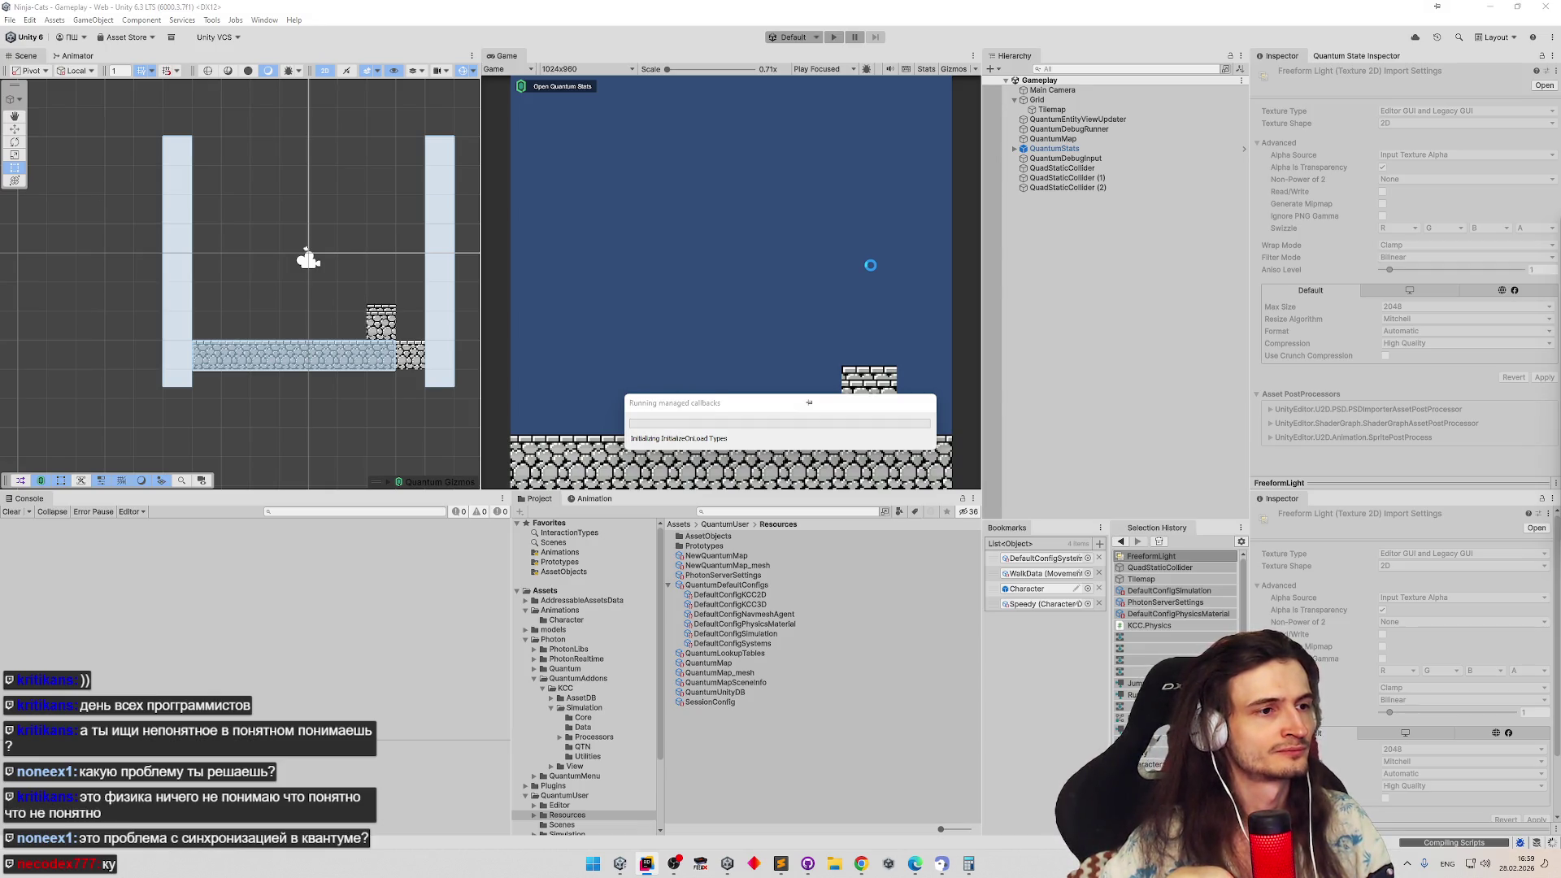
Run a short Play-mode test in Unity to watch the no-hit movement logs, then stop
key(alt+Tab)
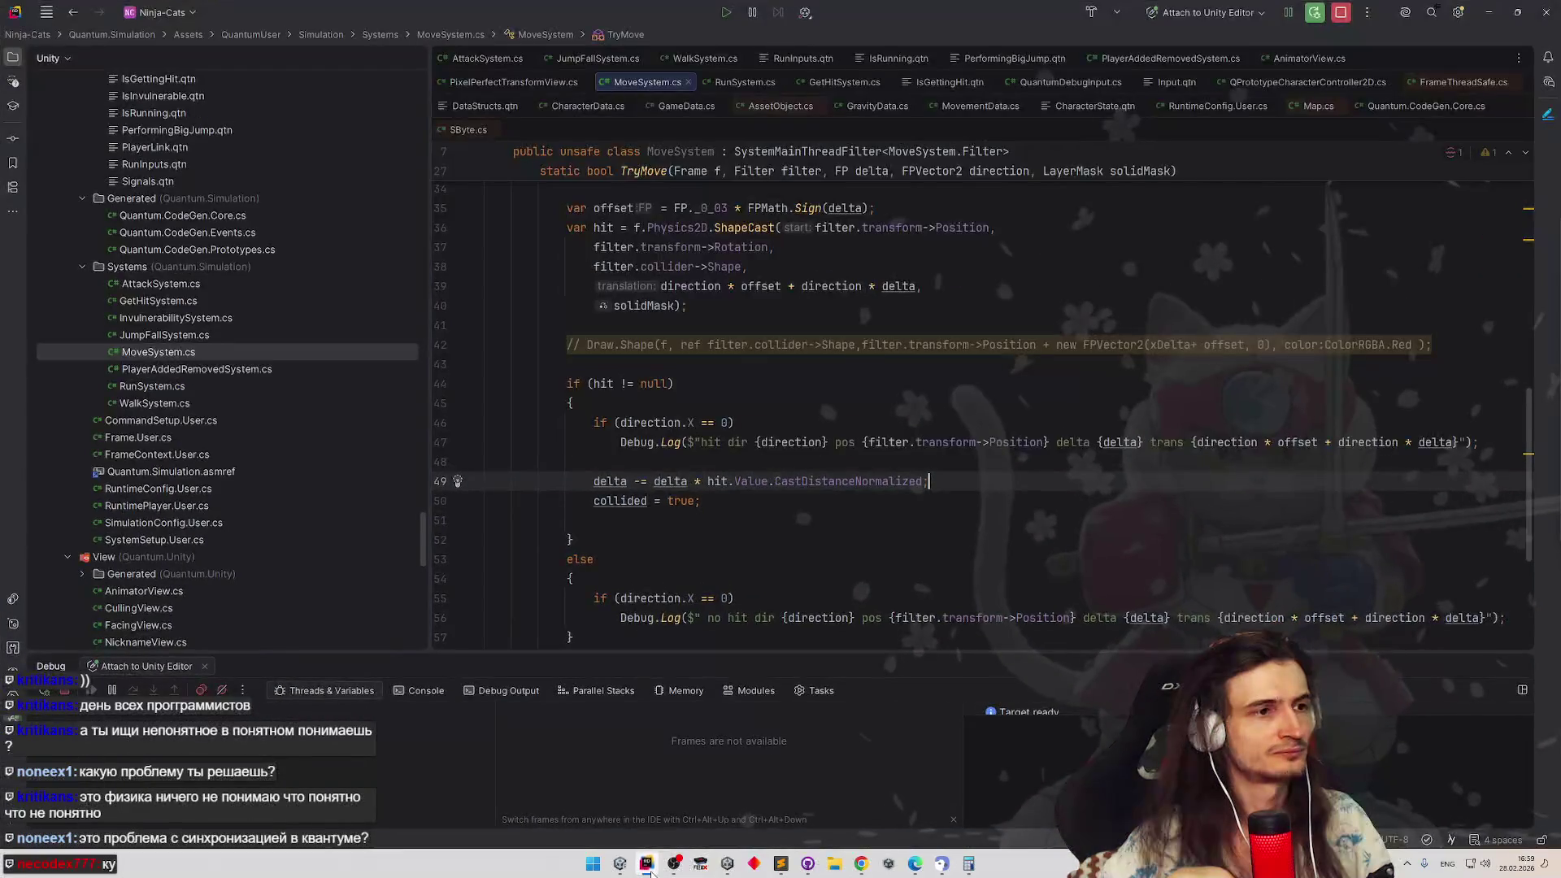
key(alt+Tab)
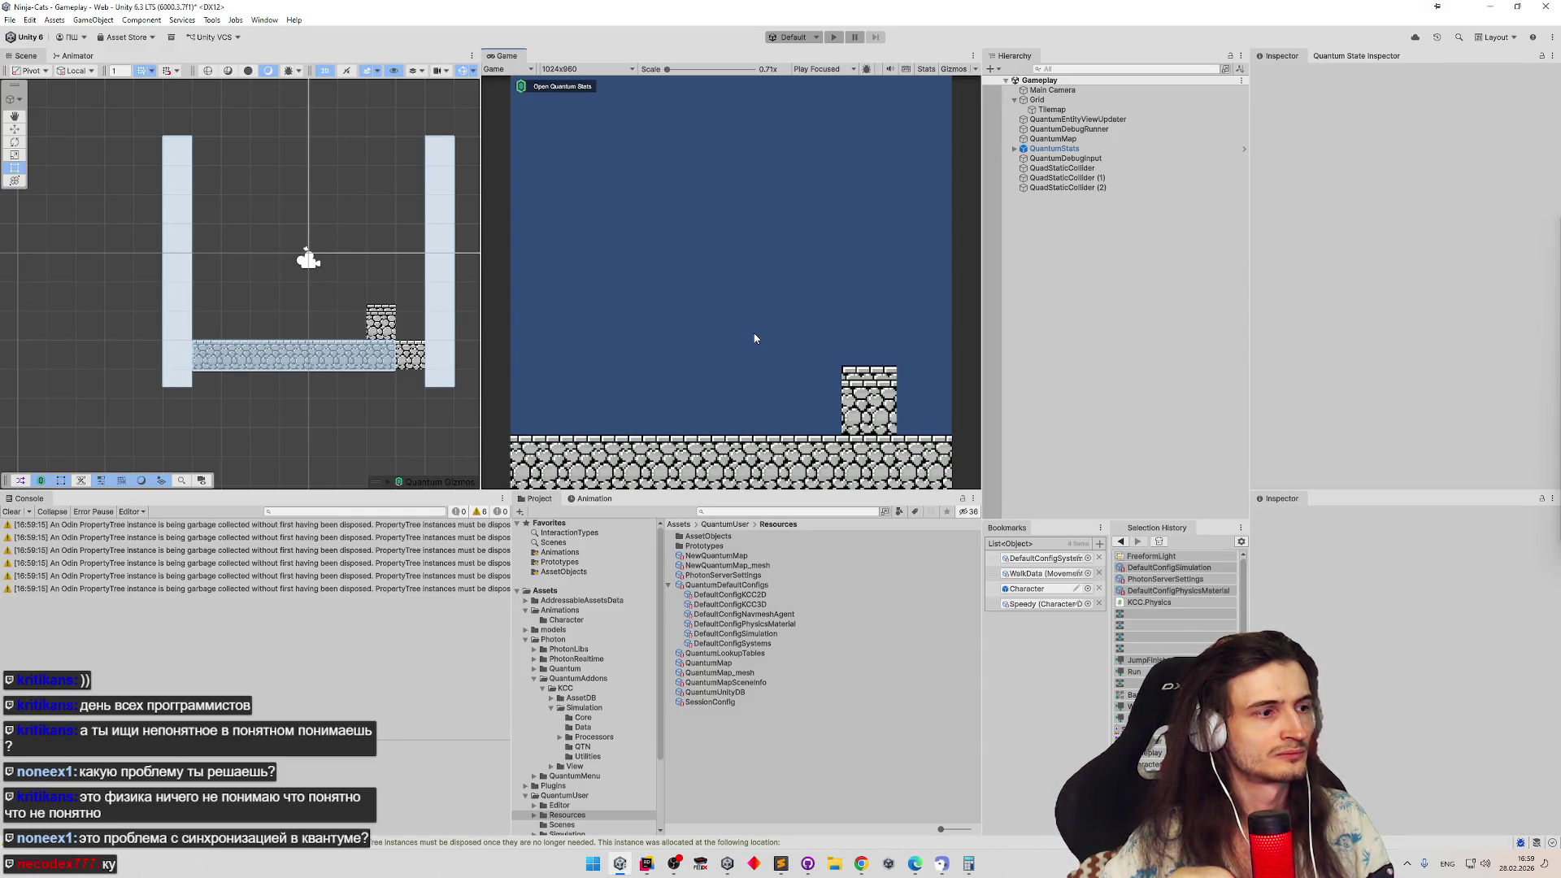
key(ctrl+p)
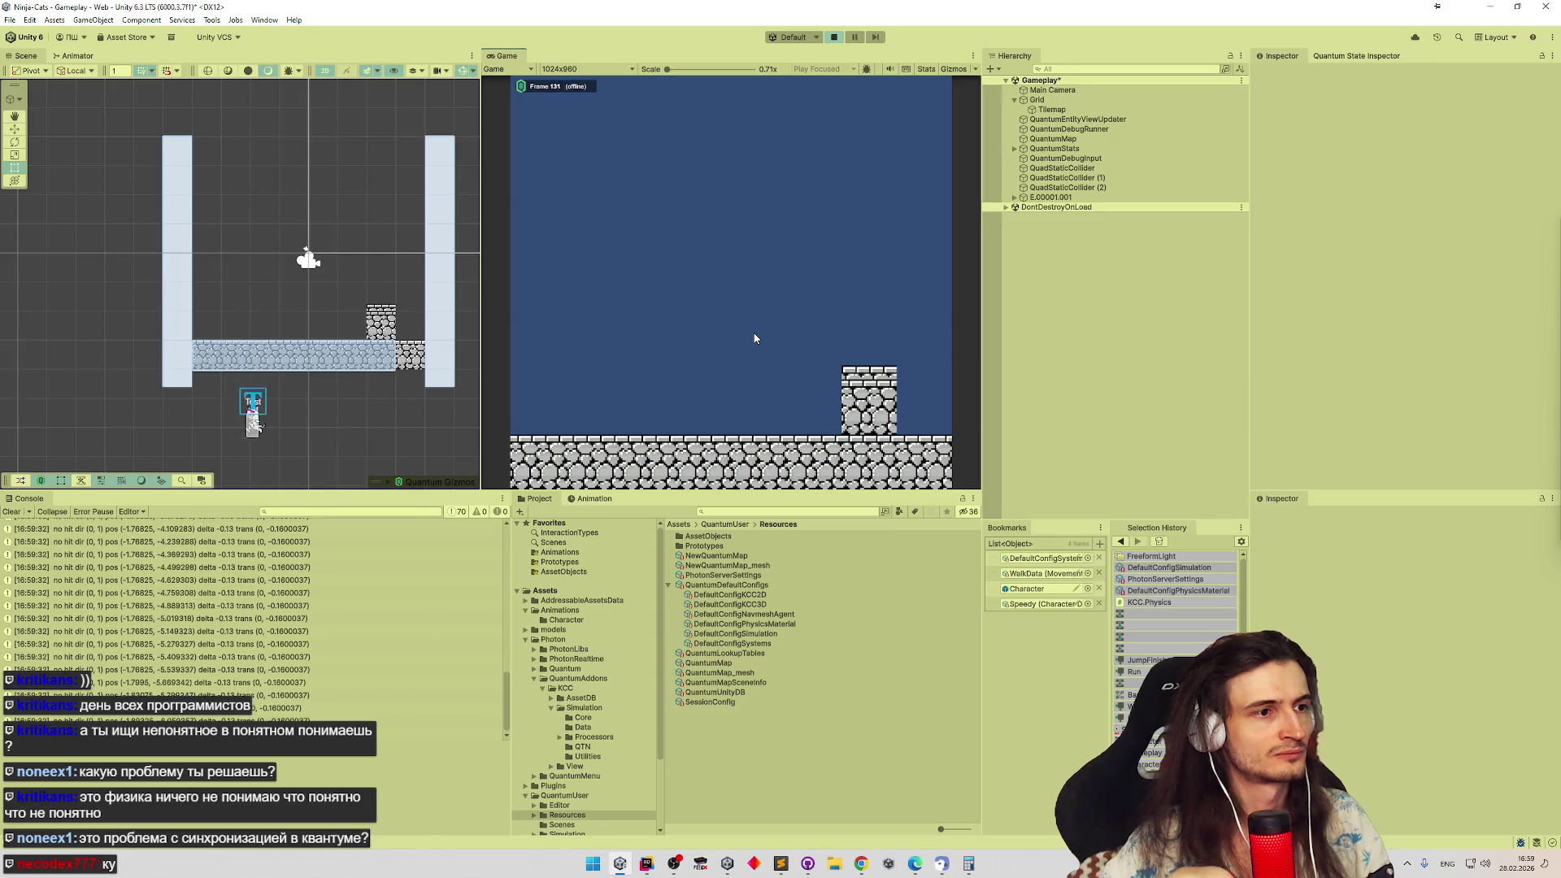
key(ctrl+p)
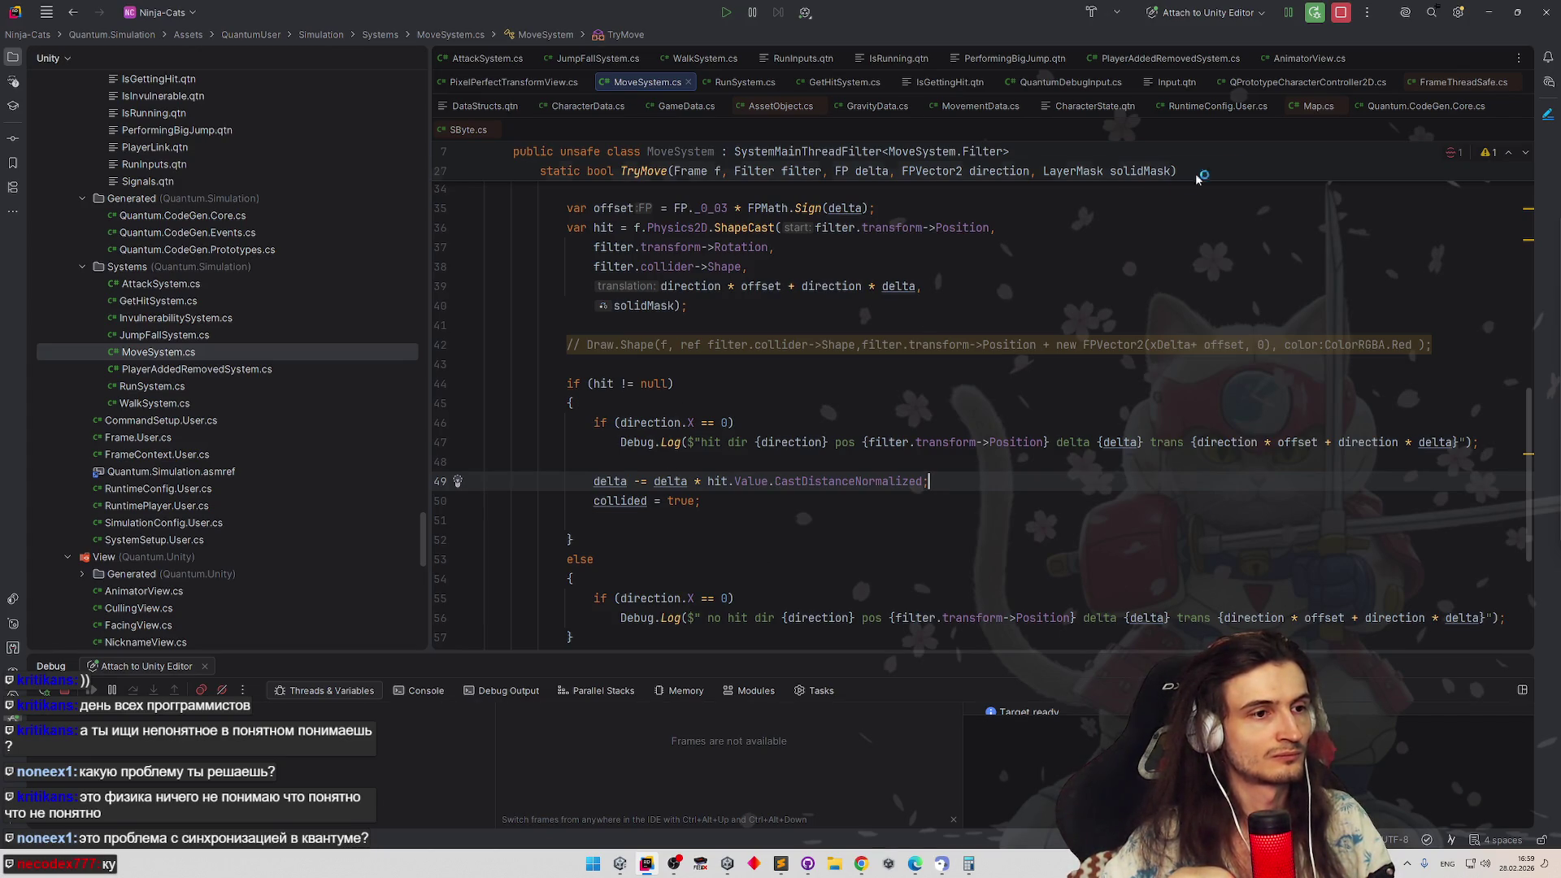
Comment out the no-hit if and log lines in TryMove
click(1485, 23)
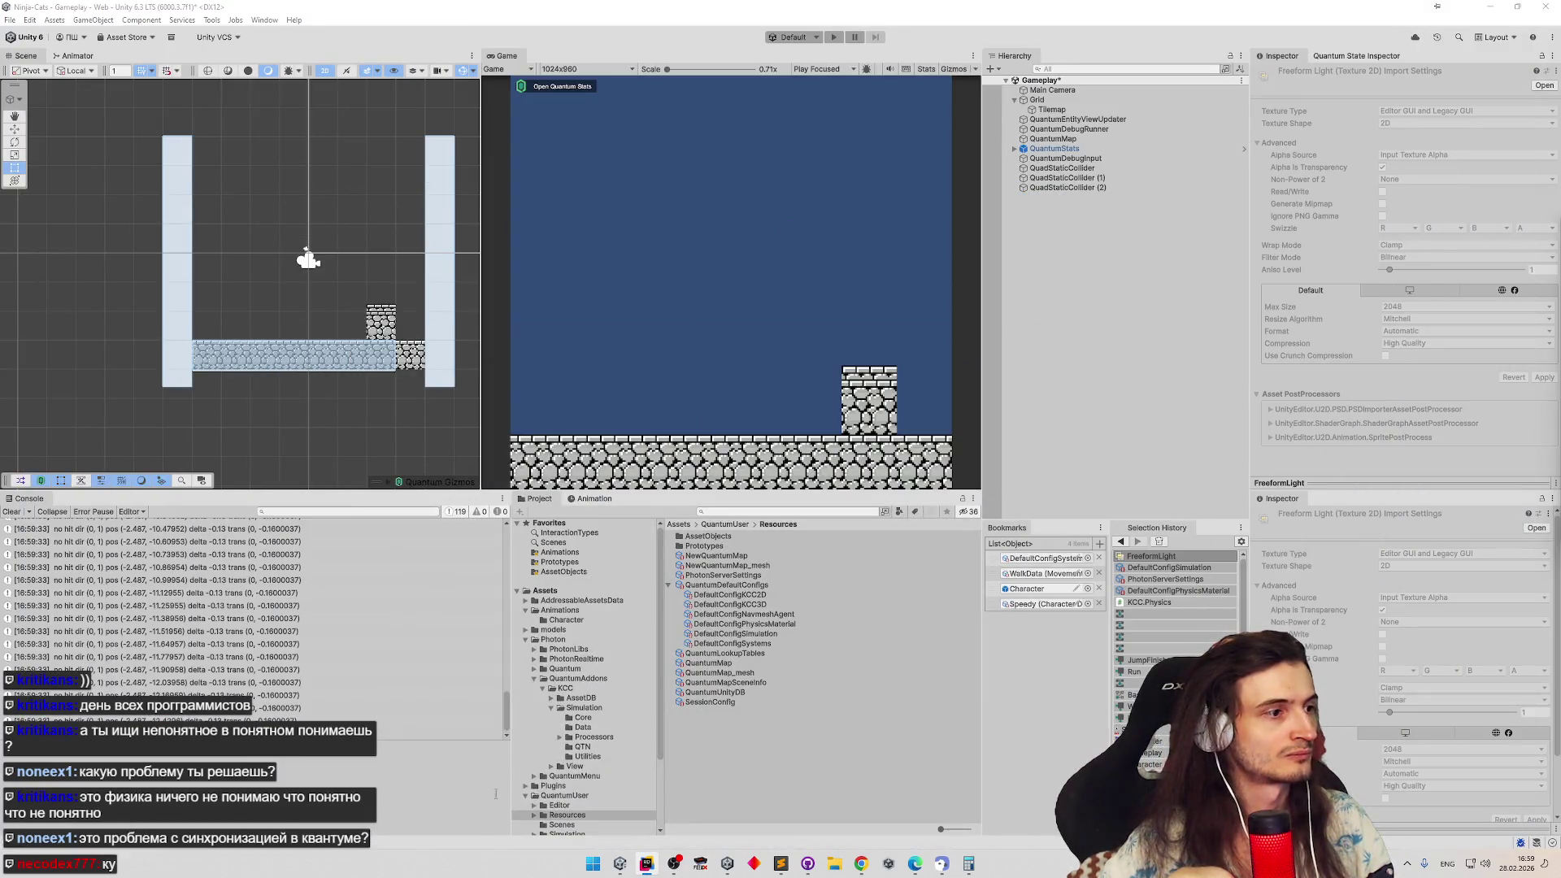
click(647, 863)
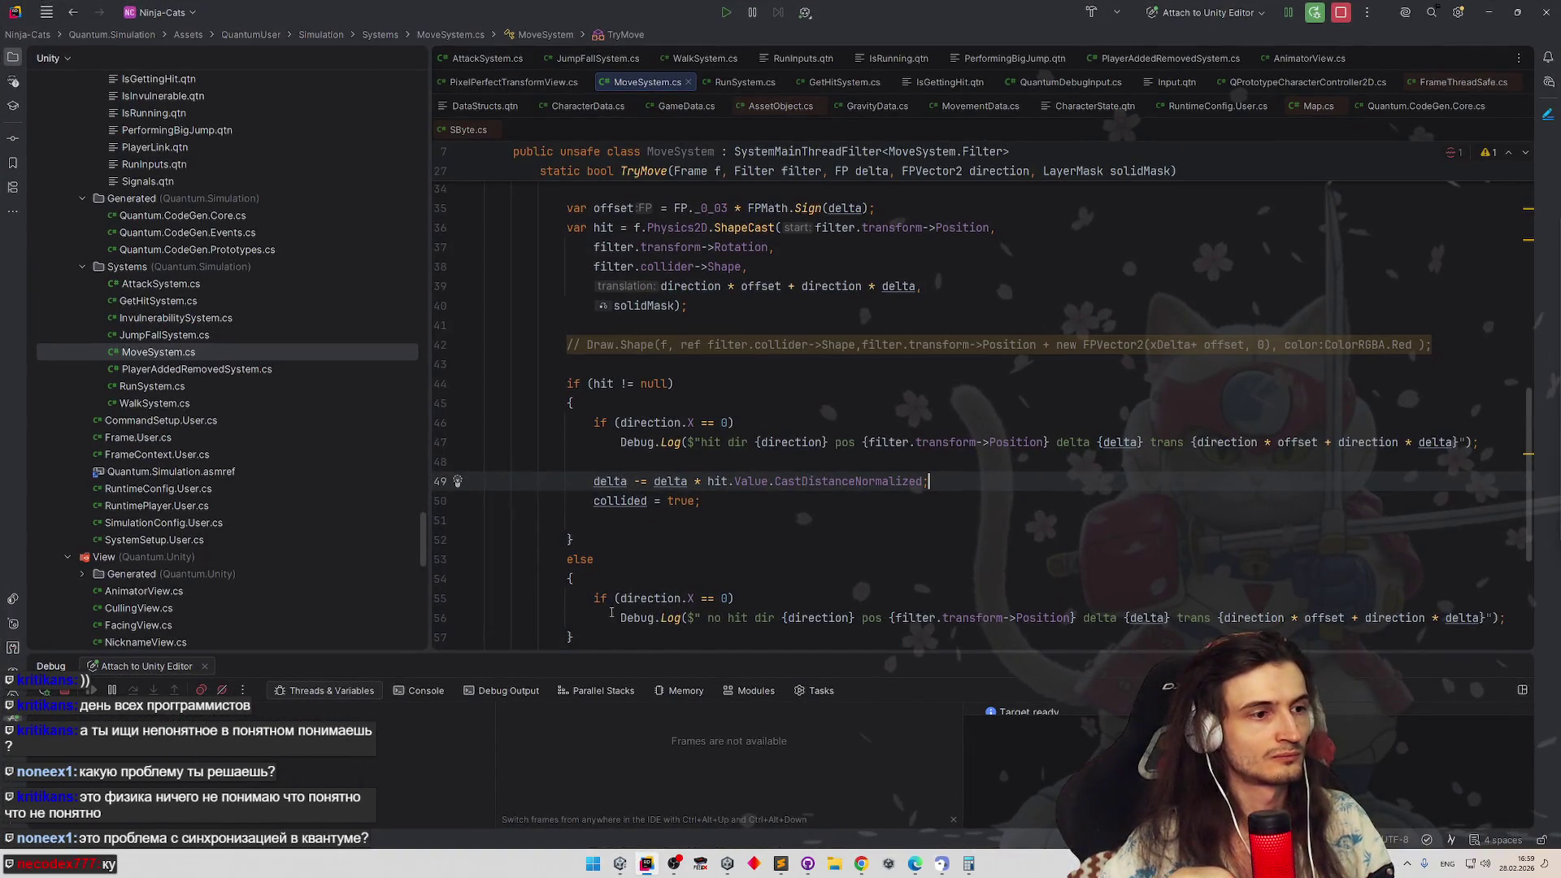
drag(590, 597, 636, 619)
key(ctrl+slash)
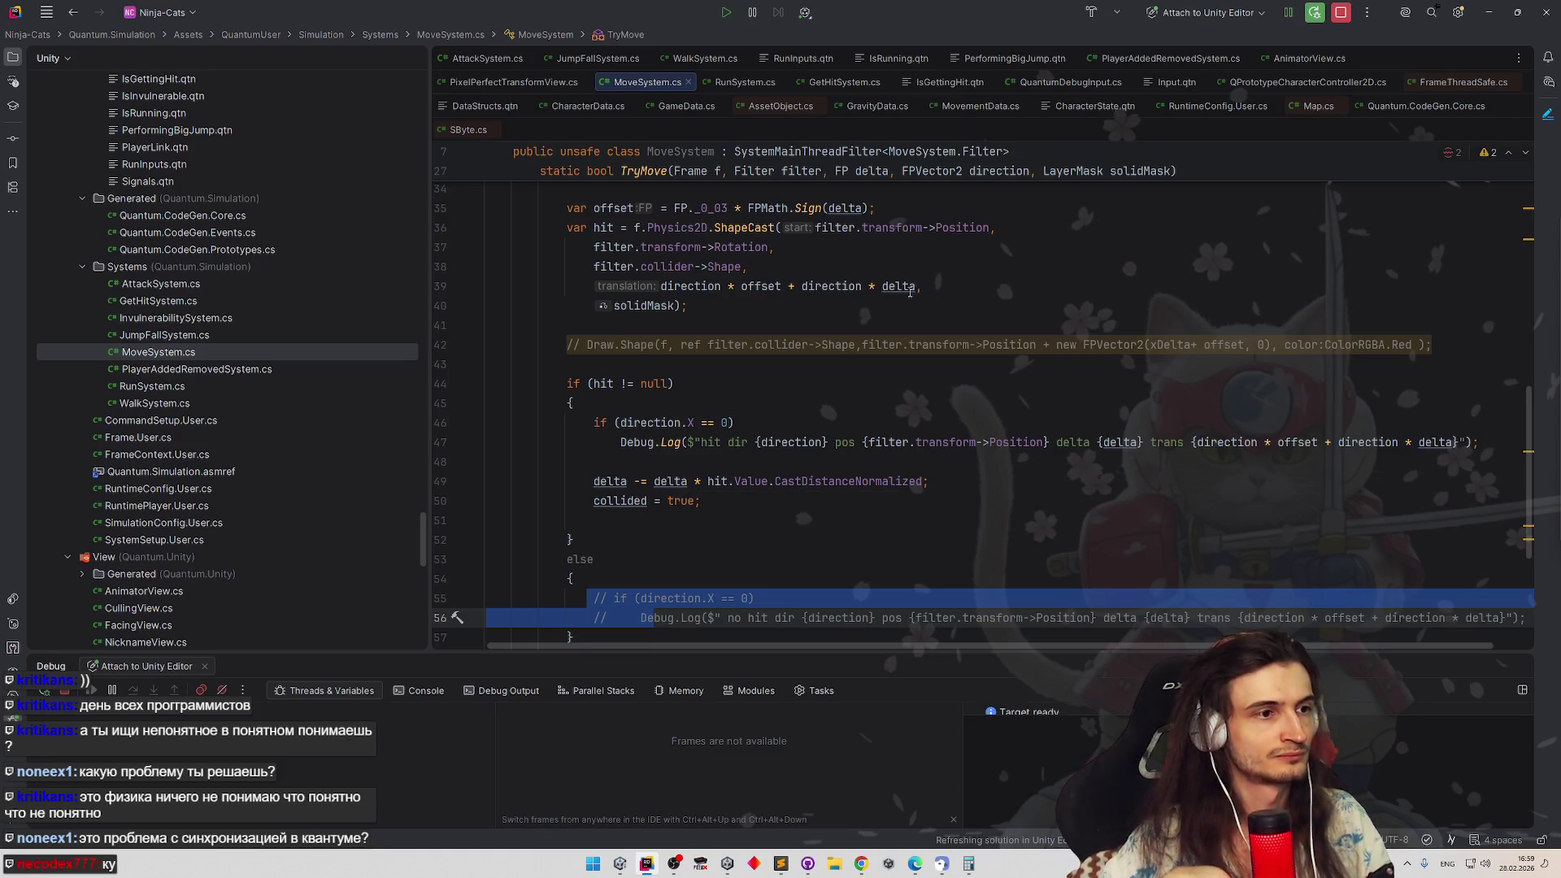
Change the hit log label to 'new delta' with empty braces in place of the translation expression
drag(593, 421, 965, 471)
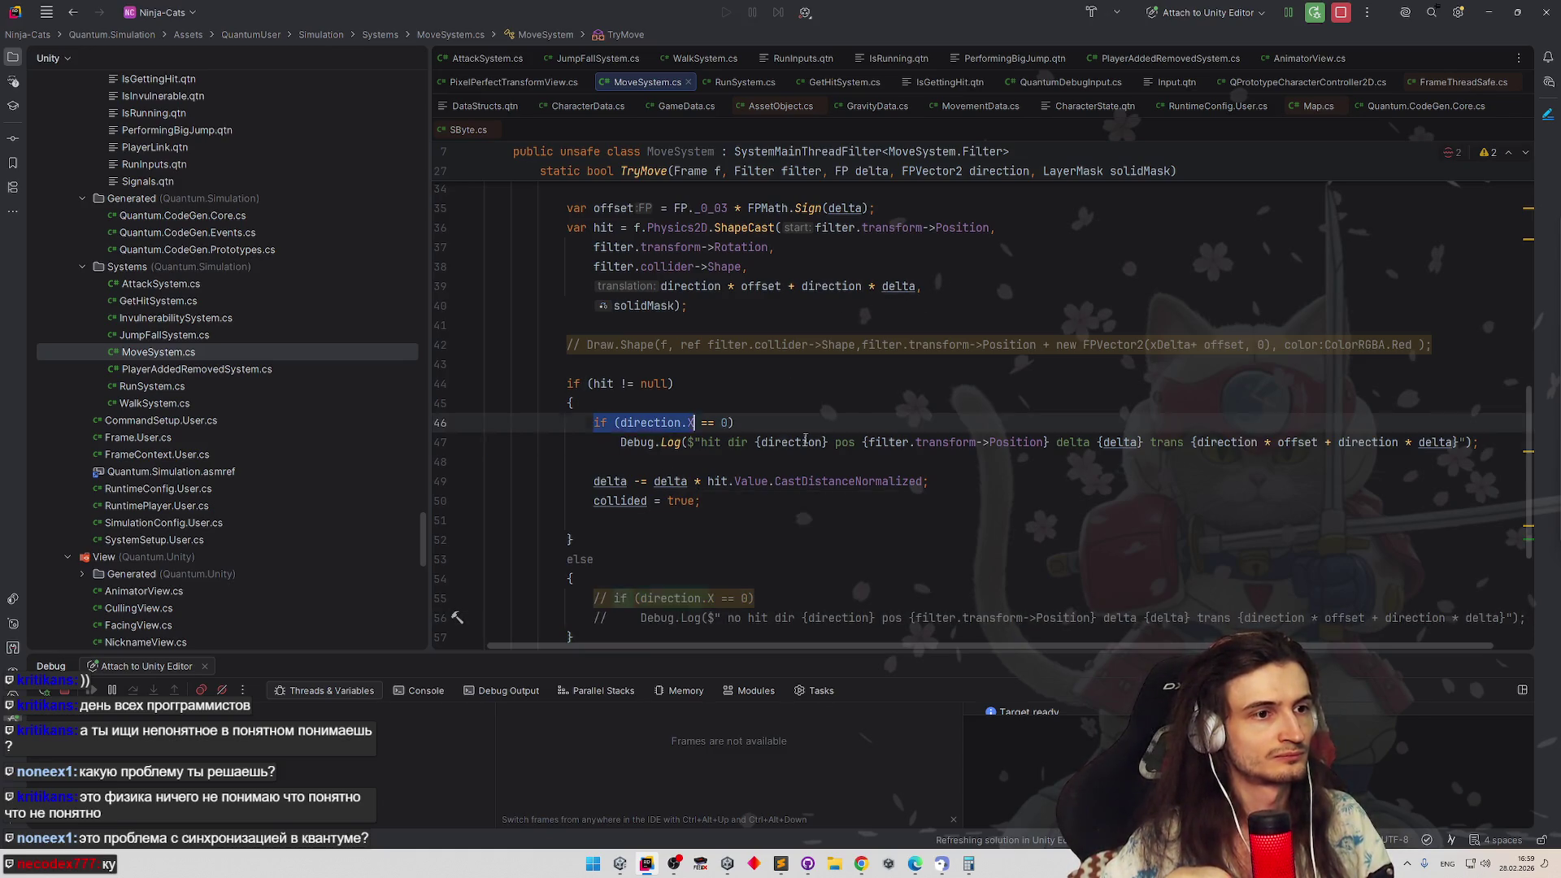
click(965, 473)
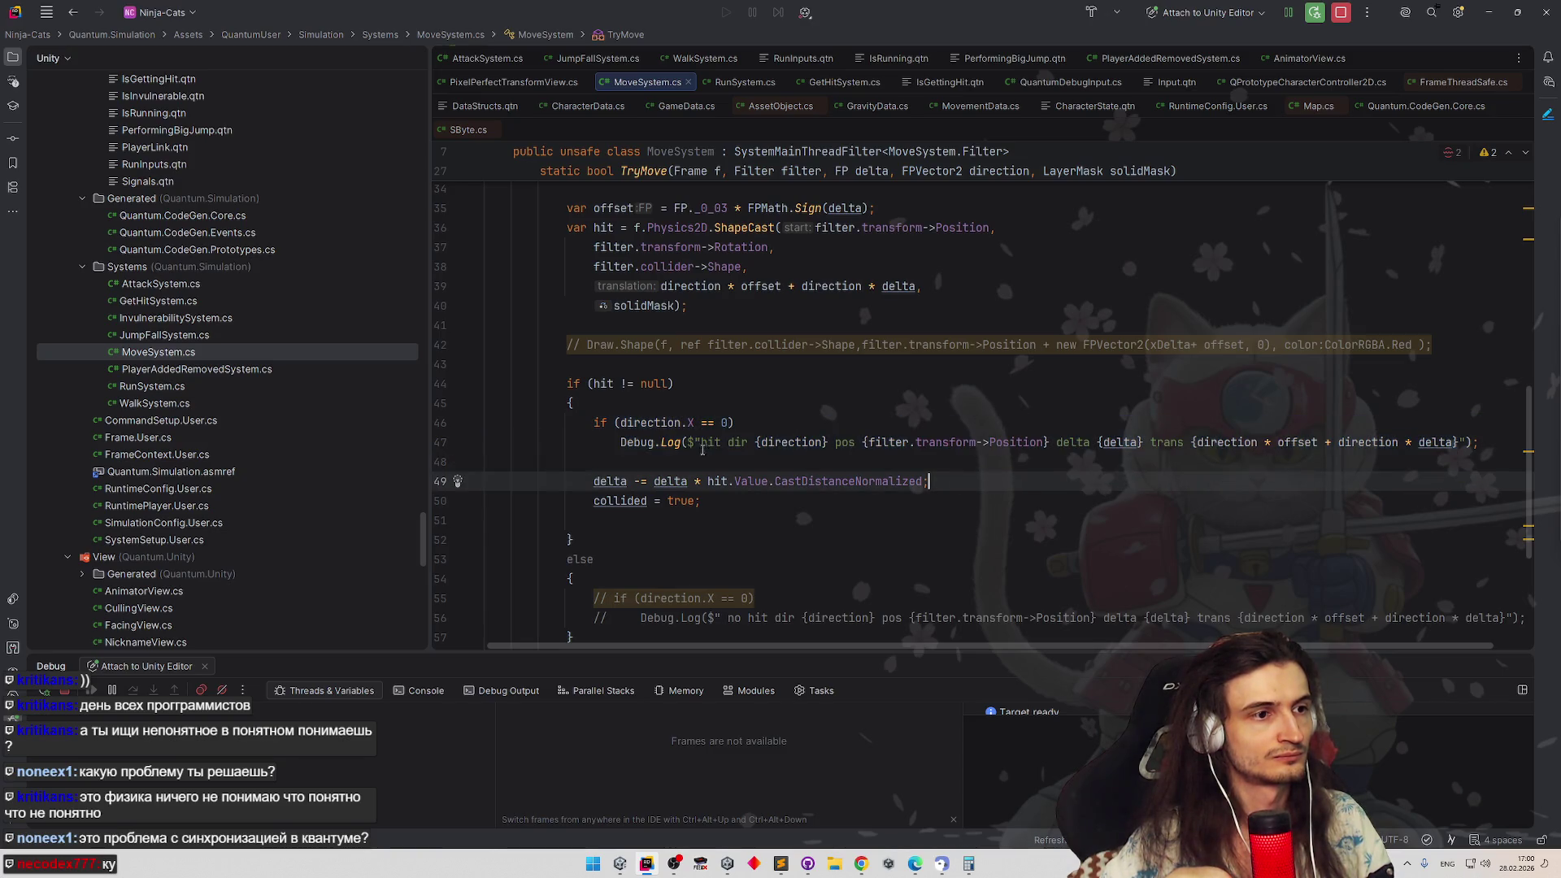
double_click(1167, 442)
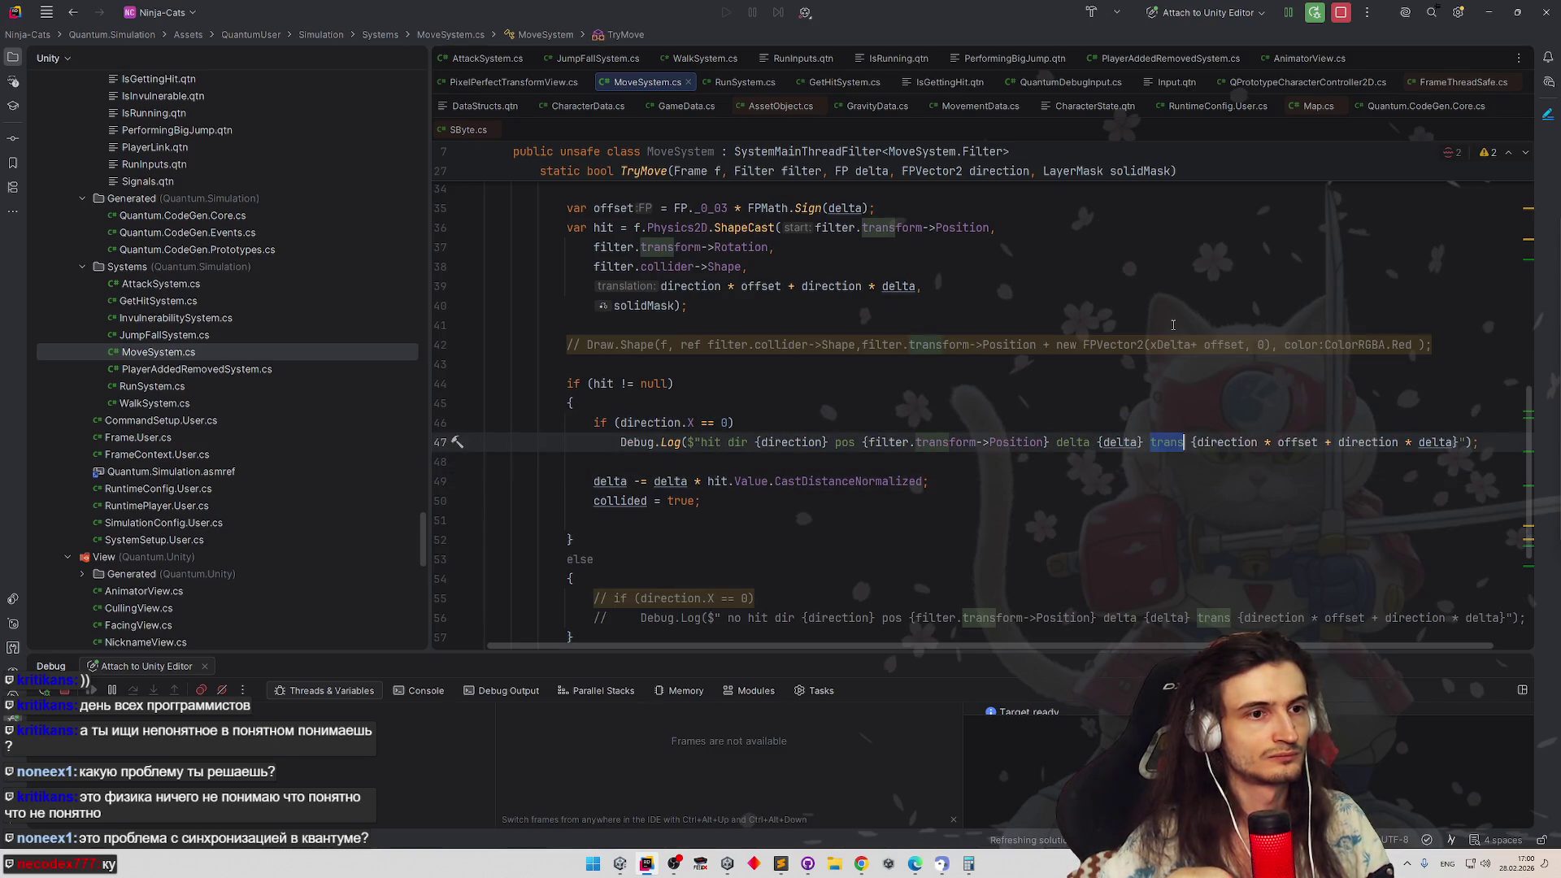
text(new delta)
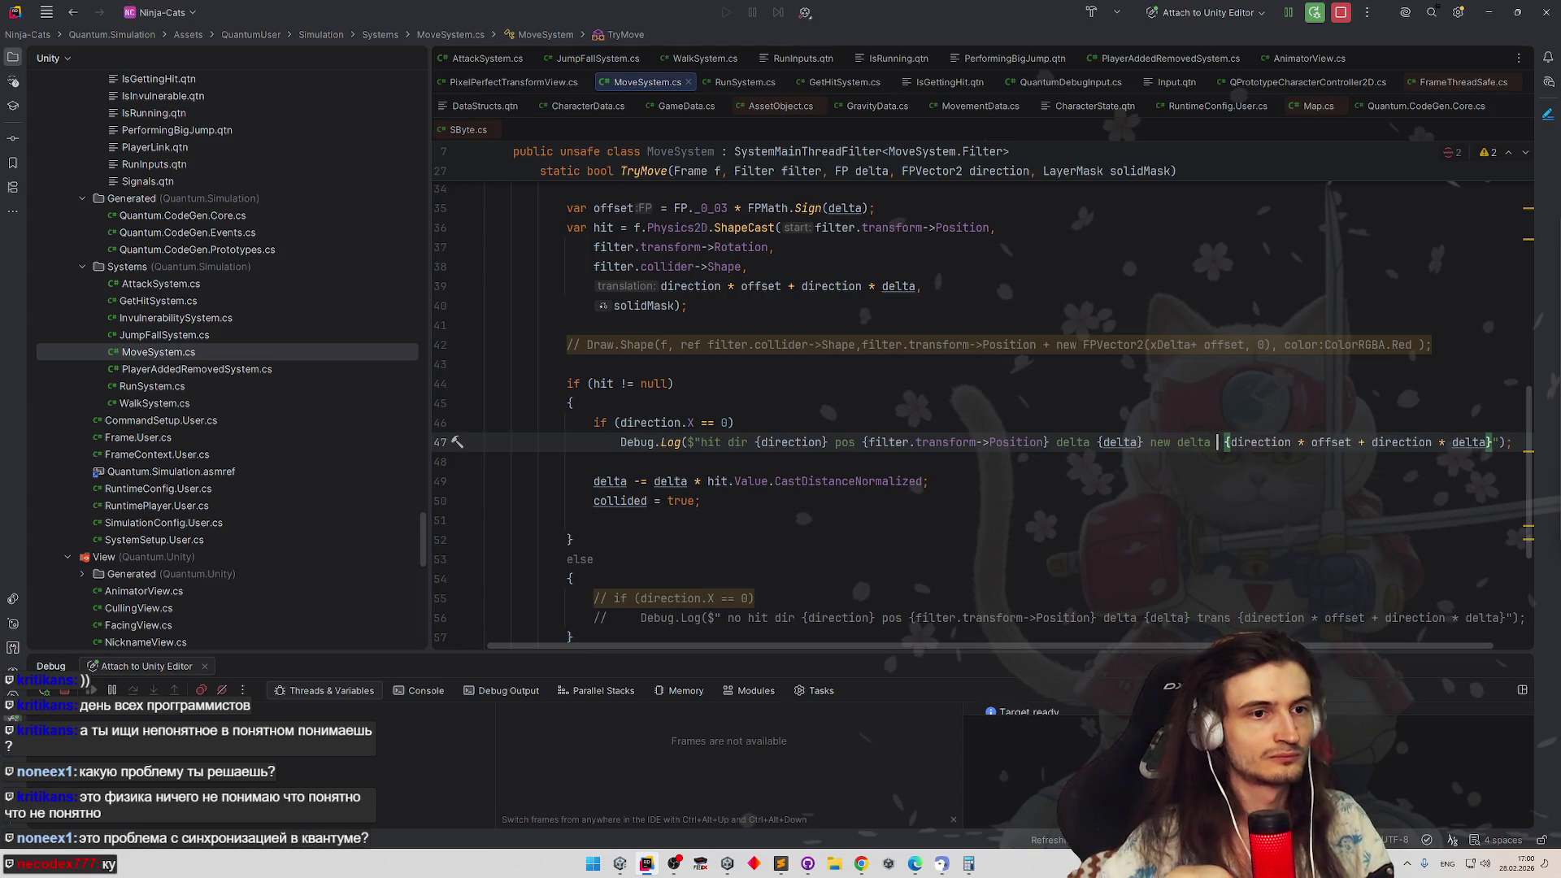
drag(1224, 442, 1495, 442)
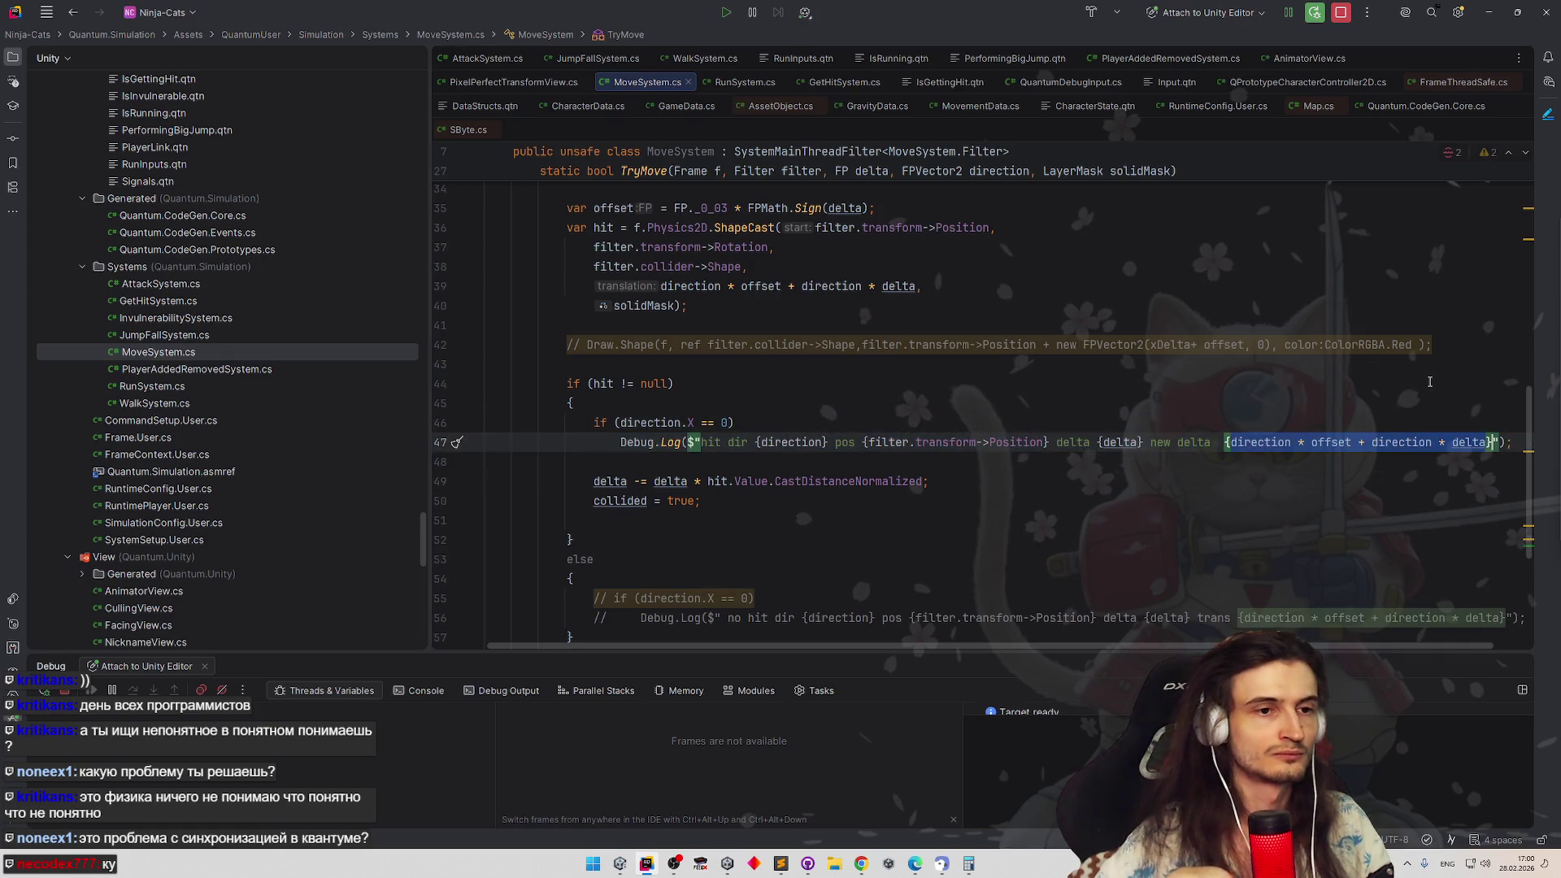
key(BackSpace)
text({)
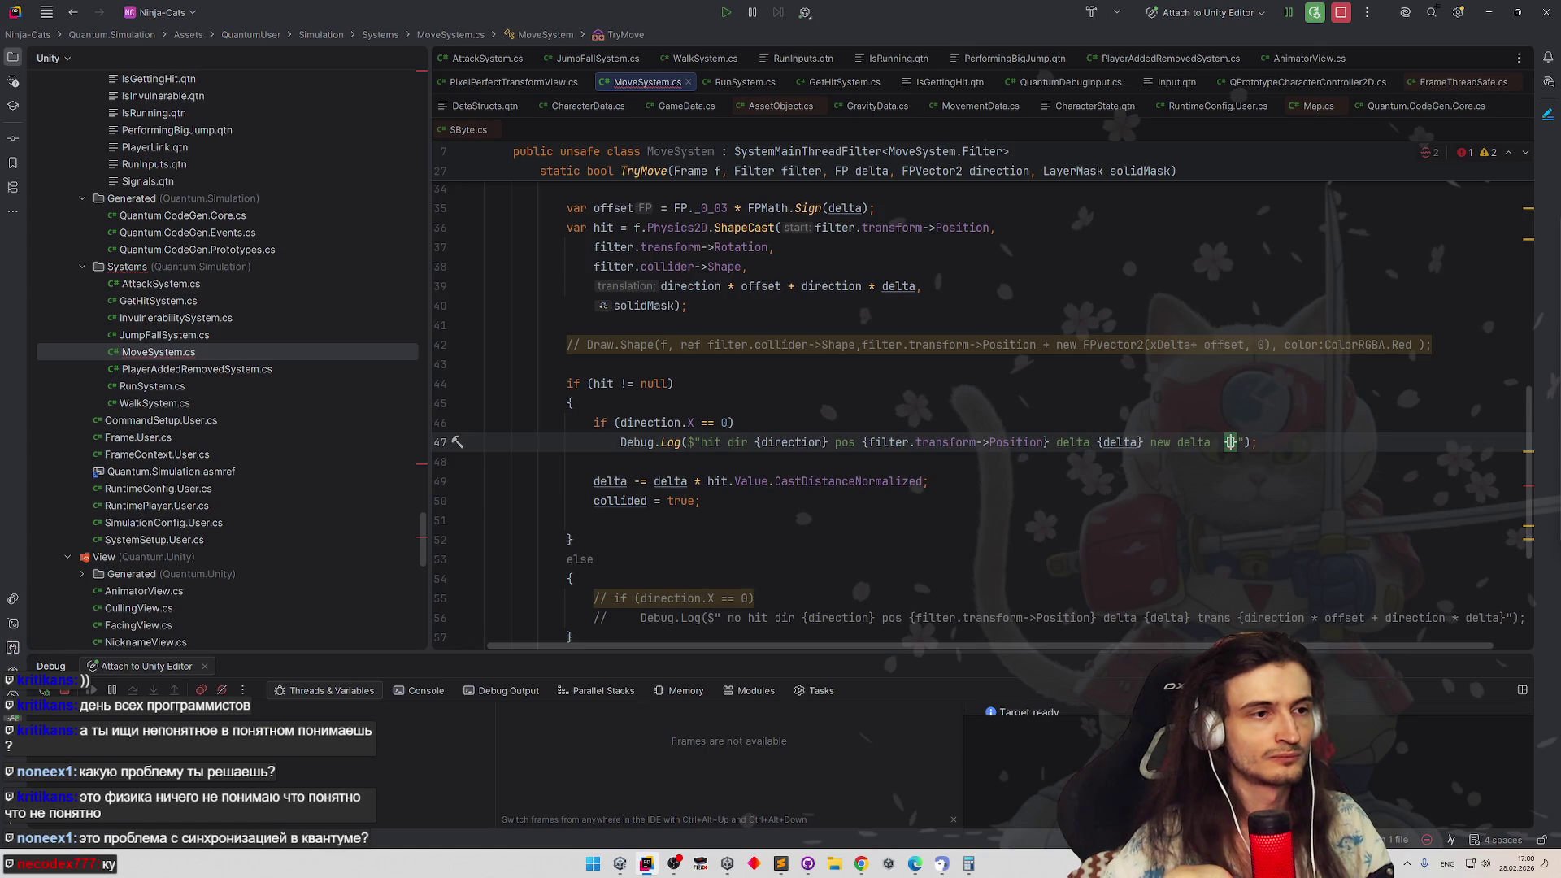
Fill the log braces with 'delta - delta * hit.Value.CastDistanceNormalized' and return to Unity
click(679, 480)
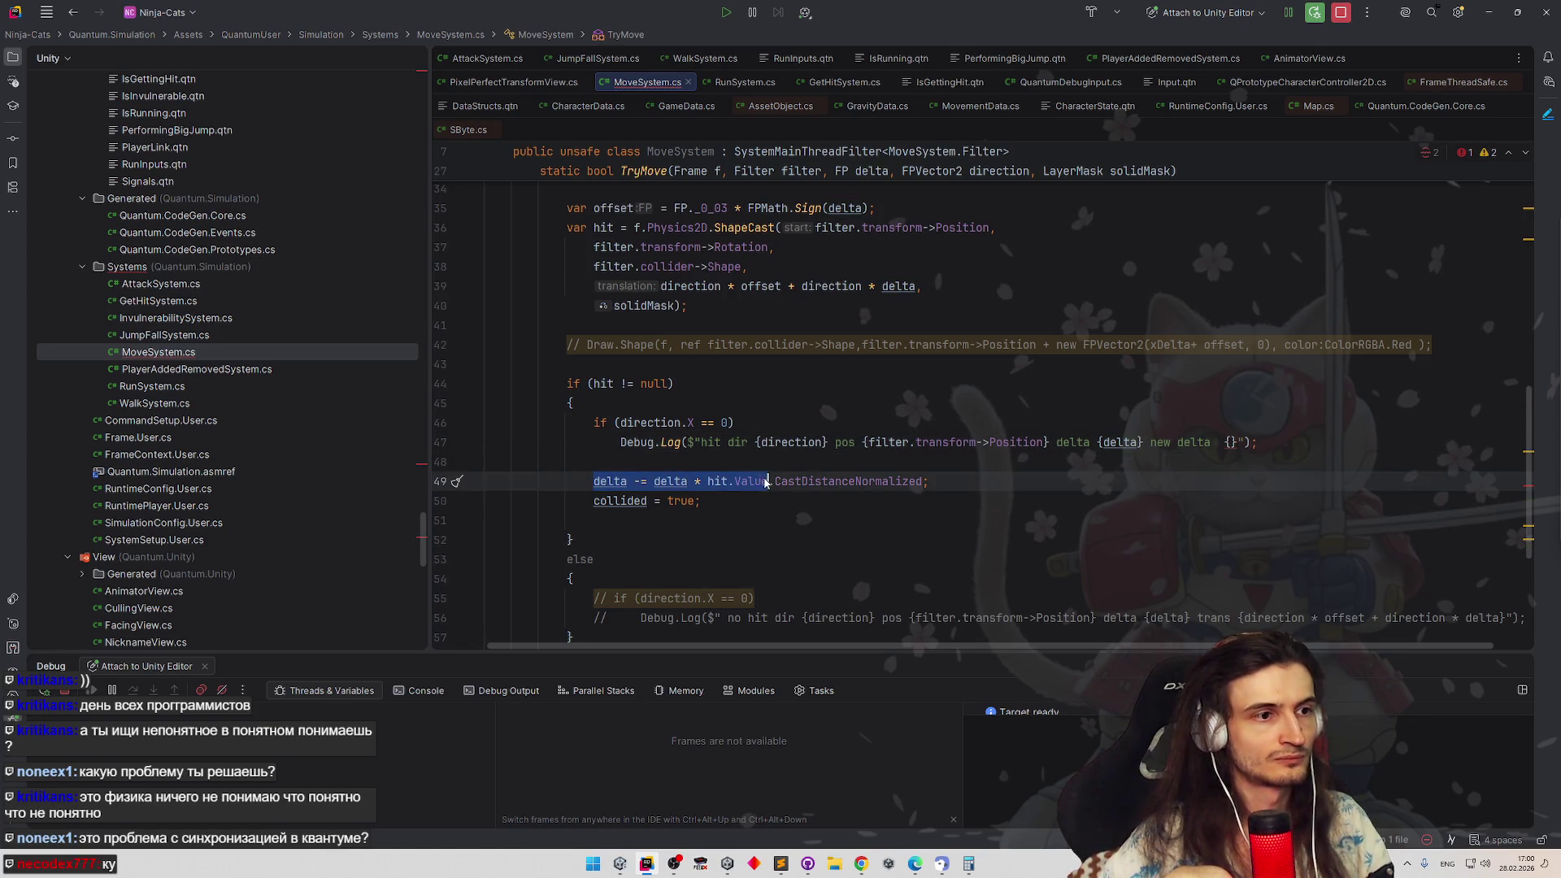
click(613, 481)
key(ctrl+w)
key(ctrl+w)
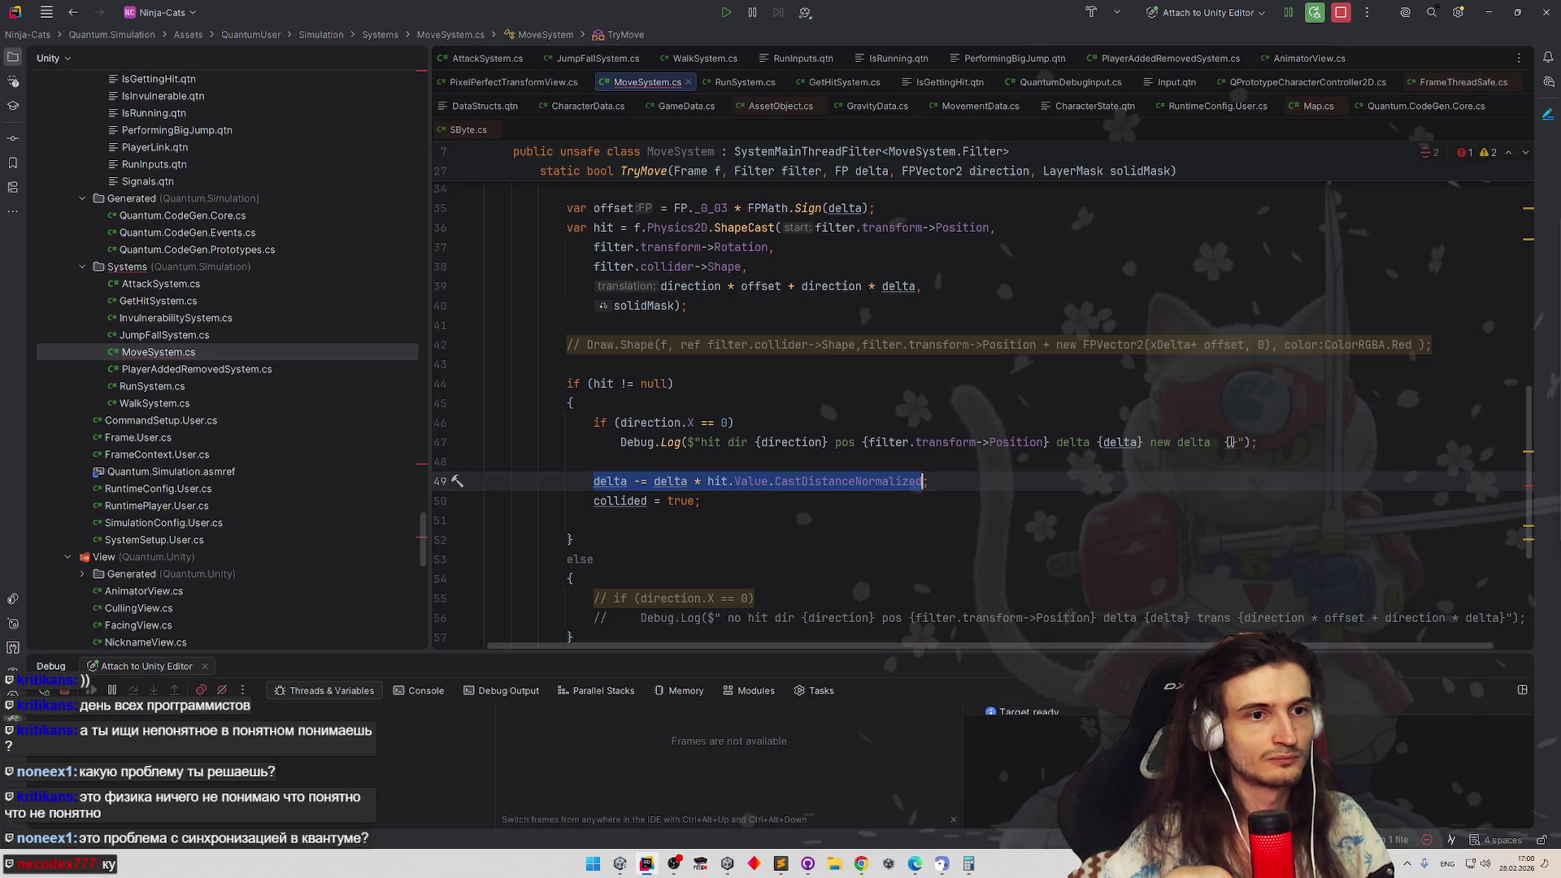
key(ctrl+c)
click(1232, 441)
key(ctrl+v)
key(BackSpace)
click(1241, 397)
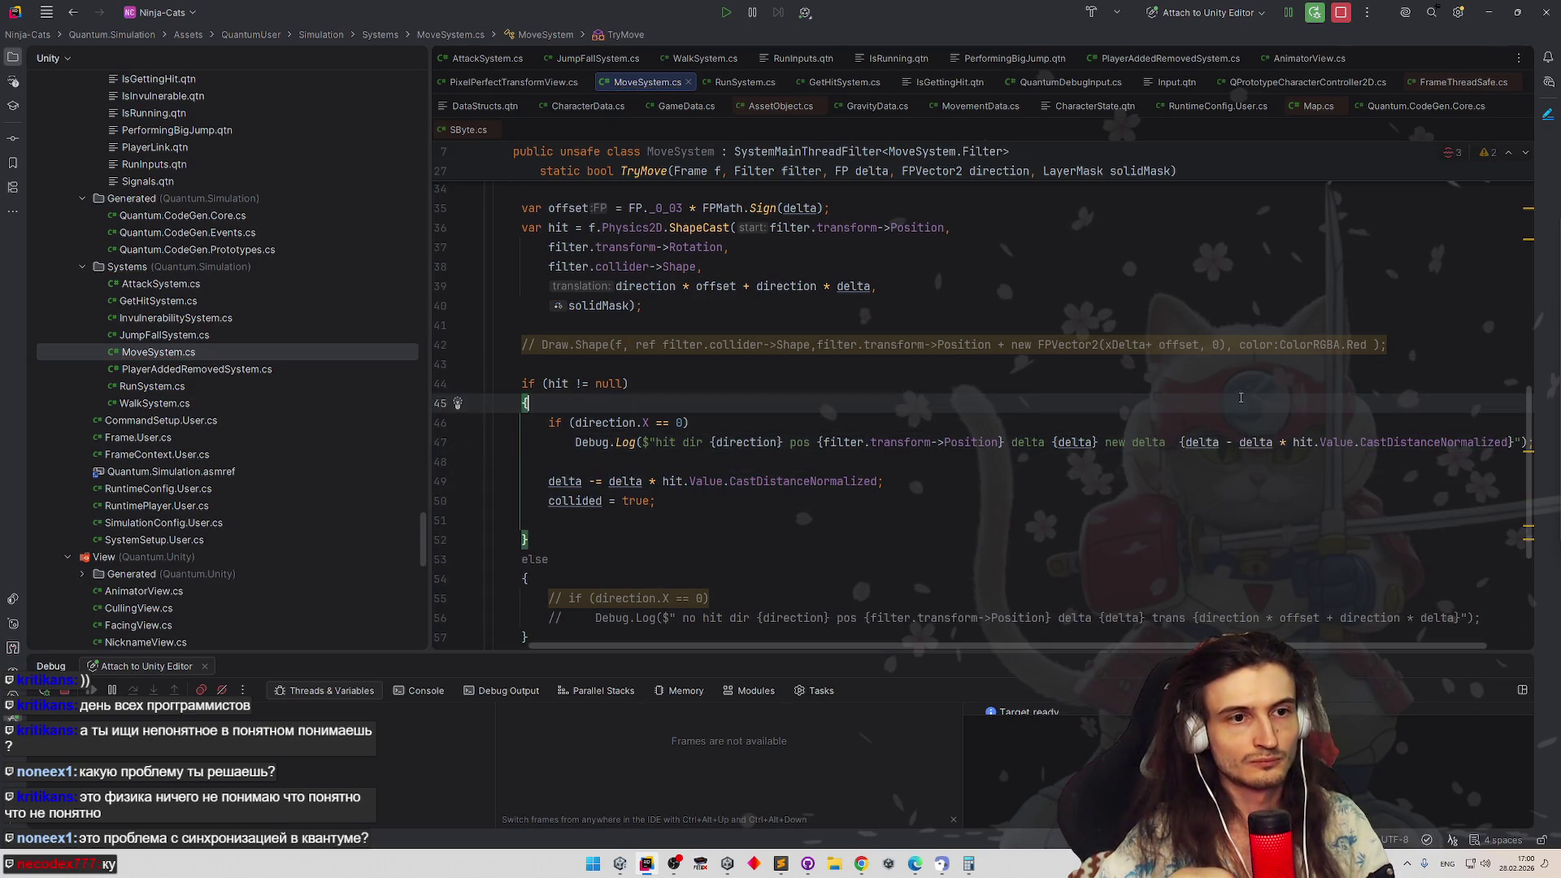
key(alt+Tab)
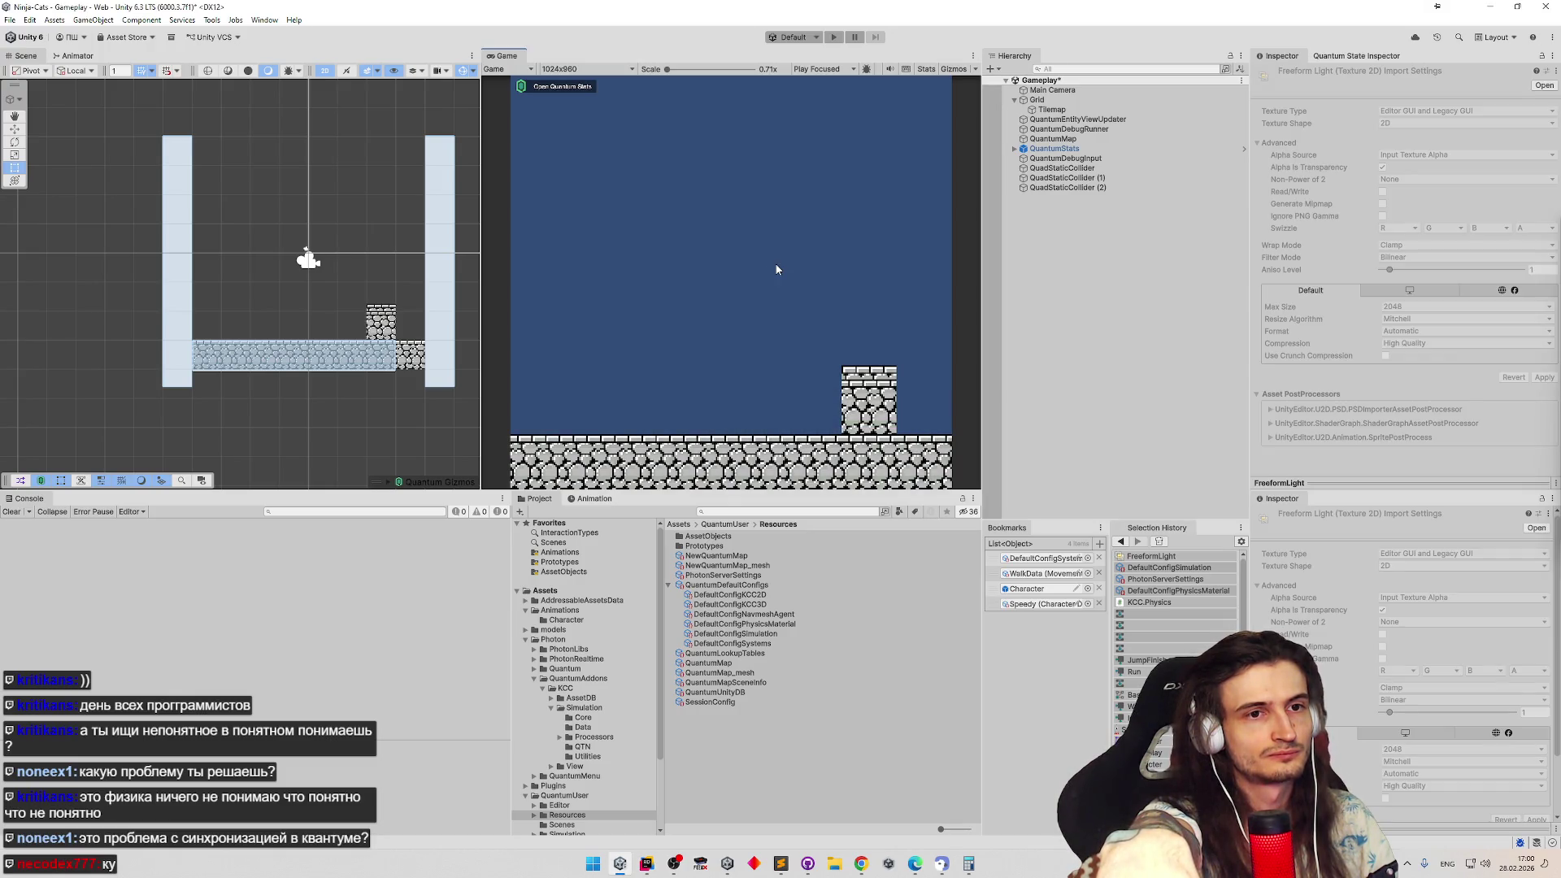
Play-test to see the 'new delta' hit logs, stop, and return to MoveSystem.cs in Rider
key(ctrl+p)
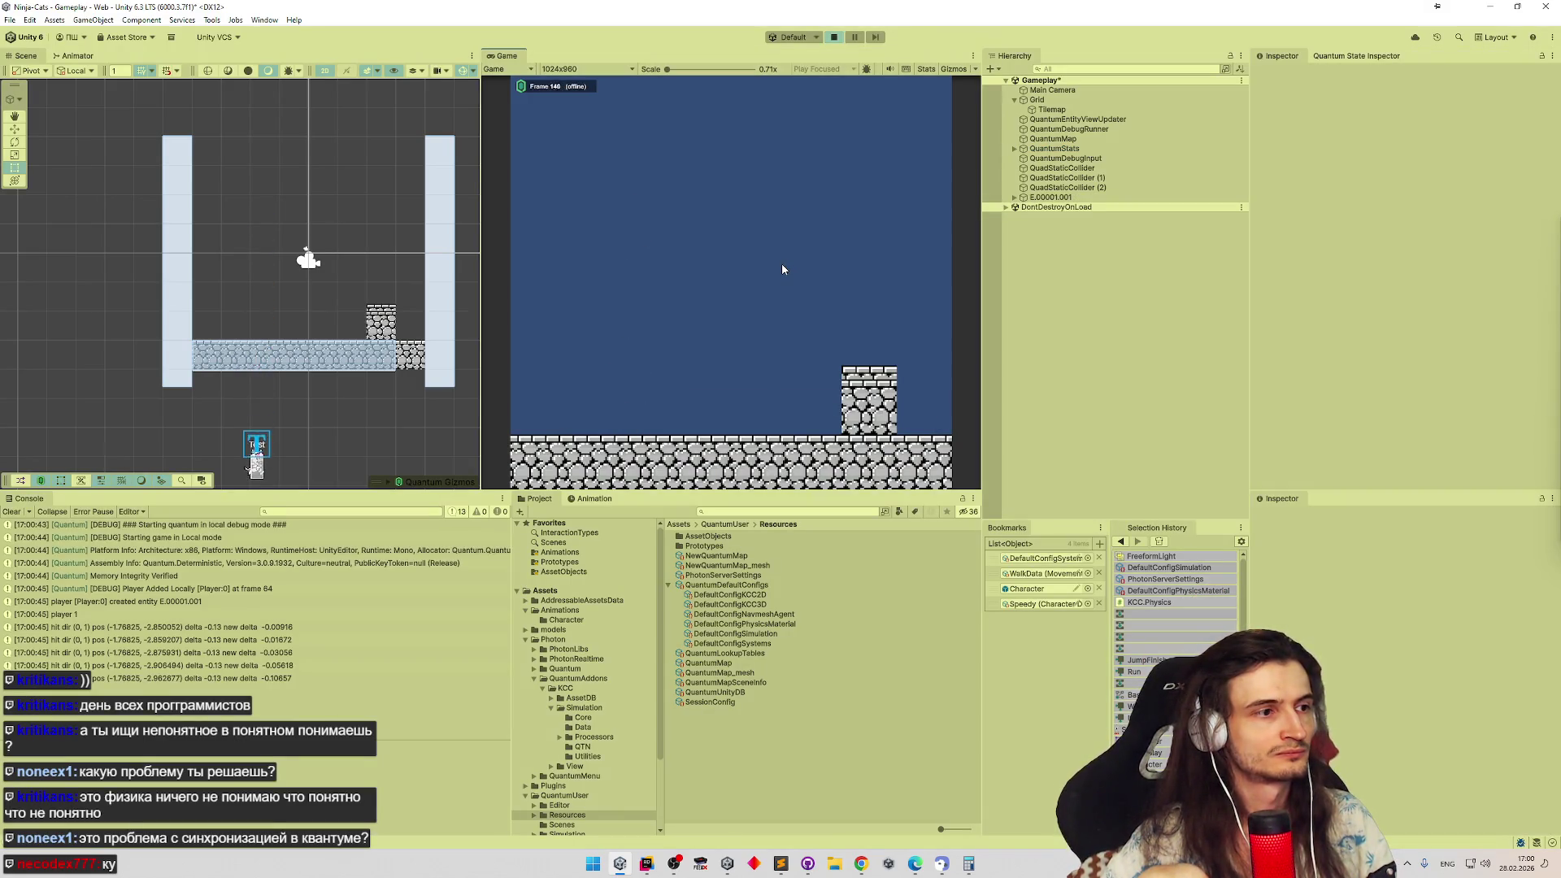
key(ctrl+p)
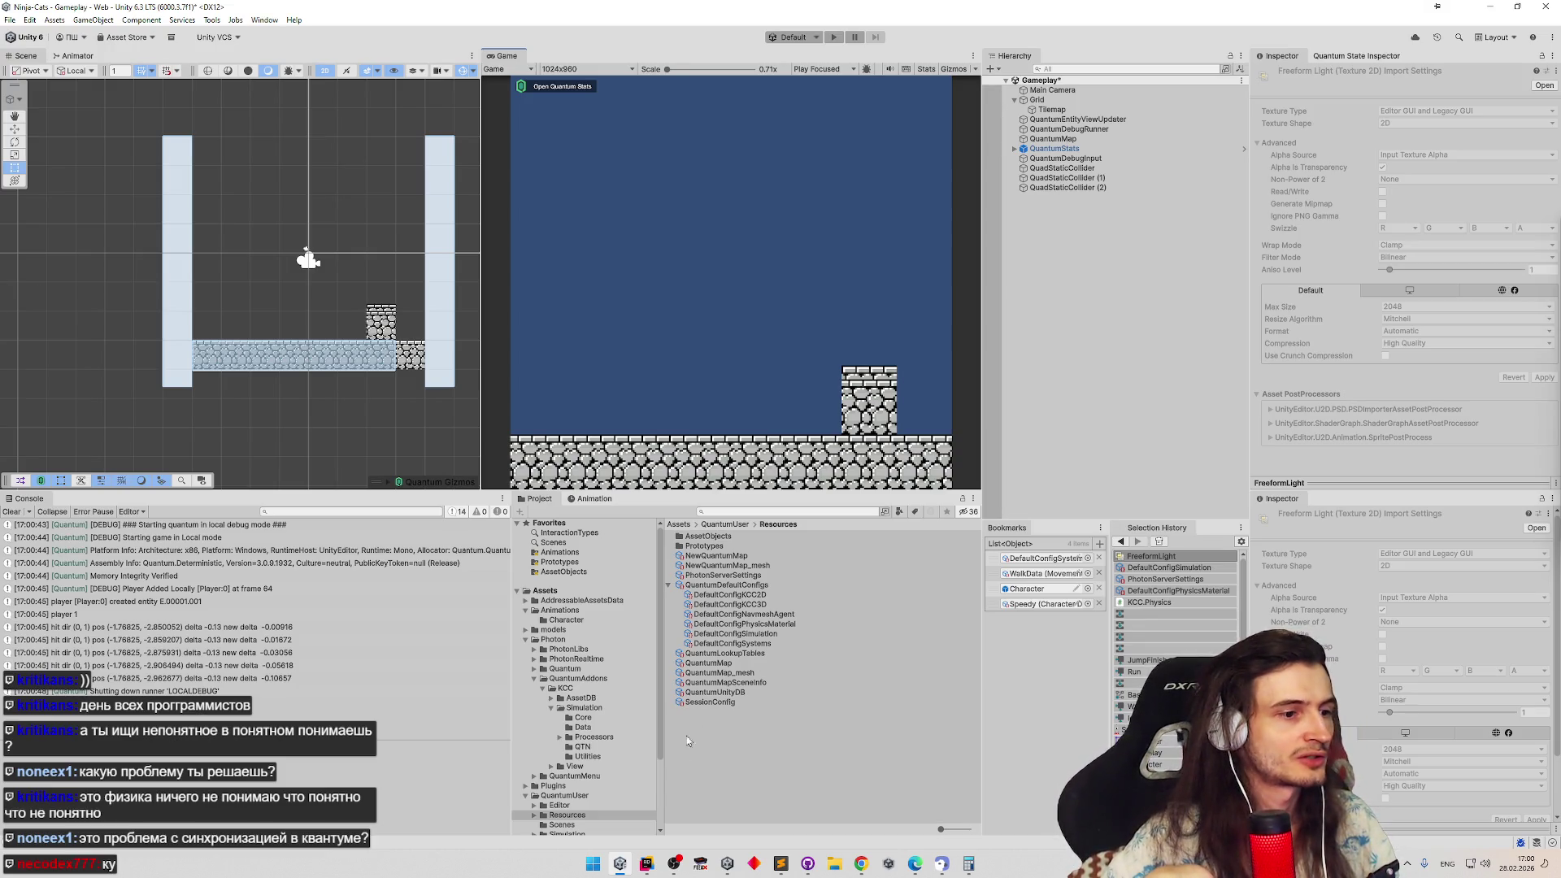
mouse_move(647, 864)
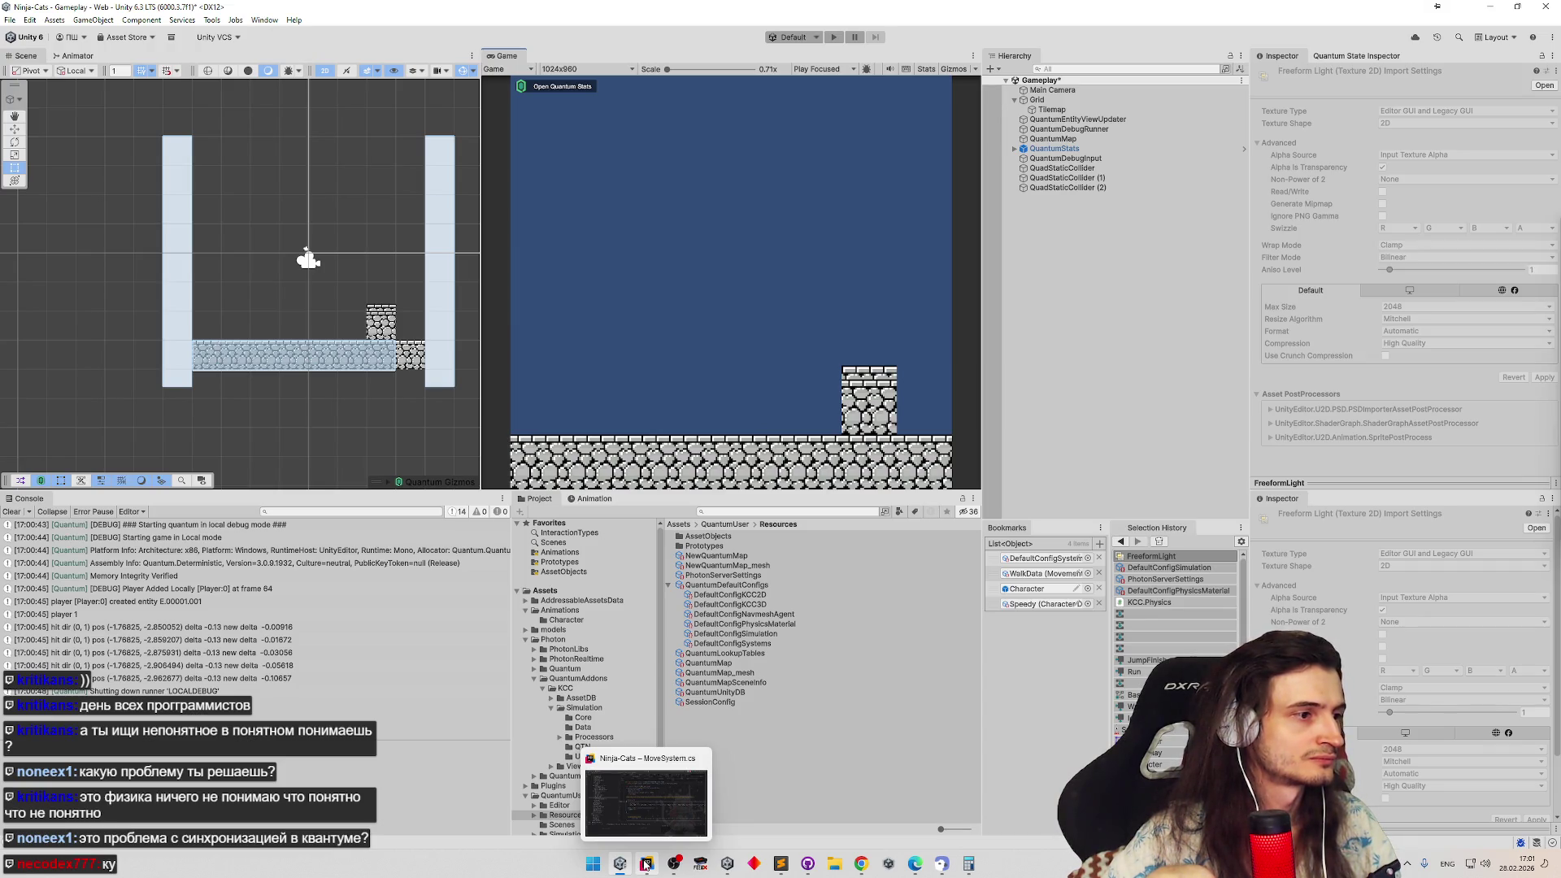
click(646, 863)
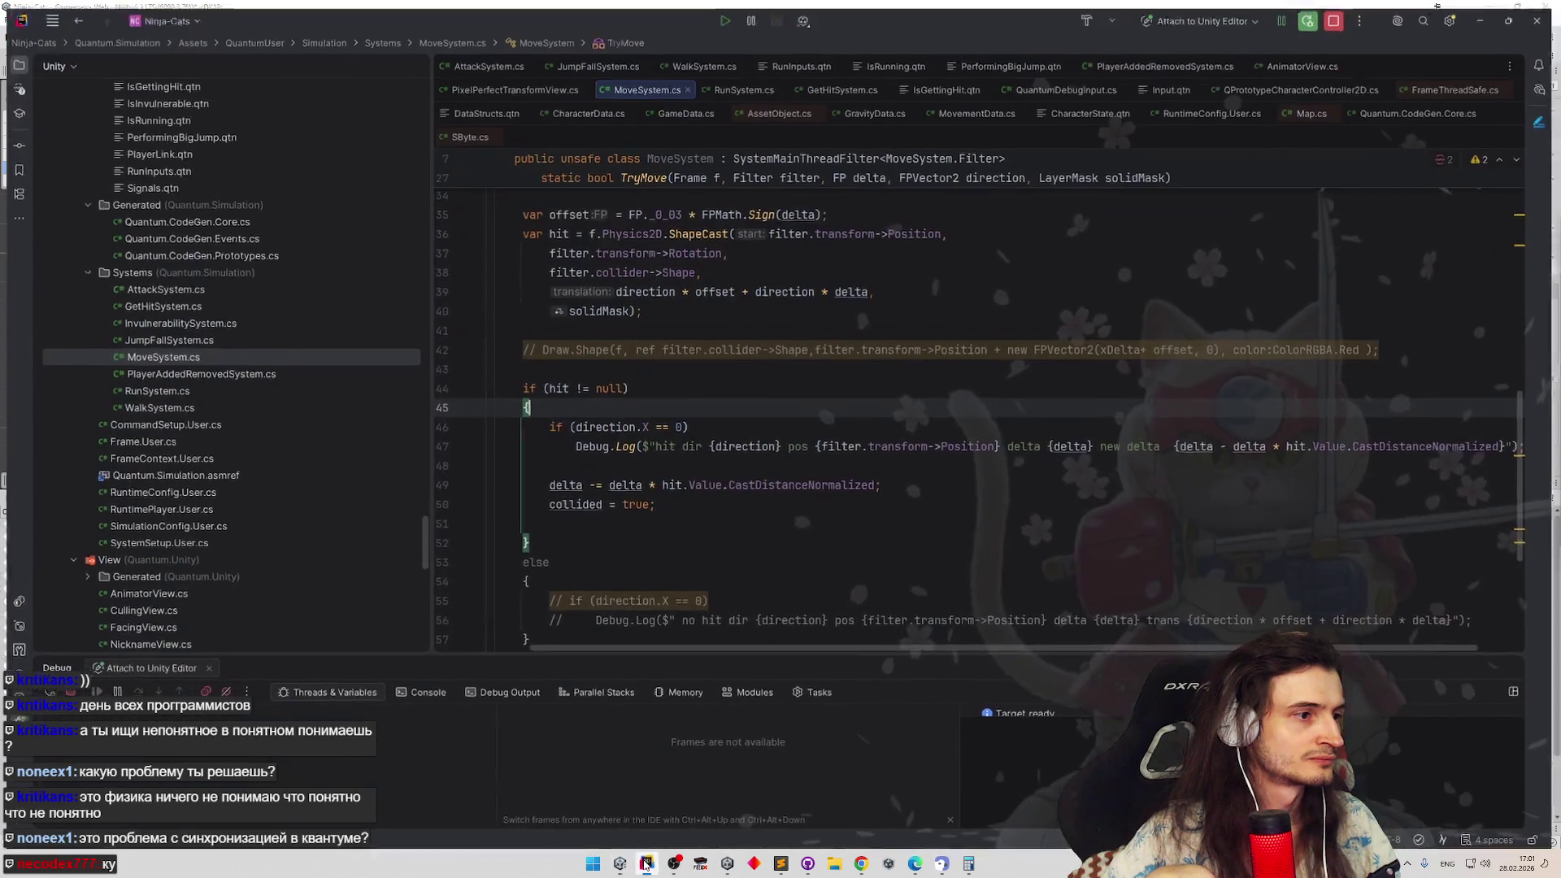
Declare a penetration variable after the hit log, set to delta times CastDistanceNormalized
click(648, 864)
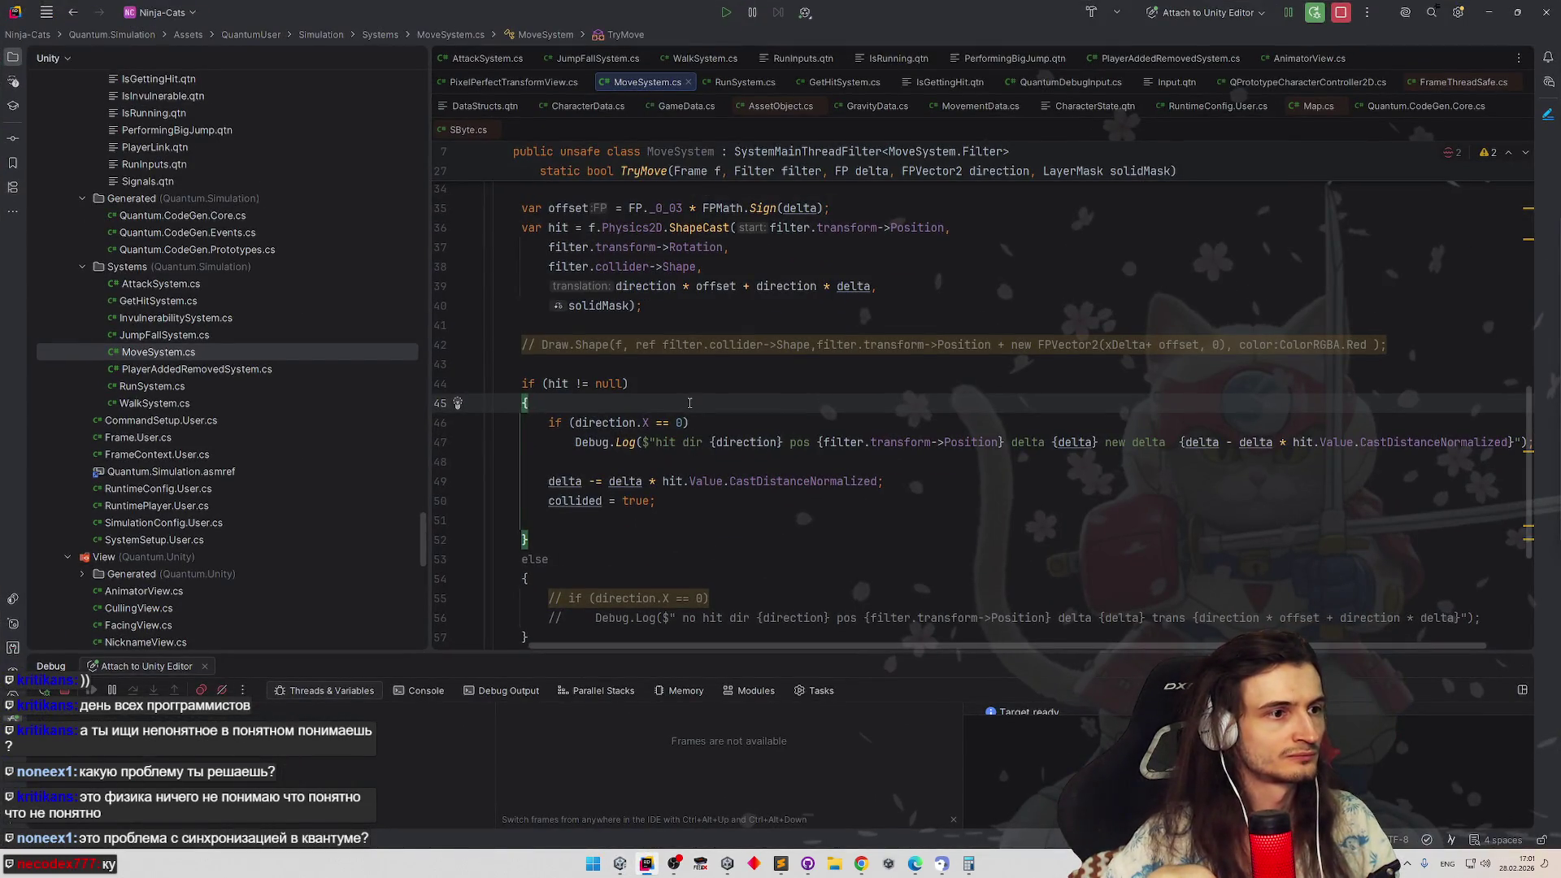
click(684, 464)
key(Return)
key(Return)
key(Up)
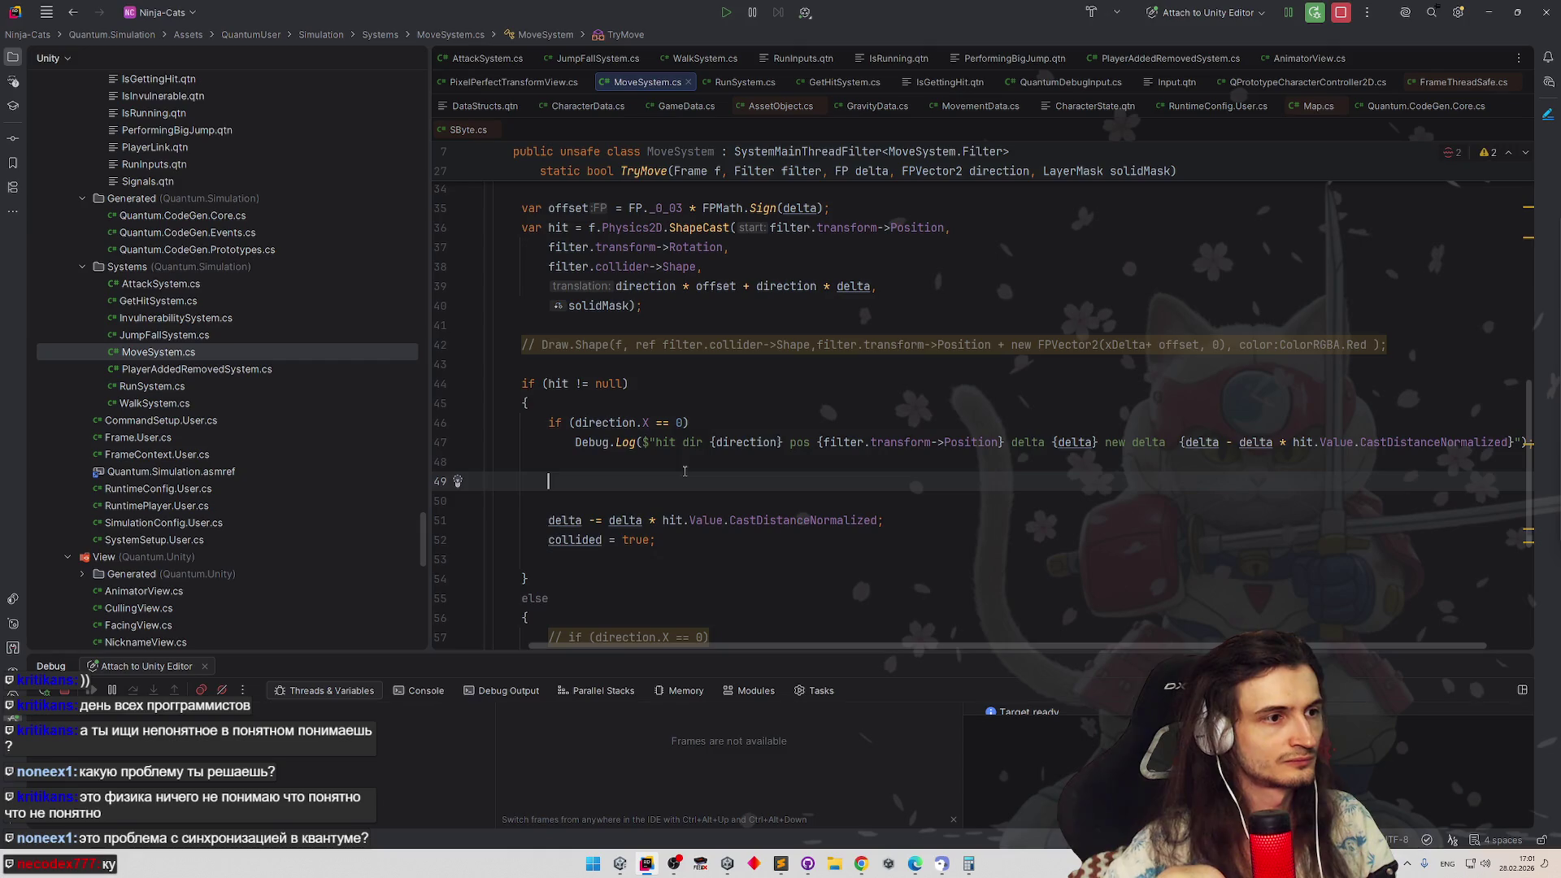
text(var overlap)
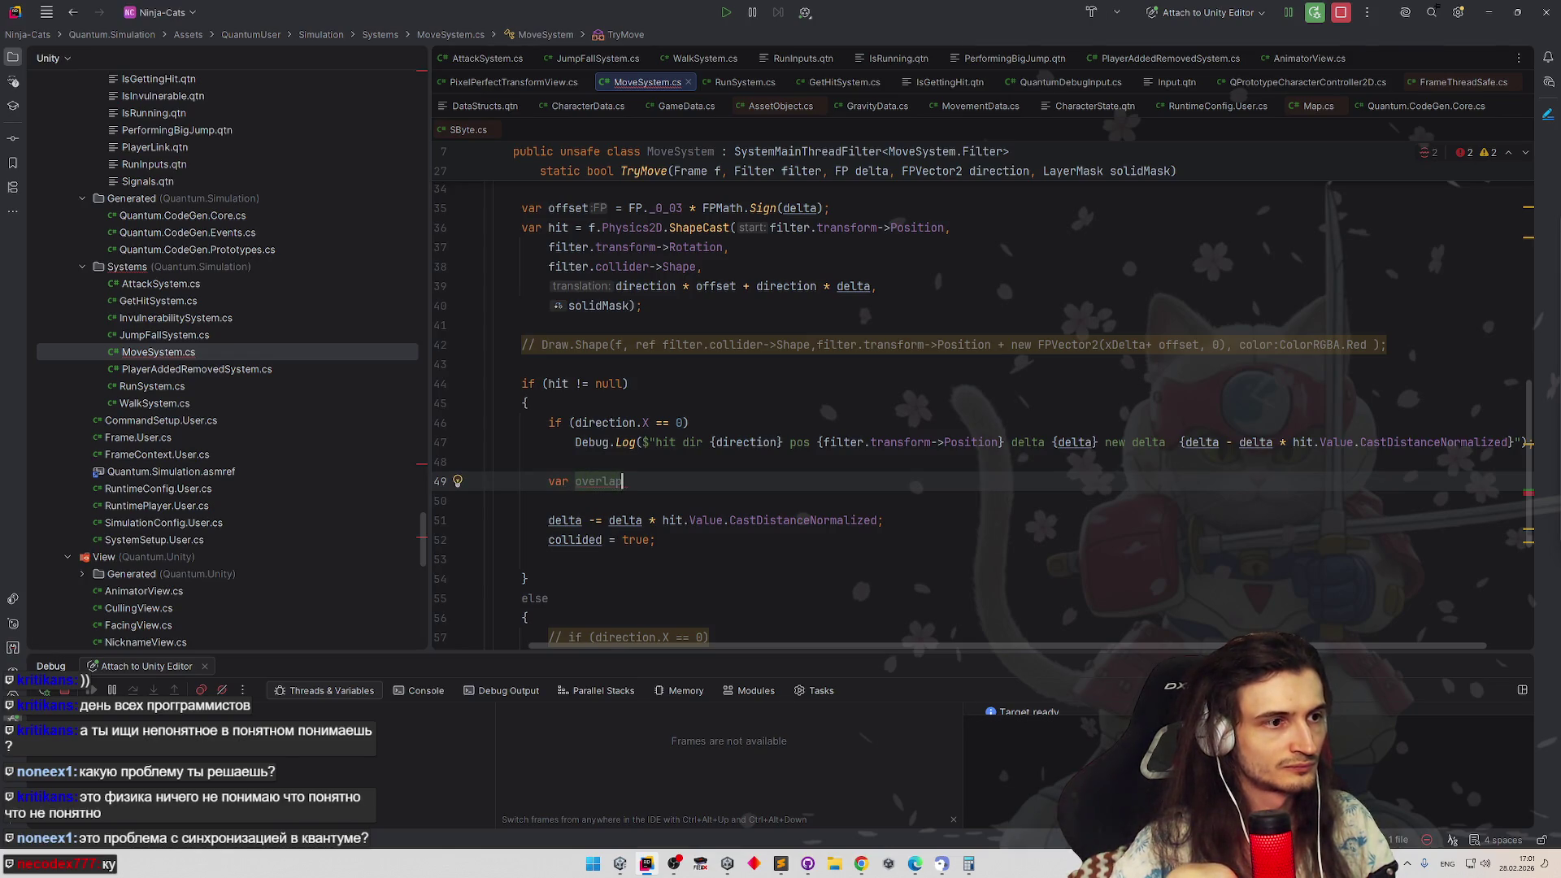
key(ctrl+BackSpace)
text(penetrationD)
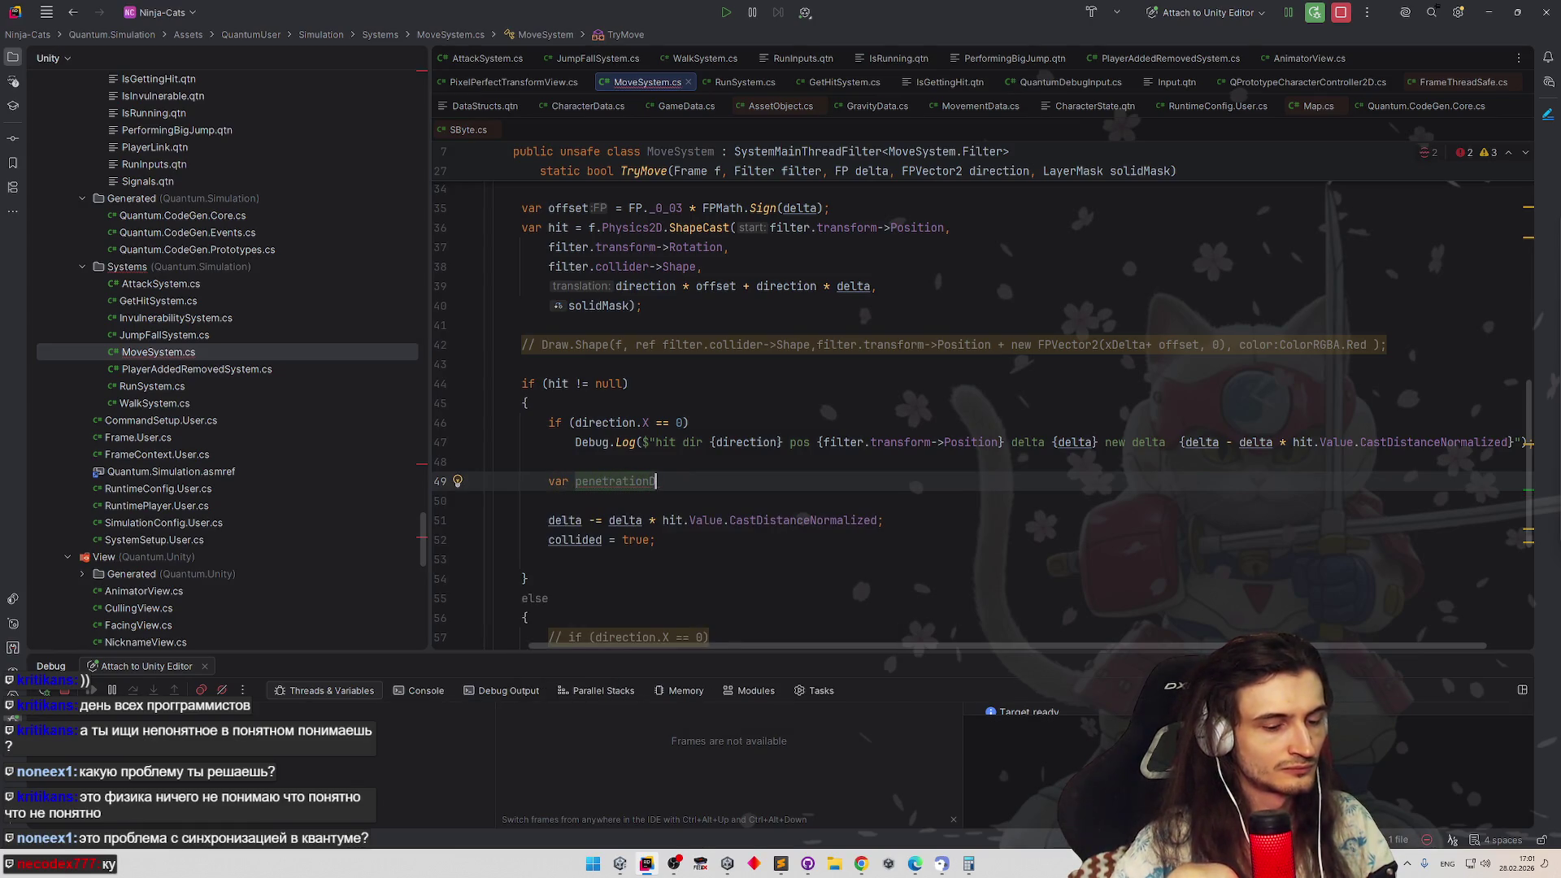
key(BackSpace)
key(BackSpace)
key(BackSpace)
text(=)
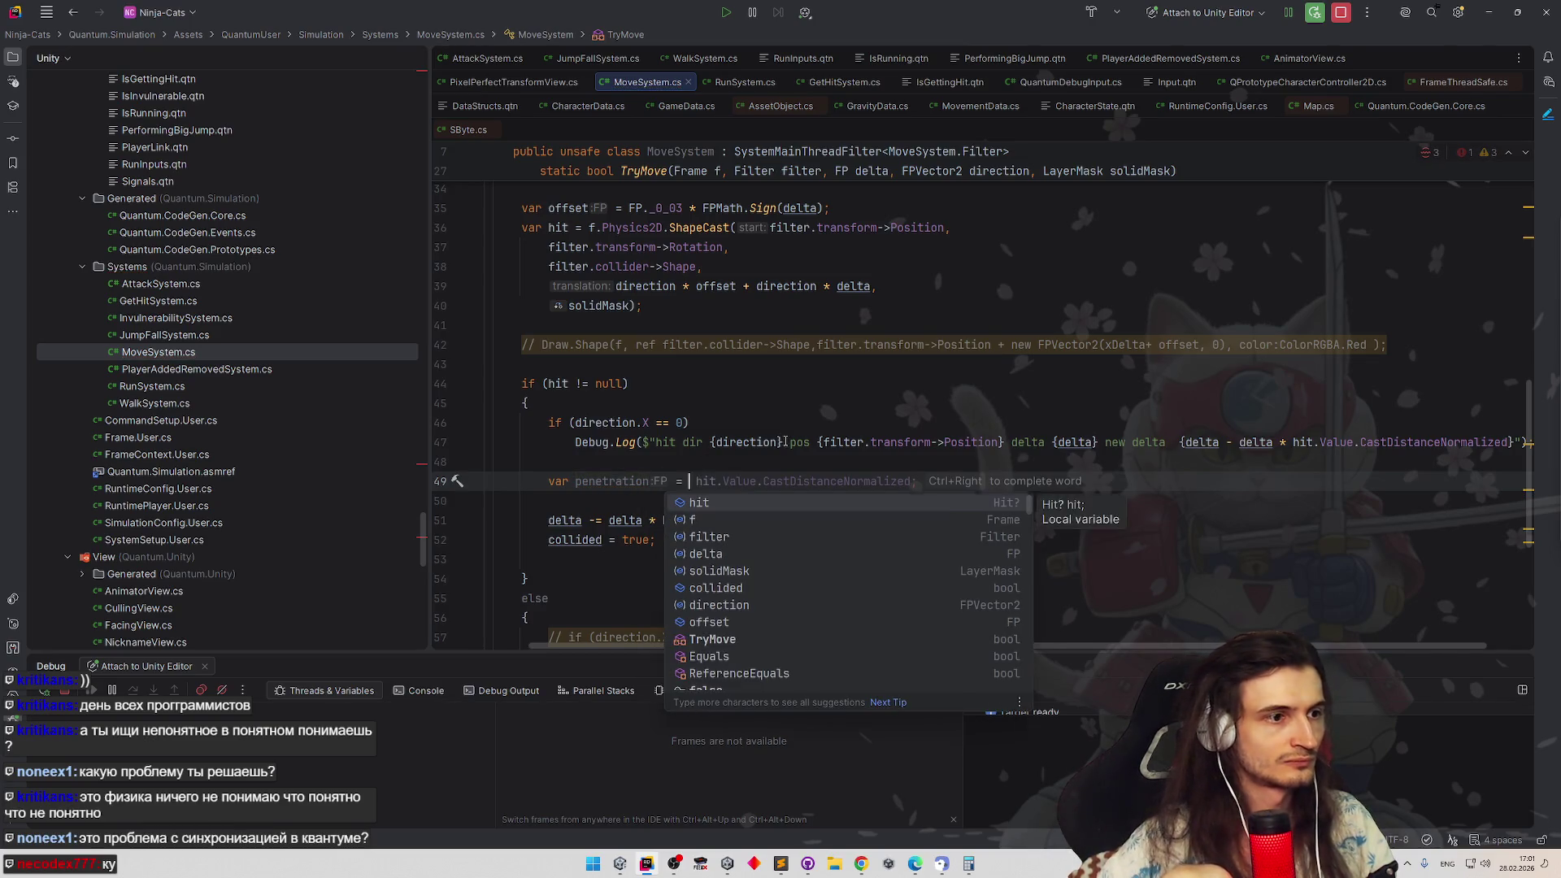
drag(608, 520, 725, 520)
key(shift+End)
key(ctrl+c)
key(Up)
key(Up)
key(End)
key(ctrl+v)
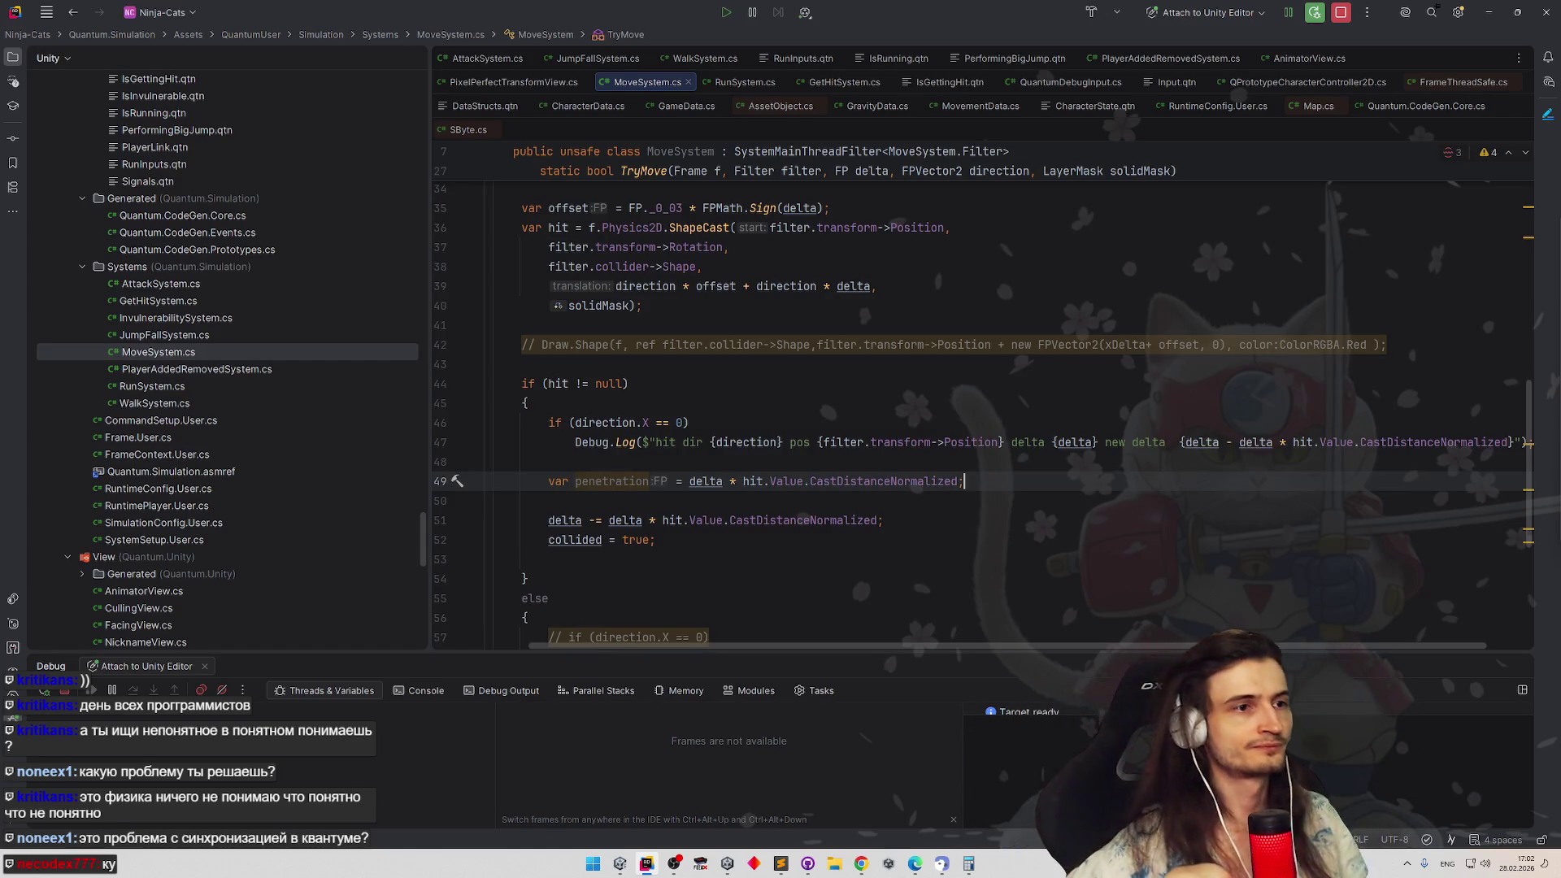
Try pasting the translation expression over delta, undo it, and discard an unfinished var line above offset
click(674, 286)
key(ctrl+w)
key(ctrl+w)
key(ctrl+c)
double_click(707, 481)
key(ctrl+v)
key(ctrl+z)
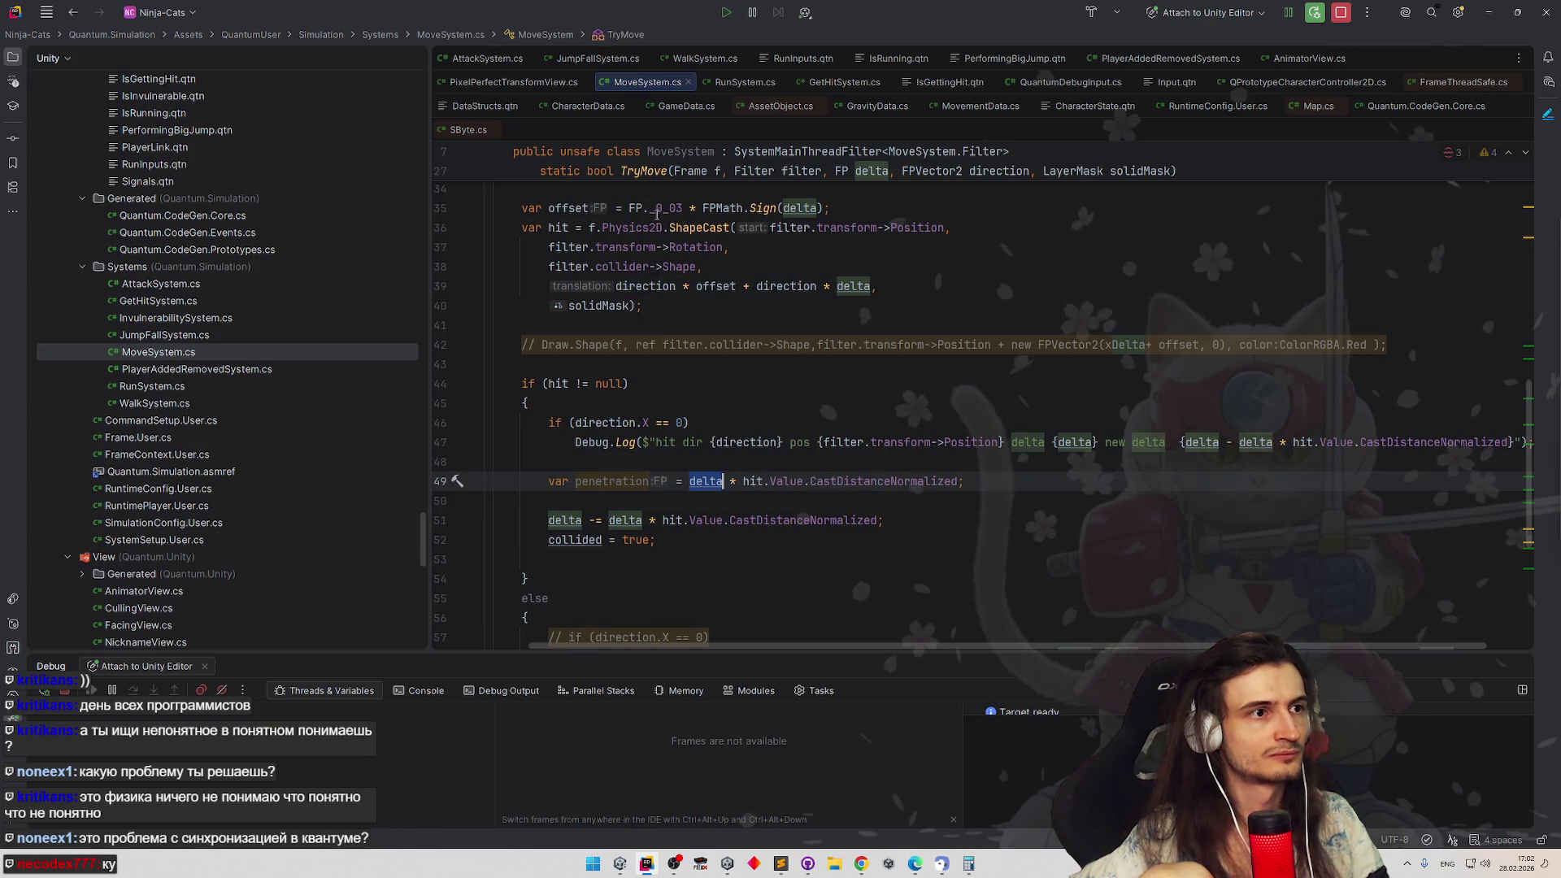
click(657, 210)
key(ctrl+alt+Return)
text(var)
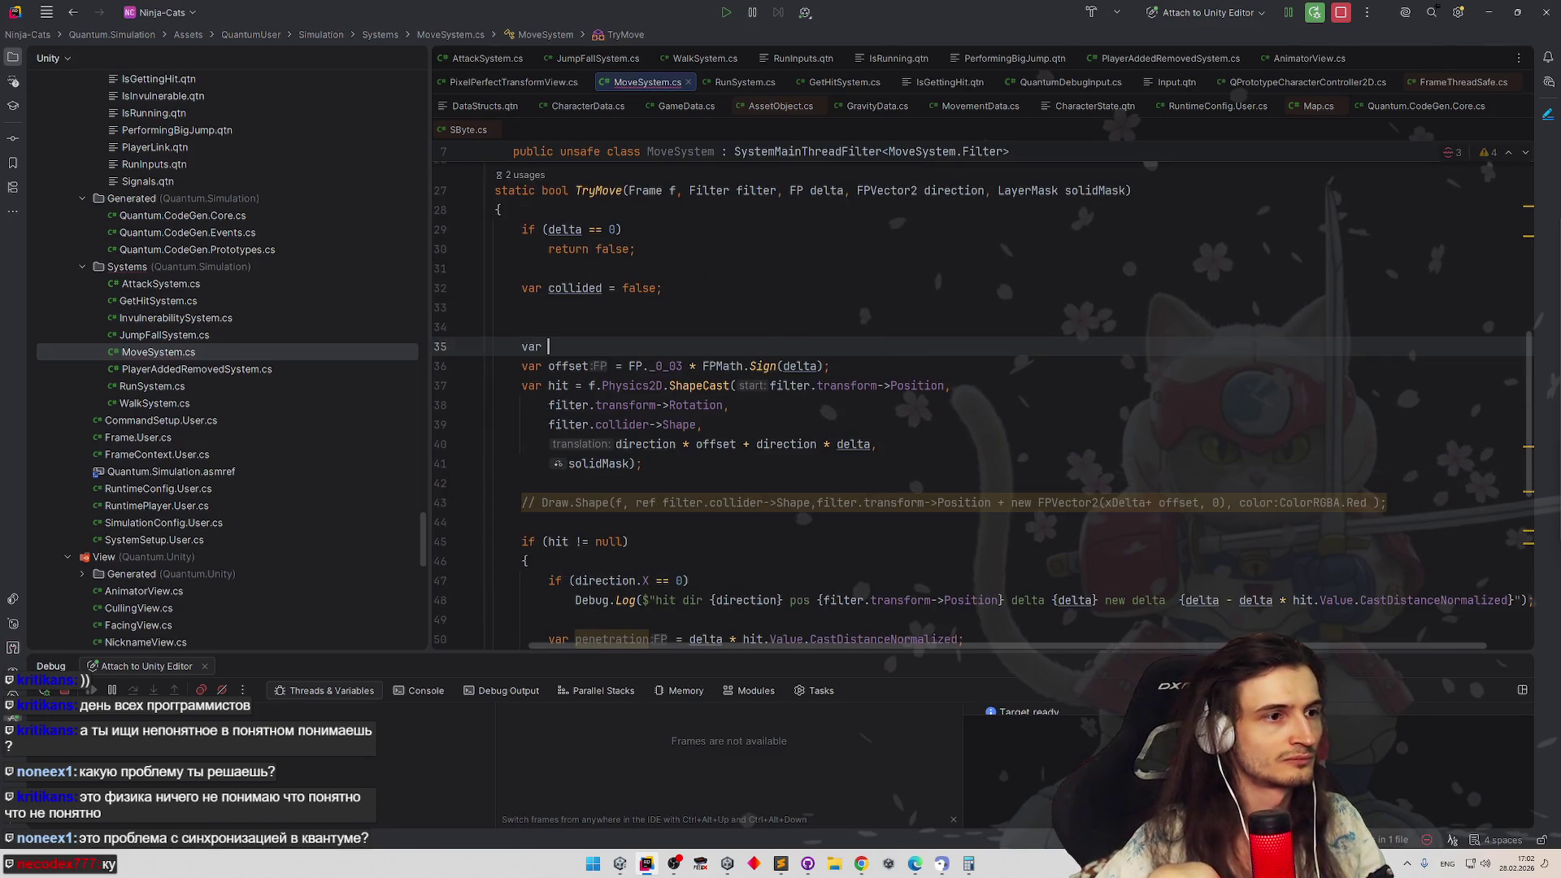
key(BackSpace)
key(BackSpace)
key(BackSpace)
scroll(766, 258, down, 1)
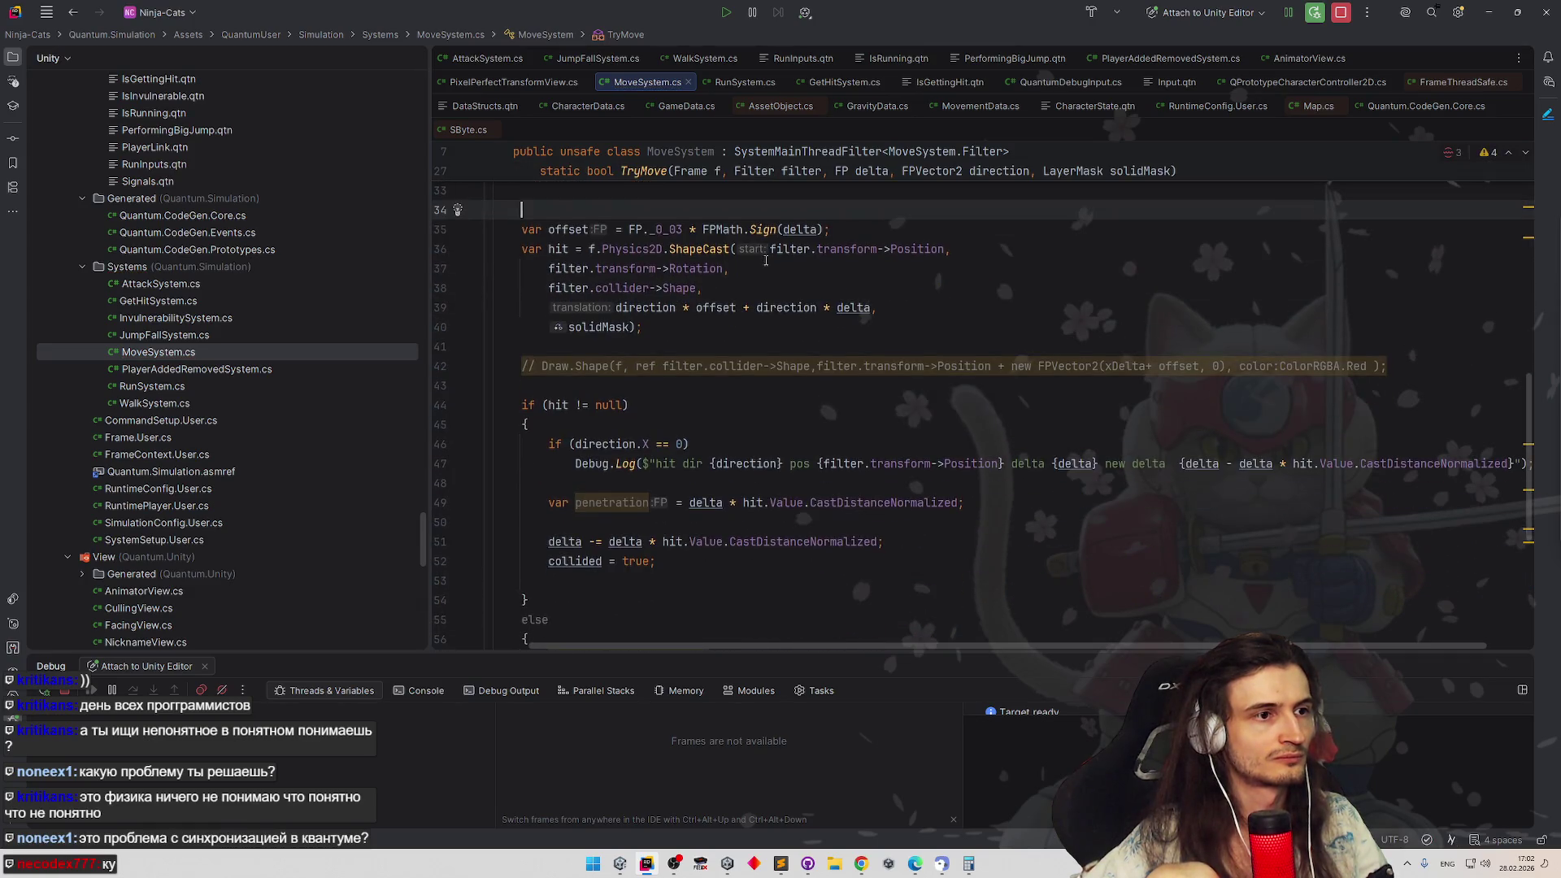
scroll(764, 260, down, 2)
scroll(733, 261, down, 1)
scroll(723, 260, up, 1)
scroll(724, 259, down, 1)
scroll(723, 259, up, 3)
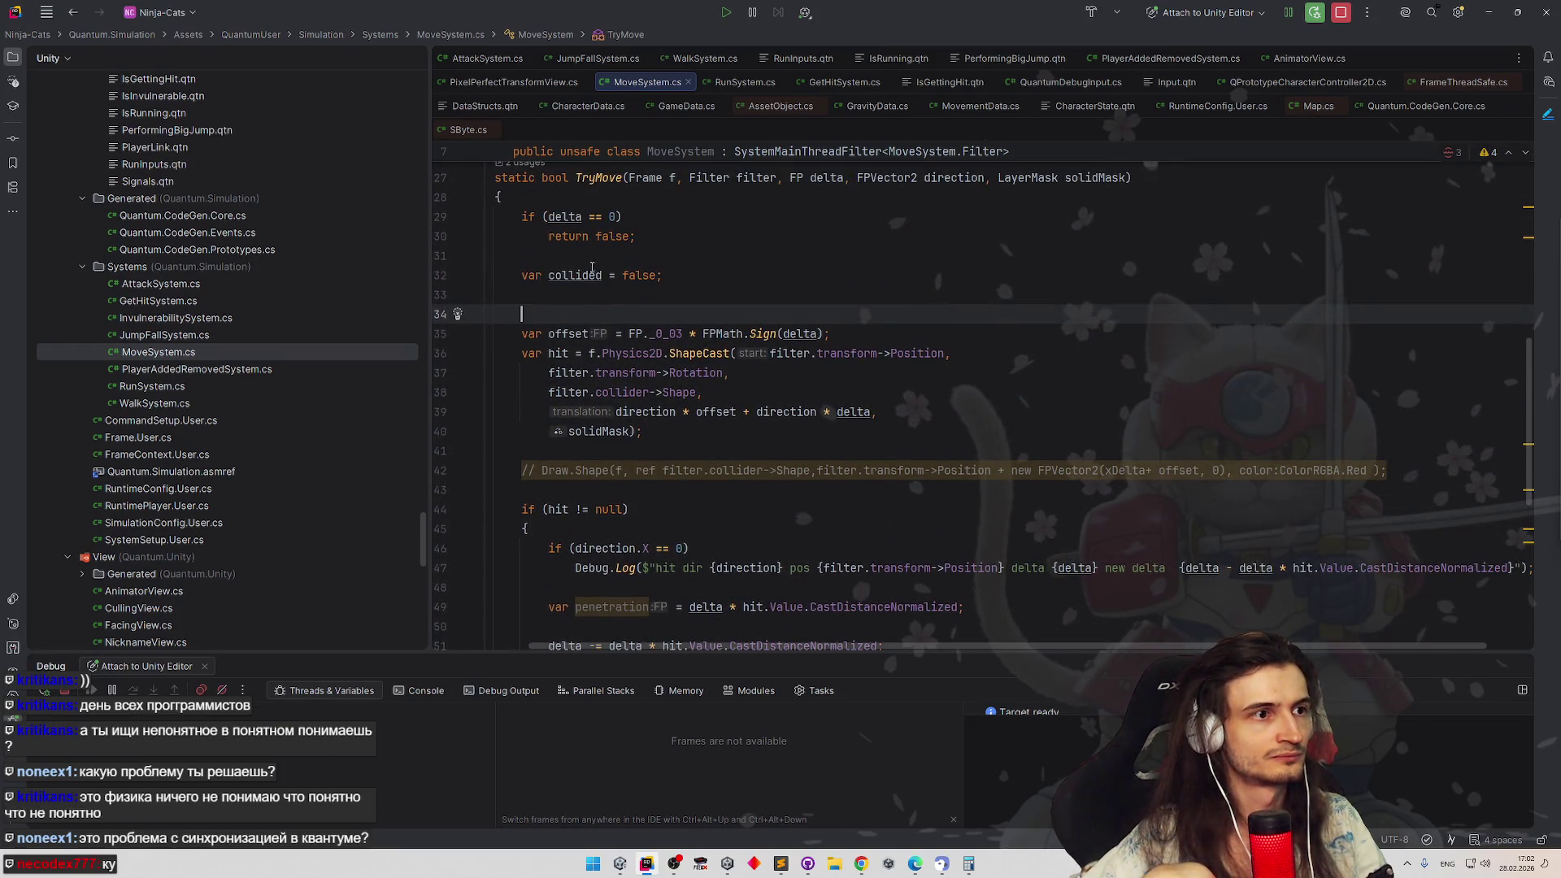
click(575, 333)
scroll(732, 353, down, 3)
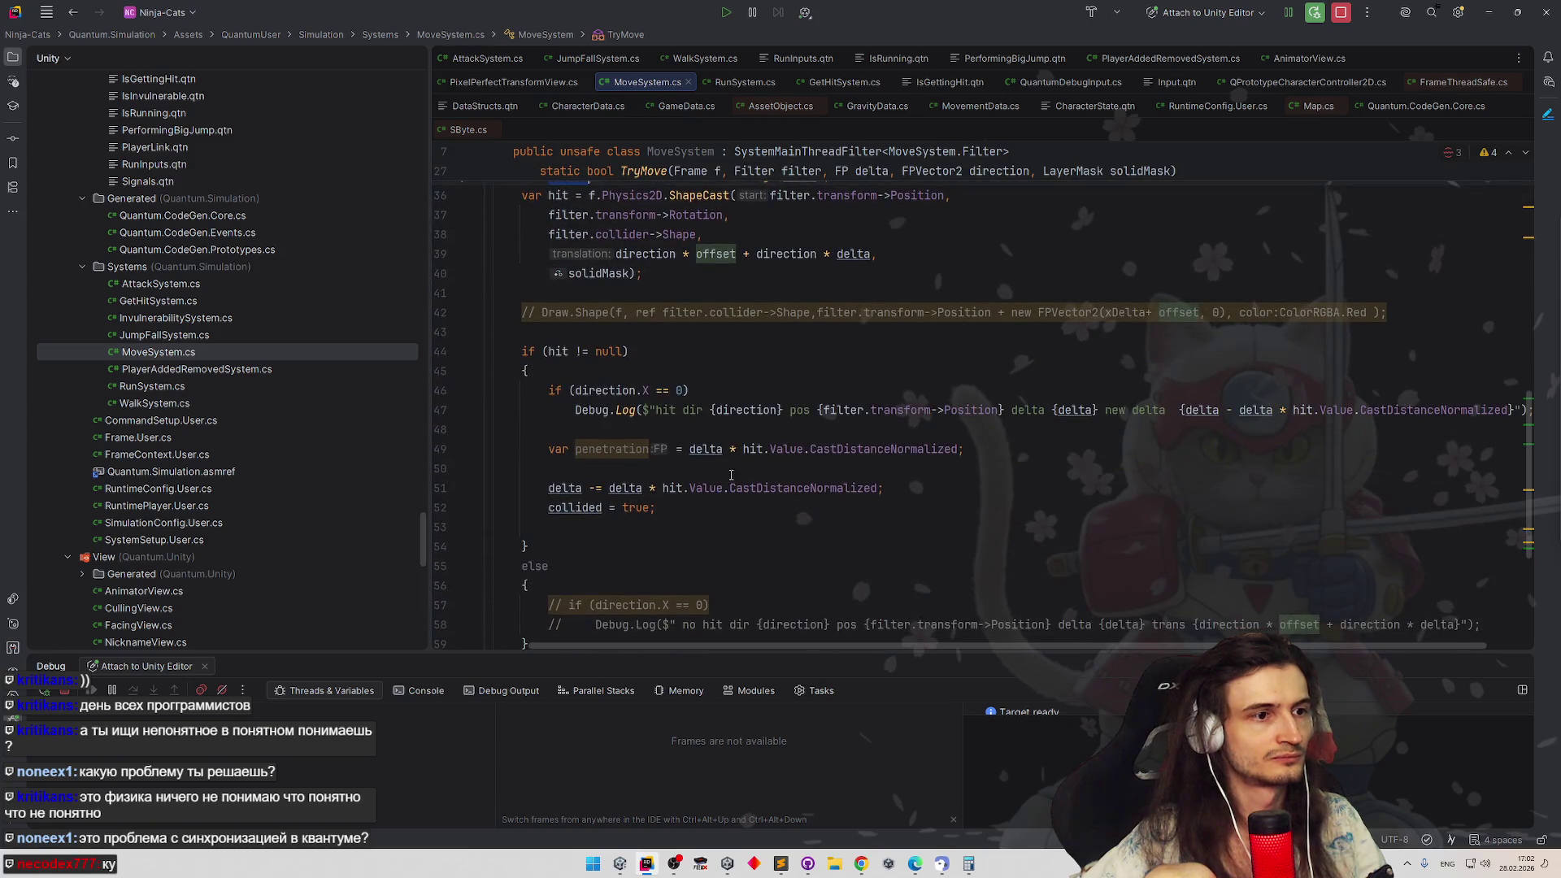
Make the term (delta + offset) and rename penetration to distance
click(724, 449)
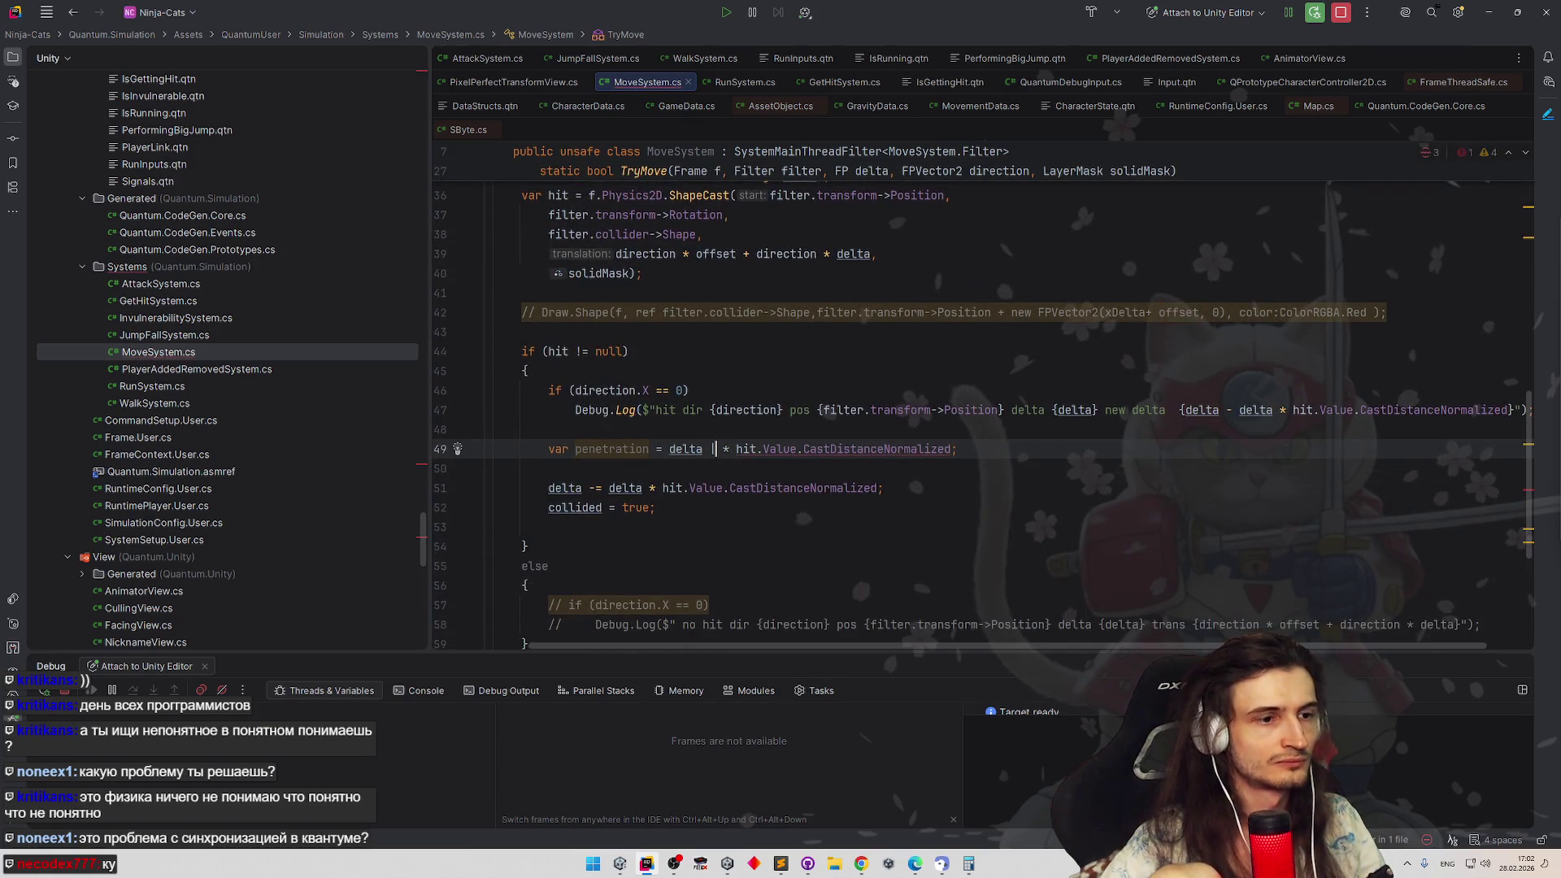
text(+ offset)
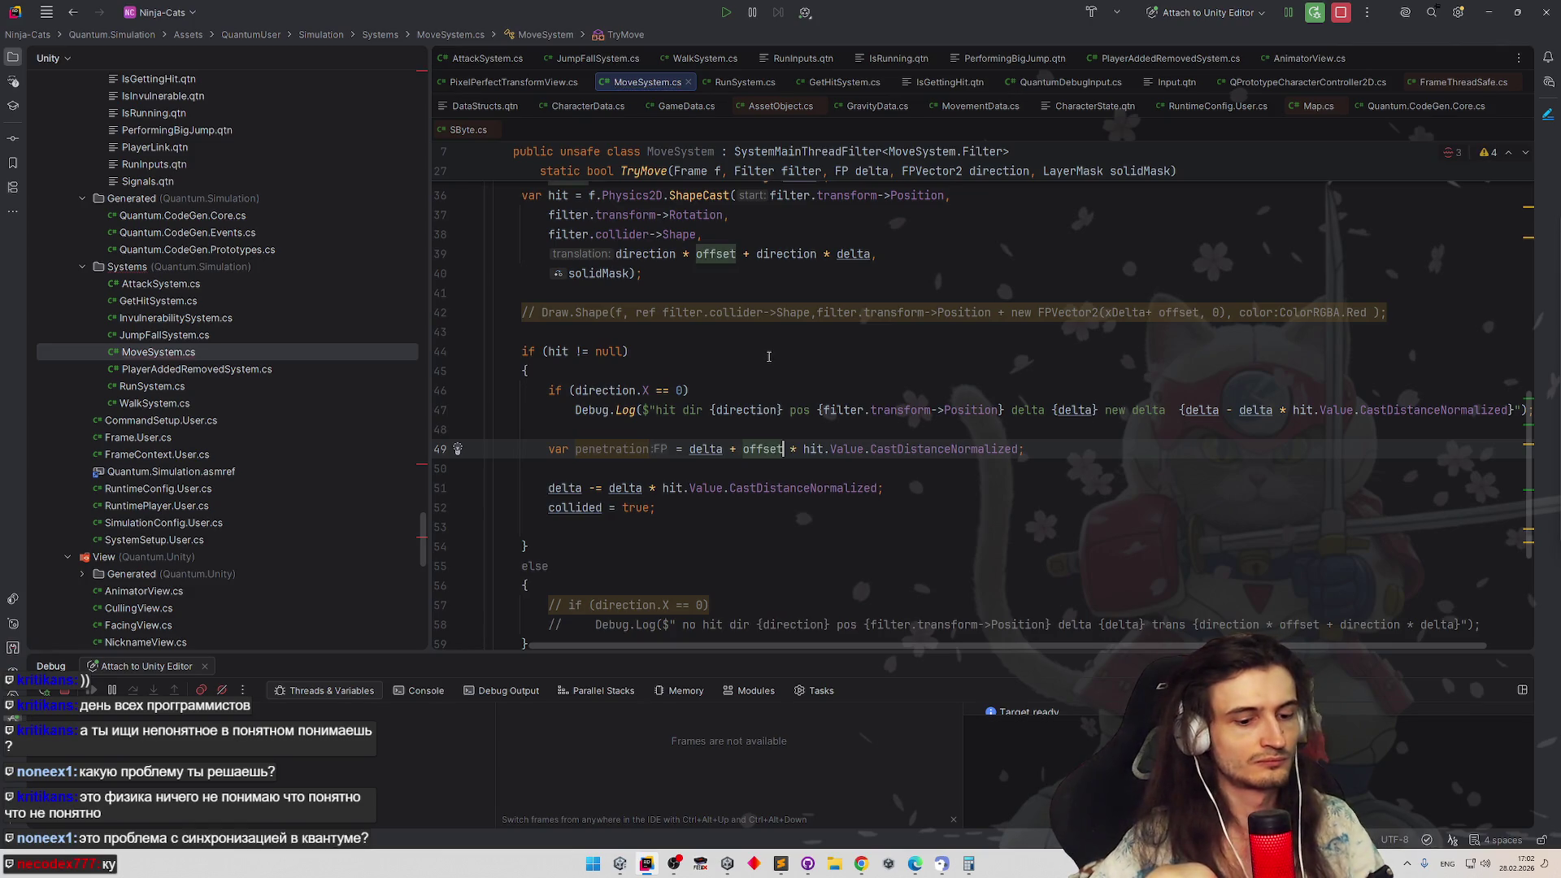
click(689, 449)
text(()
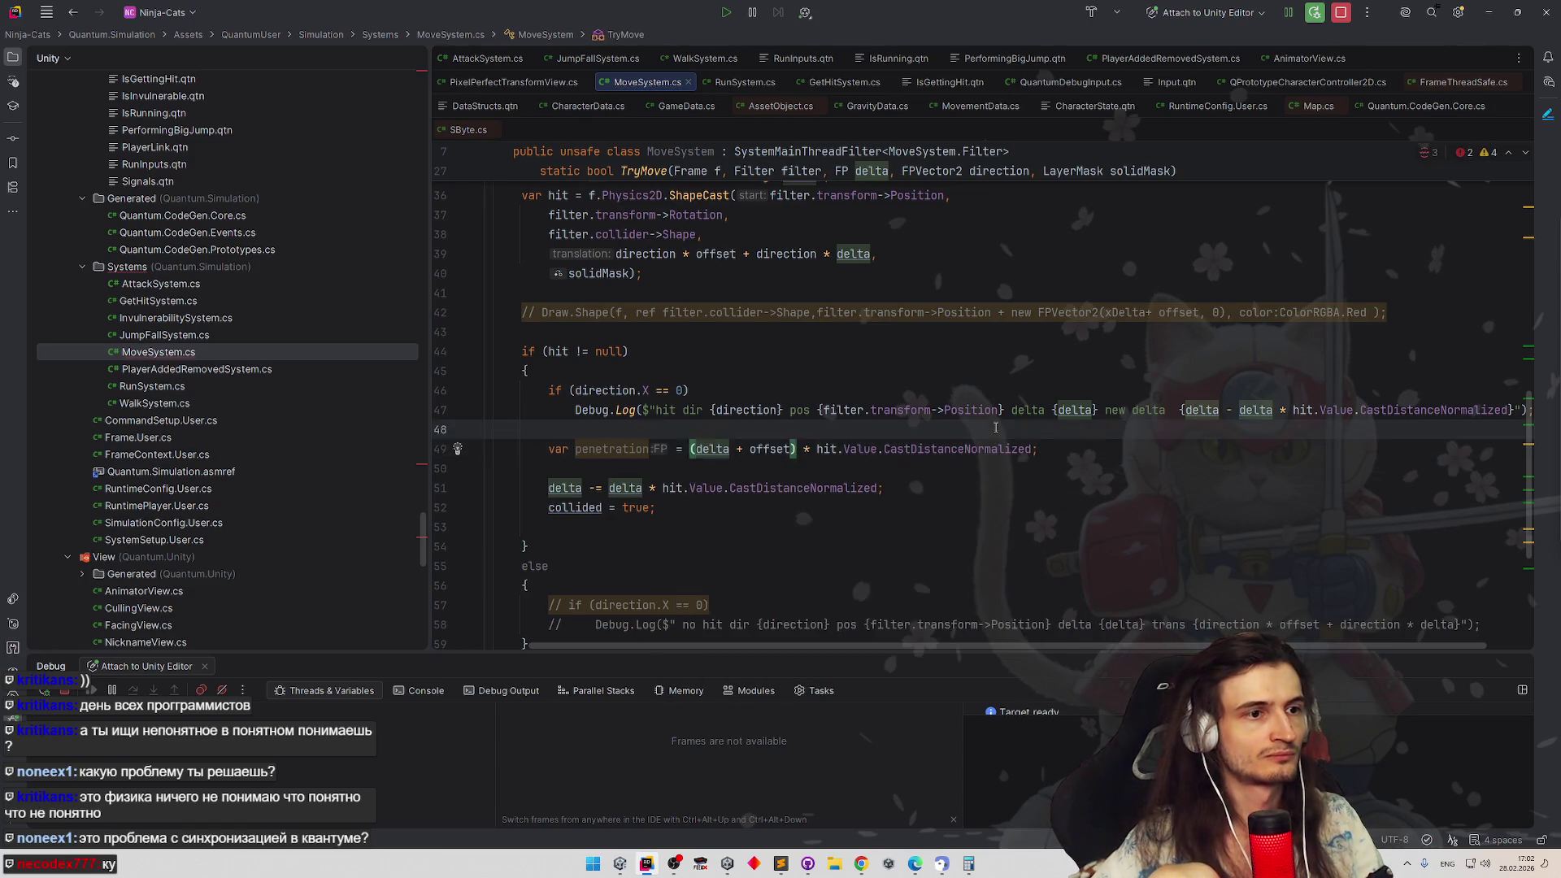
click(794, 450)
key(BackSpace)
text())
click(1064, 467)
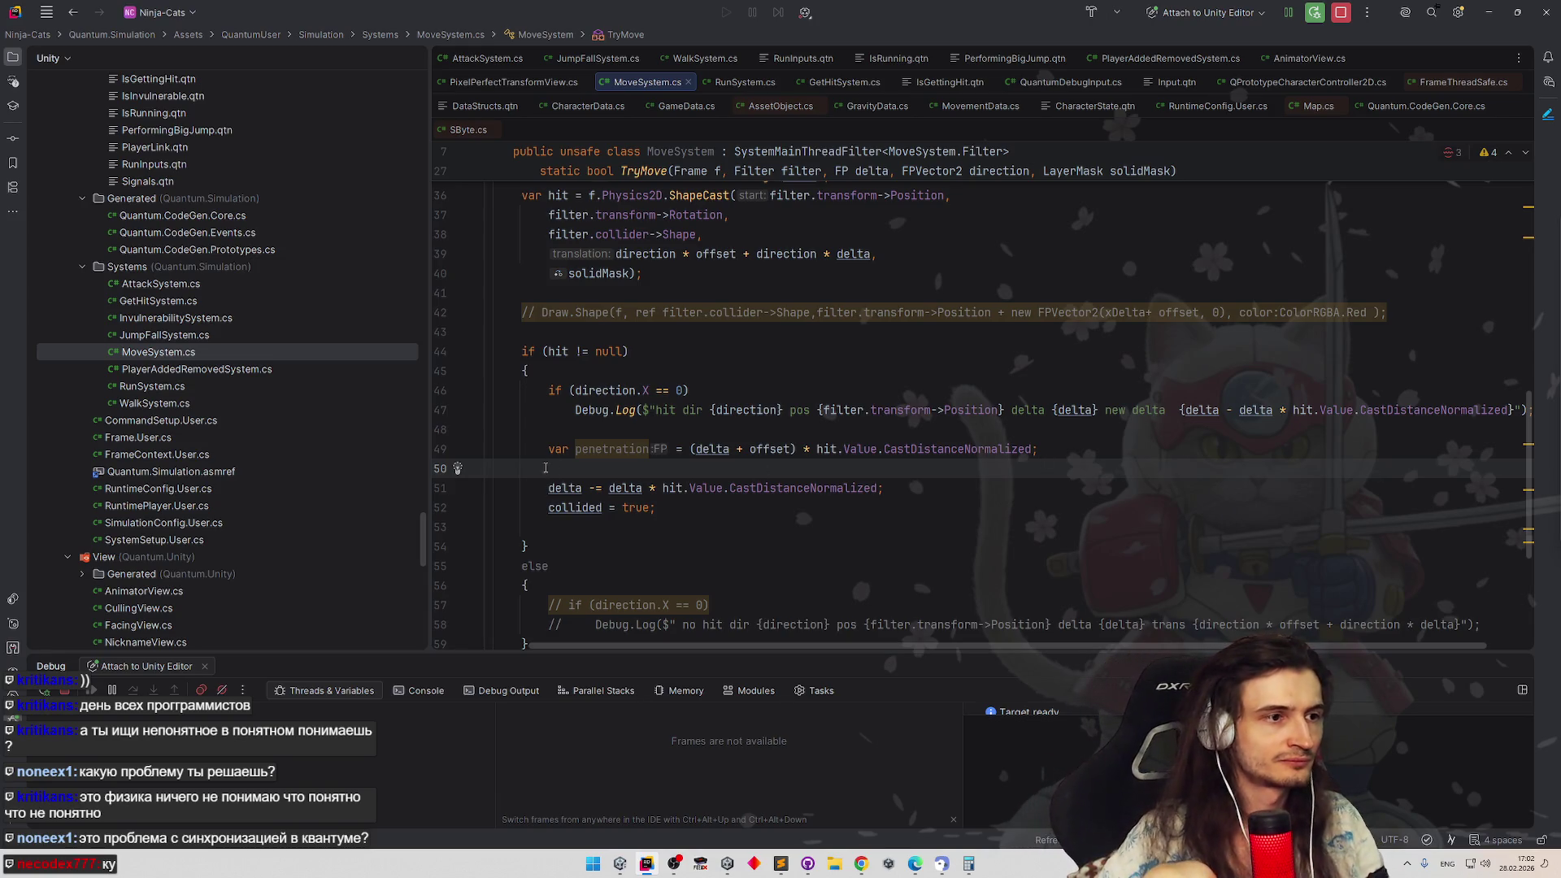
double_click(612, 449)
text(distance)
key(Escape)
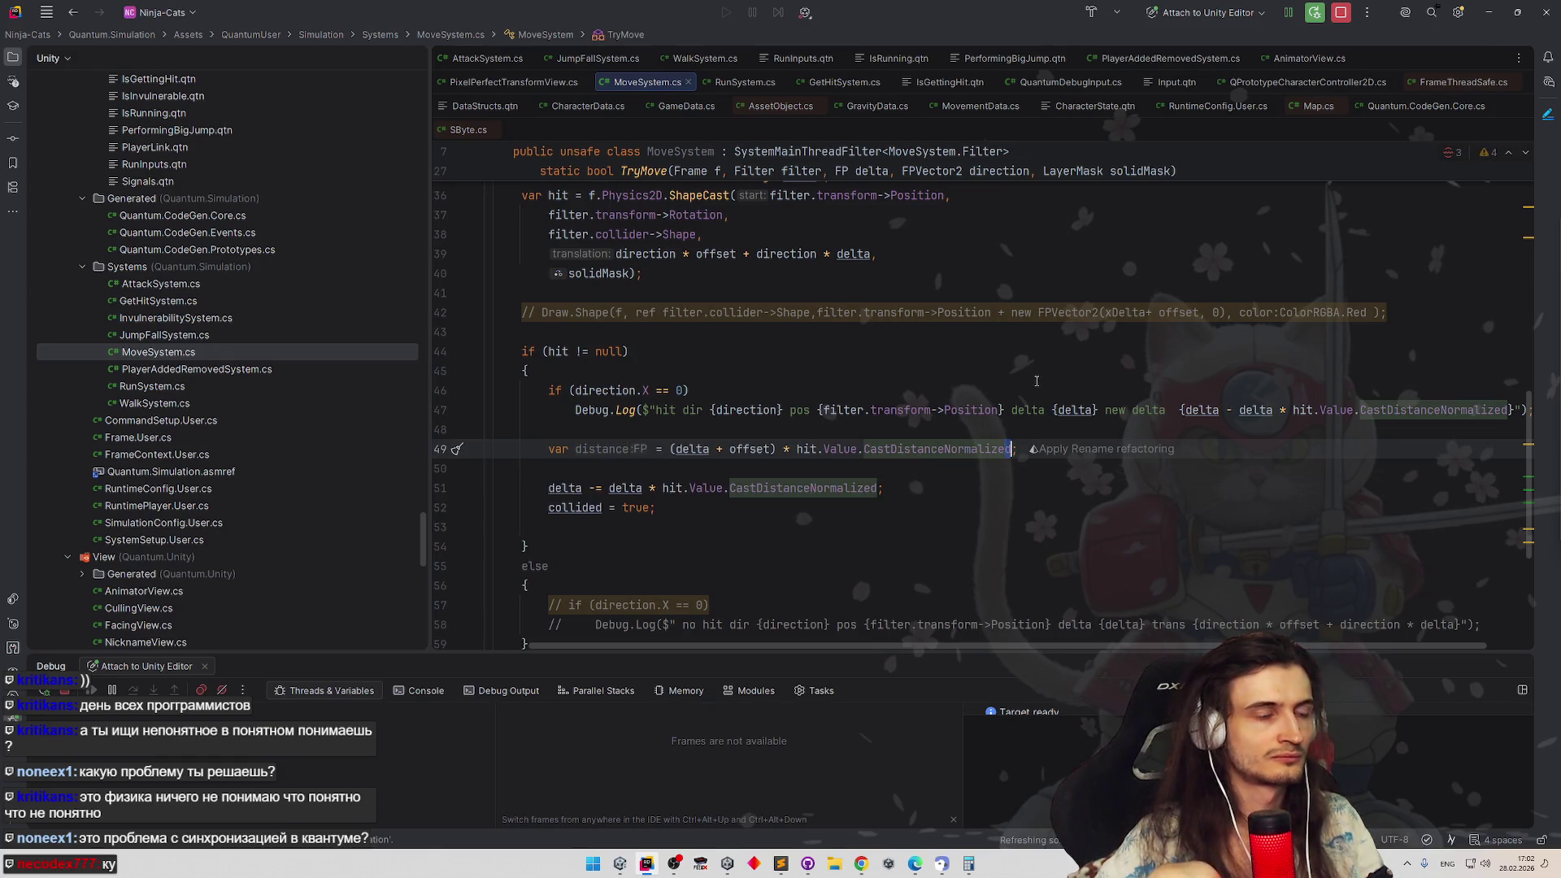
click(1035, 387)
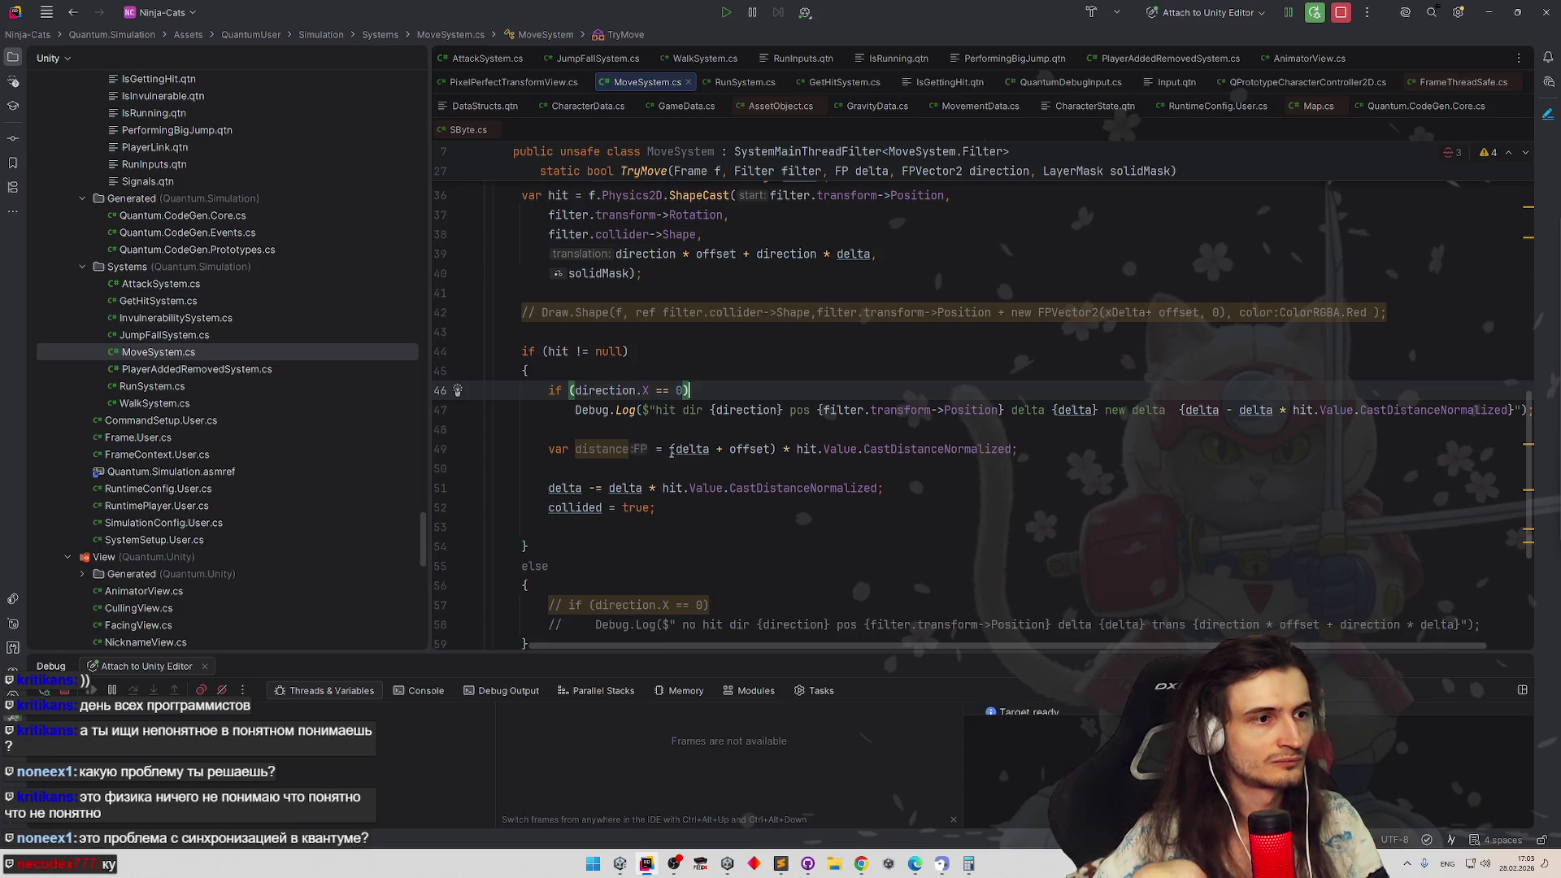
Wrap the distance expression in FPMath.Abs(...) and discard a partly typed debug call
click(670, 450)
text(FPMath.A)
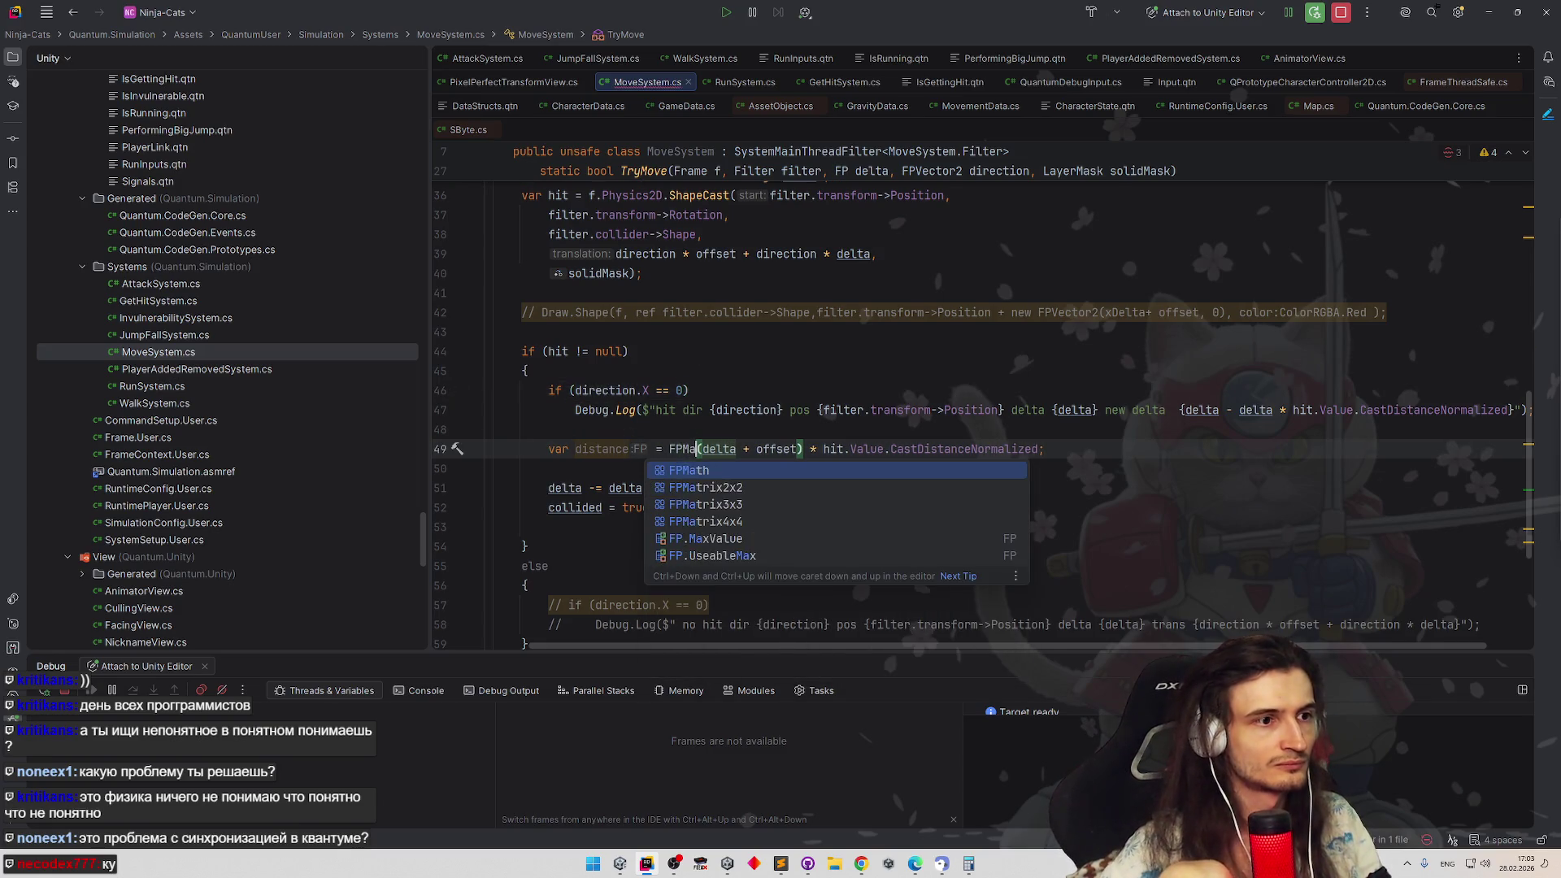
key(Return)
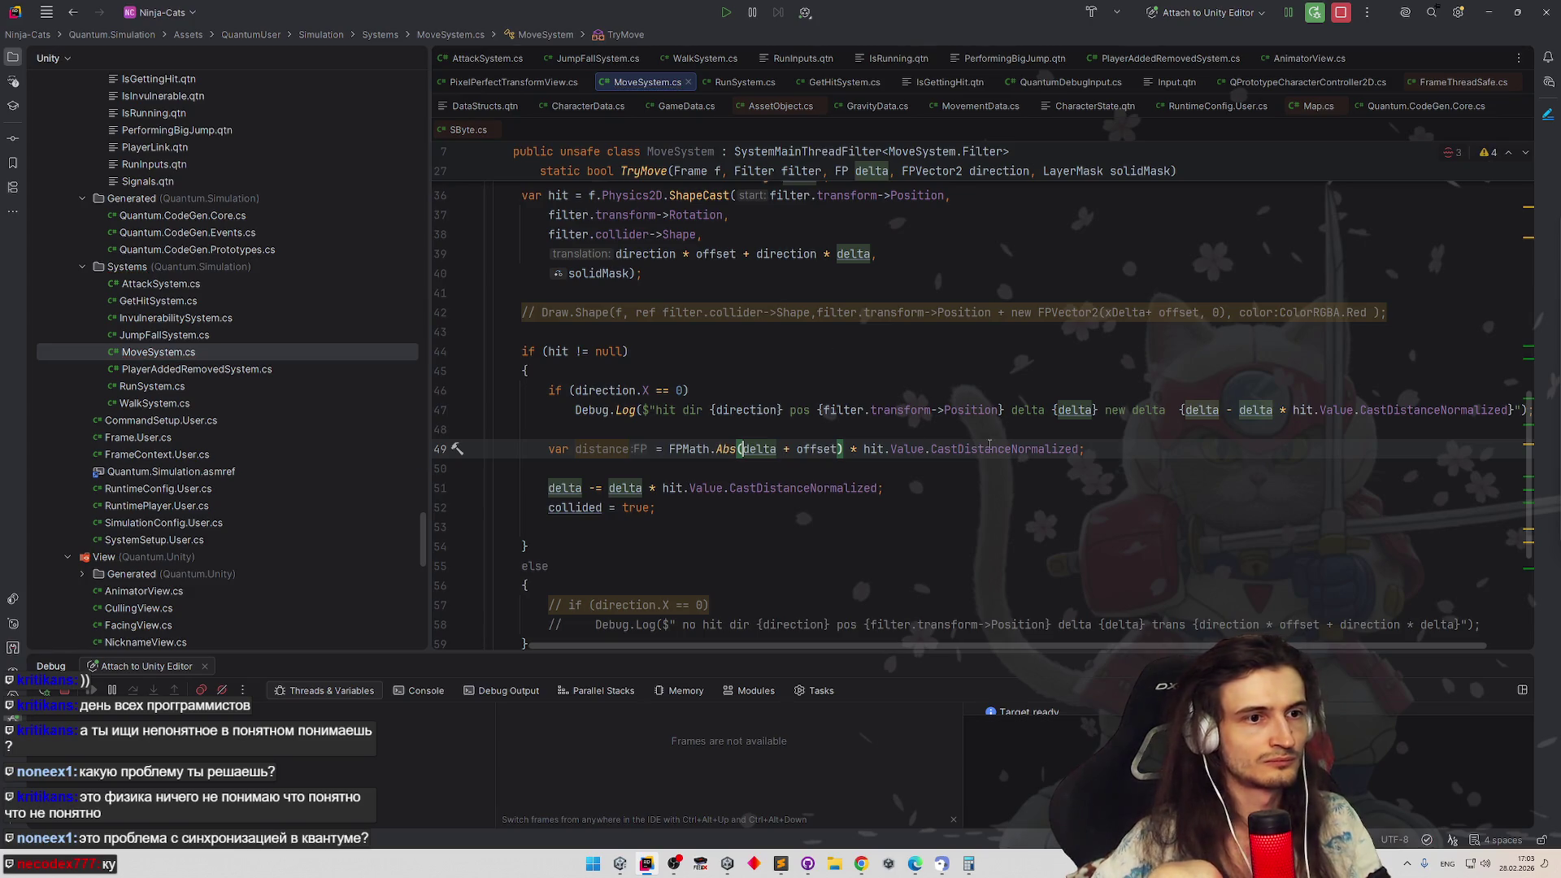
click(1074, 449)
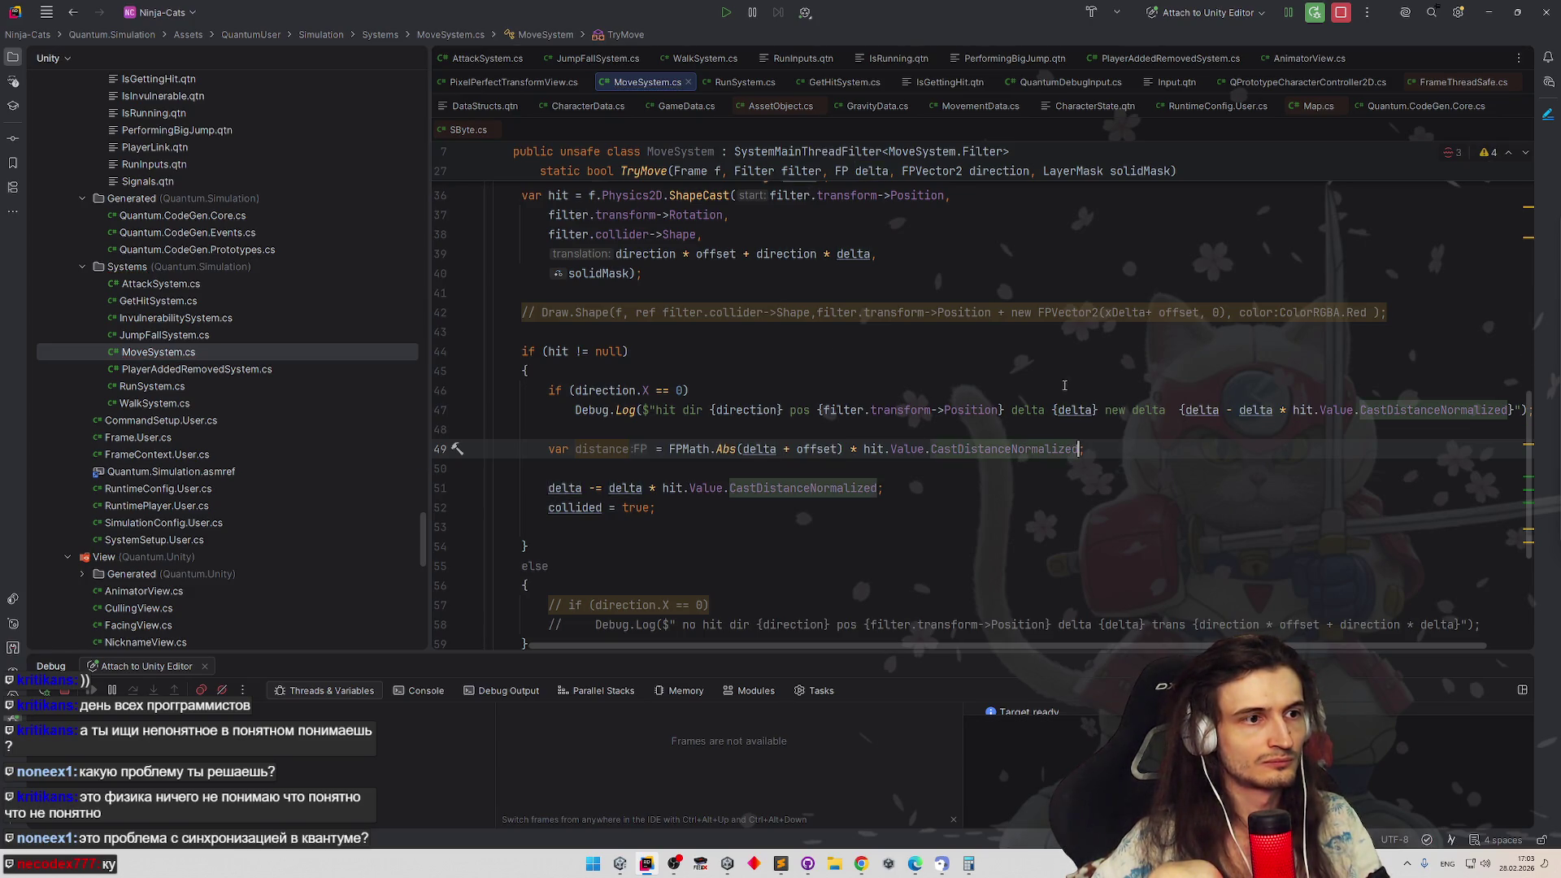
key(BackSpace)
text();)
click(738, 449)
text(()
click(969, 500)
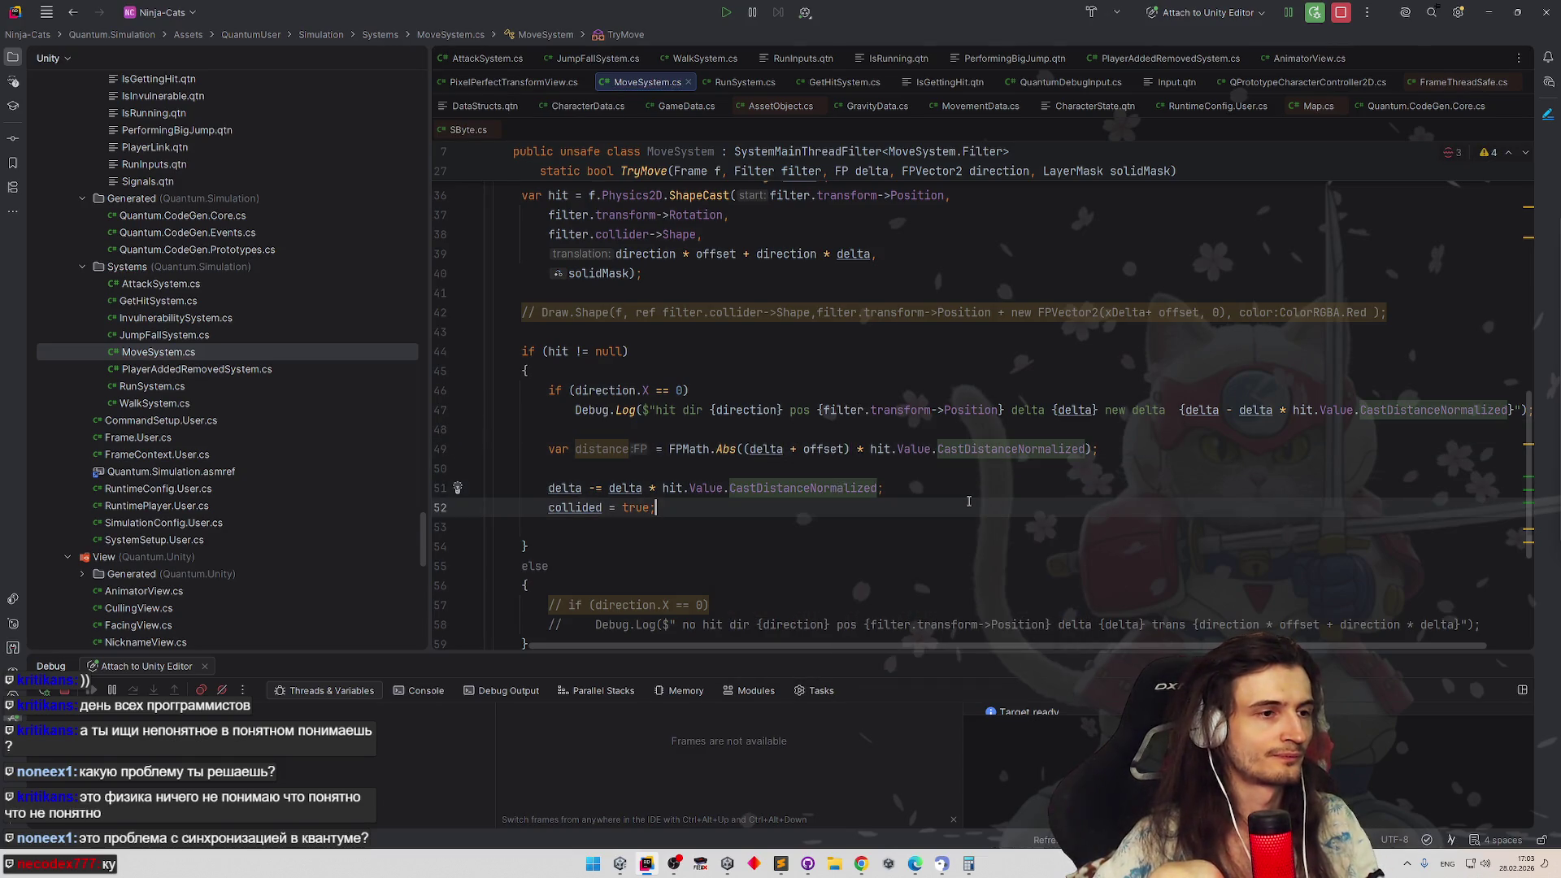
click(977, 467)
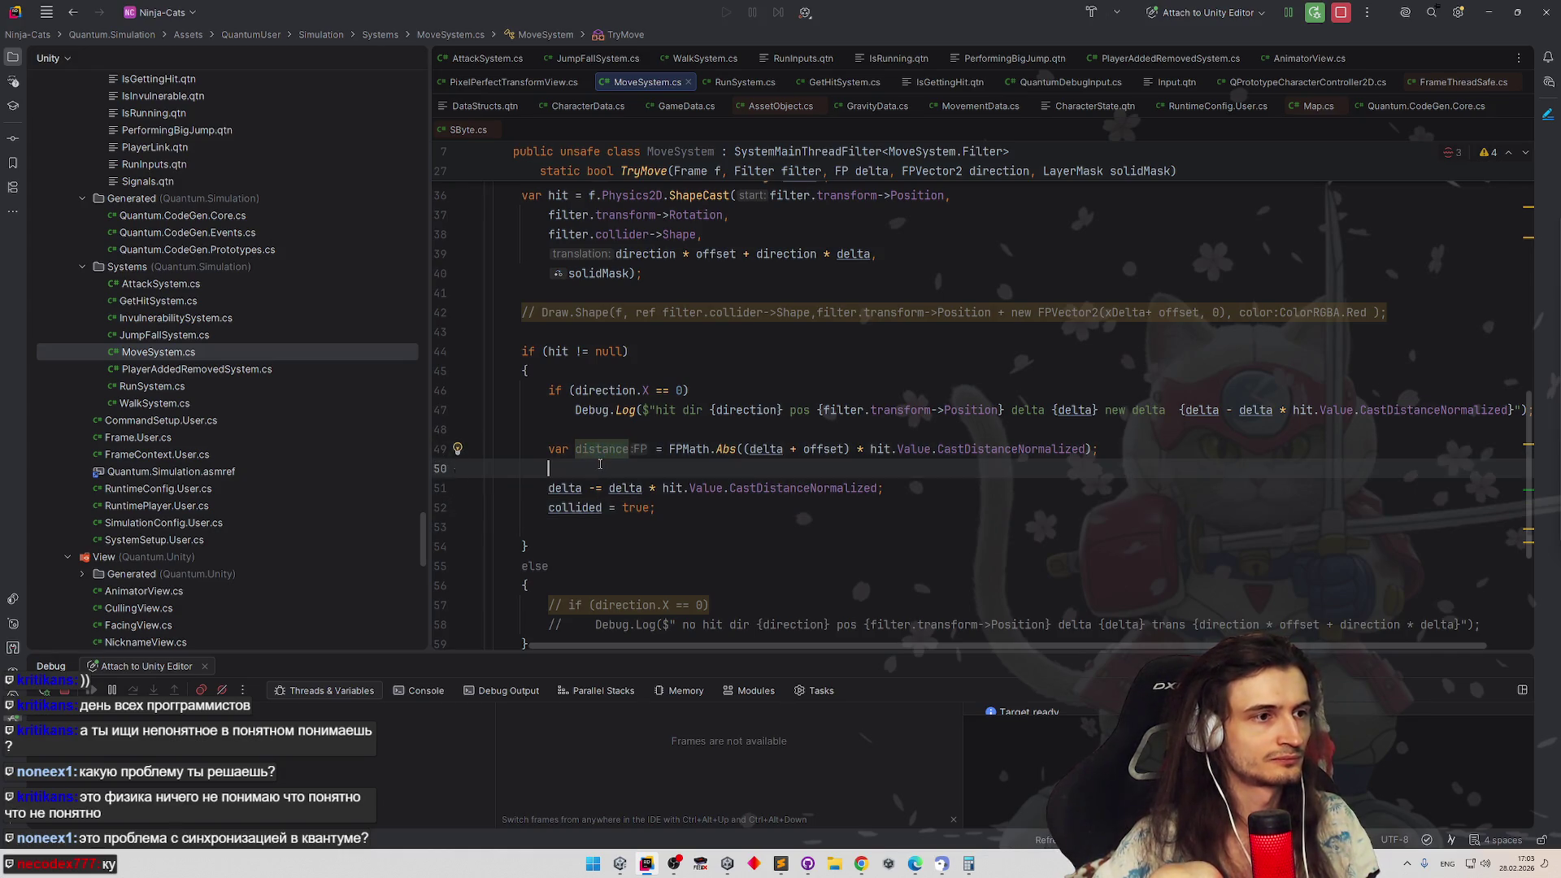
text(deb)
key(BackSpace)
key(BackSpace)
key(BackSpace)
scroll(975, 466, down, 4)
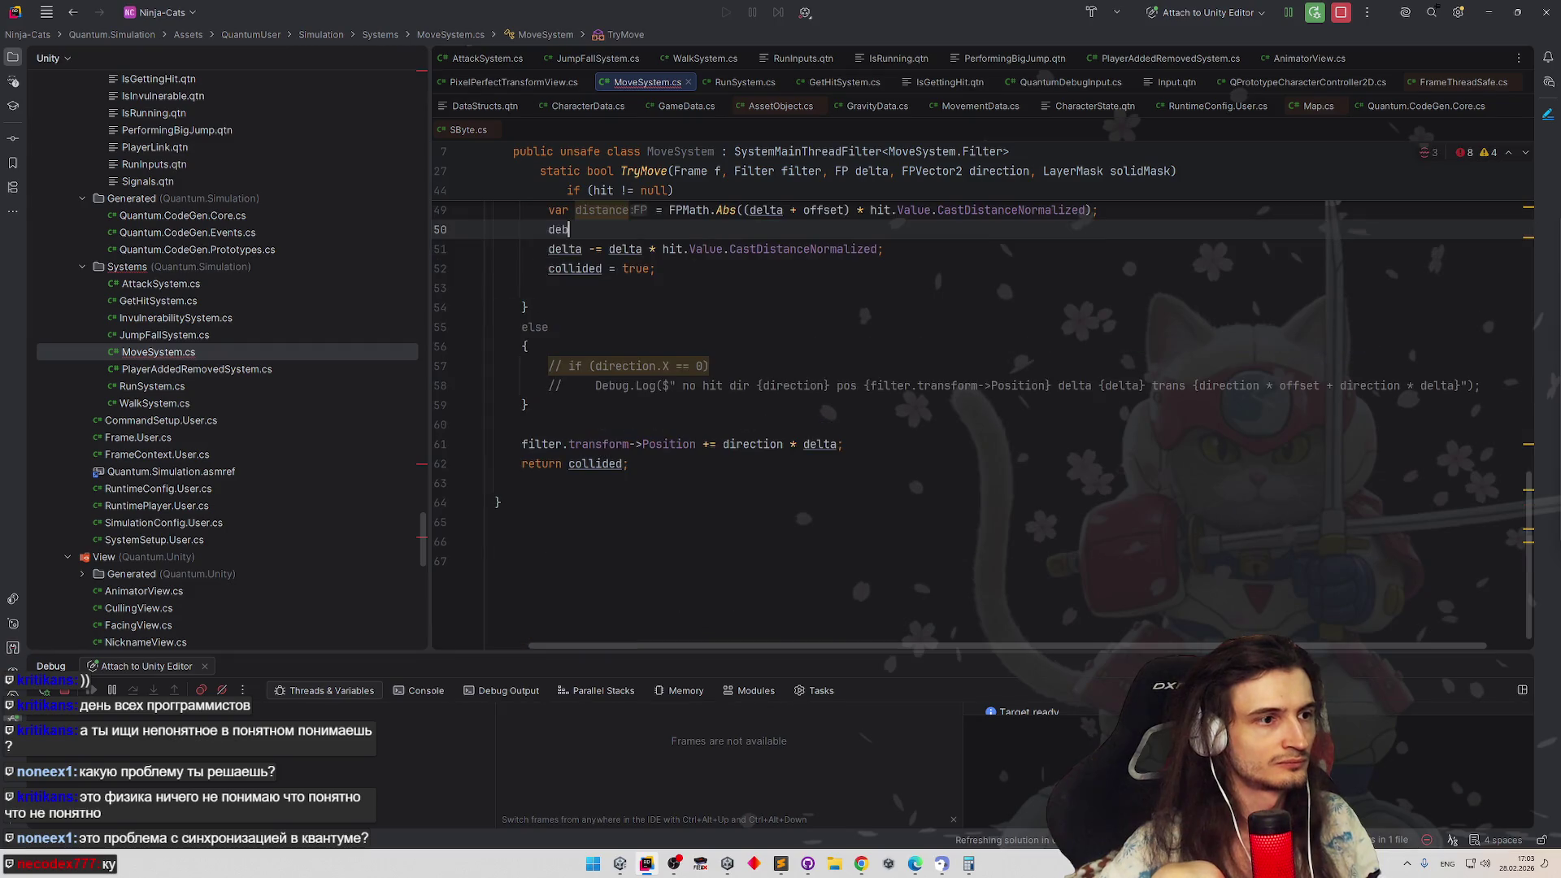
scroll(572, 423, up, 3)
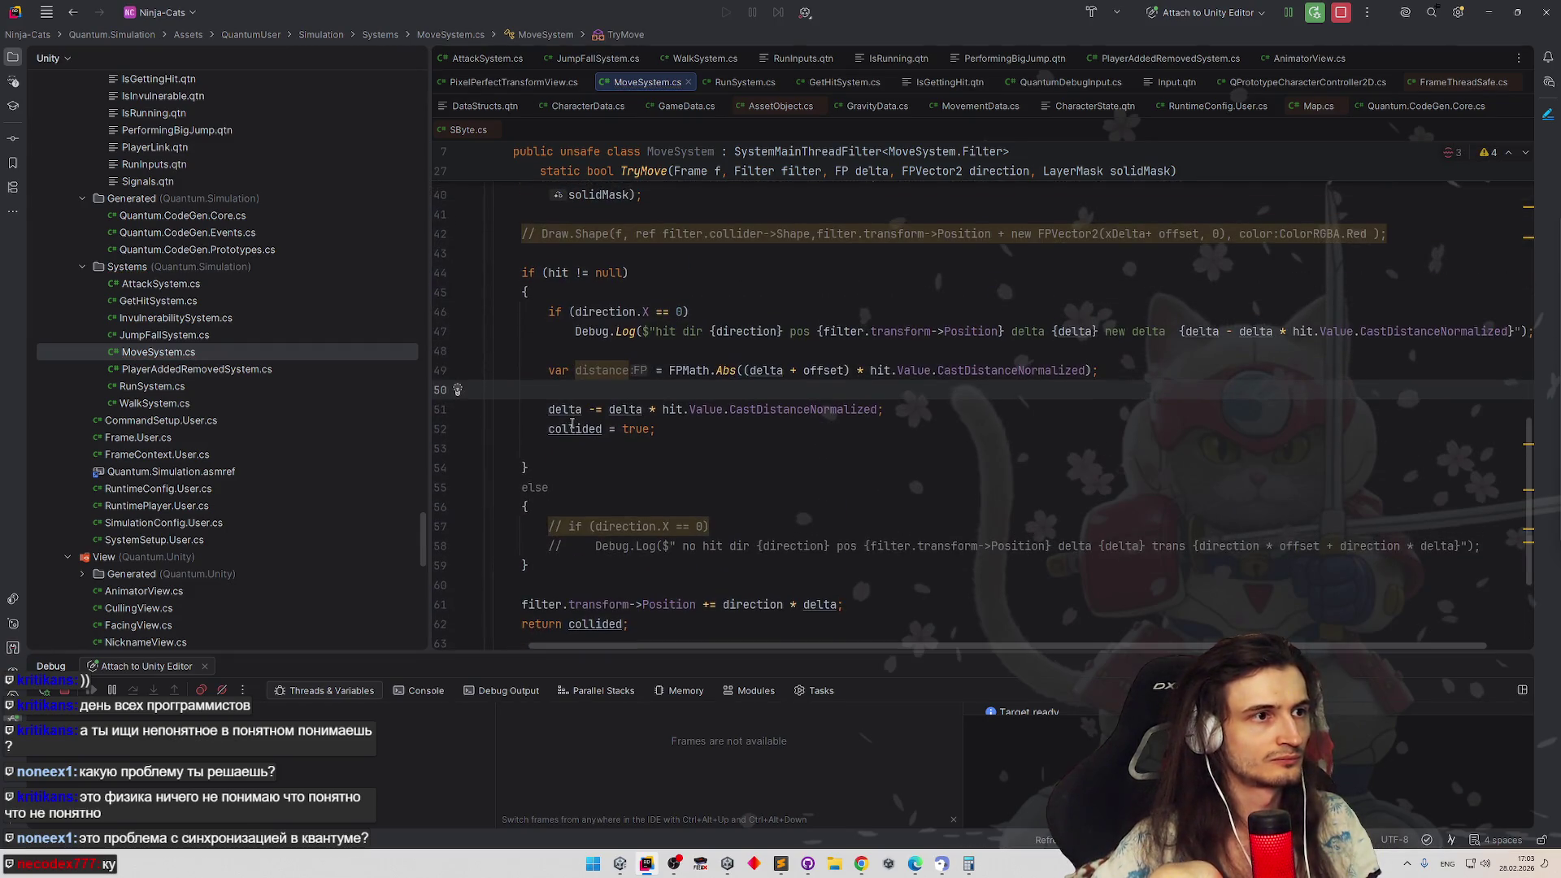
Move the distance declaration to the top of the 'if (hit != null)' branch
key(shift+Up)
key(shift+End)
key(ctrl+c)
key(BackSpace)
click(666, 288)
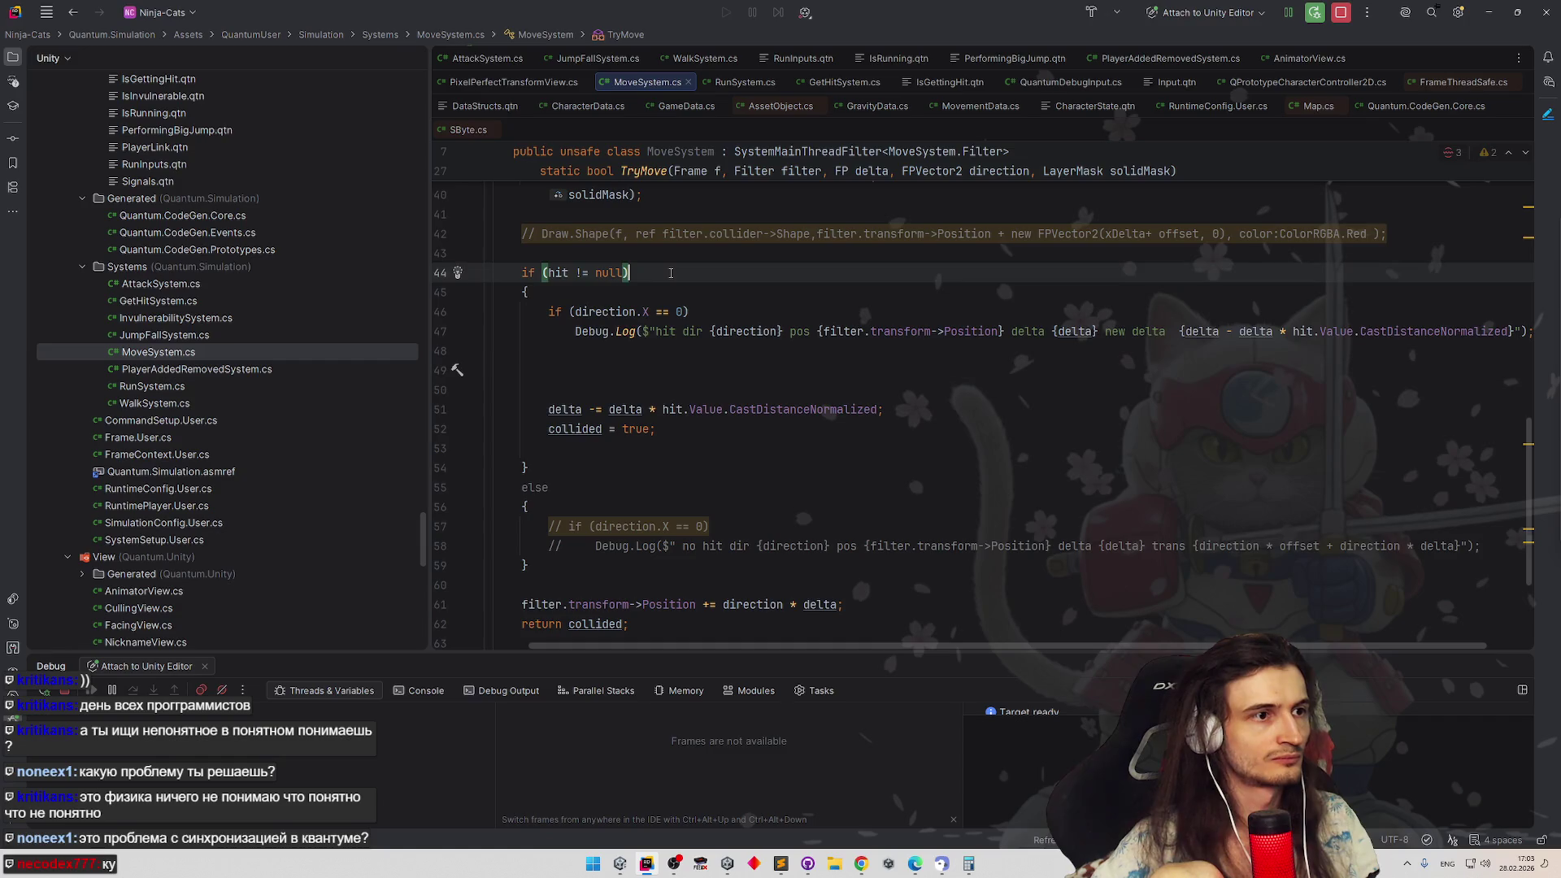
key(Return)
key(ctrl+v)
scroll(827, 411, up, 1)
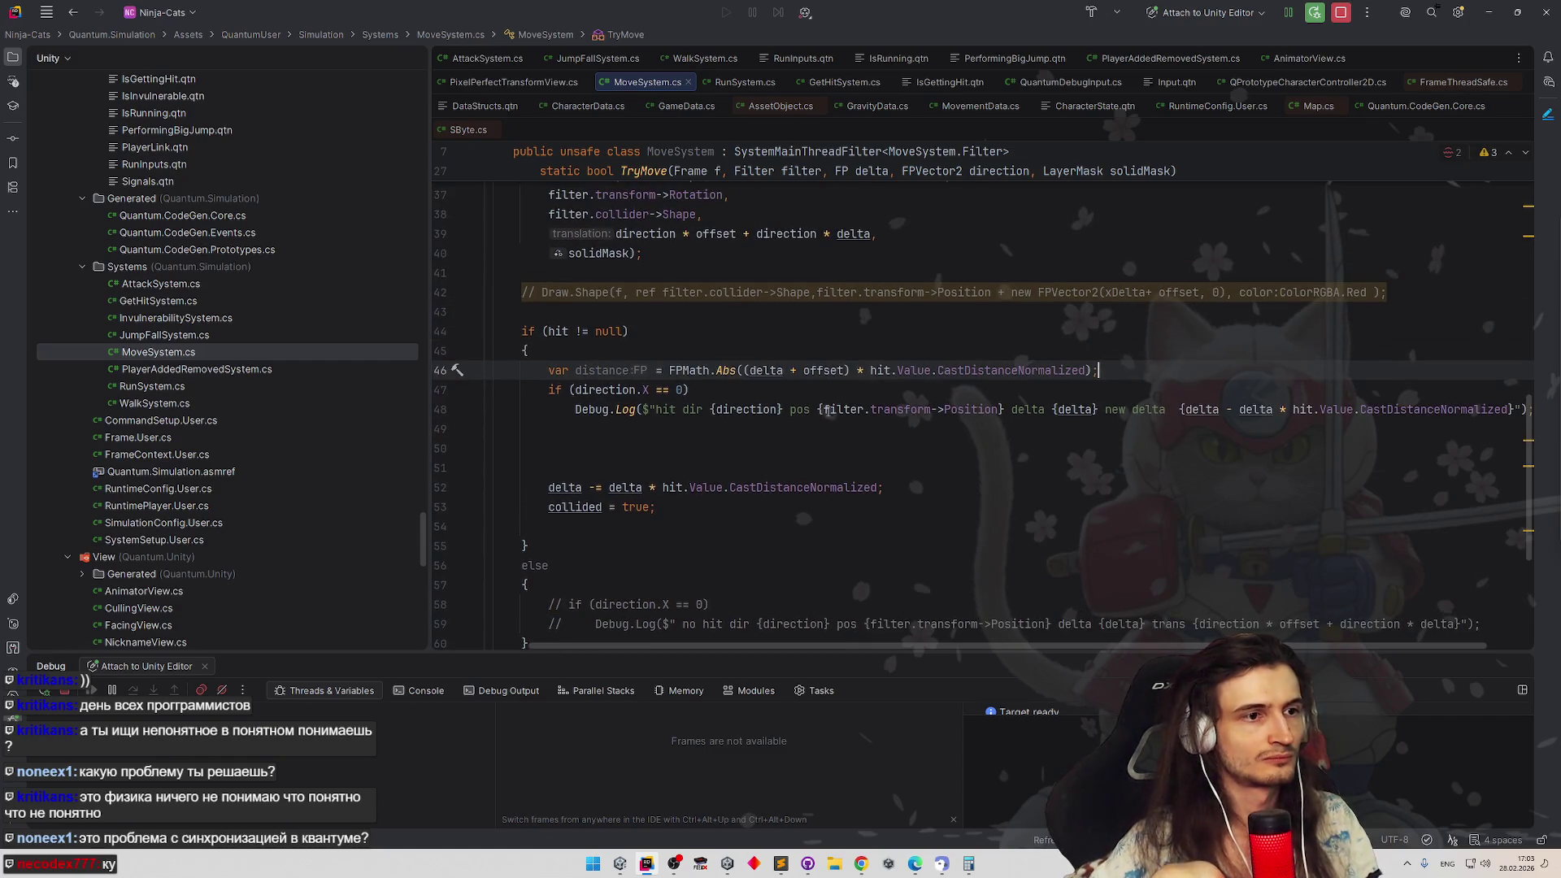
Trim the hit Debug.Log to print only delta and {distance}
drag(674, 408, 1002, 411)
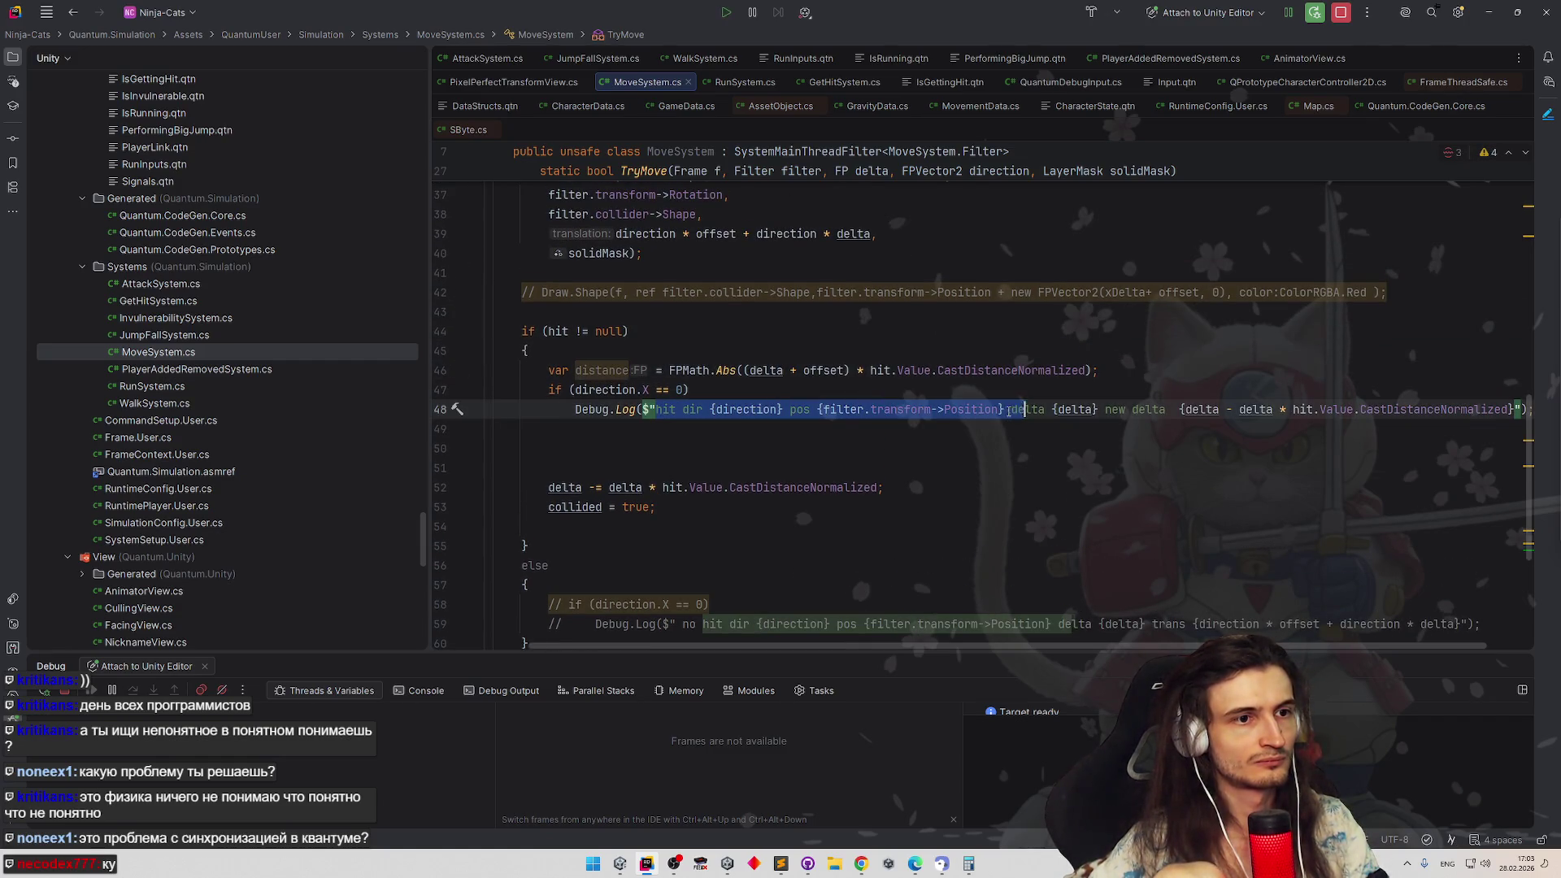
key(BackSpace)
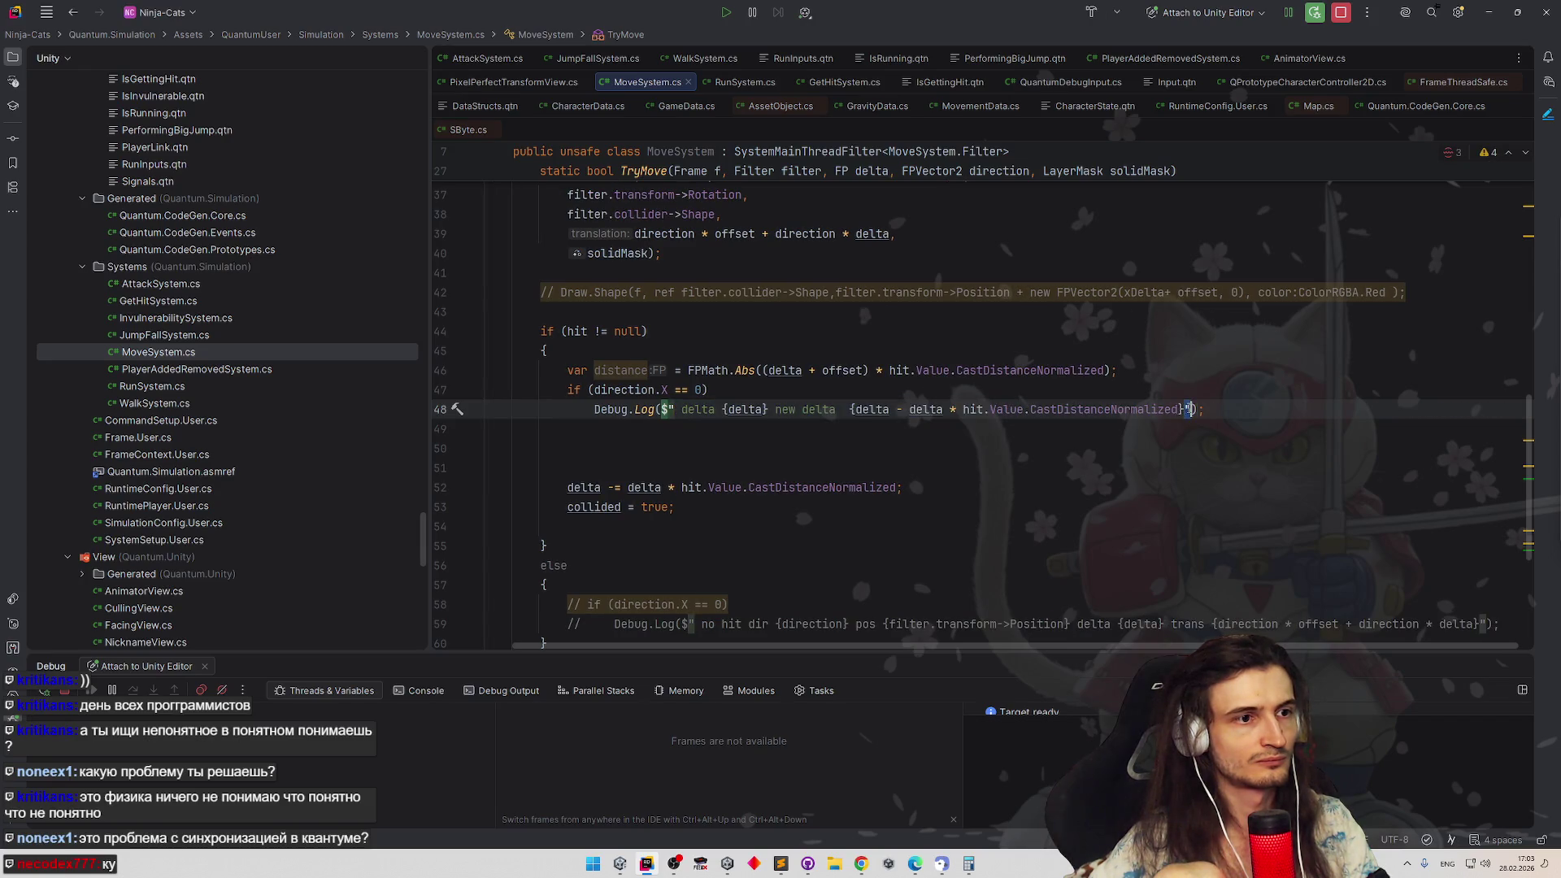
drag(1180, 409, 775, 410)
key(BackSpace)
text(distance )
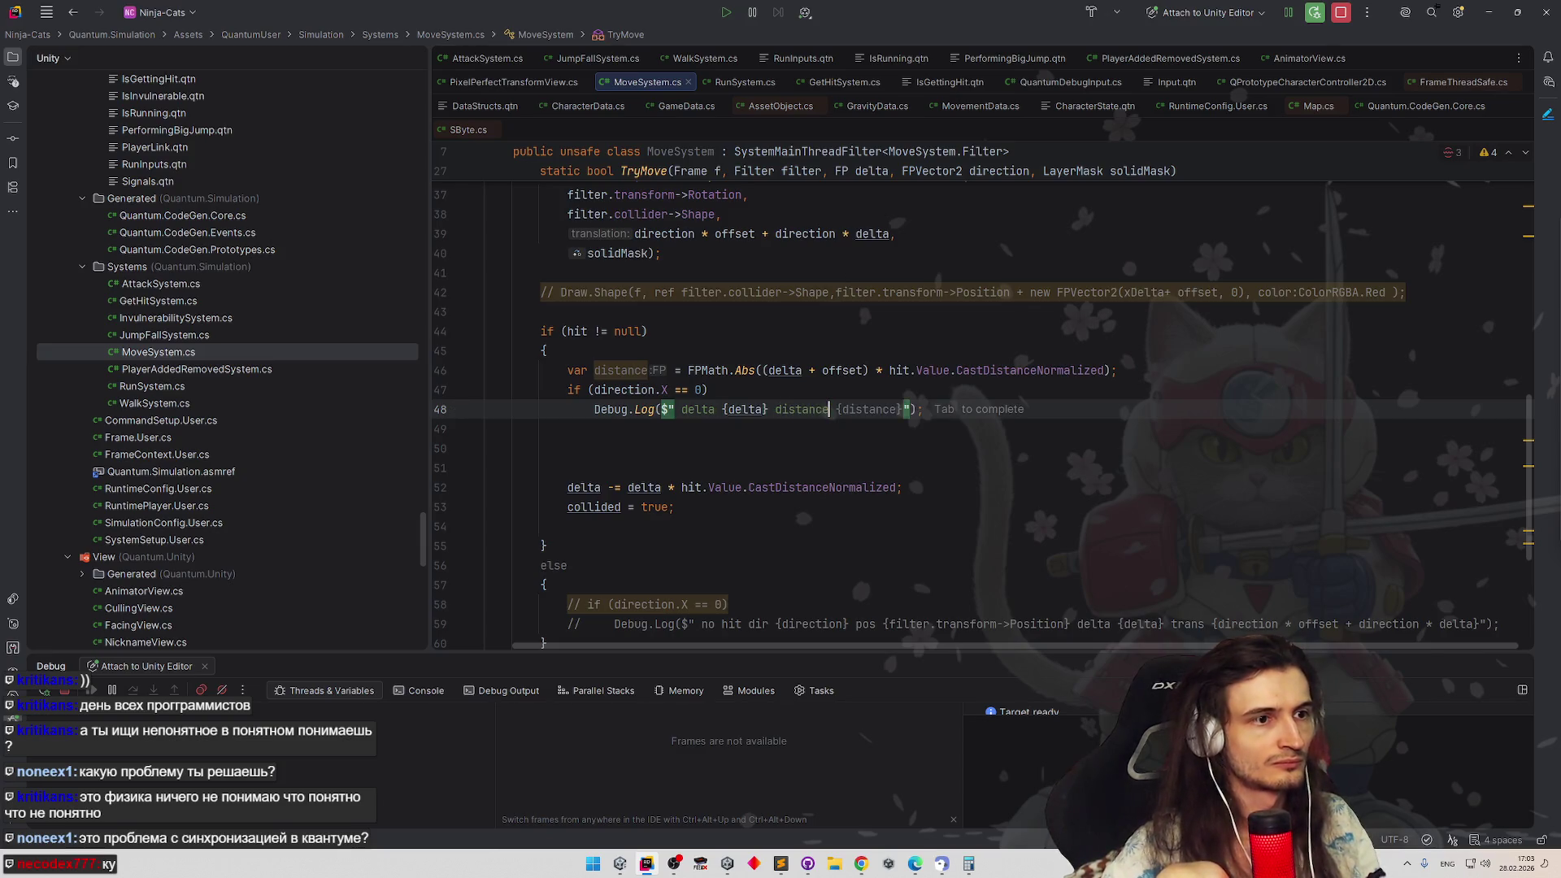
text({)
double_click(623, 369)
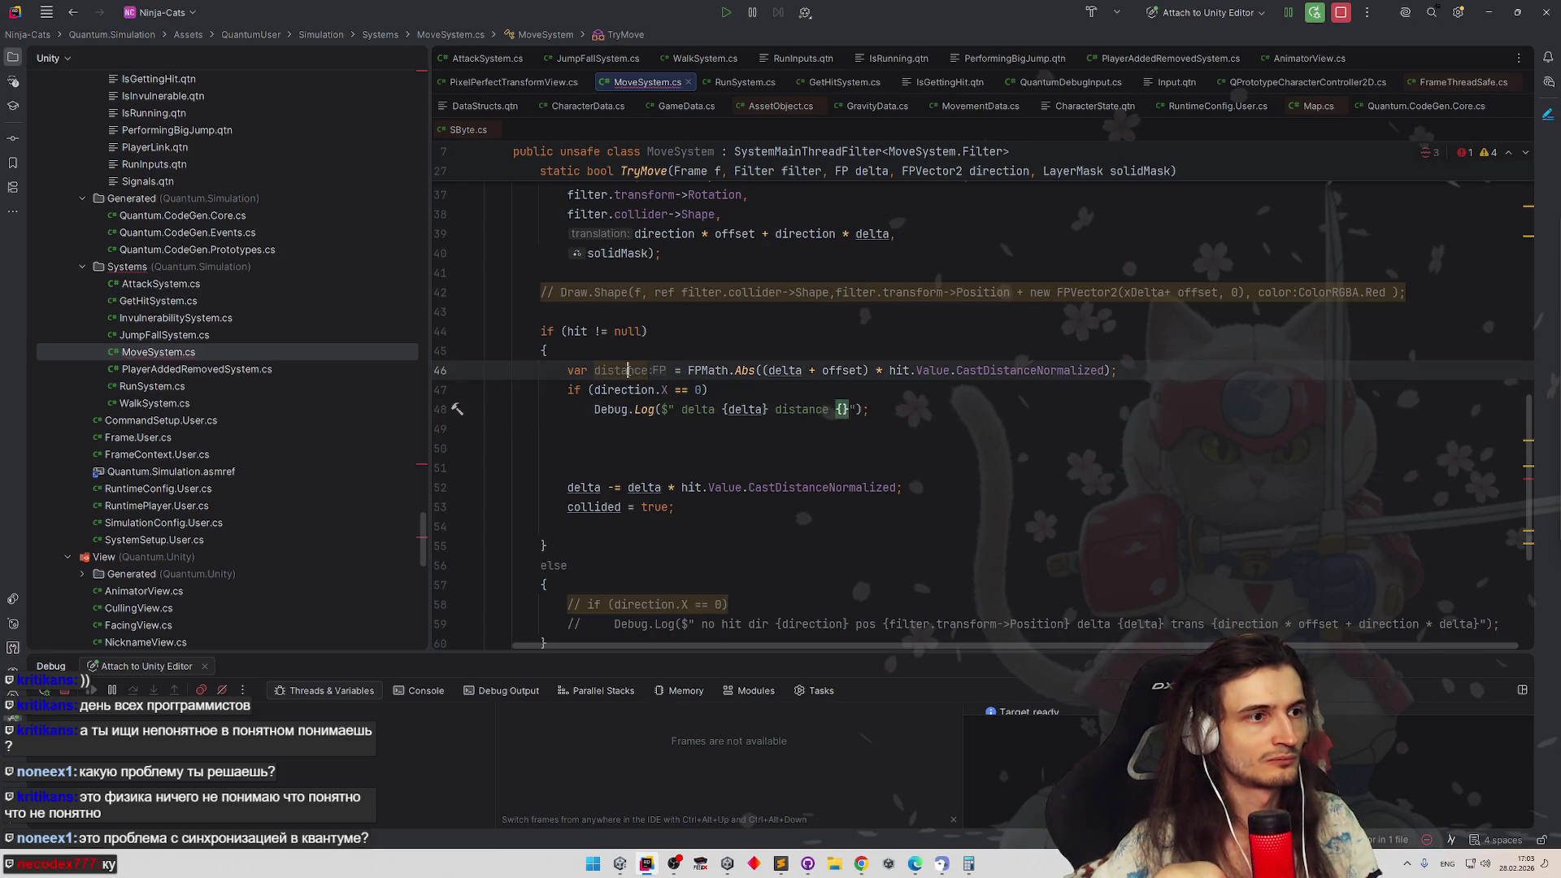
key(ctrl+c)
click(850, 409)
key(ctrl+v)
click(977, 405)
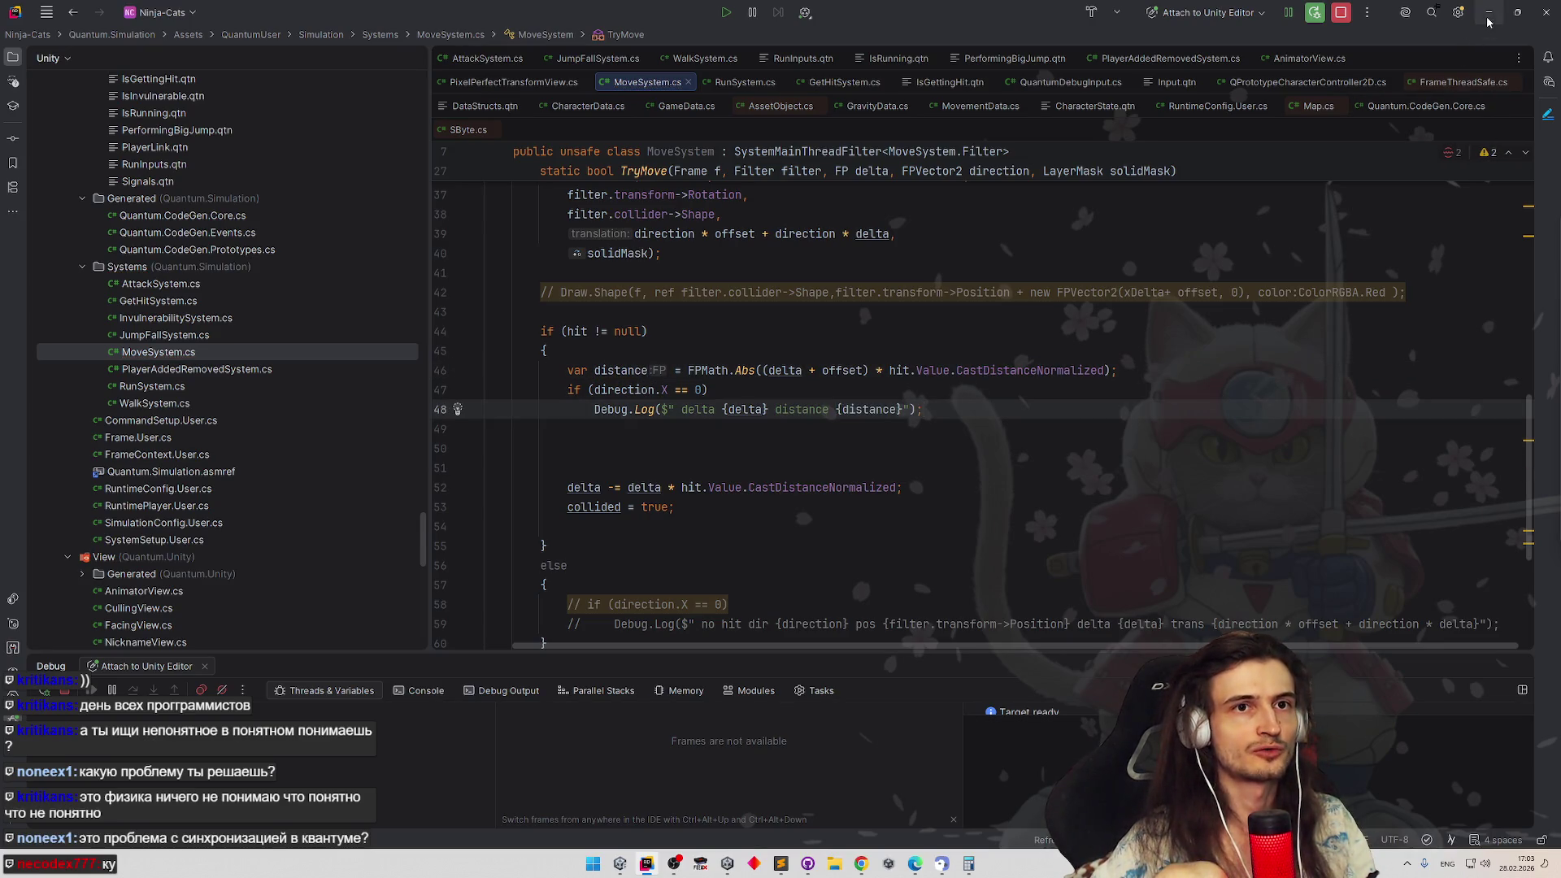
Let Unity recompile and play-test to log delta and distance values, stop, and head back toward Rider
key(alt+Tab)
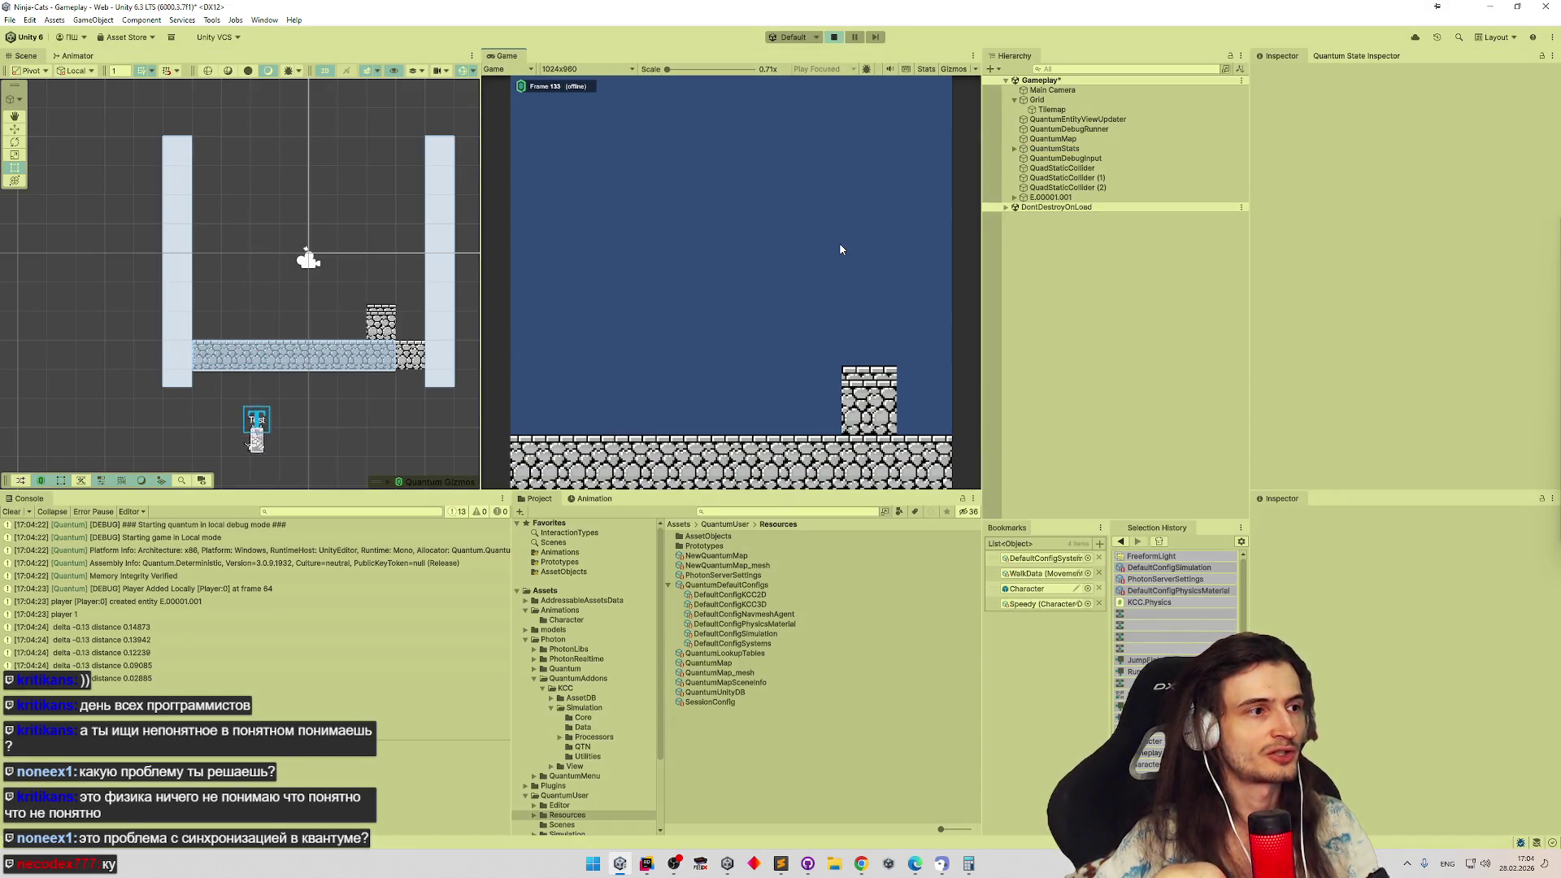
key(ctrl+p)
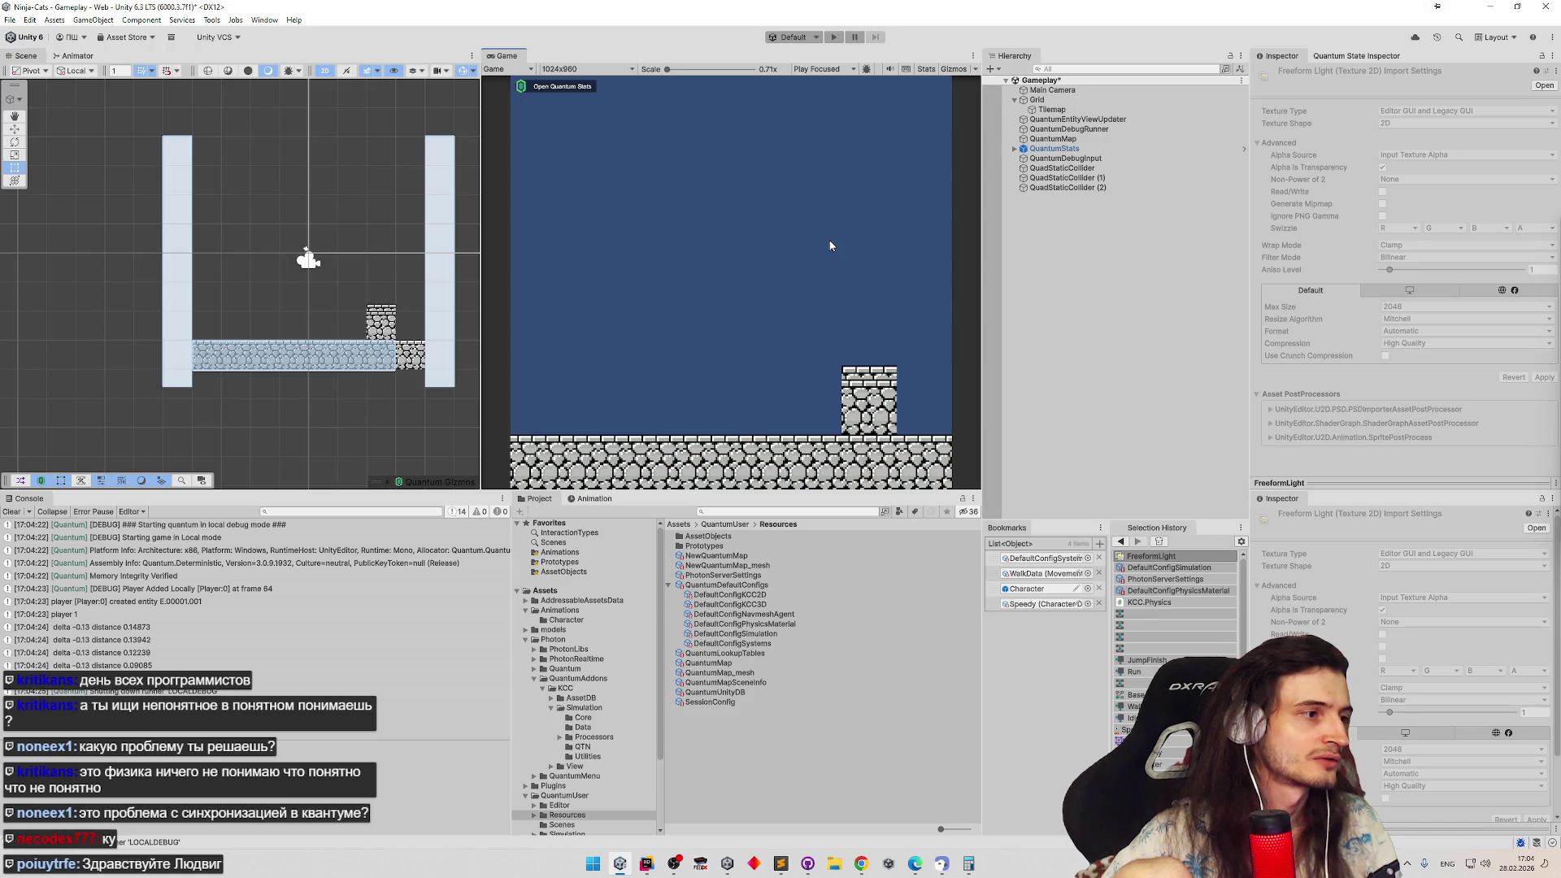
key(alt+Tab)
key(alt+Tab)
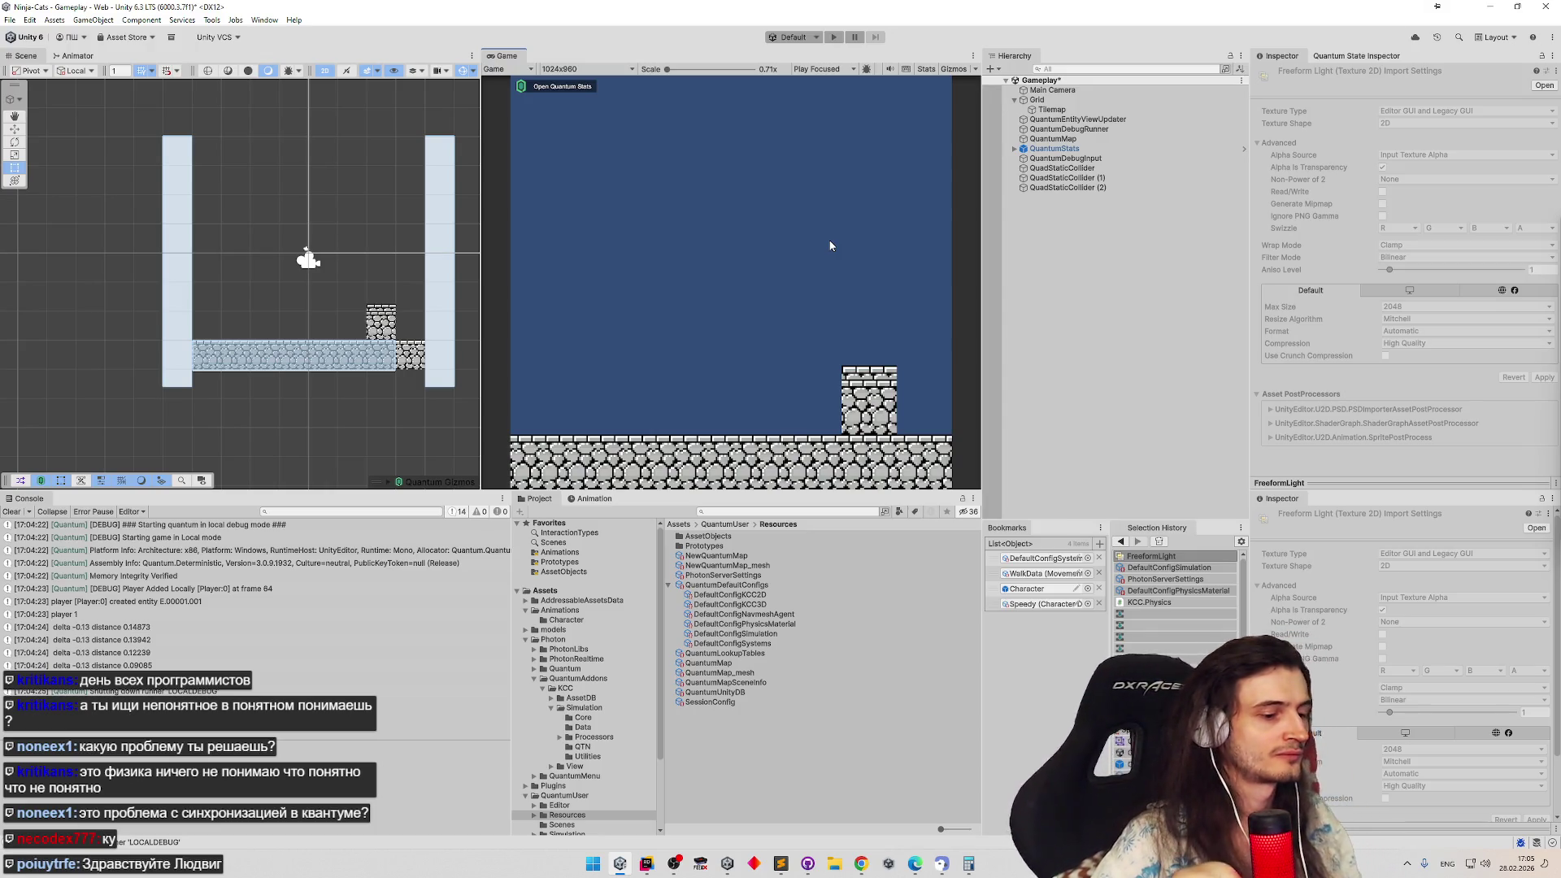
key(alt+Tab)
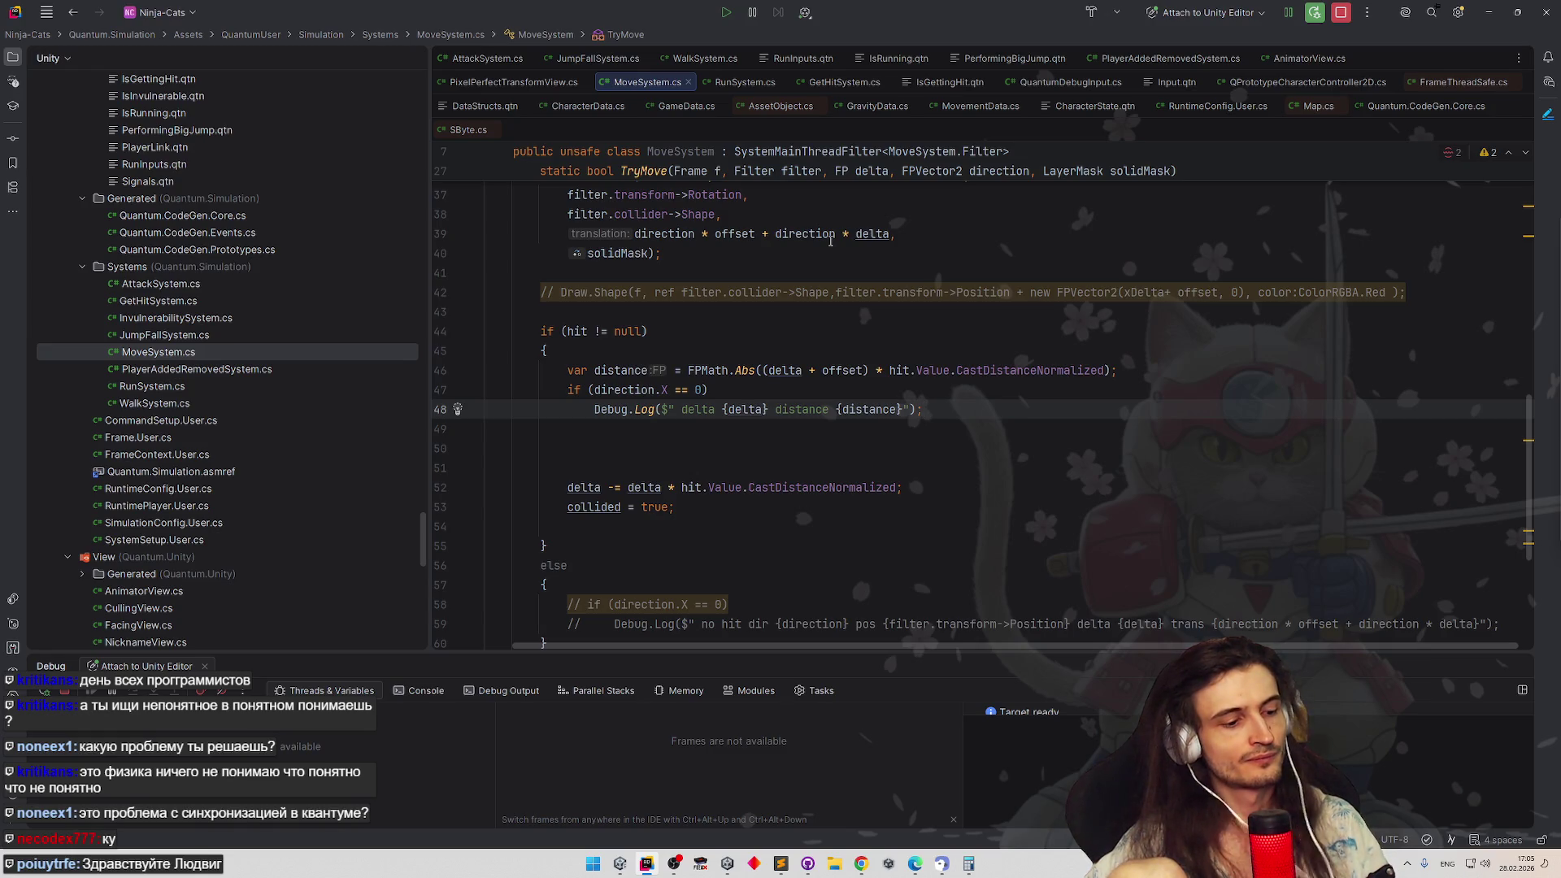
Toggle between Unity and Rider via the taskbar until MoveSystem.cs is in front
key(alt+Tab)
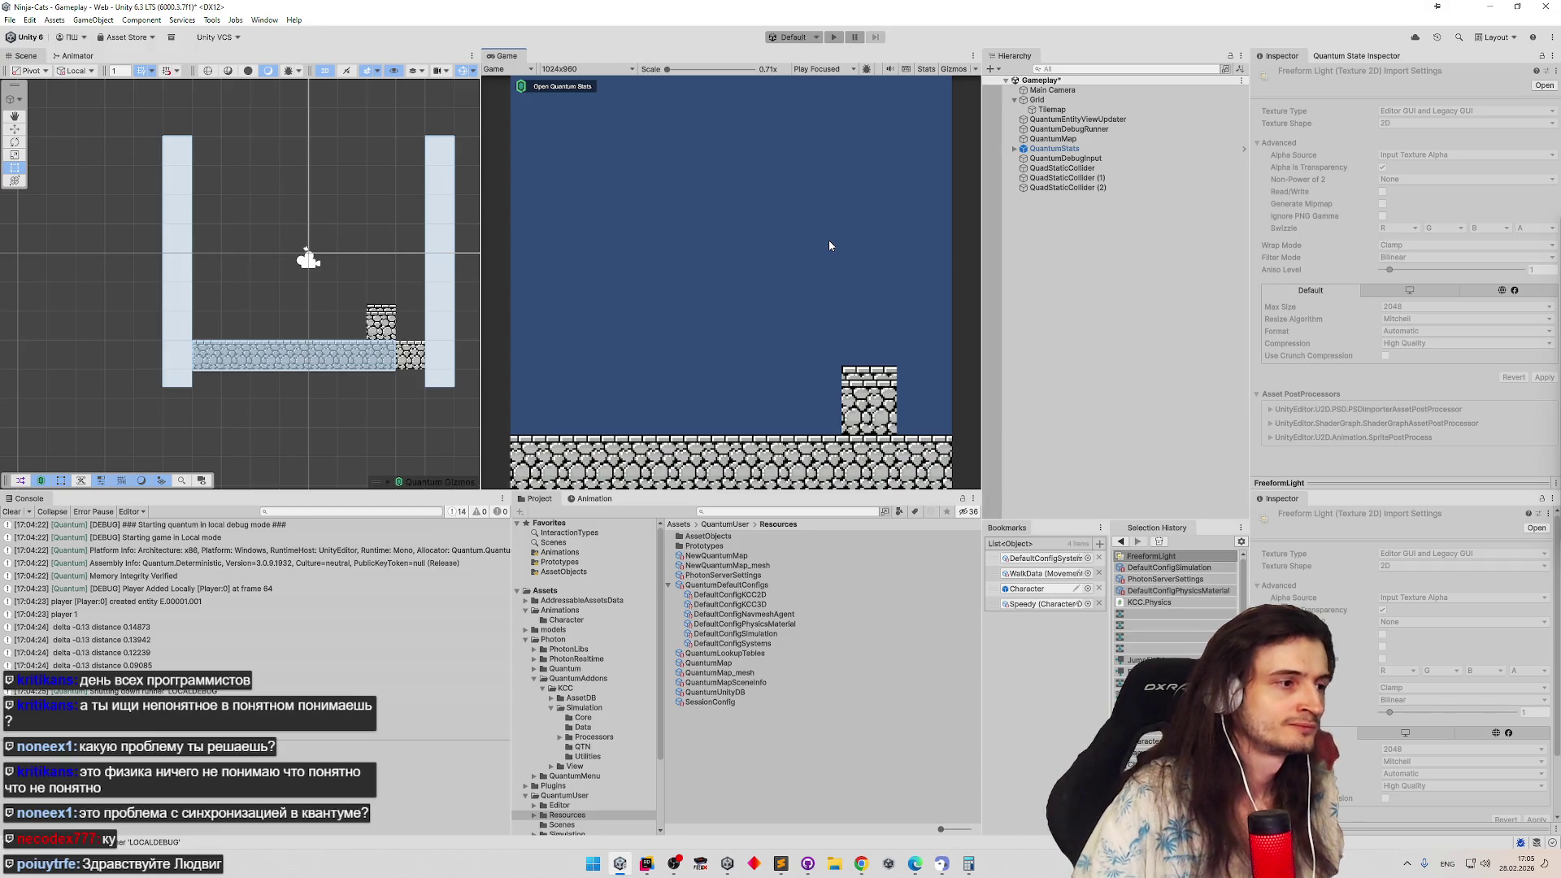
mouse_move(646, 864)
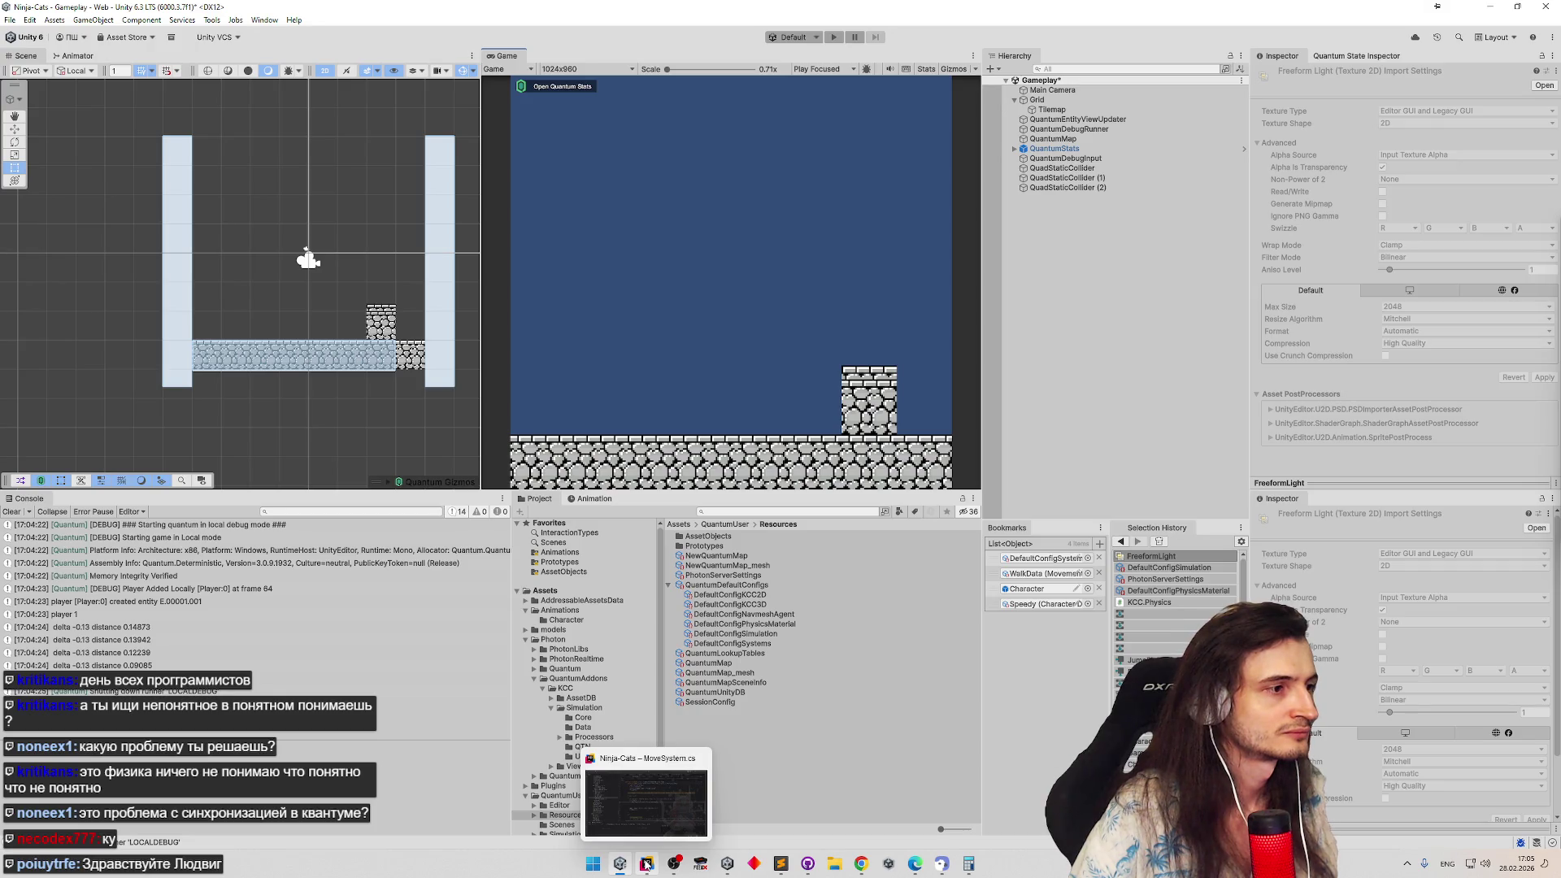
click(647, 863)
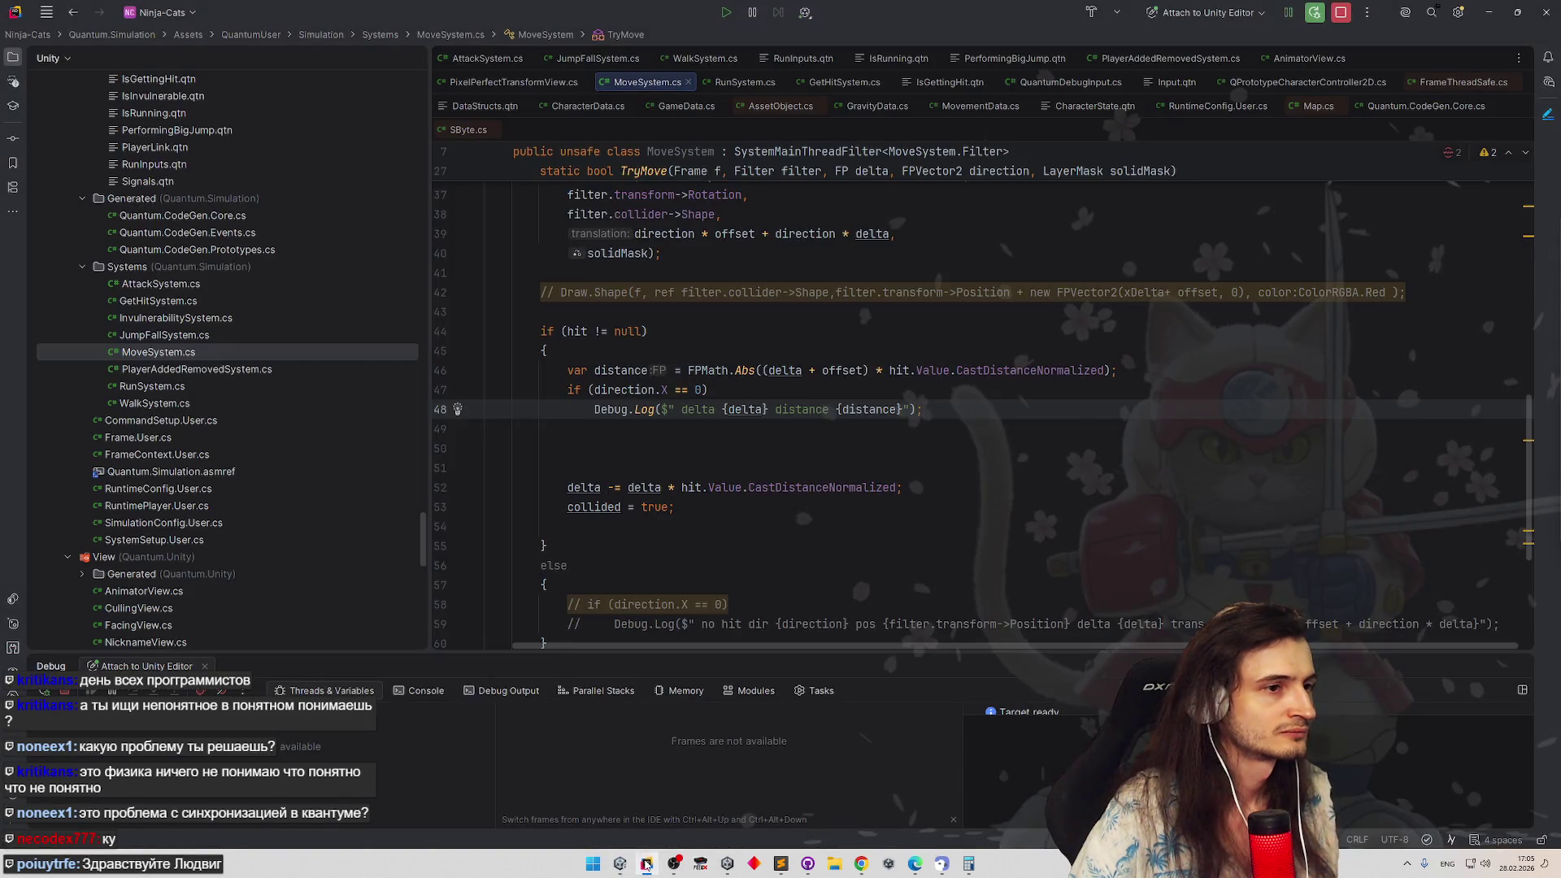
click(647, 863)
click(647, 864)
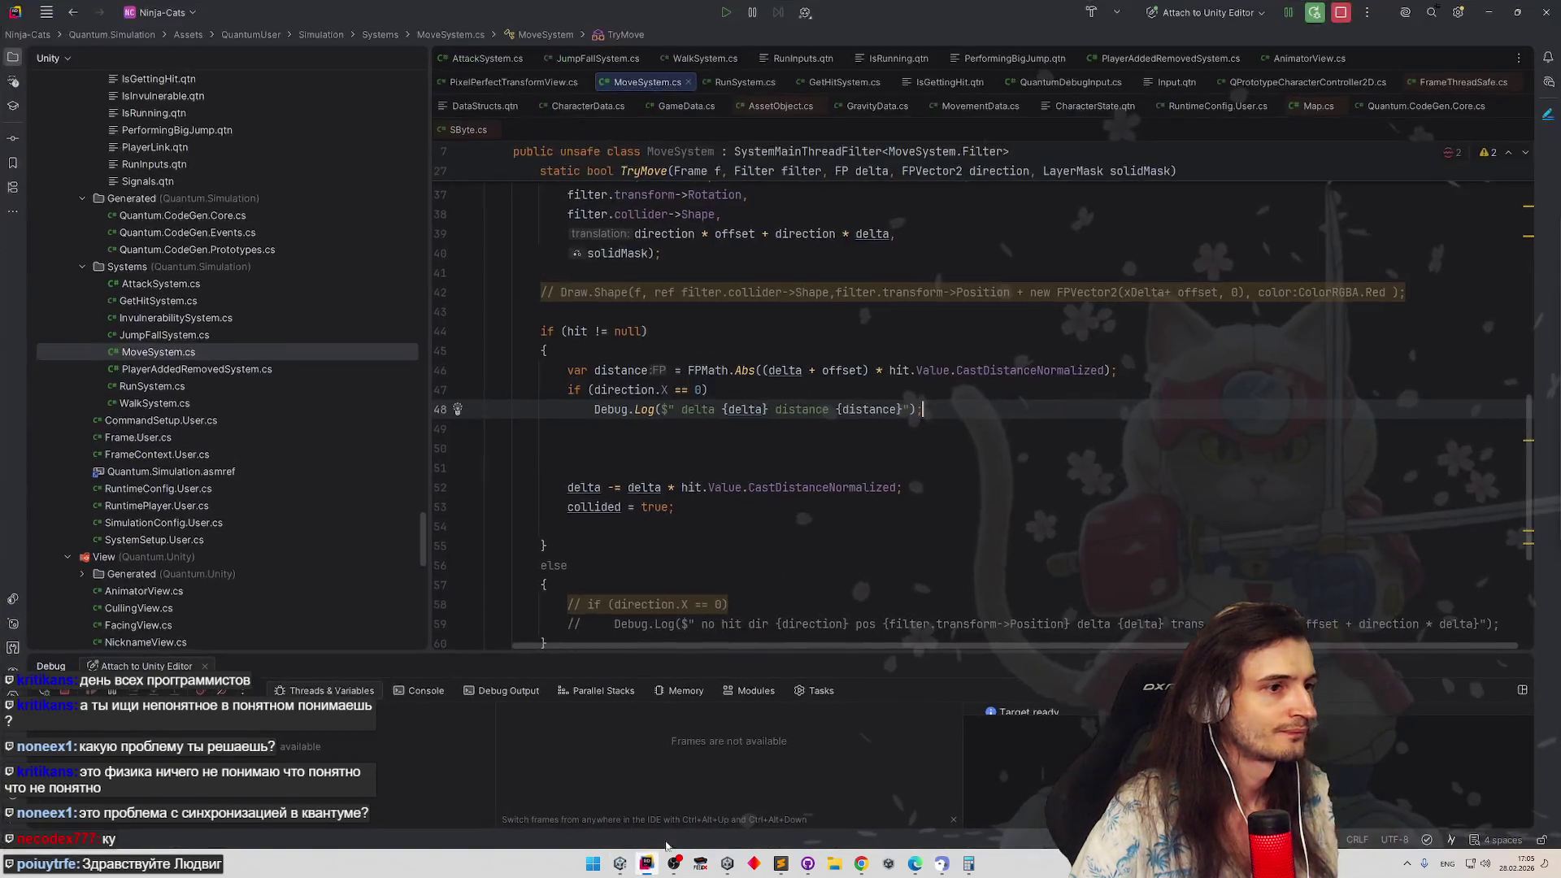
click(647, 863)
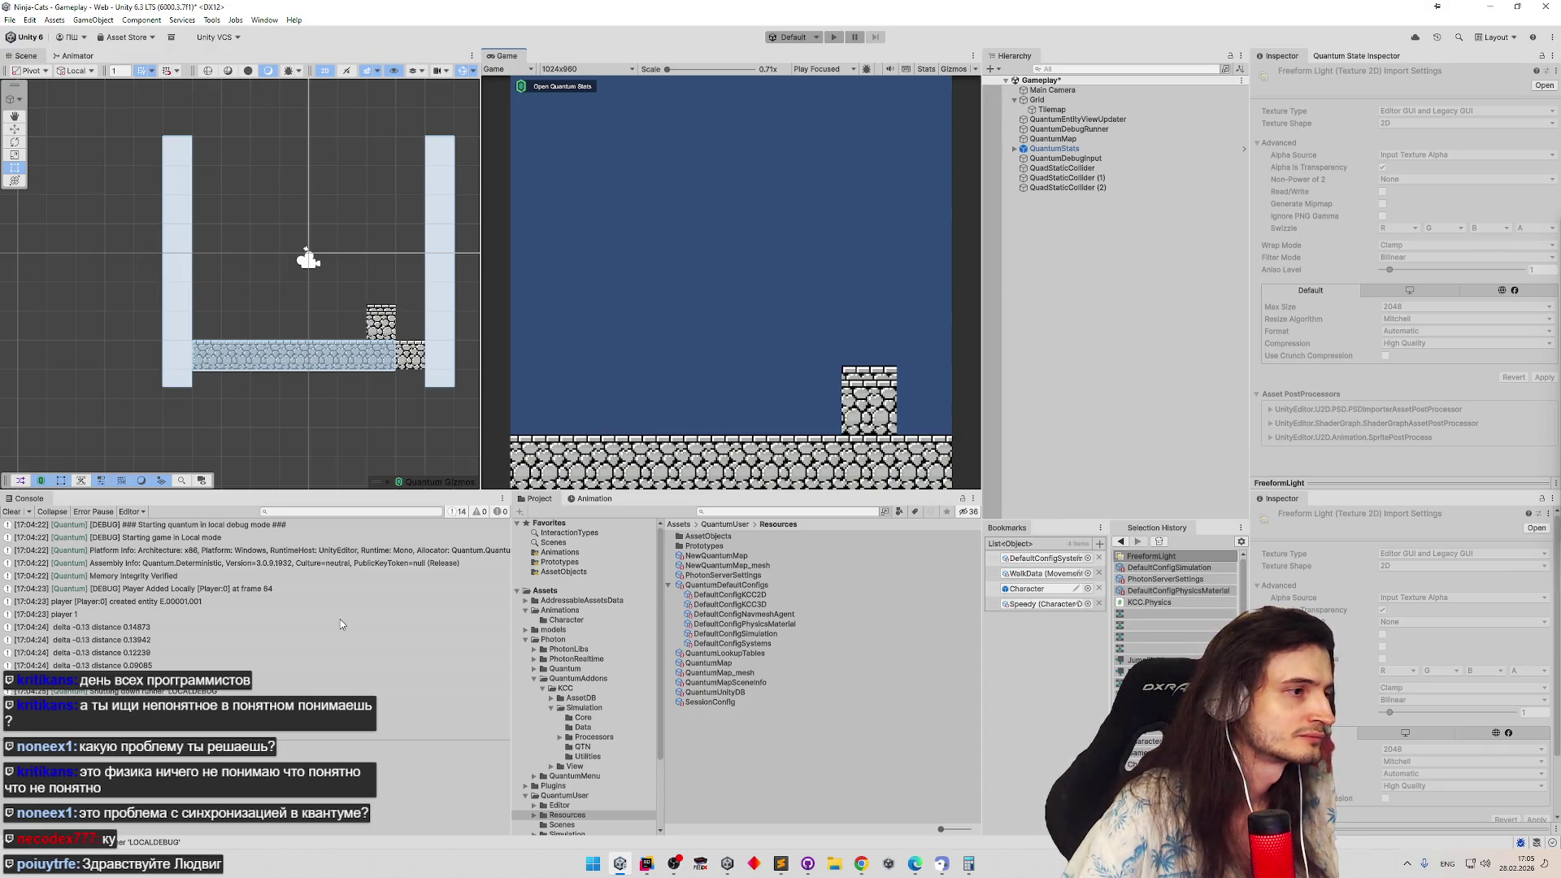
click(647, 864)
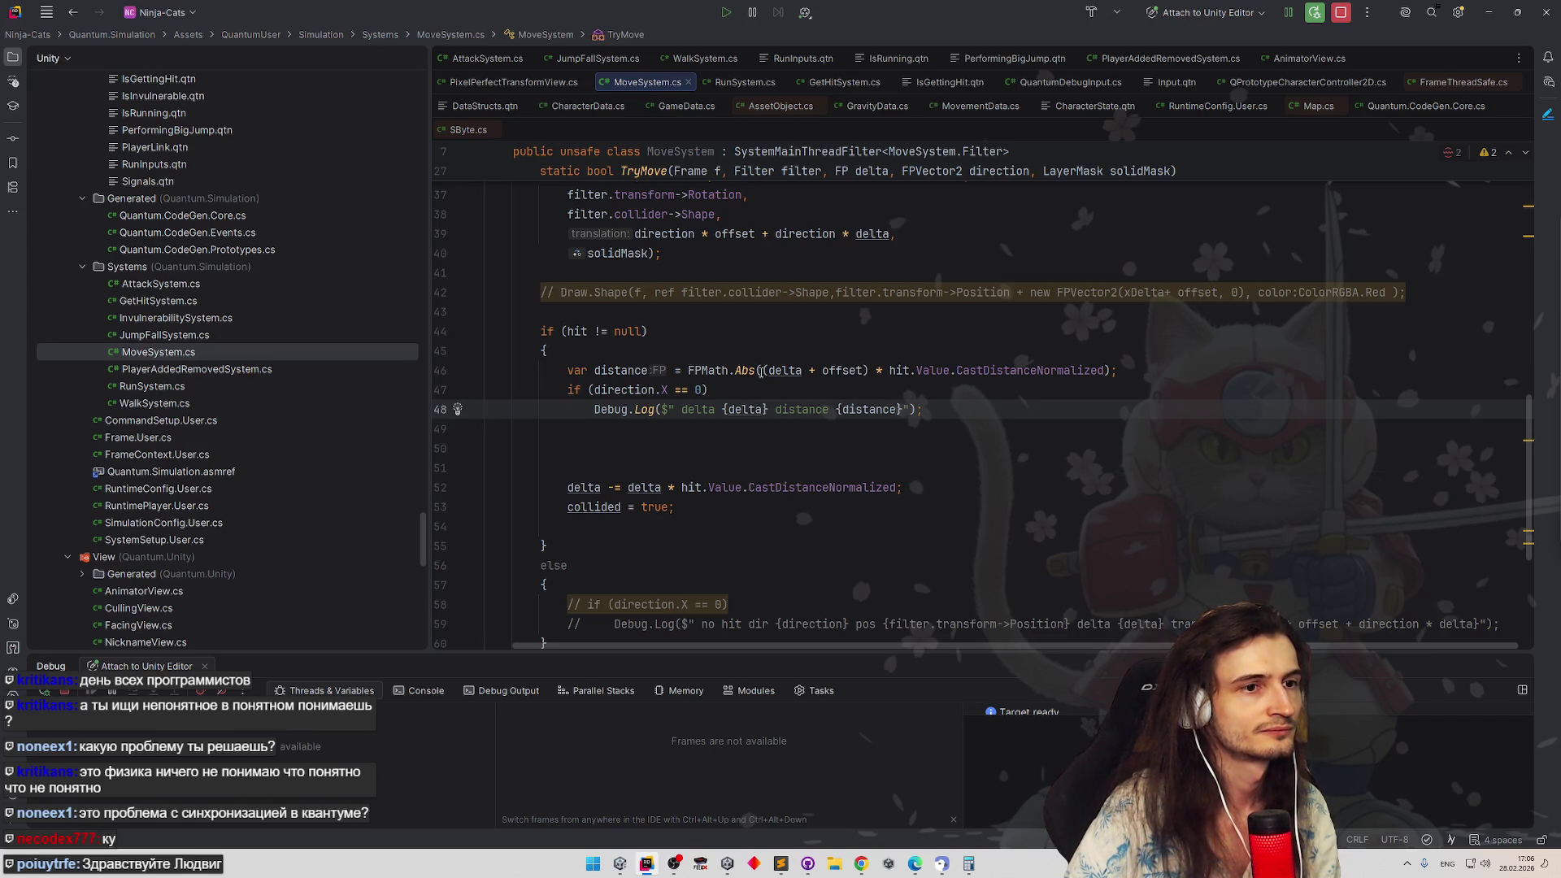
Remove the FPMath.Abs( call so distance keeps its sign
click(1109, 370)
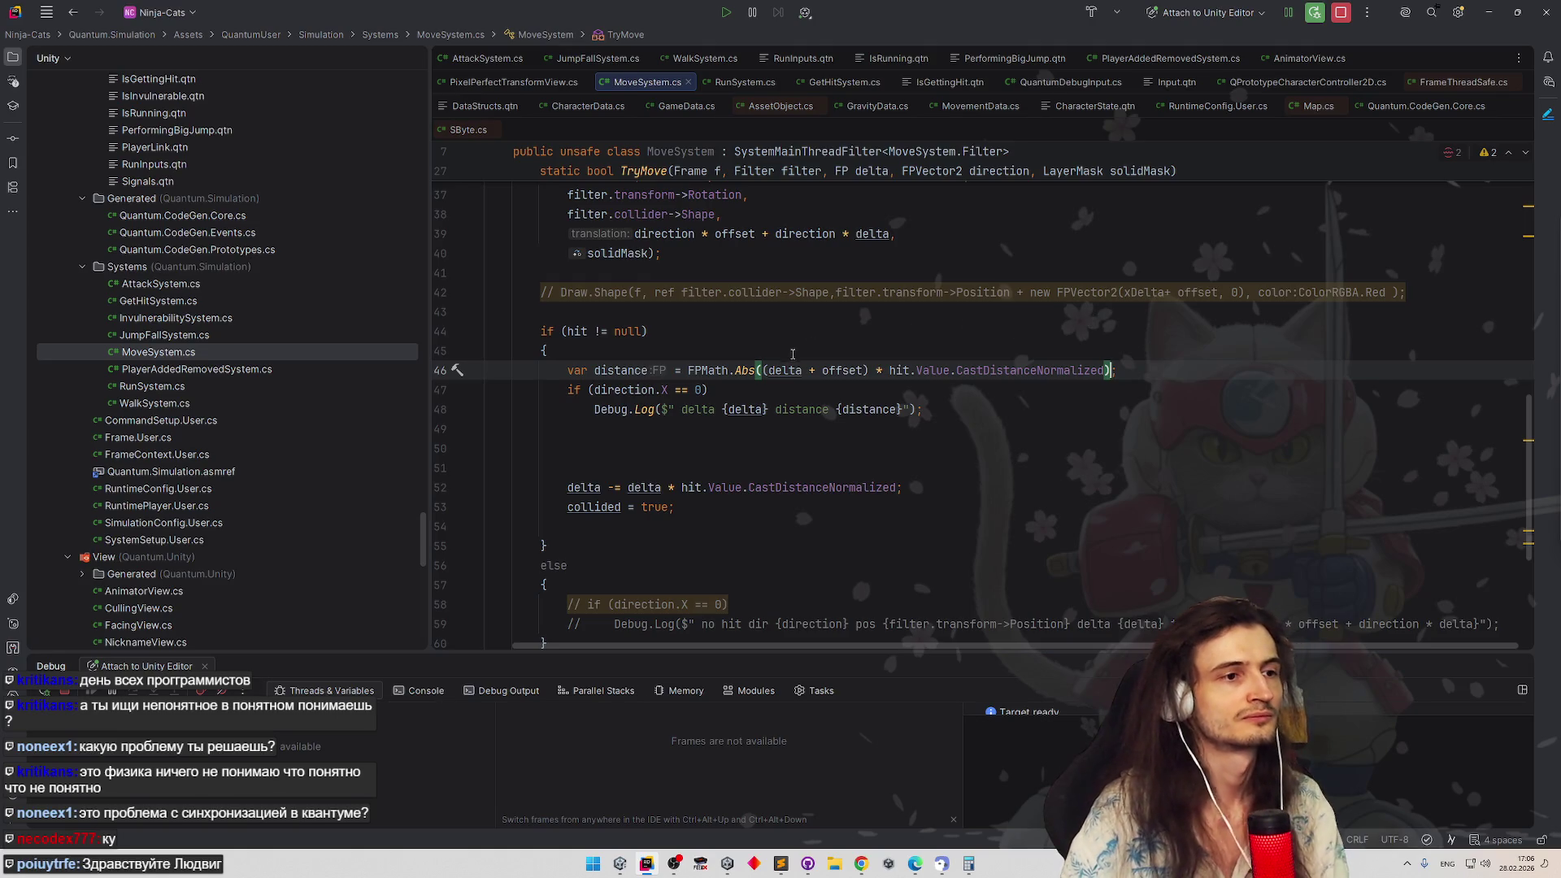
click(759, 370)
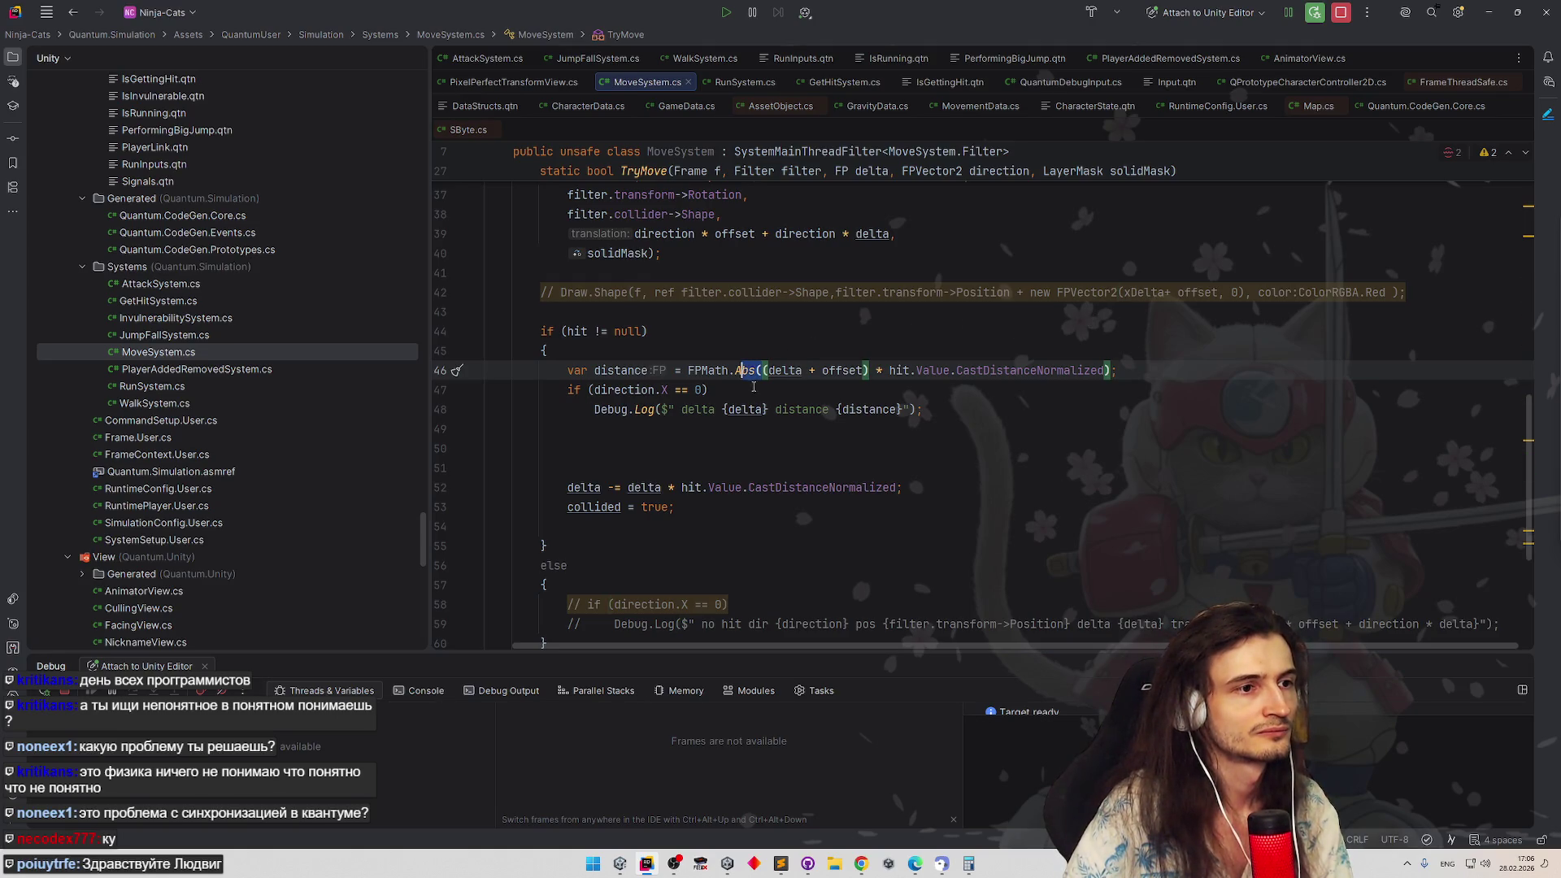
drag(754, 389, 695, 371)
key(BackSpace)
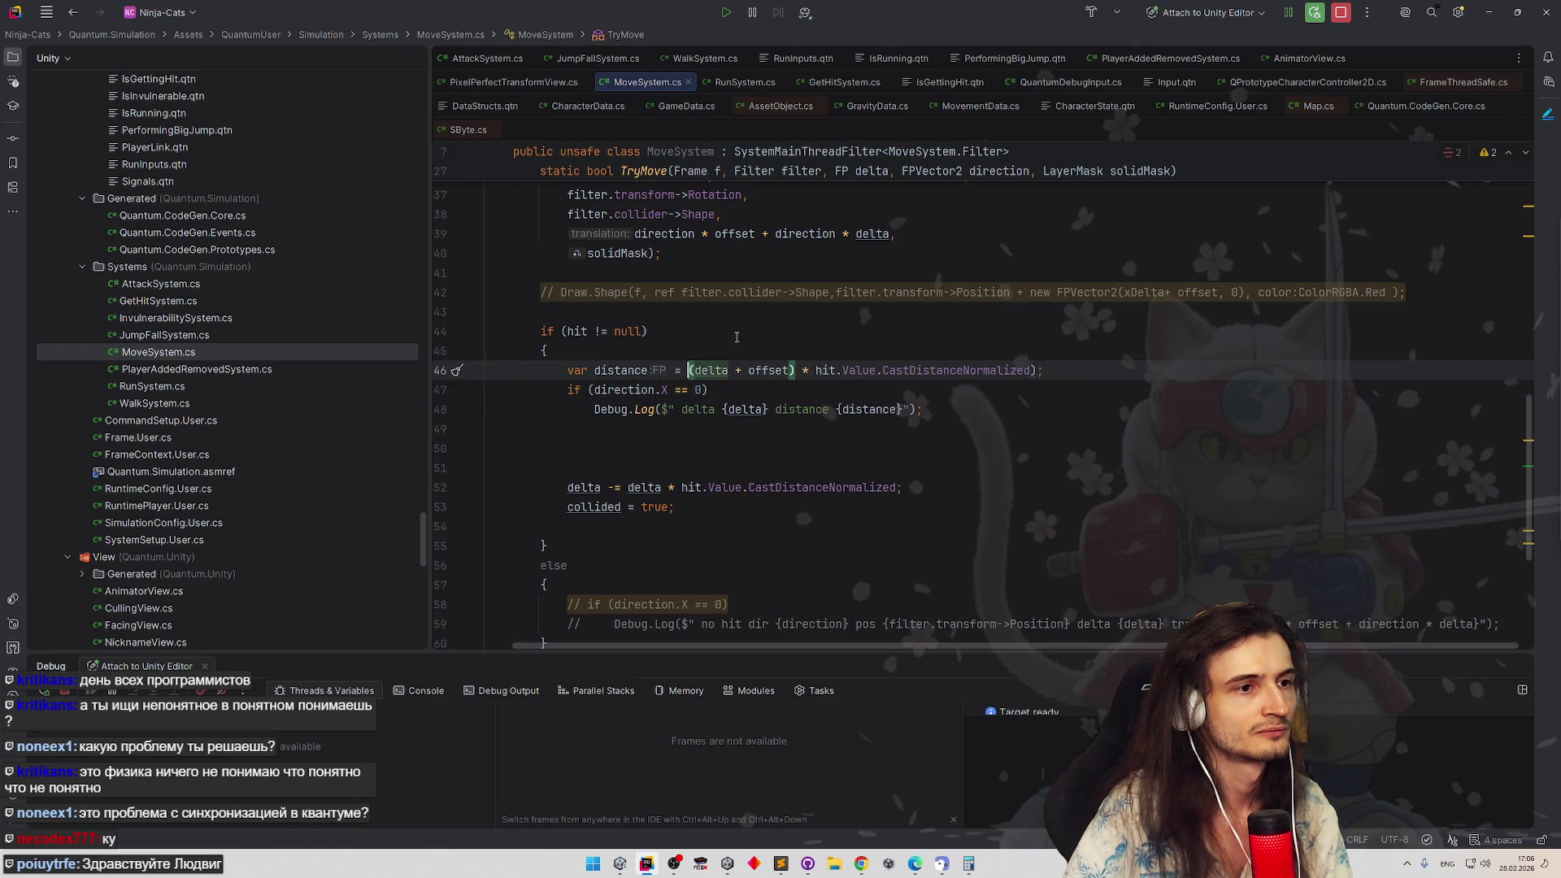
click(1059, 372)
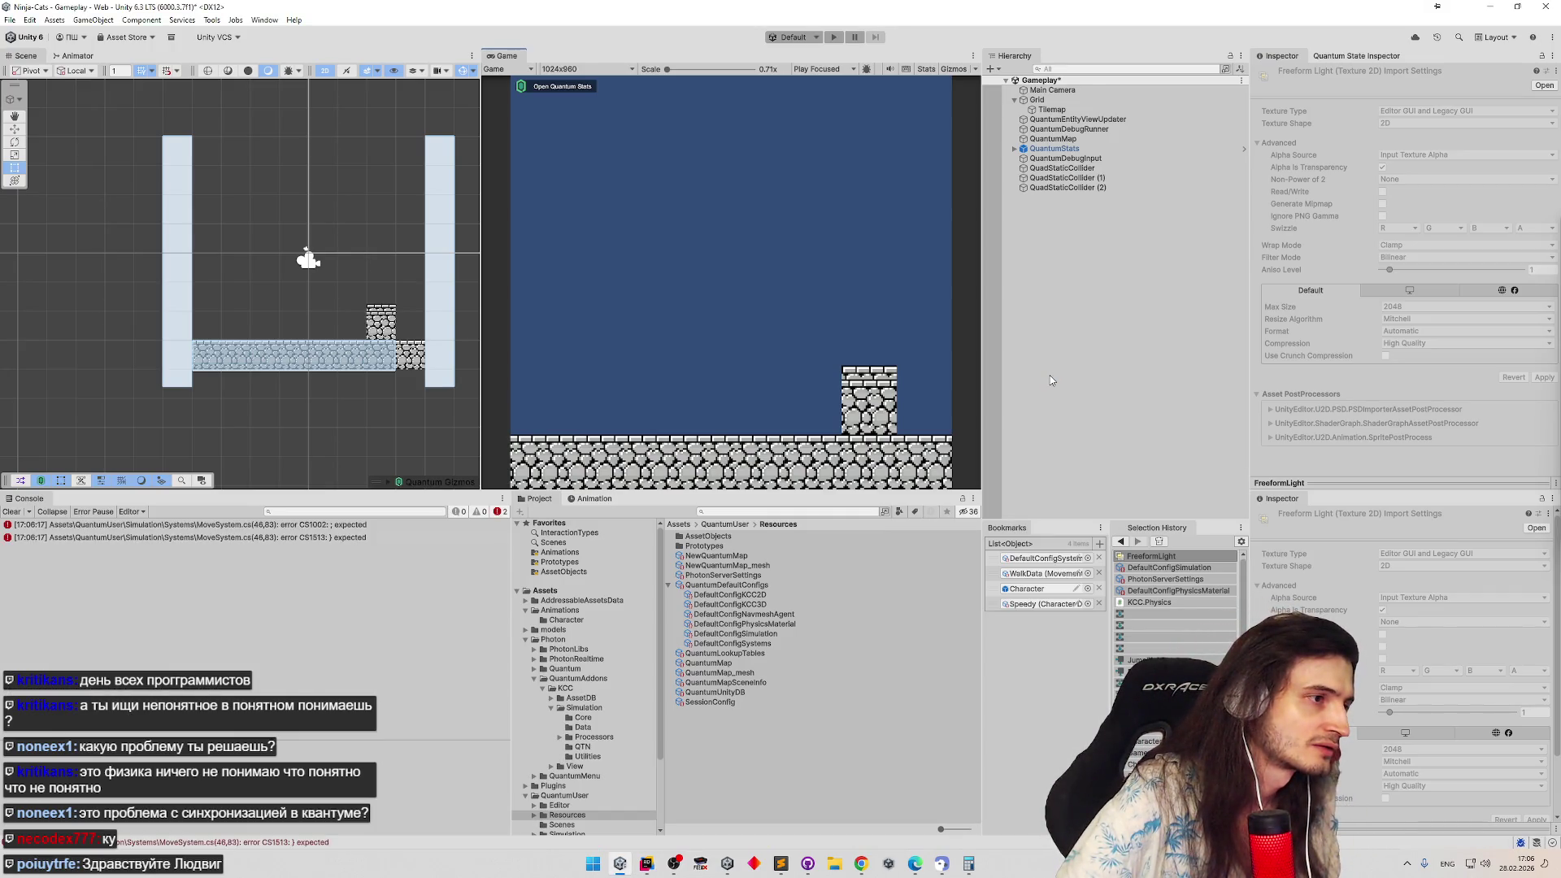
Check Unity, then bring up the Sublime Text notes from the taskbar
key(alt+Tab)
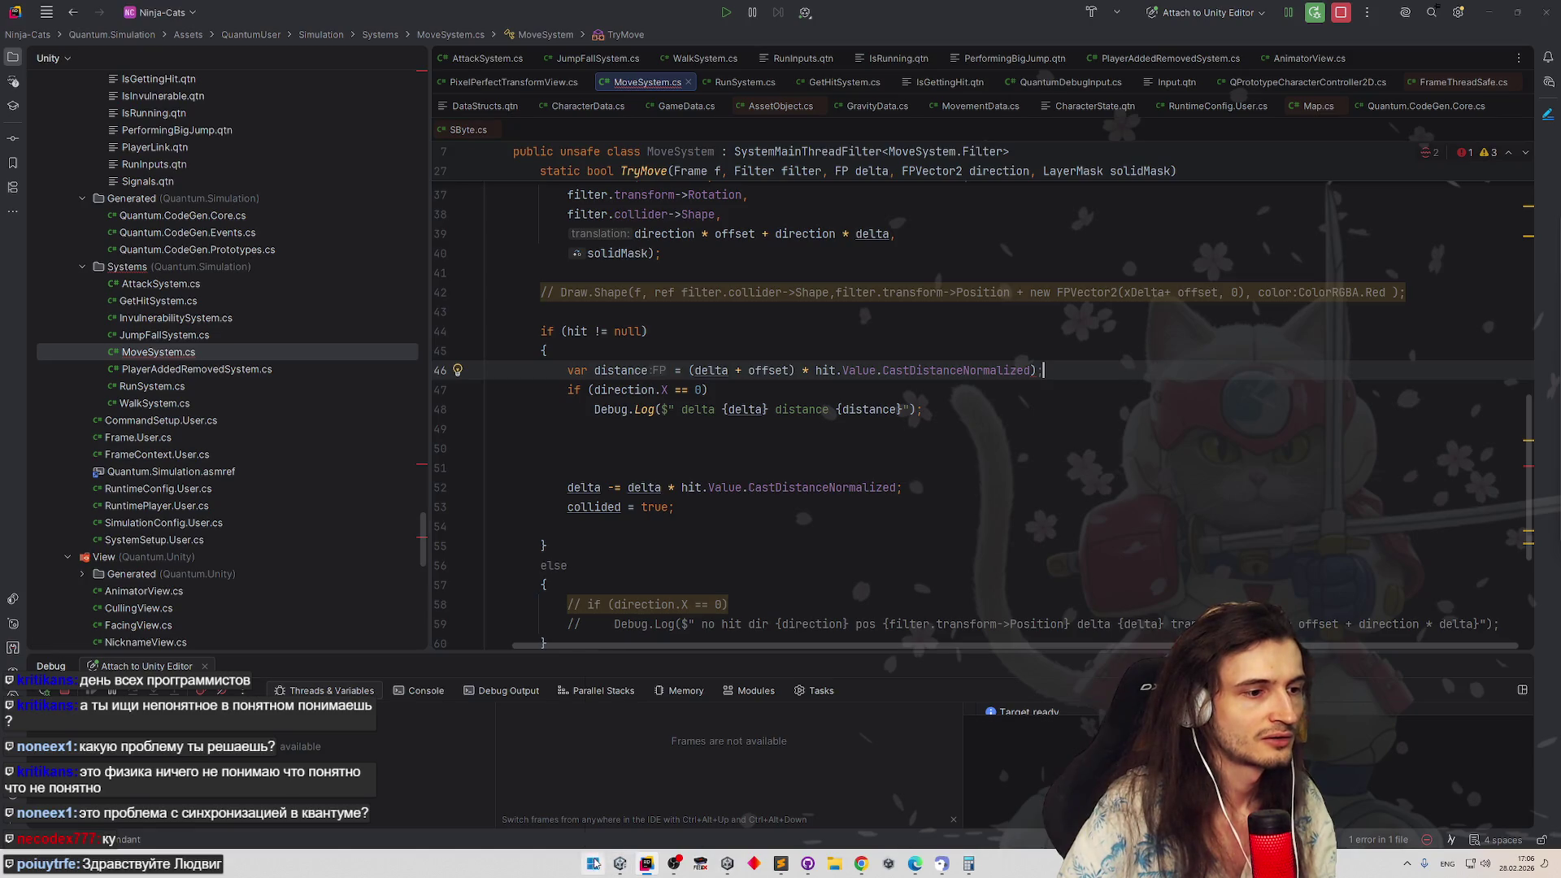
click(592, 863)
click(780, 864)
Reposition the notes window and jot the observed delta values -0.13 and -0.14.5 on a new line
mouse_move(682, 133)
mouse_down()
mouse_move(1070, 287)
mouse_move(1157, 340)
mouse_move(1210, 449)
mouse_up()
key(Return)
key(Return)
key(Return)
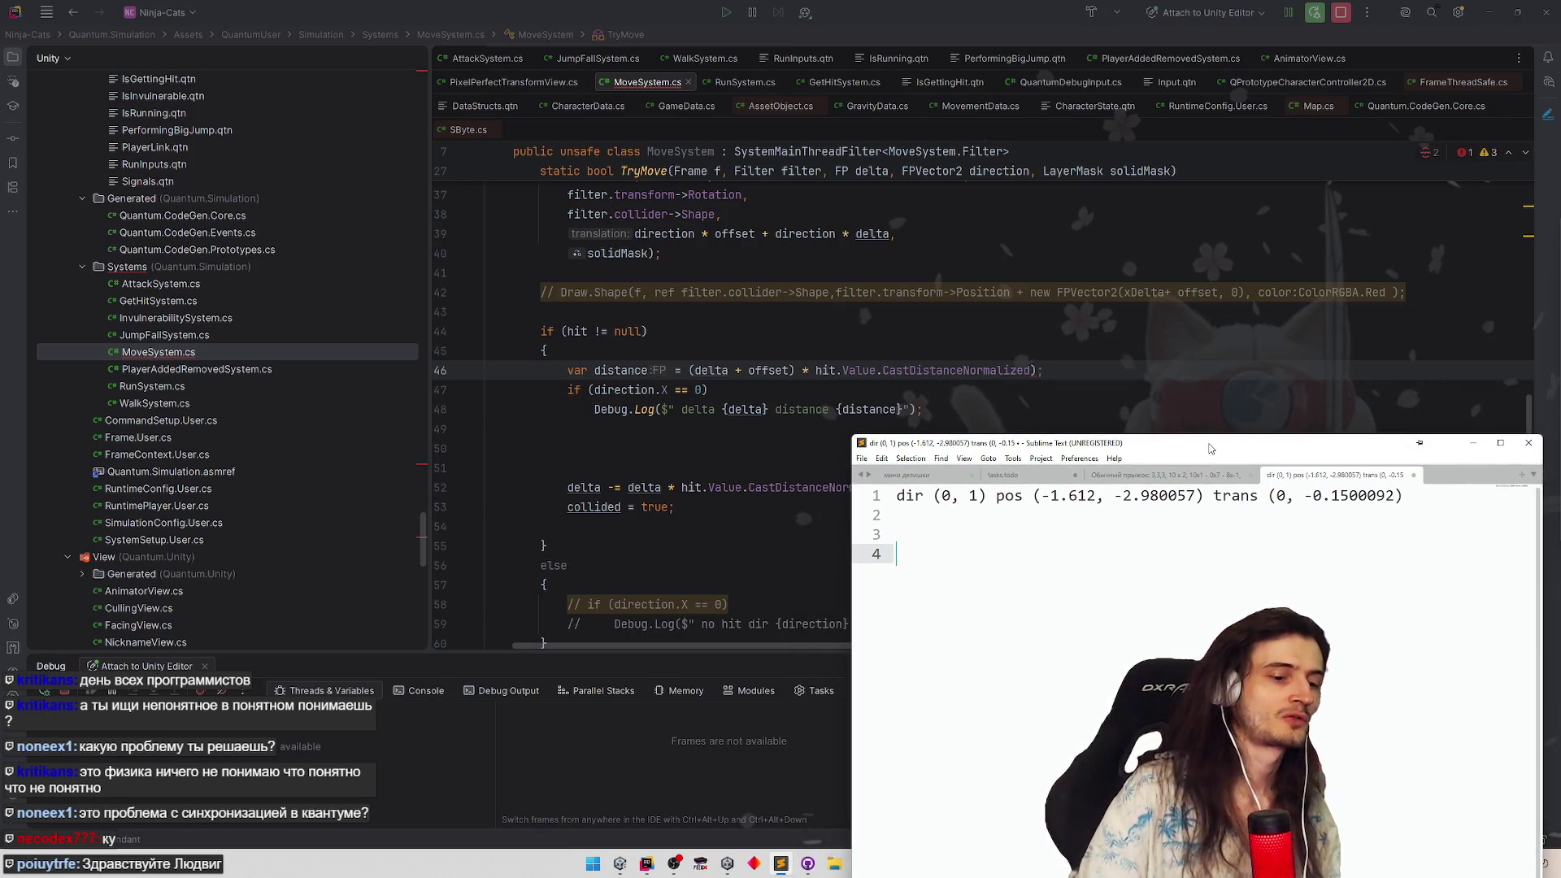
text(-0.13  -0.14.5 - -)
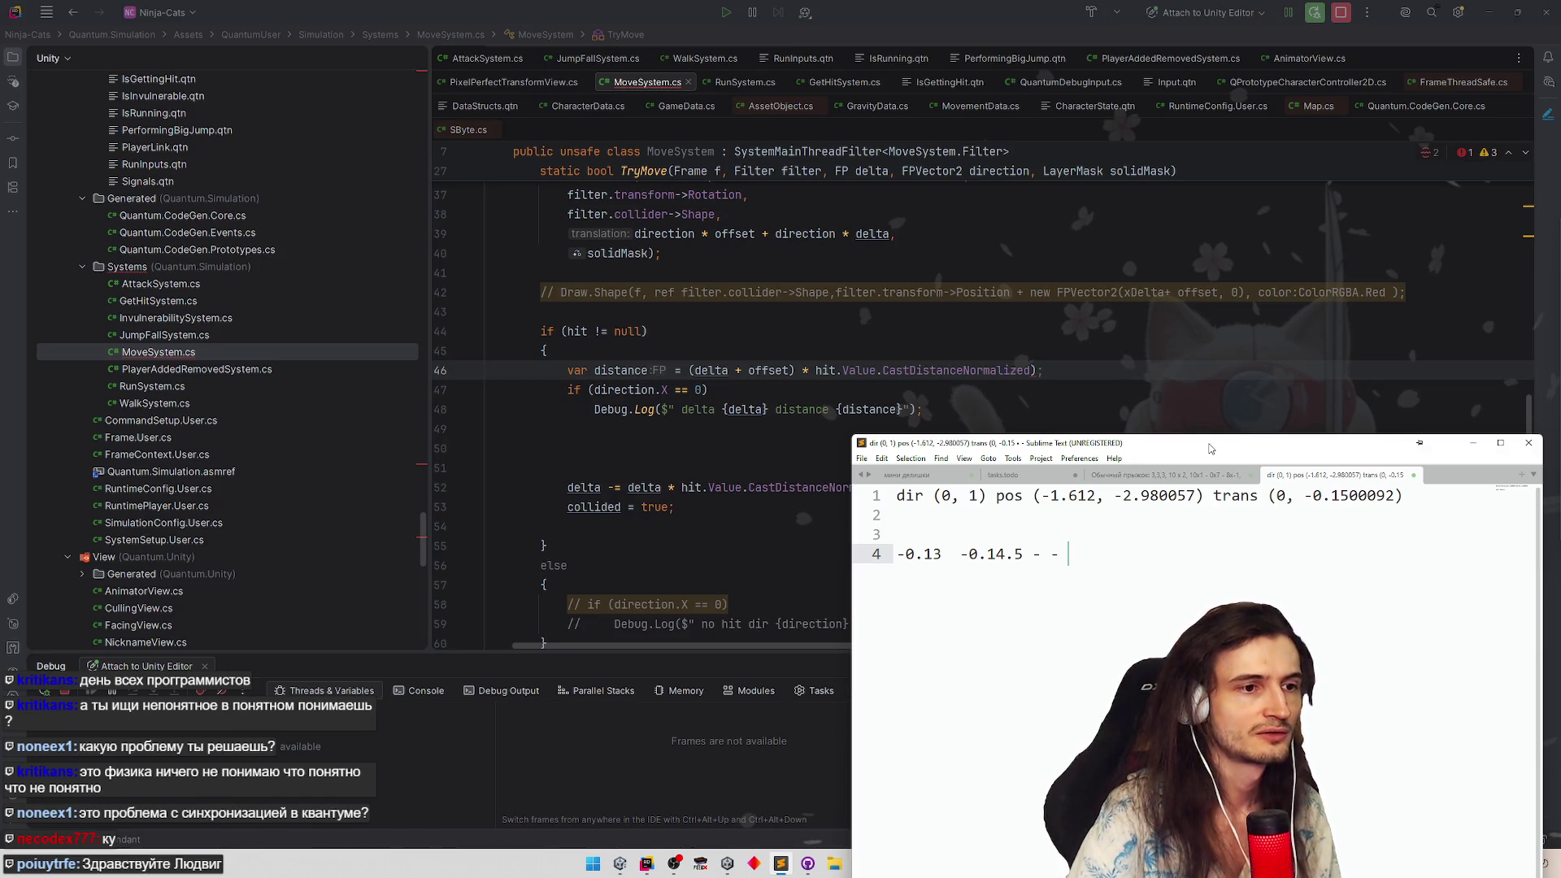
key(Return)
key(Return)
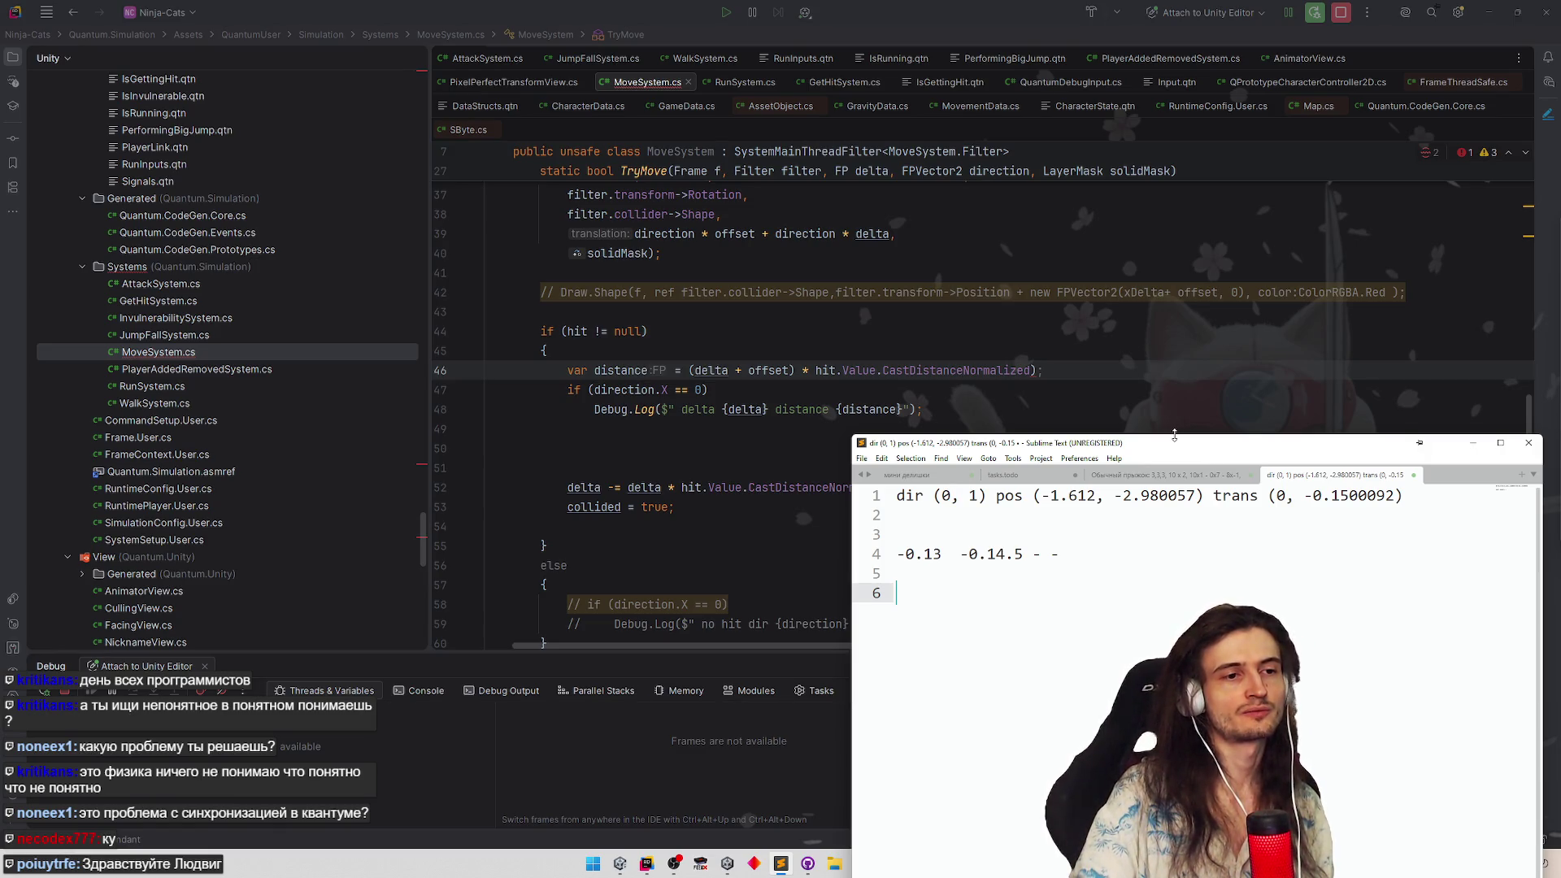
Change the collision line from 'delta -=' to 'delta =' and select its right-hand side
double_click(623, 369)
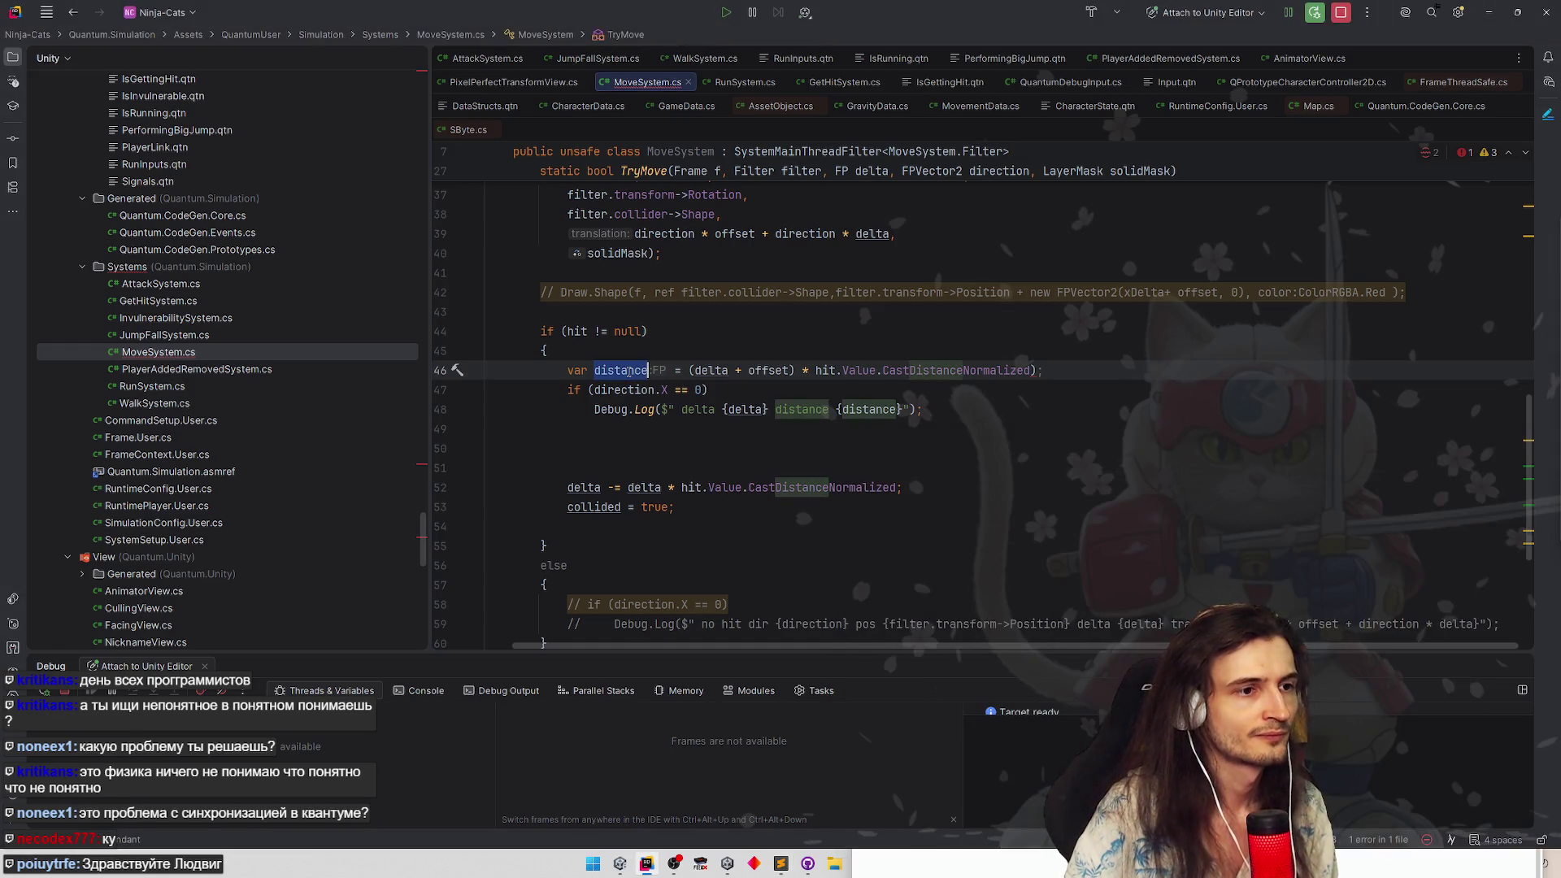
click(615, 487)
key(BackSpace)
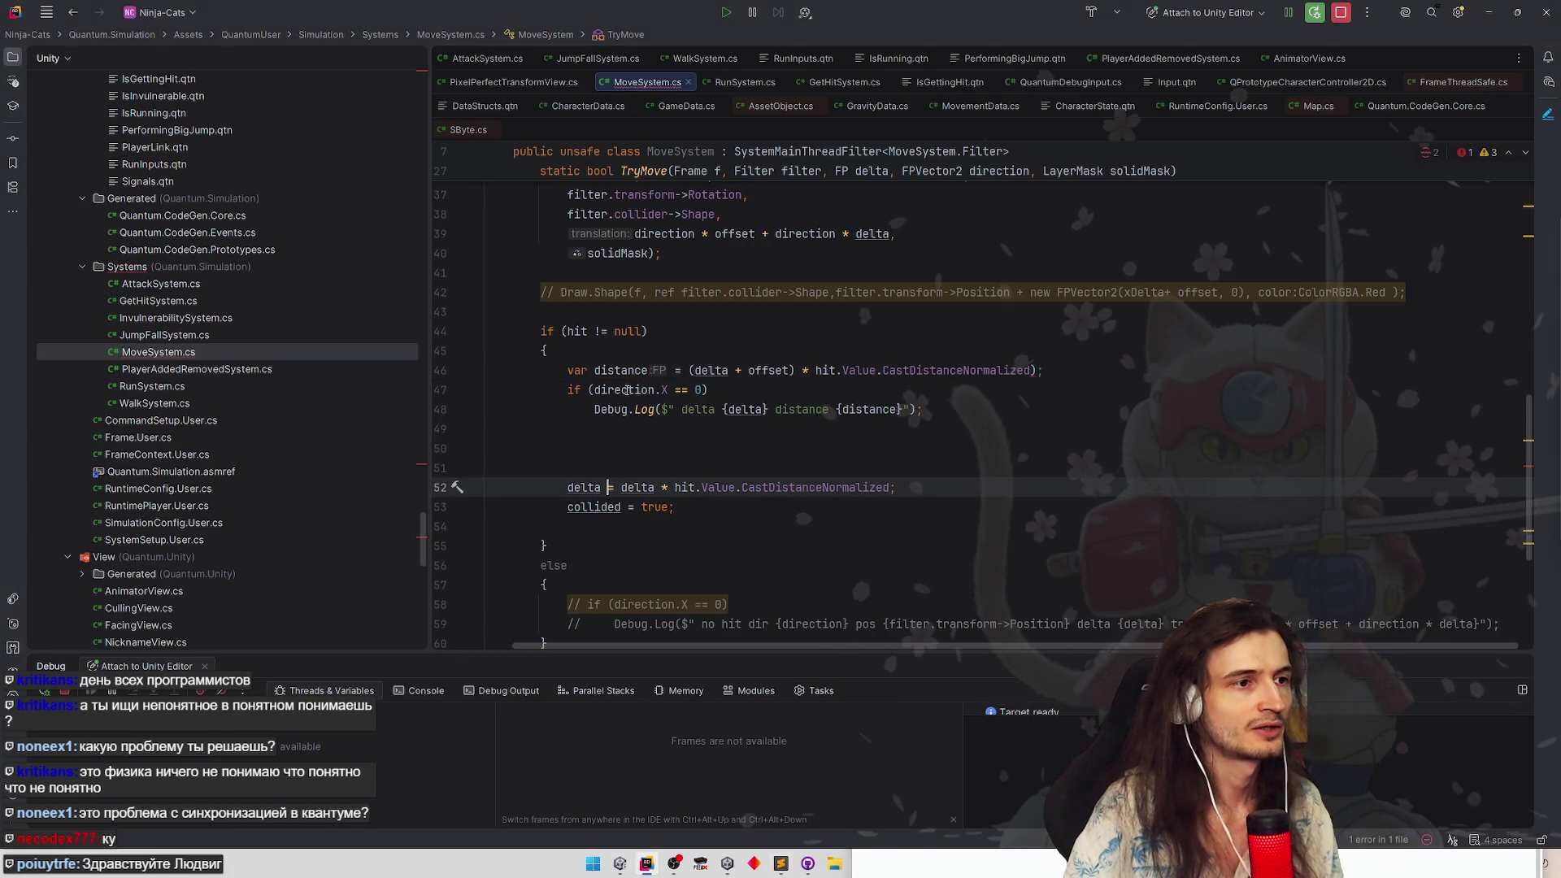
key(ctrl+minus)
drag(623, 486, 896, 486)
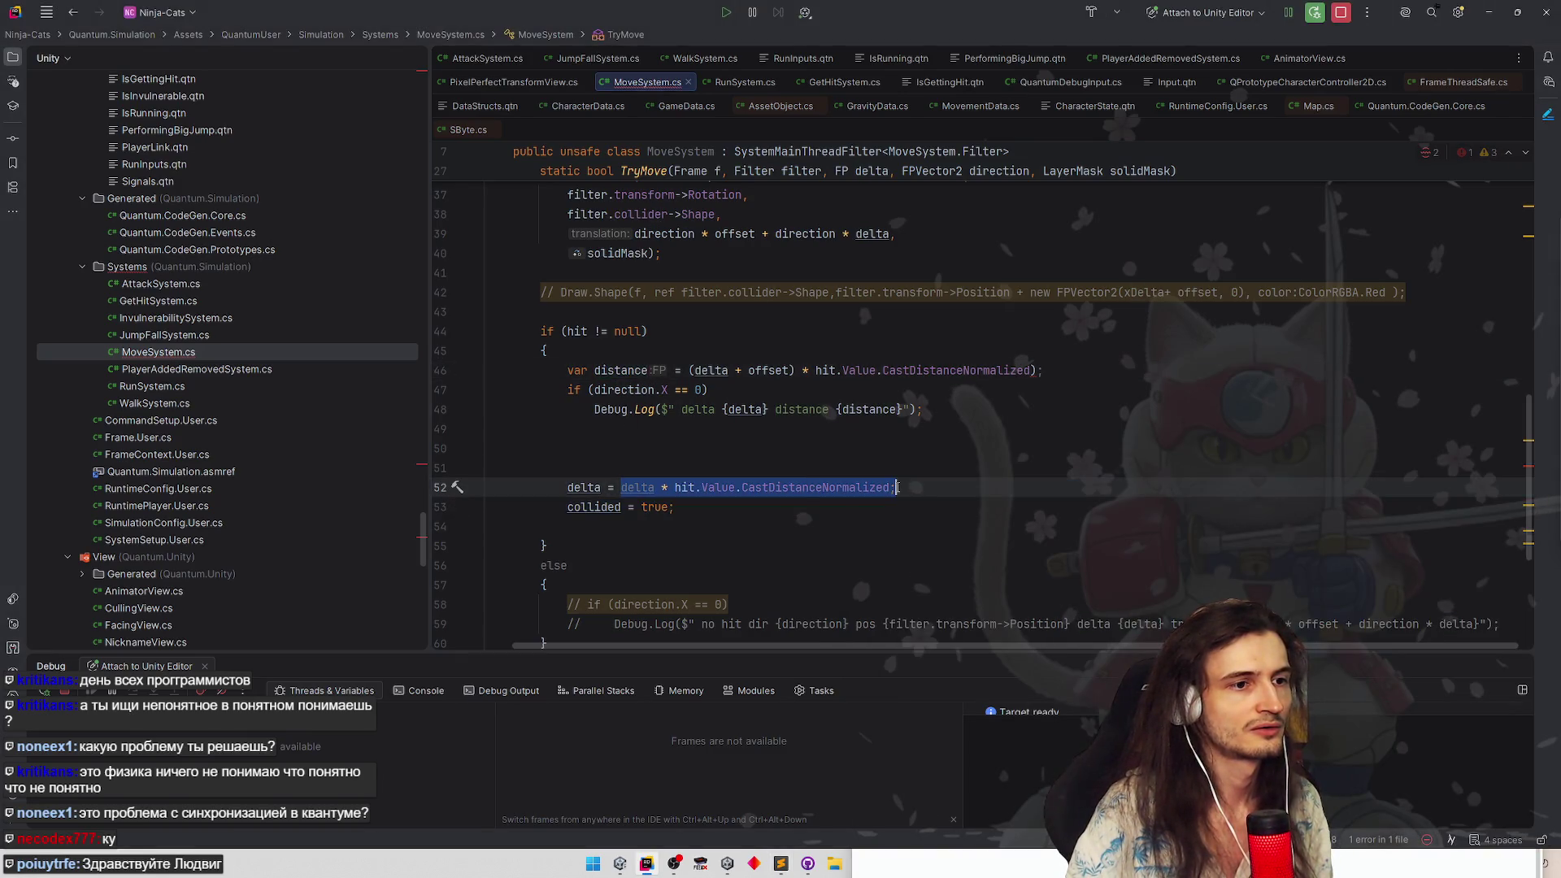
text(distance - )
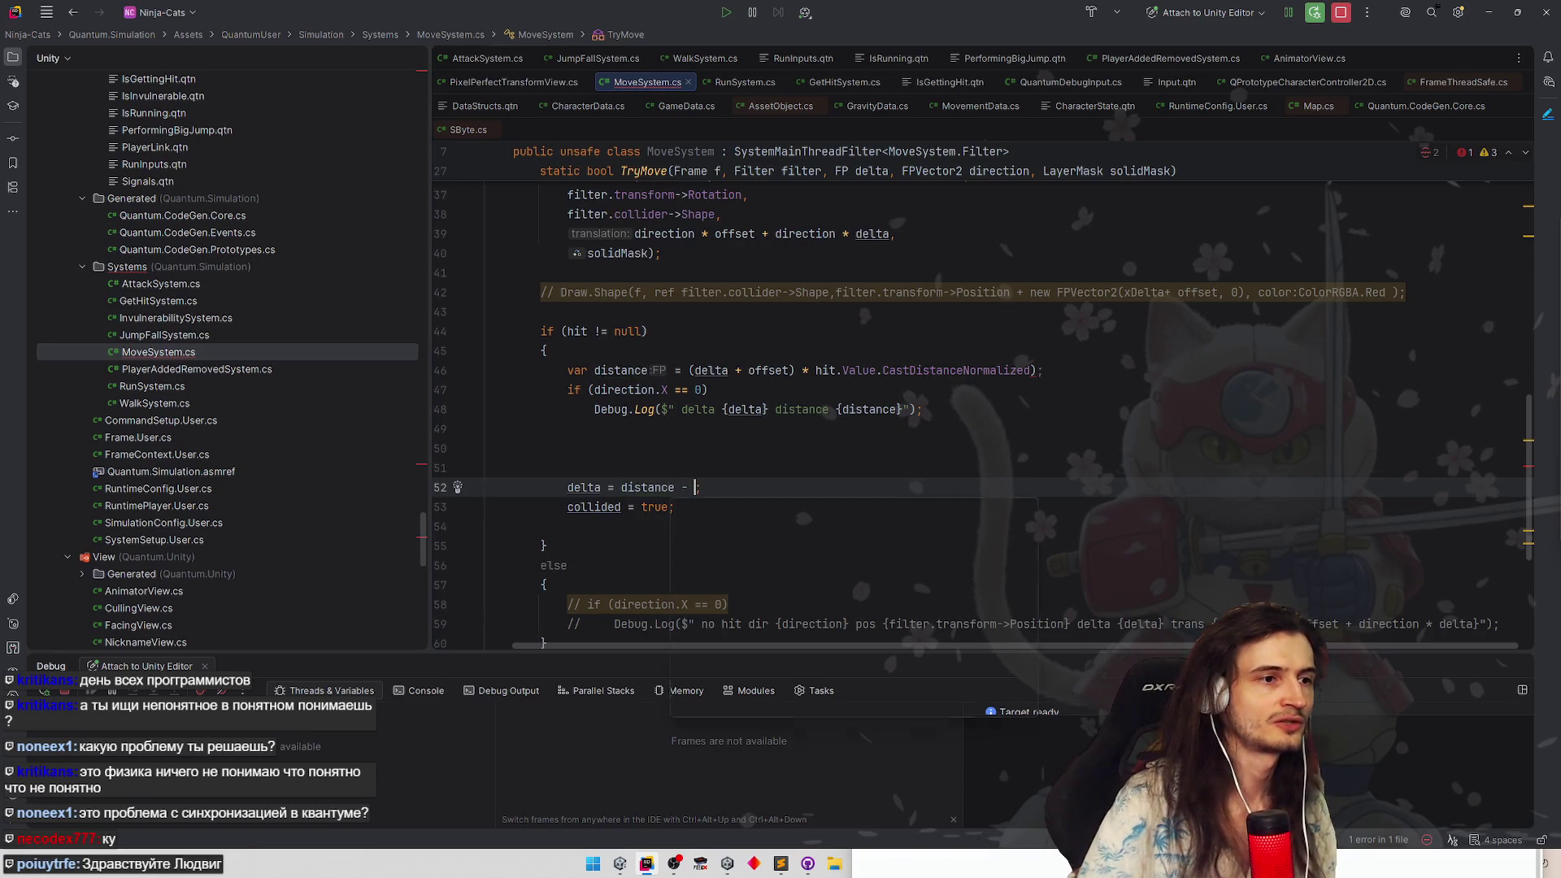
text(of)
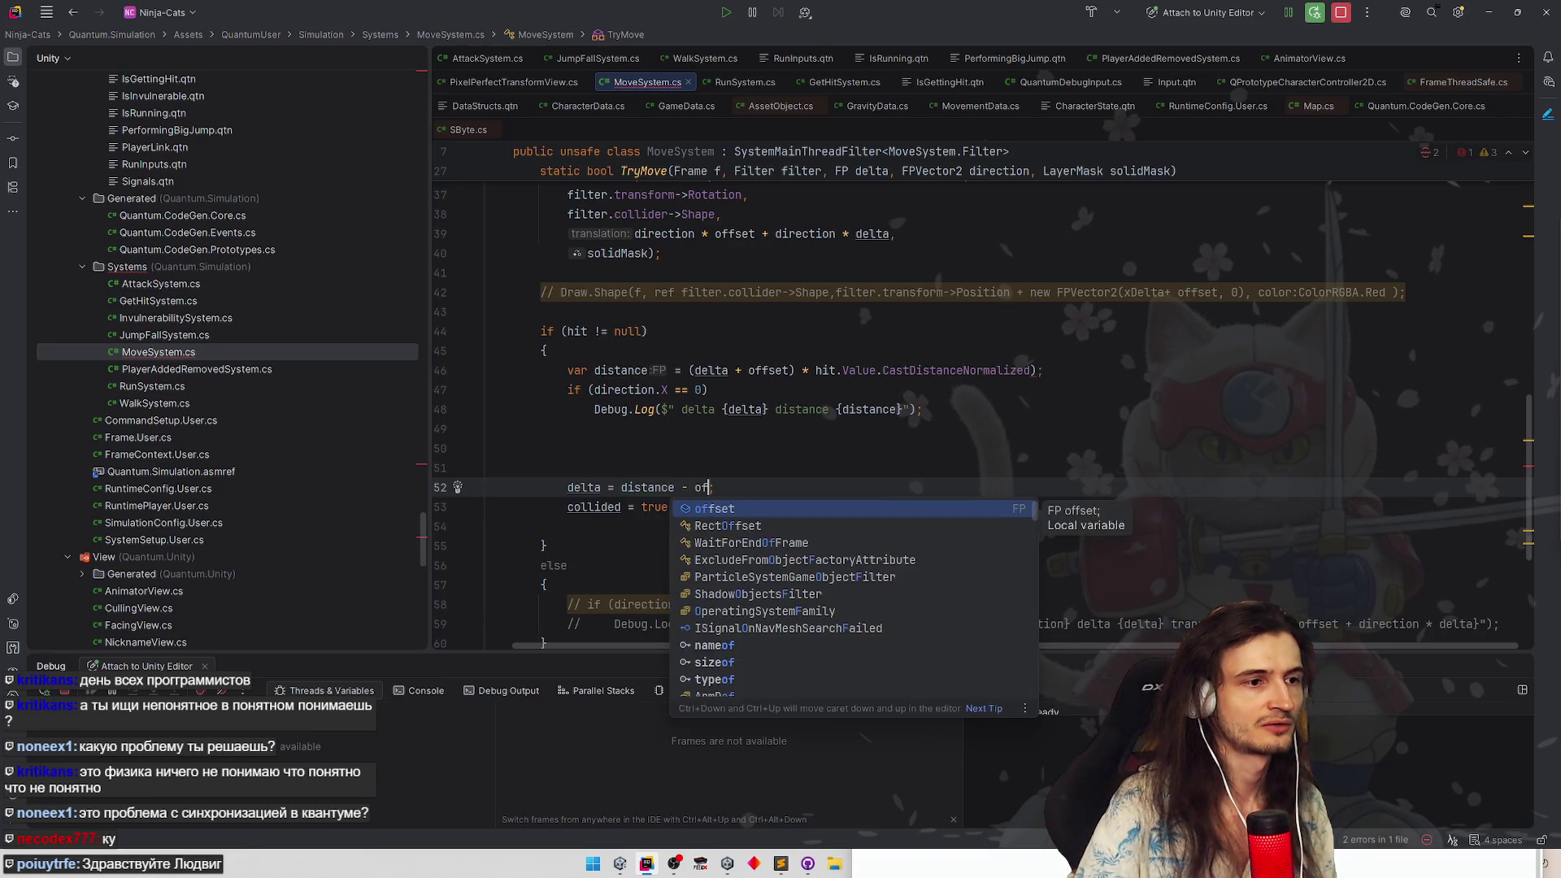
Set delta = distance - offset on collision and start renaming distance
key(Return)
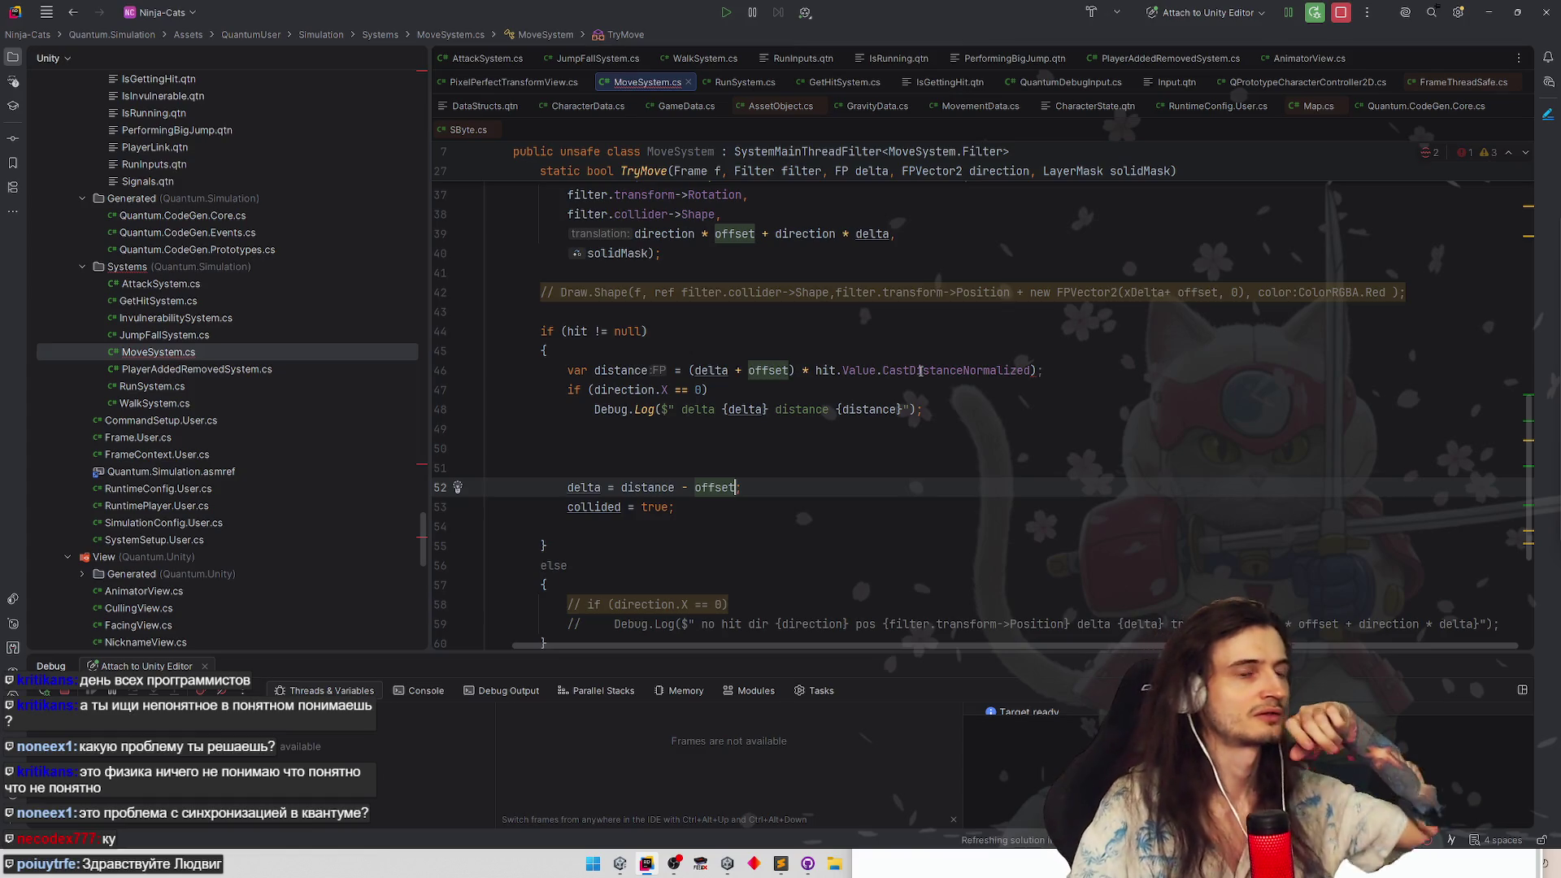
mouse_move(959, 370)
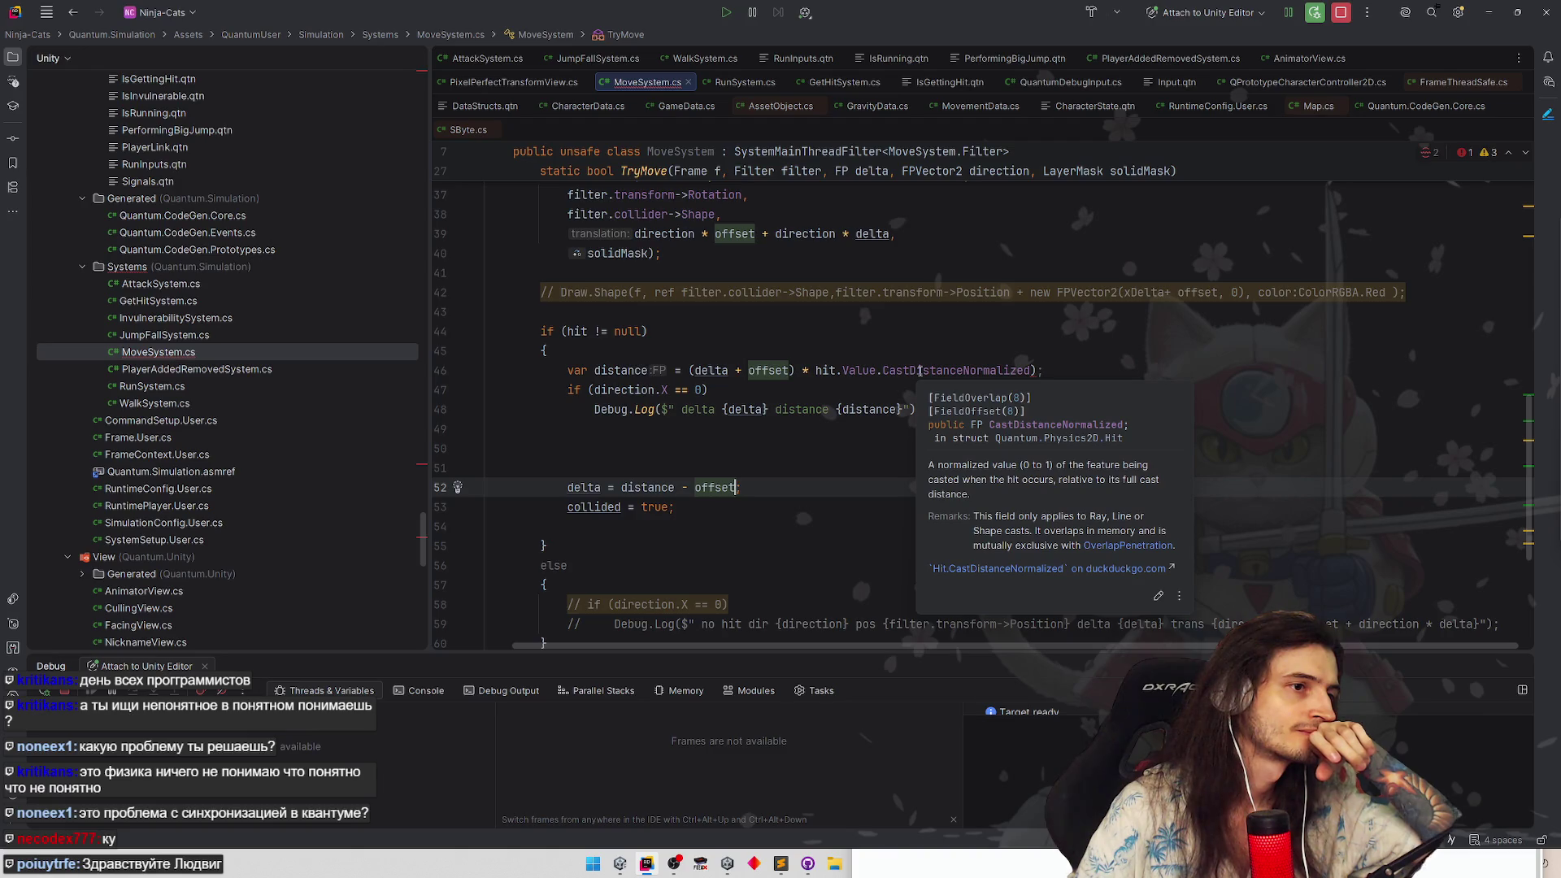
click(629, 369)
key(shift+F6)
text(s)
text(in)
text(gnedDistan)
text(ce)
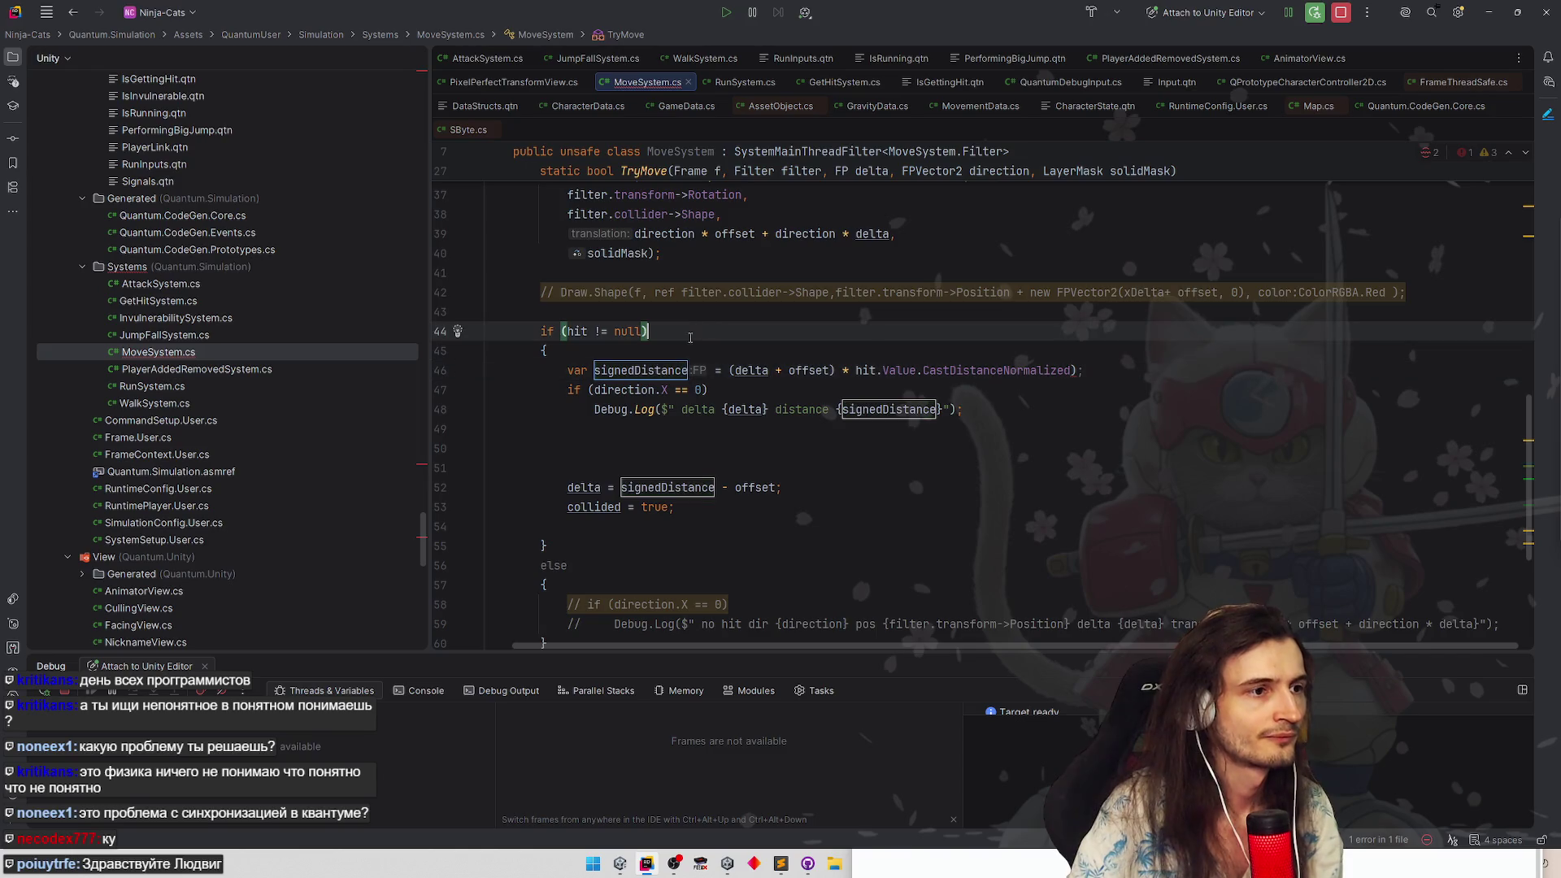
Commit the rename to signedDistance and move to the hit log to add a field
click(669, 343)
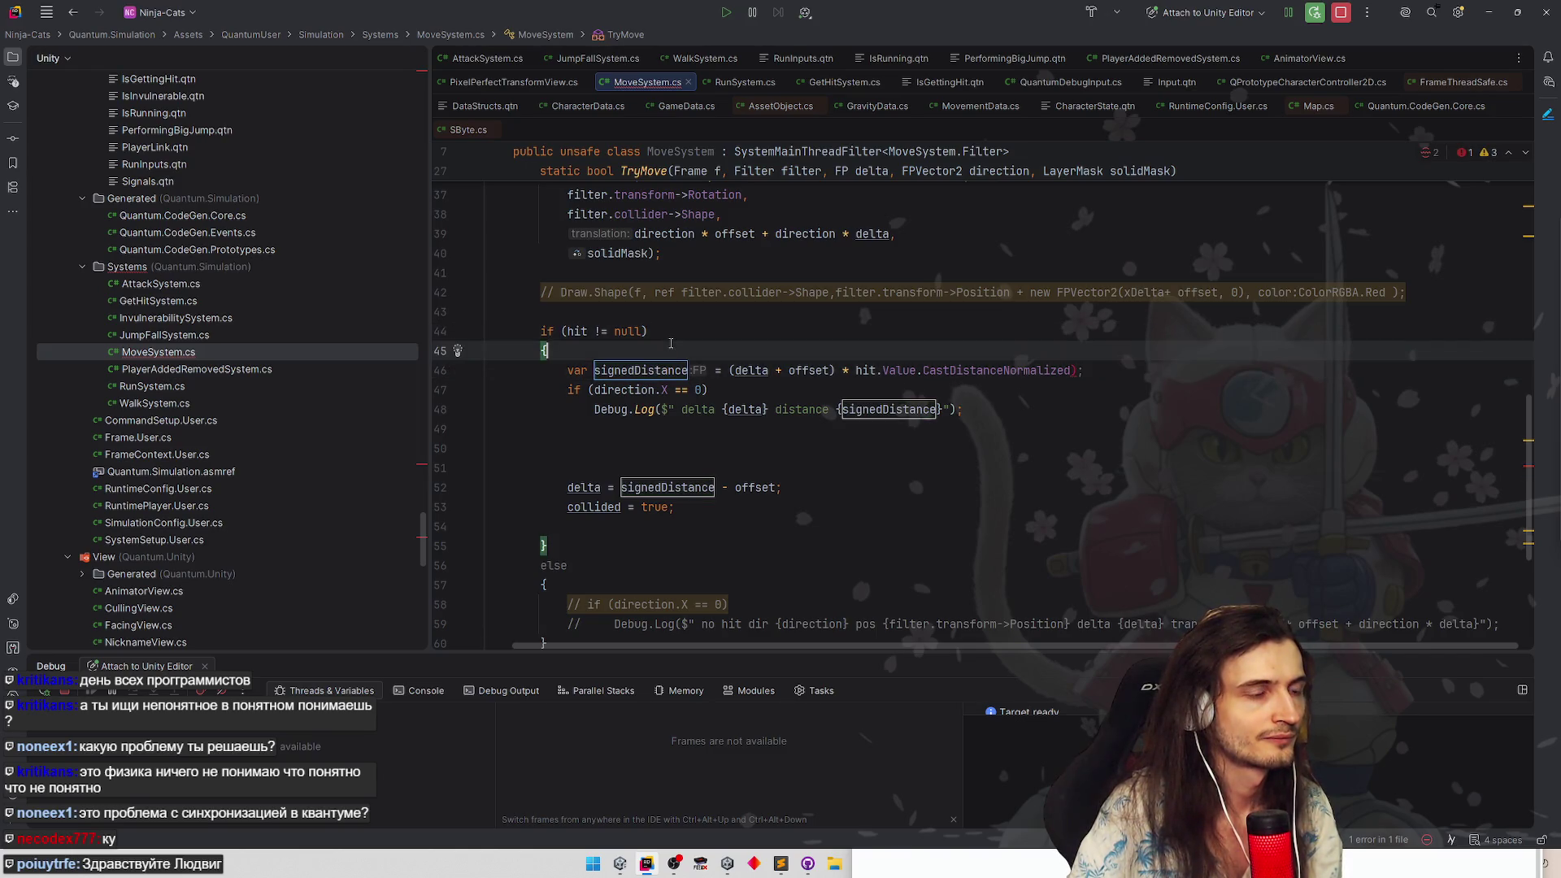
click(675, 339)
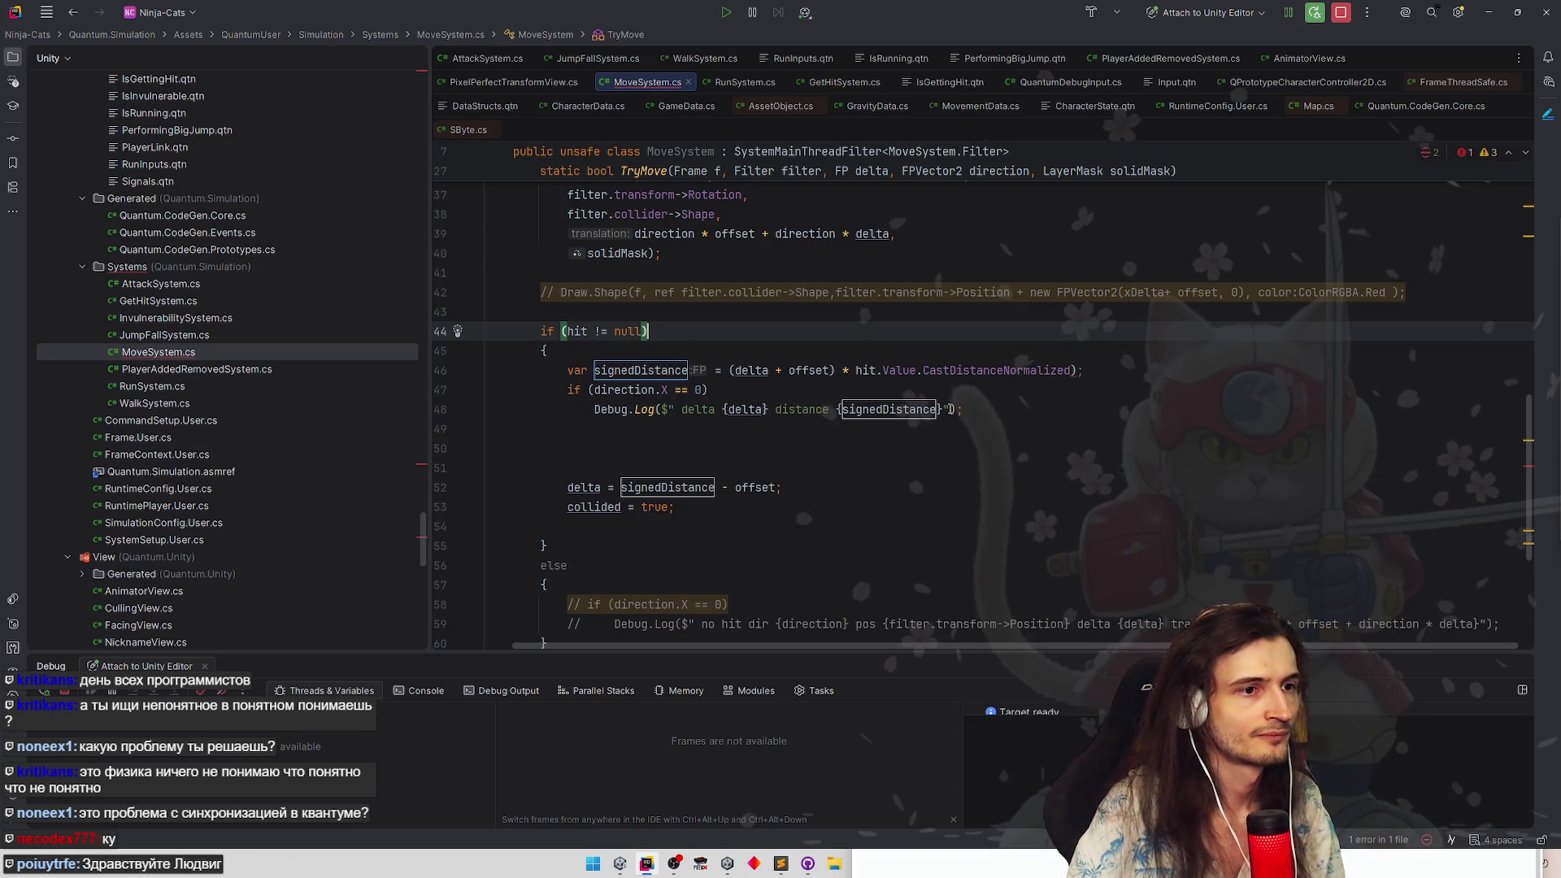
click(947, 409)
text({)
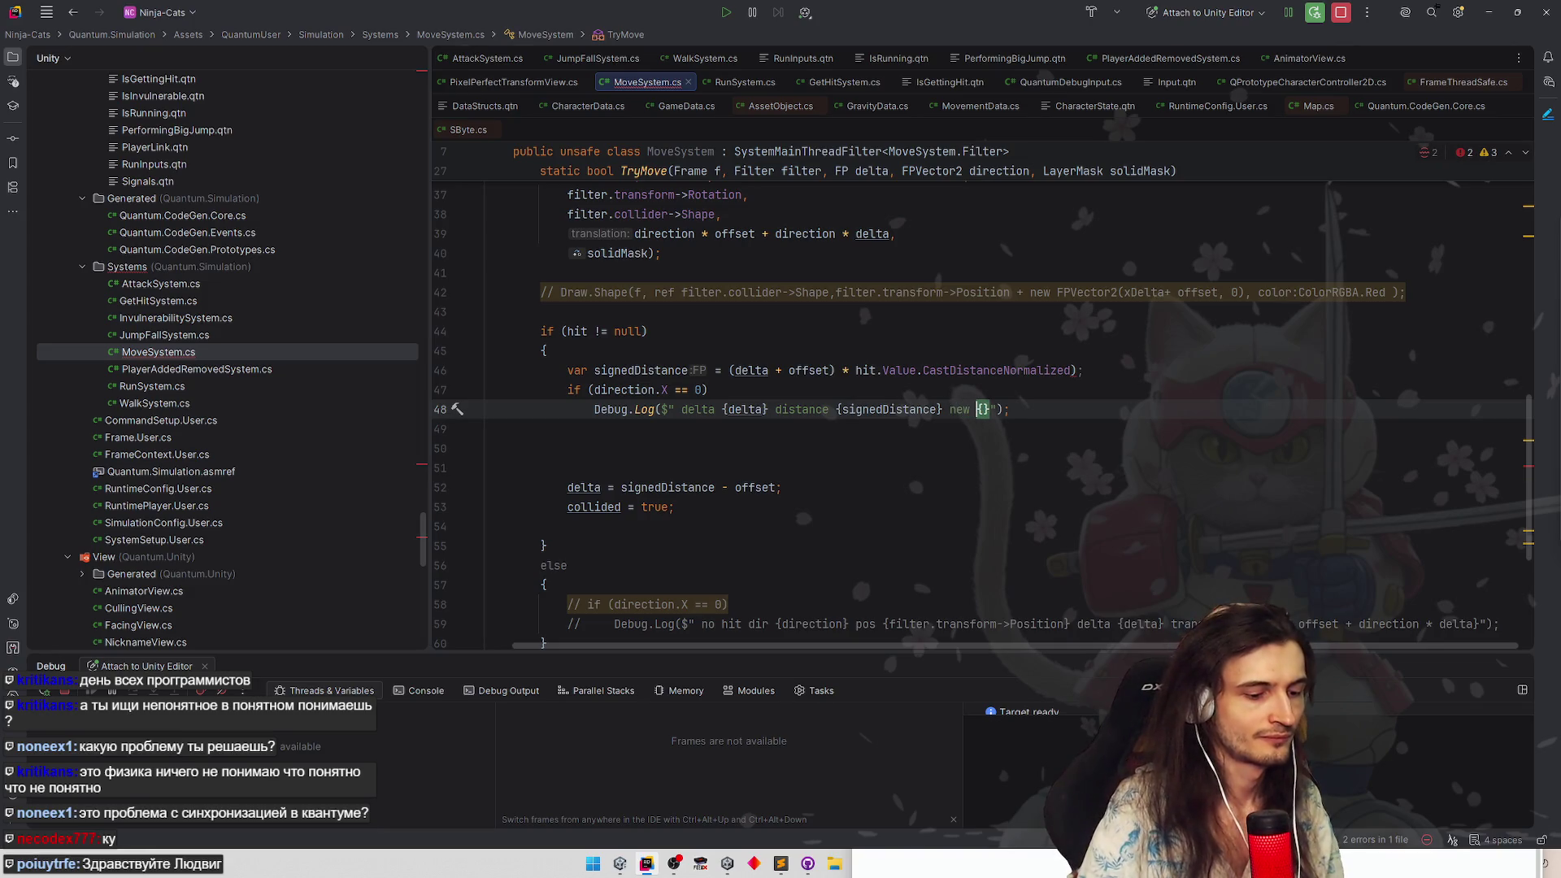
Make the Debug.Log message also print 'new delta {signedDistance - offset}' and check compilation in Unity
double_click(667, 487)
key(ctrl+w)
key(ctrl+c)
click(1024, 409)
key(ctrl+v)
click(1182, 371)
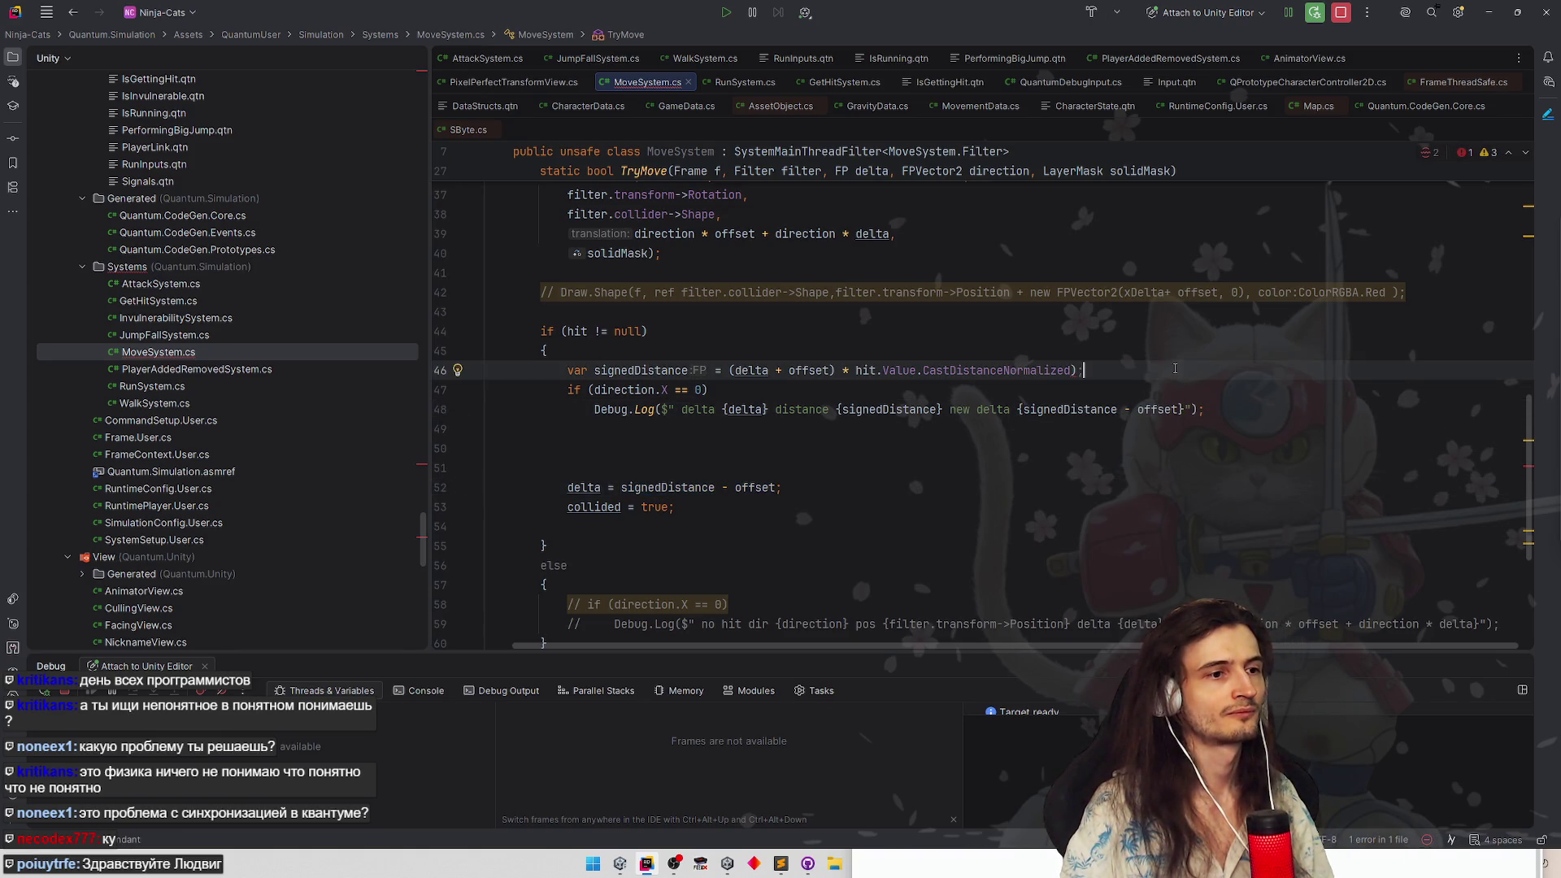
click(1489, 11)
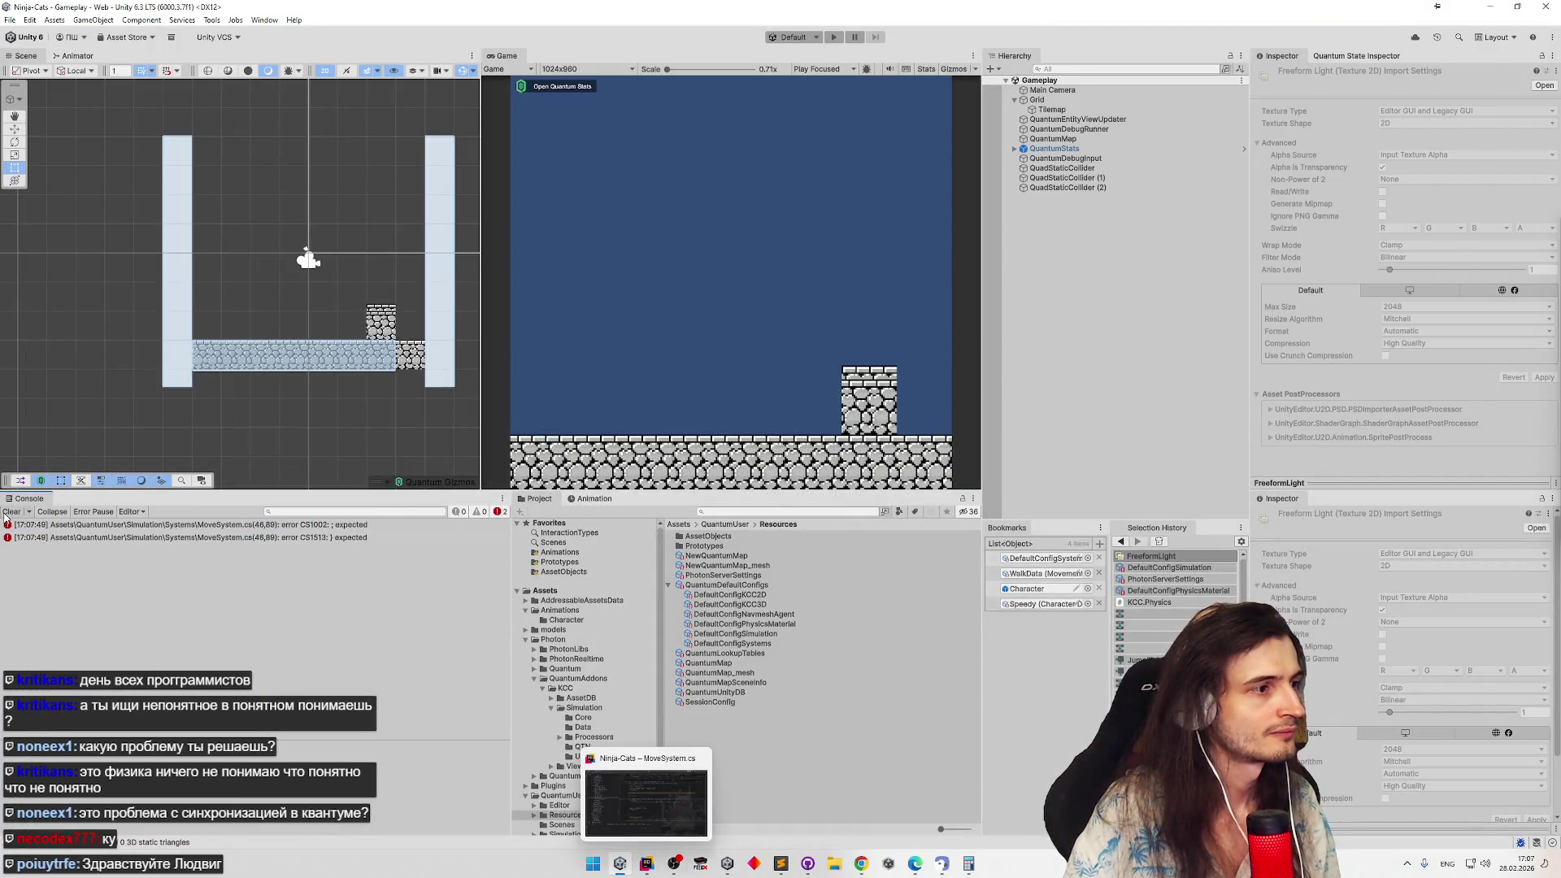
Add the missing semicolon on line 46 from the console error, then let Unity recompile
double_click(251, 536)
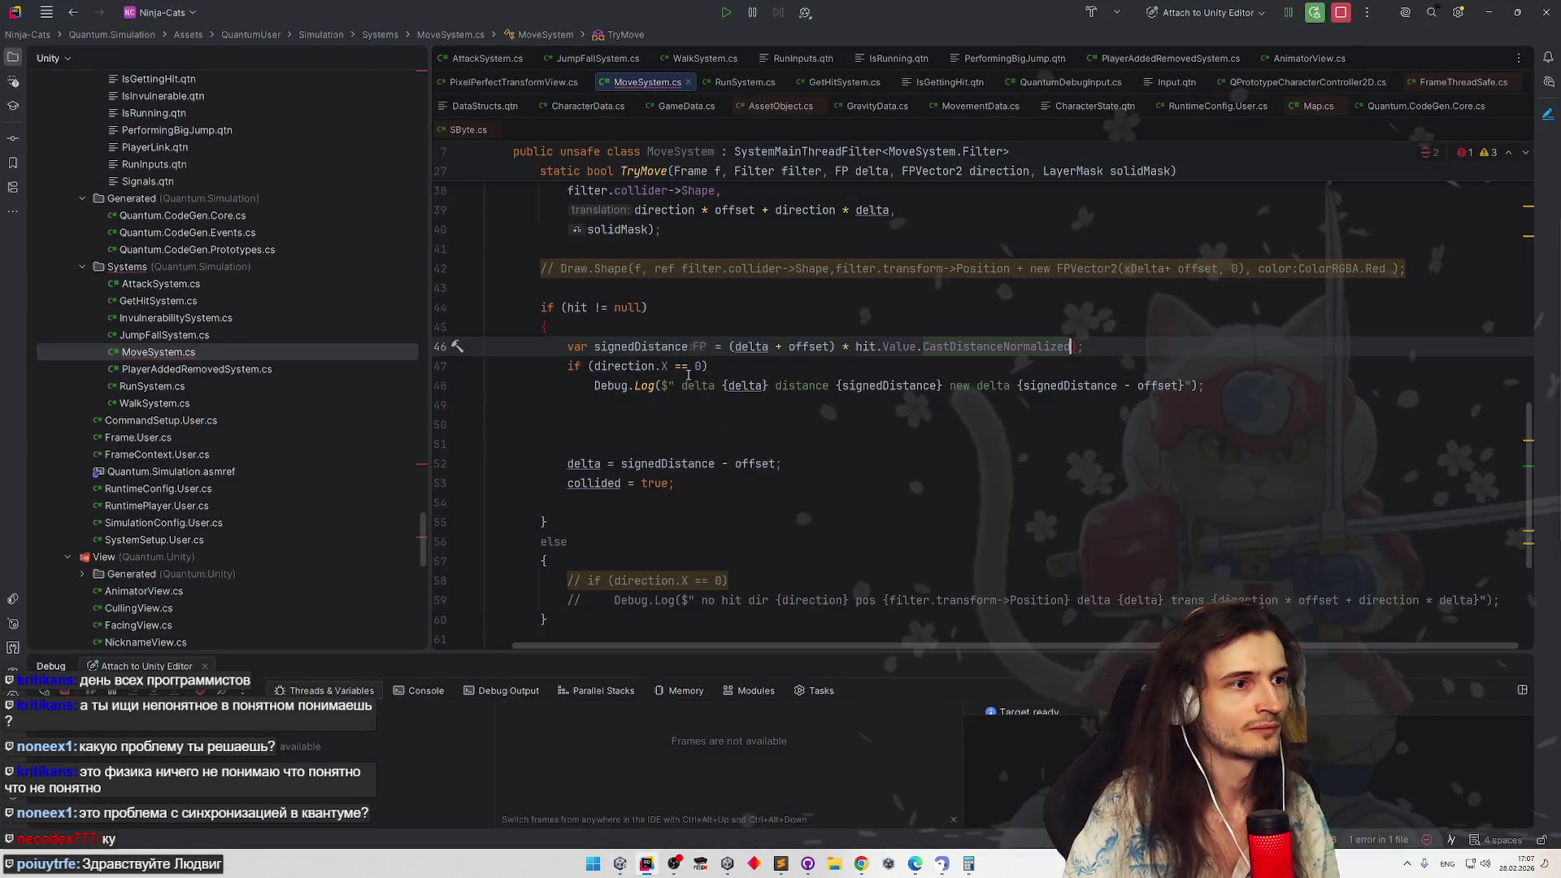
click(910, 398)
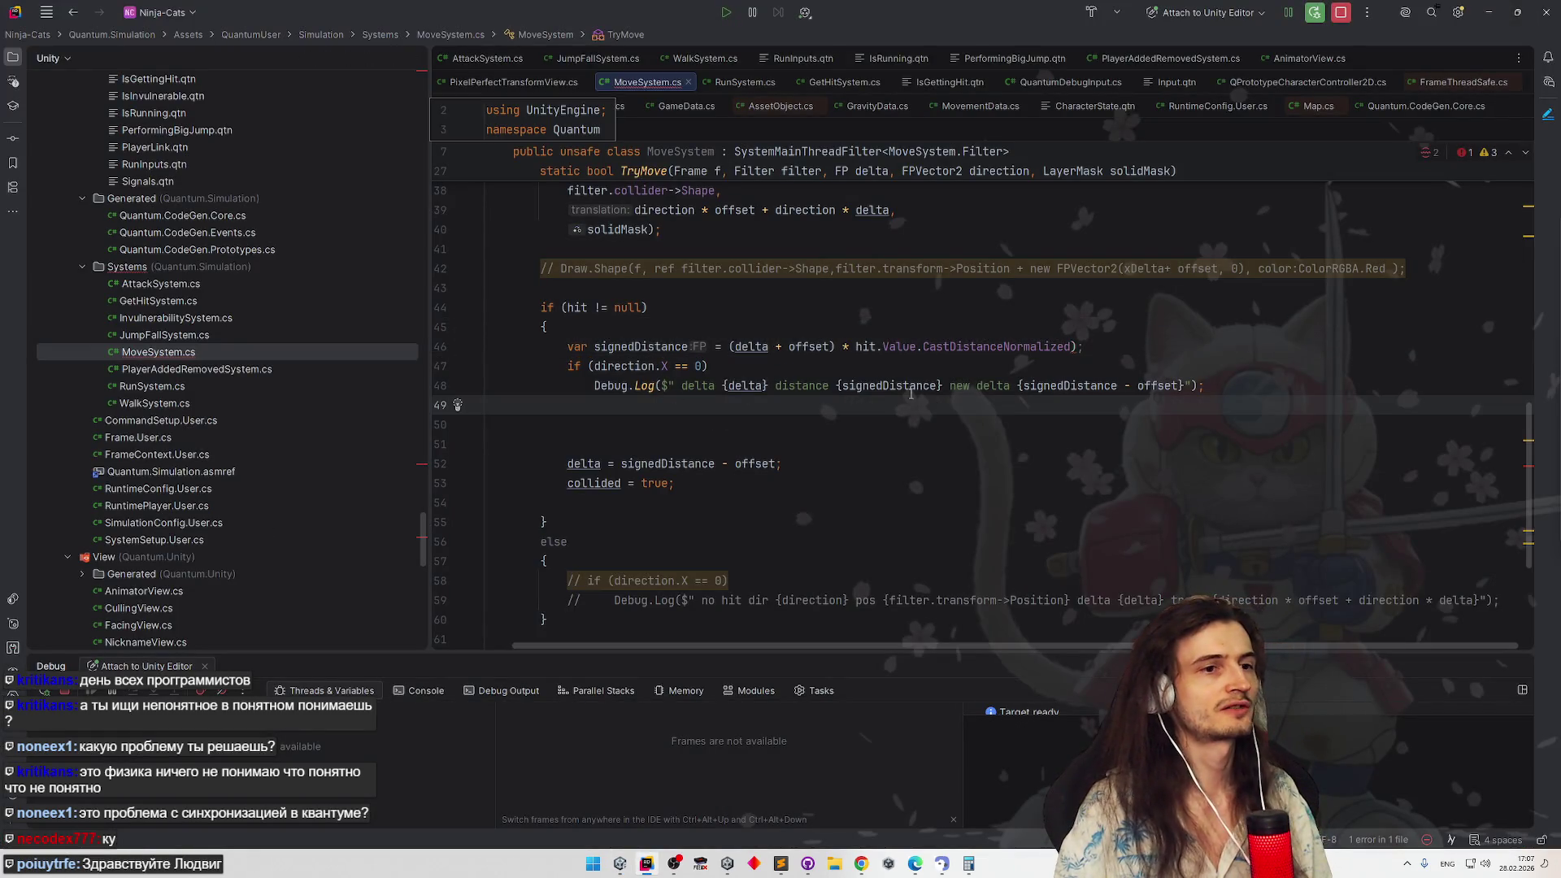
click(1075, 347)
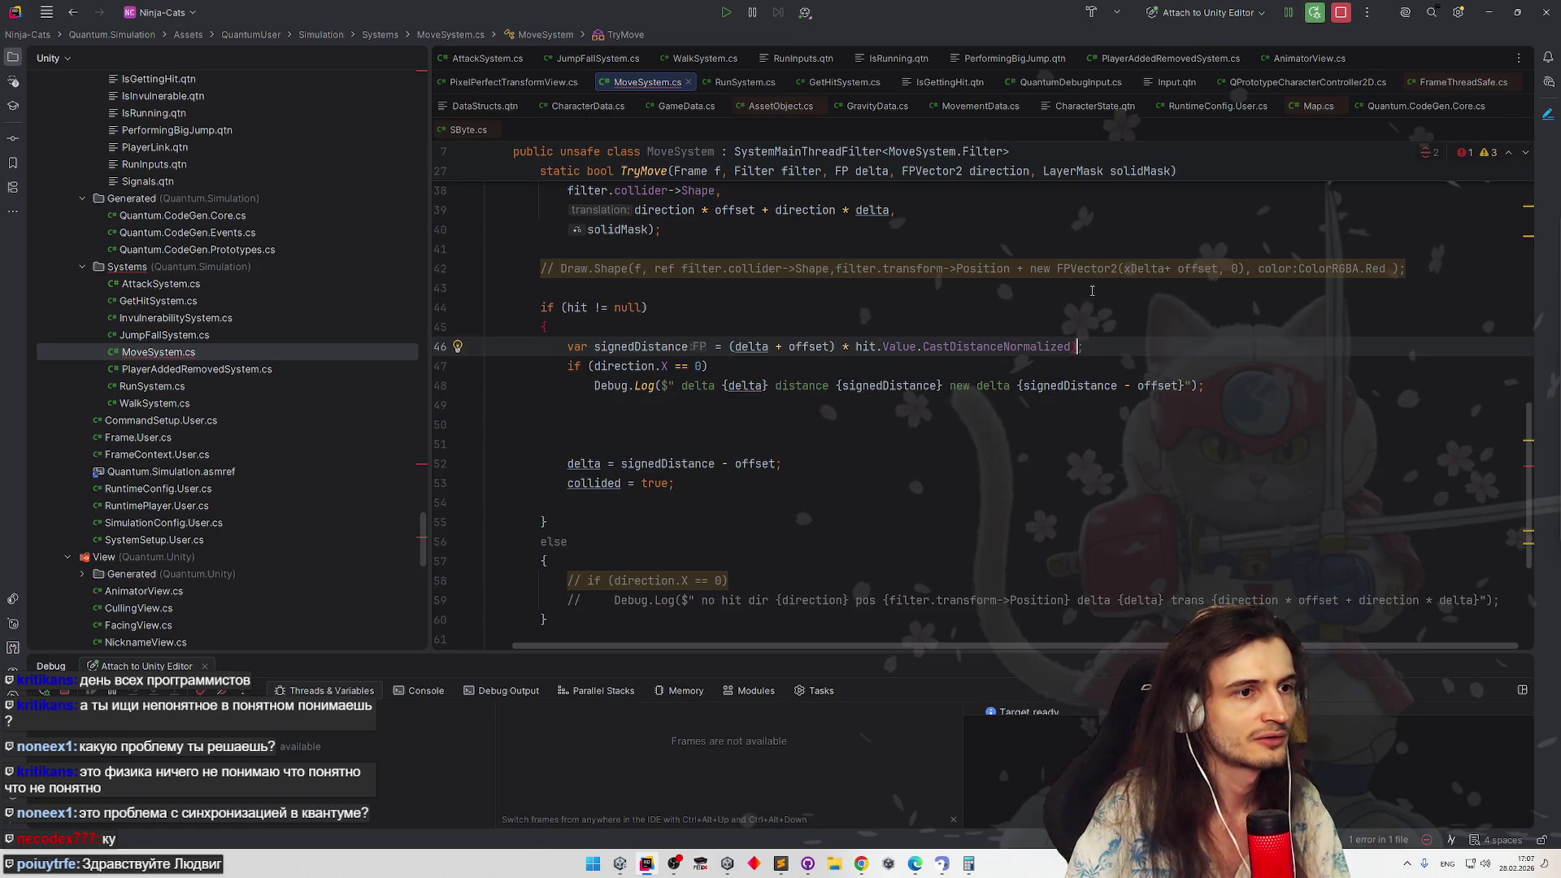
key(Up)
key(Up)
key(Up)
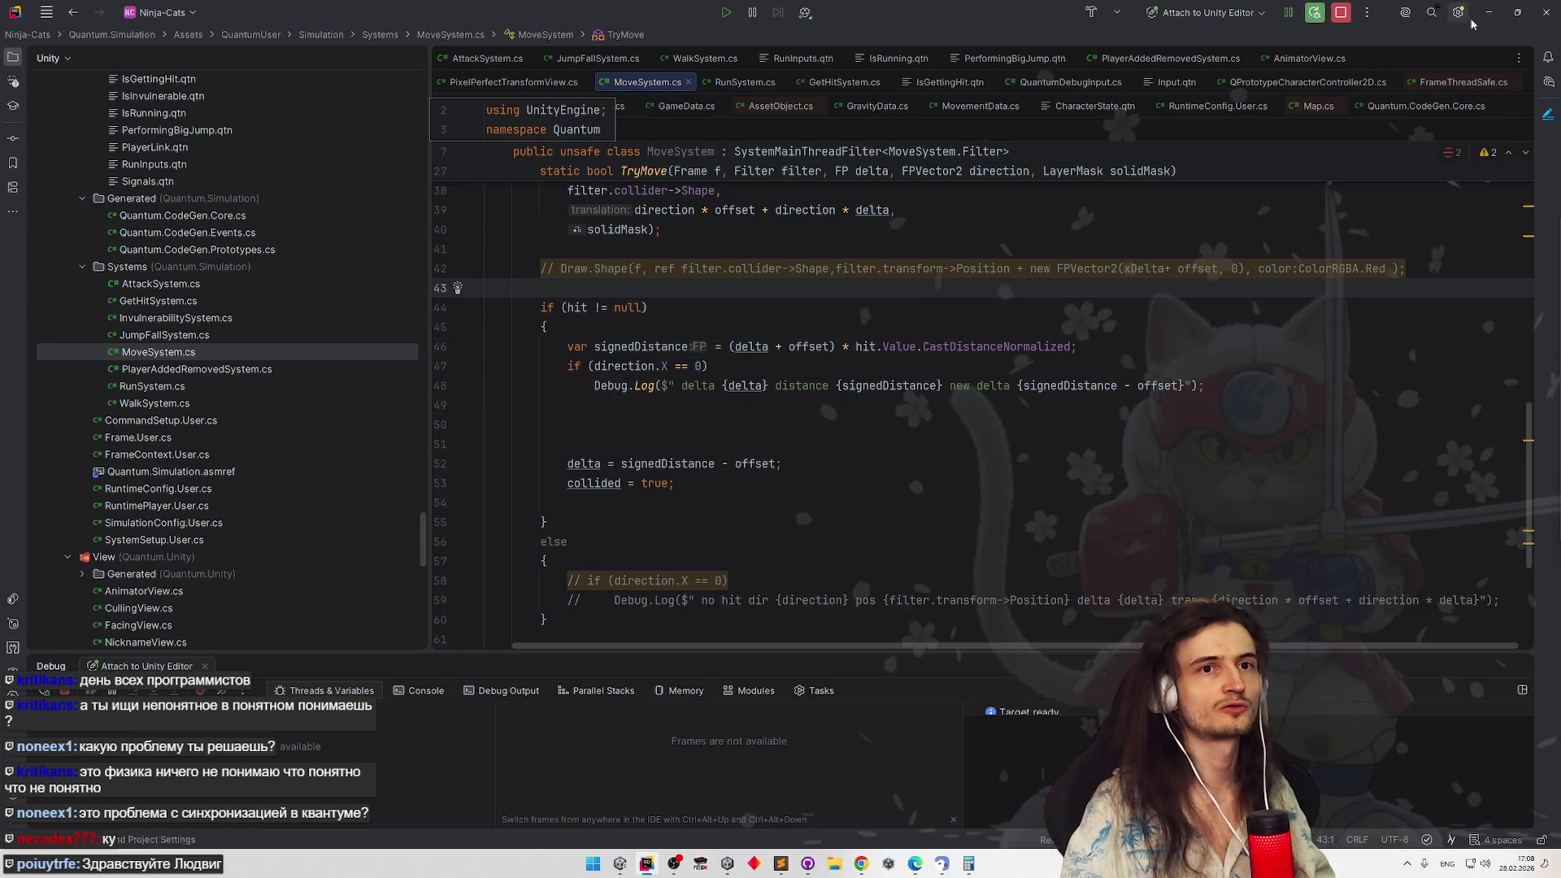
key(alt+Tab)
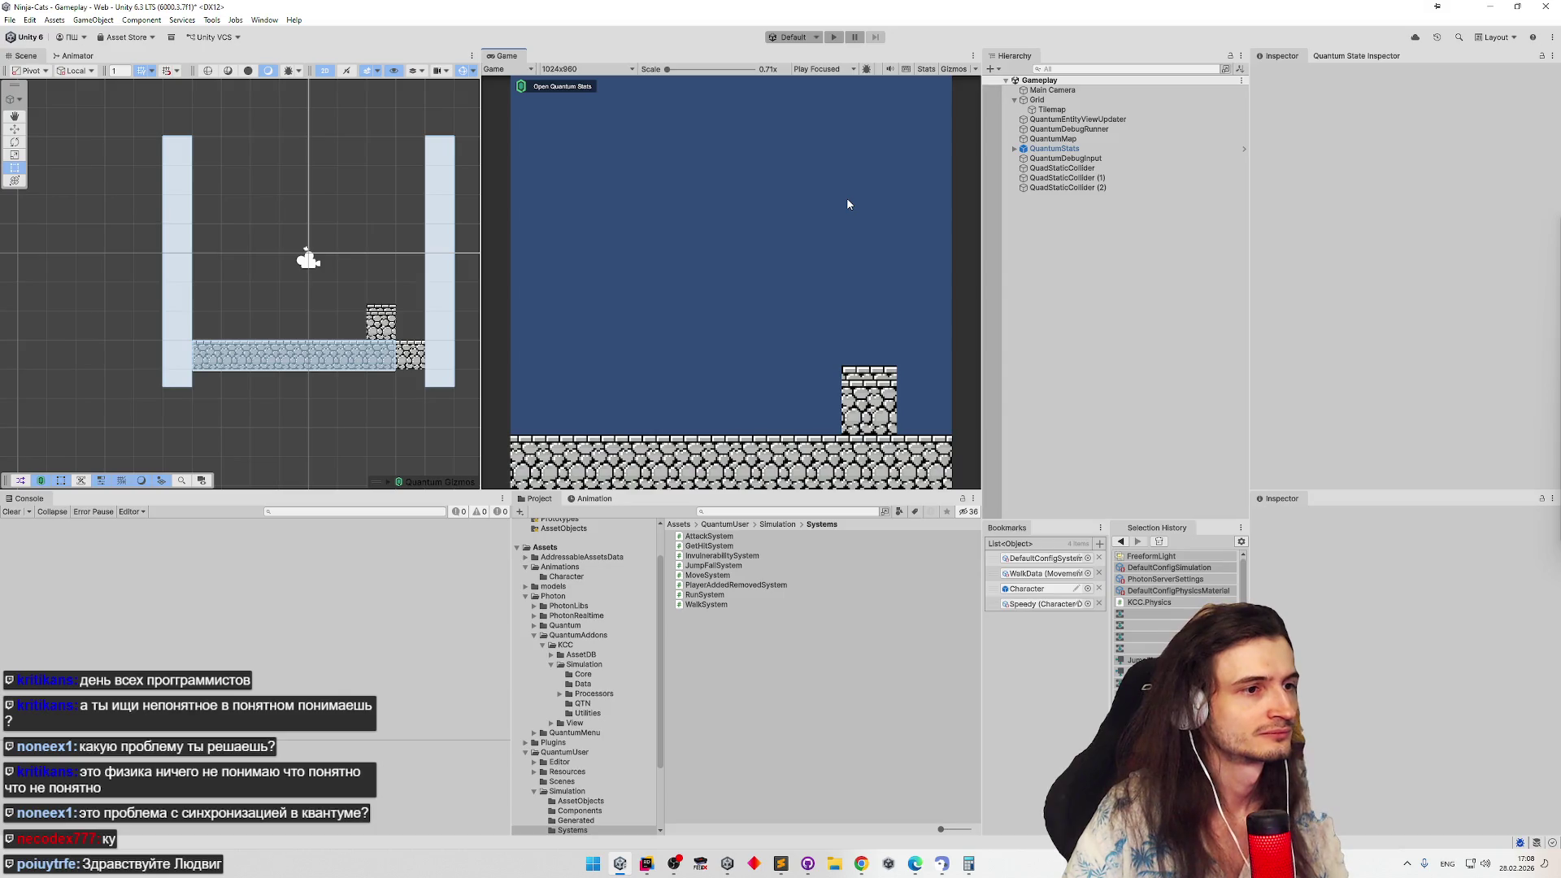
Play-test walking the character right and left while the console logs delta, distance and new delta
key(ctrl+p)
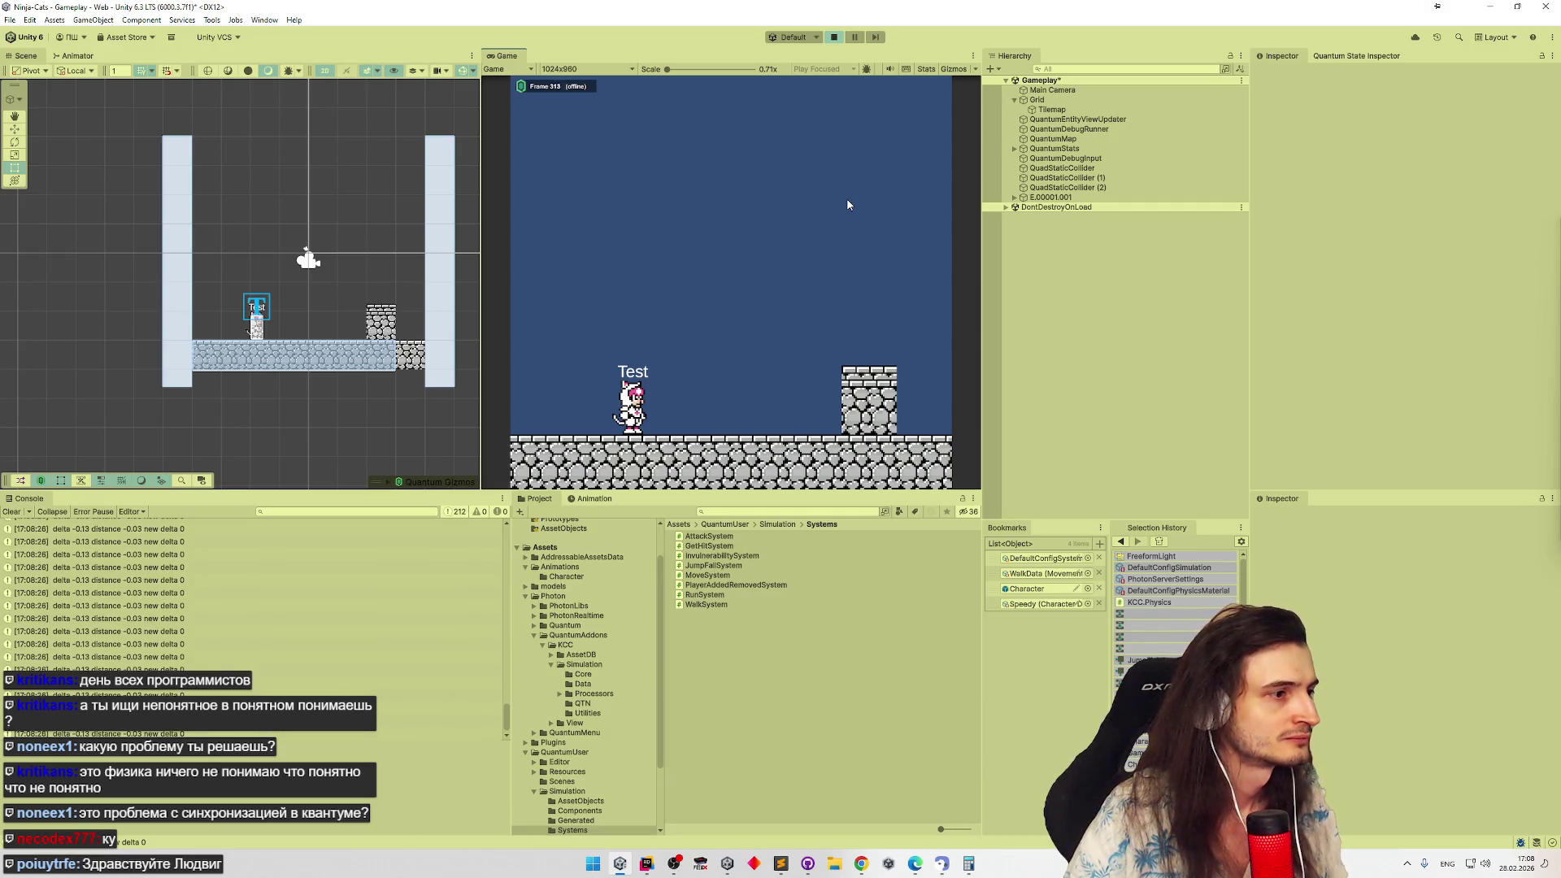
key(d)
key(a)
key(d)
key(a)
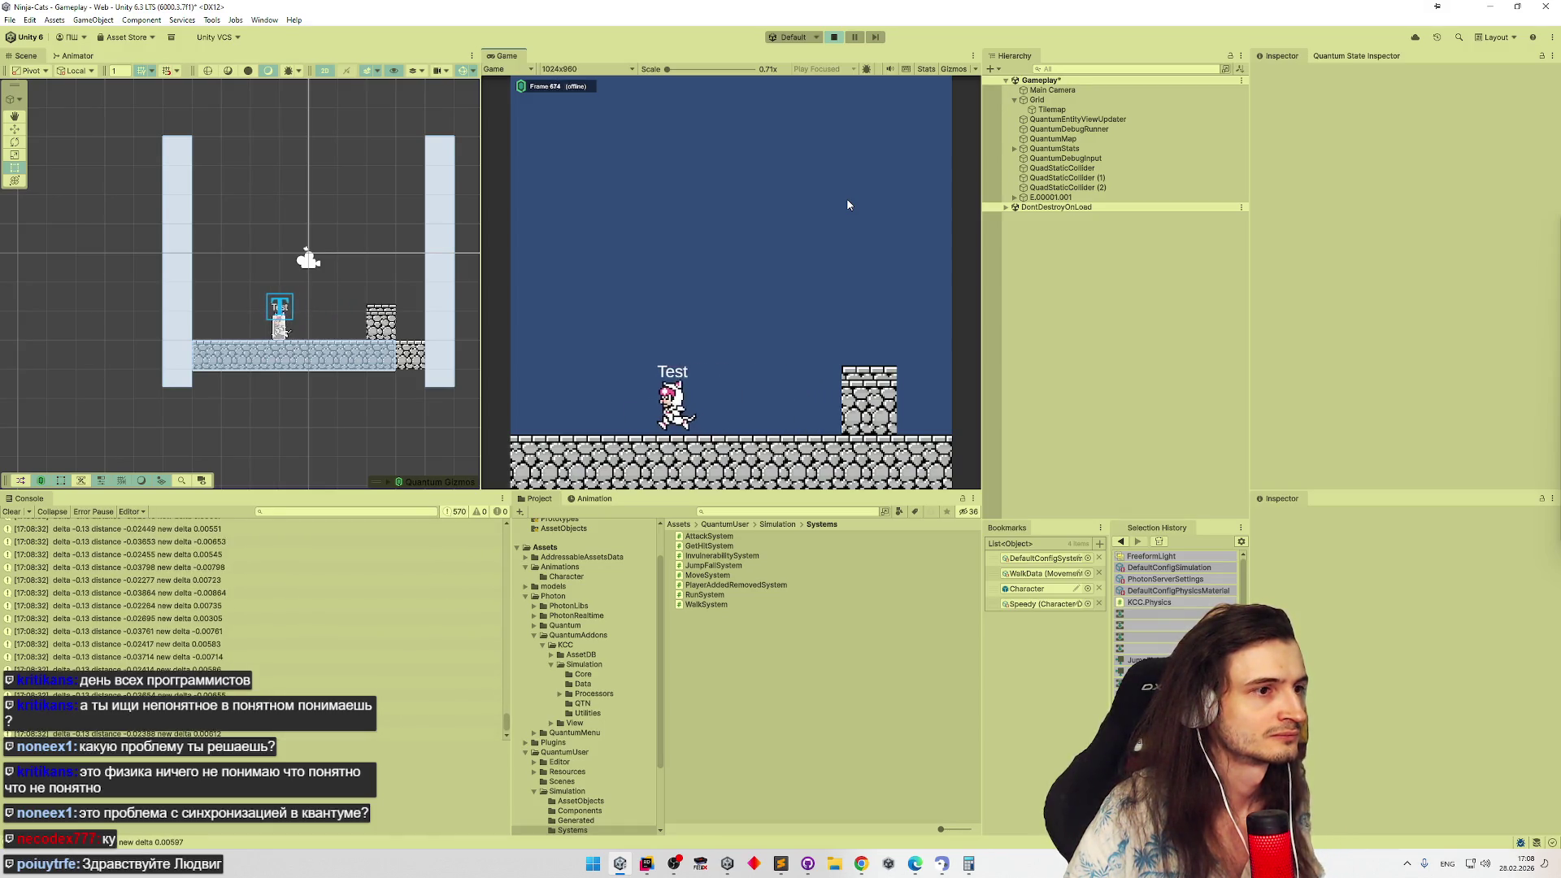
key(d)
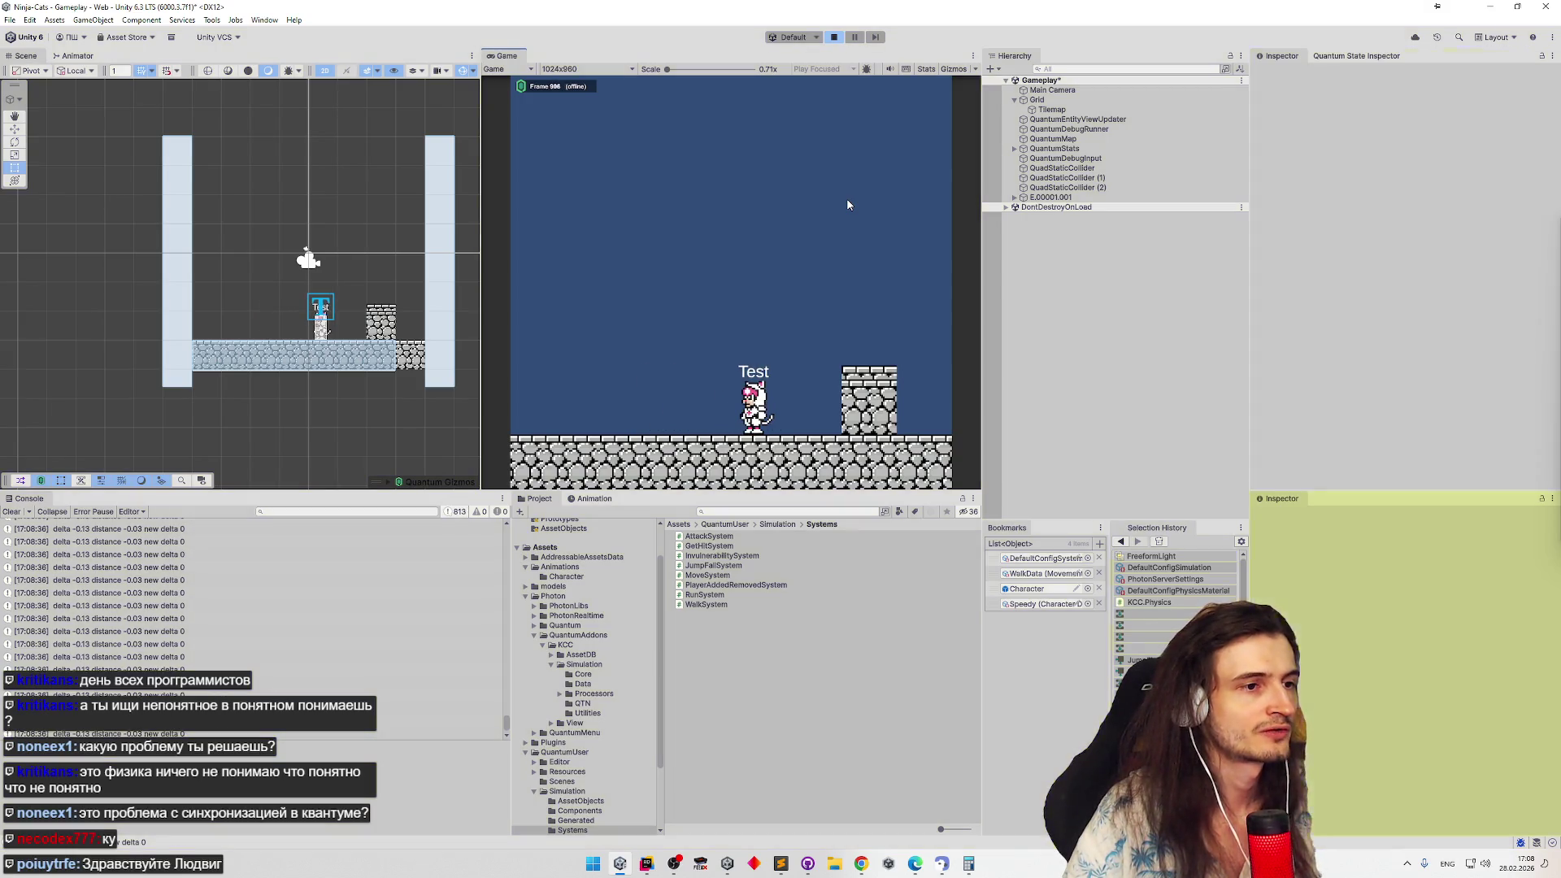
key(ctrl+p)
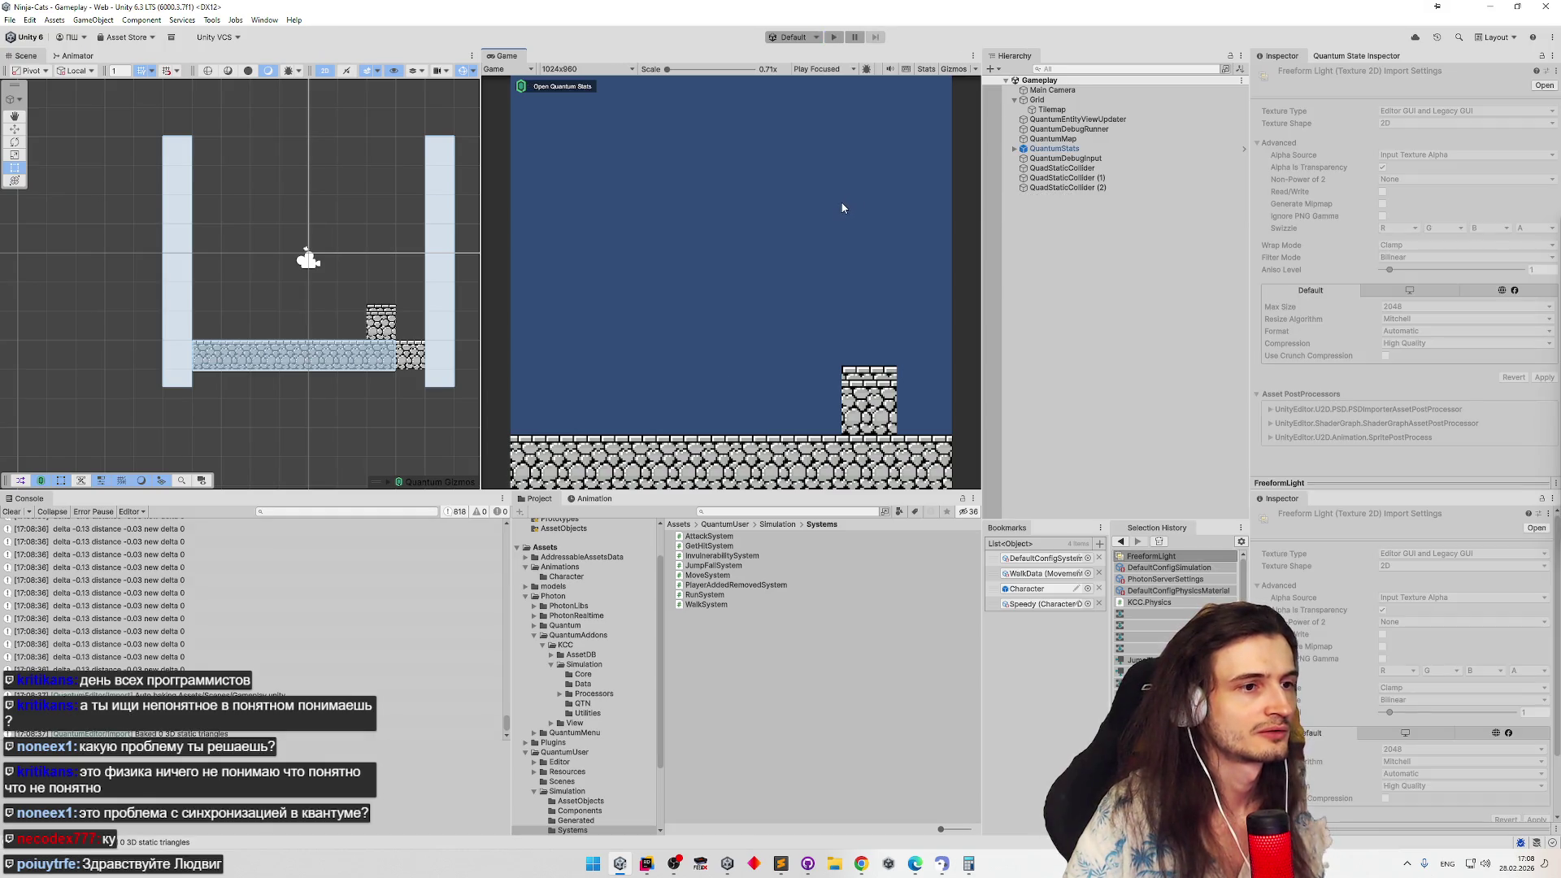
Open the Character prefab for editing and centre it in the view, then return to Rider
click(1027, 590)
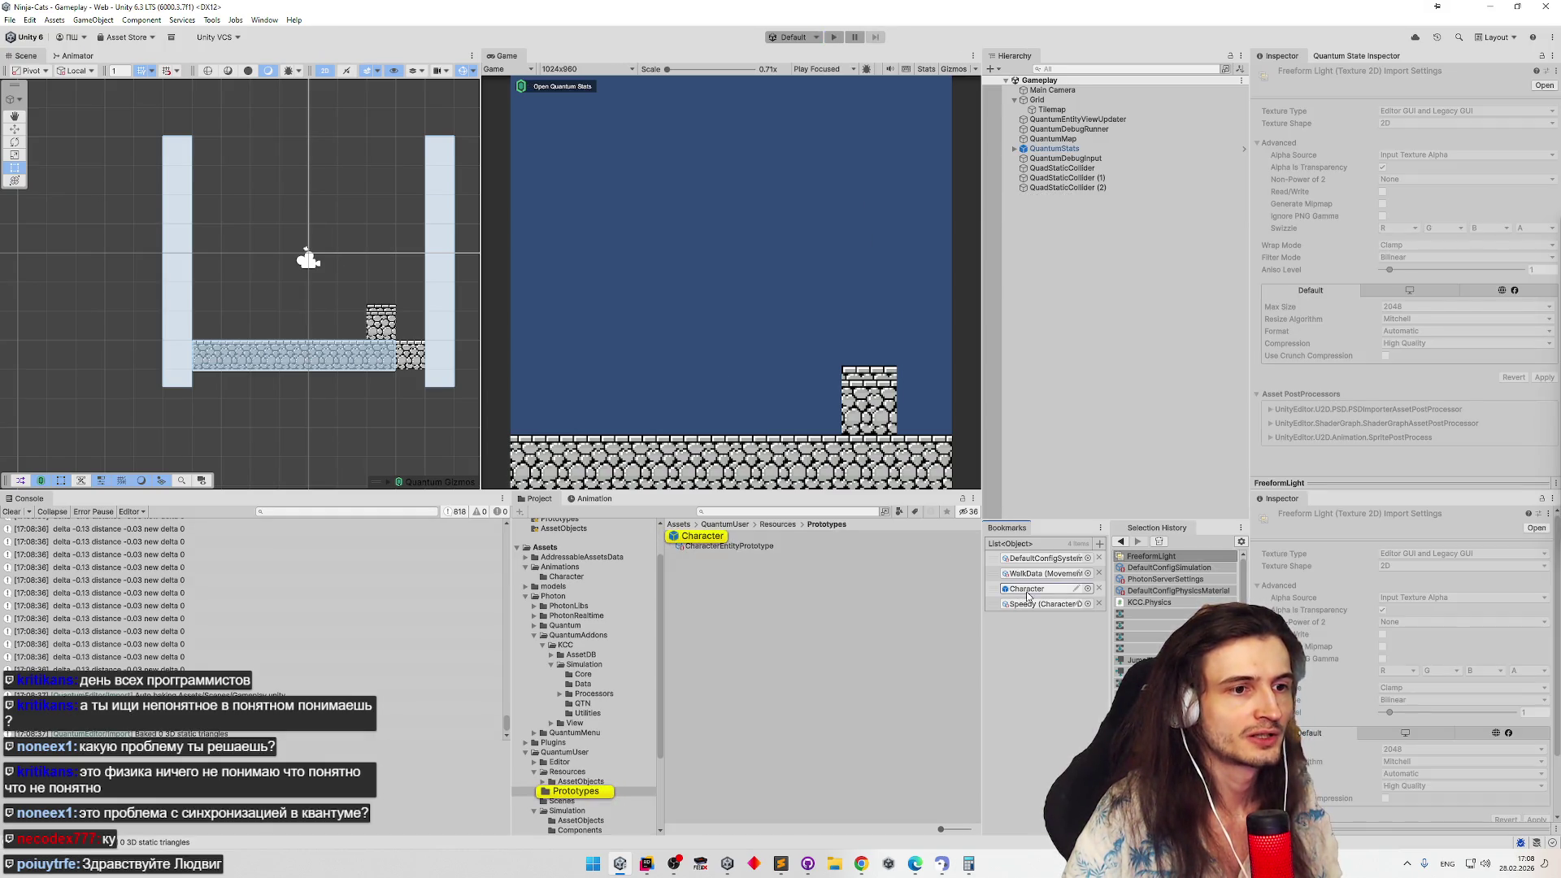
double_click(1028, 590)
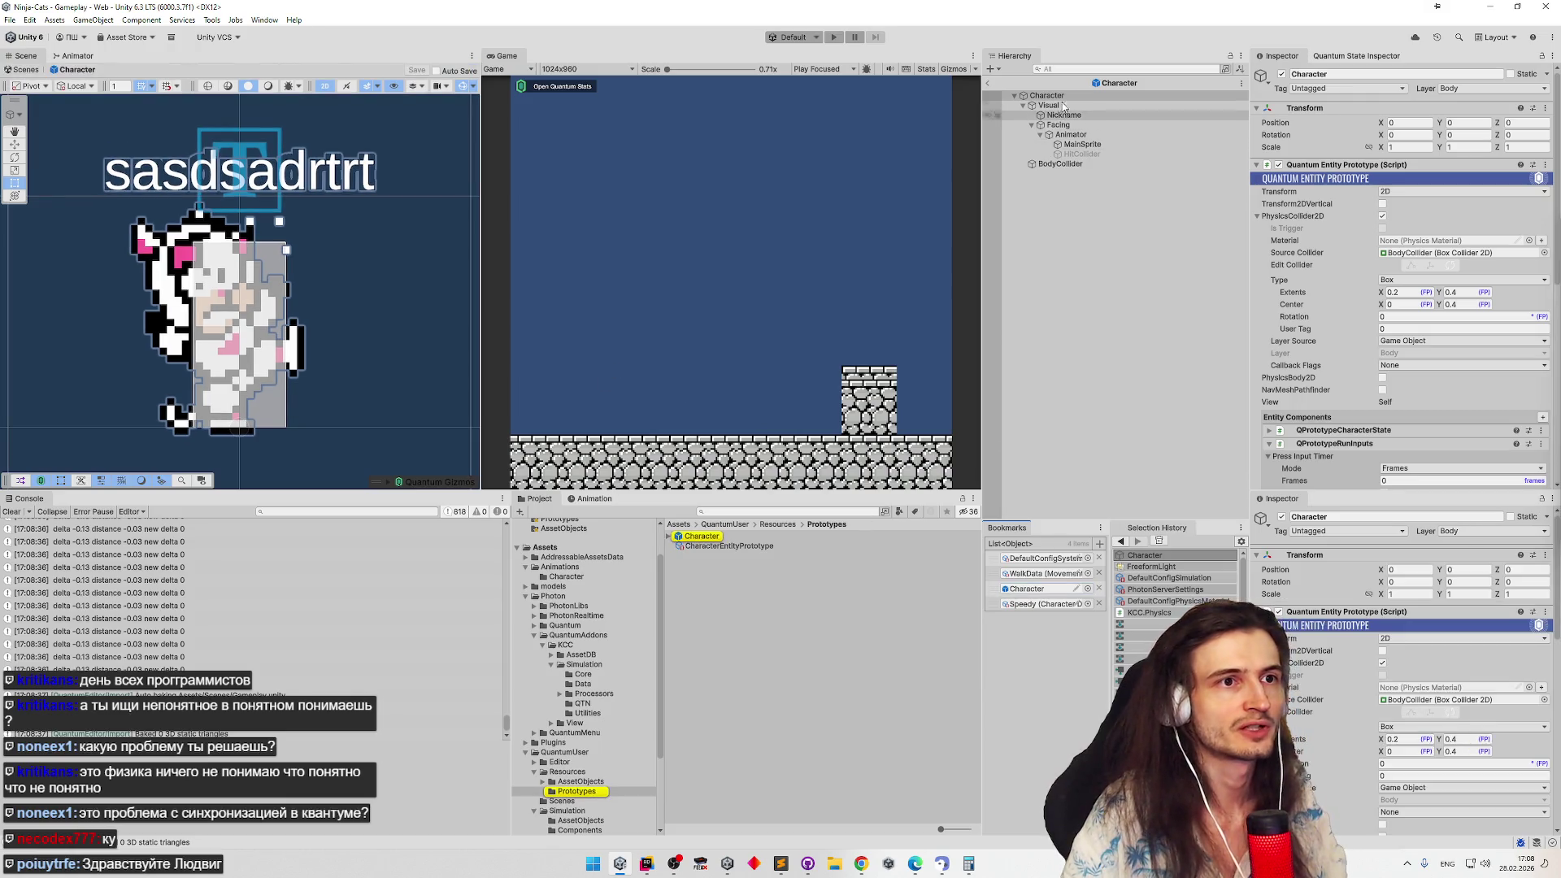
drag(421, 312, 432, 281)
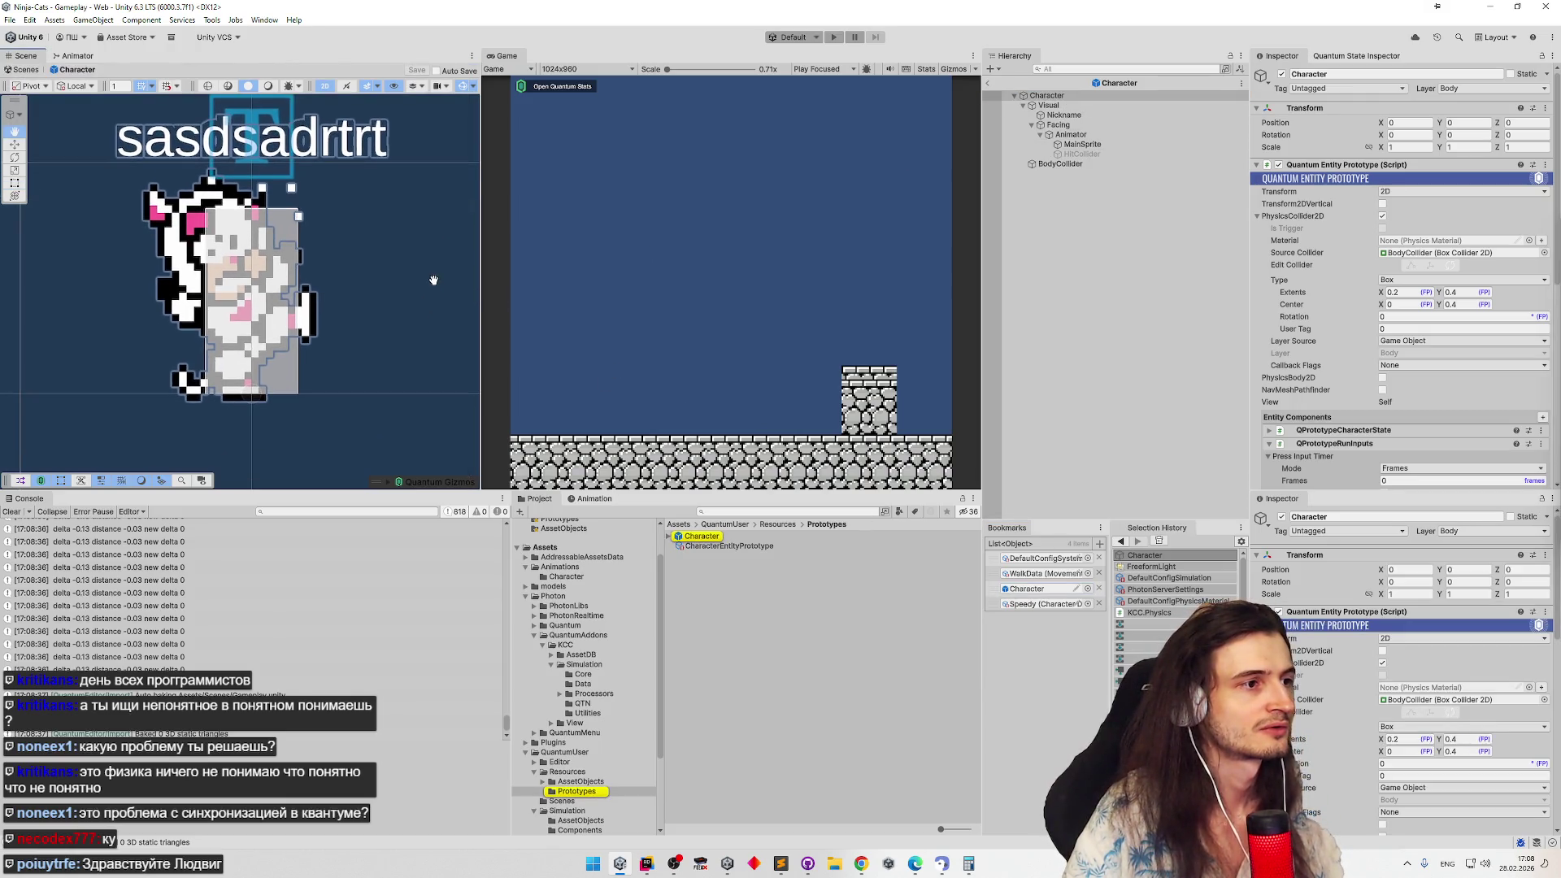
click(646, 864)
scroll(716, 323, up, 3)
scroll(716, 324, up, 3)
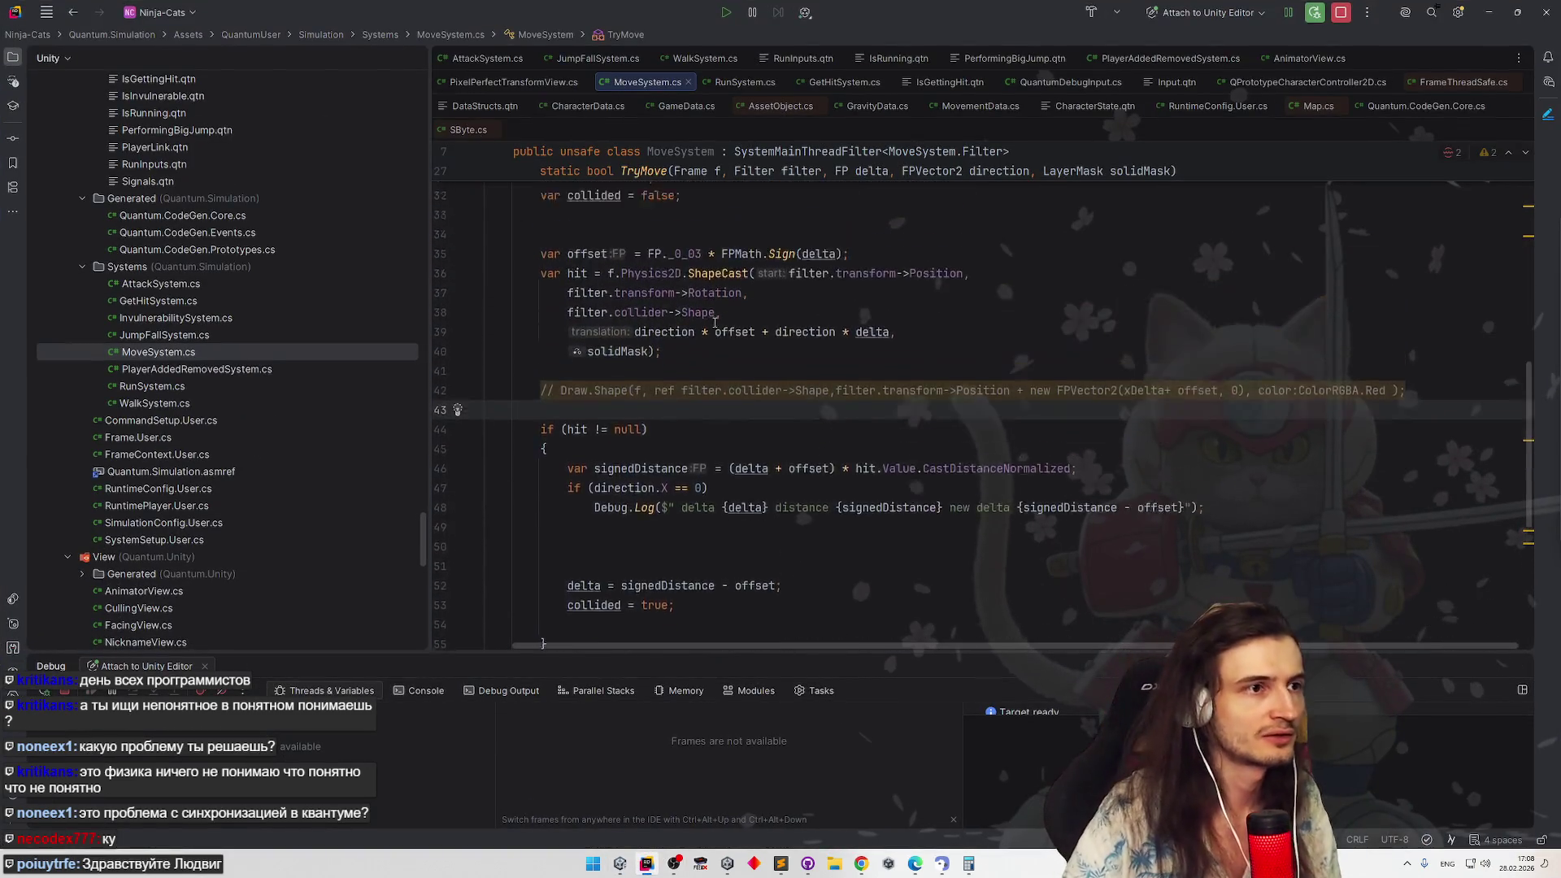
Change the TryMove offset from FP._0_03 to FP._0_02 and let Unity recompile the scripts
key(Up)
key(Up)
key(Up)
key(Up)
key(Up)
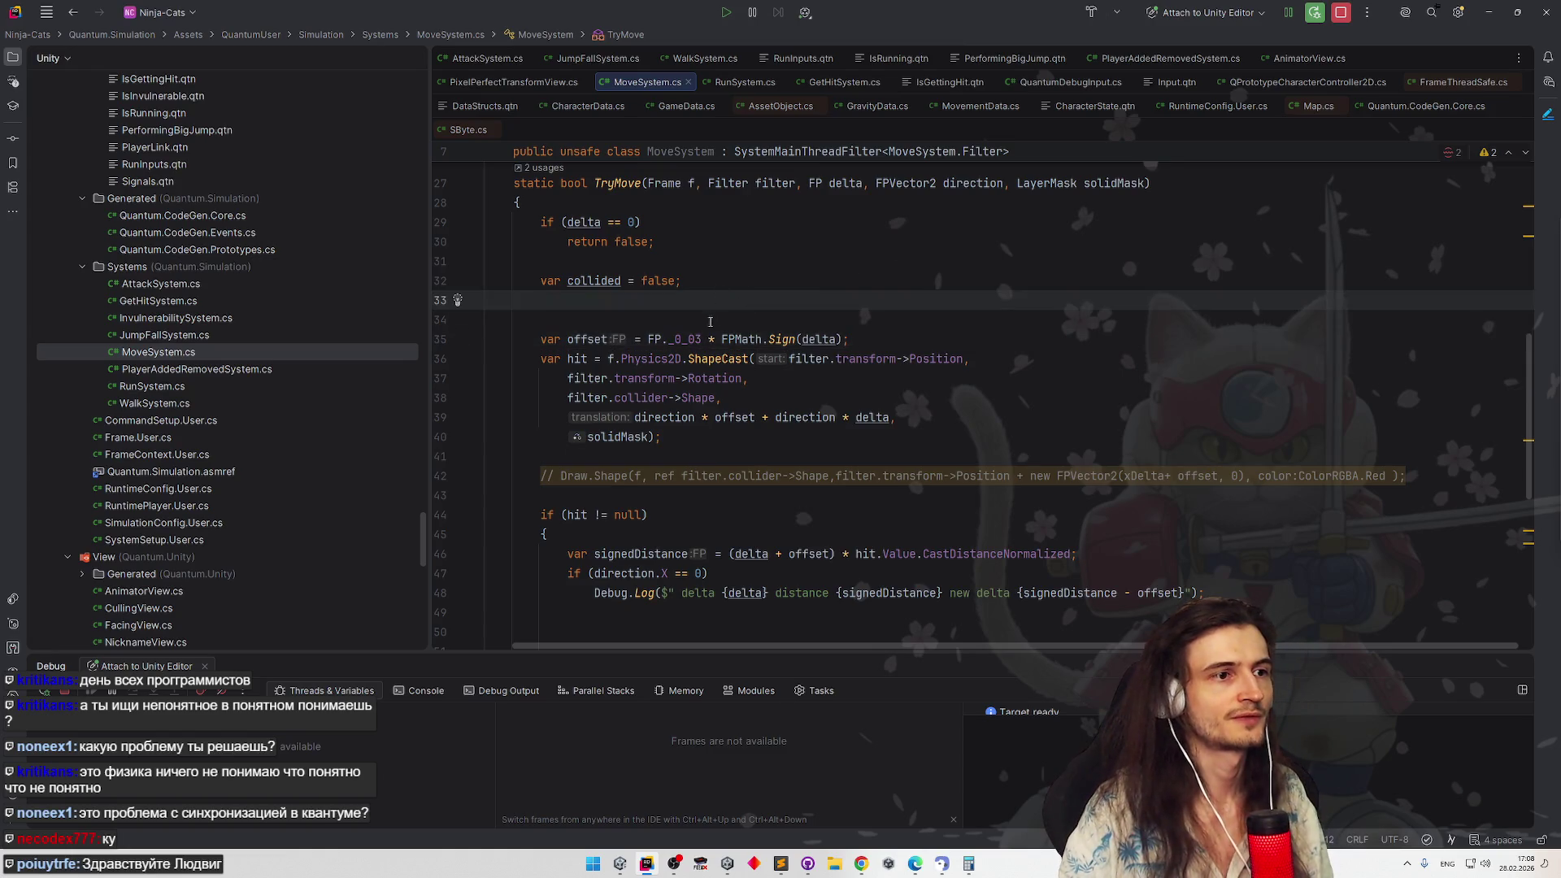
click(704, 339)
click(774, 286)
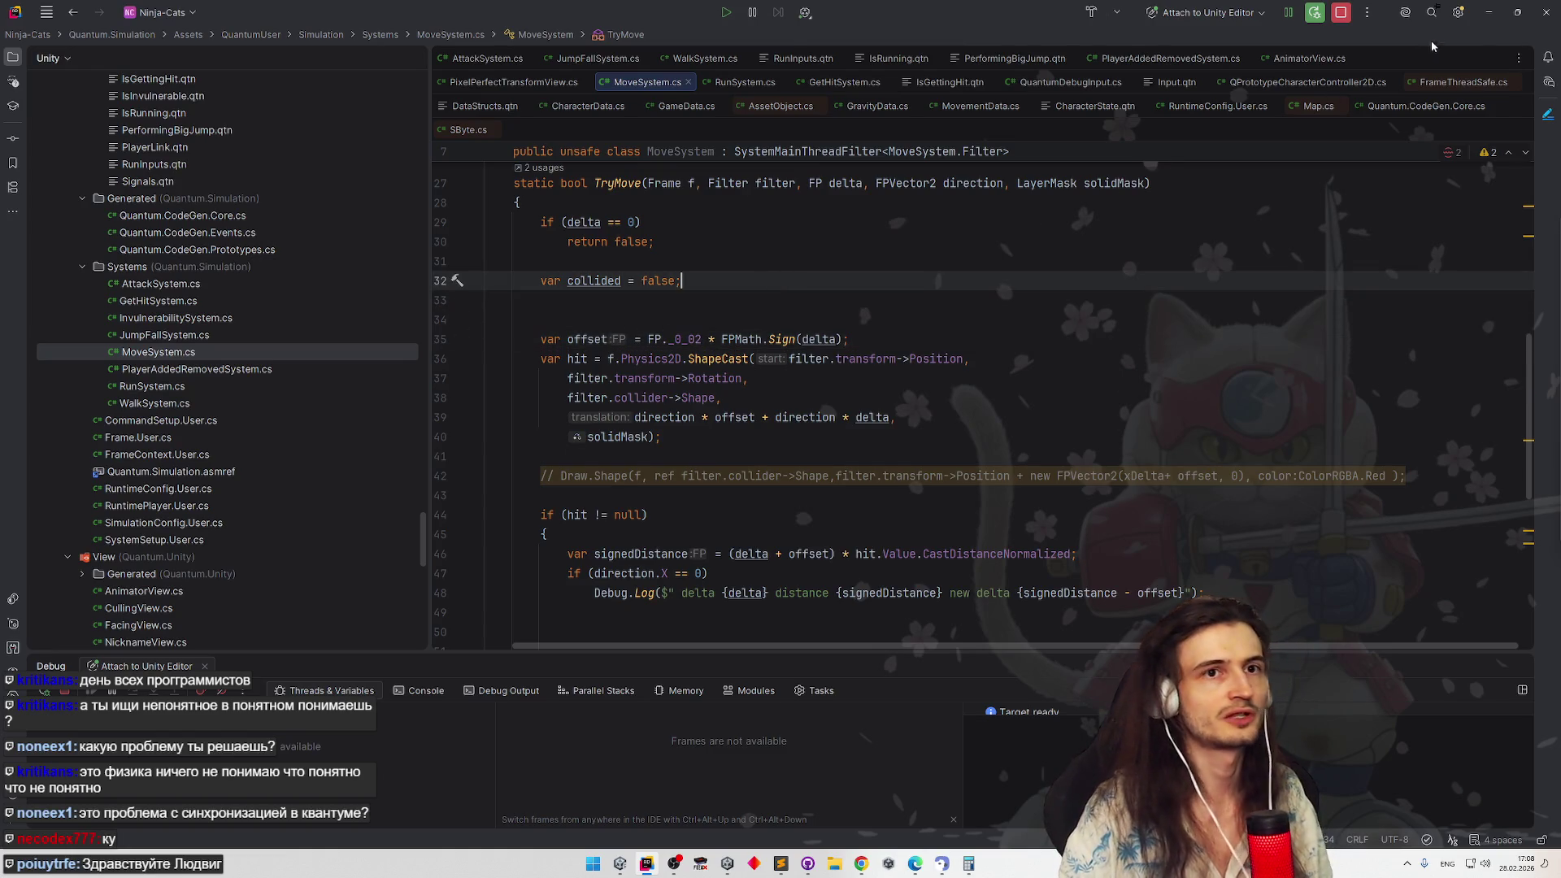
key(alt+Tab)
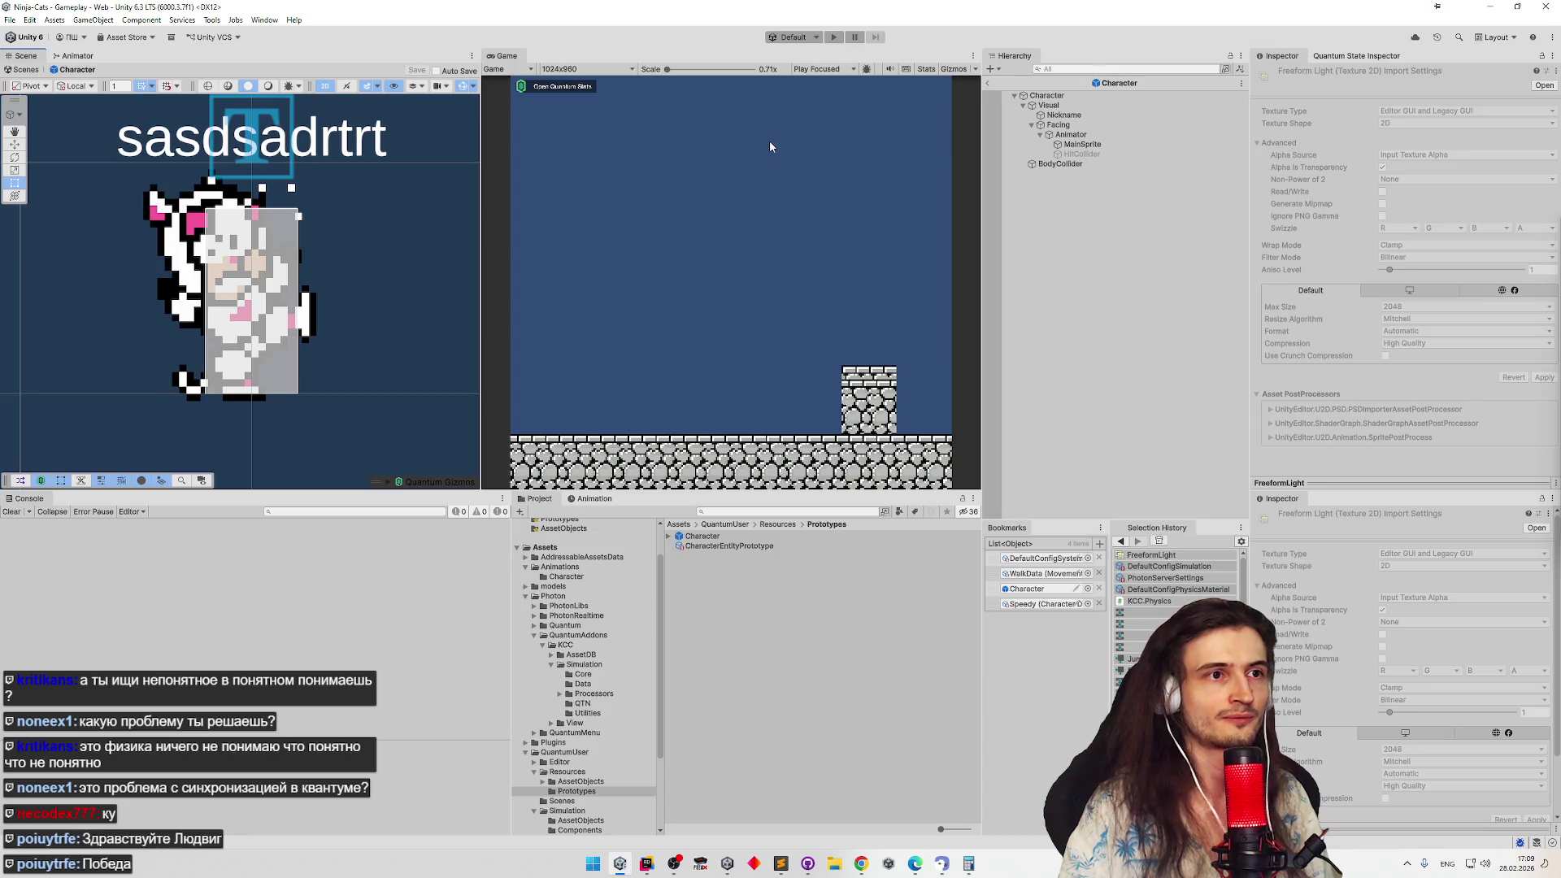
Start Play with Exit Prefab Mode and run the character right and left with the 0.02 offset
key(ctrl+p)
click(813, 479)
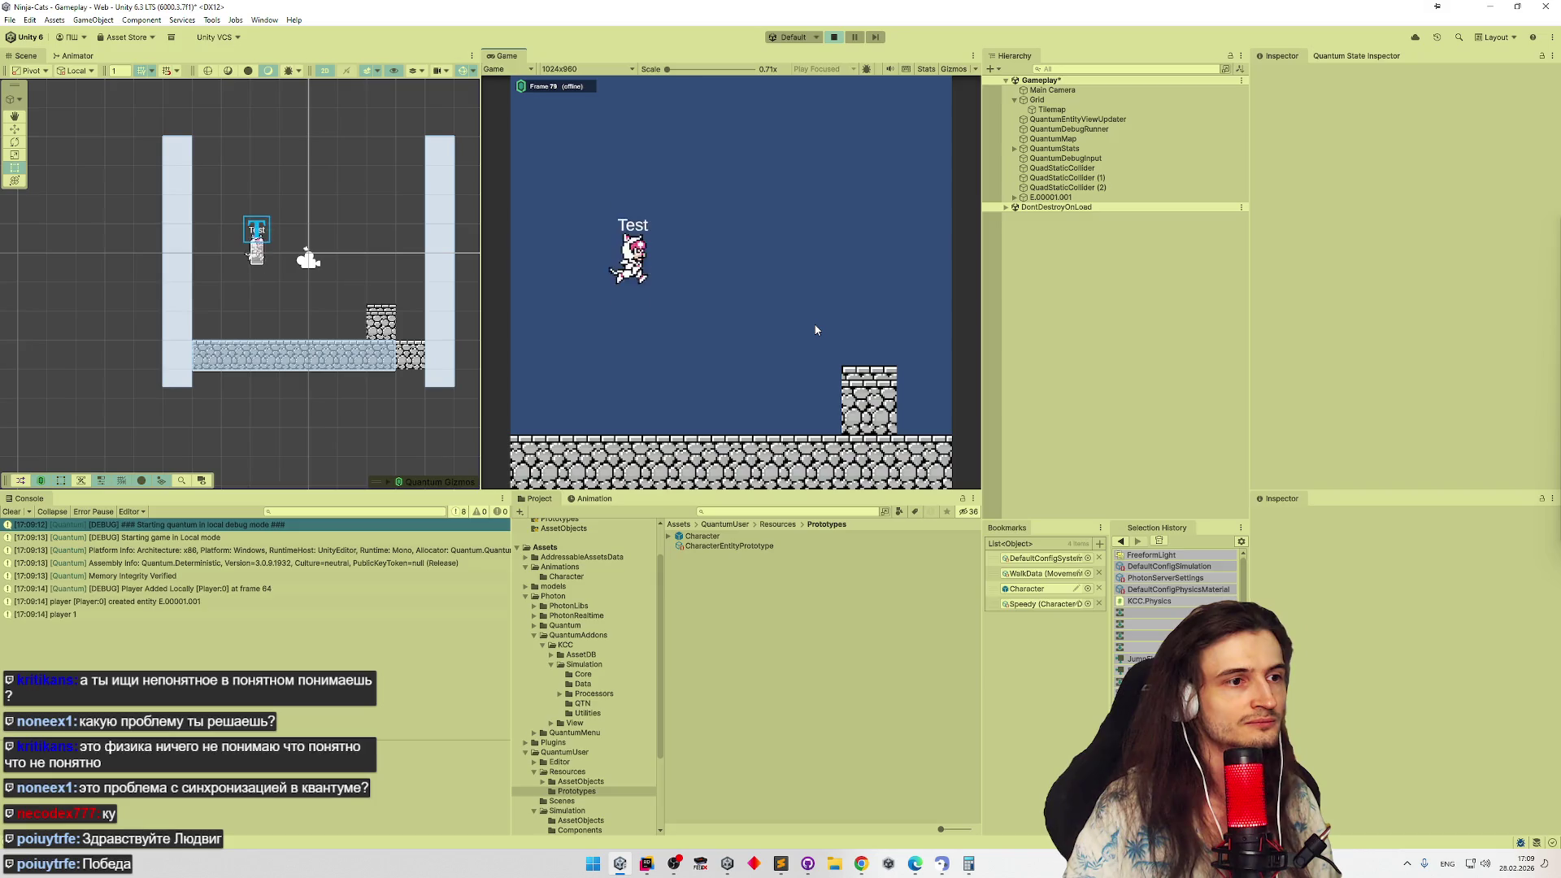
key(d)
key(a)
key(d)
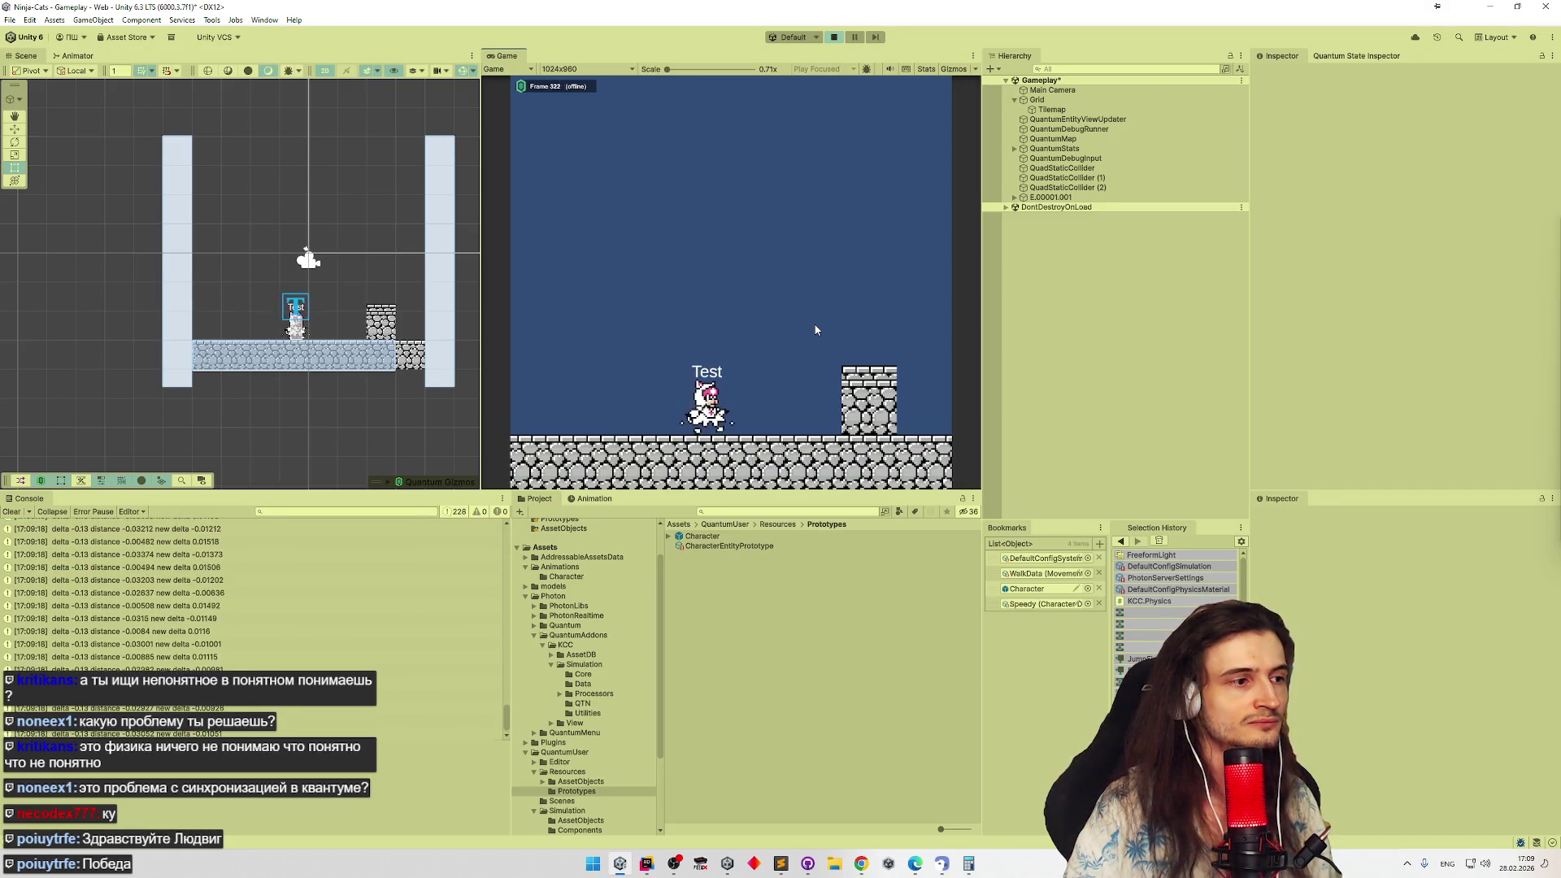
key(a)
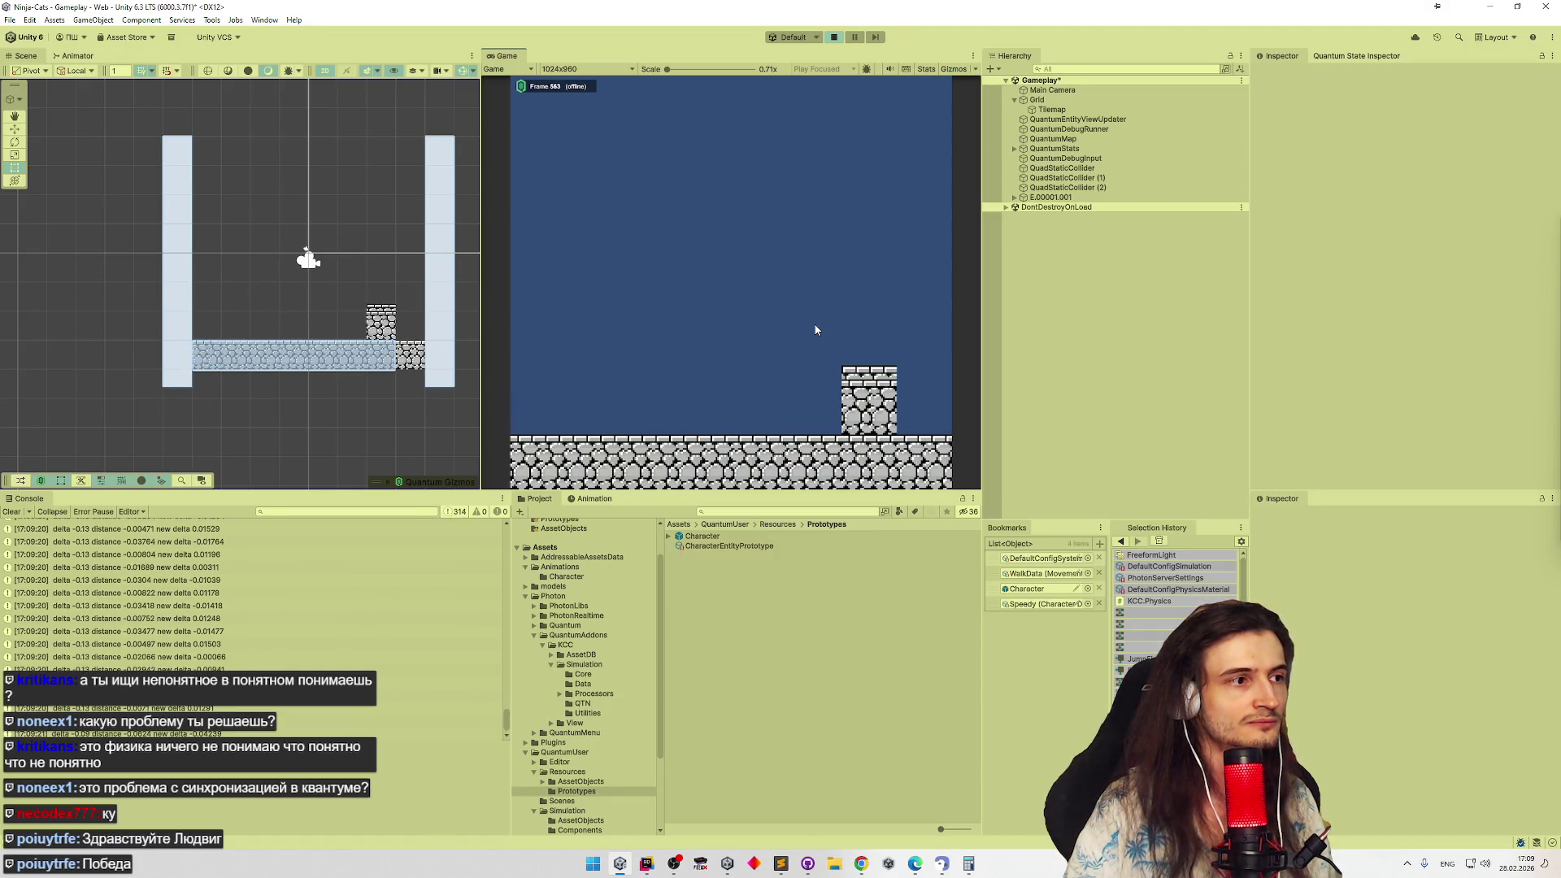
Stop and restart the play-test to watch the new-delta logs, then return to Rider
key(ctrl+p)
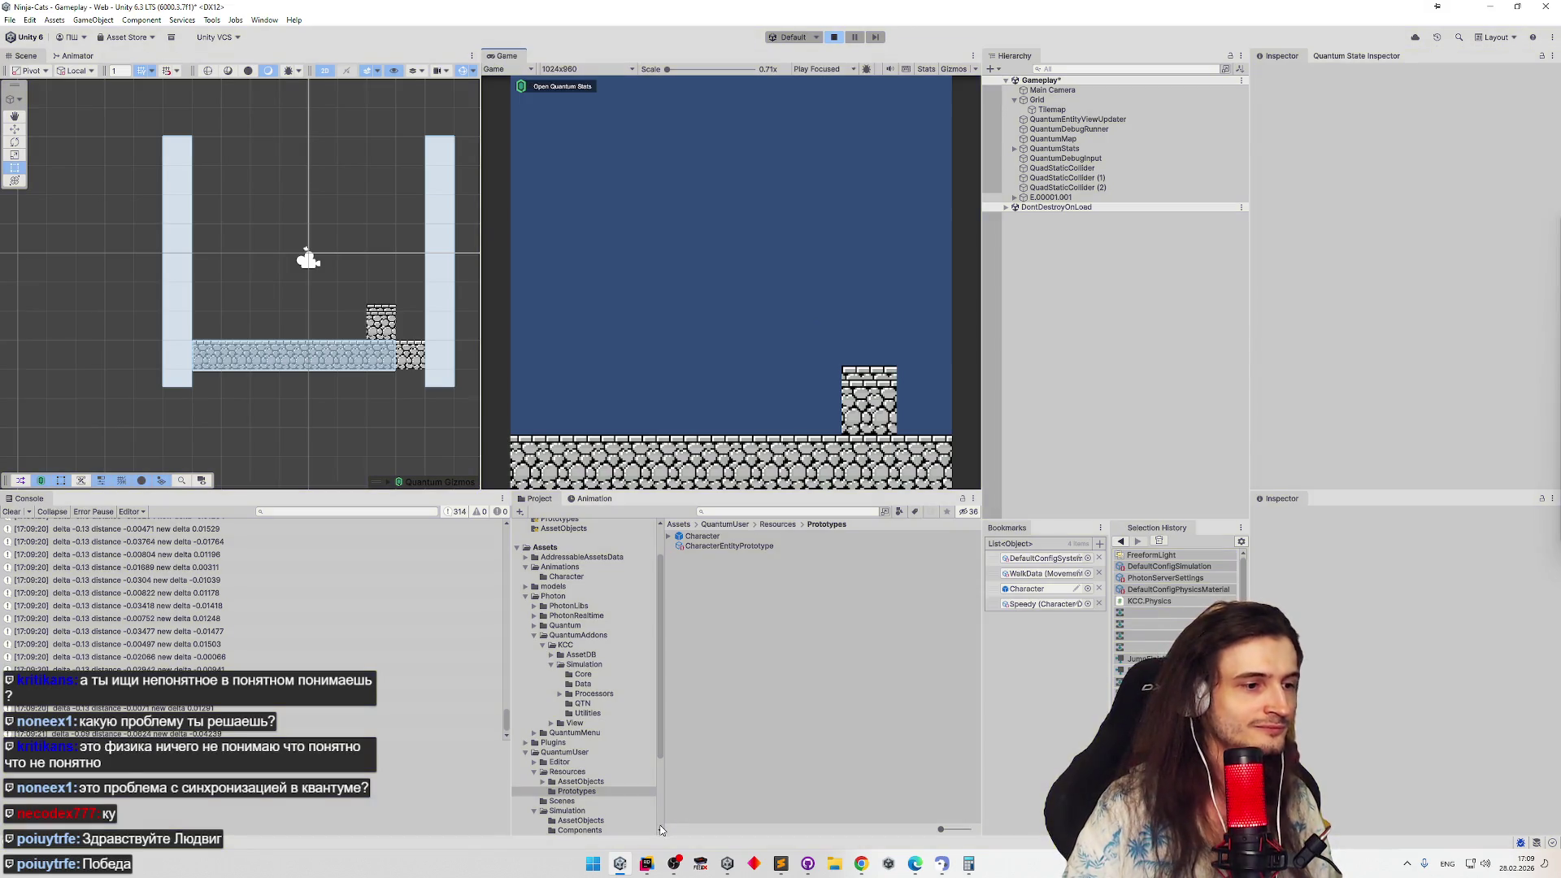
key(ctrl+p)
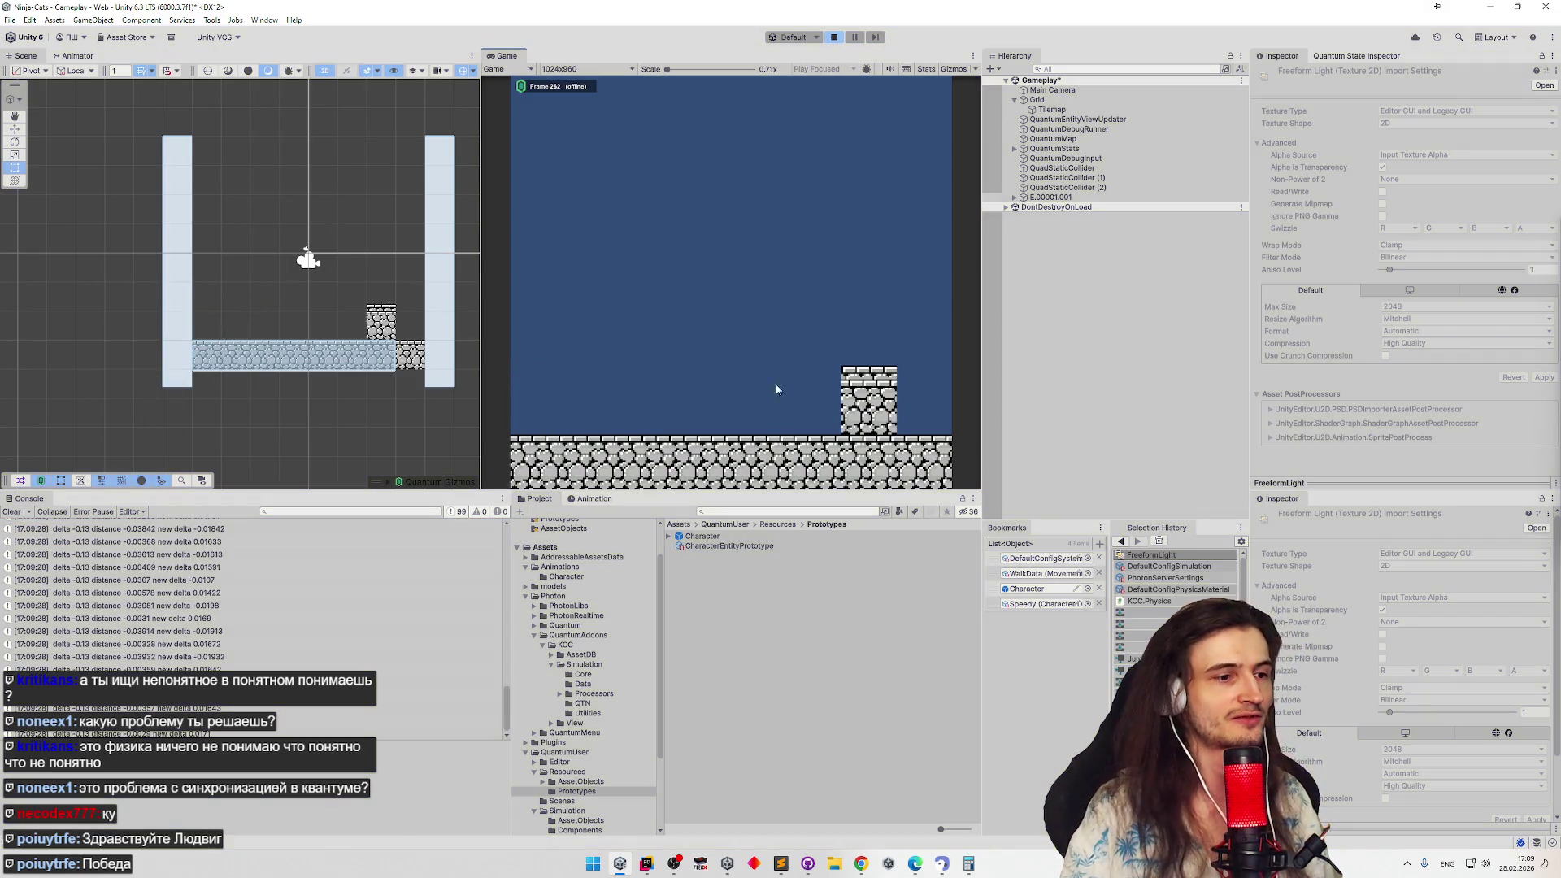
click(646, 864)
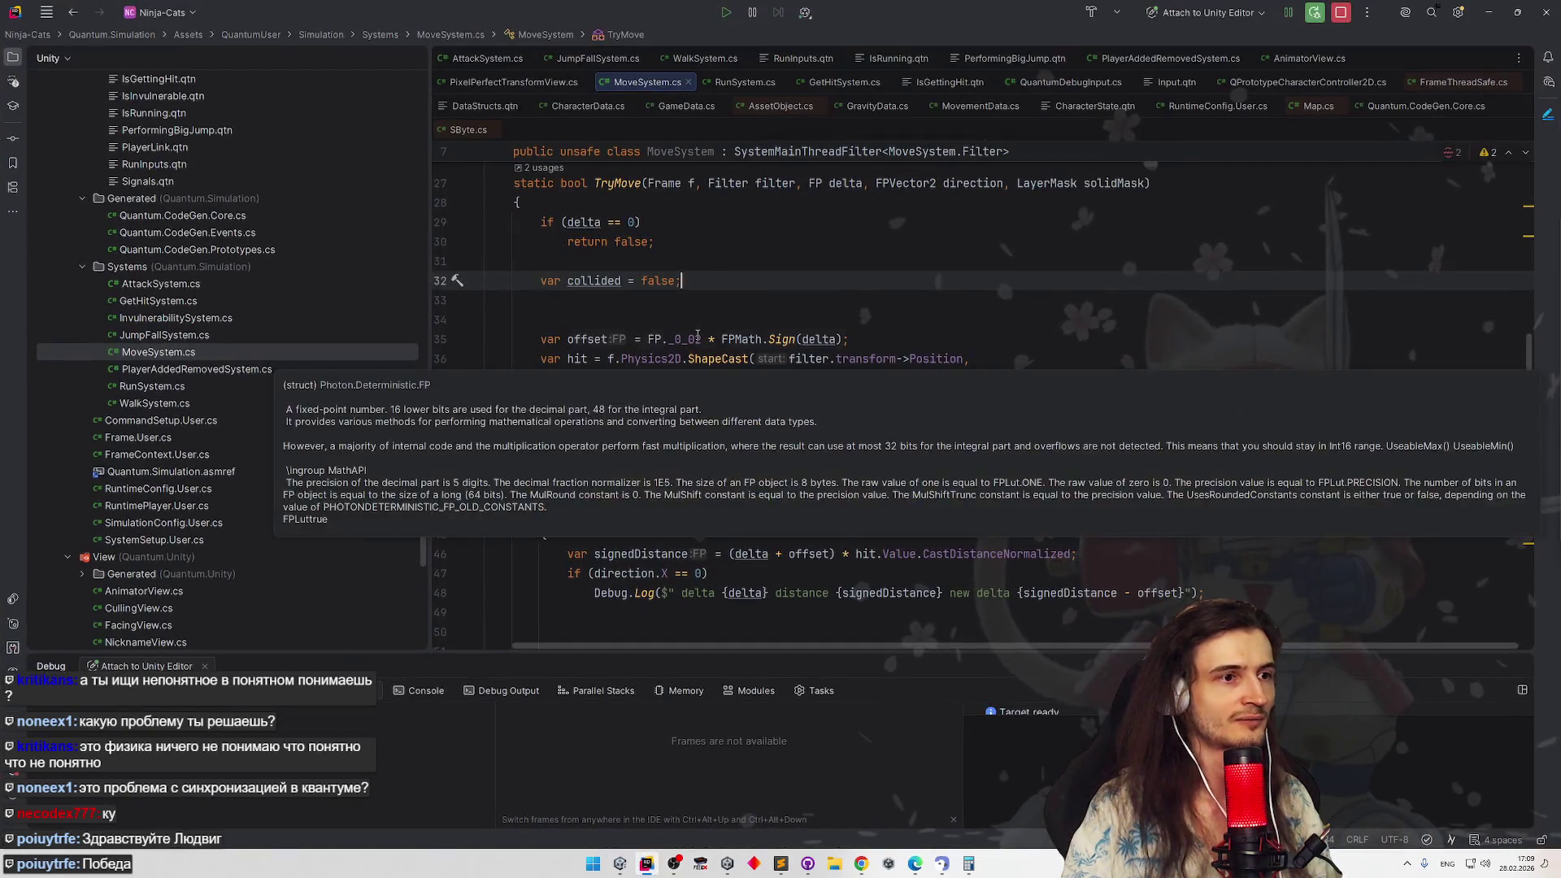
Set the TryMove offset back to FP._0_03 and return to Unity for the domain reload
click(720, 296)
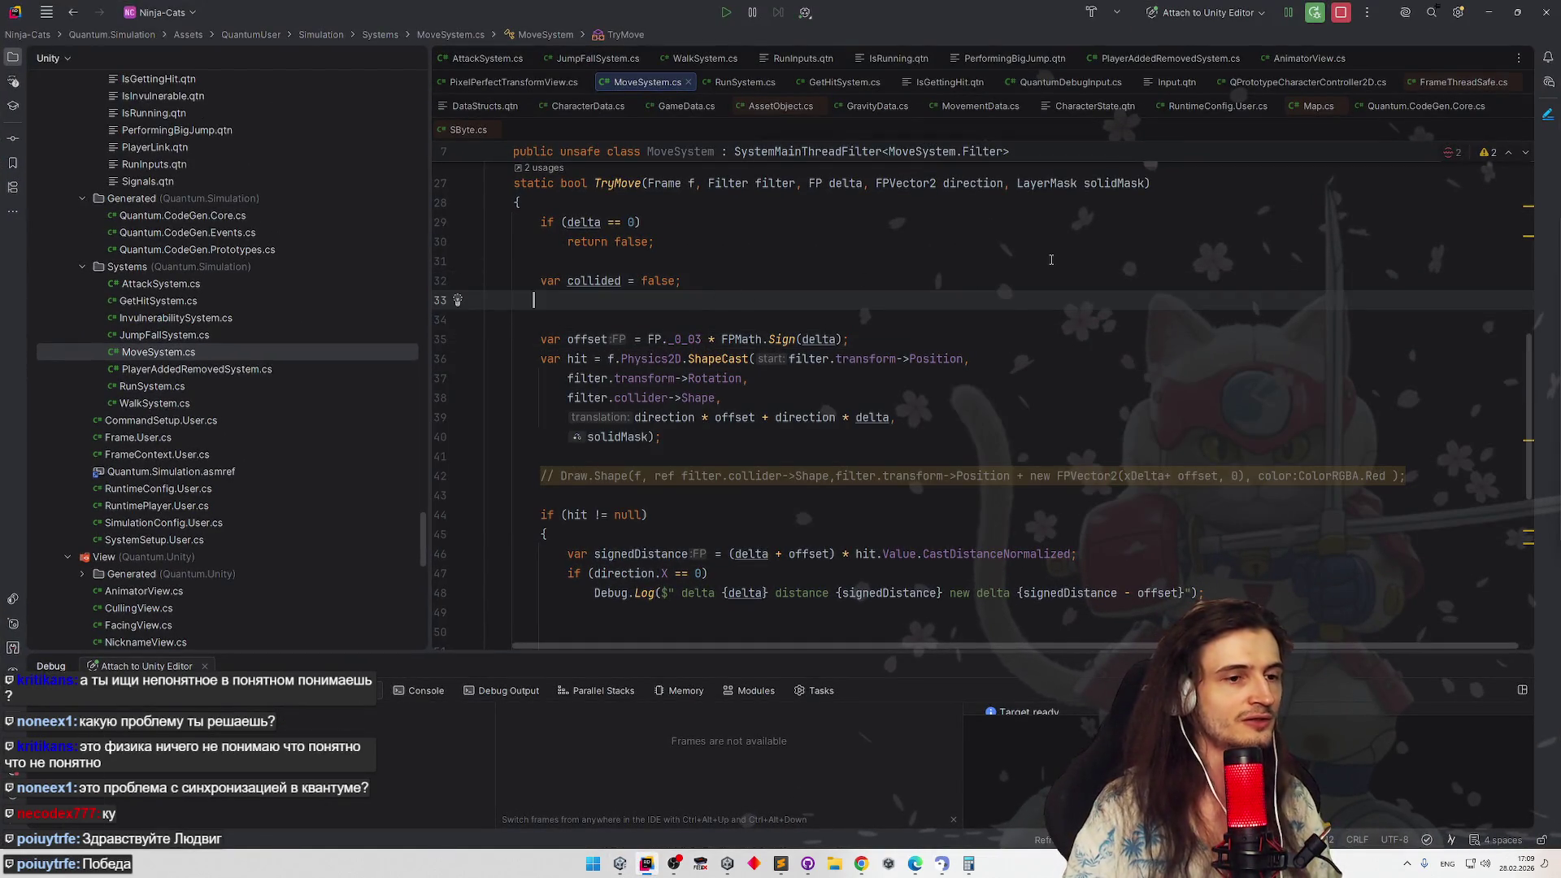
click(1487, 15)
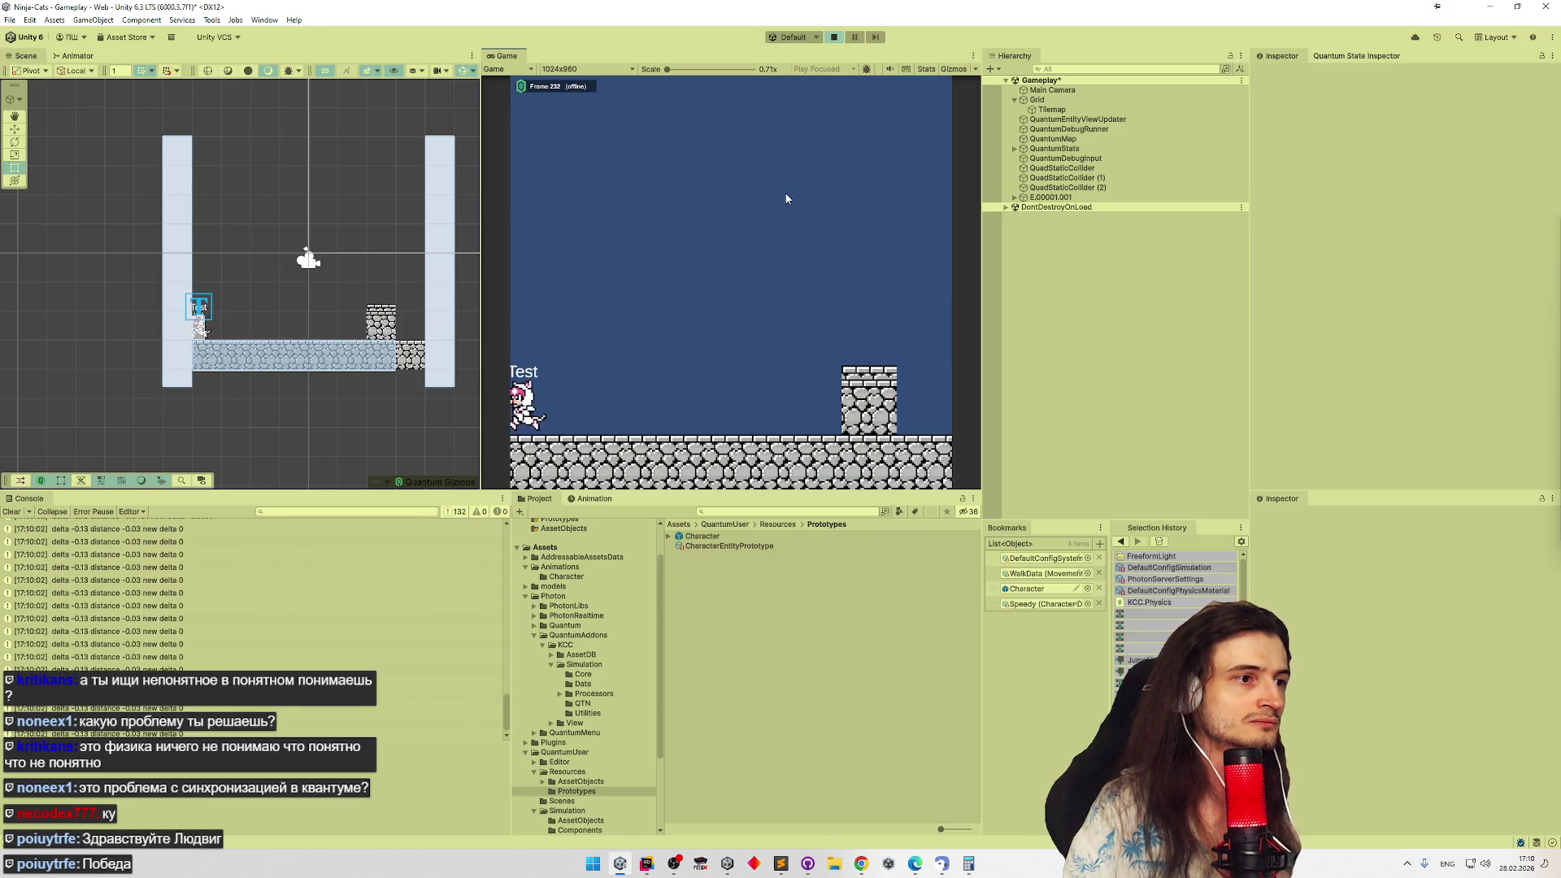
Run the character right and jump repeatedly beside the left wall, watching distance and new-delta logs
key(d)
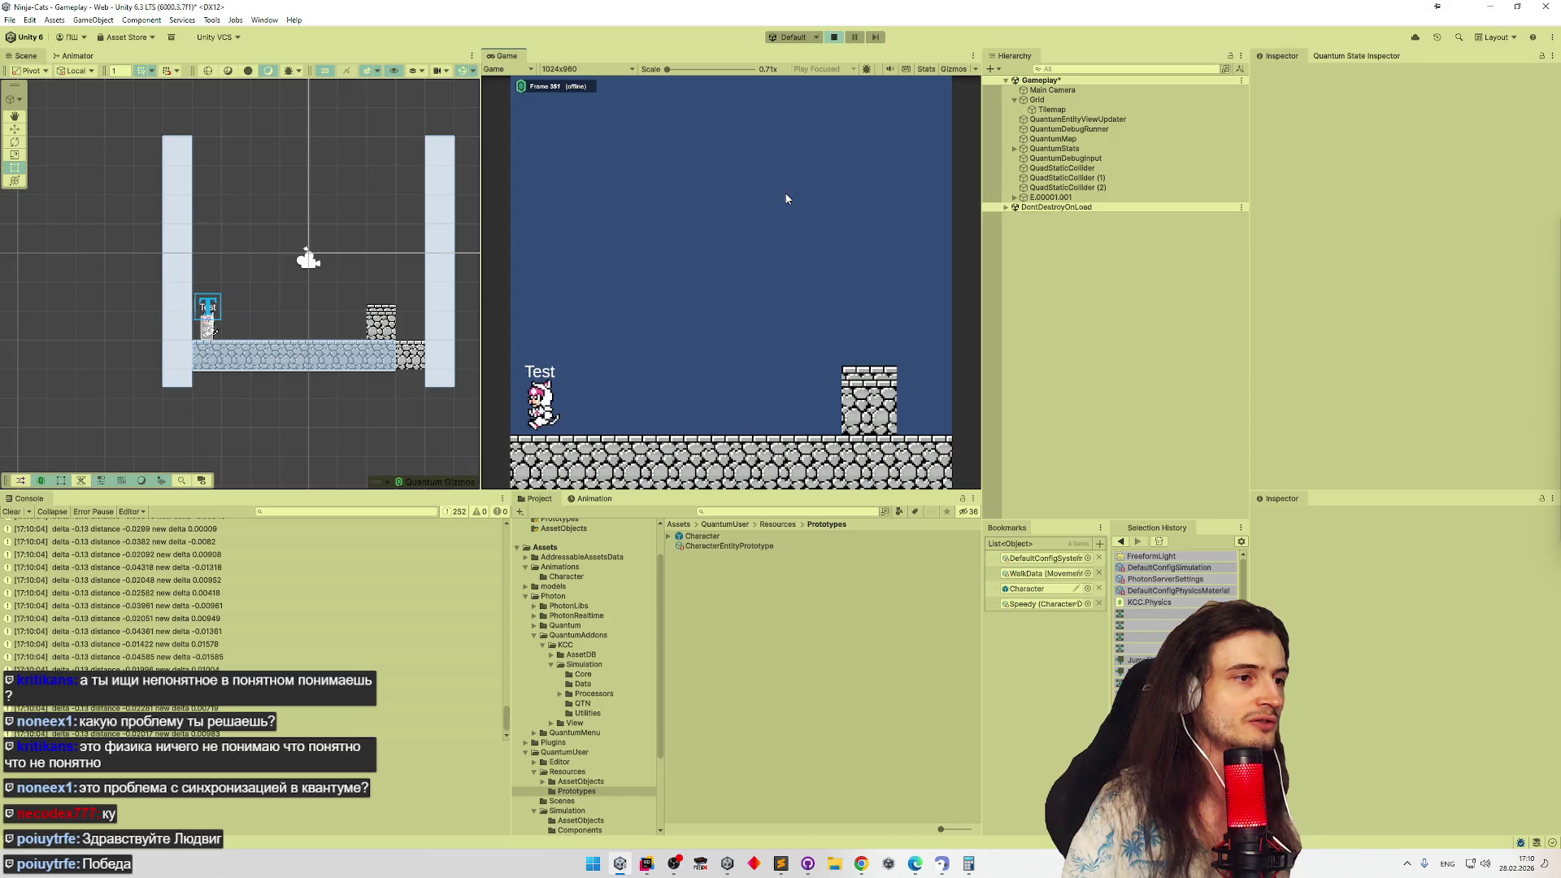
key(d)
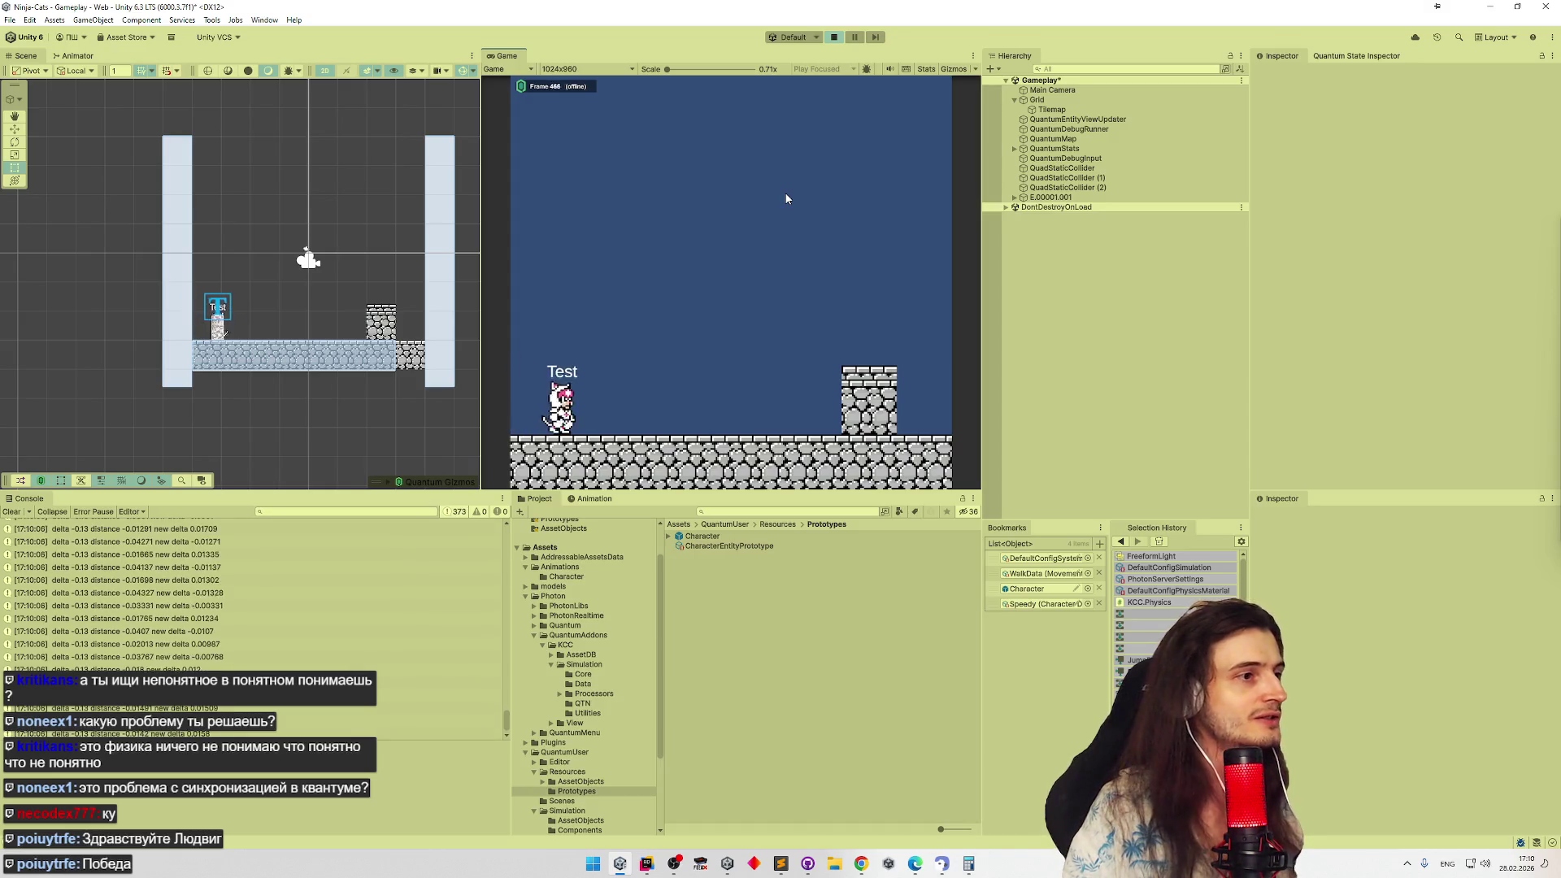
key(space)
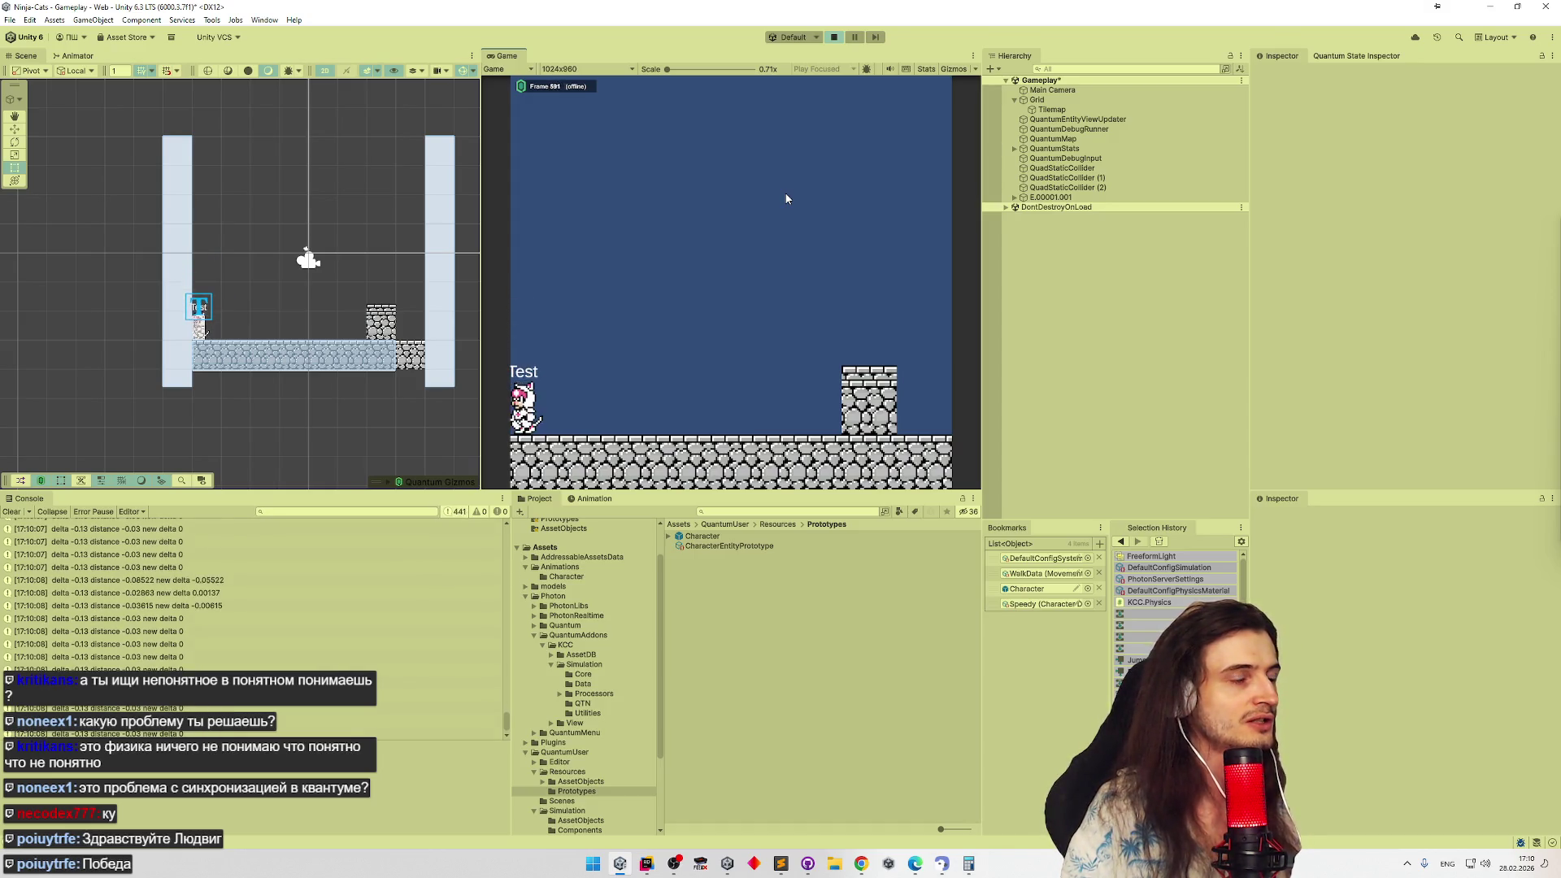
key(d)
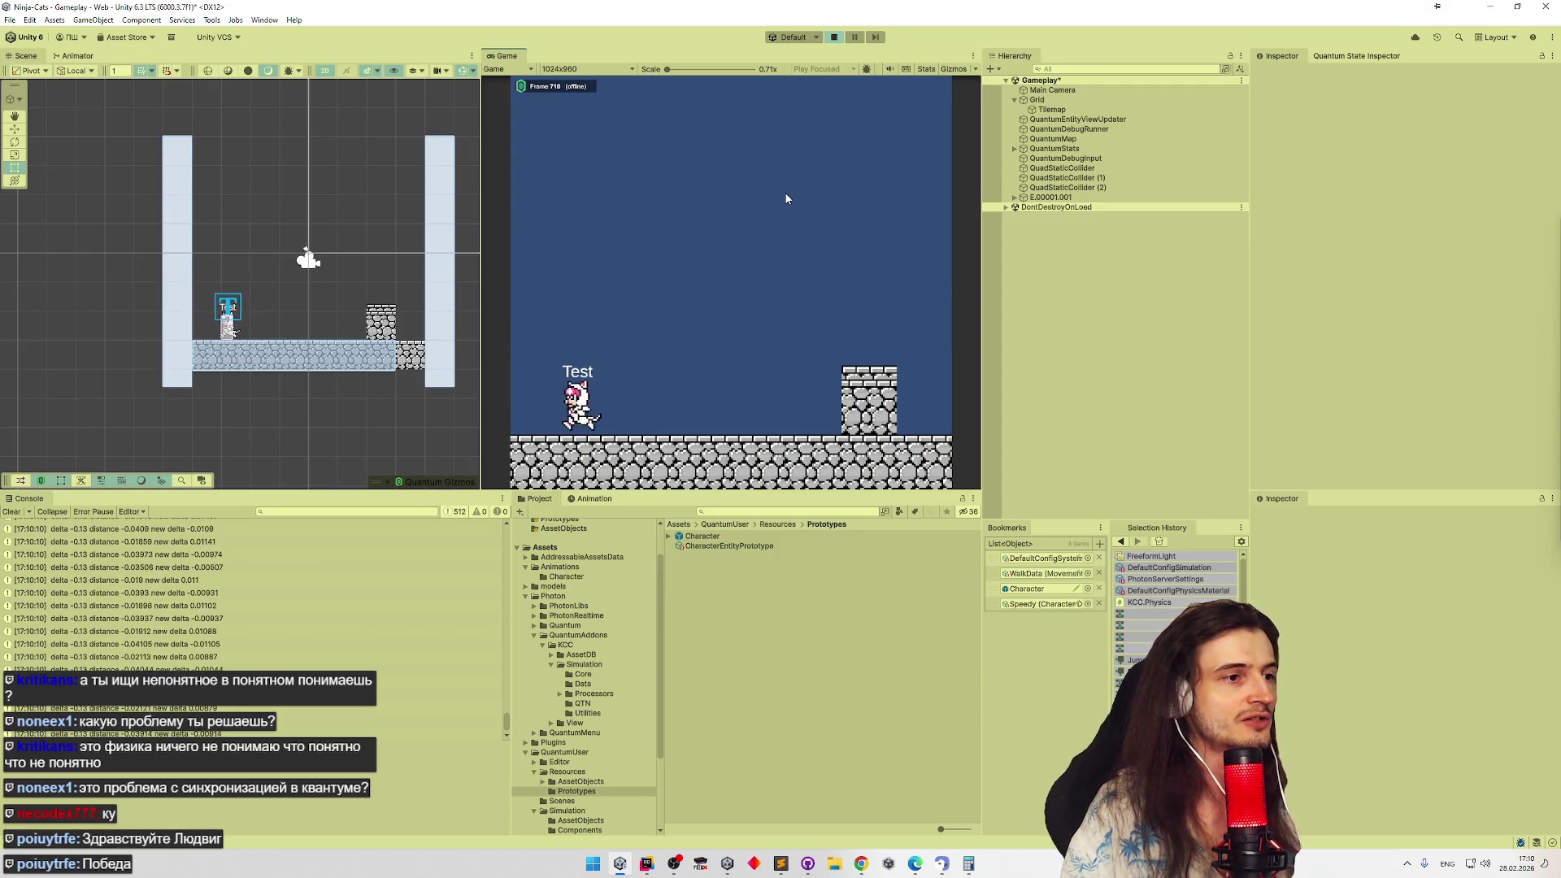
key(space)
key(d)
key(space)
key(space)
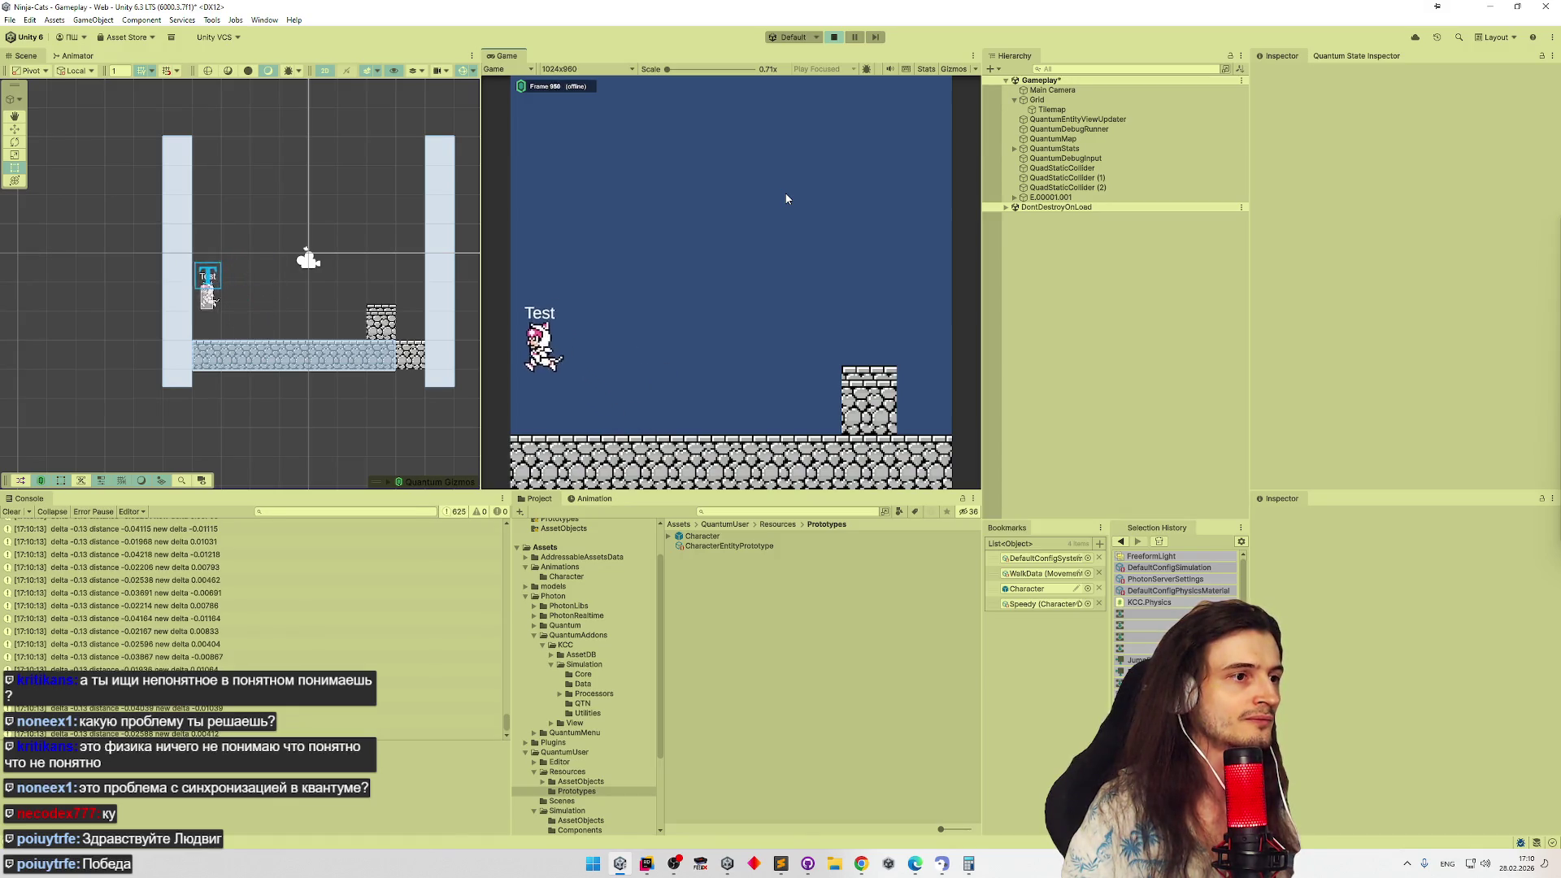